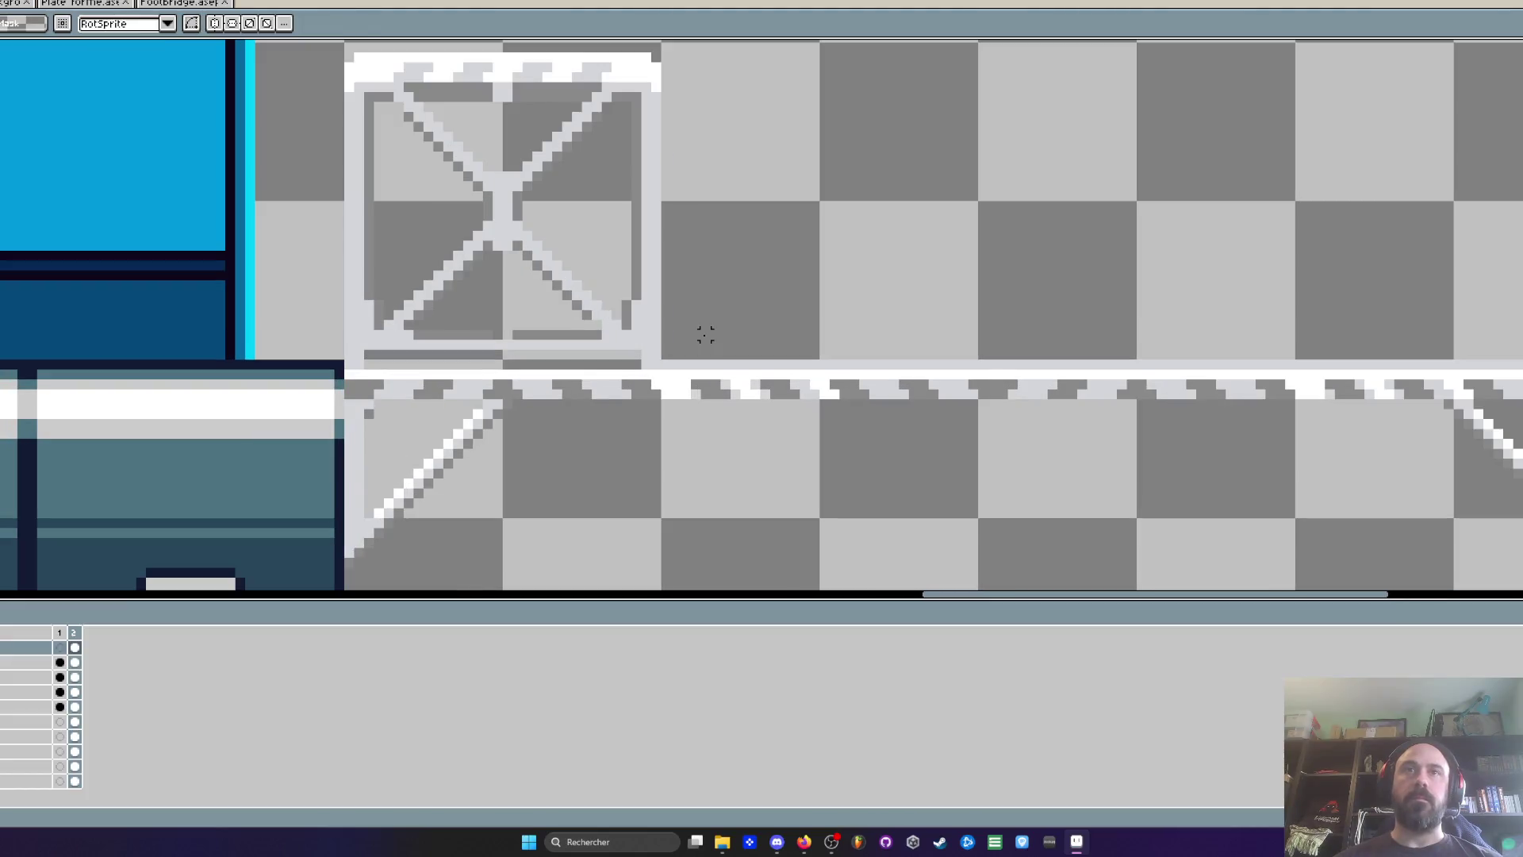
Bring the footbridge crate into view and marquee the white rail to its right
{"action": "scroll", "coordinate": [778, 418], "scroll_direction": "down", "scroll_amount": 1}
{"action": "left_click_drag", "start_coordinate": [772, 421], "coordinate": [727, 412]}
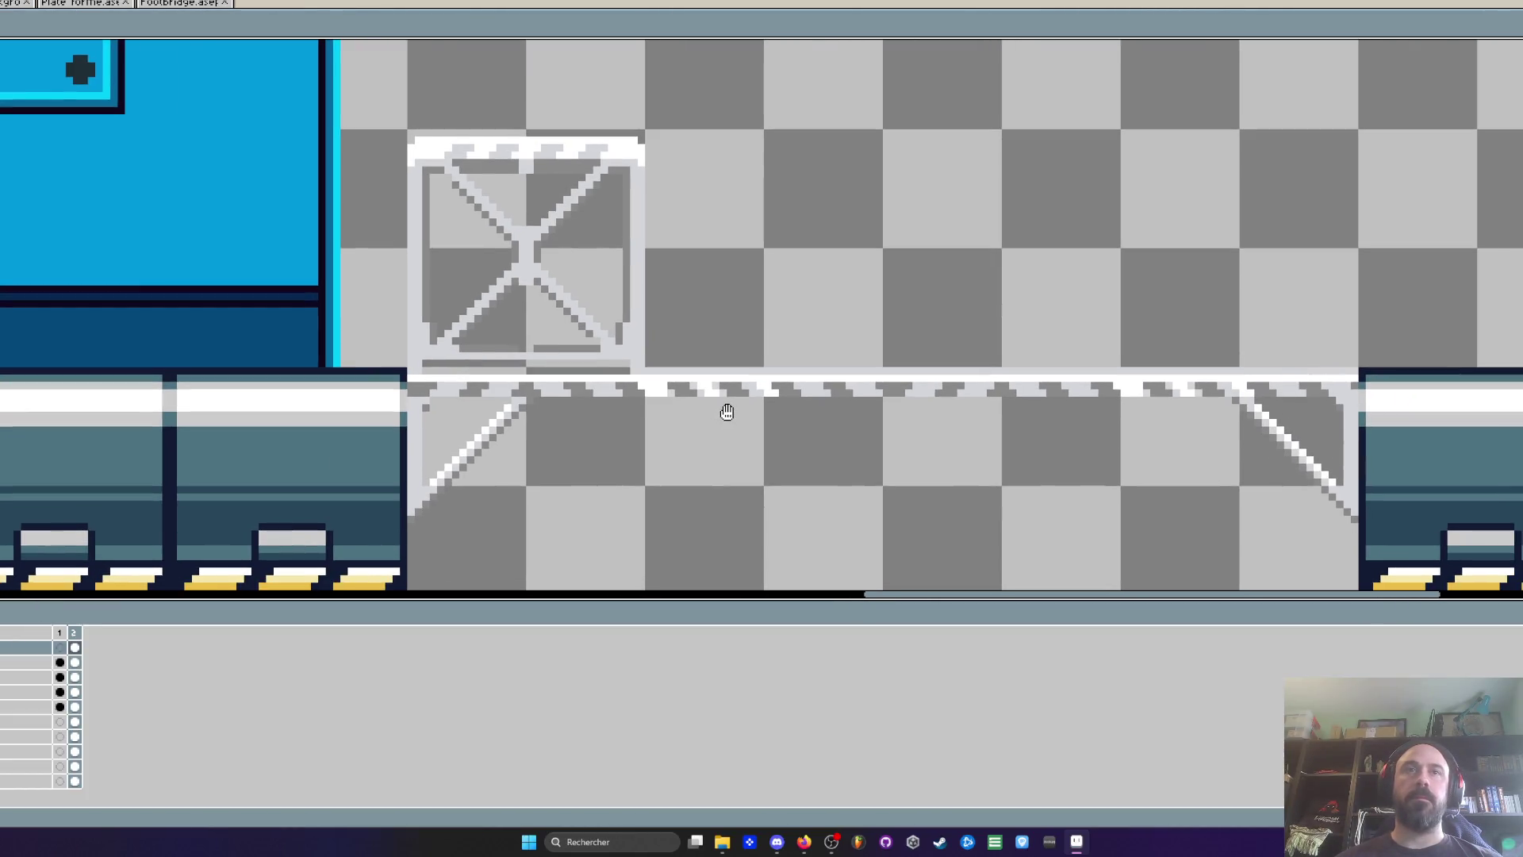
Erase the rail pixels right of the crate and select the right-hand diagonal bracket
{"action": "scroll", "coordinate": [651, 390], "scroll_direction": "up", "scroll_amount": 1}
{"action": "mouse_move", "coordinate": [647, 366]}
{"action": "left_mouse_down"}
{"action": "mouse_move", "coordinate": [1428, 278]}
{"action": "mouse_move", "coordinate": [1519, 244]}
{"action": "left_mouse_up"}
{"action": "key", "text": "ctrl+d"}
{"action": "scroll", "coordinate": [1305, 333], "scroll_direction": "down", "scroll_amount": 2}
{"action": "scroll", "coordinate": [1040, 323], "scroll_direction": "up", "scroll_amount": 2}
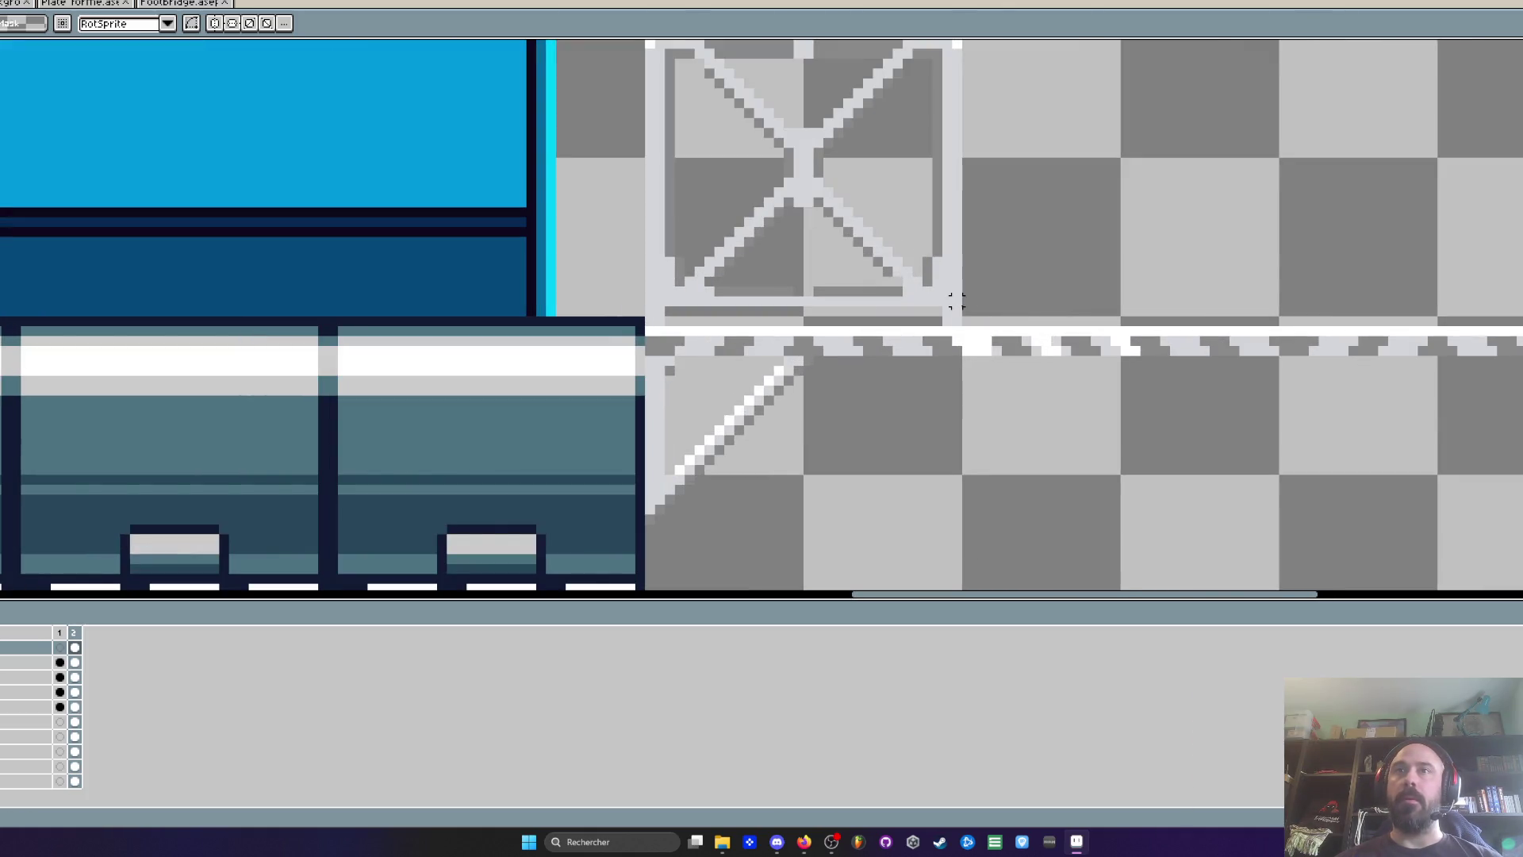
{"action": "mouse_move", "coordinate": [965, 307]}
{"action": "left_mouse_down"}
{"action": "mouse_move", "coordinate": [791, 307]}
{"action": "mouse_move", "coordinate": [1522, 432]}
{"action": "mouse_move", "coordinate": [1522, 534]}
{"action": "left_mouse_up"}
{"action": "key", "text": "Delete"}
{"action": "scroll", "coordinate": [1170, 401], "scroll_direction": "down", "scroll_amount": 2}
{"action": "left_click_drag", "start_coordinate": [1285, 326], "coordinate": [1519, 512]}
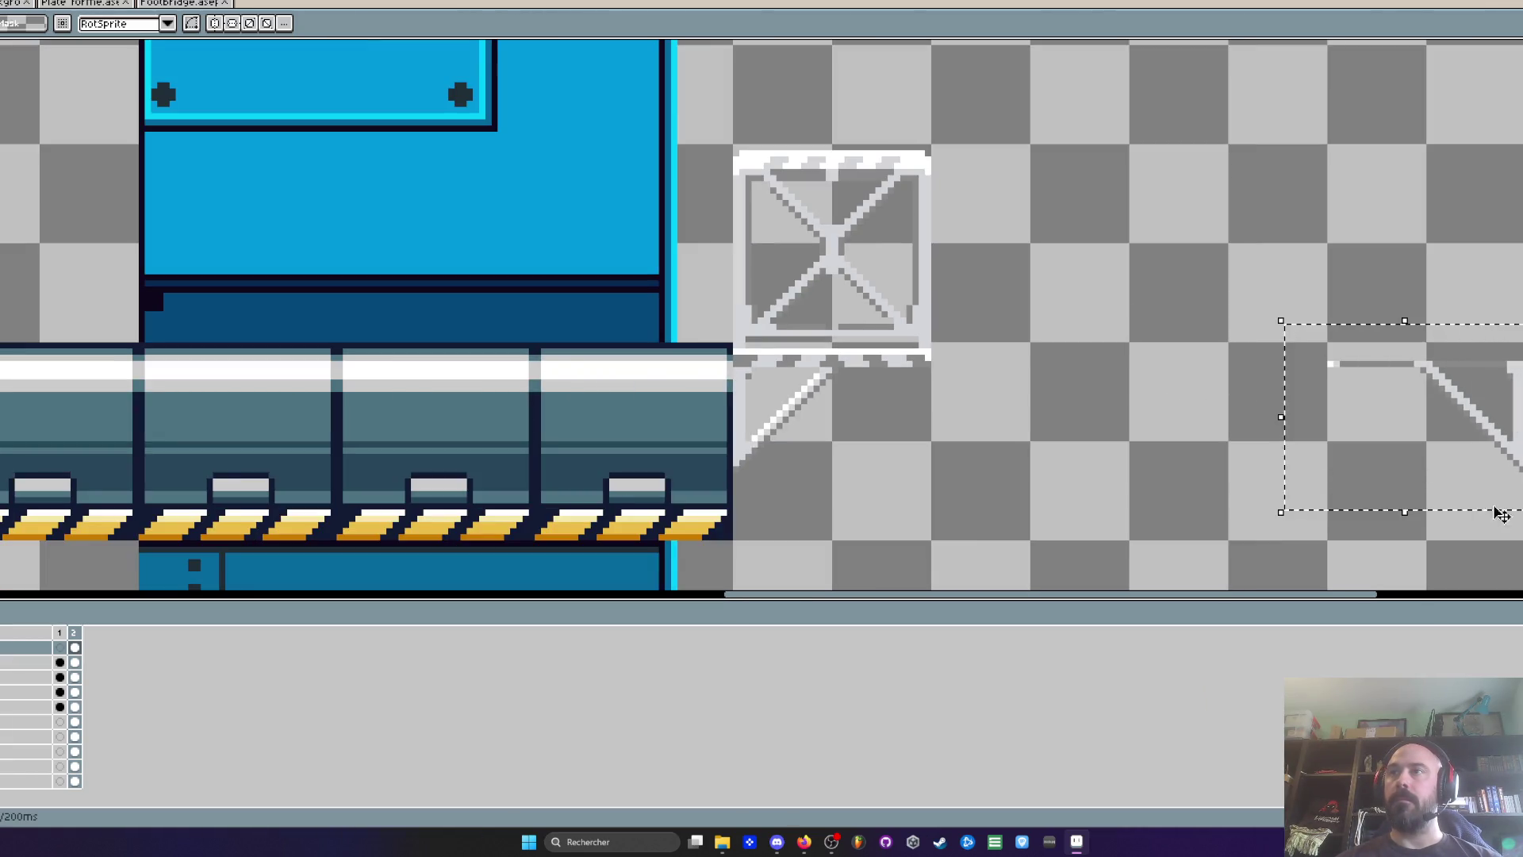
Erase the right-hand diagonal bracket from the bridge layer's frame-2 cel
{"action": "left_click", "coordinate": [74, 676]}
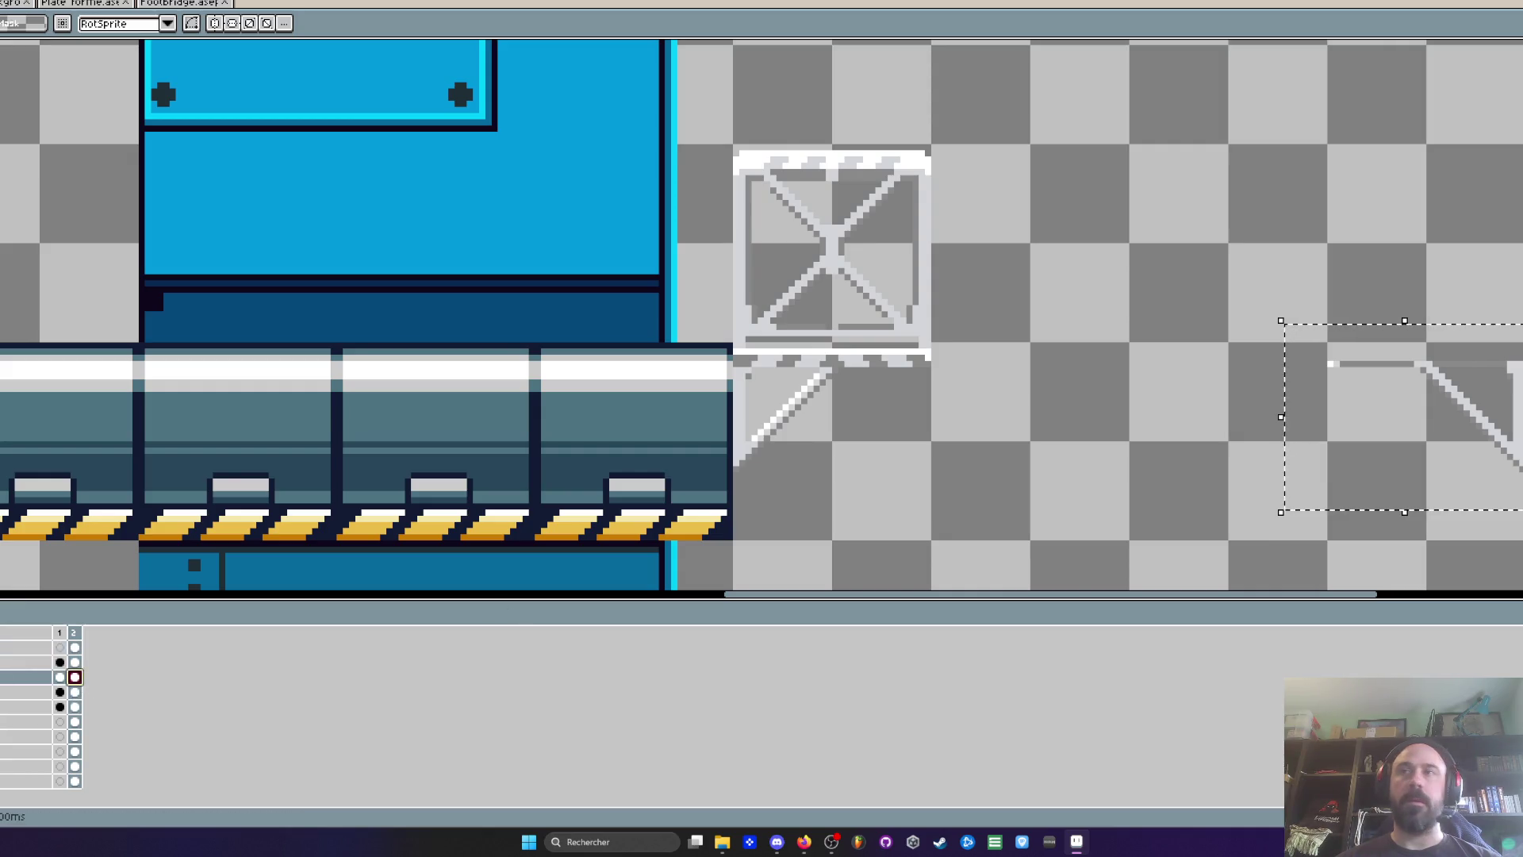
{"action": "key", "text": "Delete"}
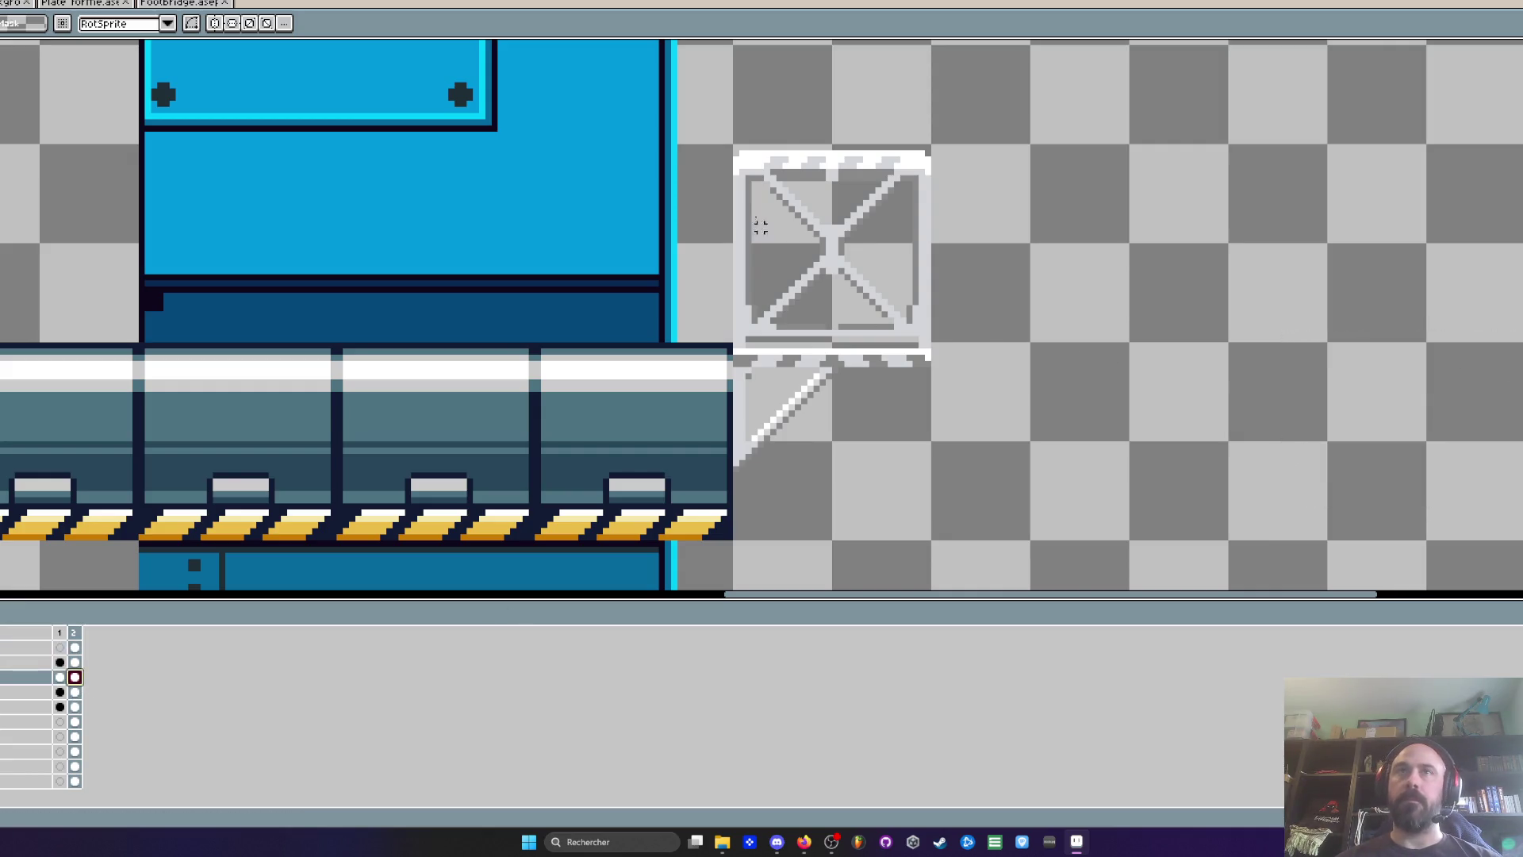
{"action": "scroll", "coordinate": [735, 139], "scroll_direction": "up", "scroll_amount": 1}
{"action": "left_click_drag", "start_coordinate": [730, 134], "coordinate": [1047, 385]}
{"action": "scroll", "coordinate": [962, 344], "scroll_direction": "down", "scroll_amount": 1}
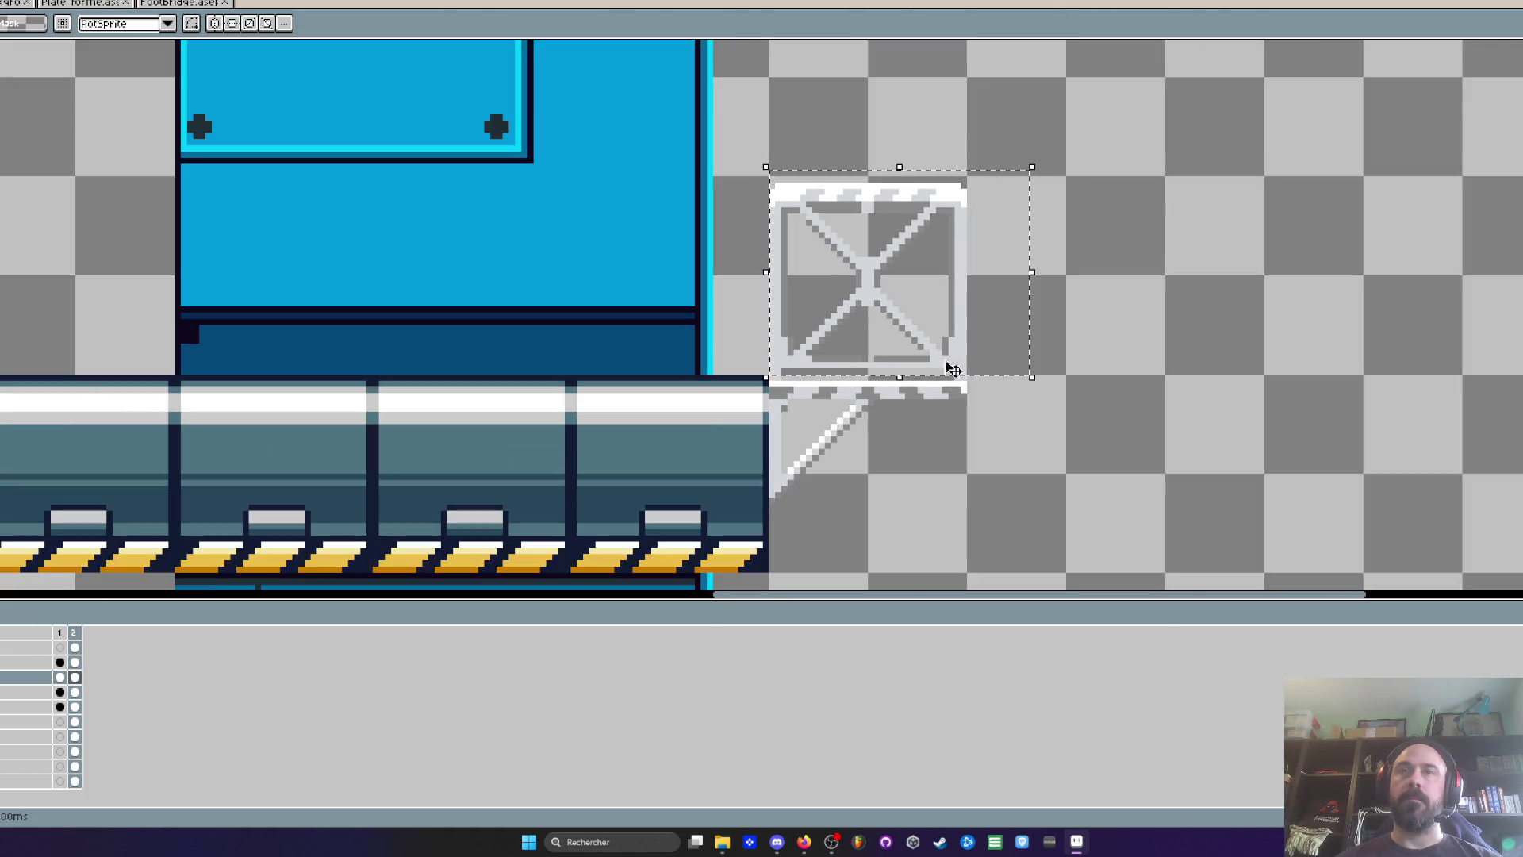
{"action": "scroll", "coordinate": [865, 428], "scroll_direction": "up", "scroll_amount": 1}
{"action": "left_click", "coordinate": [790, 482]}
{"action": "scroll", "coordinate": [776, 514], "scroll_direction": "up", "scroll_amount": 1}
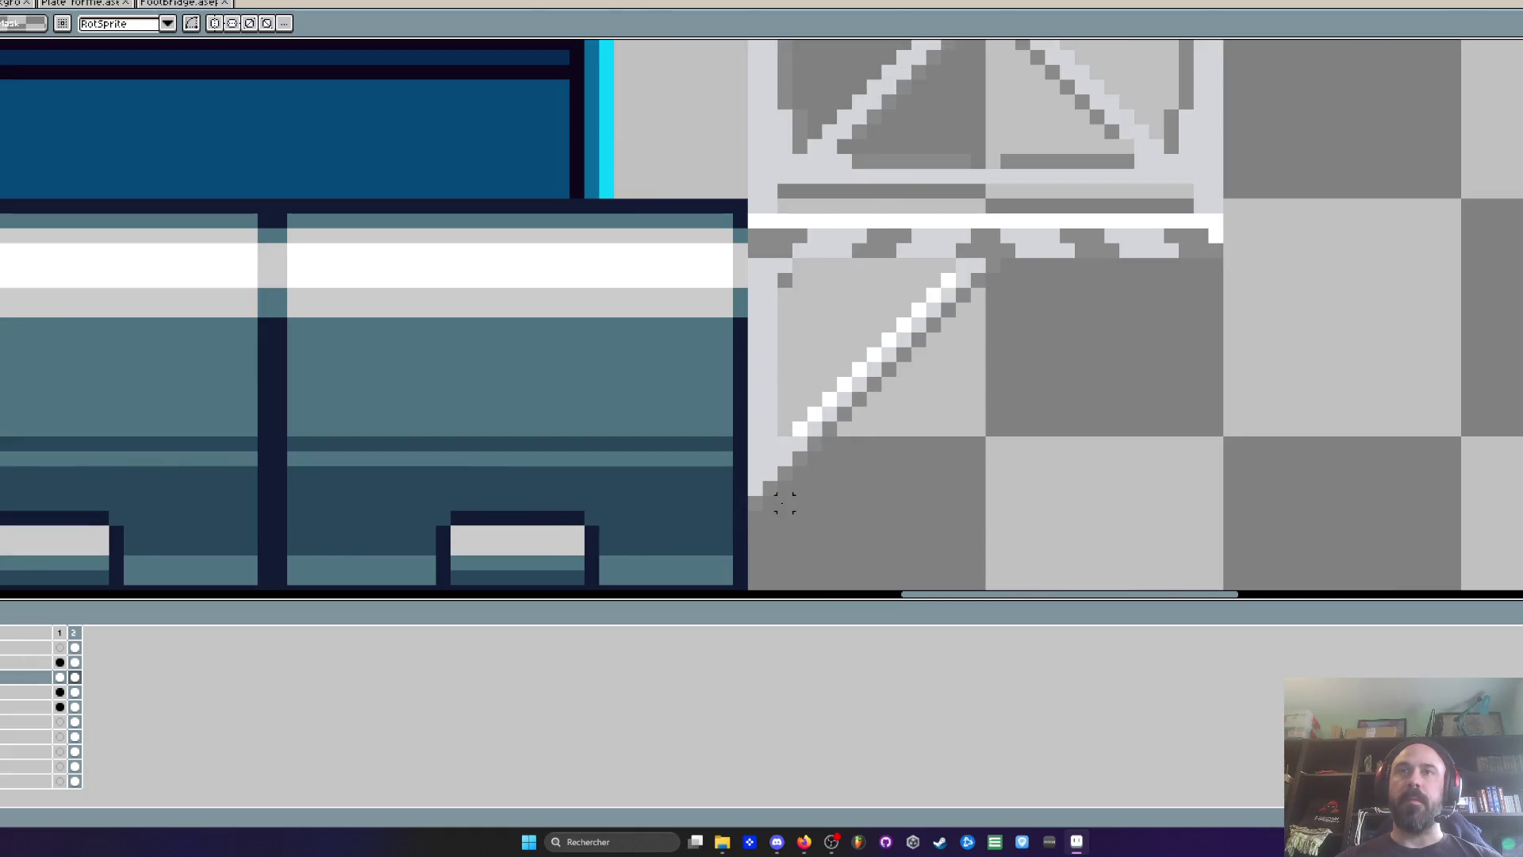
{"action": "scroll", "coordinate": [785, 503], "scroll_direction": "down", "scroll_amount": 3}
Try a horizontally mirrored copy of the left bracket on the right, then cancel it
{"action": "mouse_move", "coordinate": [770, 510]}
{"action": "left_mouse_down"}
{"action": "mouse_move", "coordinate": [975, 92]}
{"action": "mouse_move", "coordinate": [1012, 89]}
{"action": "left_mouse_up"}
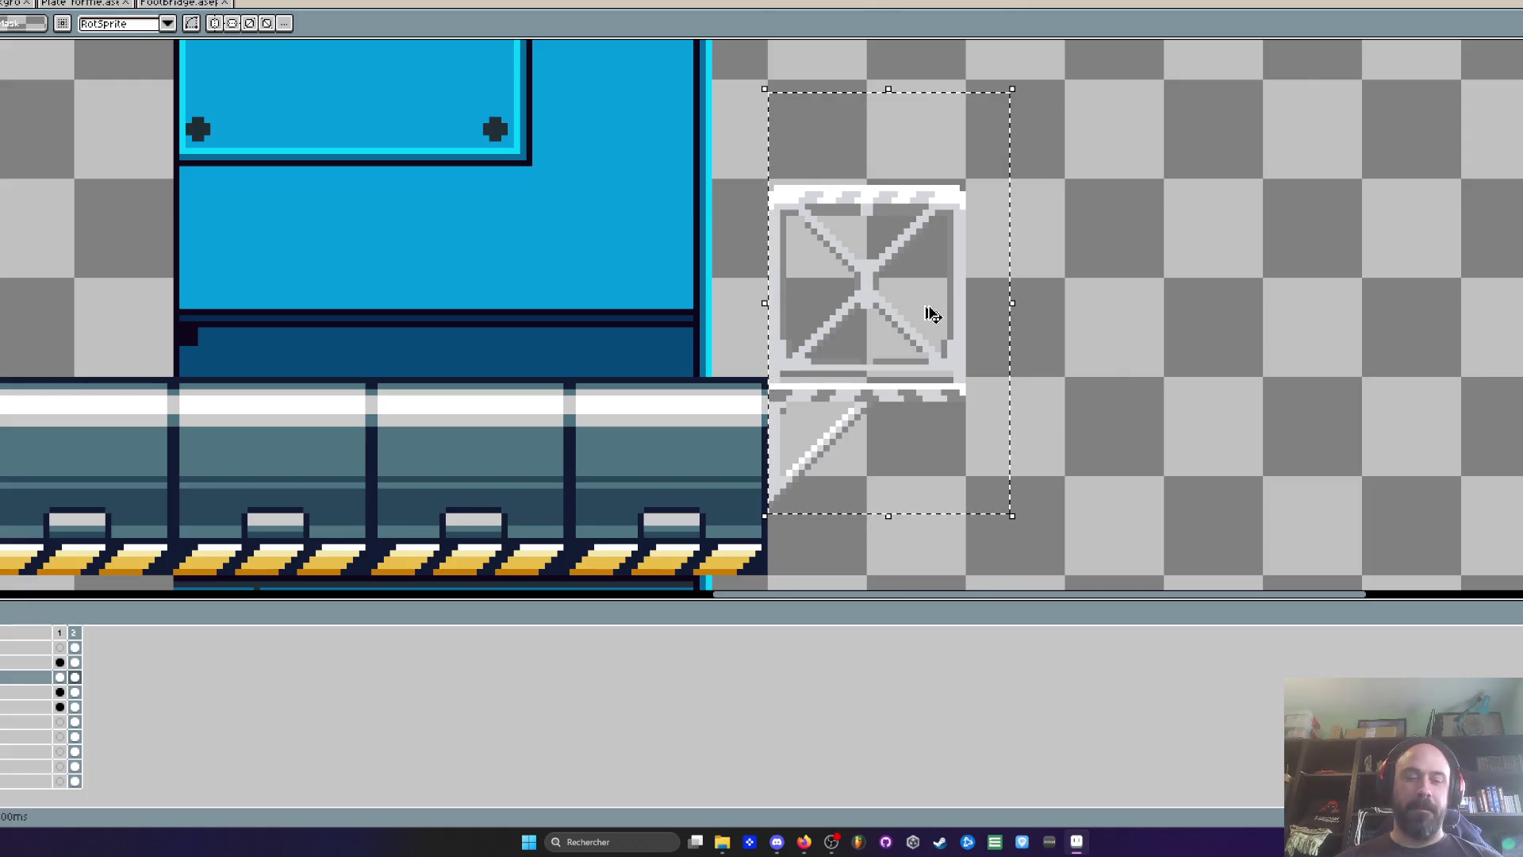
{"action": "mouse_move", "coordinate": [933, 315]}
{"action": "left_mouse_down"}
{"action": "mouse_move", "coordinate": [1064, 289]}
{"action": "mouse_move", "coordinate": [1167, 298]}
{"action": "mouse_move", "coordinate": [1261, 365]}
{"action": "left_mouse_up"}
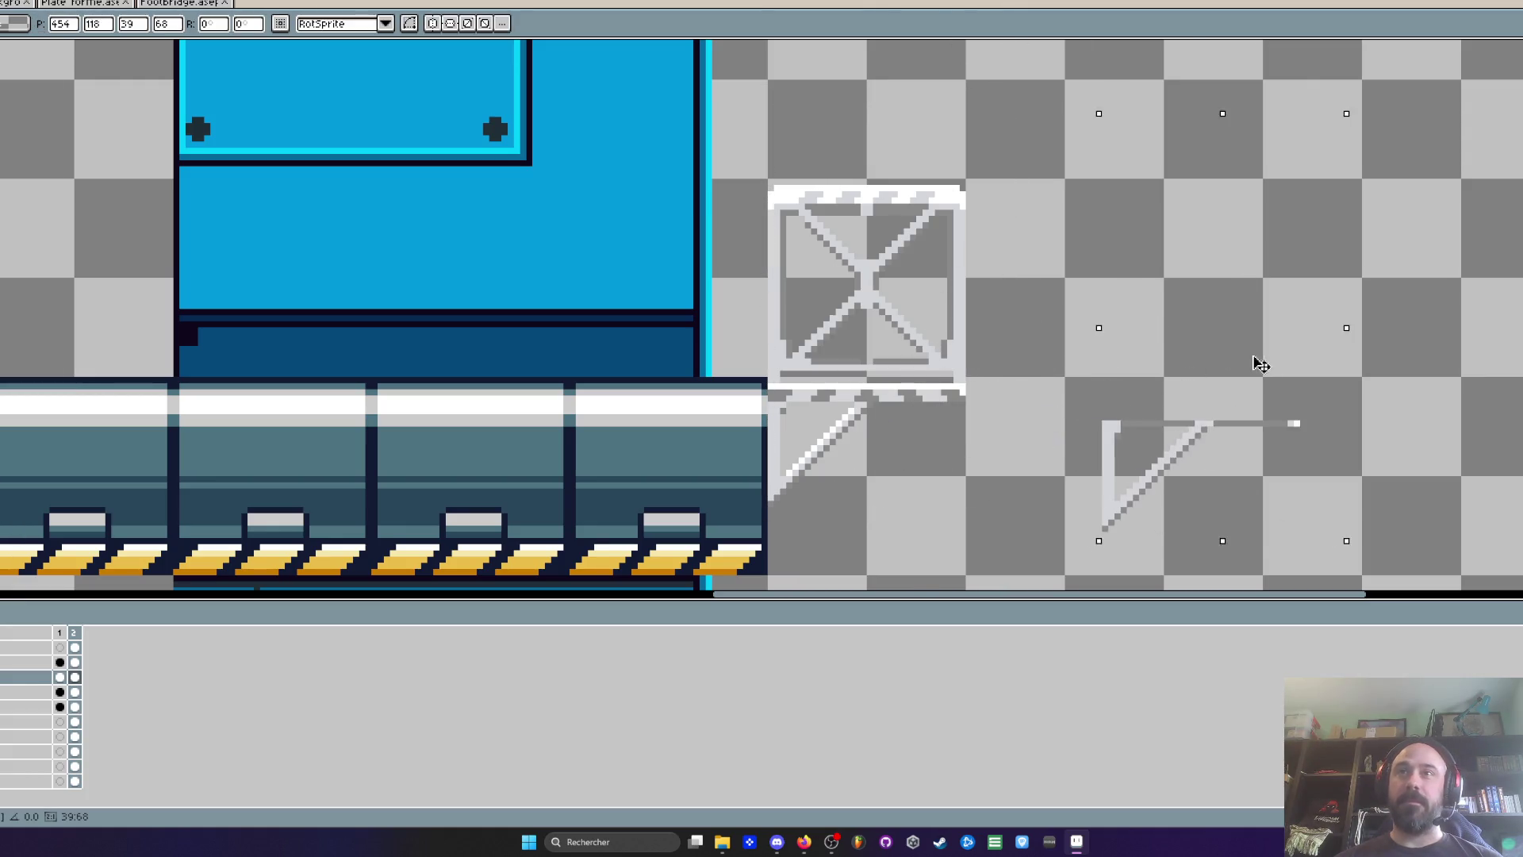
{"action": "key", "text": "shift+h"}
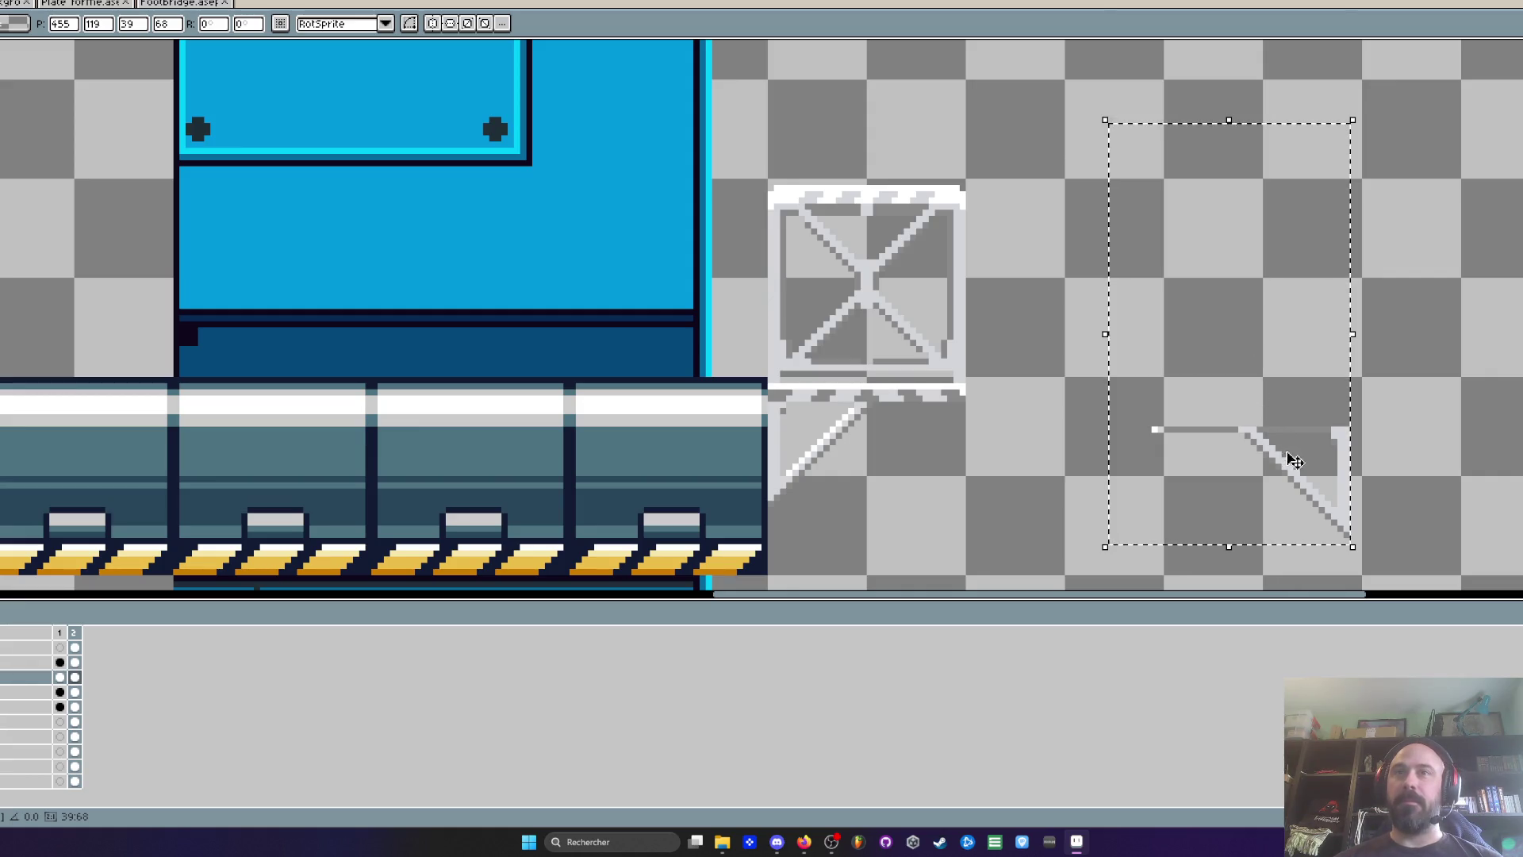
{"action": "left_click_drag", "start_coordinate": [1294, 461], "coordinate": [1500, 418]}
{"action": "key", "text": "Right"}
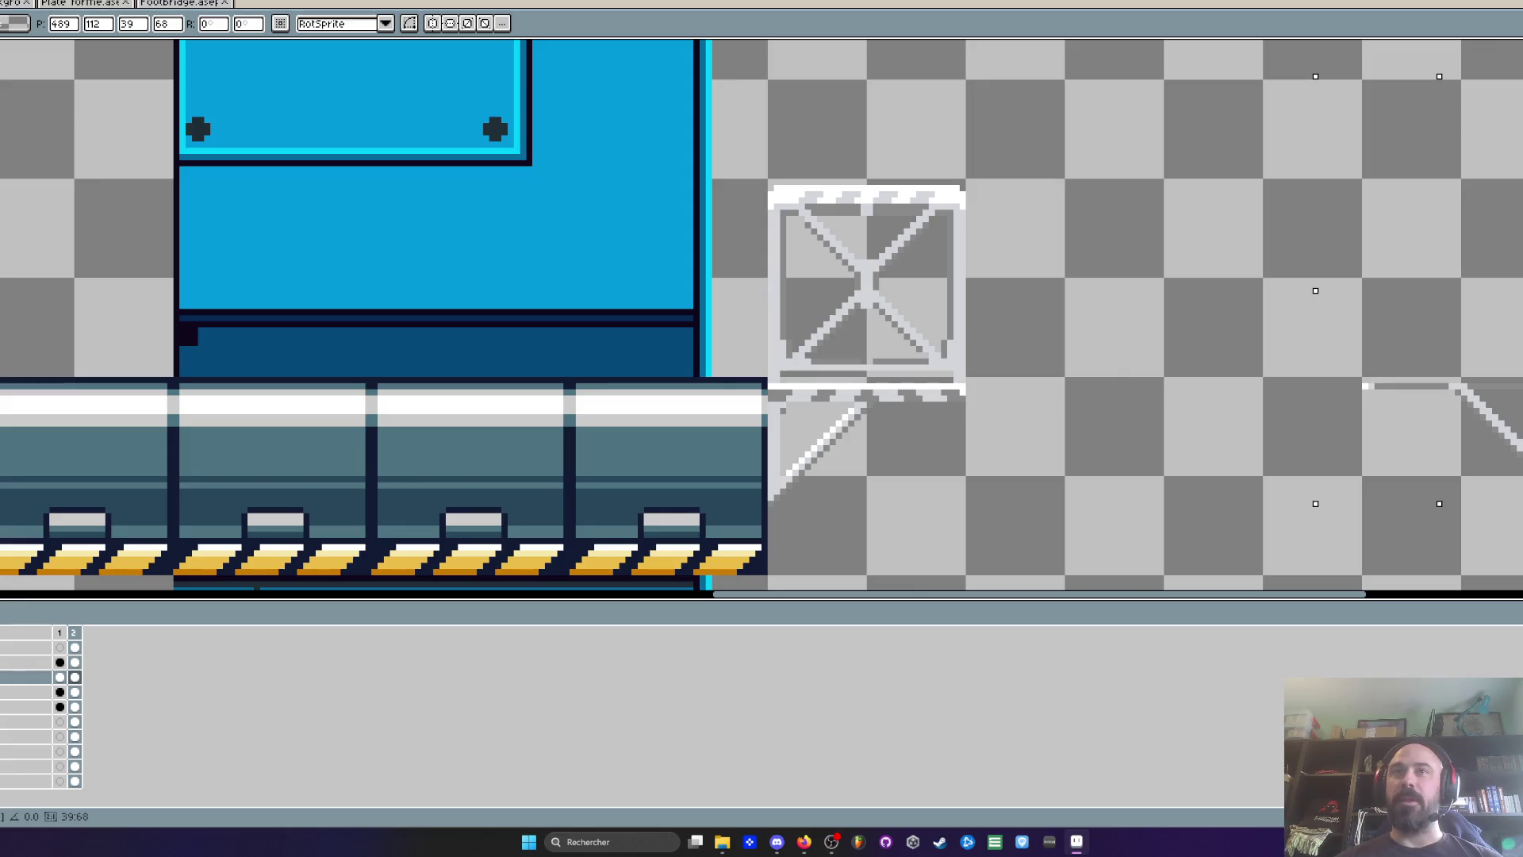
{"action": "key", "text": "Down"}
{"action": "key", "text": "Down"}
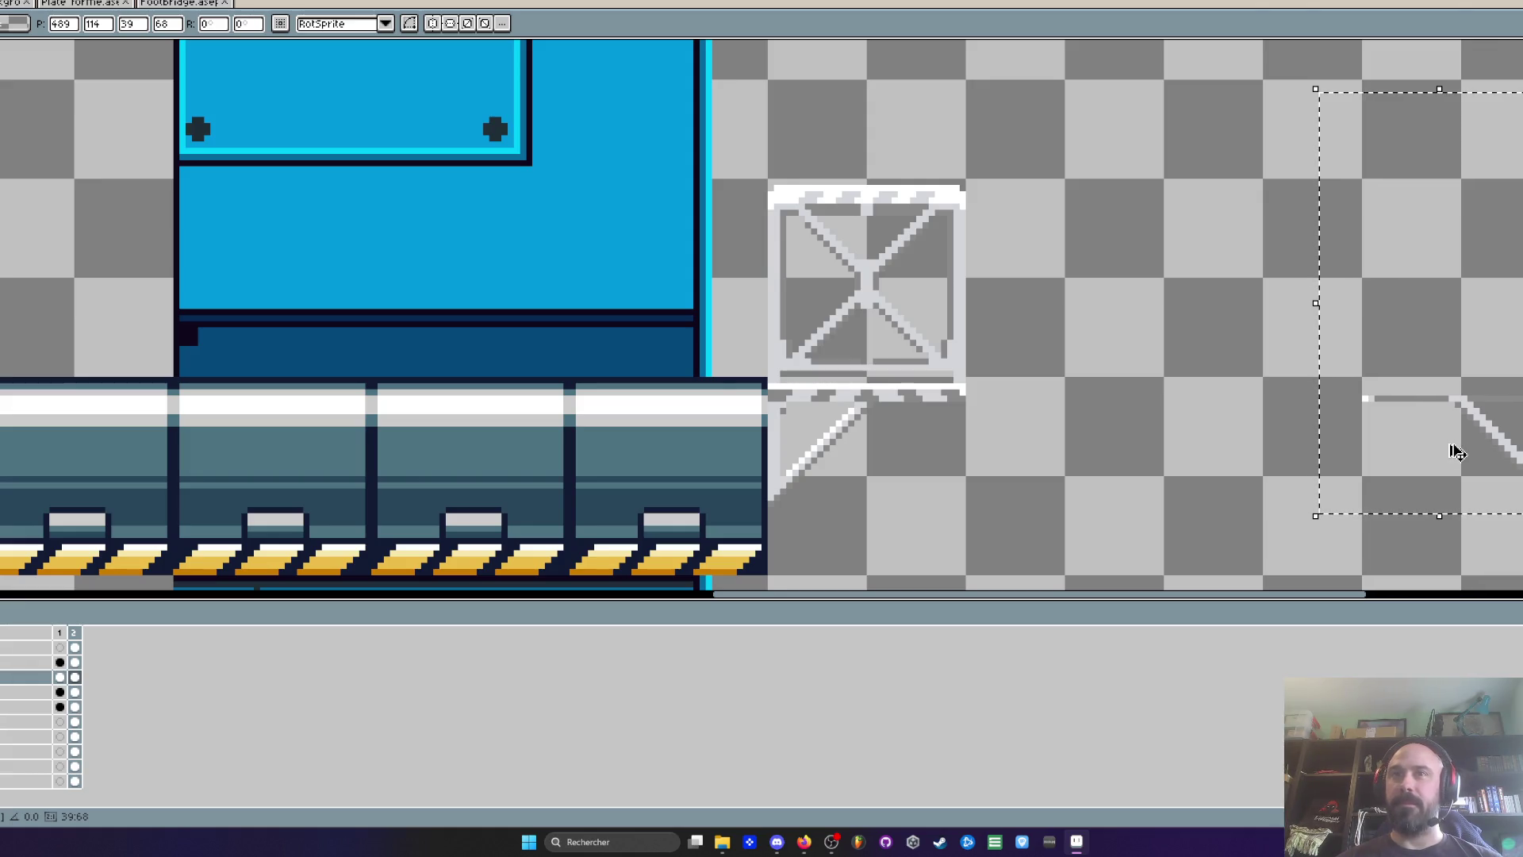
{"action": "key", "text": "Escape"}
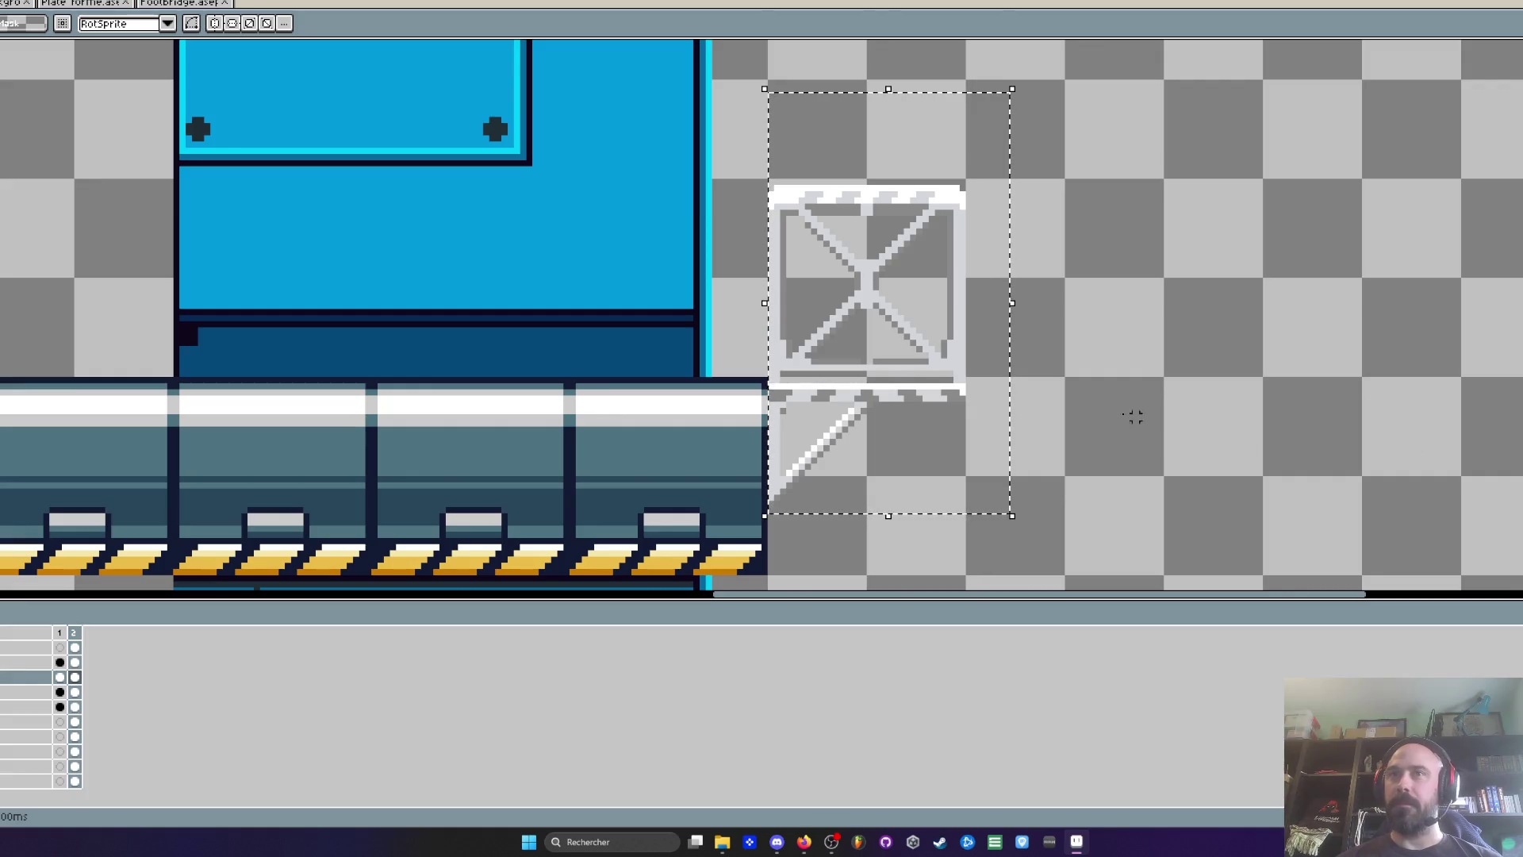
{"action": "scroll", "coordinate": [822, 406], "scroll_direction": "up", "scroll_amount": 2}
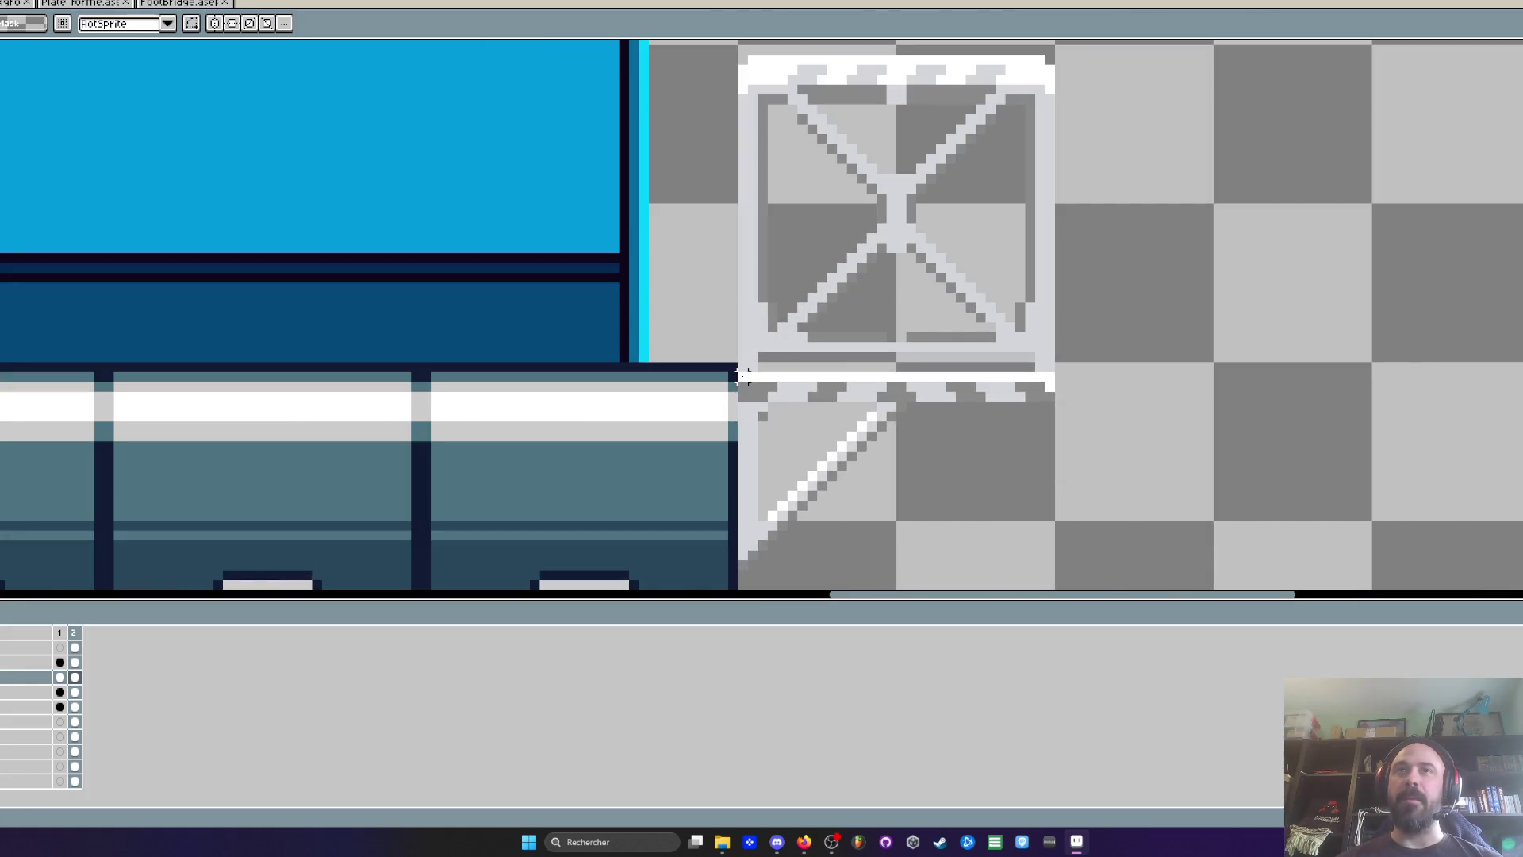
Eyedrop the dark navy and pencil a straight line along the crate's bottom bar
{"action": "scroll", "coordinate": [744, 368], "scroll_direction": "up", "scroll_amount": 1}
{"action": "scroll", "coordinate": [744, 368], "scroll_direction": "down", "scroll_amount": 2}
{"action": "scroll", "coordinate": [743, 368], "scroll_direction": "up", "scroll_amount": 2}
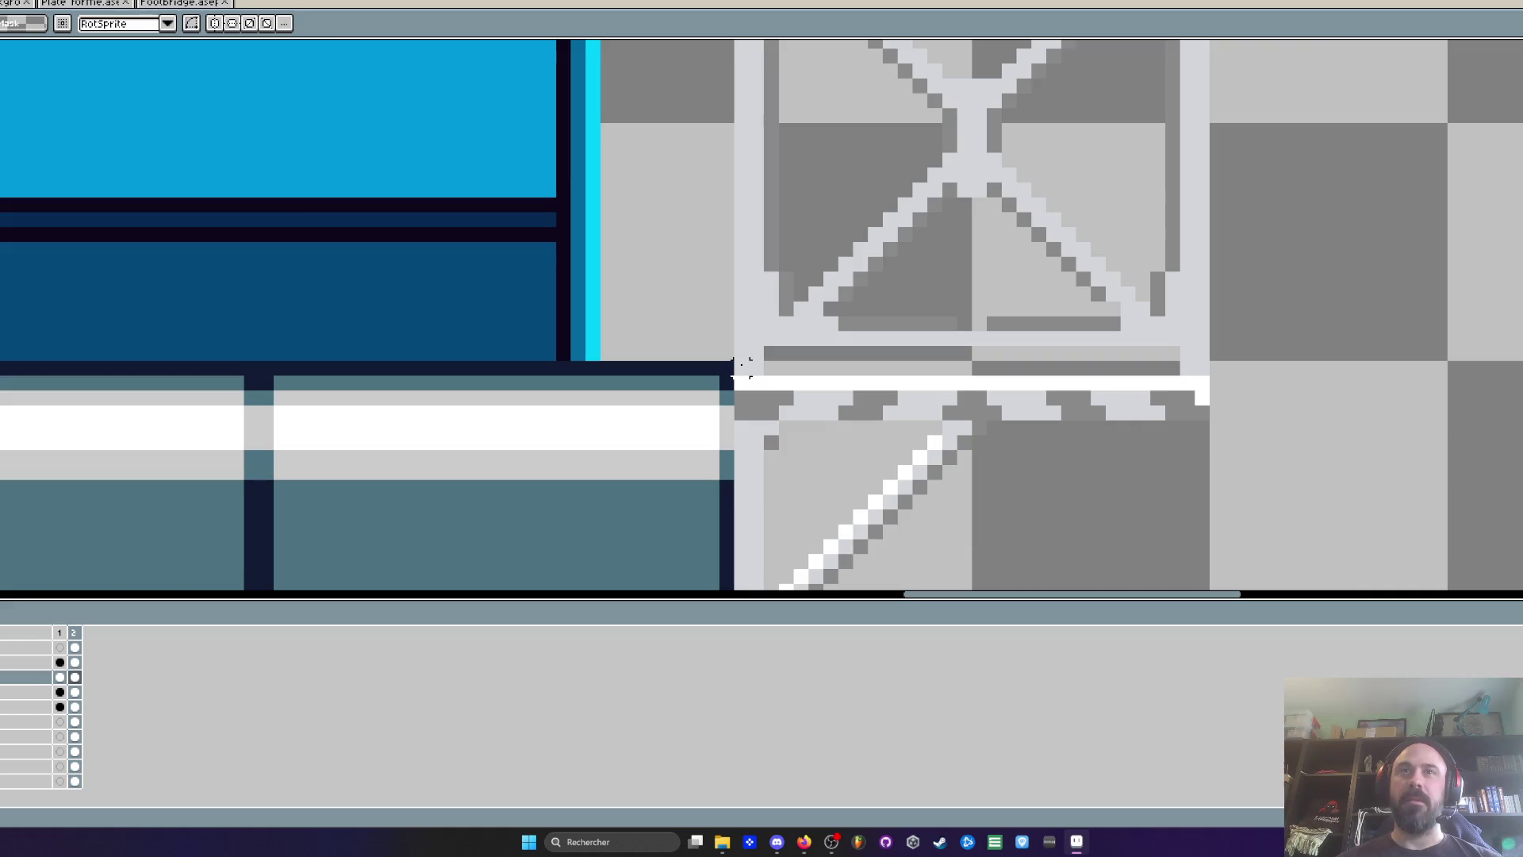
{"action": "key", "text": "i"}
{"action": "key", "text": "b"}
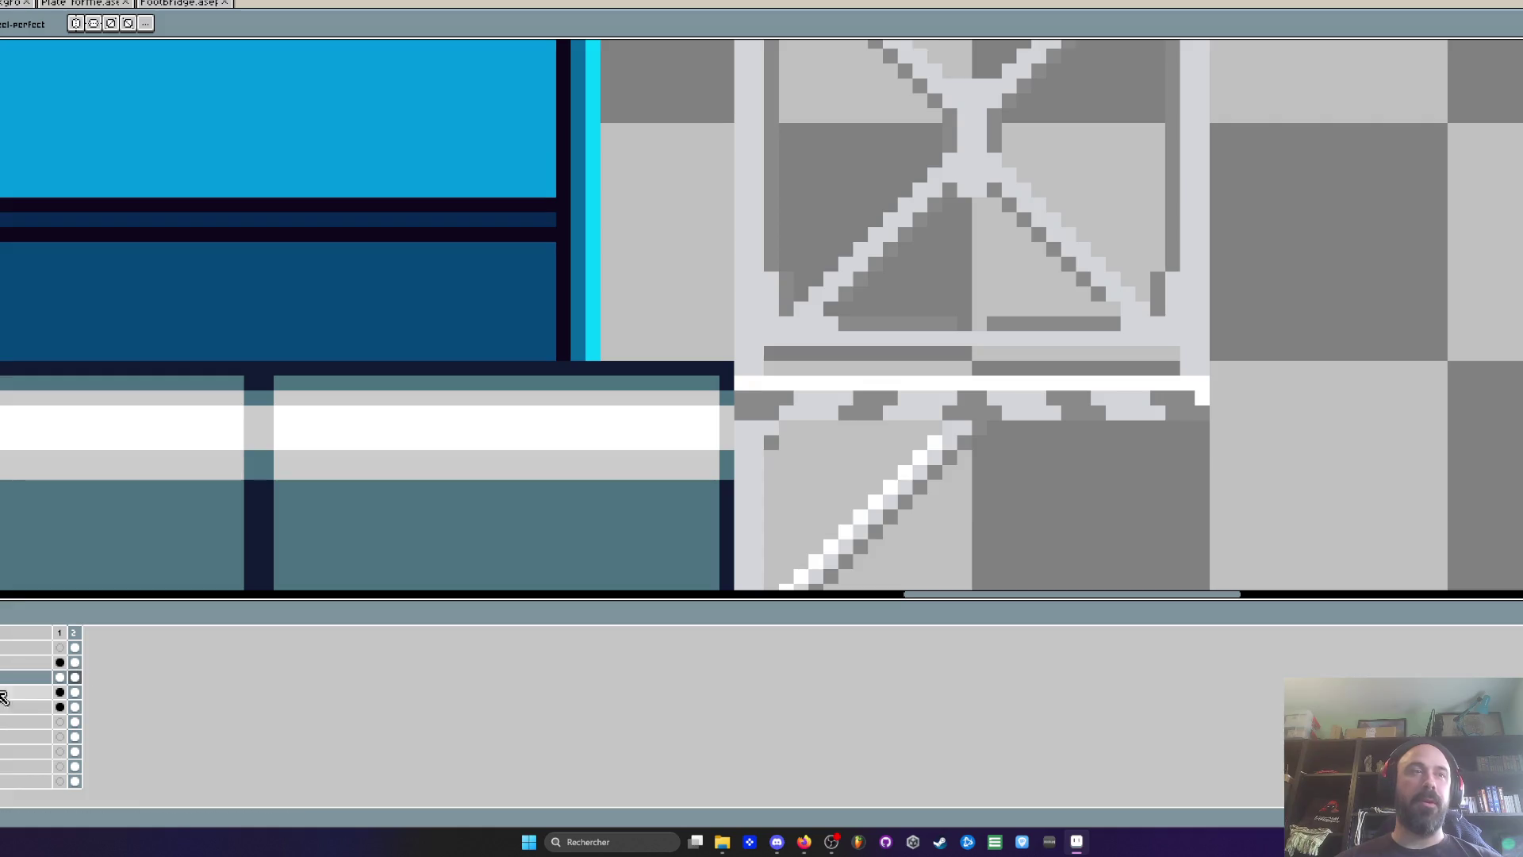
{"action": "left_click_drag", "start_coordinate": [774, 369], "coordinate": [1188, 369]}
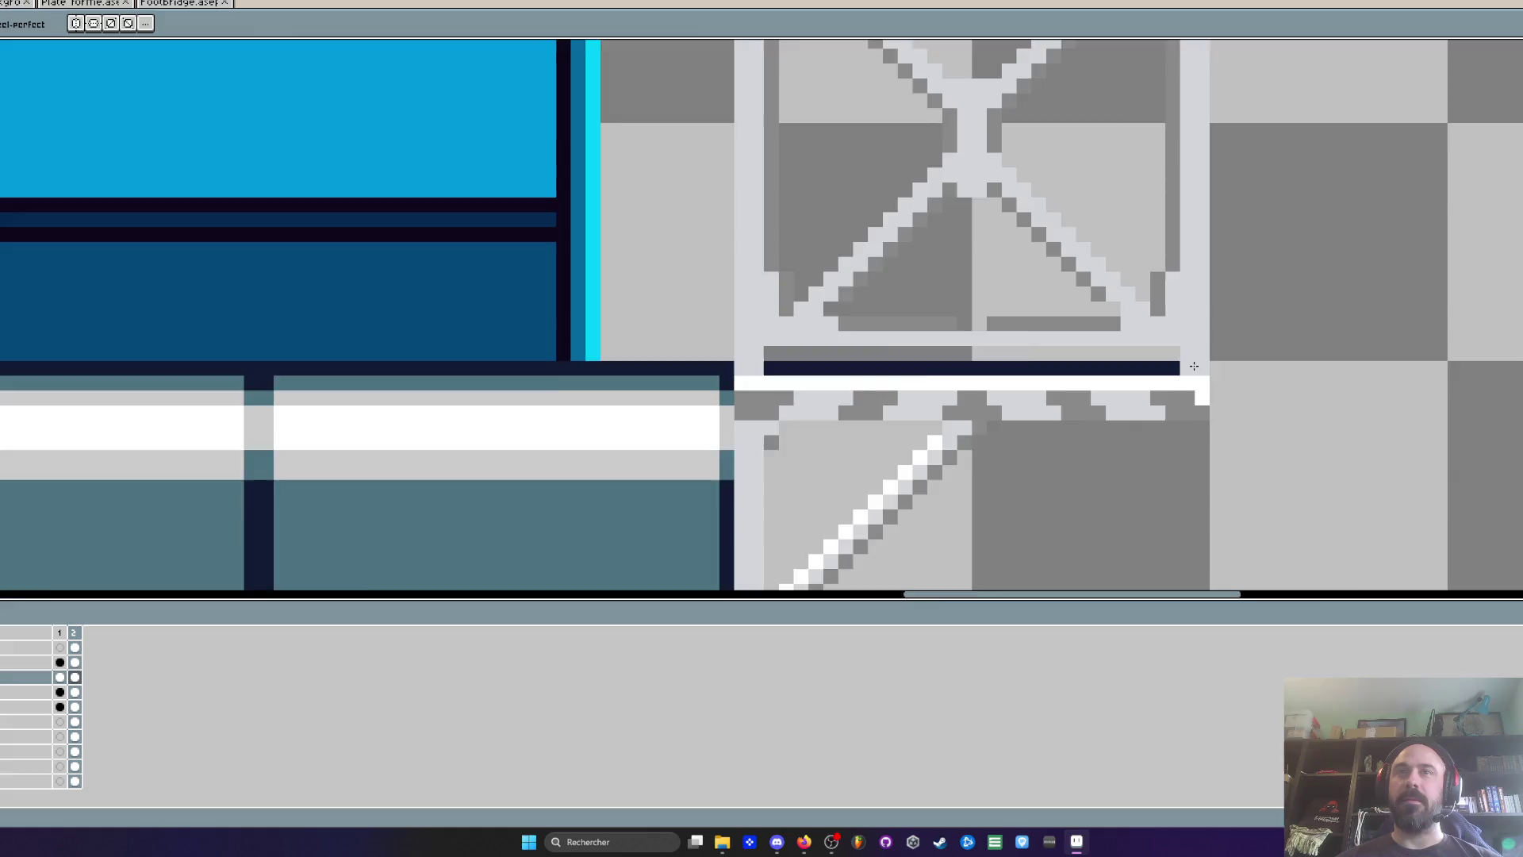
{"action": "scroll", "coordinate": [1195, 366], "scroll_direction": "down", "scroll_amount": 3}
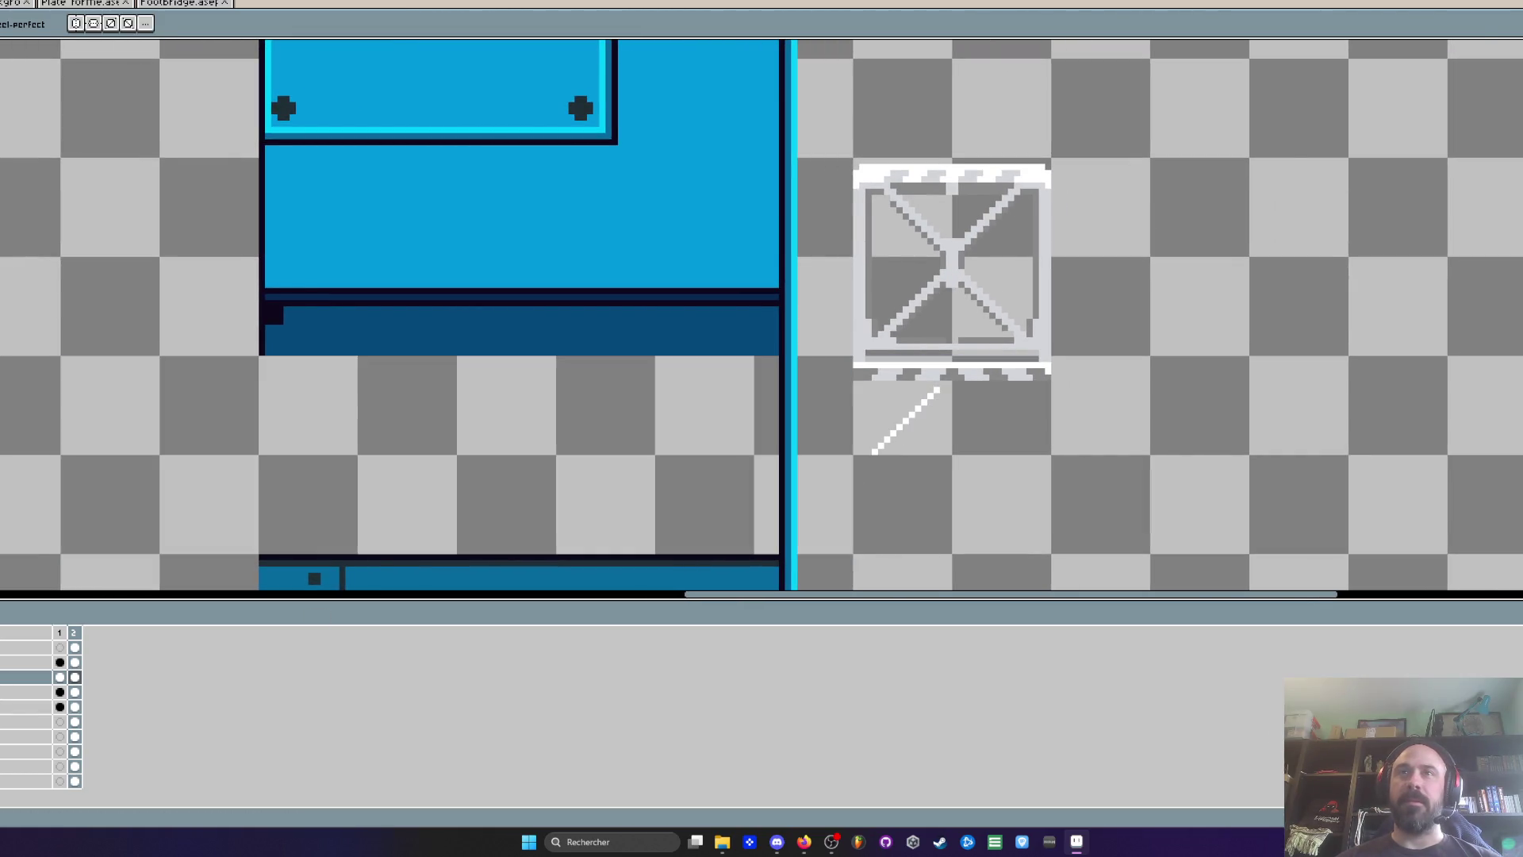
{"action": "left_click", "coordinate": [74, 648]}
{"action": "scroll", "coordinate": [991, 403], "scroll_direction": "up", "scroll_amount": 1}
{"action": "scroll", "coordinate": [990, 402], "scroll_direction": "up", "scroll_amount": 2}
{"action": "key", "text": "m"}
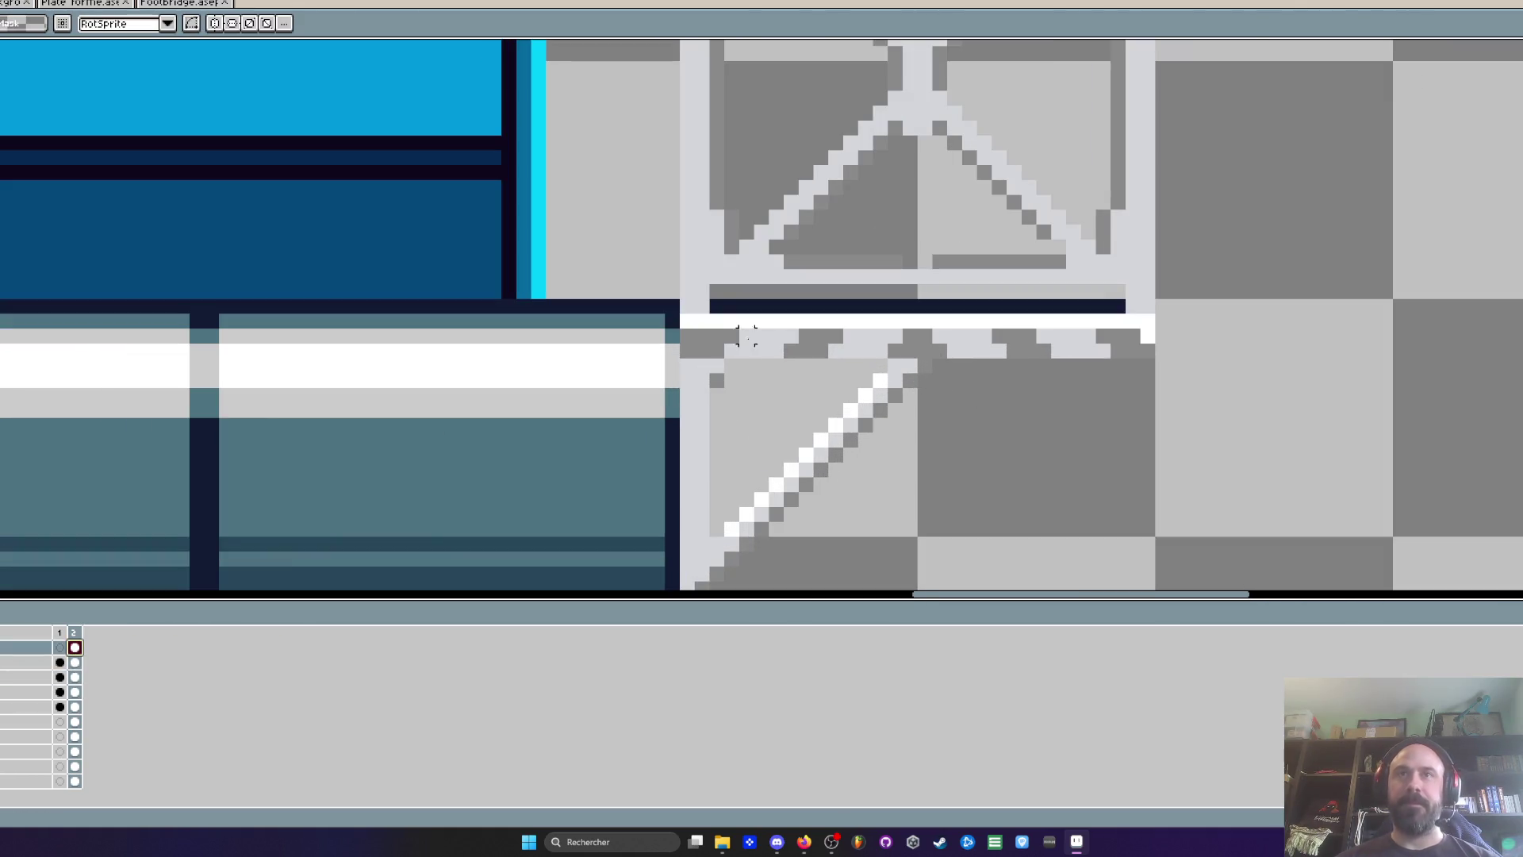
{"action": "left_click_drag", "start_coordinate": [698, 317], "coordinate": [1305, 588]}
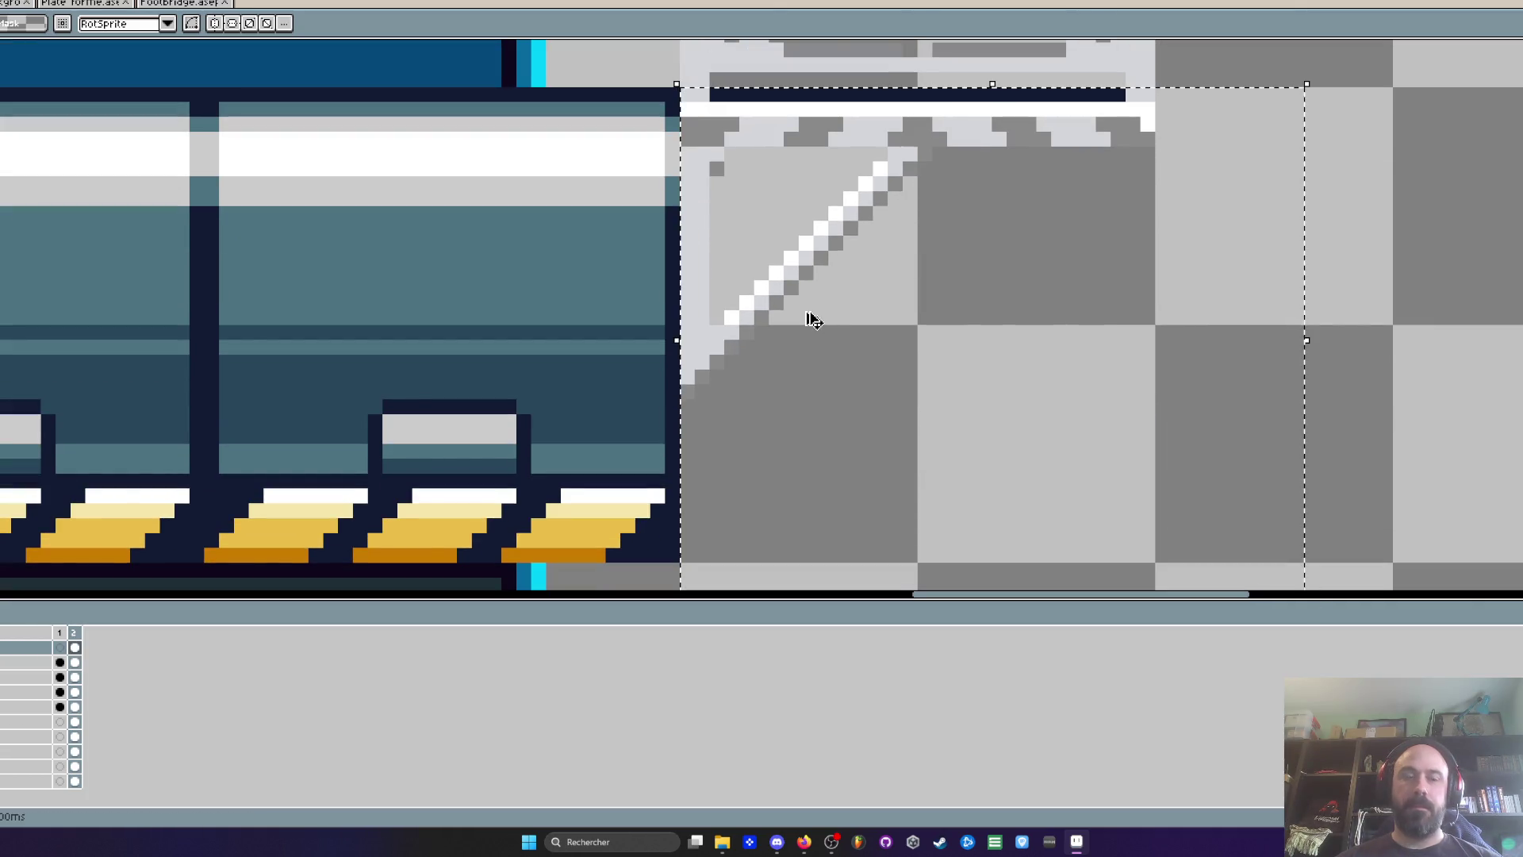
{"action": "left_click_drag", "start_coordinate": [814, 320], "coordinate": [805, 311]}
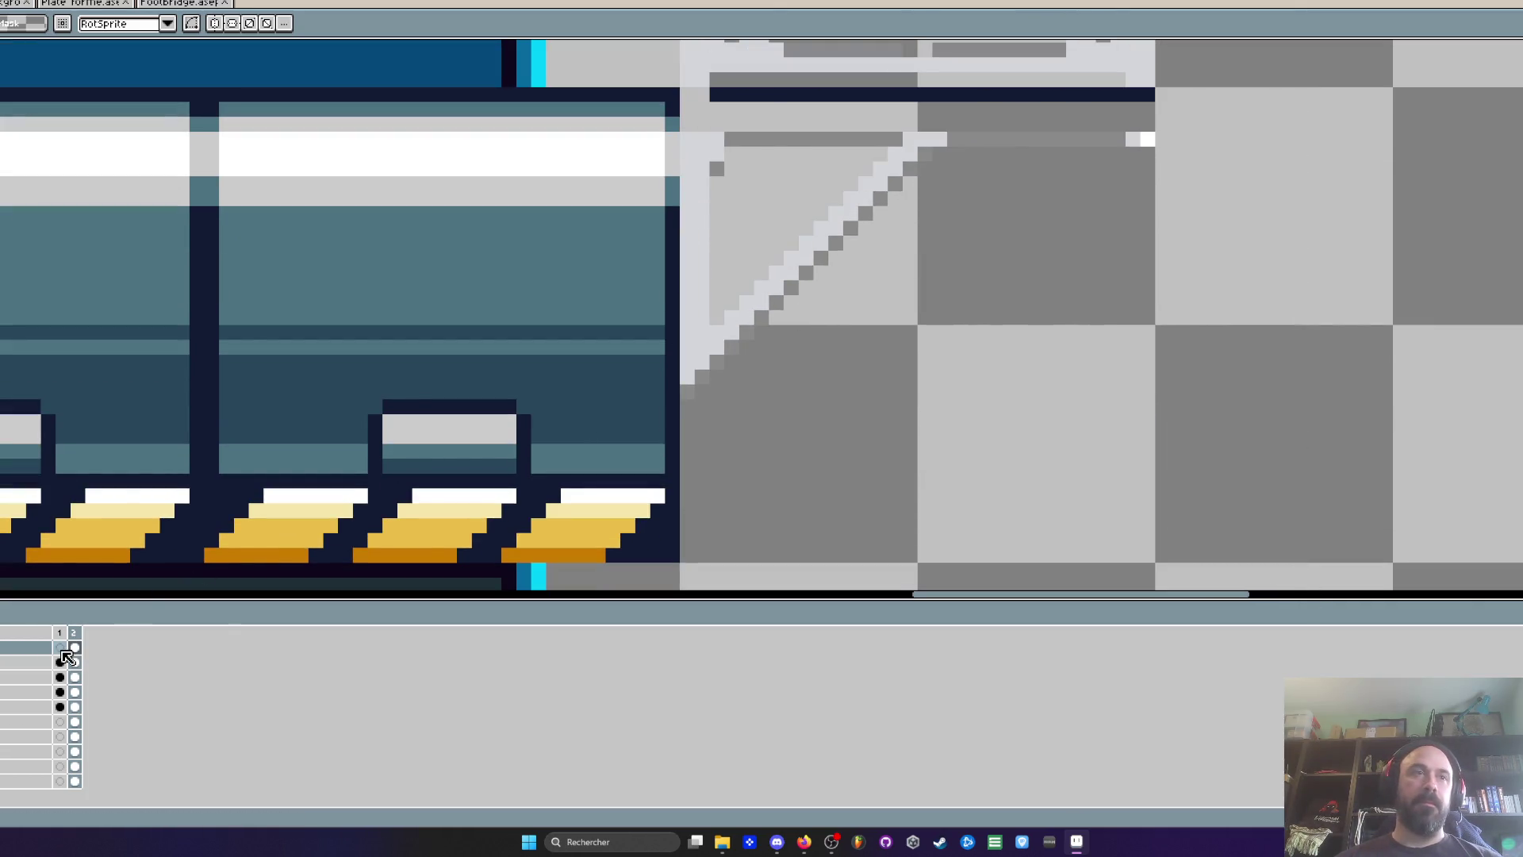
{"action": "key", "text": "ctrl+z"}
{"action": "scroll", "coordinate": [962, 367], "scroll_direction": "down", "scroll_amount": 2}
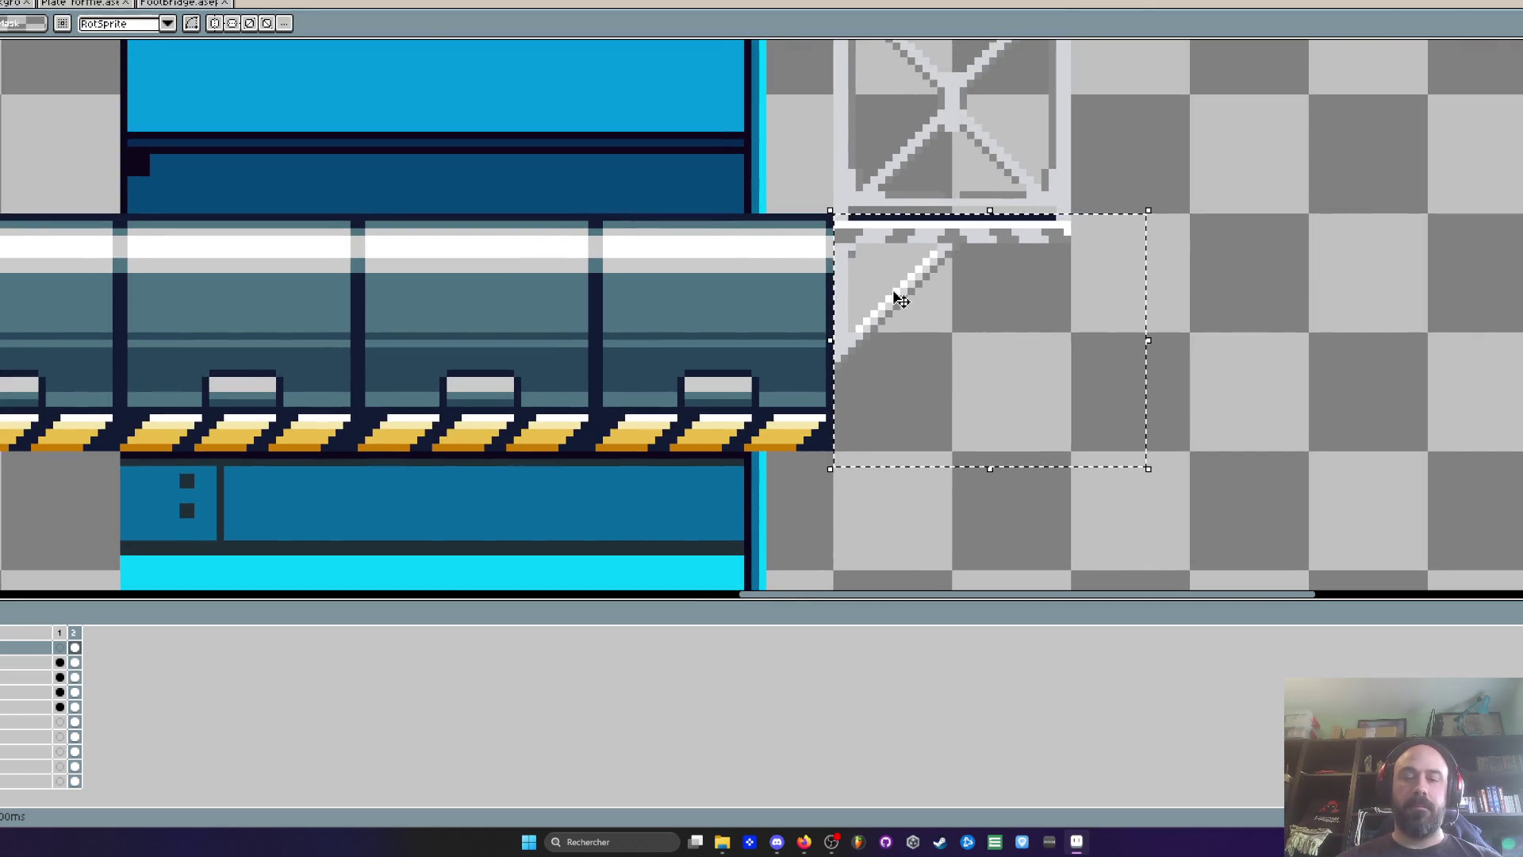
{"action": "left_click_drag", "start_coordinate": [894, 299], "coordinate": [896, 291]}
{"action": "key", "text": "ctrl+z"}
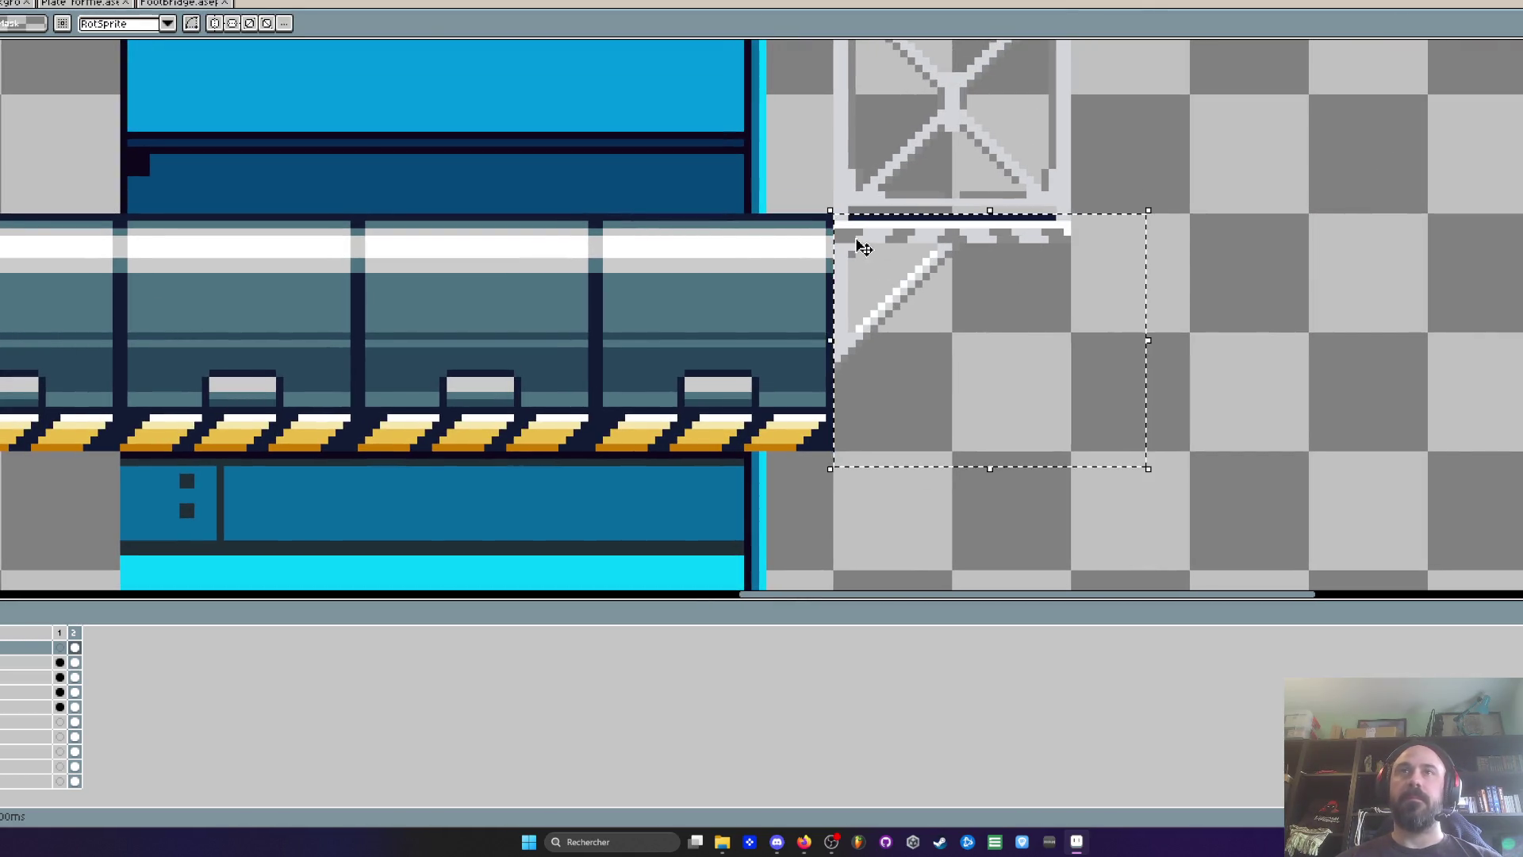
{"action": "left_click", "coordinate": [80, 679]}
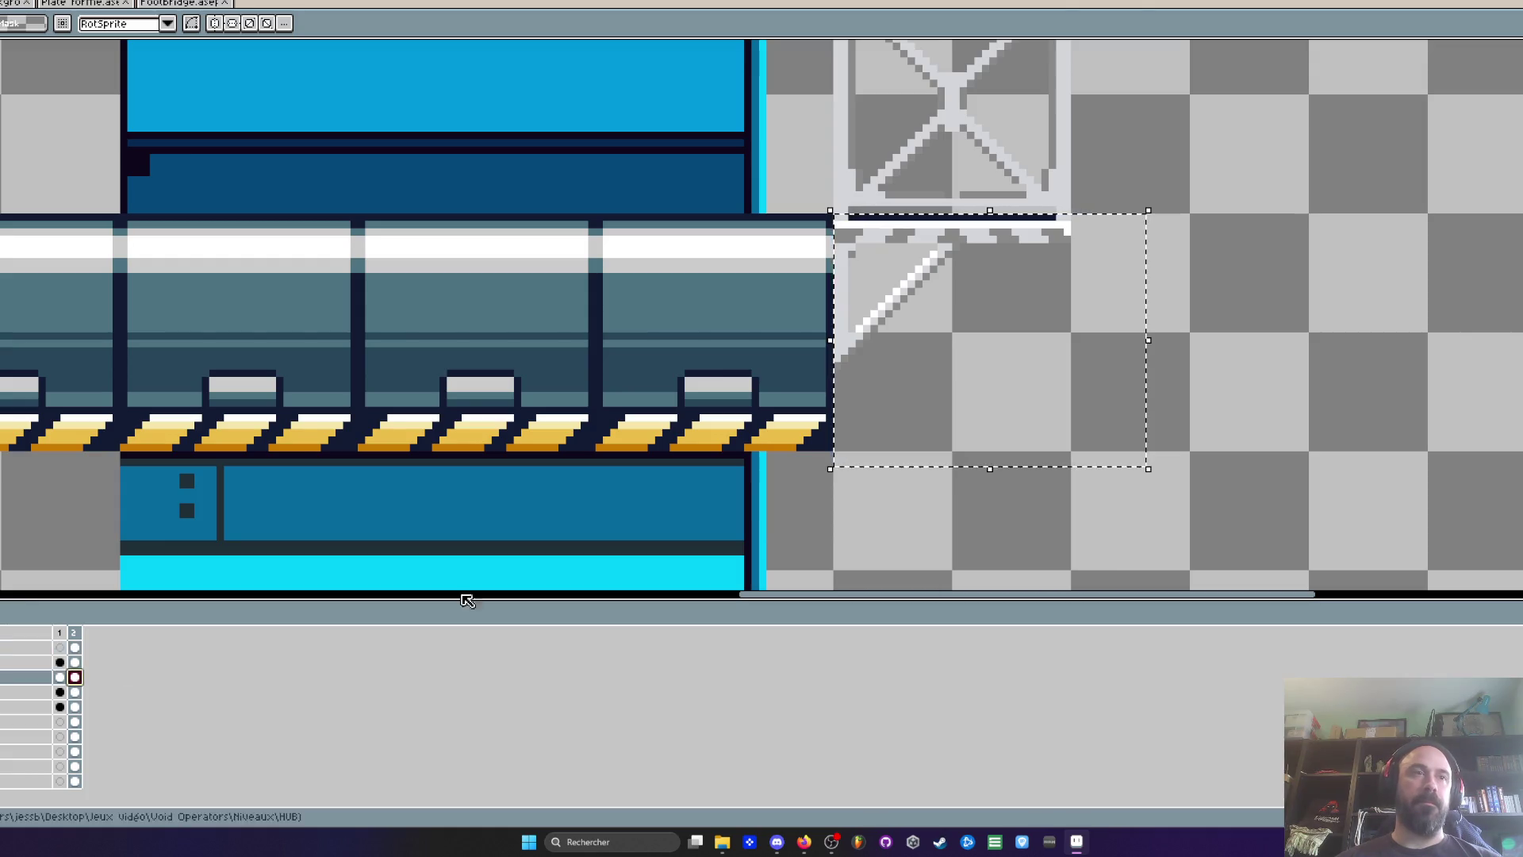
{"action": "left_click", "coordinate": [919, 491]}
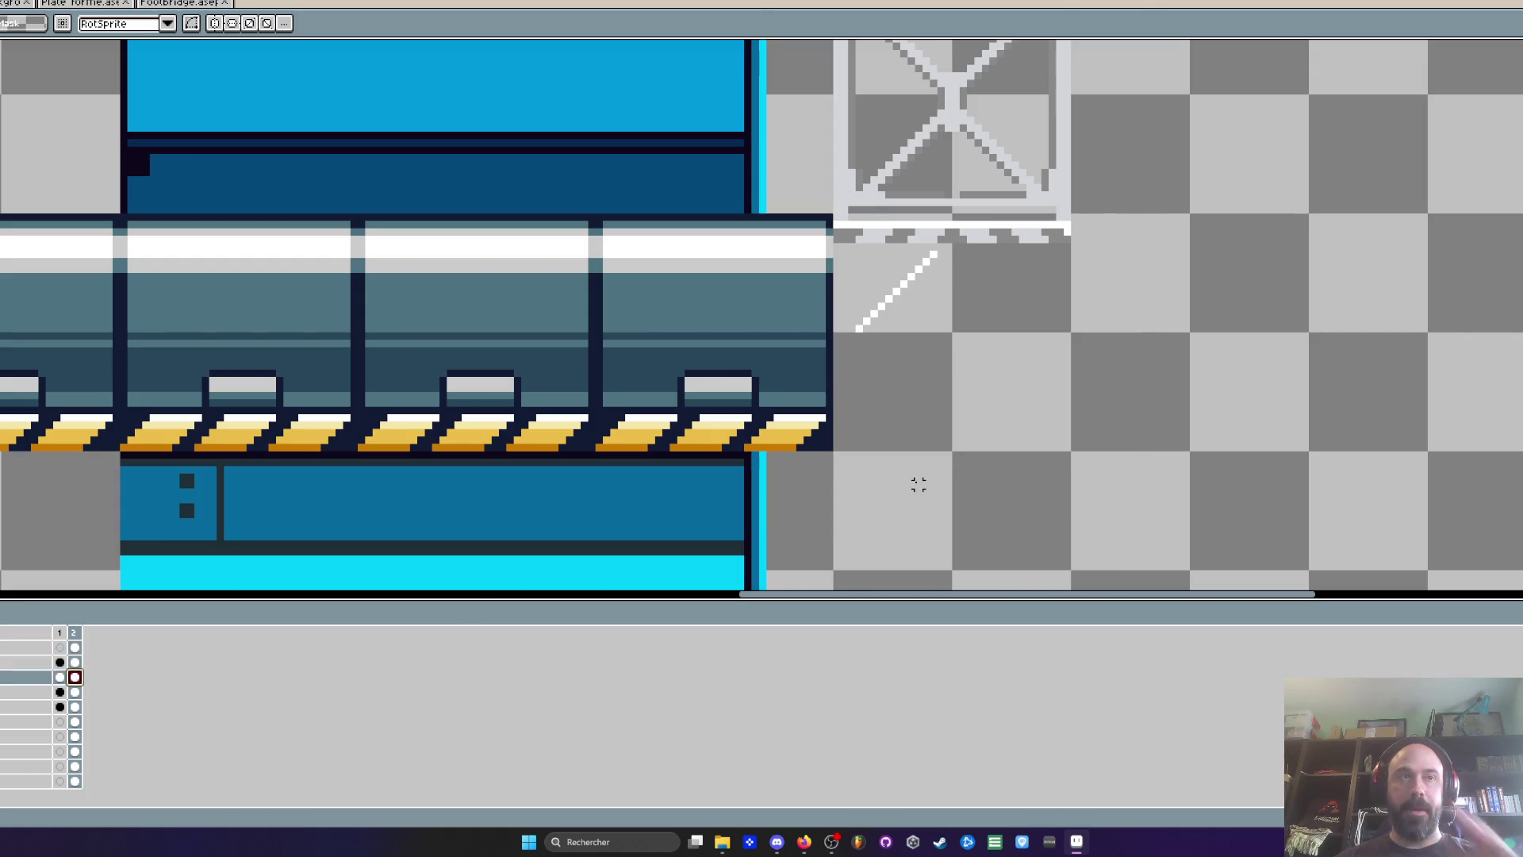
{"action": "key", "text": "ctrl+z"}
{"action": "left_click", "coordinate": [74, 648]}
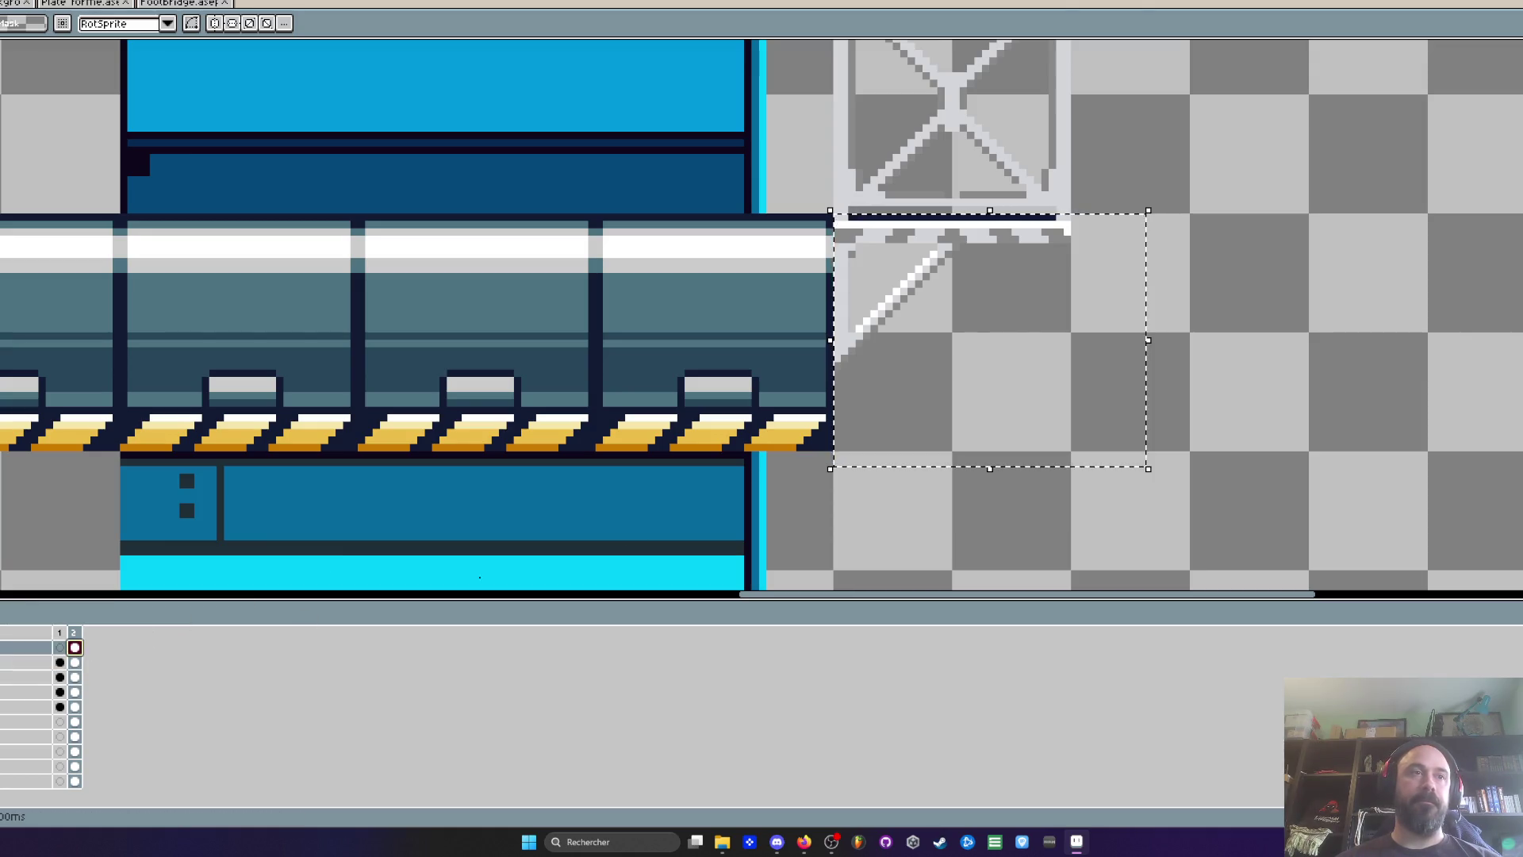
{"action": "left_click", "coordinate": [940, 328]}
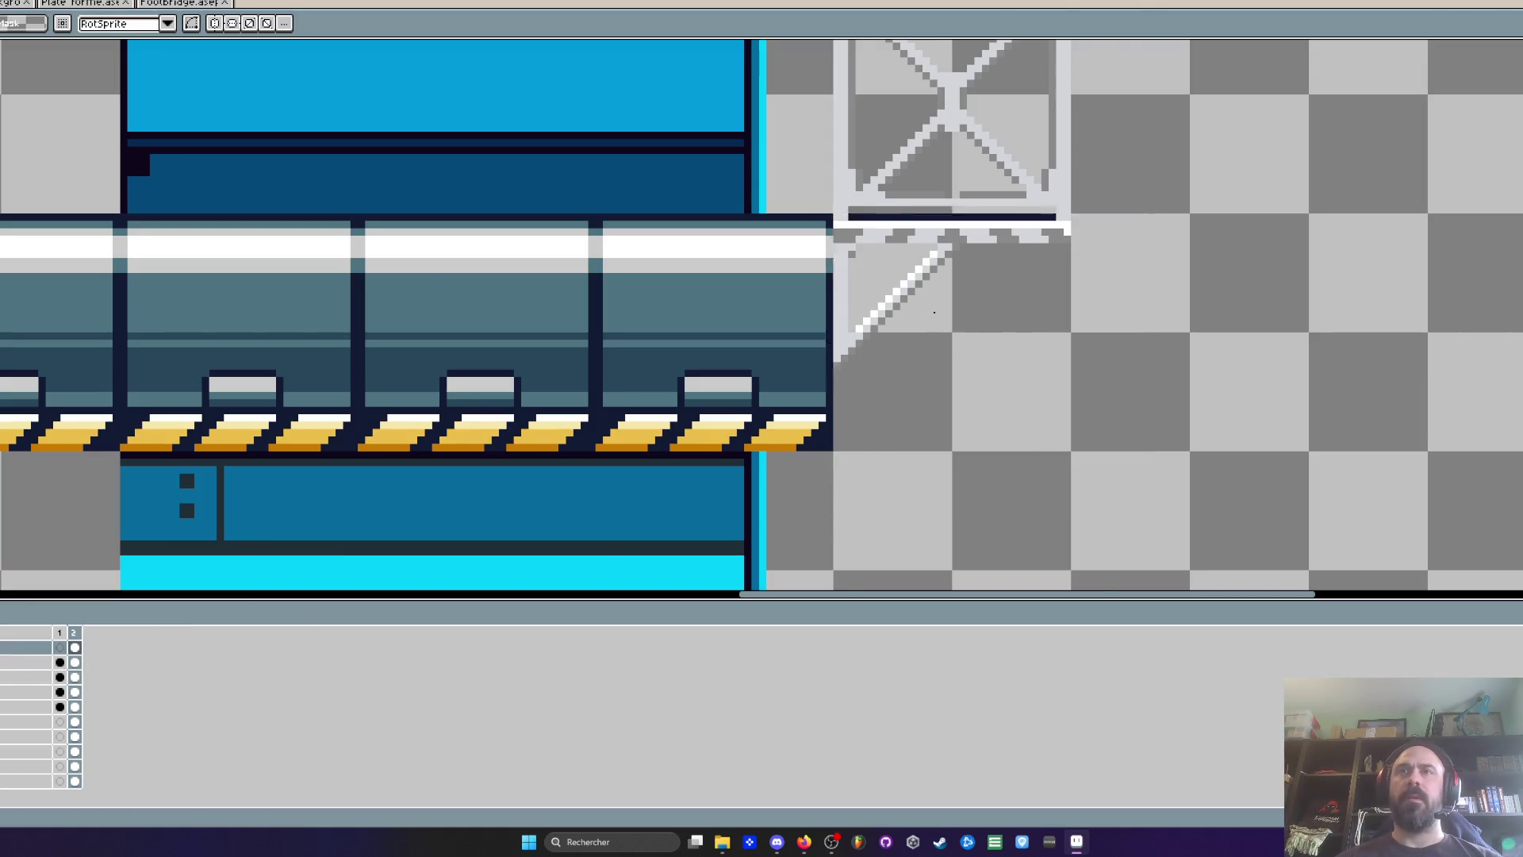
{"action": "scroll", "coordinate": [833, 404], "scroll_direction": "down", "scroll_amount": 5}
{"action": "scroll", "coordinate": [833, 399], "scroll_direction": "up", "scroll_amount": 2}
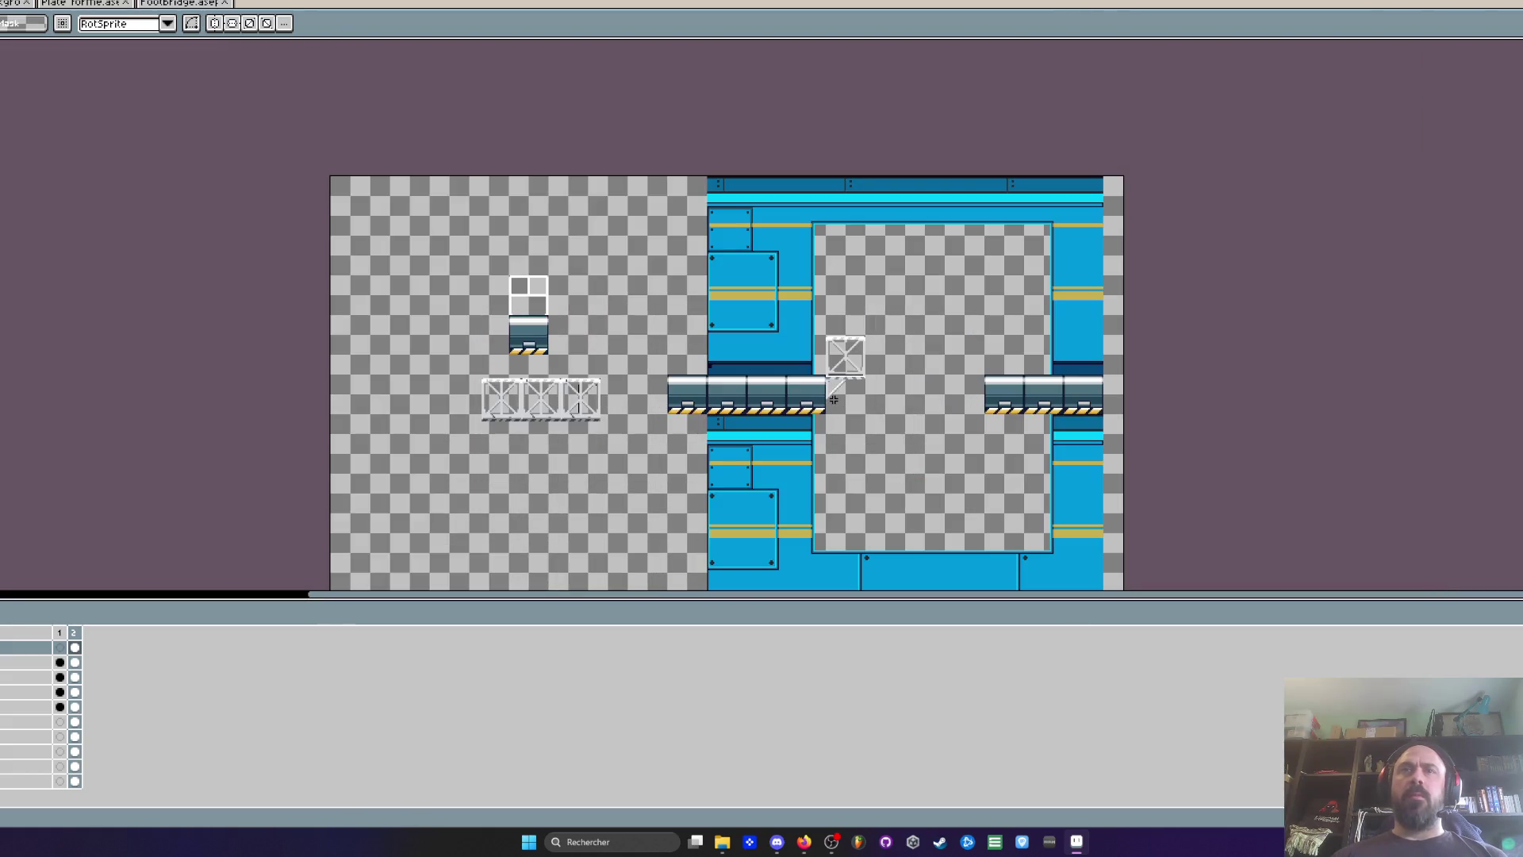
Drag a copy of the bridge crate to the left side of the canvas
{"action": "scroll", "coordinate": [837, 392], "scroll_direction": "up", "scroll_amount": 3}
{"action": "left_click_drag", "start_coordinate": [760, 206], "coordinate": [1024, 587]}
{"action": "scroll", "coordinate": [837, 349], "scroll_direction": "down", "scroll_amount": 1}
{"action": "mouse_move", "coordinate": [846, 367]}
{"action": "left_mouse_down"}
{"action": "mouse_move", "coordinate": [750, 390]}
{"action": "mouse_move", "coordinate": [10, 410]}
{"action": "left_mouse_up"}
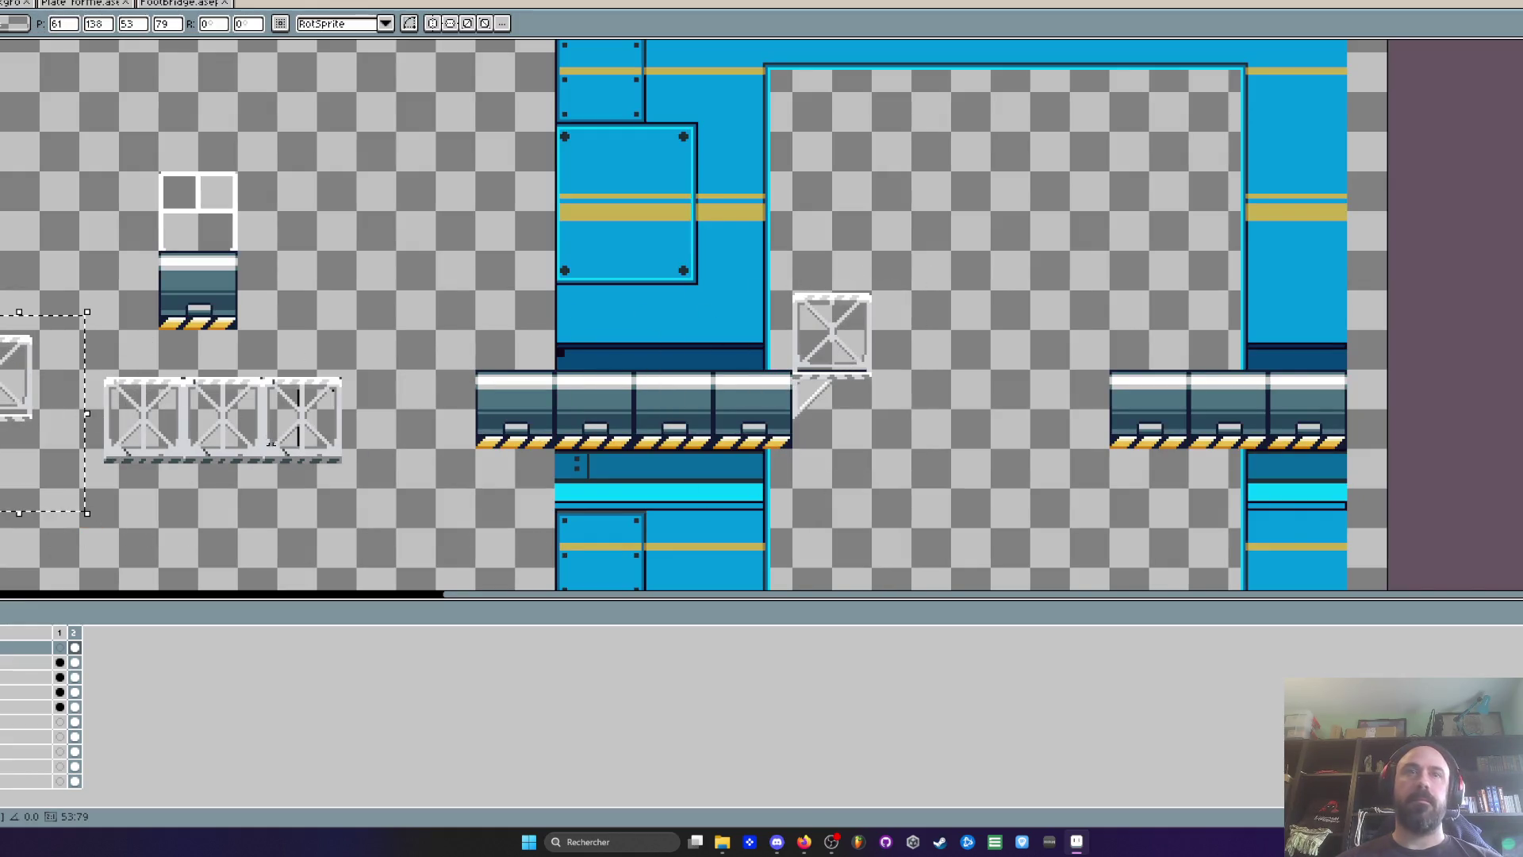
{"action": "left_click", "coordinate": [74, 677]}
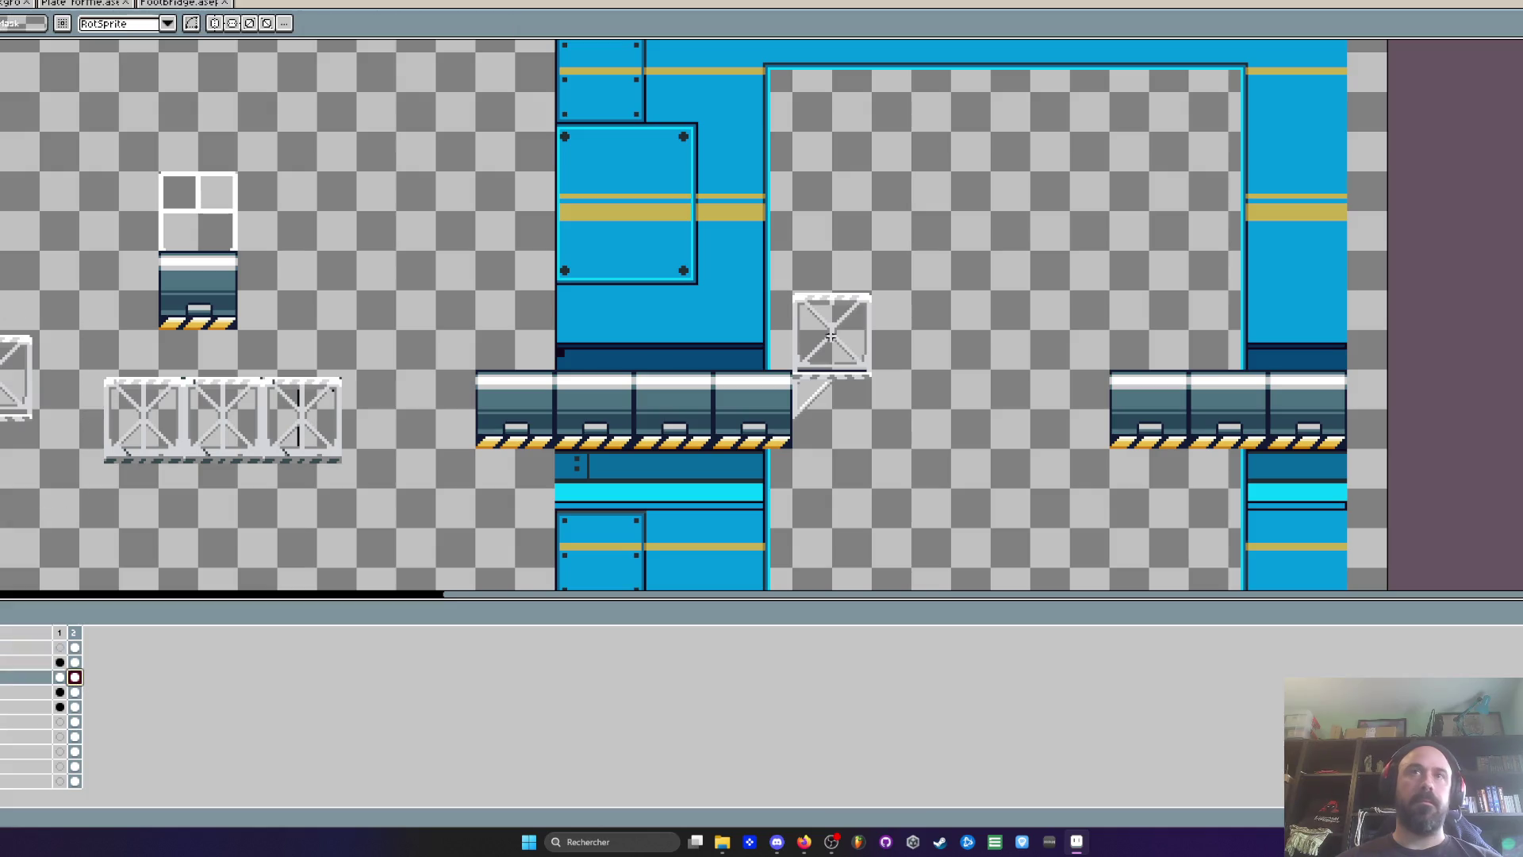
Move the selected truss section further left and commit it in place
{"action": "left_click_drag", "start_coordinate": [793, 254], "coordinate": [911, 476]}
{"action": "mouse_move", "coordinate": [829, 358]}
{"action": "left_mouse_down"}
{"action": "mouse_move", "coordinate": [4, 503]}
{"action": "mouse_move", "coordinate": [24, 421]}
{"action": "left_mouse_up"}
{"action": "scroll", "coordinate": [24, 420], "scroll_direction": "up", "scroll_amount": 3}
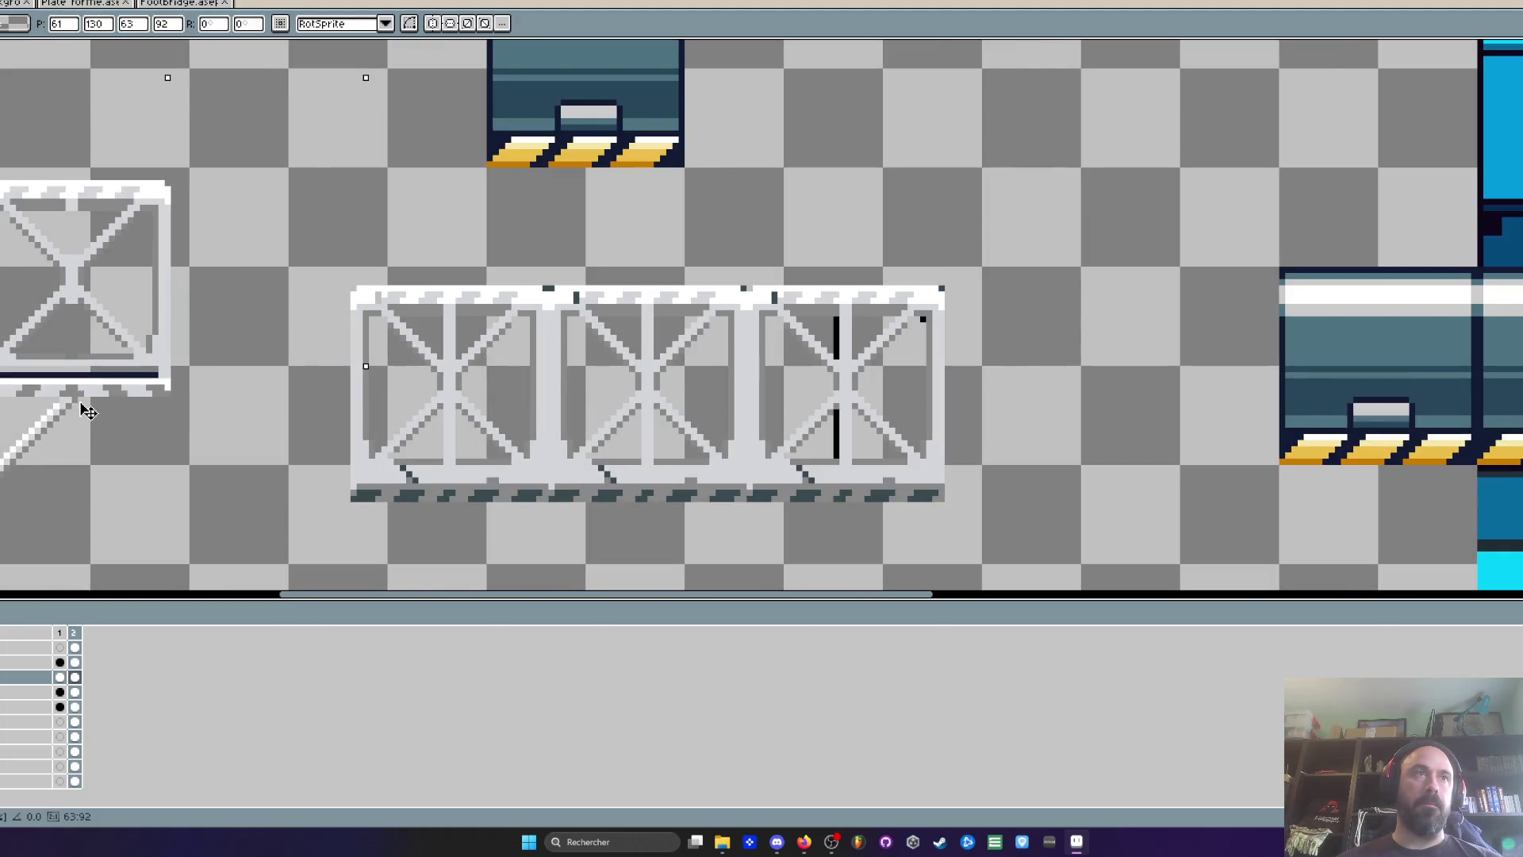
{"action": "key", "text": "Return"}
{"action": "scroll", "coordinate": [83, 405], "scroll_direction": "down", "scroll_amount": 2}
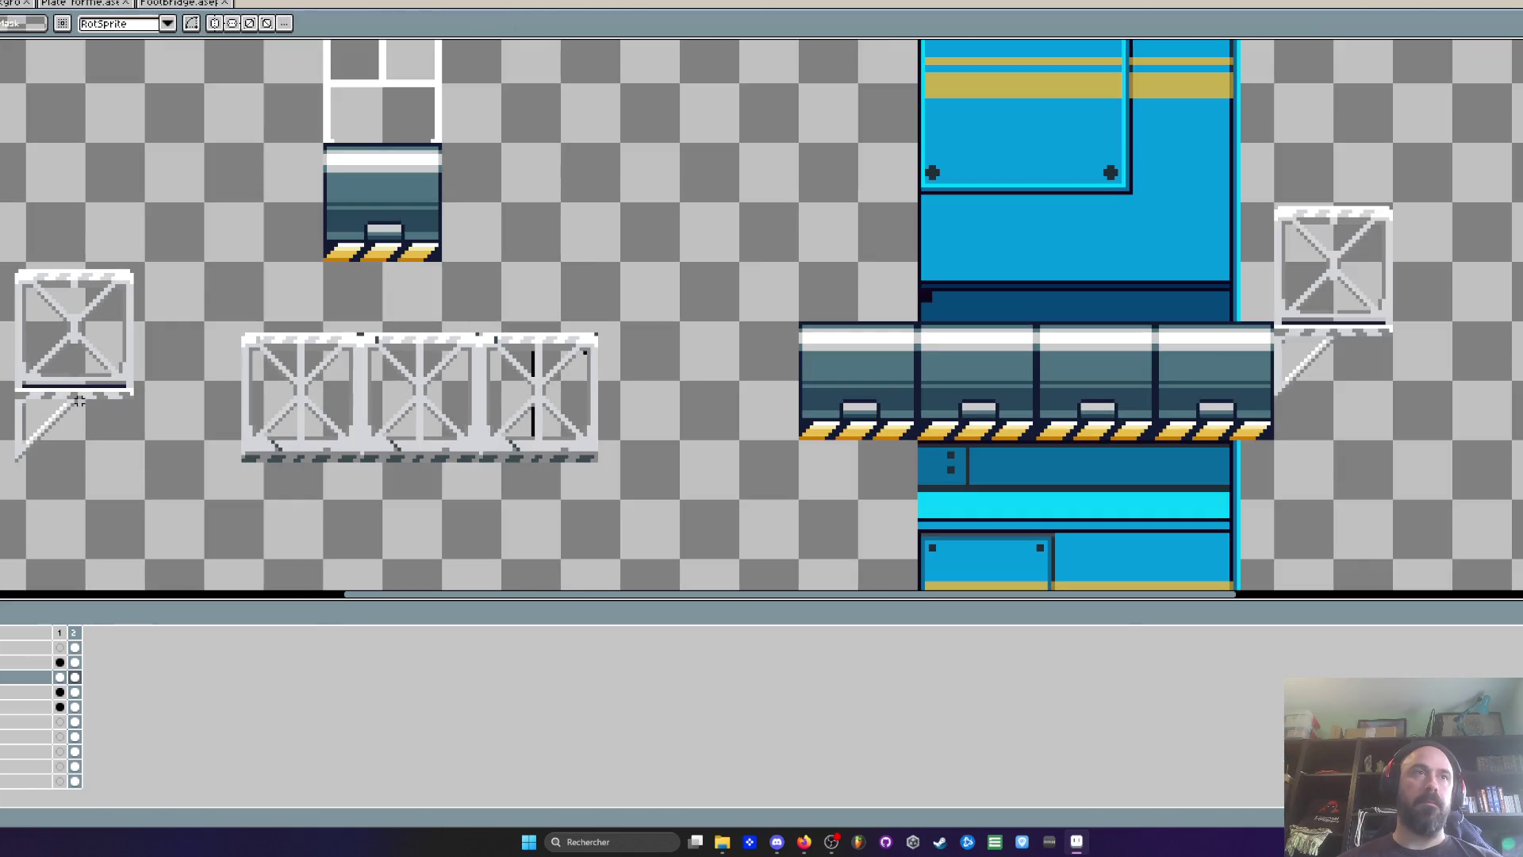
Merge the top layer down and delete the lone crate right of the tower
{"action": "left_click_drag", "start_coordinate": [1272, 179], "coordinate": [1470, 446]}
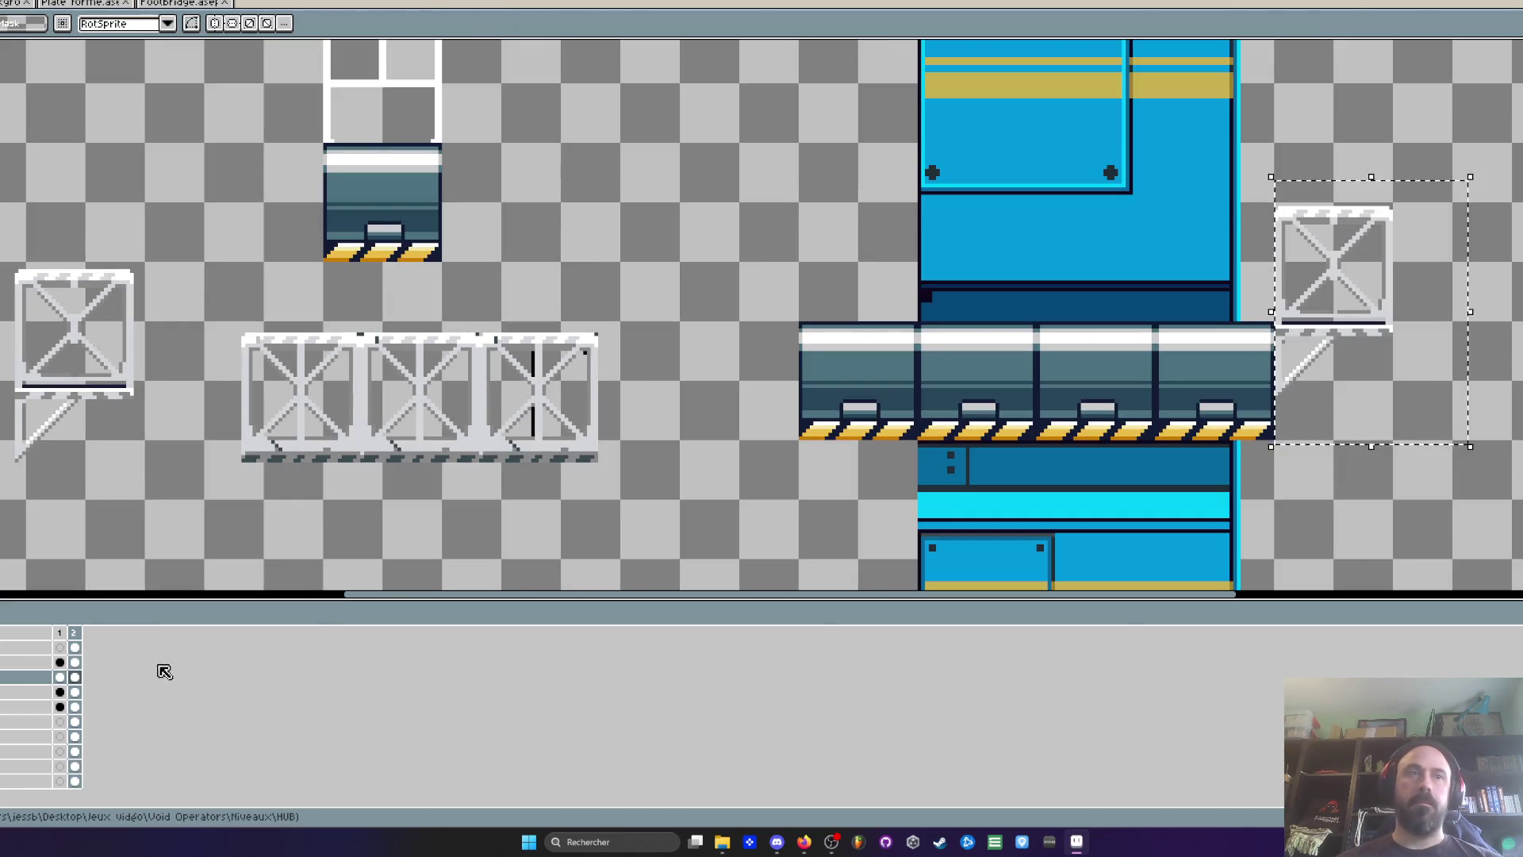
{"action": "left_click", "coordinate": [74, 647]}
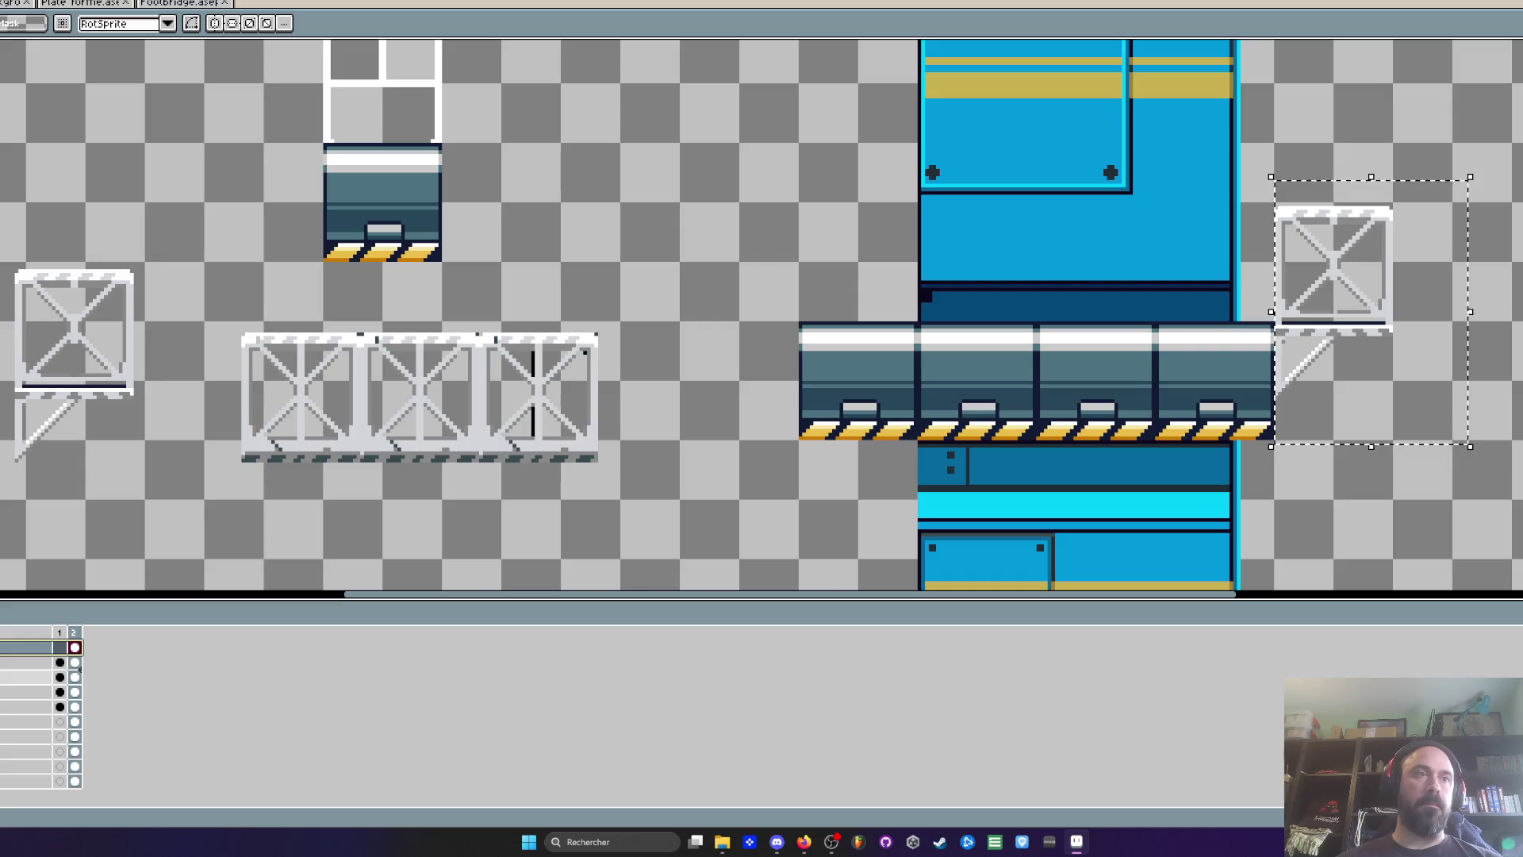
{"action": "right_click", "coordinate": [28, 663]}
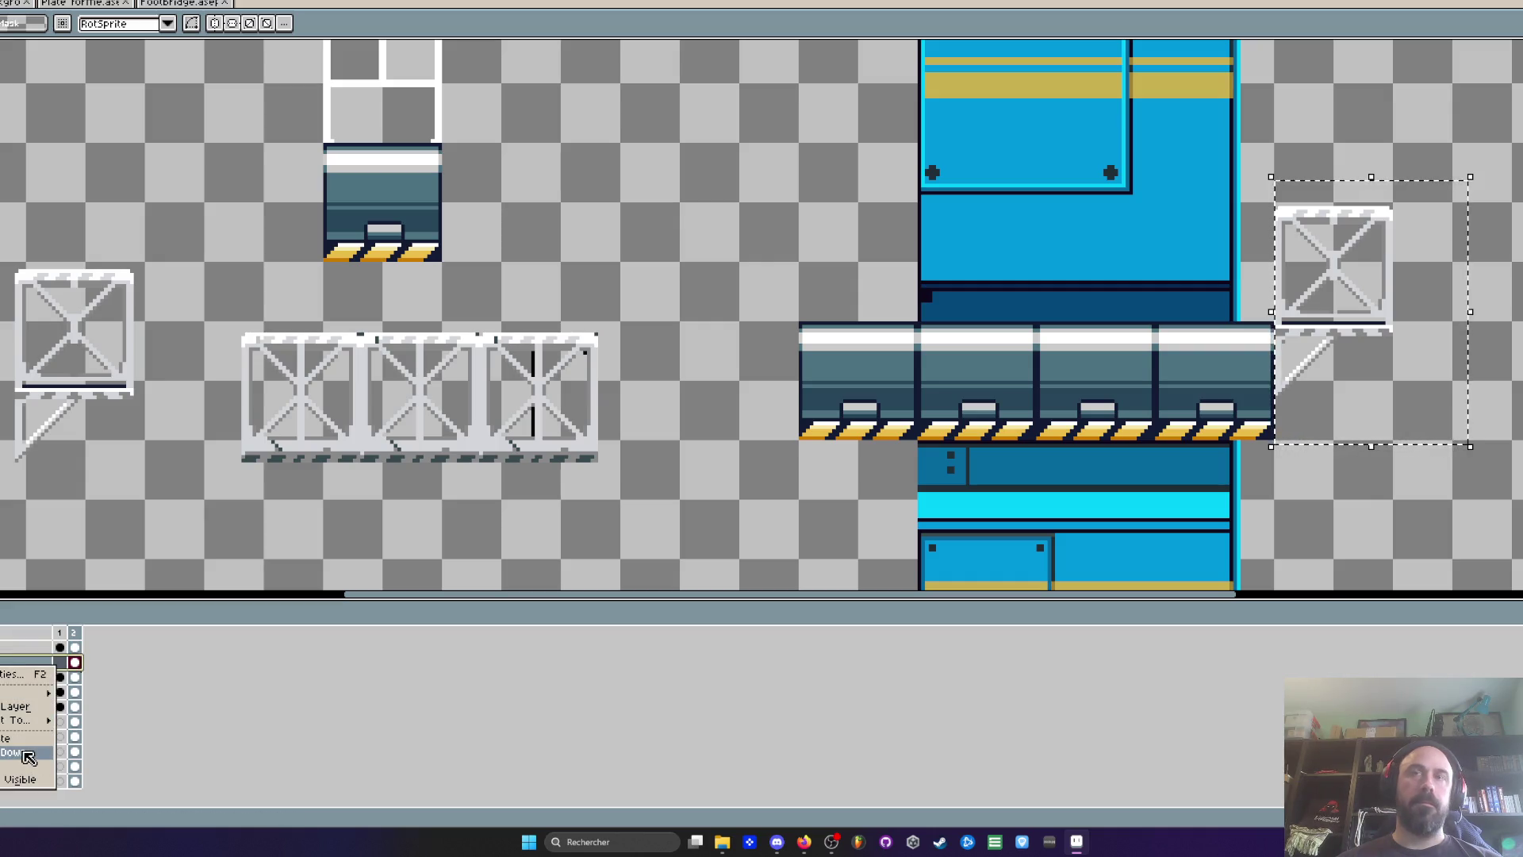
{"action": "left_click", "coordinate": [27, 752]}
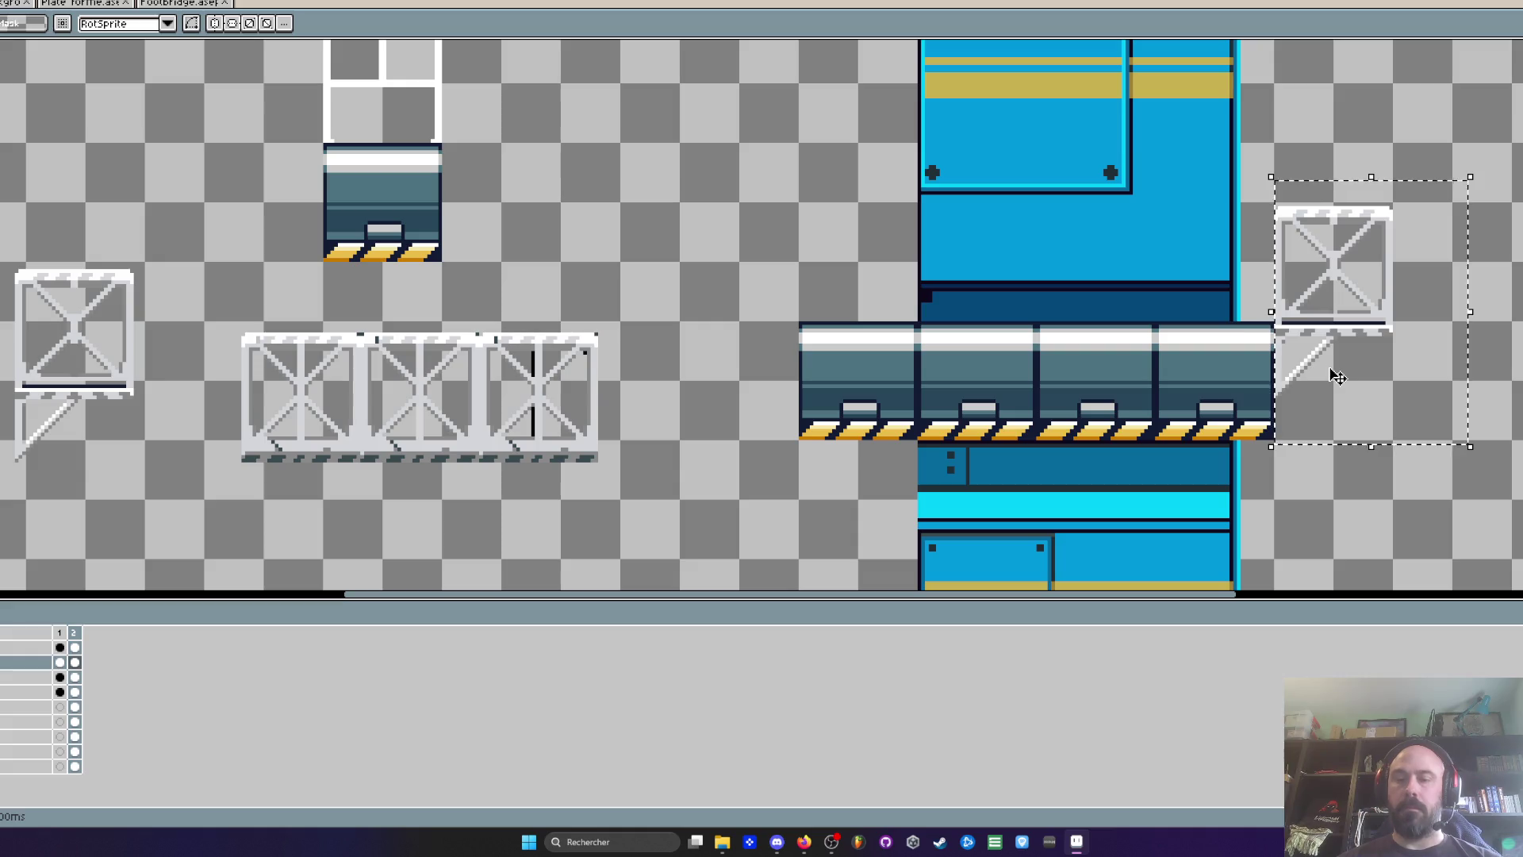
{"action": "key", "text": "Delete"}
Move the crate beside the blue tower and place a copy at the right platform
{"action": "mouse_move", "coordinate": [116, 402]}
{"action": "left_mouse_down"}
{"action": "mouse_move", "coordinate": [1411, 370]}
{"action": "mouse_move", "coordinate": [1370, 330]}
{"action": "mouse_move", "coordinate": [1067, 339]}
{"action": "mouse_move", "coordinate": [1019, 356]}
{"action": "left_mouse_up"}
{"action": "scroll", "coordinate": [1360, 331], "scroll_direction": "up", "scroll_amount": 2}
{"action": "scroll", "coordinate": [1068, 339], "scroll_direction": "up", "scroll_amount": 1}
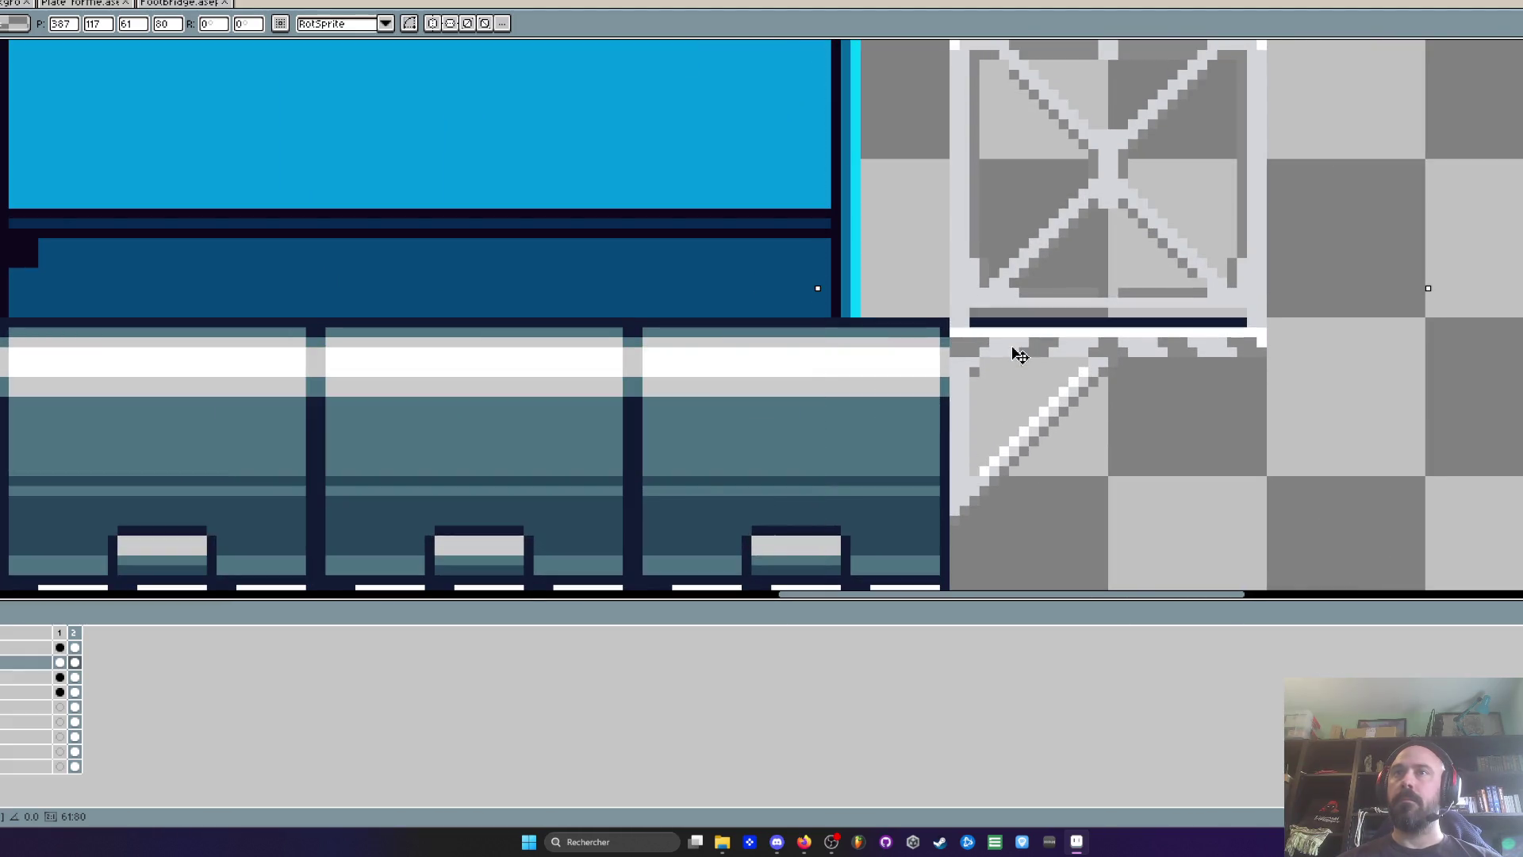
{"action": "scroll", "coordinate": [1020, 356], "scroll_direction": "down", "scroll_amount": 3}
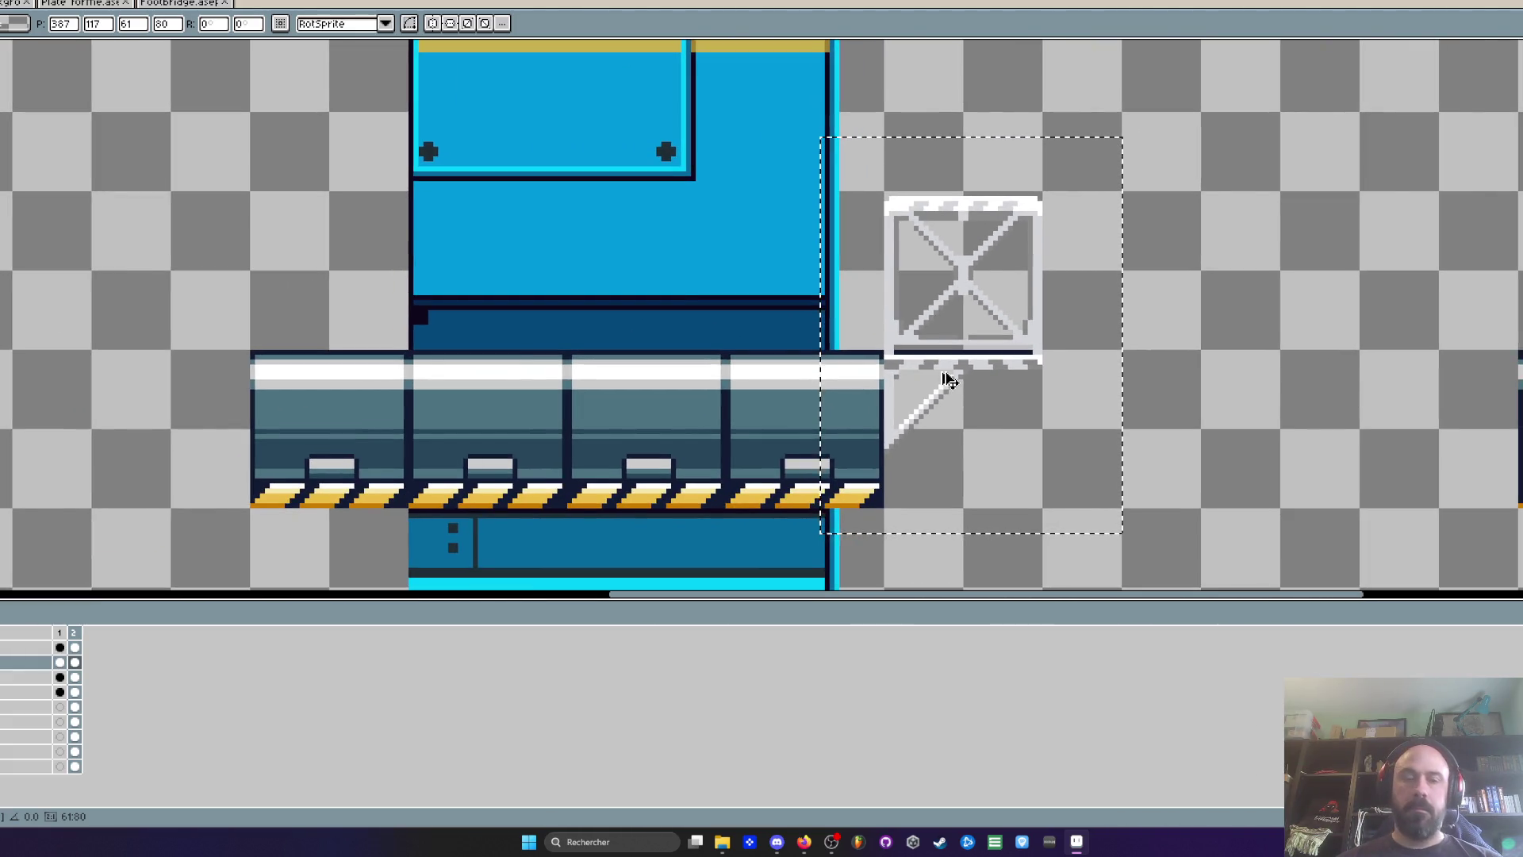
{"action": "mouse_move", "coordinate": [948, 376]}
{"action": "left_mouse_down"}
{"action": "mouse_move", "coordinate": [1054, 349]}
{"action": "mouse_move", "coordinate": [1508, 356]}
{"action": "left_mouse_up"}
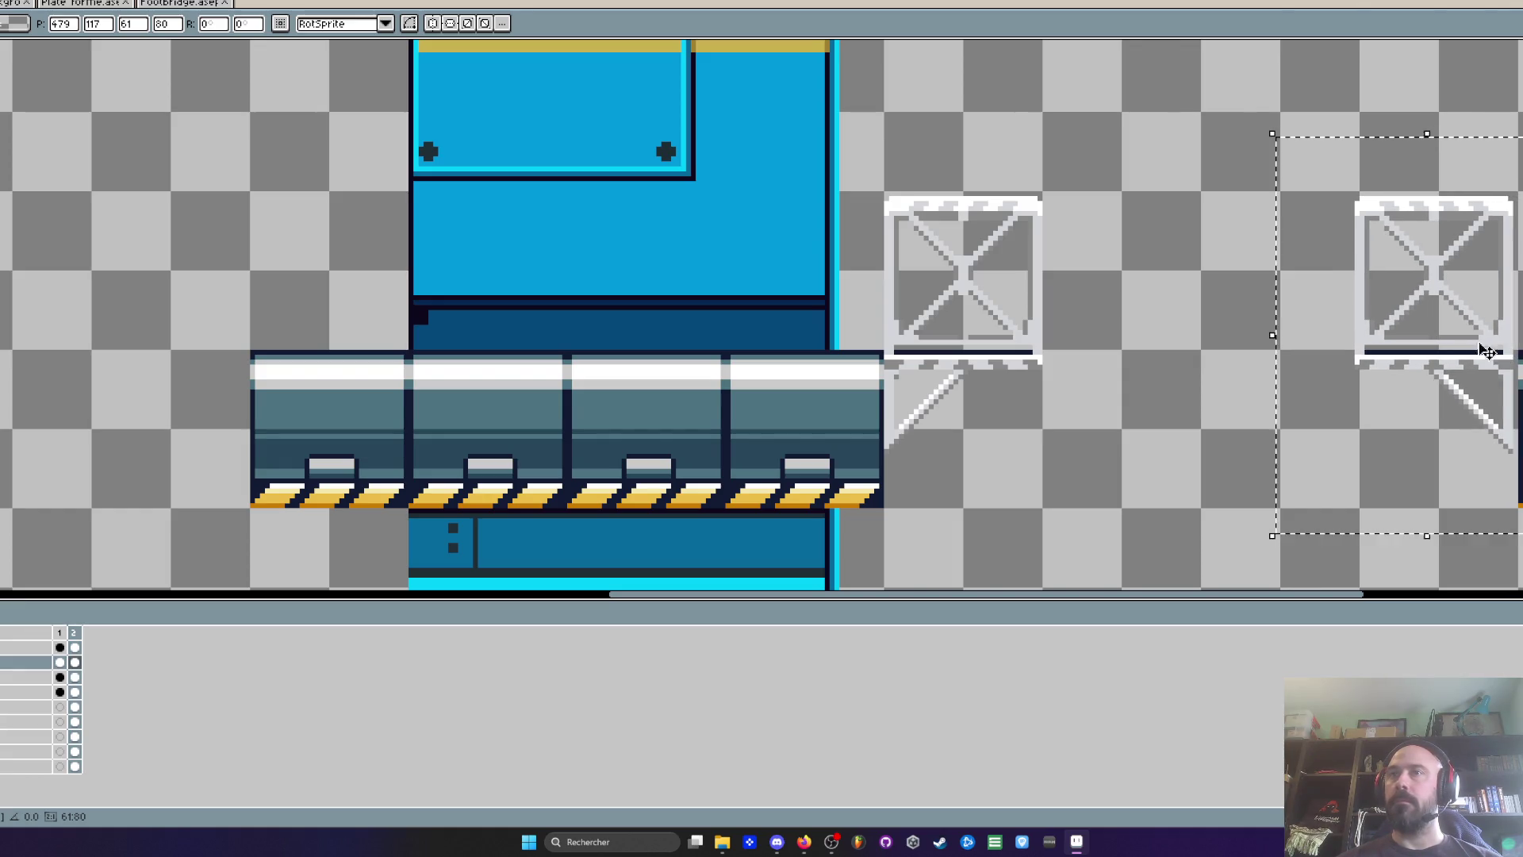
{"action": "key", "text": "Return"}
{"action": "key", "text": "ctrl+z"}
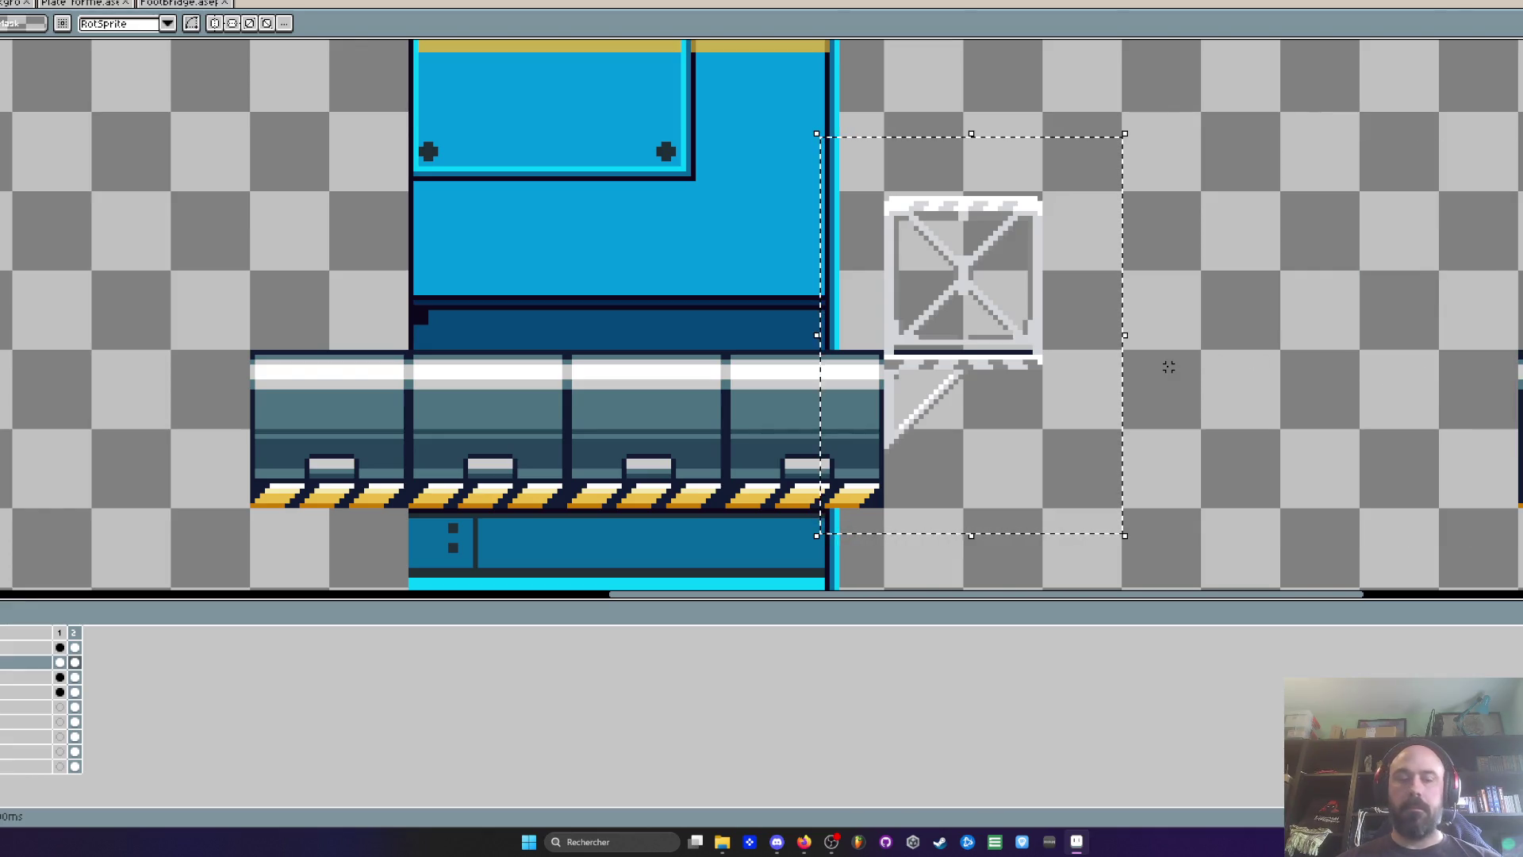
{"action": "mouse_move", "coordinate": [1111, 325]}
{"action": "left_mouse_down"}
{"action": "mouse_move", "coordinate": [1513, 331]}
{"action": "mouse_move", "coordinate": [1475, 316]}
{"action": "left_mouse_up"}
{"action": "key", "text": "Return"}
Fill the remaining gap with two more crate copies beside the tower crate
{"action": "mouse_move", "coordinate": [856, 158]}
{"action": "left_mouse_down"}
{"action": "mouse_move", "coordinate": [1145, 323]}
{"action": "mouse_move", "coordinate": [1165, 351]}
{"action": "left_mouse_up"}
{"action": "scroll", "coordinate": [934, 306], "scroll_direction": "up", "scroll_amount": 2}
{"action": "scroll", "coordinate": [990, 359], "scroll_direction": "up", "scroll_amount": 2}
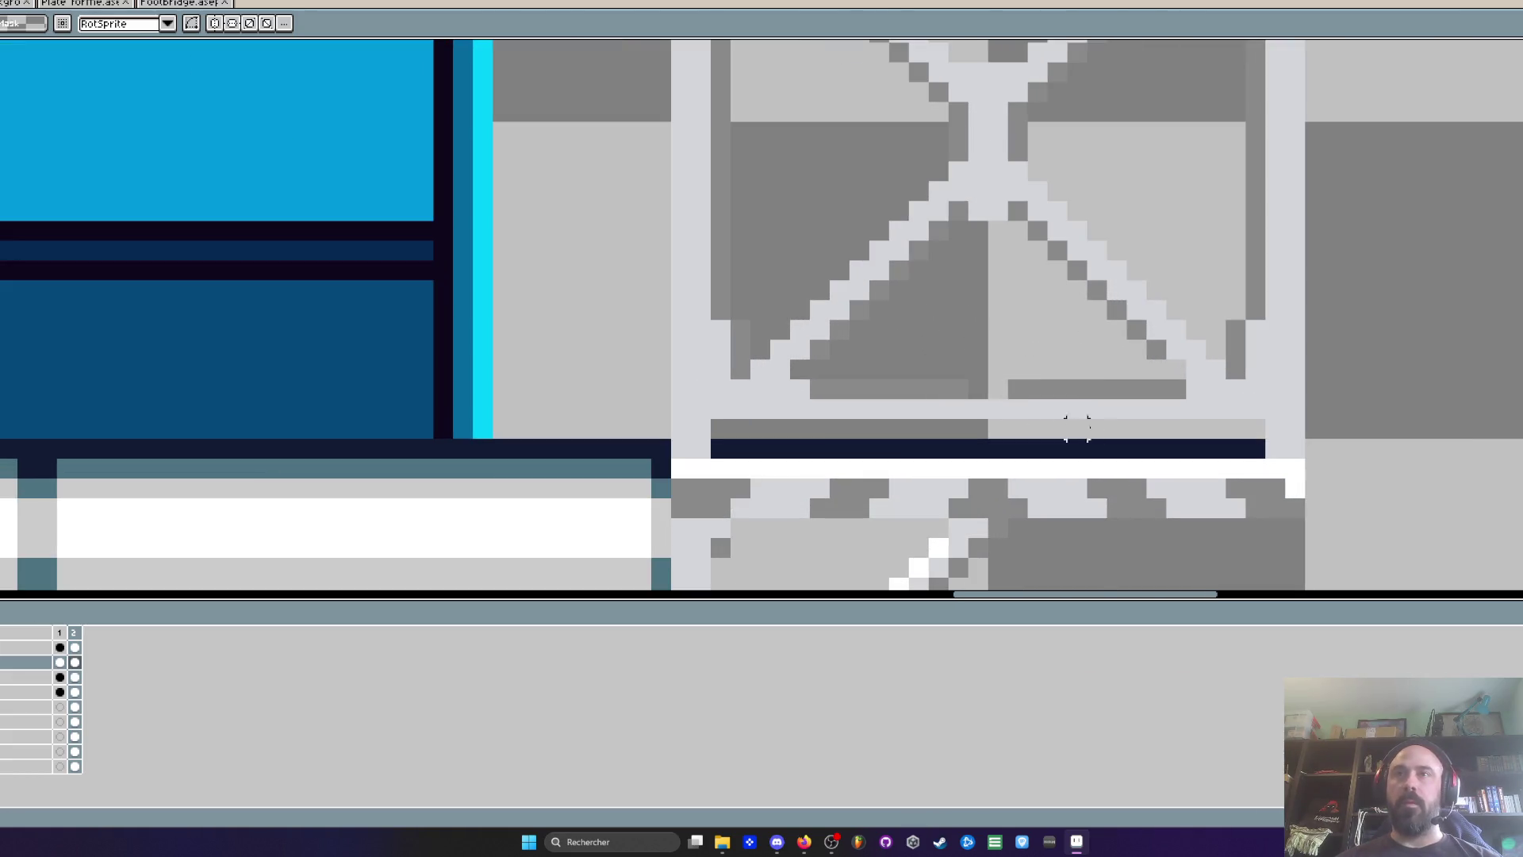
{"action": "scroll", "coordinate": [1284, 438], "scroll_direction": "down", "scroll_amount": 2}
{"action": "mouse_move", "coordinate": [1290, 445]}
{"action": "left_mouse_down"}
{"action": "mouse_move", "coordinate": [1055, 197]}
{"action": "mouse_move", "coordinate": [976, 146]}
{"action": "mouse_move", "coordinate": [984, 118]}
{"action": "left_mouse_up"}
{"action": "scroll", "coordinate": [1002, 238], "scroll_direction": "down", "scroll_amount": 2}
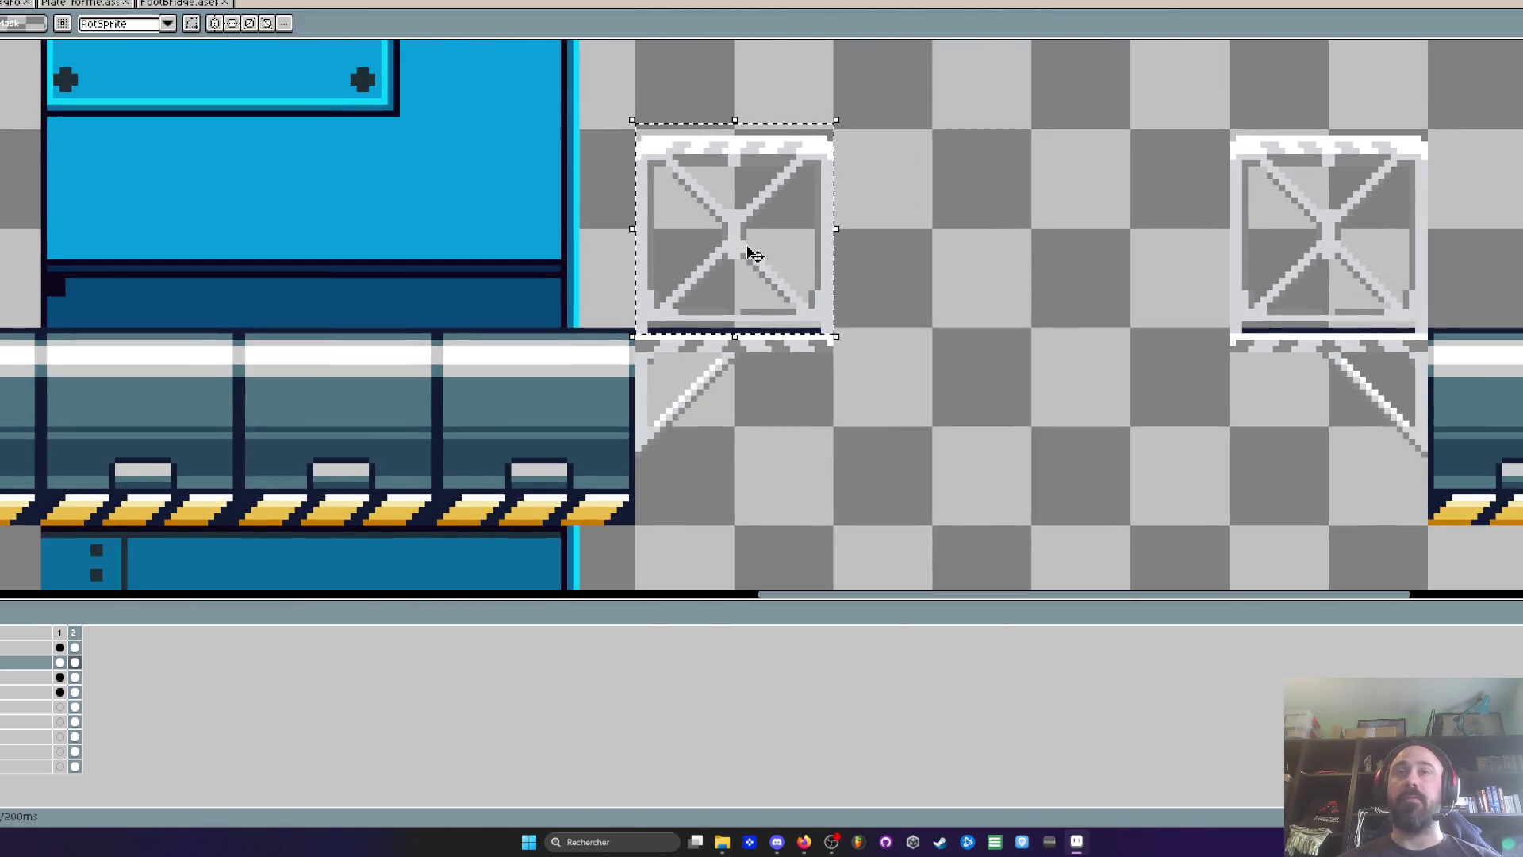
{"action": "mouse_move", "coordinate": [735, 282]}
{"action": "left_mouse_down"}
{"action": "mouse_move", "coordinate": [938, 282]}
{"action": "mouse_move", "coordinate": [944, 298]}
{"action": "left_mouse_up"}
{"action": "mouse_move", "coordinate": [694, 278]}
{"action": "left_mouse_down"}
{"action": "mouse_move", "coordinate": [1081, 262]}
{"action": "mouse_move", "coordinate": [1062, 279]}
{"action": "left_mouse_up"}
{"action": "key", "text": "Return"}
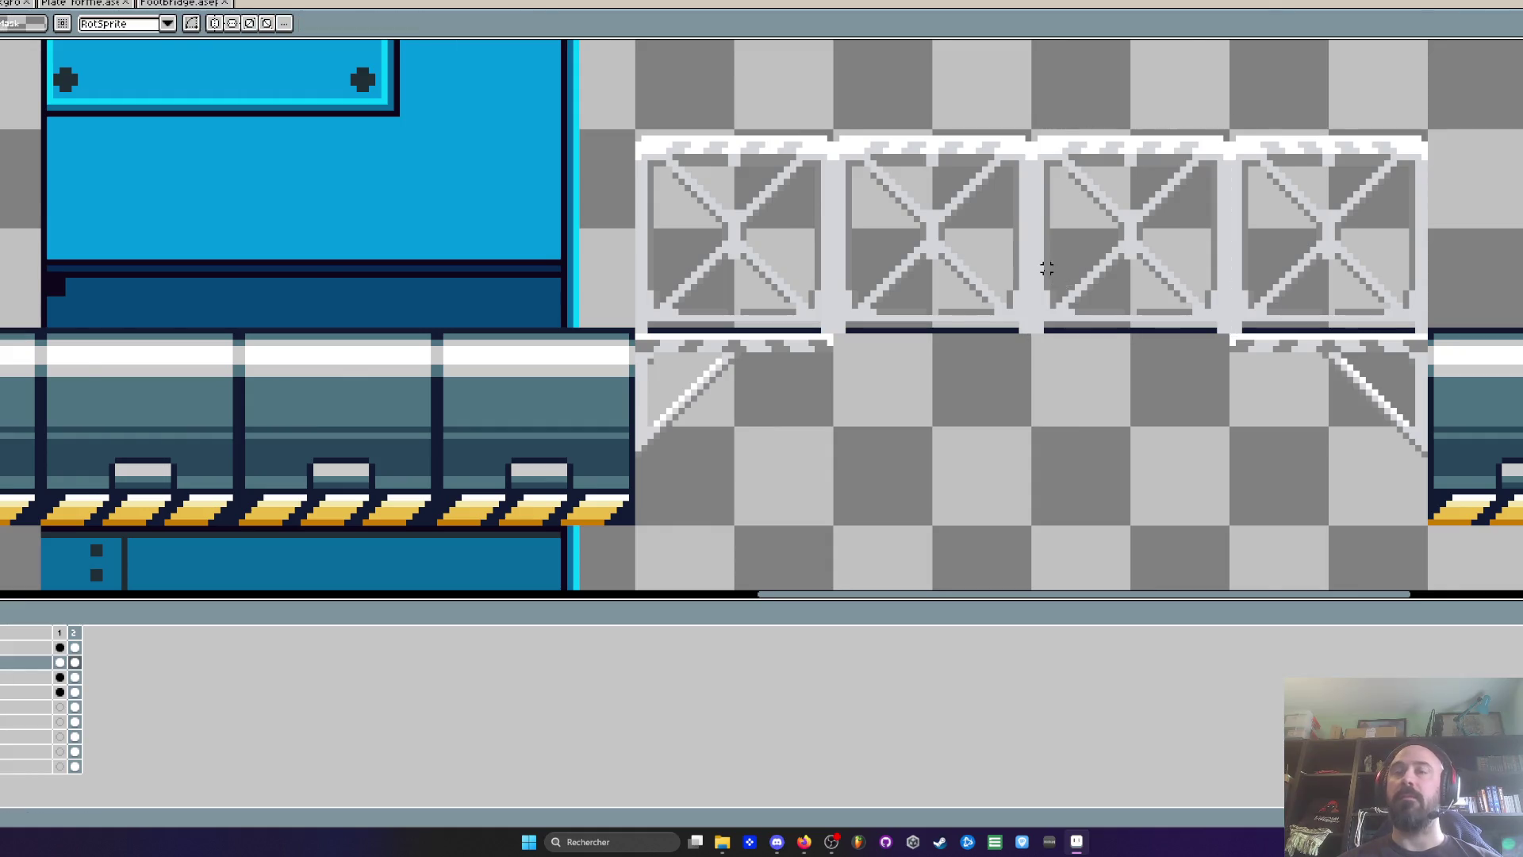
{"action": "scroll", "coordinate": [928, 328], "scroll_direction": "up", "scroll_amount": 2}
Select the crate's white bottom strip and copy it twice rightward along the bridge
{"action": "left_click_drag", "start_coordinate": [938, 328], "coordinate": [621, 516]}
{"action": "scroll", "coordinate": [627, 508], "scroll_direction": "down", "scroll_amount": 2}
{"action": "mouse_move", "coordinate": [744, 433]}
{"action": "left_mouse_down"}
{"action": "mouse_move", "coordinate": [500, 340]}
{"action": "mouse_move", "coordinate": [493, 323]}
{"action": "left_mouse_up"}
{"action": "scroll", "coordinate": [611, 288], "scroll_direction": "up", "scroll_amount": 3}
{"action": "left_click_drag", "start_coordinate": [599, 290], "coordinate": [129, 327]}
{"action": "left_click_drag", "start_coordinate": [268, 315], "coordinate": [786, 323]}
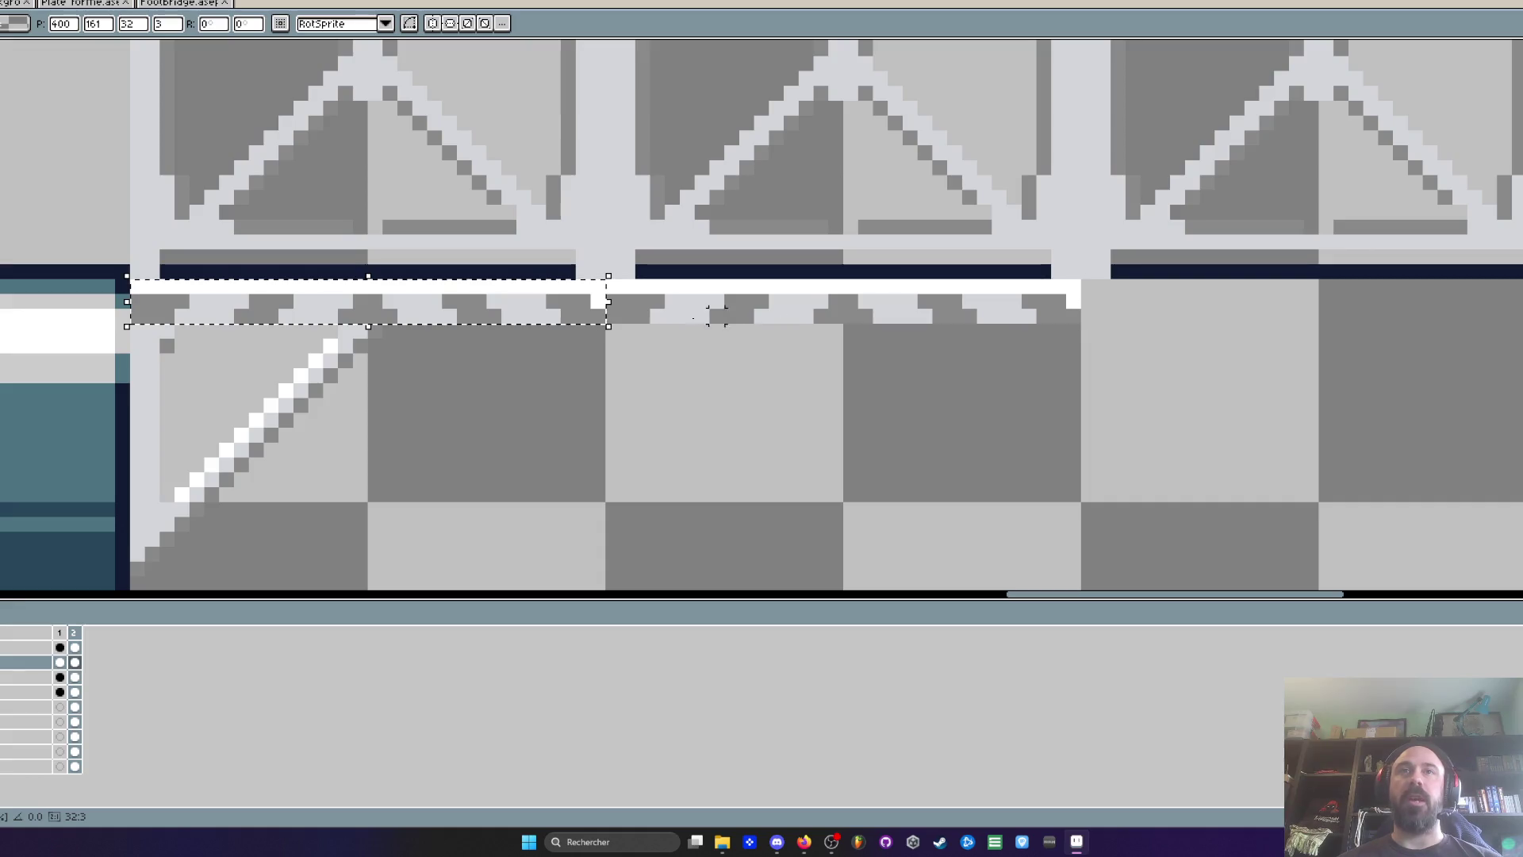
{"action": "mouse_move", "coordinate": [428, 312]}
{"action": "left_mouse_down"}
{"action": "mouse_move", "coordinate": [1336, 337]}
{"action": "mouse_move", "coordinate": [1379, 316]}
{"action": "left_mouse_up"}
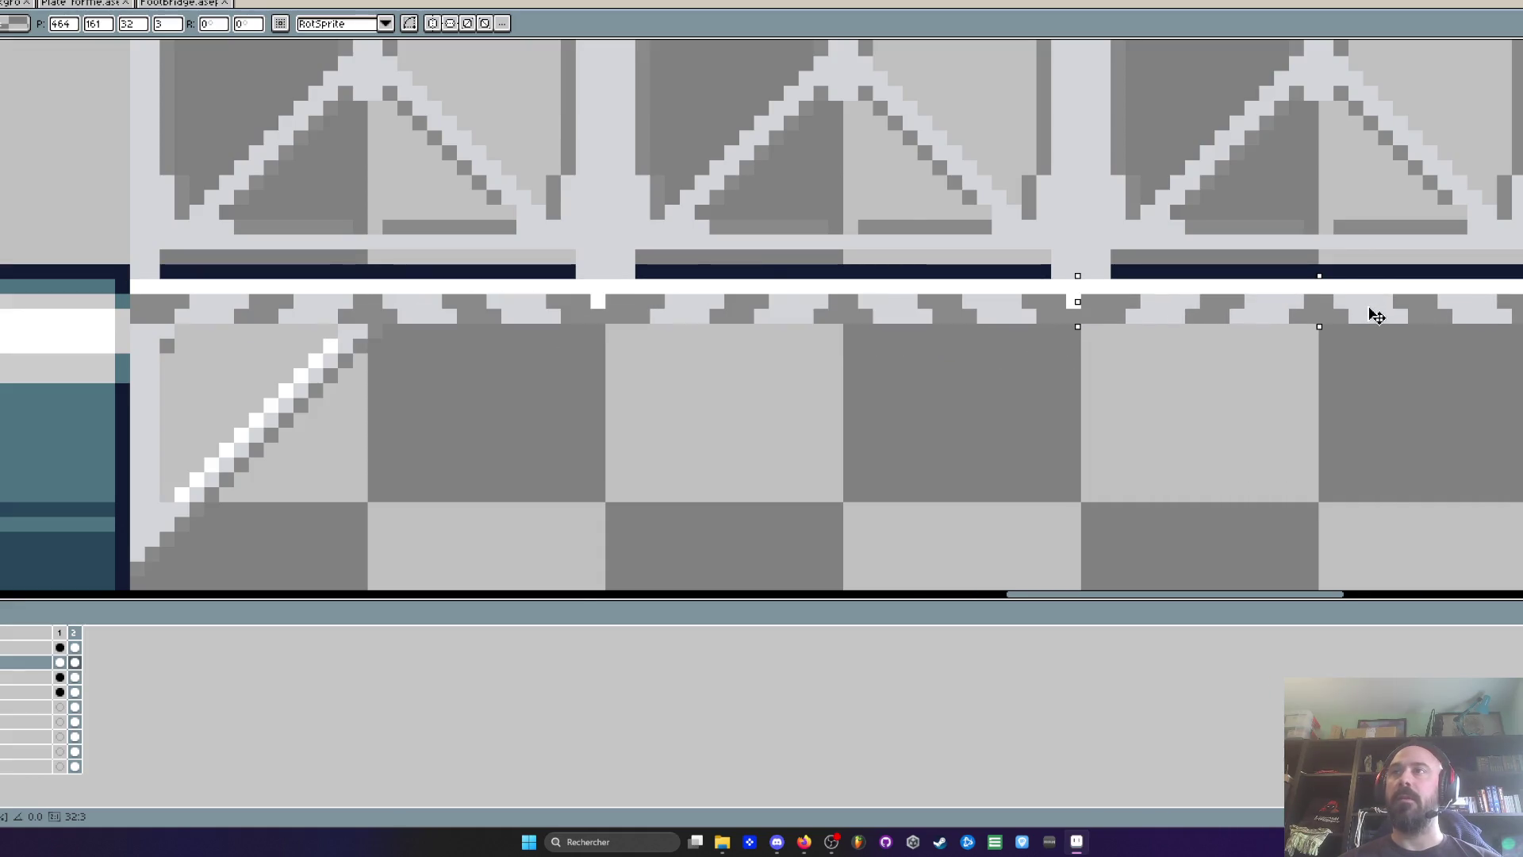
{"action": "scroll", "coordinate": [1378, 316], "scroll_direction": "down", "scroll_amount": 4}
{"action": "scroll", "coordinate": [1209, 365], "scroll_direction": "down", "scroll_amount": 2}
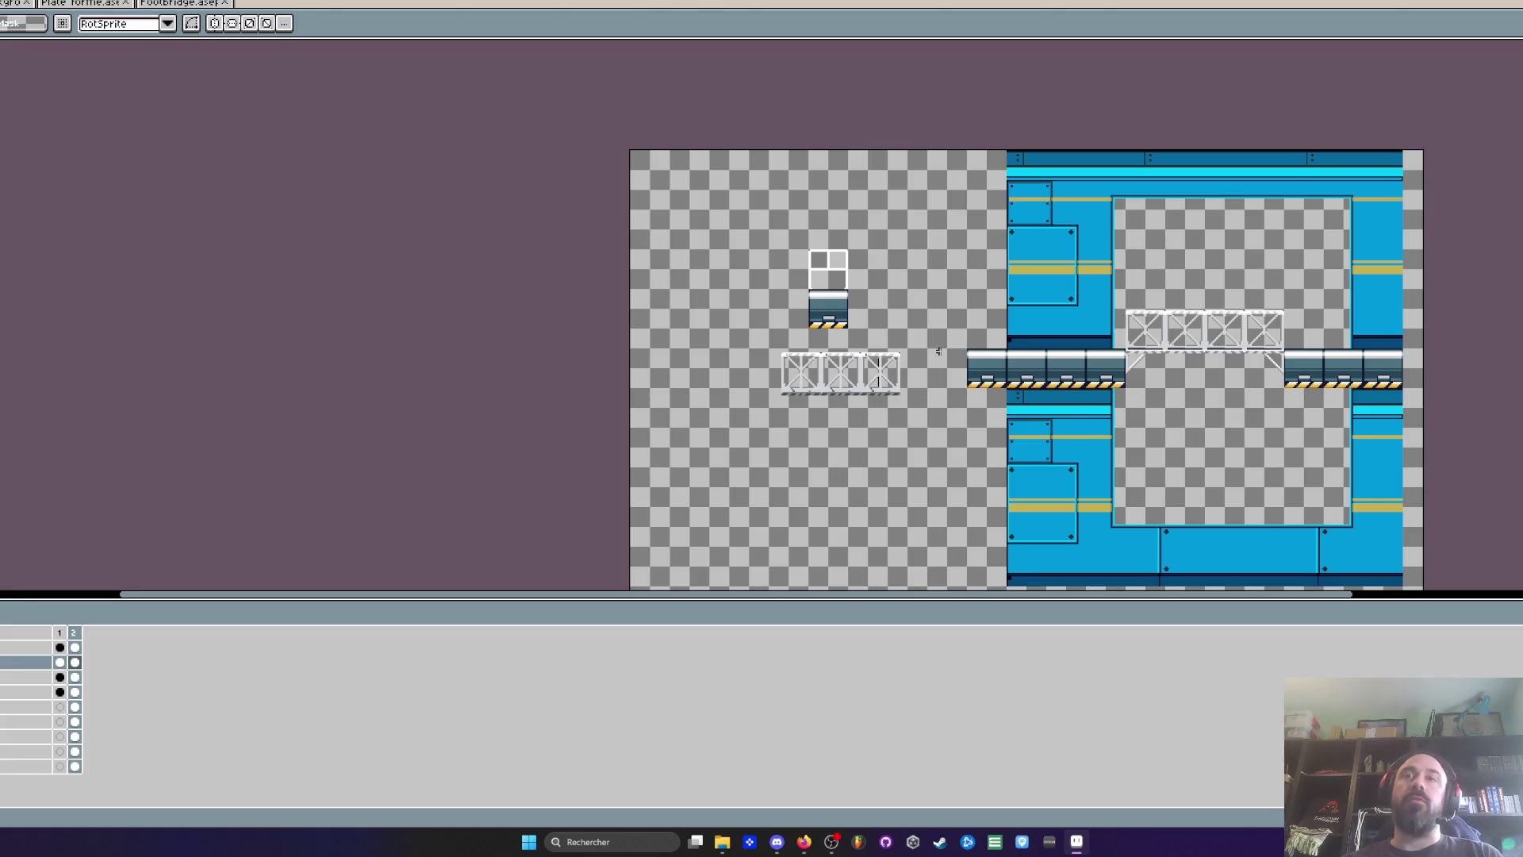
Delete the spare crate and loose truss pieces left of the blue tower
{"action": "scroll", "coordinate": [936, 351], "scroll_direction": "up", "scroll_amount": 2}
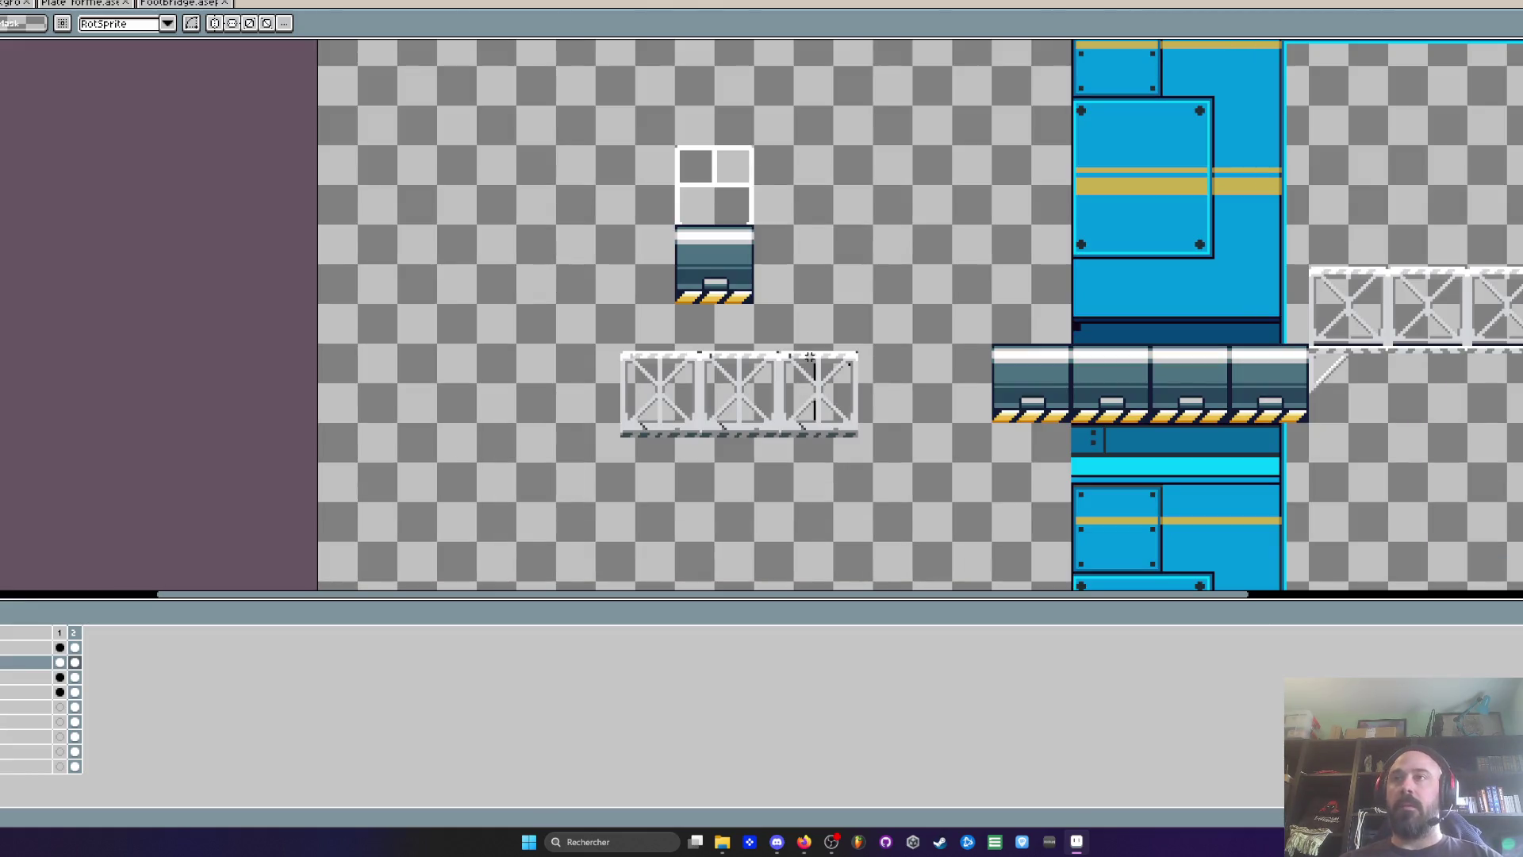
{"action": "left_click_drag", "start_coordinate": [571, 107], "coordinate": [910, 520]}
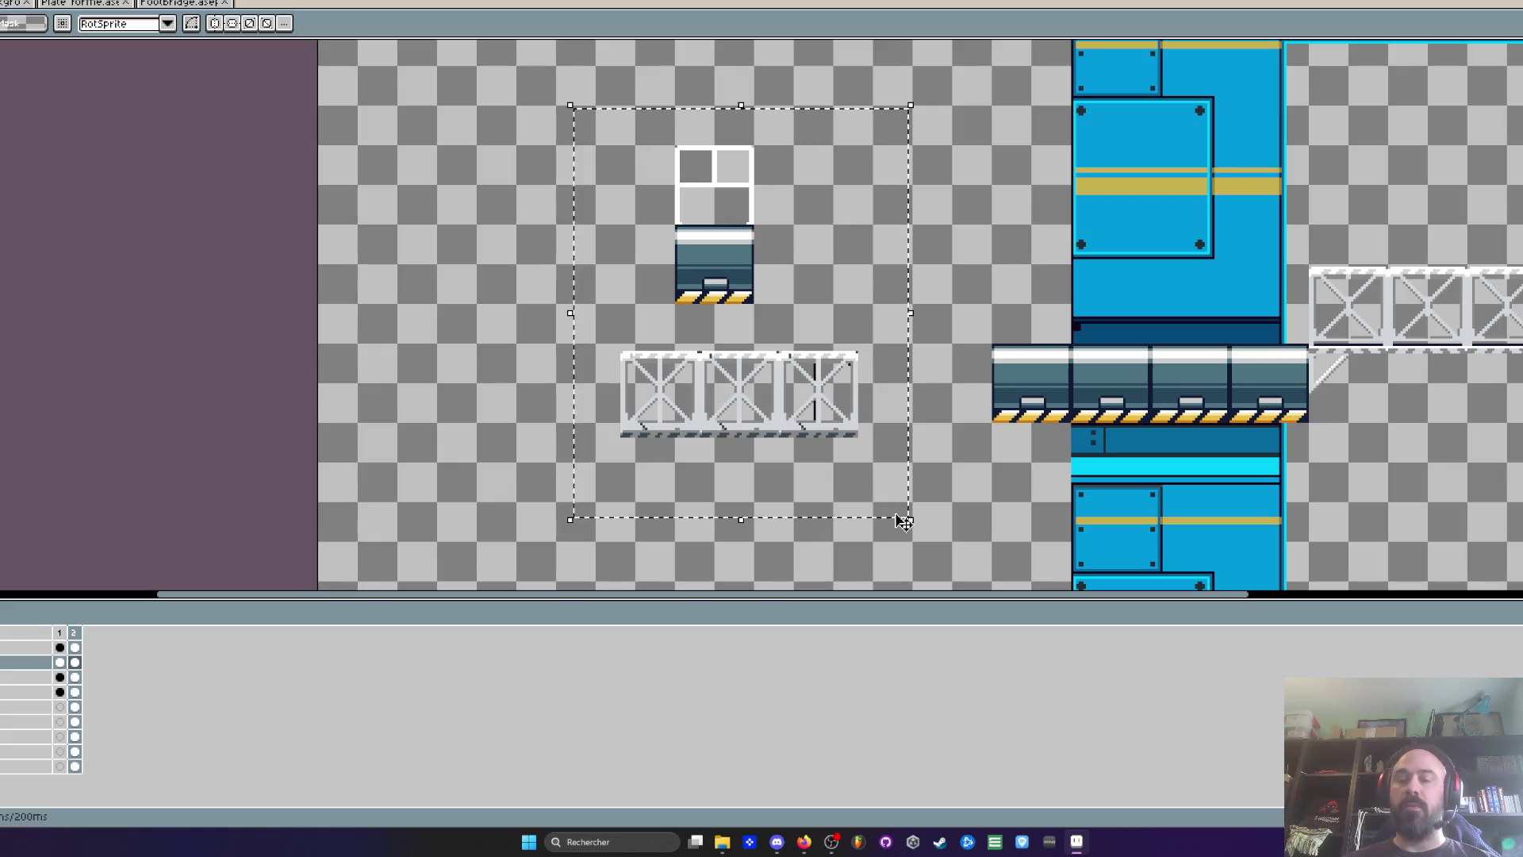
{"action": "key", "text": "Delete"}
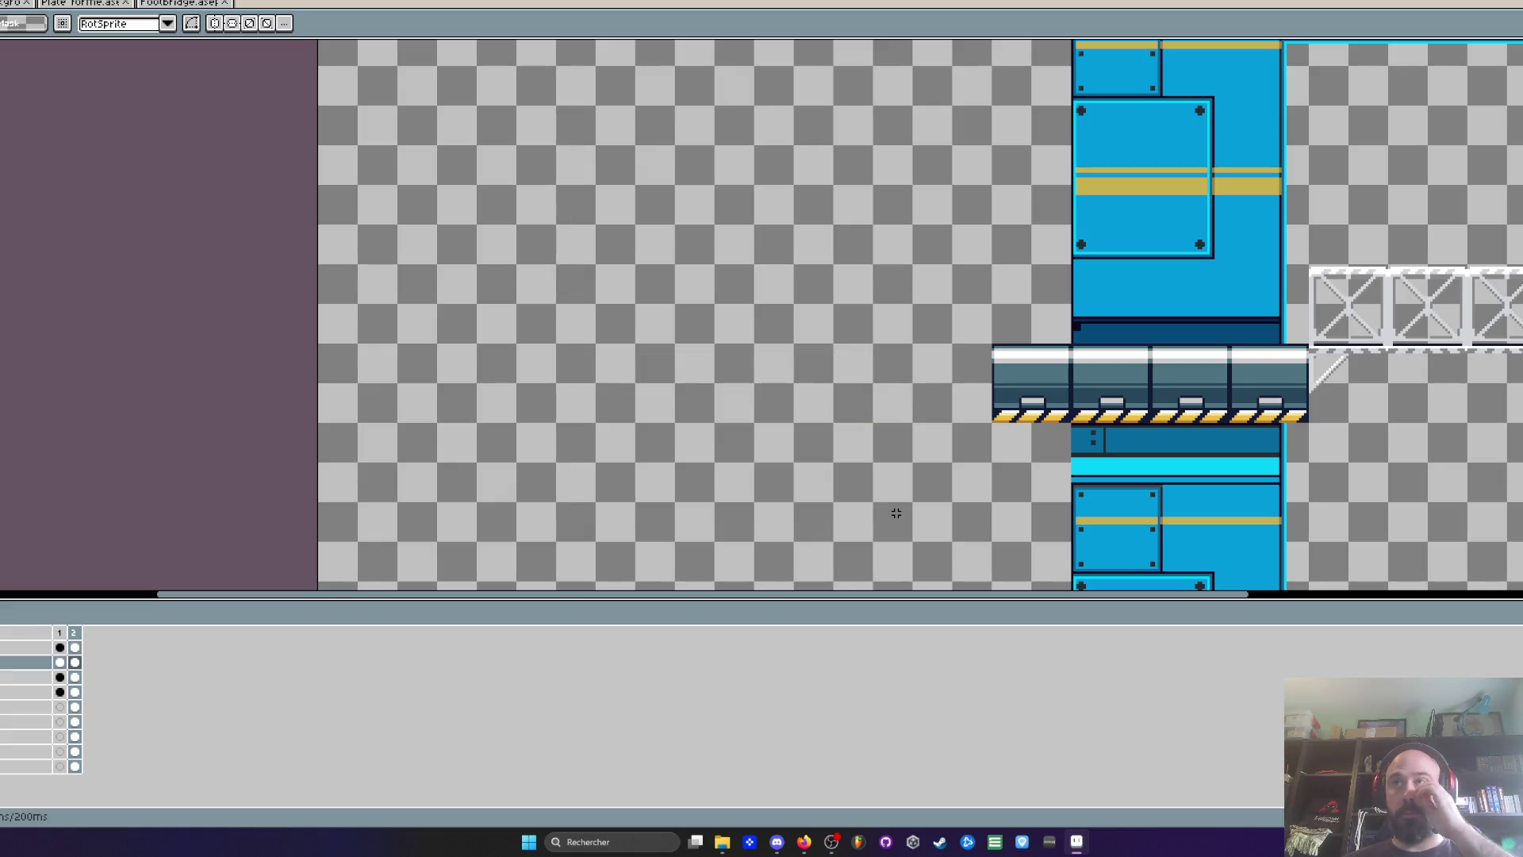
{"action": "scroll", "coordinate": [1185, 455], "scroll_direction": "down", "scroll_amount": 1}
{"action": "scroll", "coordinate": [1185, 455], "scroll_direction": "up", "scroll_amount": 1}
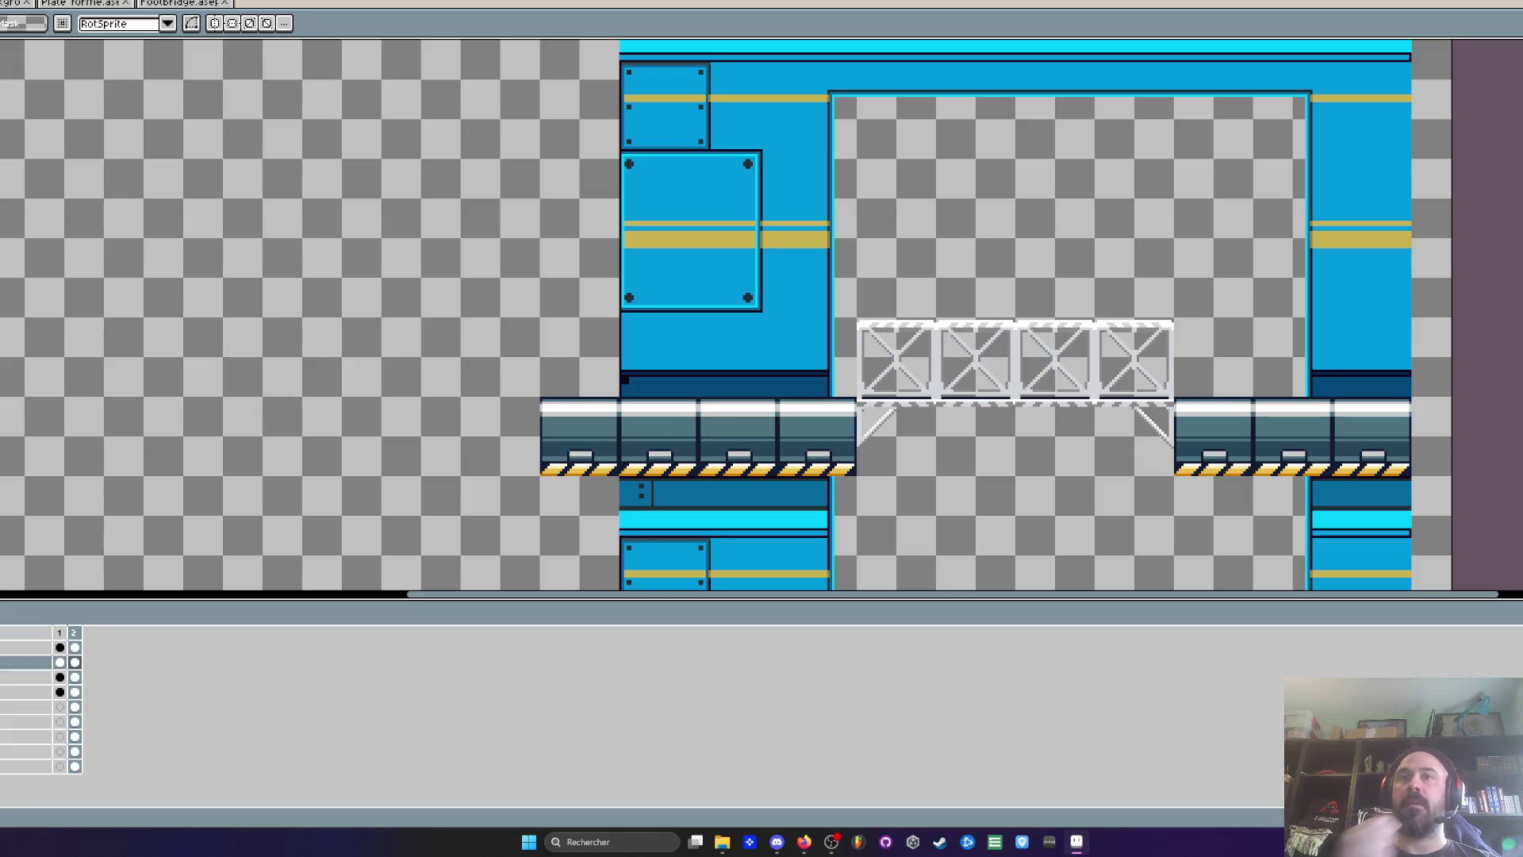
{"action": "scroll", "coordinate": [1063, 353], "scroll_direction": "up", "scroll_amount": 4}
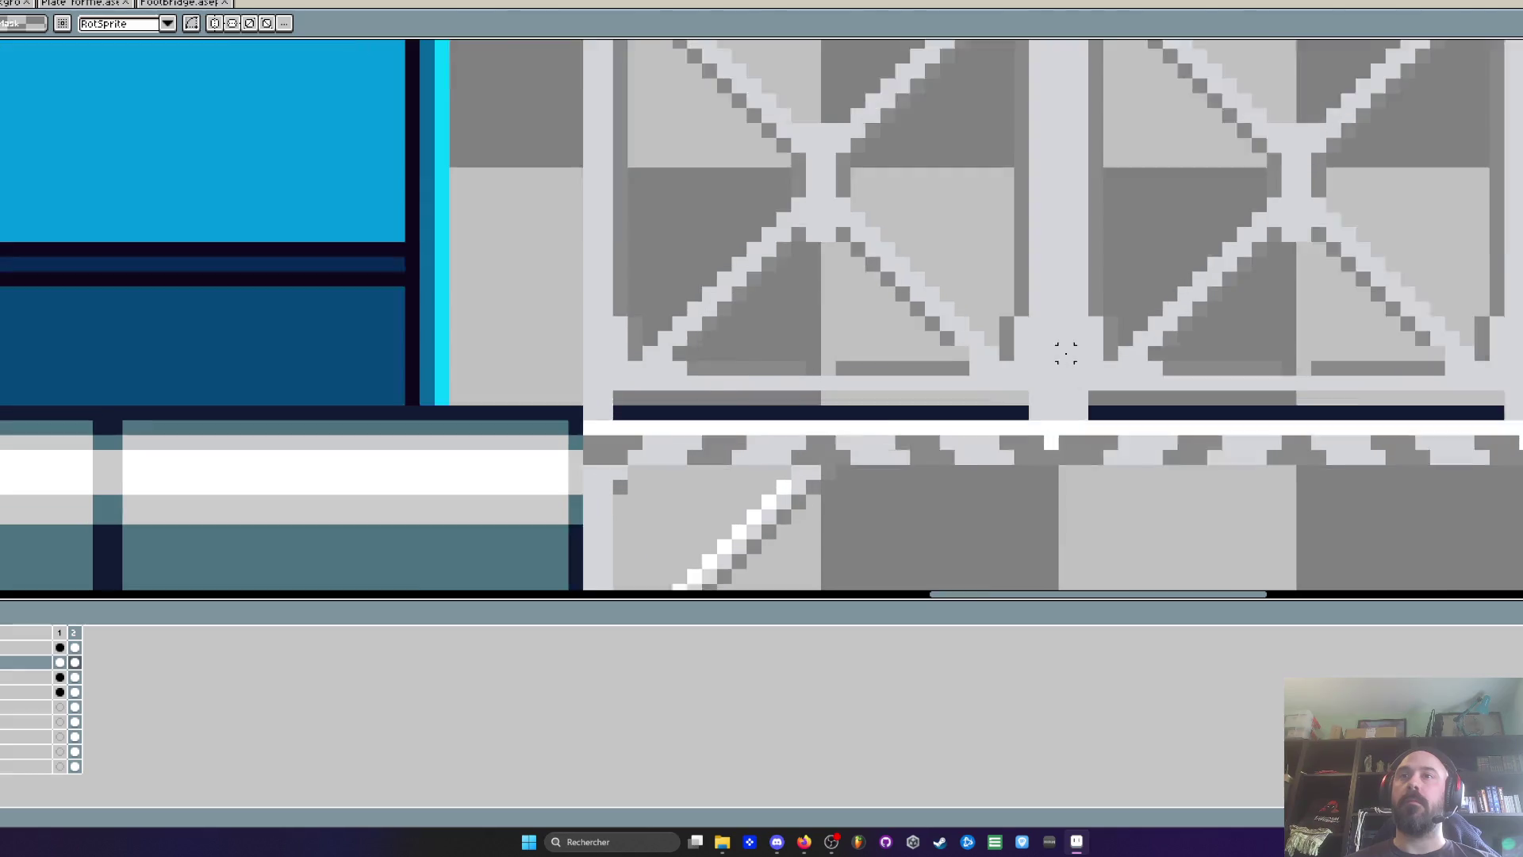
Pick the dark colour and paint two rivet dots on the post between the first truss panels
{"action": "key", "text": "i"}
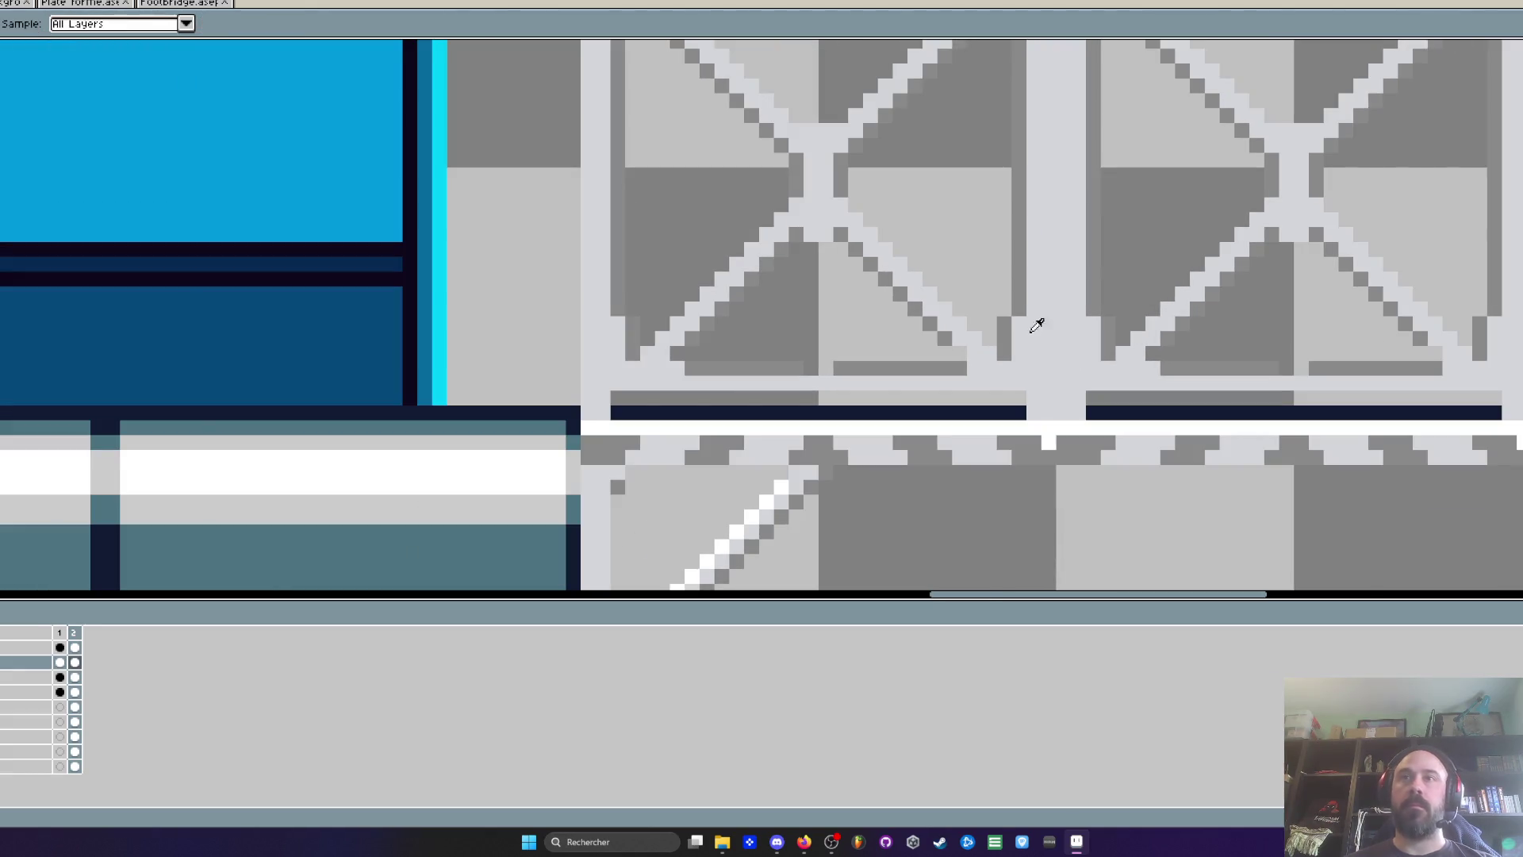
{"action": "key", "text": "b"}
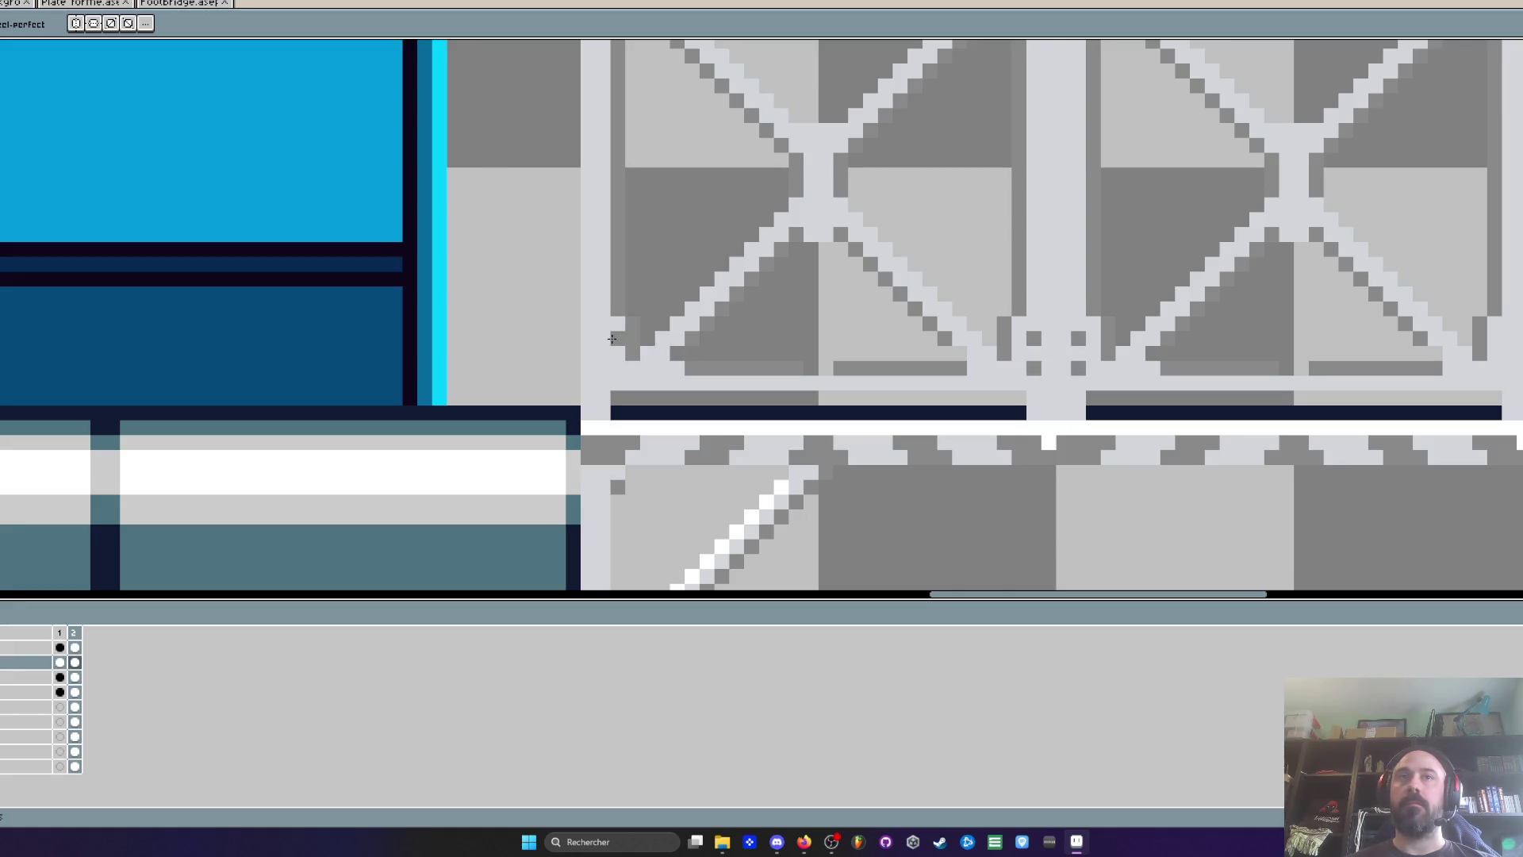
{"action": "scroll", "coordinate": [1510, 350], "scroll_direction": "down", "scroll_amount": 3}
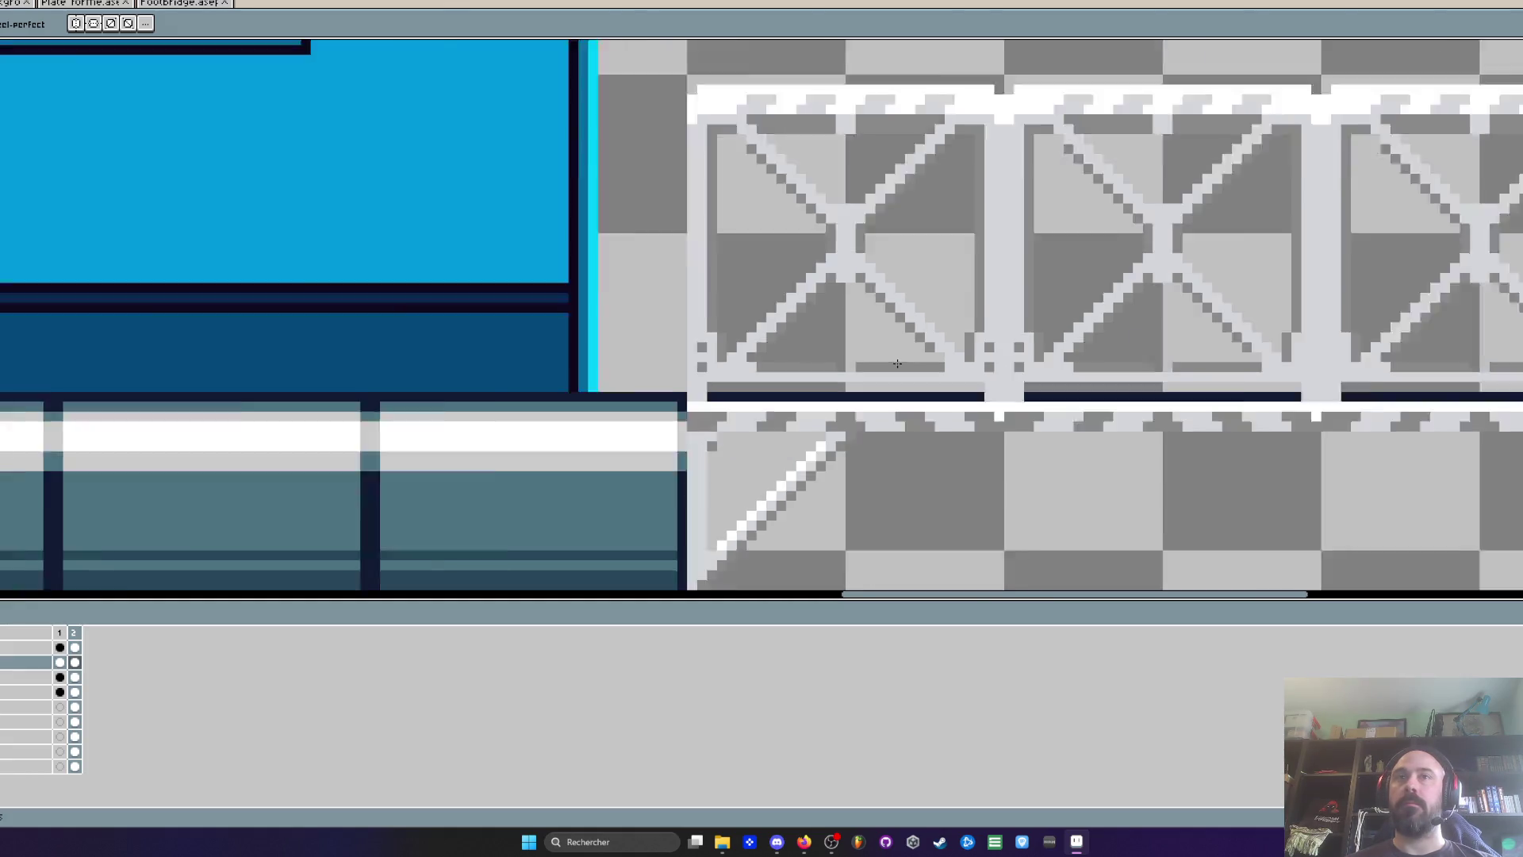
{"action": "scroll", "coordinate": [988, 364], "scroll_direction": "up", "scroll_amount": 3}
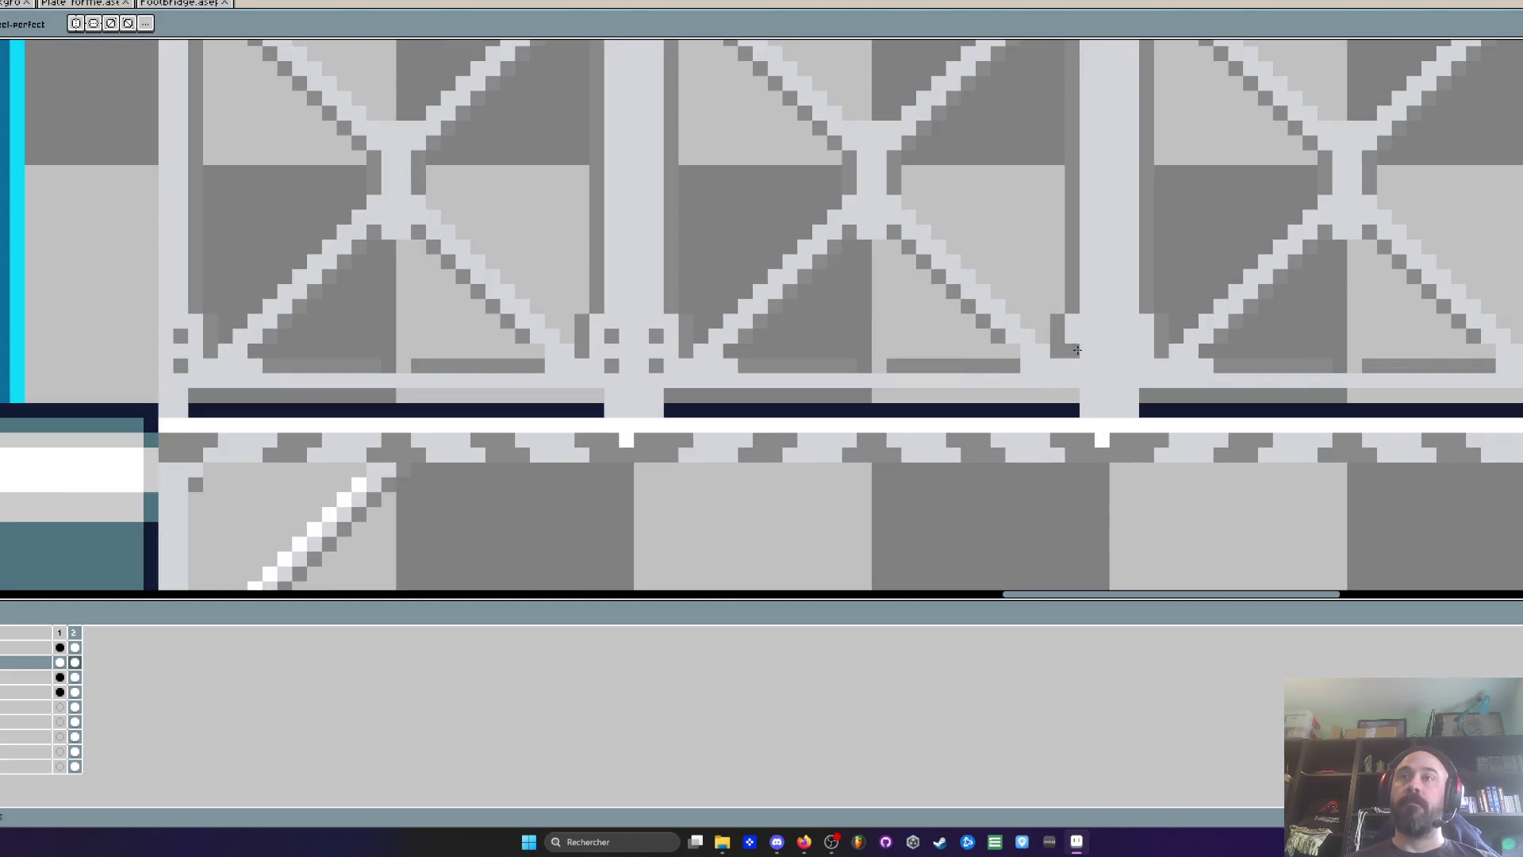
{"action": "left_click", "coordinate": [1136, 334]}
{"action": "scroll", "coordinate": [1305, 347], "scroll_direction": "down", "scroll_amount": 2}
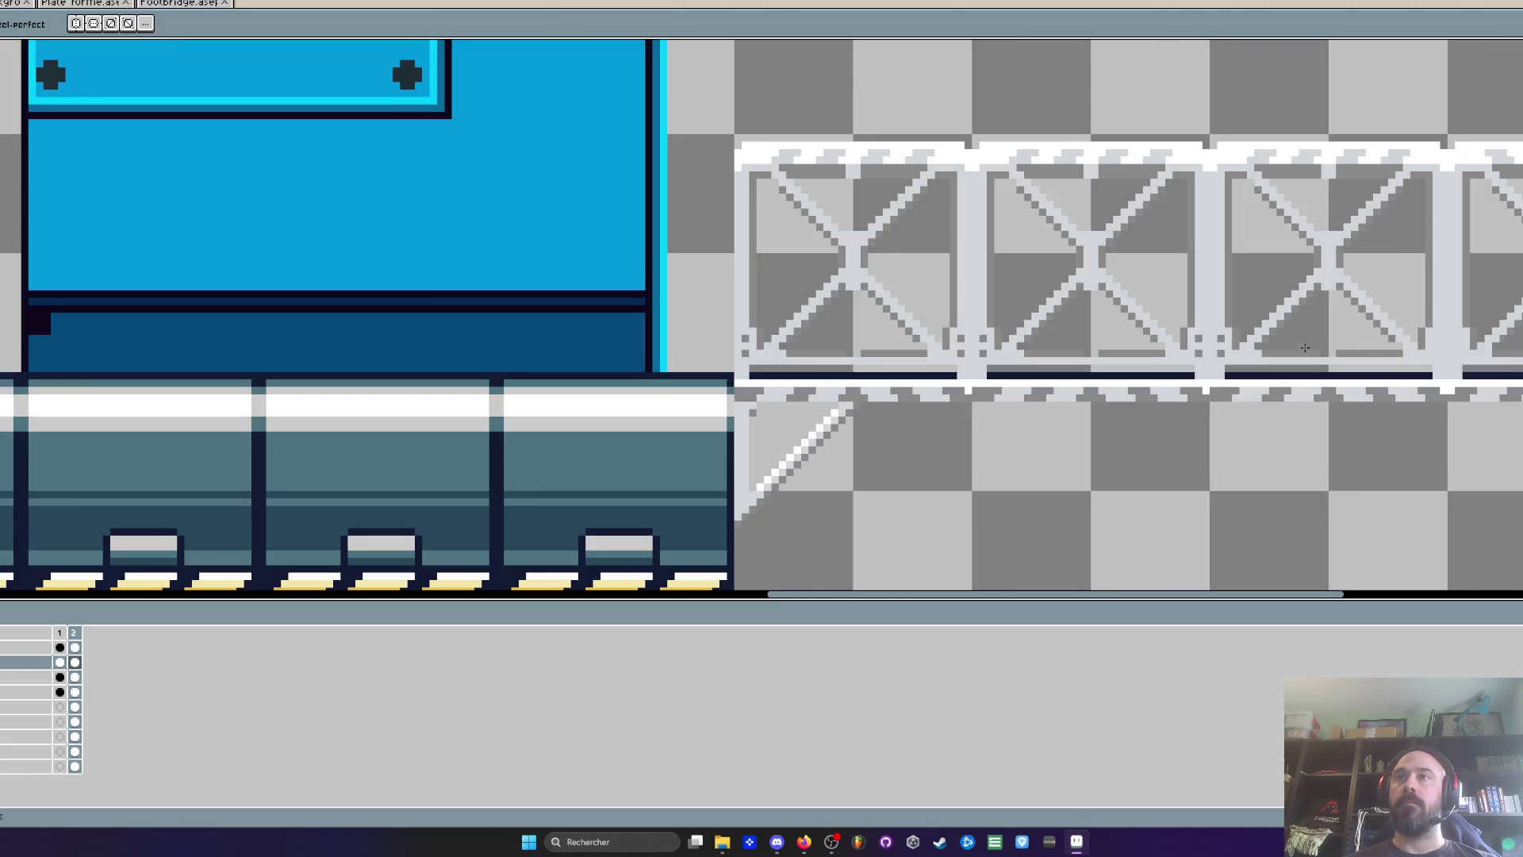
{"action": "scroll", "coordinate": [1489, 344], "scroll_direction": "up", "scroll_amount": 2}
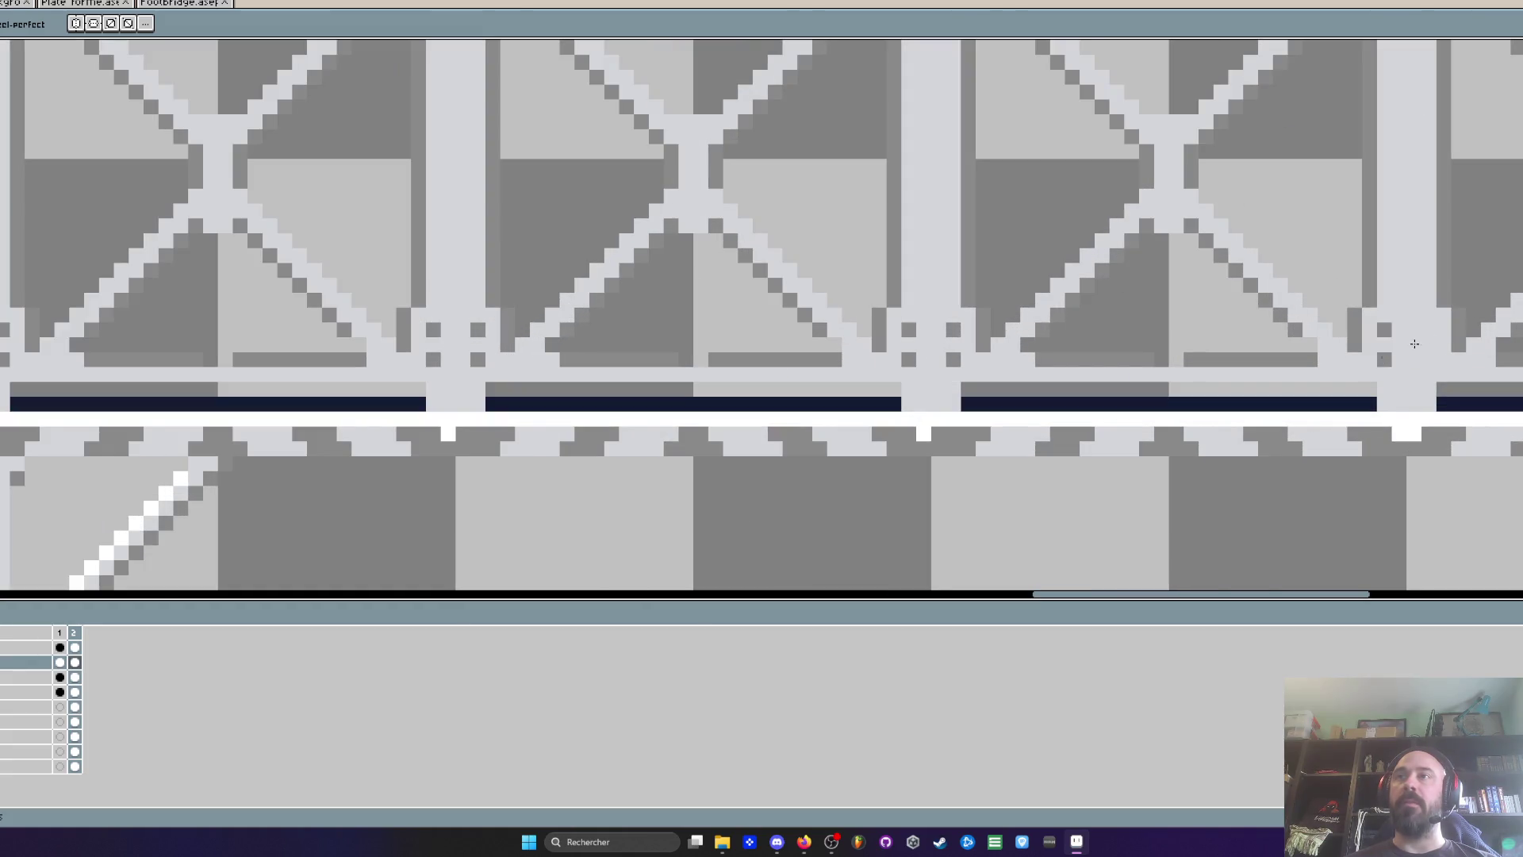
{"action": "scroll", "coordinate": [1428, 349], "scroll_direction": "down", "scroll_amount": 2}
{"action": "scroll", "coordinate": [1423, 349], "scroll_direction": "up", "scroll_amount": 3}
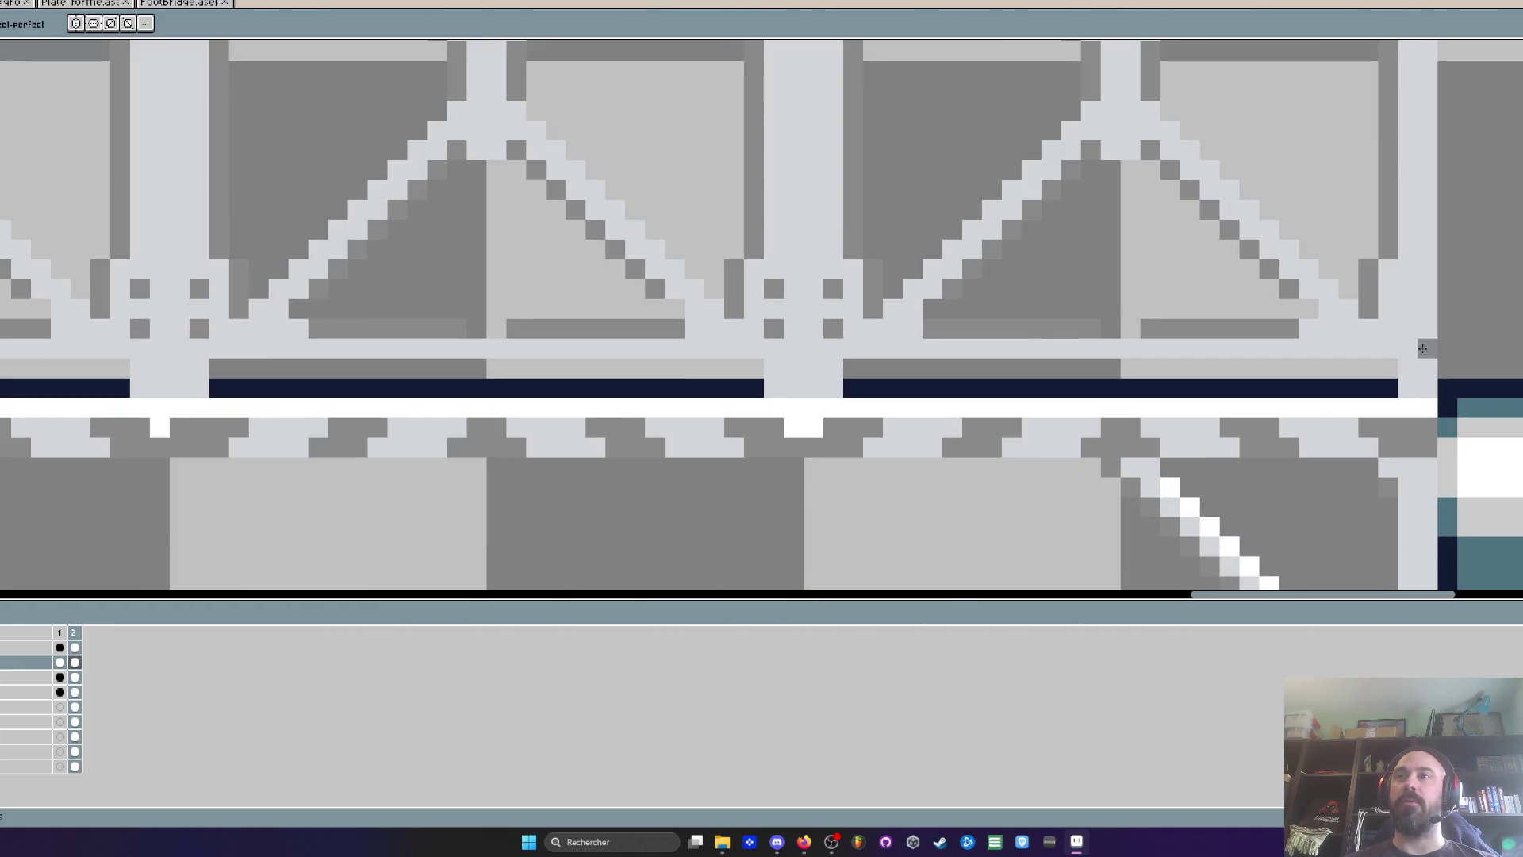
{"action": "scroll", "coordinate": [1237, 363], "scroll_direction": "down", "scroll_amount": 4}
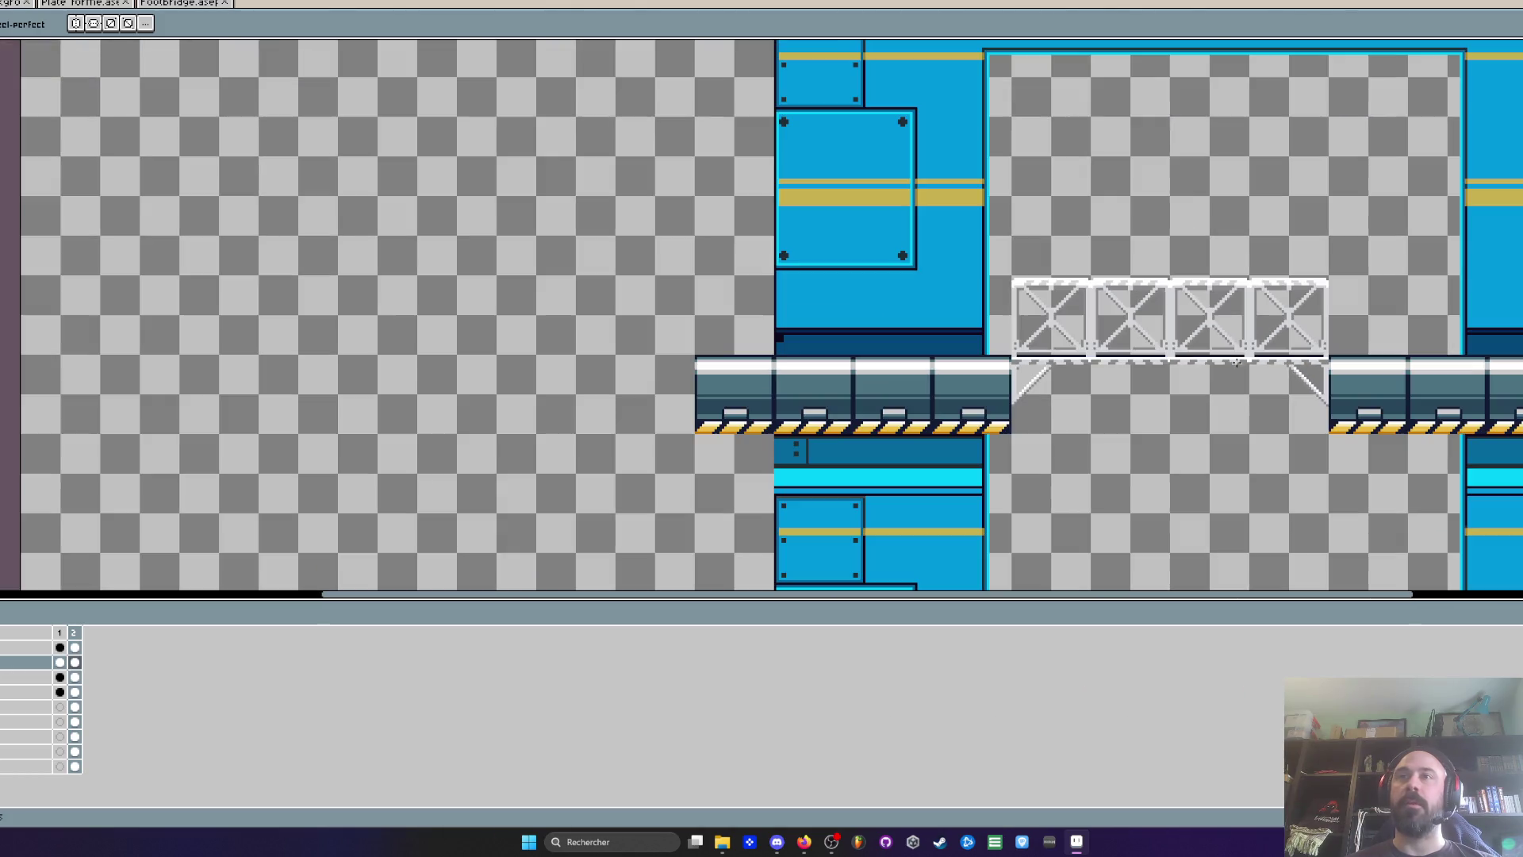
{"action": "scroll", "coordinate": [1086, 287], "scroll_direction": "up", "scroll_amount": 3}
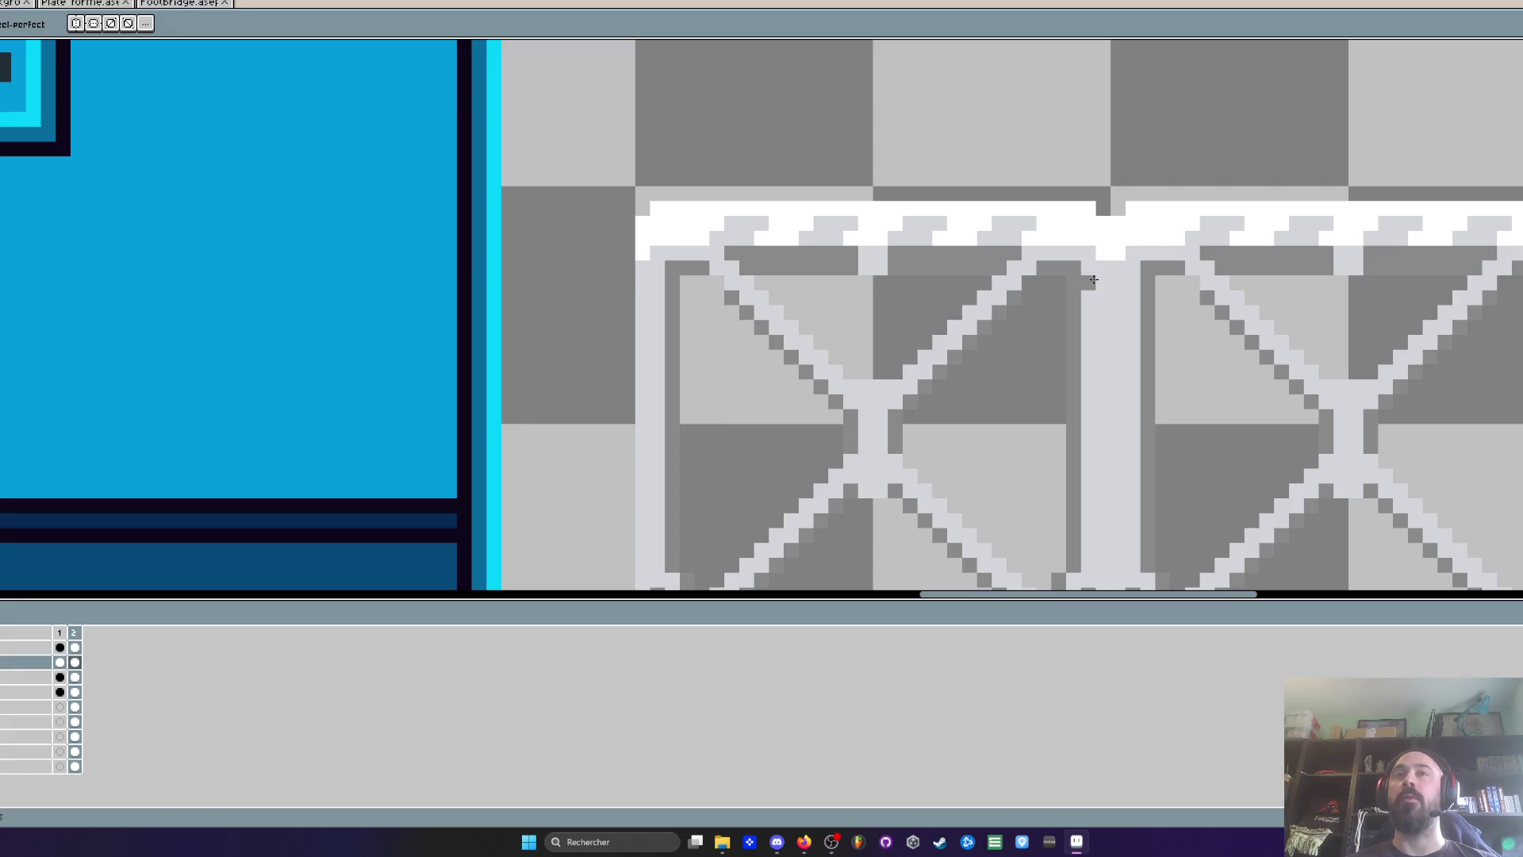
{"action": "scroll", "coordinate": [1103, 308], "scroll_direction": "down", "scroll_amount": 1}
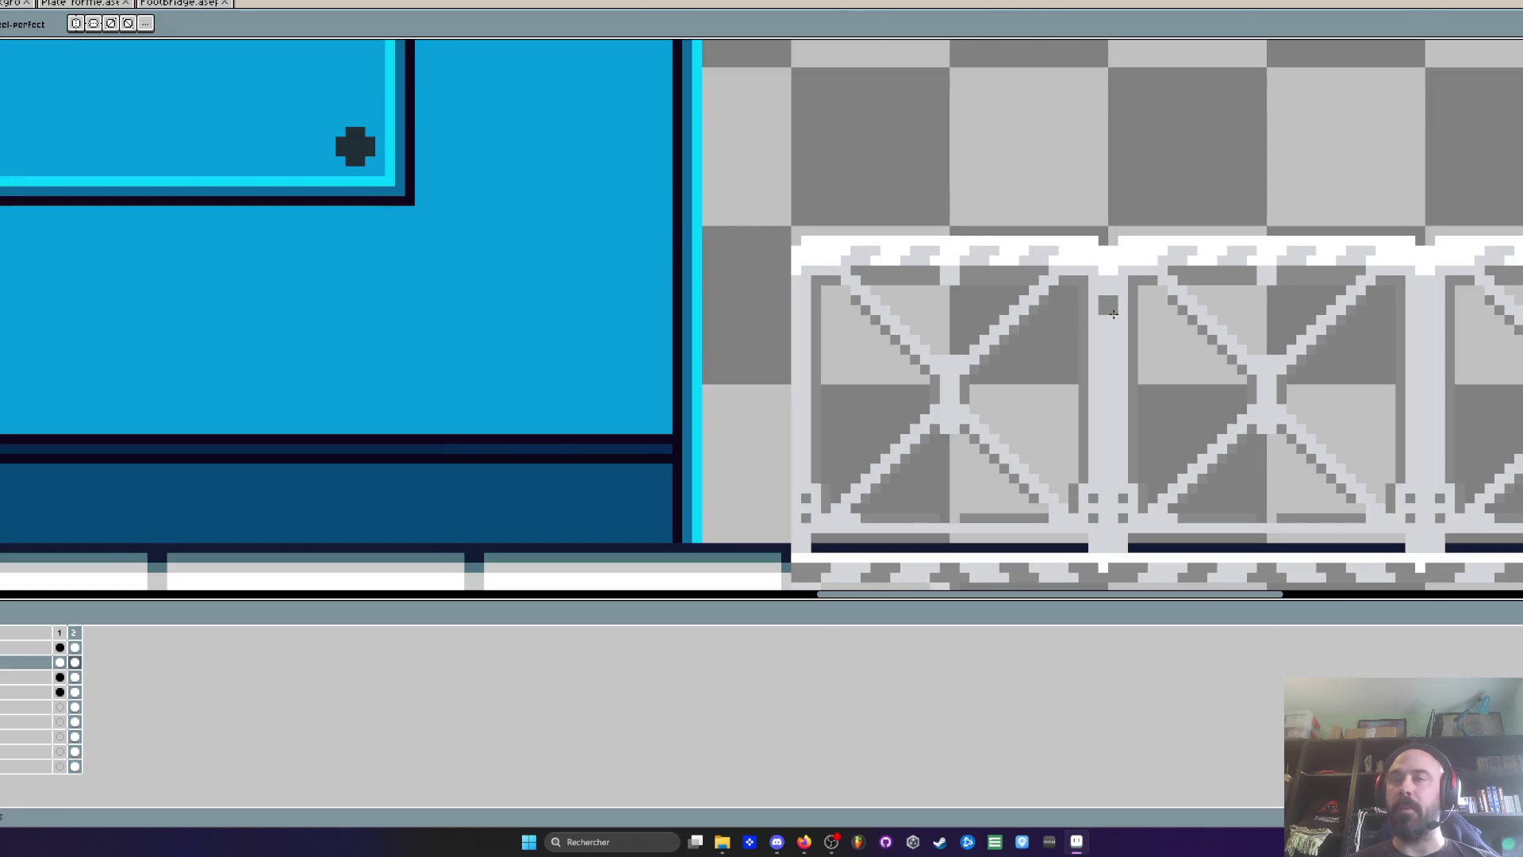
{"action": "left_click", "coordinate": [1109, 306]}
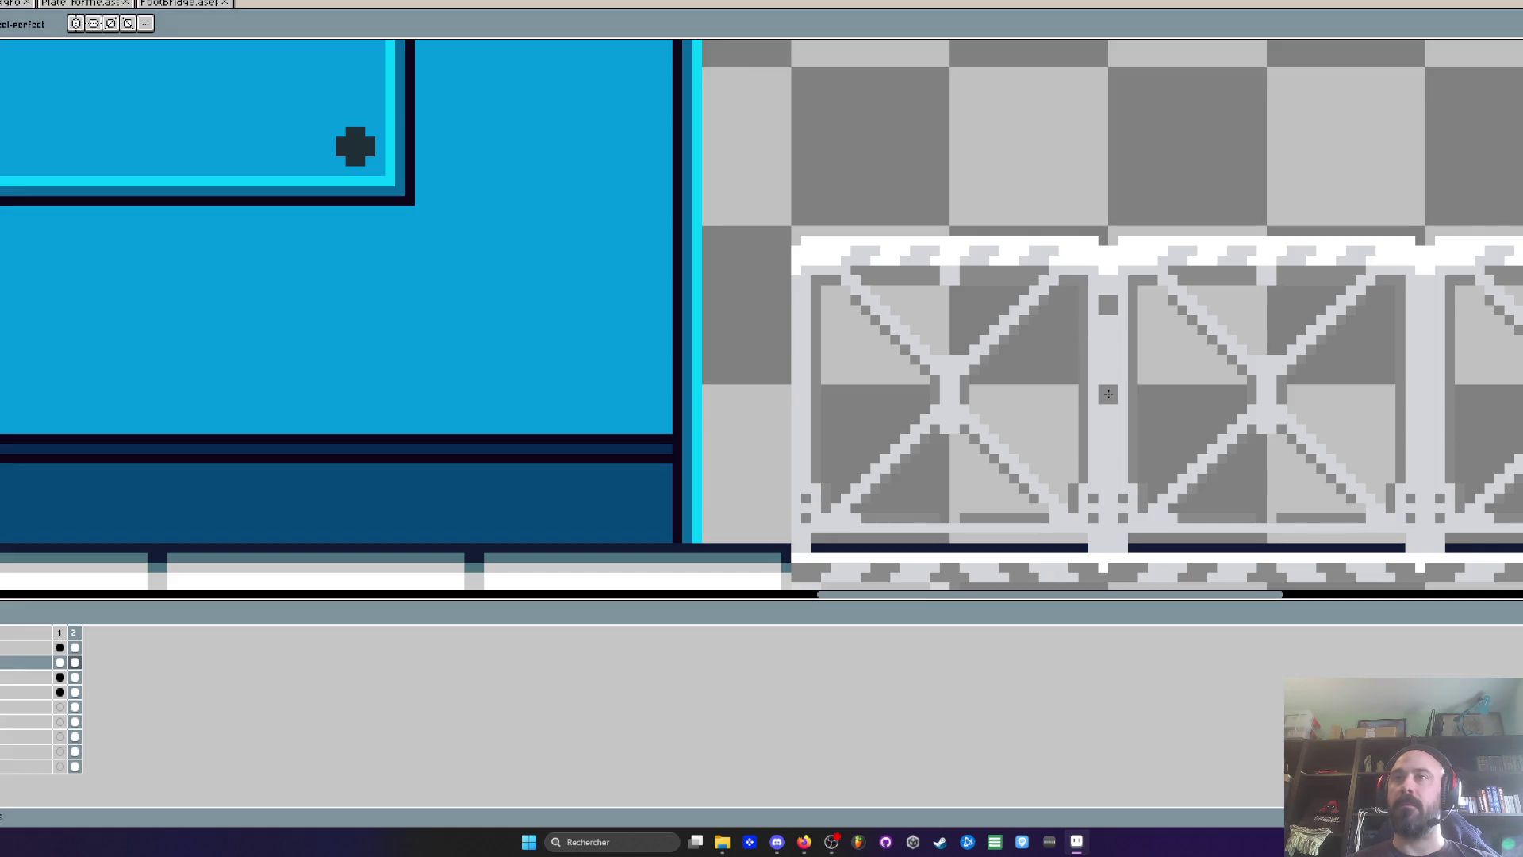
{"action": "scroll", "coordinate": [1108, 393], "scroll_direction": "down", "scroll_amount": 1}
{"action": "mouse_move", "coordinate": [1108, 394]}
{"action": "left_mouse_down"}
{"action": "mouse_move", "coordinate": [1019, 344]}
{"action": "mouse_move", "coordinate": [948, 343]}
{"action": "left_mouse_up"}
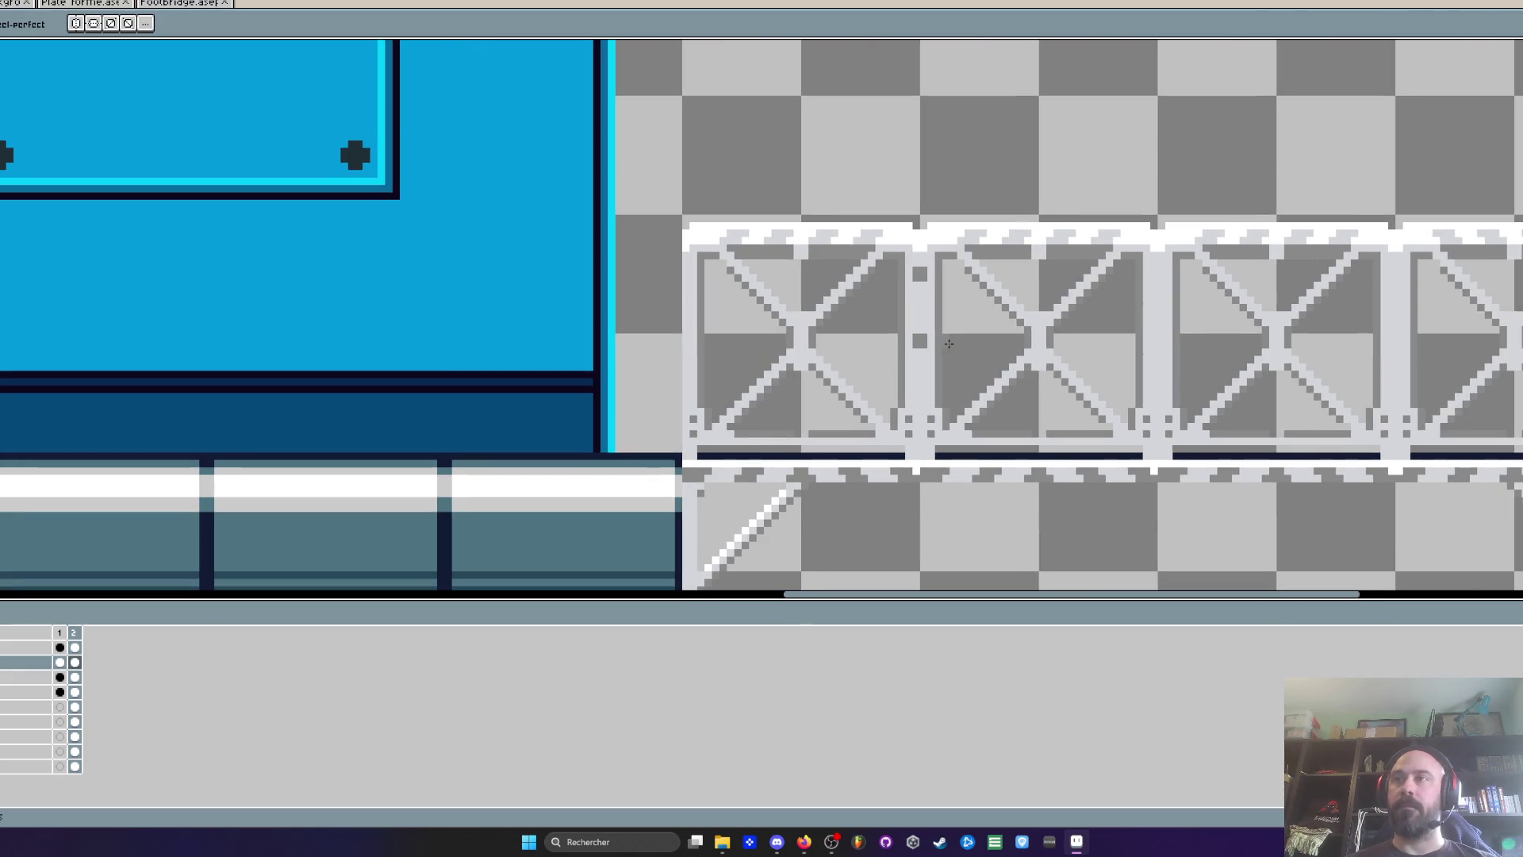
Delete the right truss section, then try copying the remaining panel rightward and undo it
{"action": "key", "text": "m"}
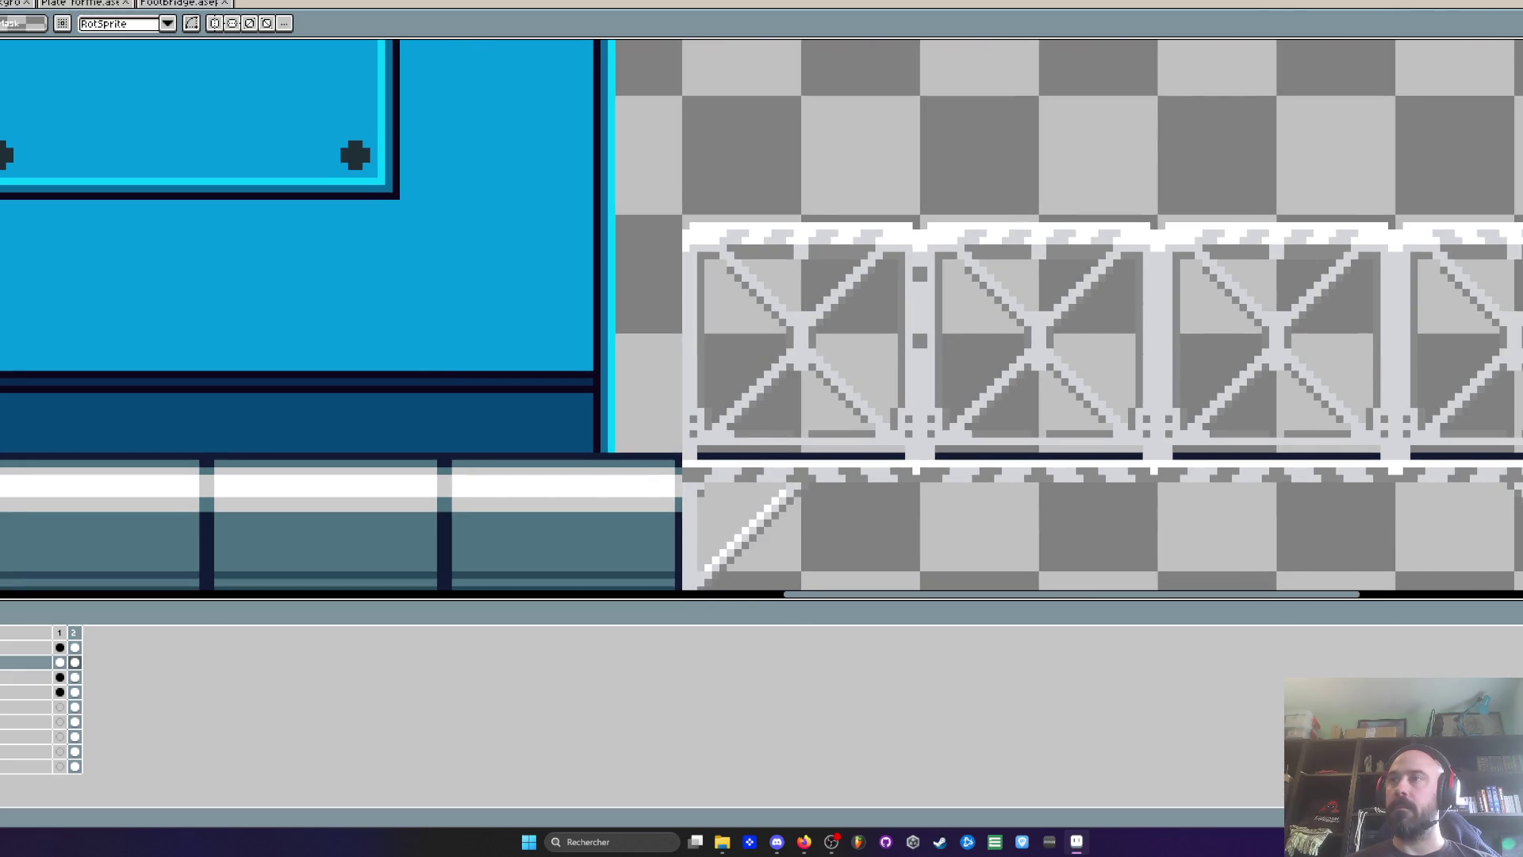
{"action": "mouse_move", "coordinate": [1516, 462]}
{"action": "left_mouse_down"}
{"action": "mouse_move", "coordinate": [976, 231]}
{"action": "mouse_move", "coordinate": [921, 178]}
{"action": "left_mouse_up"}
{"action": "key", "text": "Delete"}
{"action": "scroll", "coordinate": [917, 428], "scroll_direction": "up", "scroll_amount": 1}
{"action": "mouse_move", "coordinate": [916, 468]}
{"action": "left_mouse_down"}
{"action": "mouse_move", "coordinate": [659, 214]}
{"action": "mouse_move", "coordinate": [601, 94]}
{"action": "left_mouse_up"}
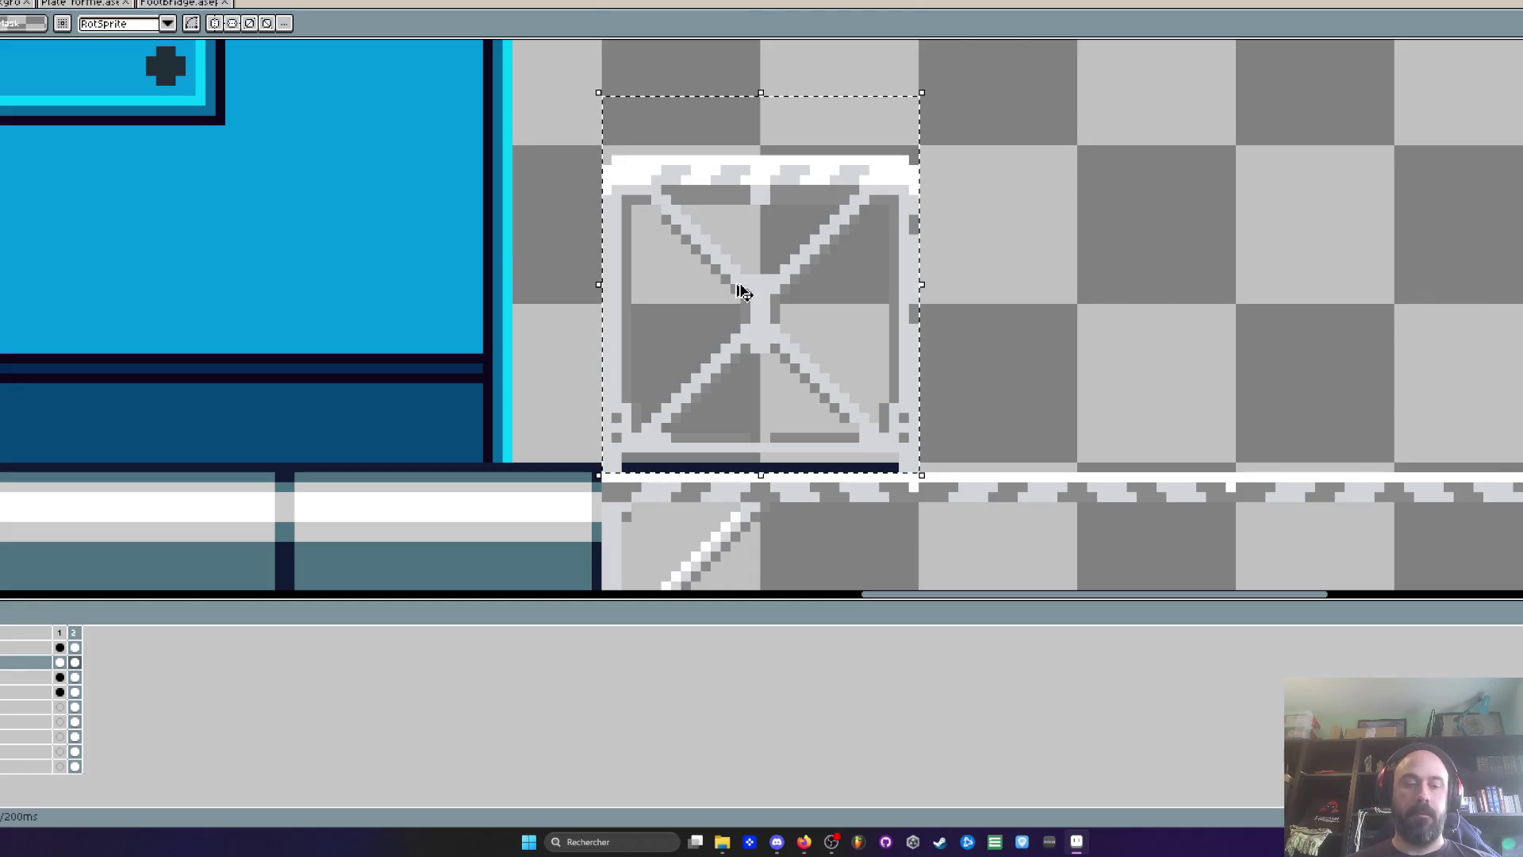
{"action": "mouse_move", "coordinate": [782, 310]}
{"action": "left_mouse_down"}
{"action": "mouse_move", "coordinate": [1142, 323]}
{"action": "mouse_move", "coordinate": [1105, 307]}
{"action": "mouse_move", "coordinate": [854, 343]}
{"action": "mouse_move", "coordinate": [1455, 316]}
{"action": "mouse_move", "coordinate": [1394, 336]}
{"action": "mouse_move", "coordinate": [1410, 333]}
{"action": "left_mouse_up"}
{"action": "scroll", "coordinate": [1411, 333], "scroll_direction": "down", "scroll_amount": 2}
{"action": "left_click_drag", "start_coordinate": [1064, 354], "coordinate": [1268, 354]}
{"action": "key", "text": "ctrl+z"}
{"action": "key", "text": "ctrl+z"}
{"action": "key", "text": "ctrl+z"}
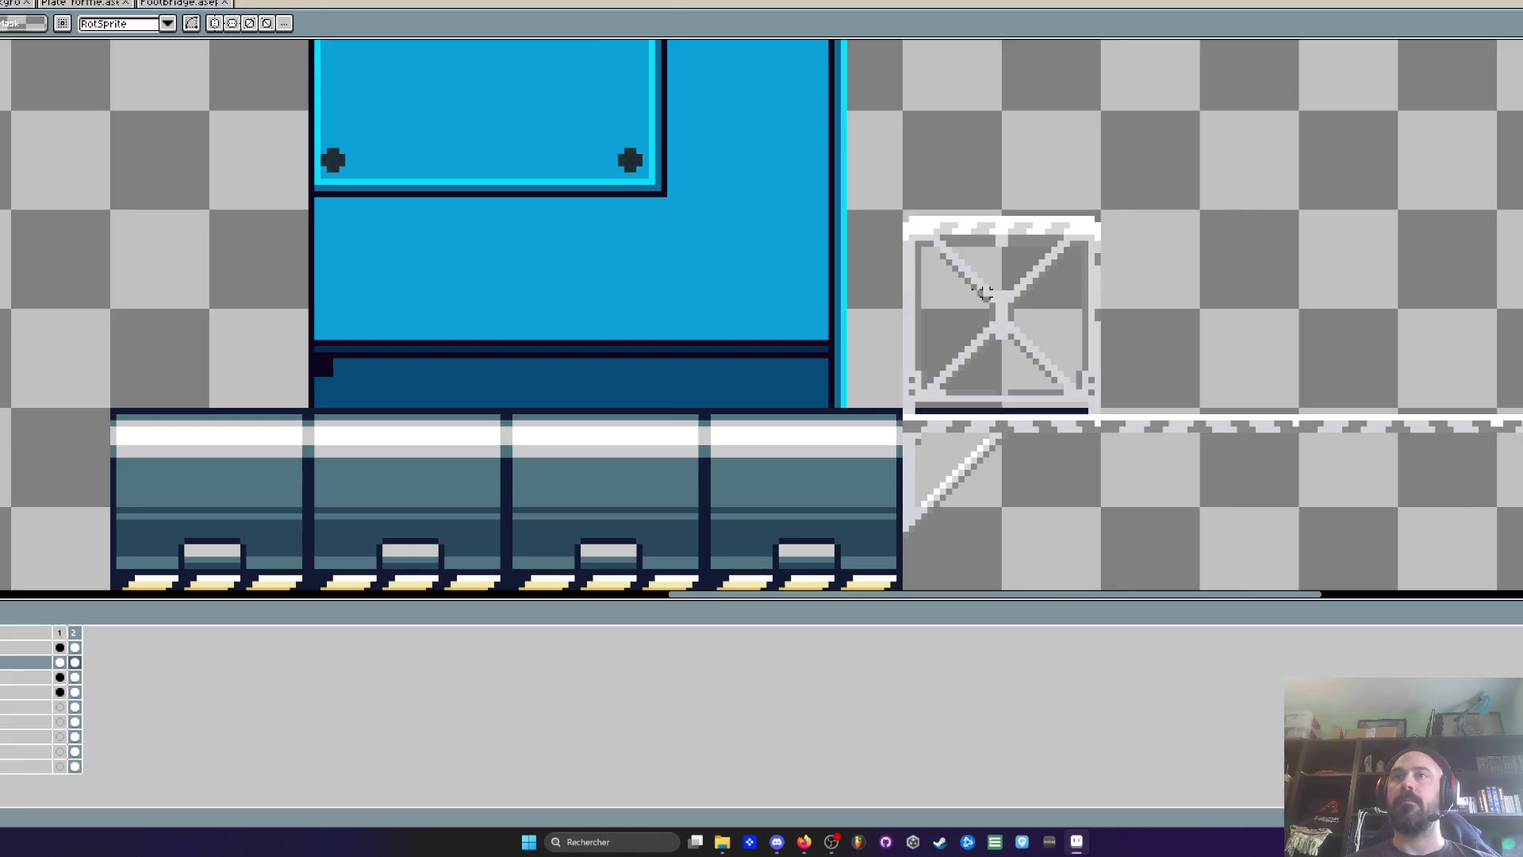
{"action": "scroll", "coordinate": [1142, 274], "scroll_direction": "up", "scroll_amount": 2}
Touch up the truss panel with a grey pixel on its left edge and a dark grey pixel
{"action": "key", "text": "i"}
{"action": "key", "text": "b"}
{"action": "scroll", "coordinate": [896, 230], "scroll_direction": "up", "scroll_amount": 2}
{"action": "left_click", "coordinate": [825, 202]}
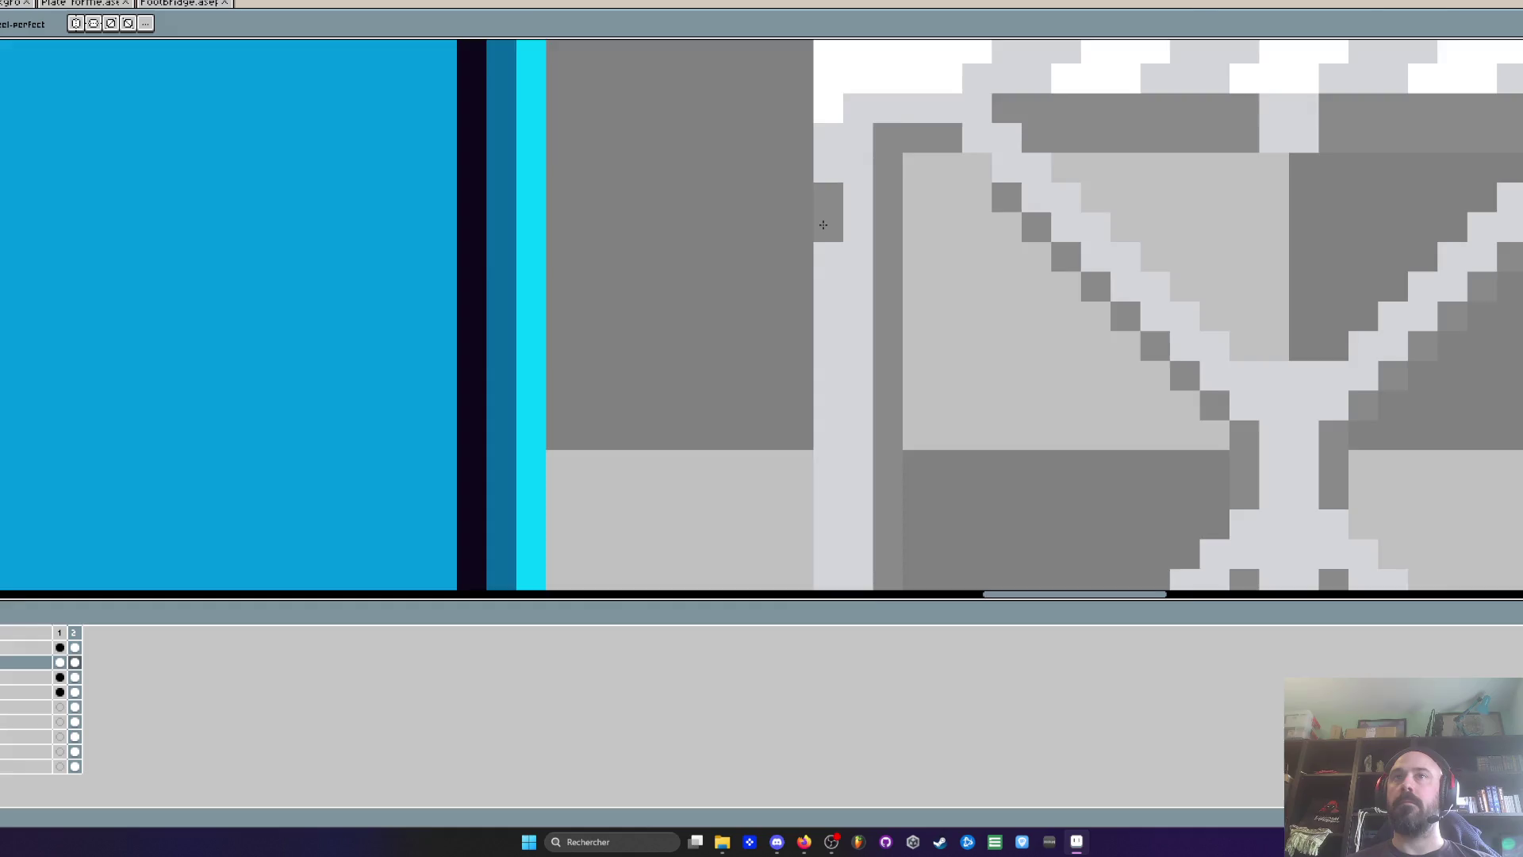
{"action": "scroll", "coordinate": [824, 225], "scroll_direction": "down", "scroll_amount": 2}
{"action": "scroll", "coordinate": [864, 307], "scroll_direction": "up", "scroll_amount": 1}
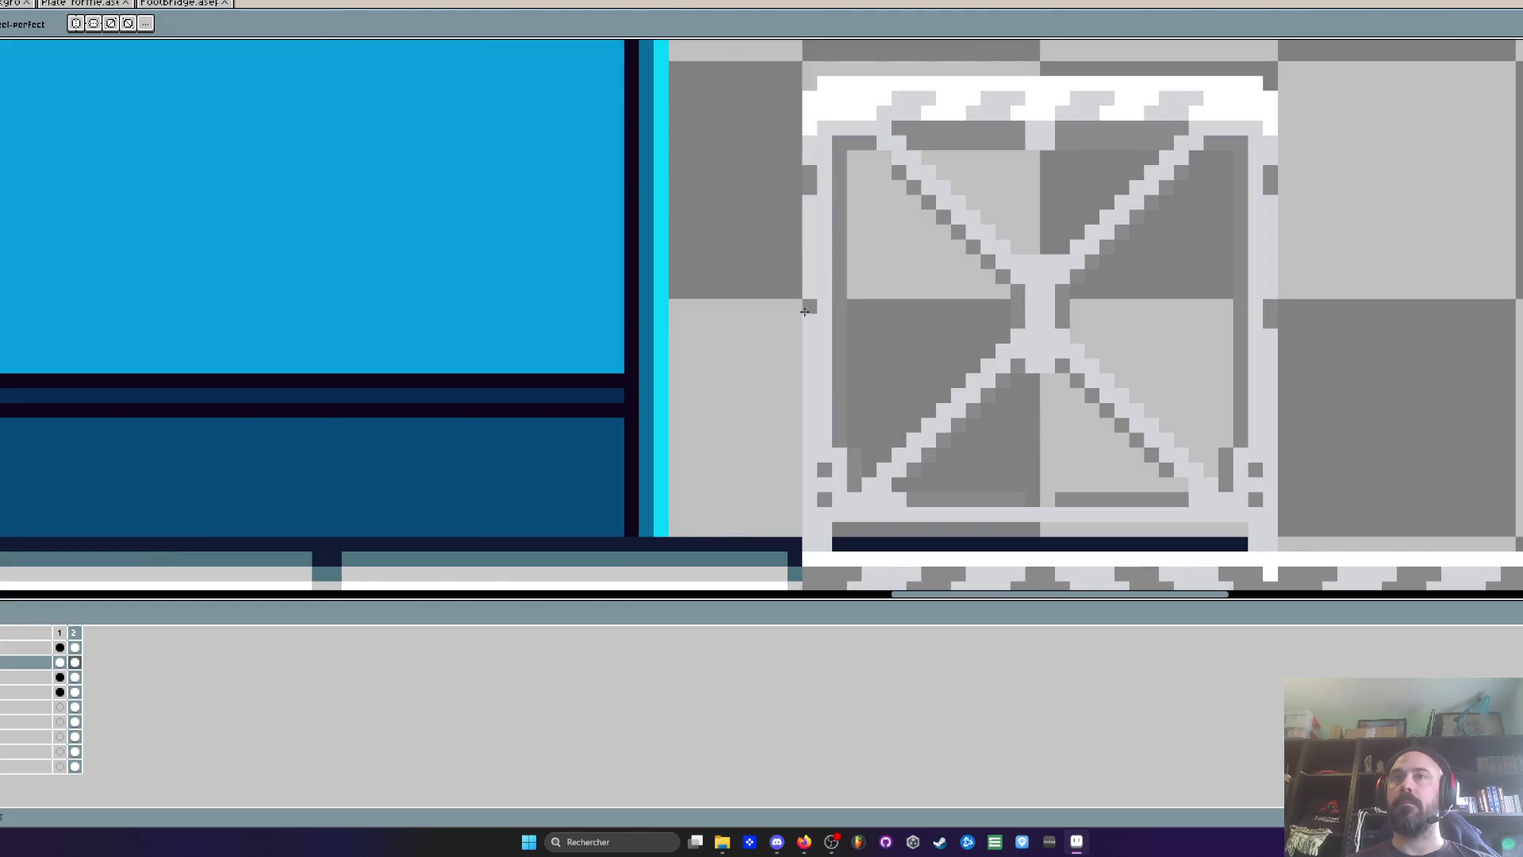
{"action": "left_click", "coordinate": [936, 293]}
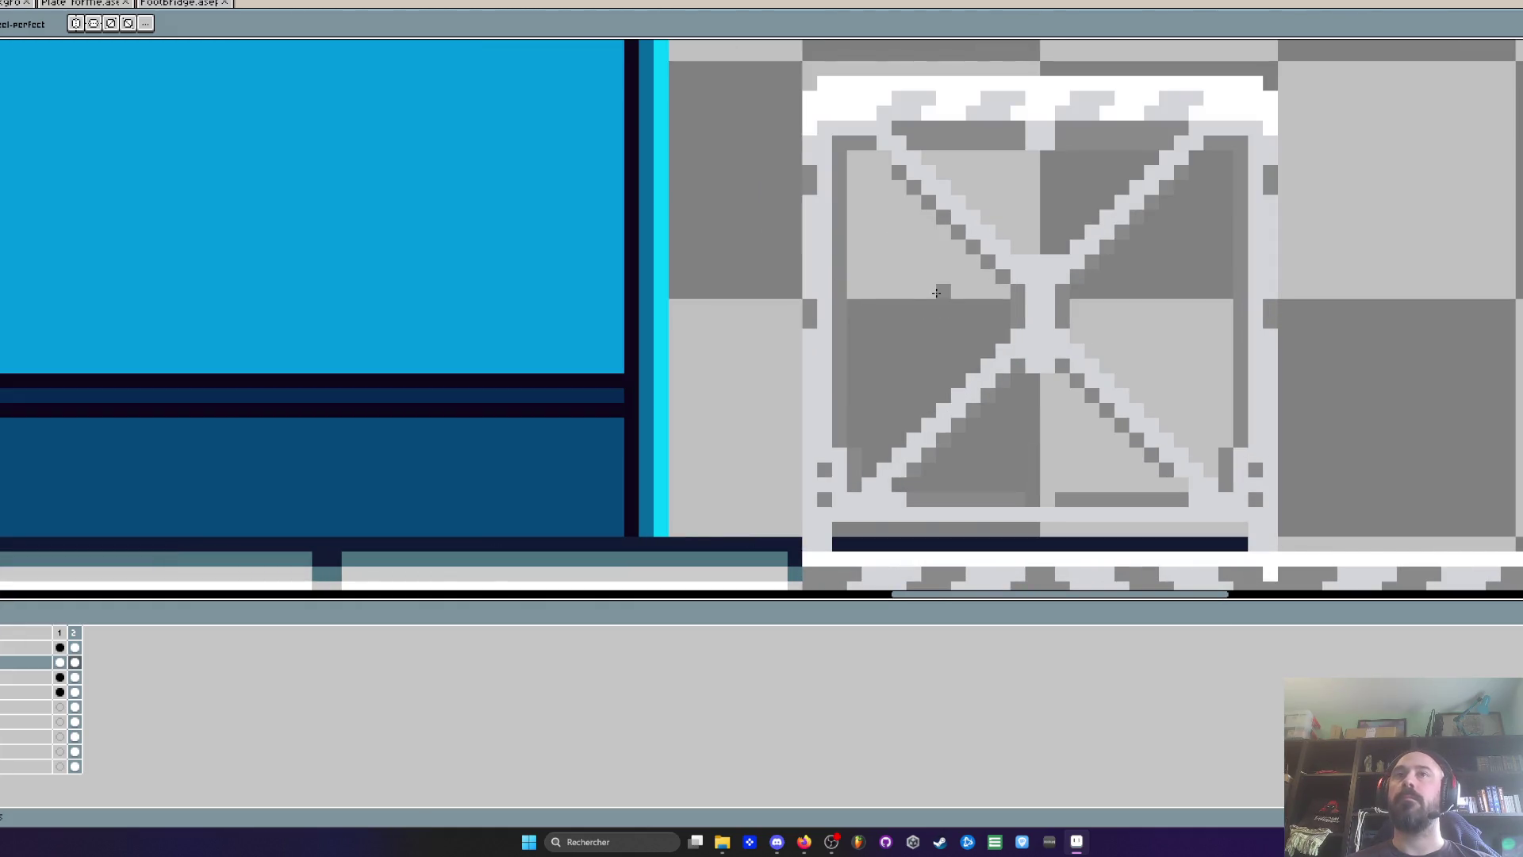
{"action": "scroll", "coordinate": [936, 292], "scroll_direction": "down", "scroll_amount": 2}
Copy the whole riveted truss panel and set it beside the original
{"action": "key", "text": "m"}
{"action": "scroll", "coordinate": [1092, 394], "scroll_direction": "up", "scroll_amount": 2}
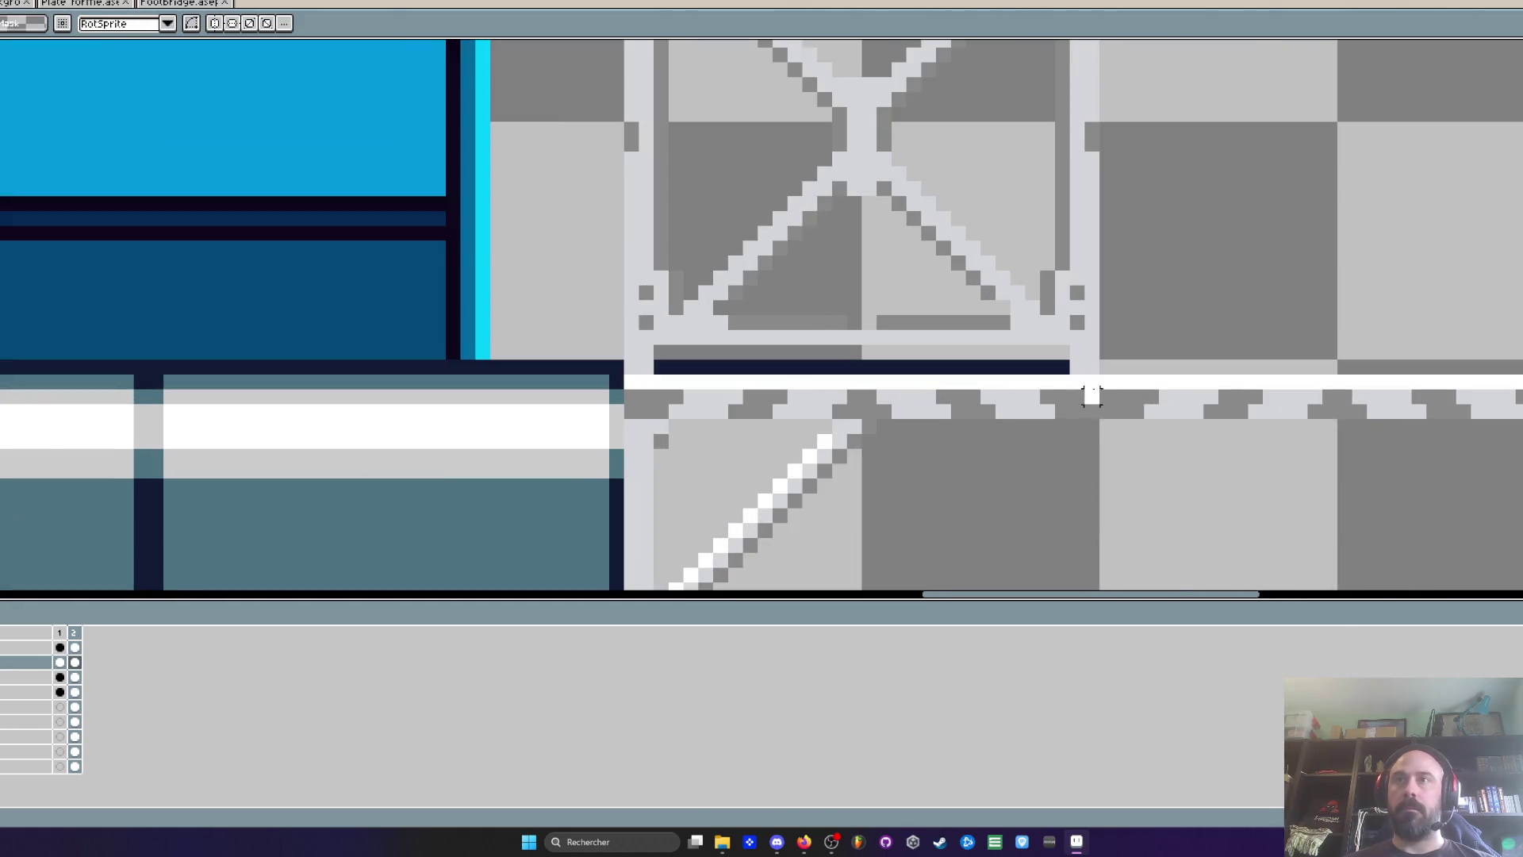
{"action": "scroll", "coordinate": [1091, 373], "scroll_direction": "down", "scroll_amount": 2}
{"action": "left_click_drag", "start_coordinate": [1095, 376], "coordinate": [853, 98]}
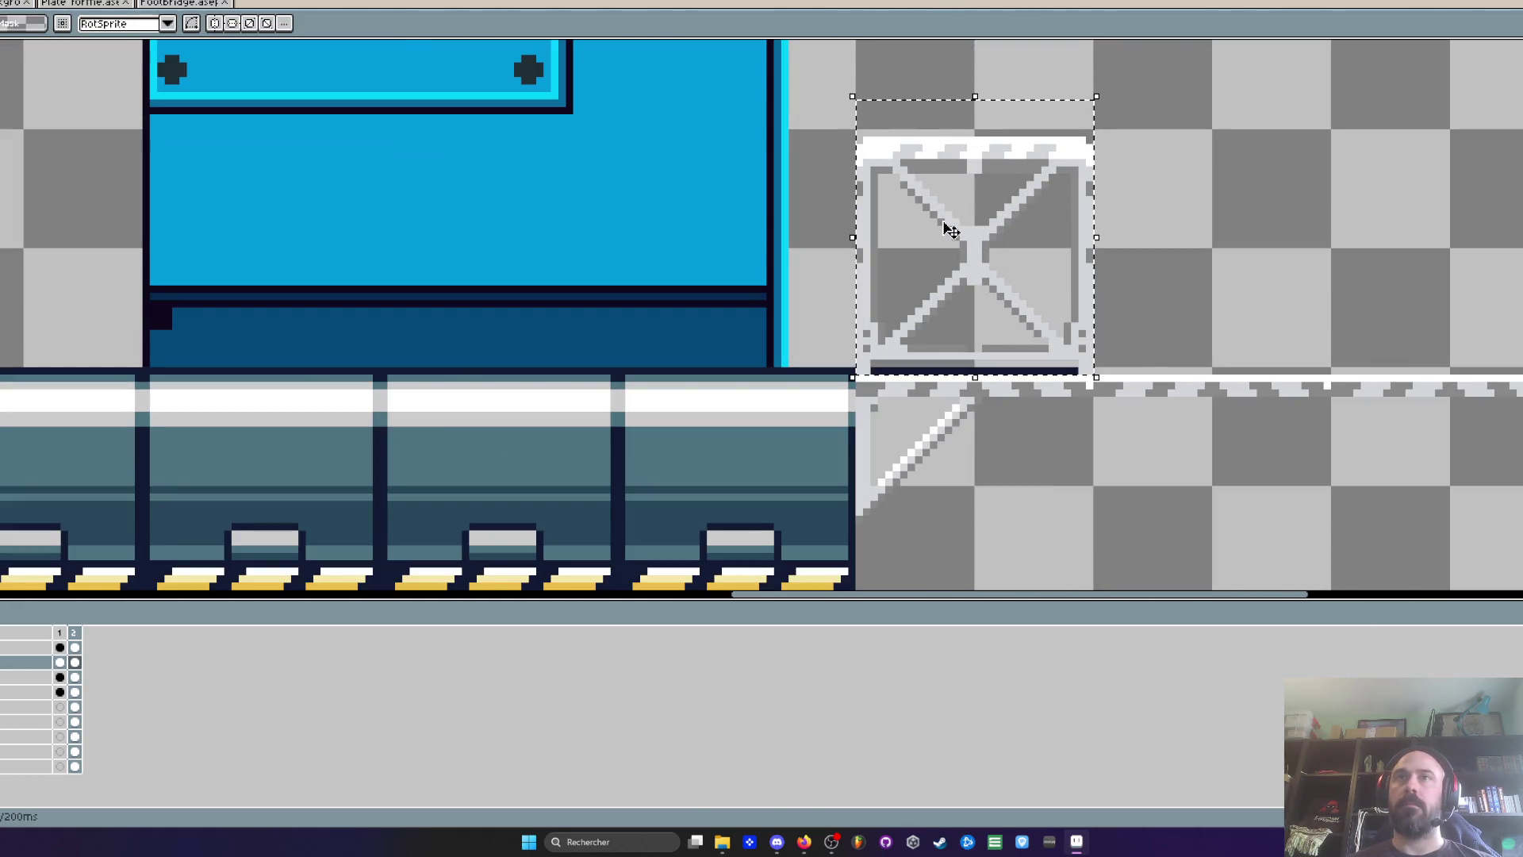
{"action": "mouse_move", "coordinate": [951, 231]}
{"action": "left_mouse_down"}
{"action": "mouse_move", "coordinate": [965, 246]}
{"action": "mouse_move", "coordinate": [1302, 244]}
{"action": "mouse_move", "coordinate": [1224, 268]}
{"action": "left_mouse_up"}
{"action": "left_click", "coordinate": [295, 289]}
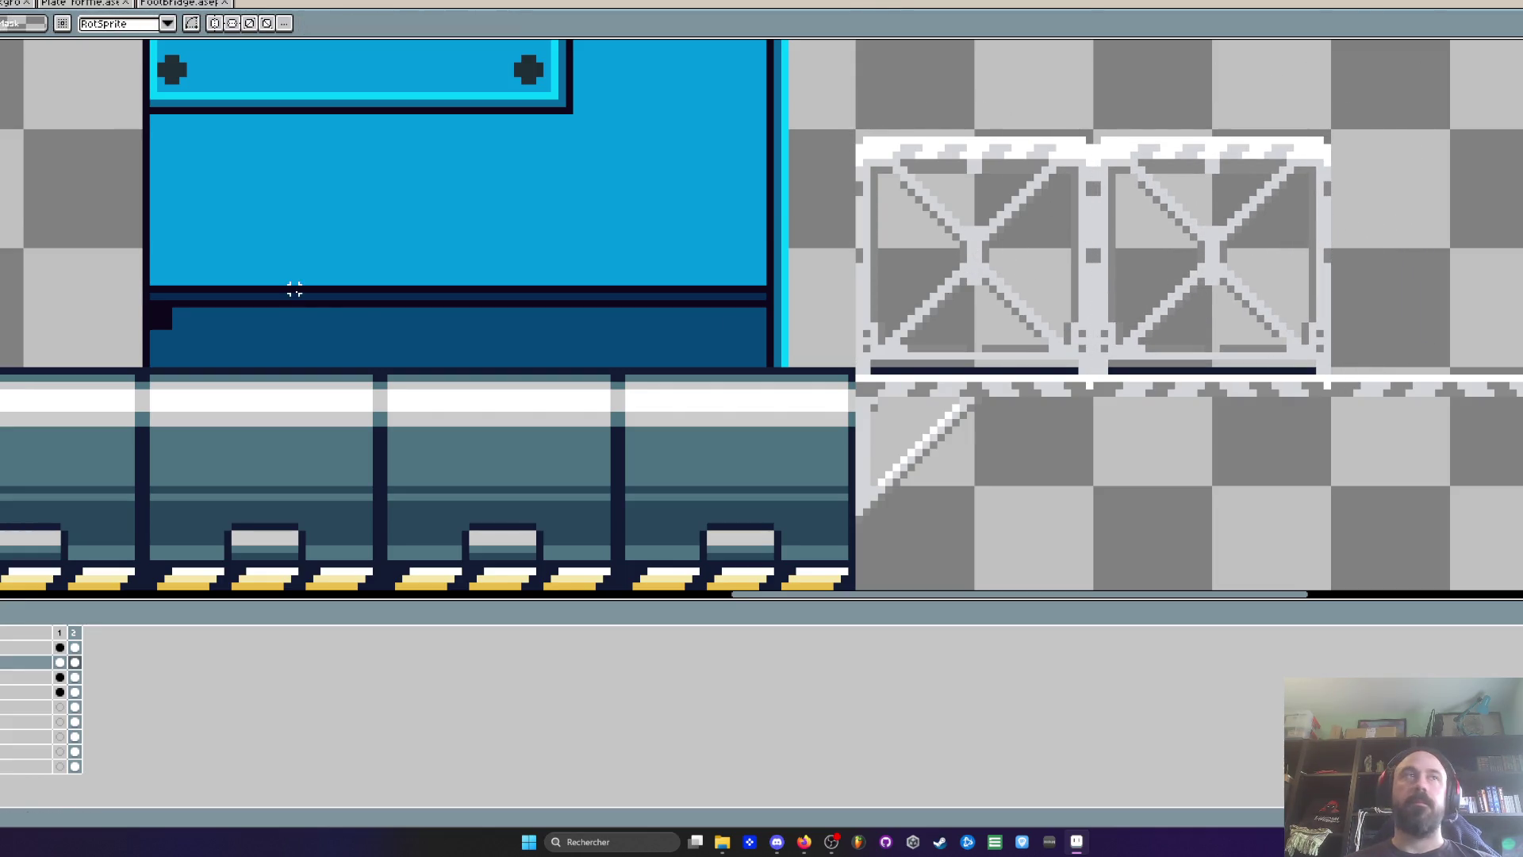
Fill two small truss-post squares dark with the paint bucket
{"action": "scroll", "coordinate": [896, 157], "scroll_direction": "up", "scroll_amount": 2}
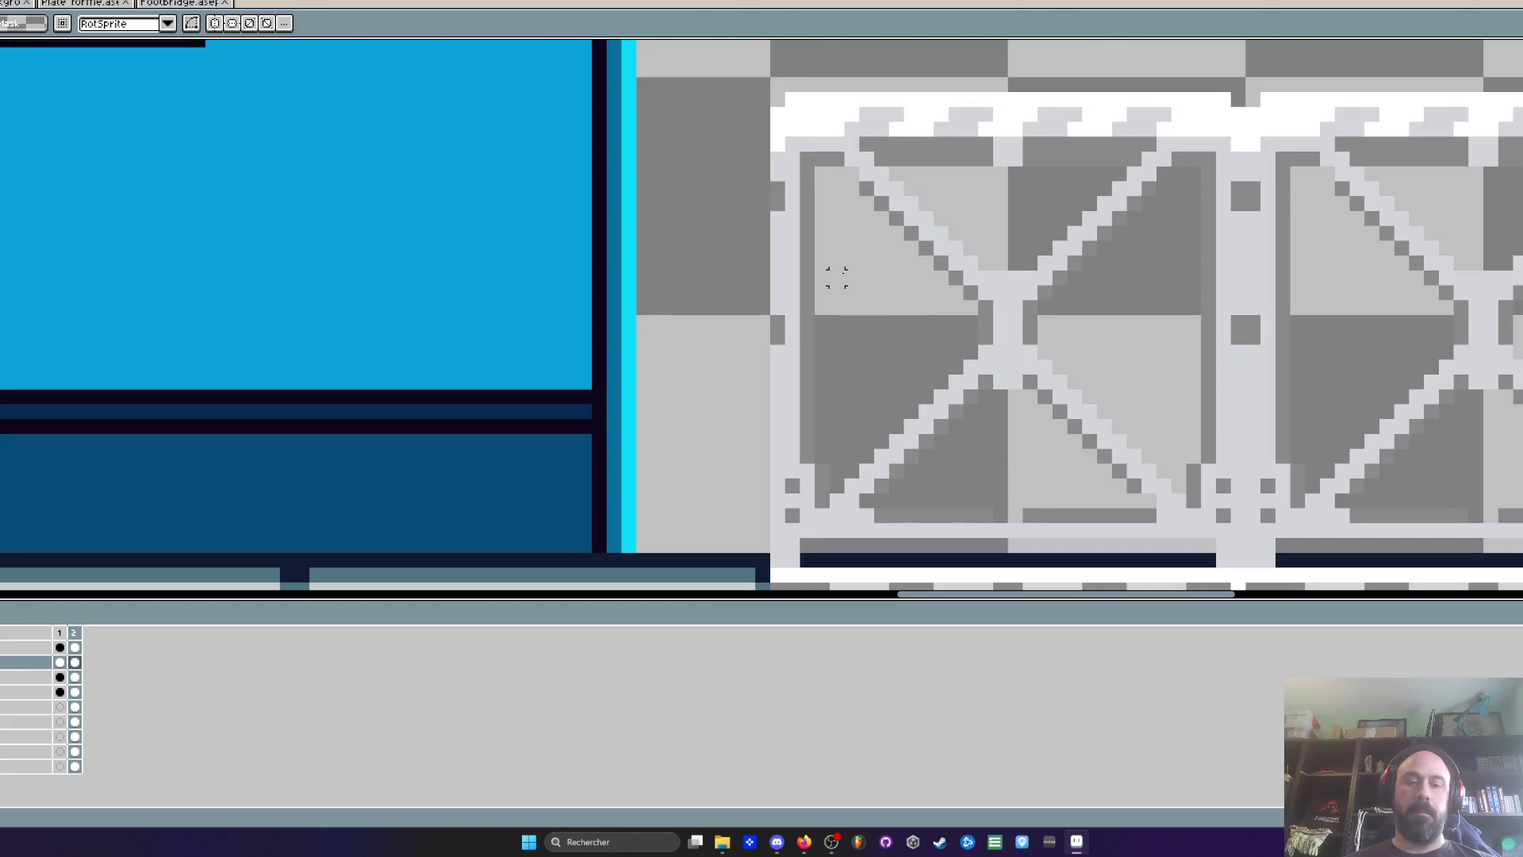
{"action": "key", "text": "g"}
{"action": "left_click", "coordinate": [1246, 329]}
{"action": "left_click", "coordinate": [1245, 196]}
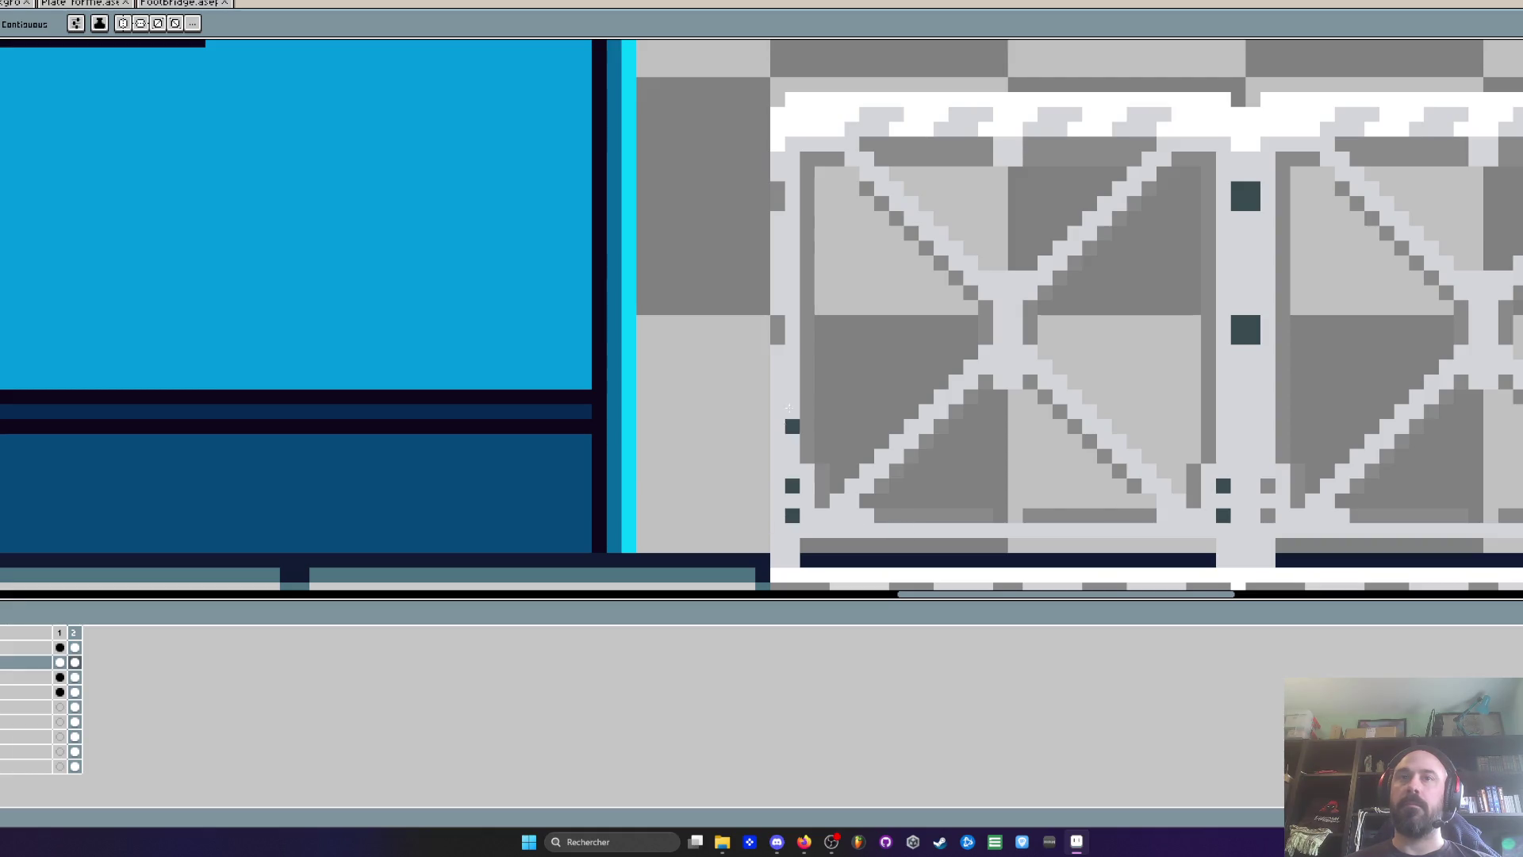
{"action": "scroll", "coordinate": [888, 308], "scroll_direction": "down", "scroll_amount": 2}
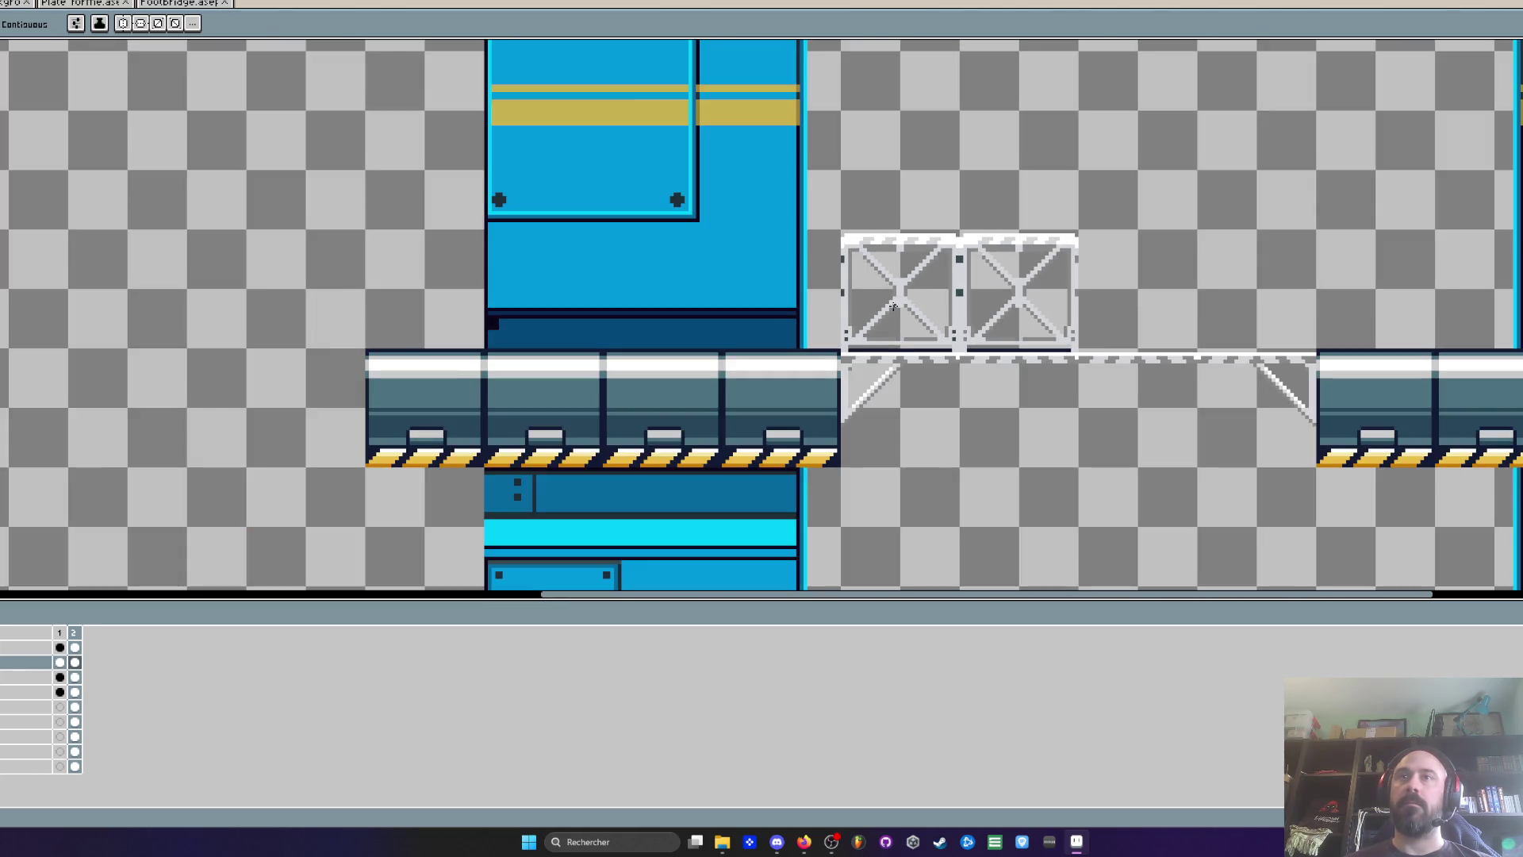
{"action": "scroll", "coordinate": [912, 271], "scroll_direction": "up", "scroll_amount": 4}
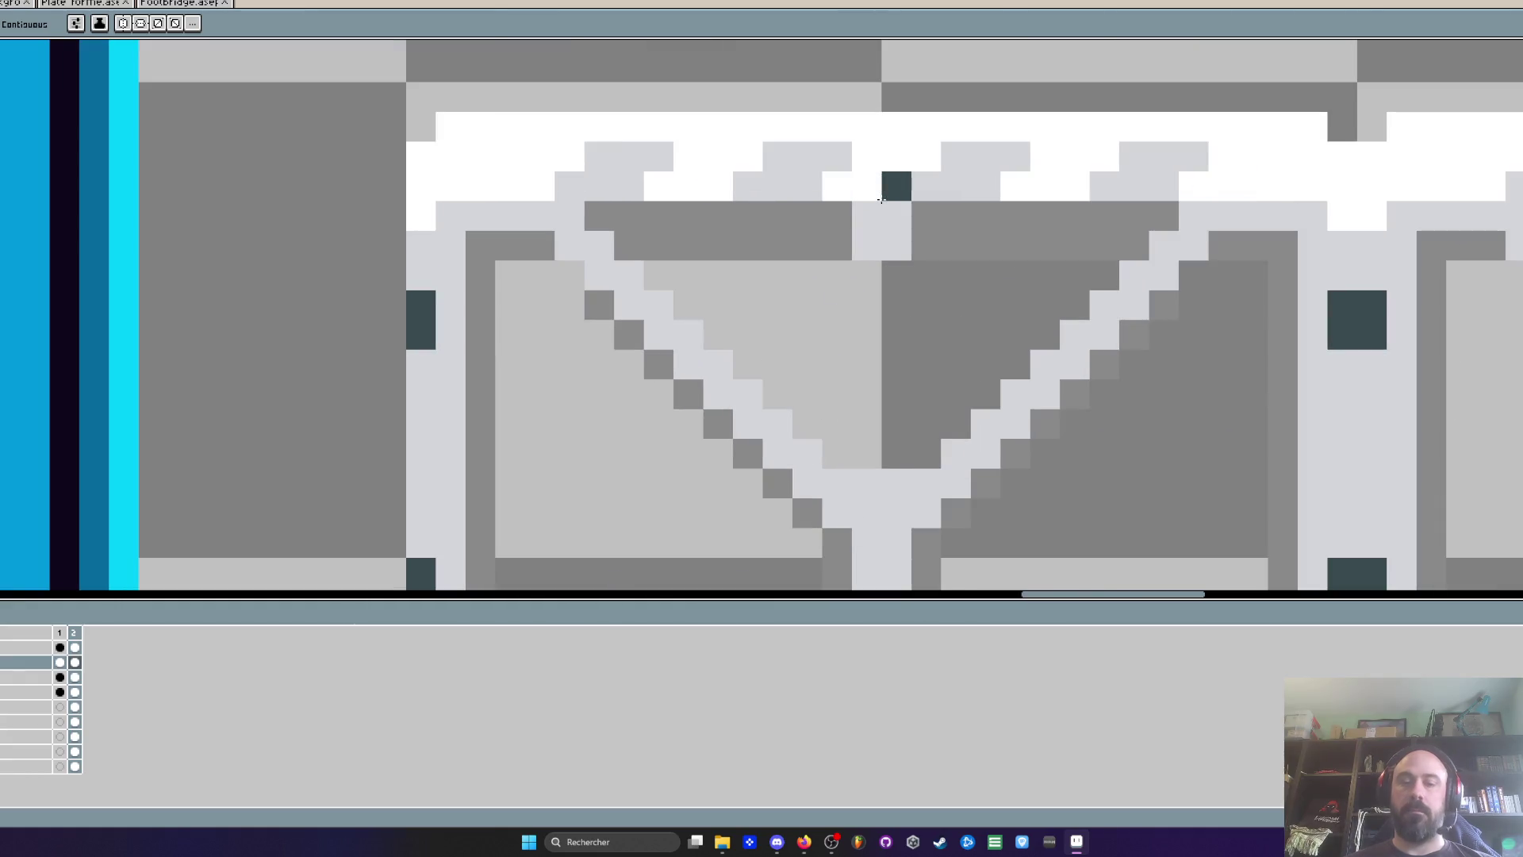
Erase the right half of the footbridge railing
{"action": "key", "text": "alt"}
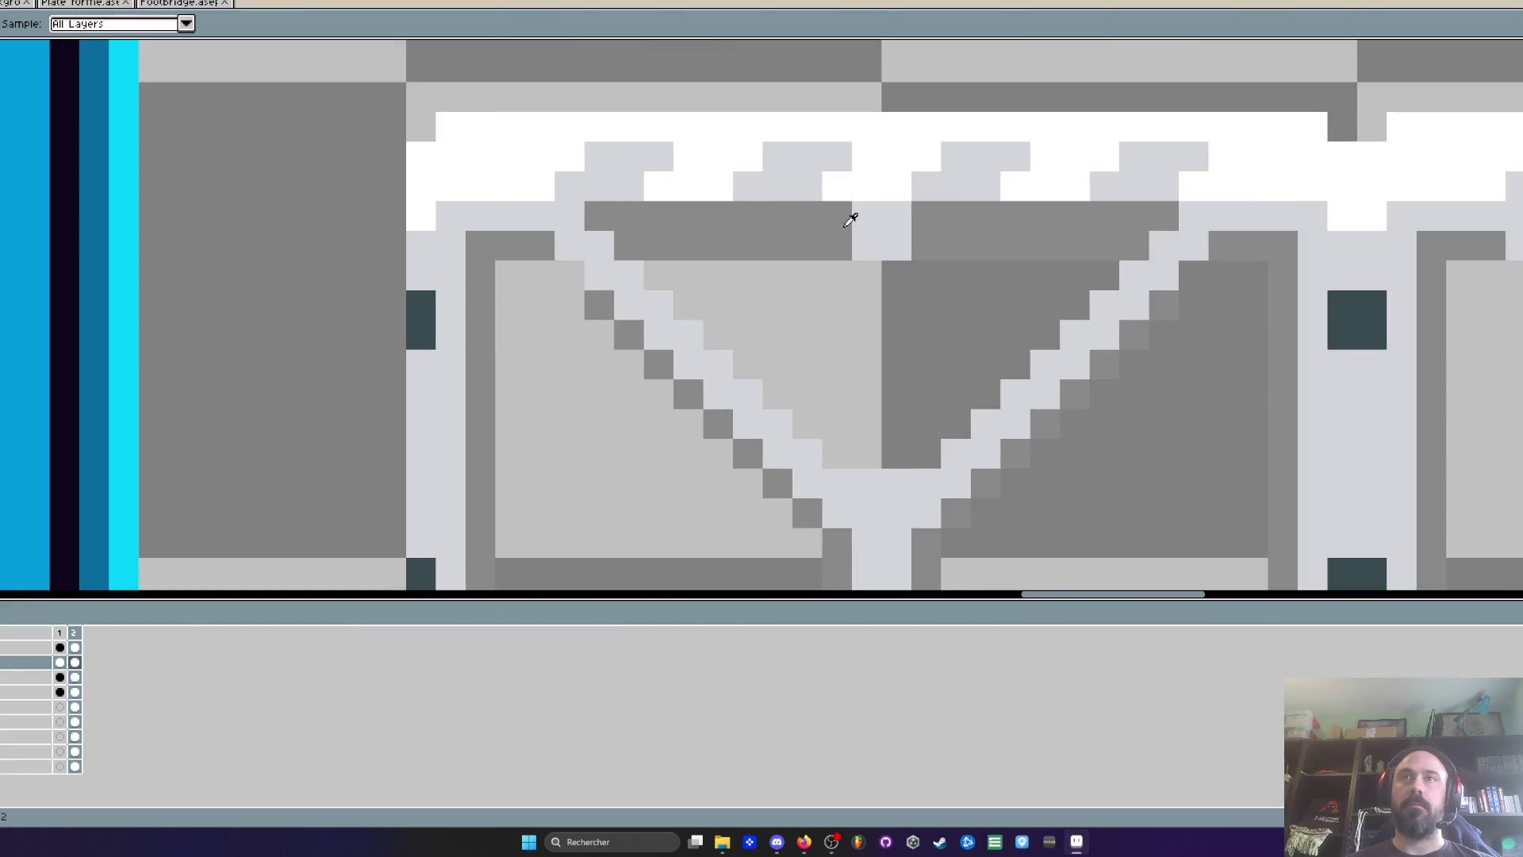
{"action": "scroll", "coordinate": [913, 269], "scroll_direction": "down", "scroll_amount": 3}
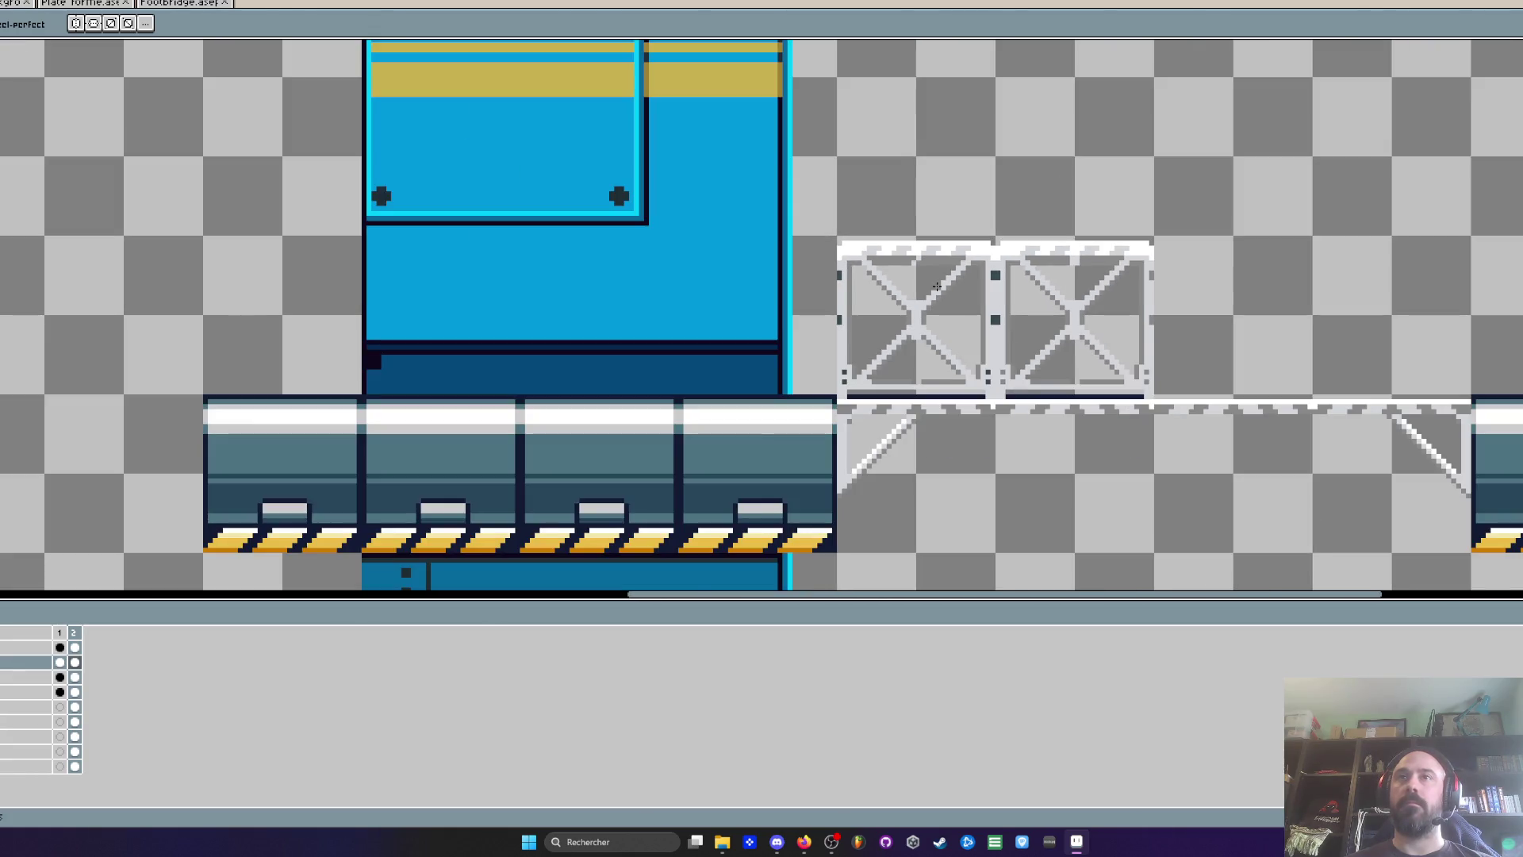
{"action": "scroll", "coordinate": [937, 286], "scroll_direction": "up", "scroll_amount": 1}
{"action": "key", "text": "m"}
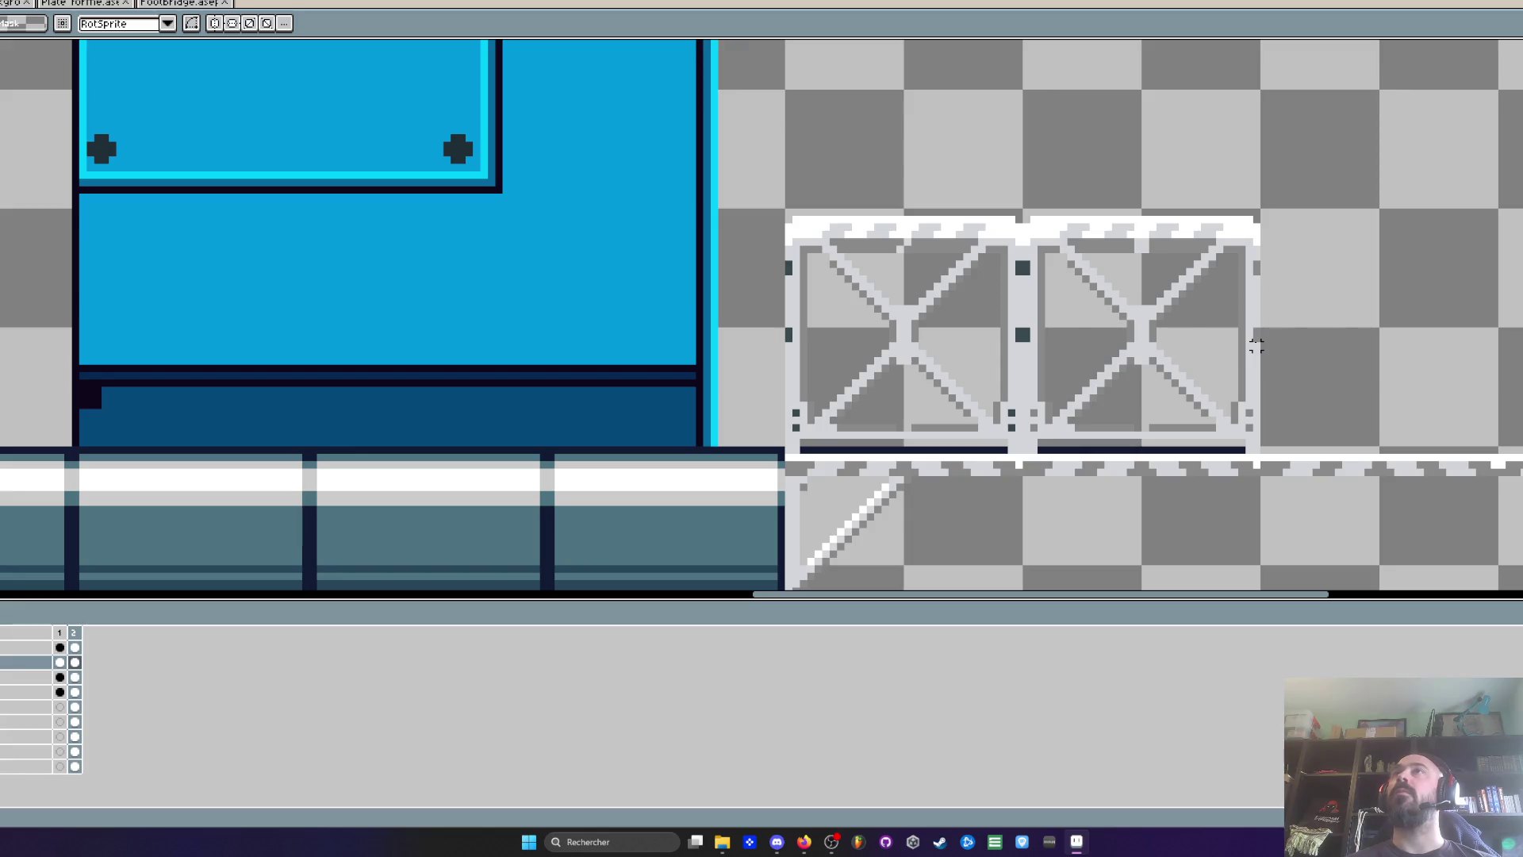
{"action": "scroll", "coordinate": [1271, 367], "scroll_direction": "up", "scroll_amount": 3}
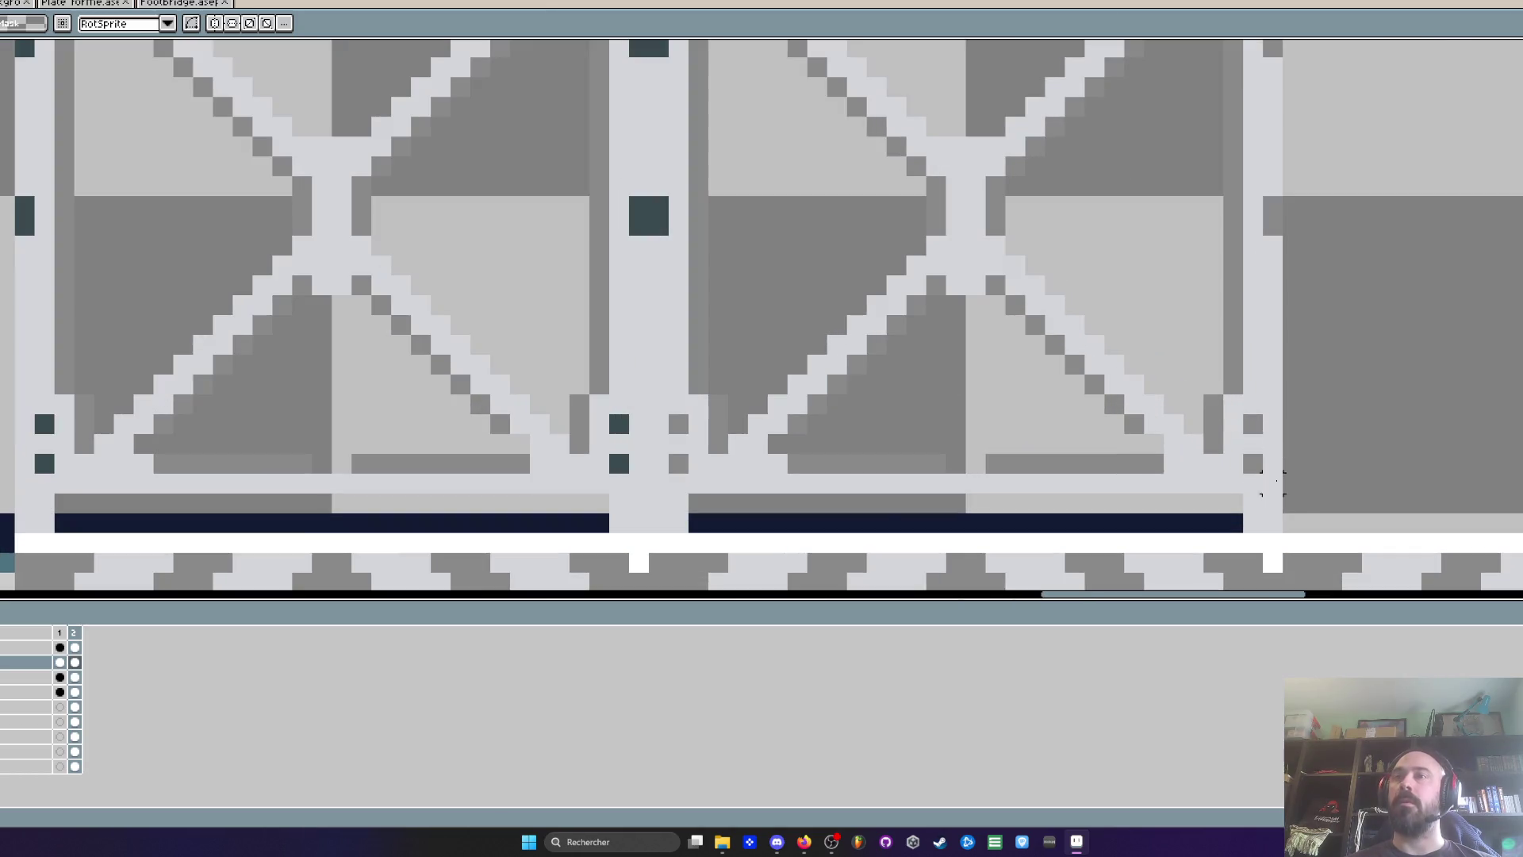
{"action": "scroll", "coordinate": [1293, 524], "scroll_direction": "down", "scroll_amount": 4}
{"action": "left_click_drag", "start_coordinate": [1280, 528], "coordinate": [1045, 257]}
{"action": "key", "text": "Delete"}
Undo the stray black rectangle and reselect the single crate panel
{"action": "mouse_move", "coordinate": [745, 223]}
{"action": "left_mouse_down"}
{"action": "mouse_move", "coordinate": [949, 340]}
{"action": "mouse_move", "coordinate": [1080, 514]}
{"action": "left_mouse_up"}
{"action": "key", "text": "ctrl+z"}
{"action": "scroll", "coordinate": [841, 519], "scroll_direction": "up", "scroll_amount": 1}
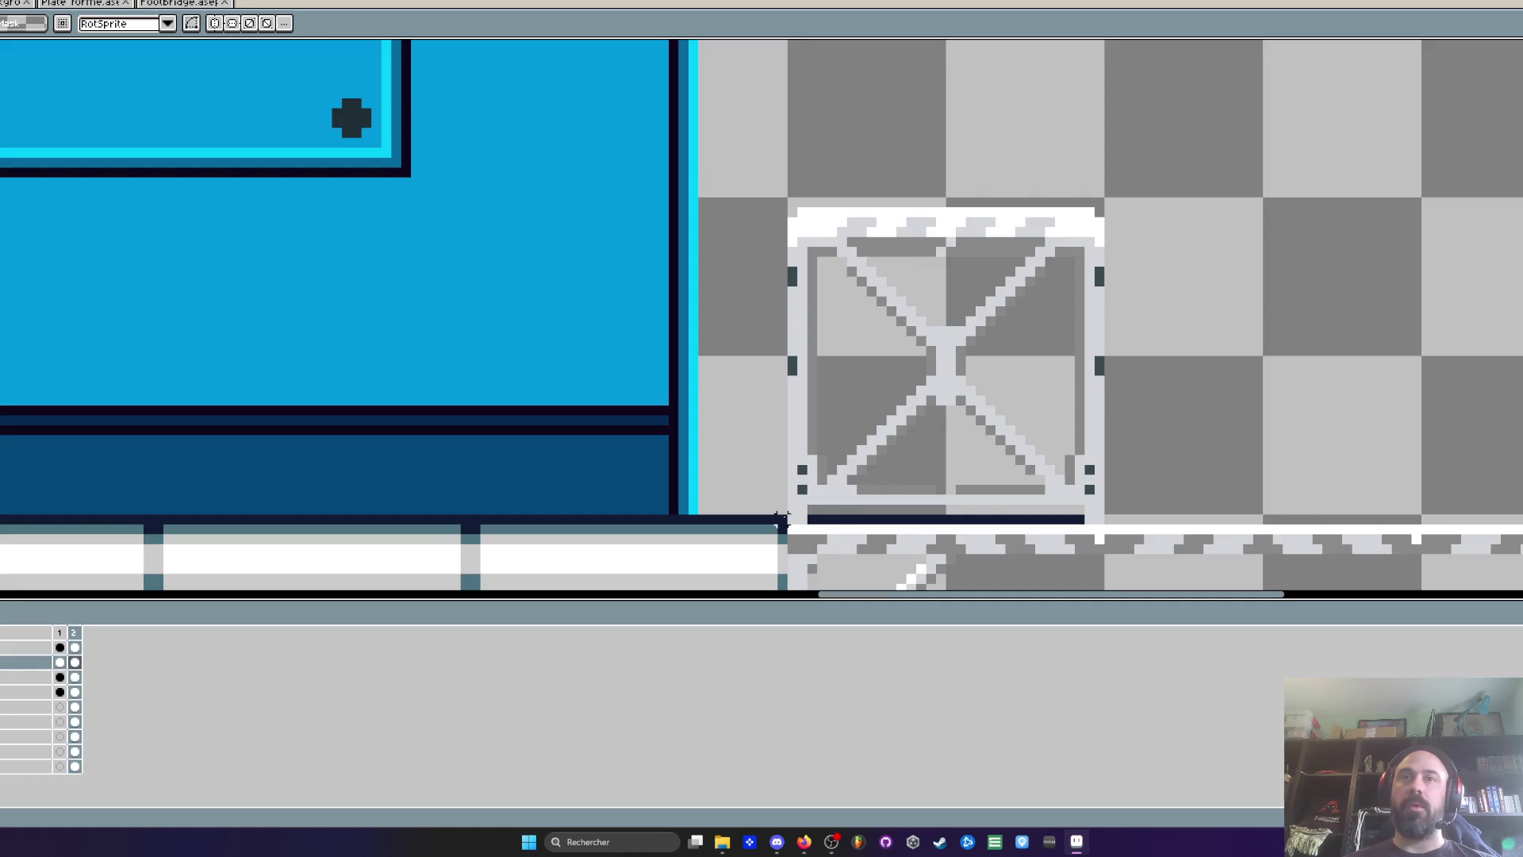
{"action": "left_click_drag", "start_coordinate": [791, 520], "coordinate": [1227, 146]}
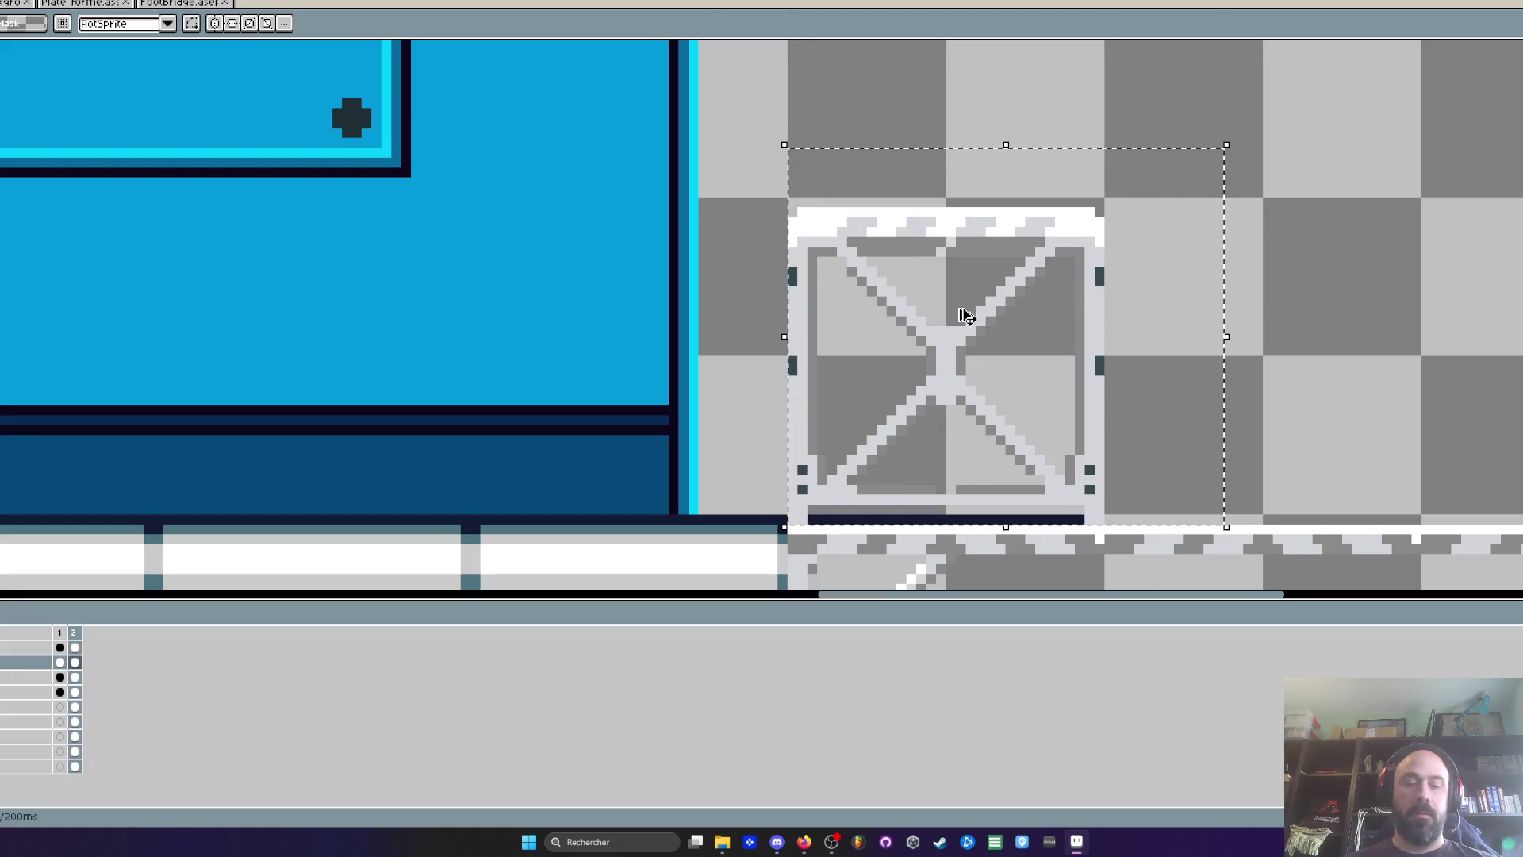
Copy the crate panel one width right and paste another into the fourth position
{"action": "mouse_move", "coordinate": [995, 353]}
{"action": "left_mouse_down"}
{"action": "mouse_move", "coordinate": [1316, 350]}
{"action": "mouse_move", "coordinate": [1106, 327]}
{"action": "mouse_move", "coordinate": [1095, 333]}
{"action": "mouse_move", "coordinate": [1439, 369]}
{"action": "mouse_move", "coordinate": [1426, 372]}
{"action": "mouse_move", "coordinate": [1420, 333]}
{"action": "left_mouse_up"}
{"action": "scroll", "coordinate": [1420, 334], "scroll_direction": "down", "scroll_amount": 2}
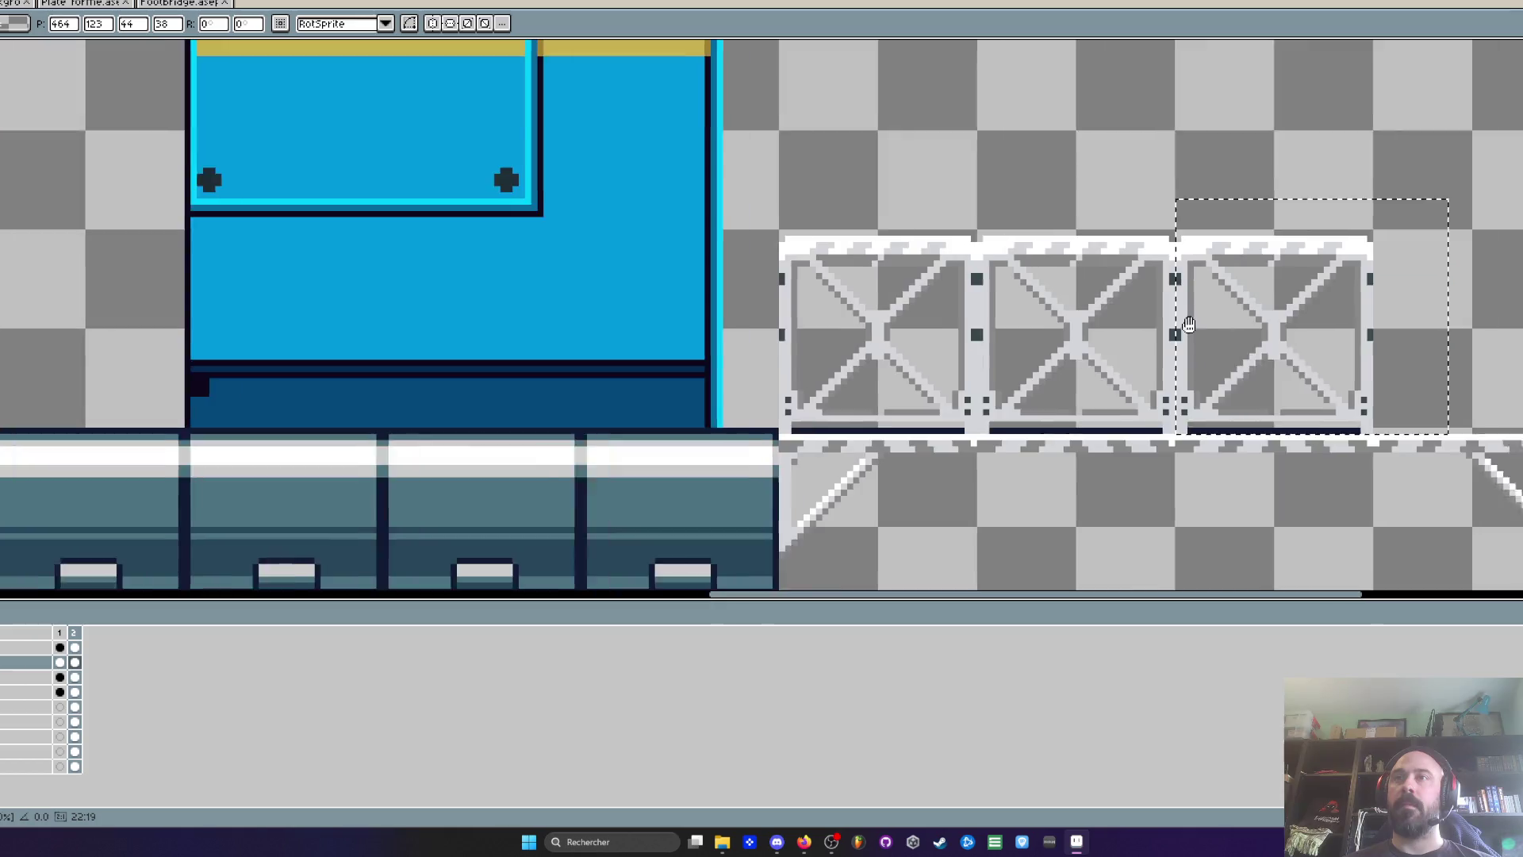
{"action": "key", "text": "ctrl+v"}
{"action": "mouse_move", "coordinate": [717, 341]}
{"action": "left_mouse_down"}
{"action": "mouse_move", "coordinate": [1414, 341]}
{"action": "mouse_move", "coordinate": [1321, 382]}
{"action": "left_mouse_up"}
{"action": "scroll", "coordinate": [1146, 394], "scroll_direction": "down", "scroll_amount": 3}
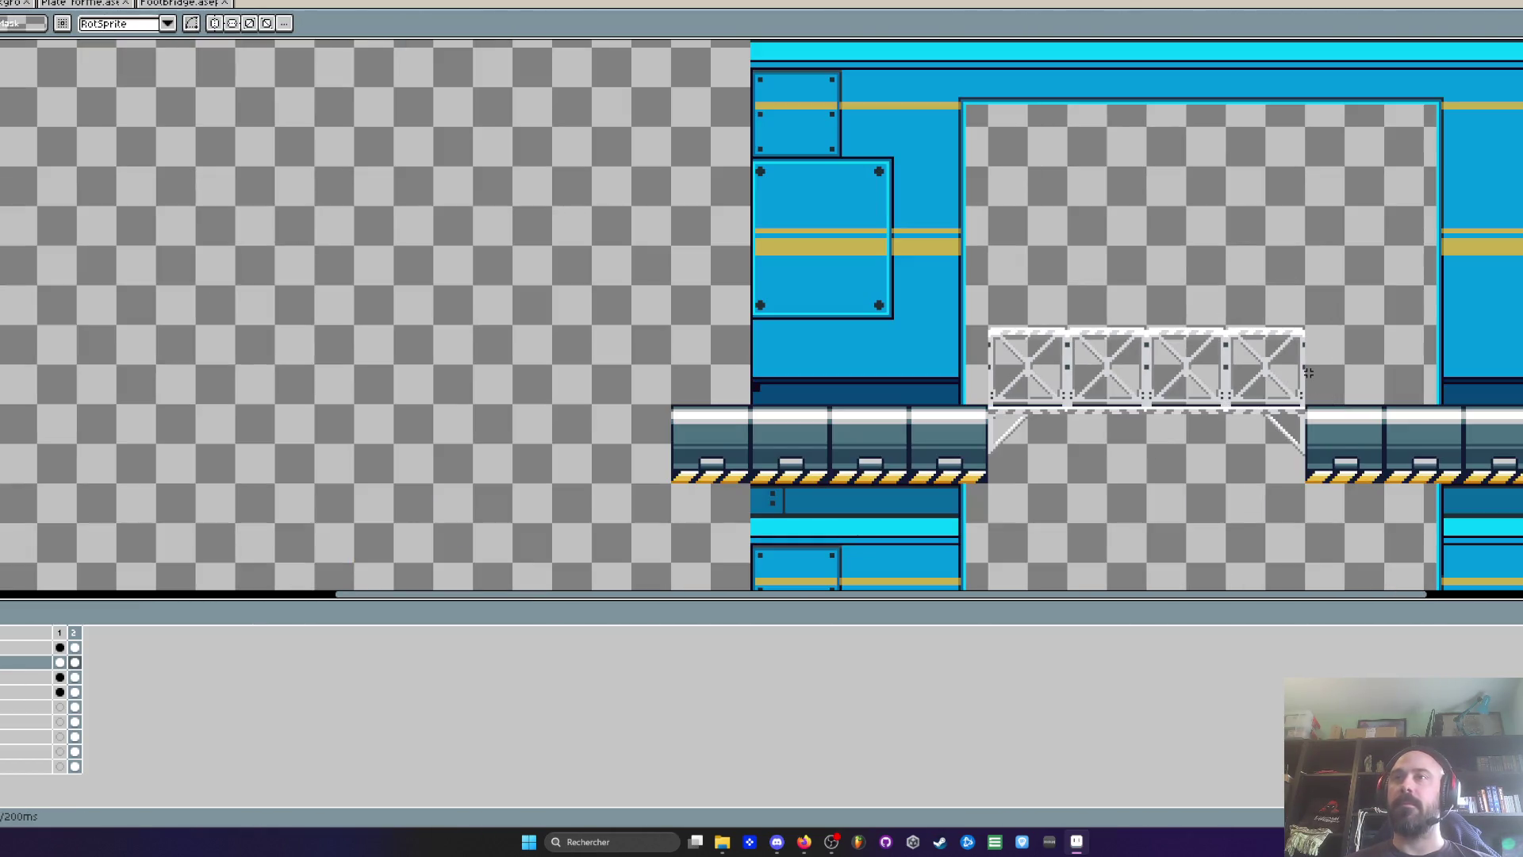
{"action": "scroll", "coordinate": [1146, 394], "scroll_direction": "down", "scroll_amount": 3}
{"action": "scroll", "coordinate": [1123, 392], "scroll_direction": "up", "scroll_amount": 3}
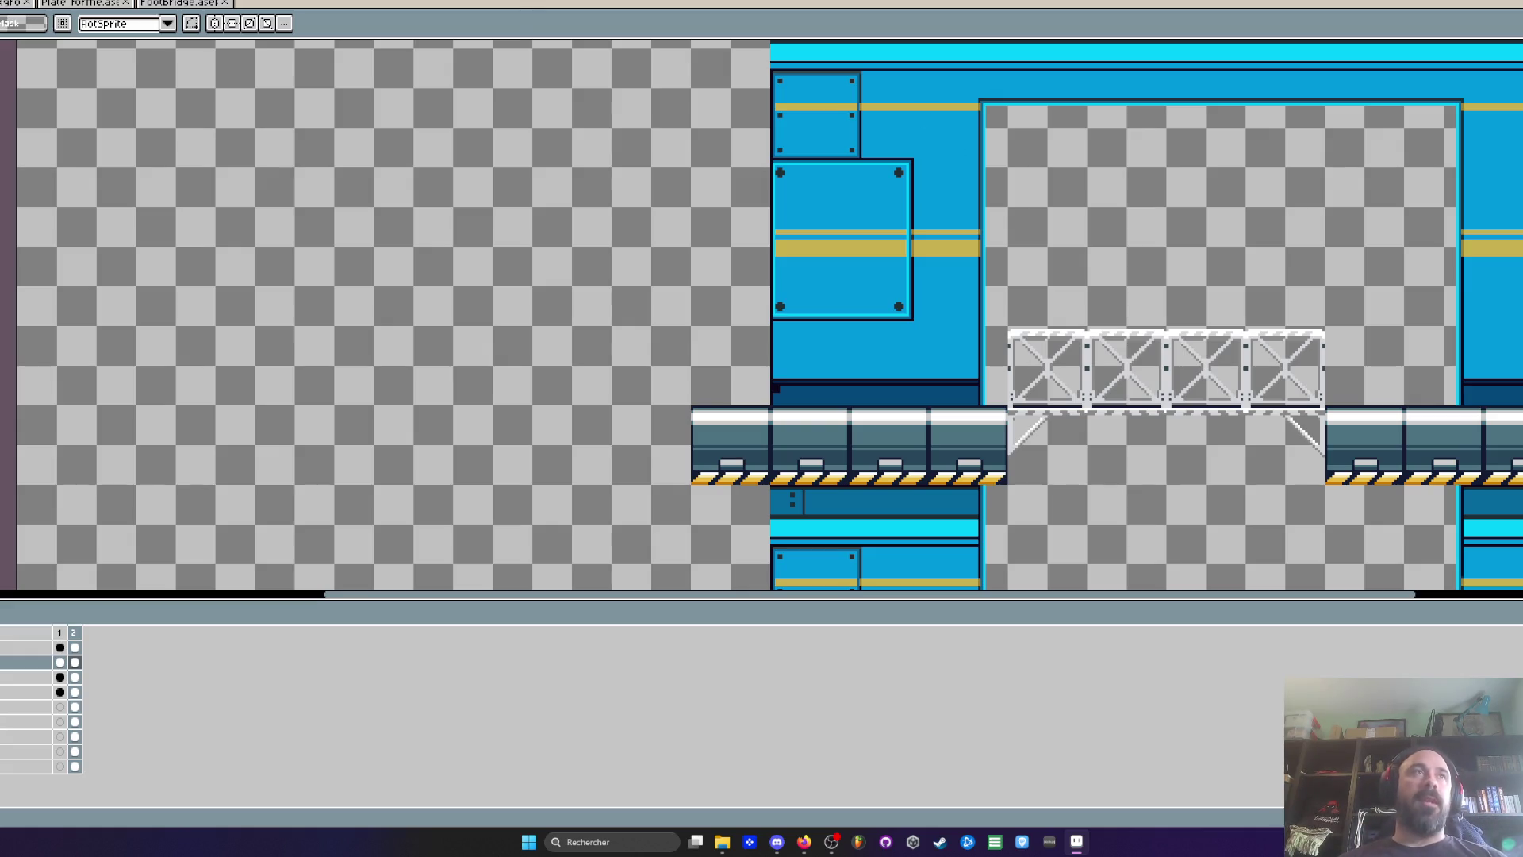
{"action": "left_click", "coordinate": [184, 3]}
{"action": "left_click", "coordinate": [90, 3]}
{"action": "left_click", "coordinate": [12, 3]}
{"action": "scroll", "coordinate": [497, 193], "scroll_direction": "up", "scroll_amount": 1}
{"action": "scroll", "coordinate": [496, 194], "scroll_direction": "down", "scroll_amount": 1}
{"action": "scroll", "coordinate": [497, 193], "scroll_direction": "up", "scroll_amount": 1}
{"action": "scroll", "coordinate": [637, 317], "scroll_direction": "up", "scroll_amount": 3}
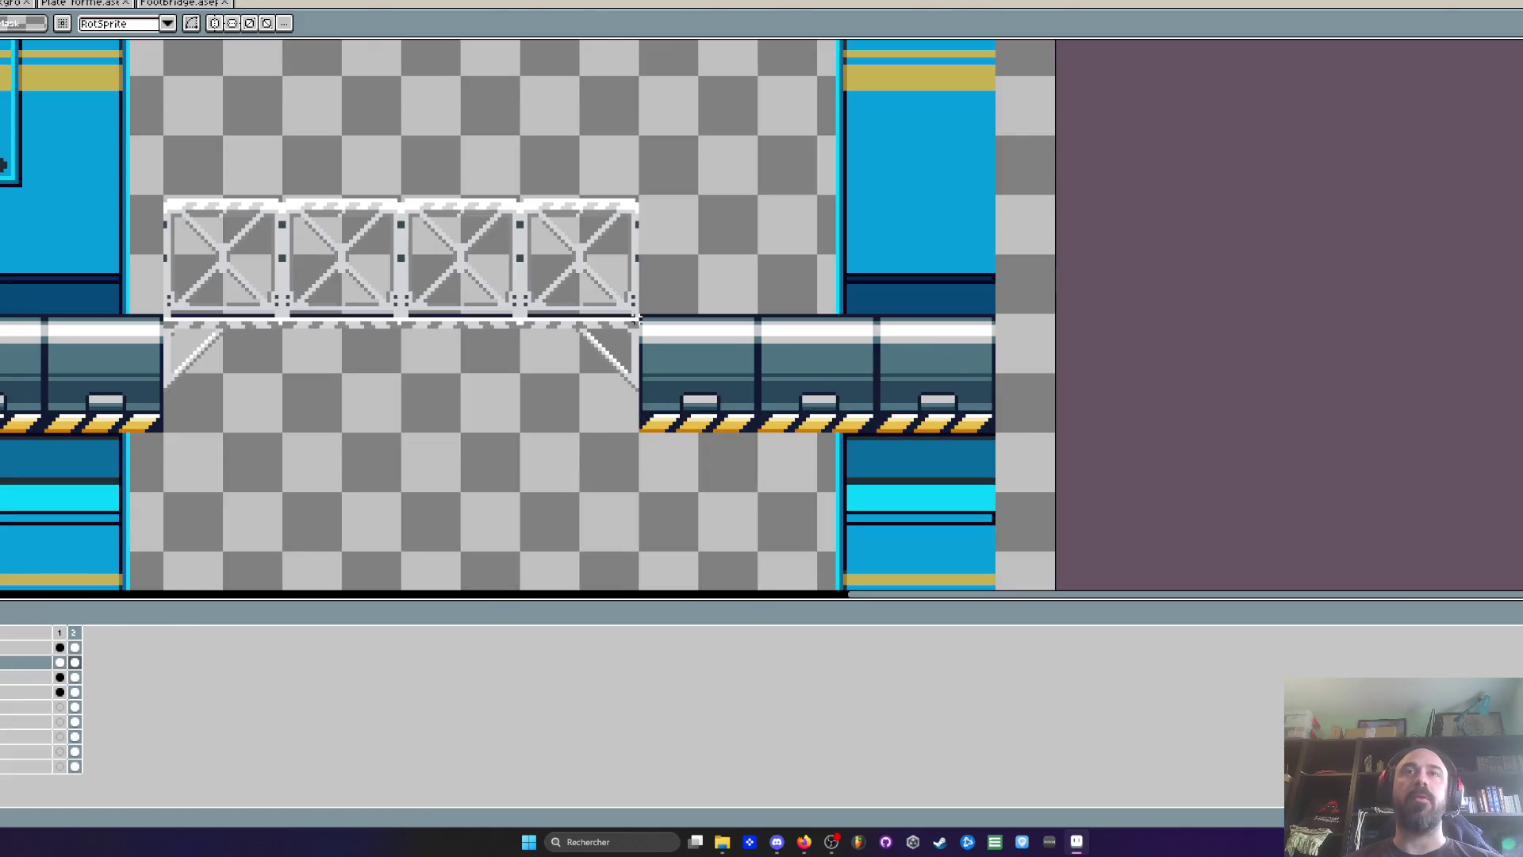
{"action": "scroll", "coordinate": [751, 353], "scroll_direction": "up", "scroll_amount": 1}
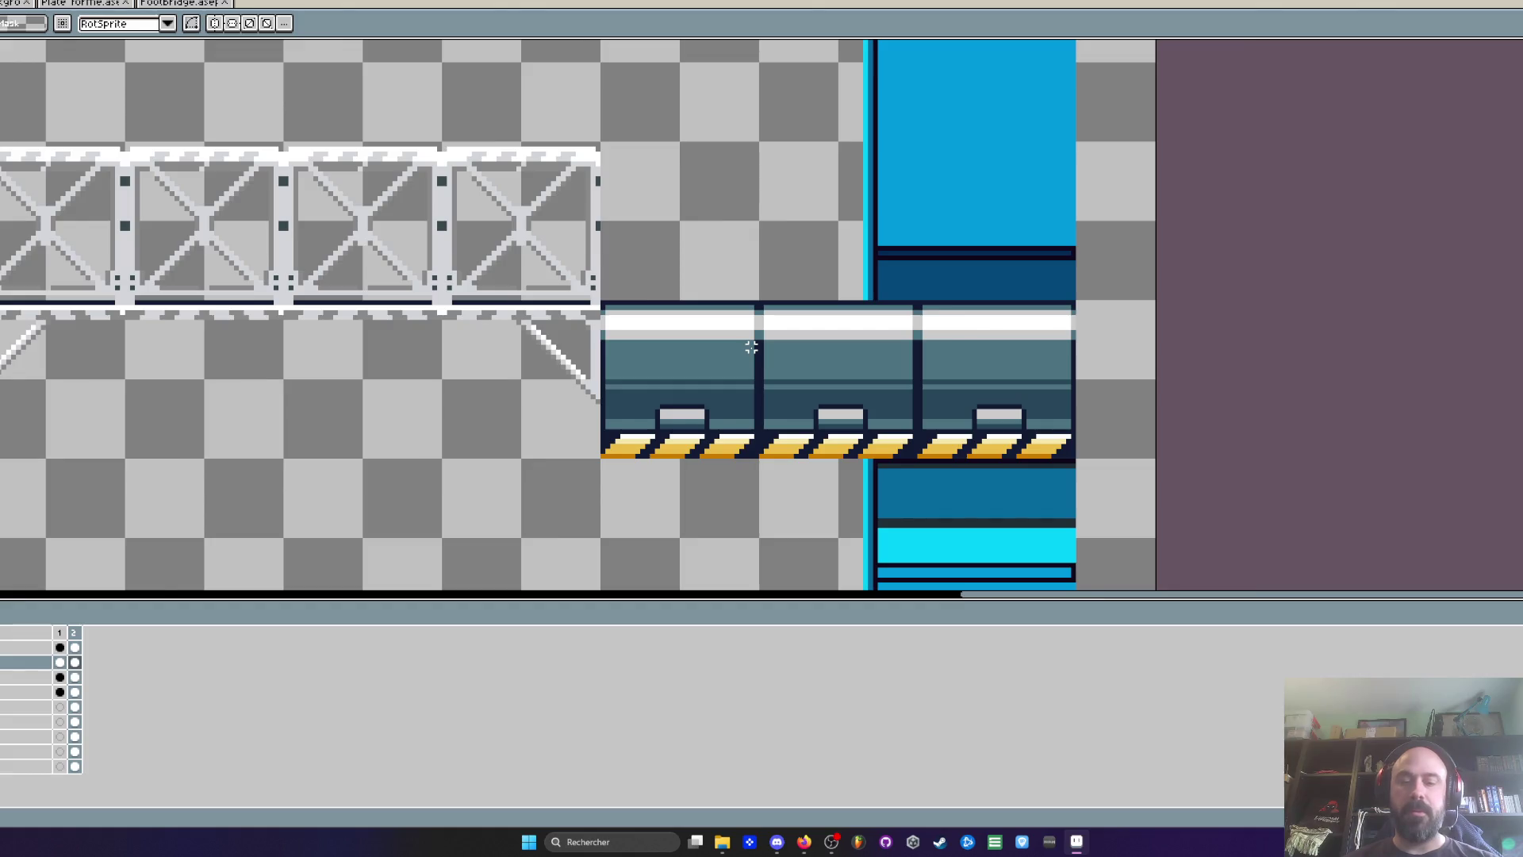
{"action": "scroll", "coordinate": [751, 348], "scroll_direction": "up", "scroll_amount": 1}
{"action": "mouse_move", "coordinate": [758, 234]}
{"action": "left_mouse_down"}
{"action": "mouse_move", "coordinate": [595, 527]}
{"action": "mouse_move", "coordinate": [530, 551]}
{"action": "left_mouse_up"}
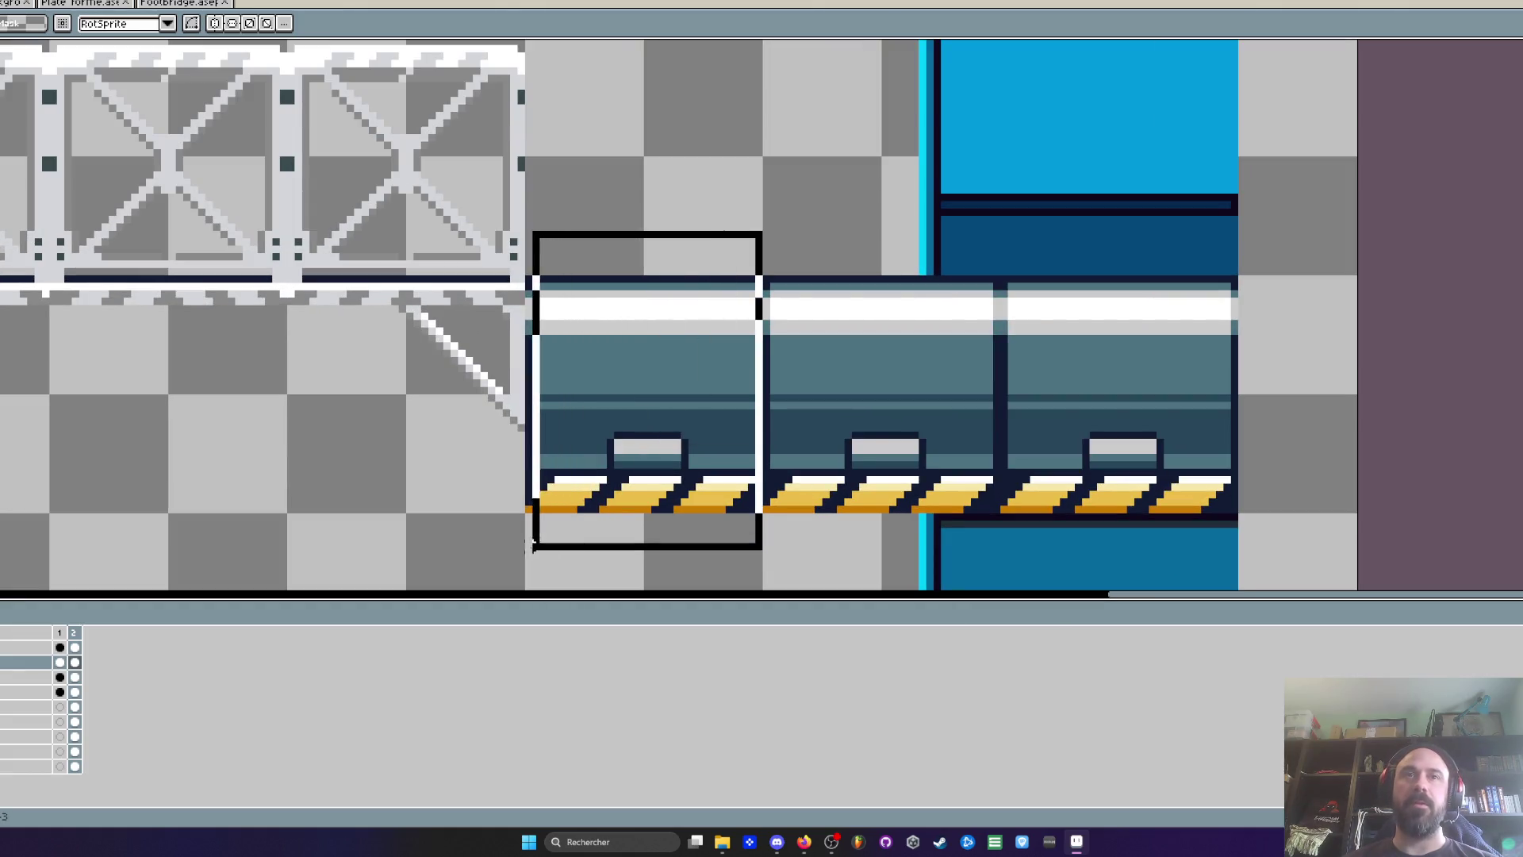
{"action": "scroll", "coordinate": [587, 444], "scroll_direction": "down", "scroll_amount": 1}
{"action": "scroll", "coordinate": [587, 444], "scroll_direction": "down", "scroll_amount": 1}
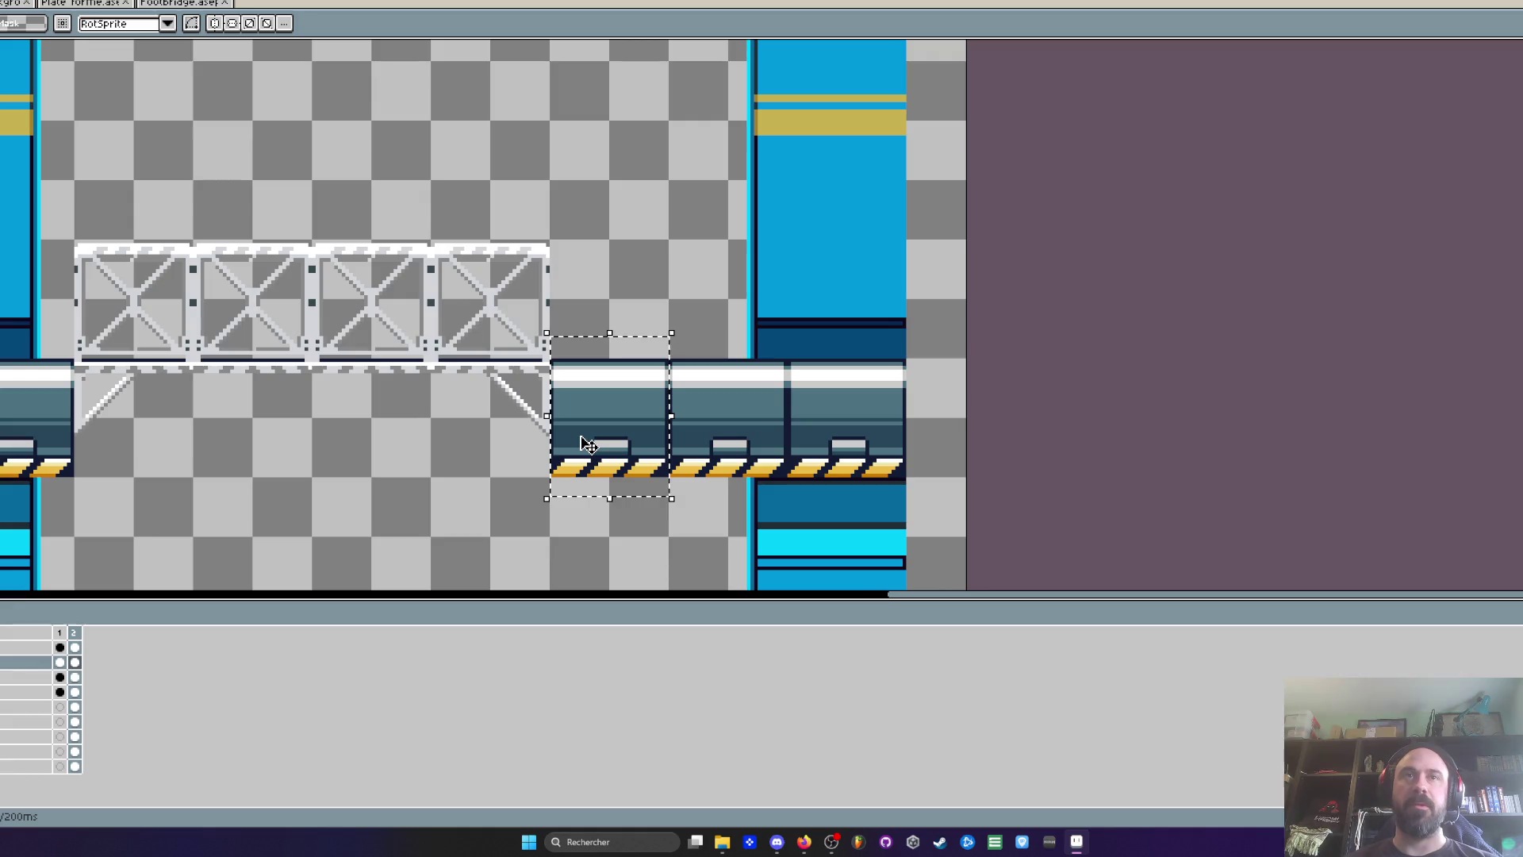
{"action": "key", "text": "space"}
{"action": "left_click_drag", "start_coordinate": [390, 426], "coordinate": [632, 401]}
{"action": "scroll", "coordinate": [627, 397], "scroll_direction": "down", "scroll_amount": 3}
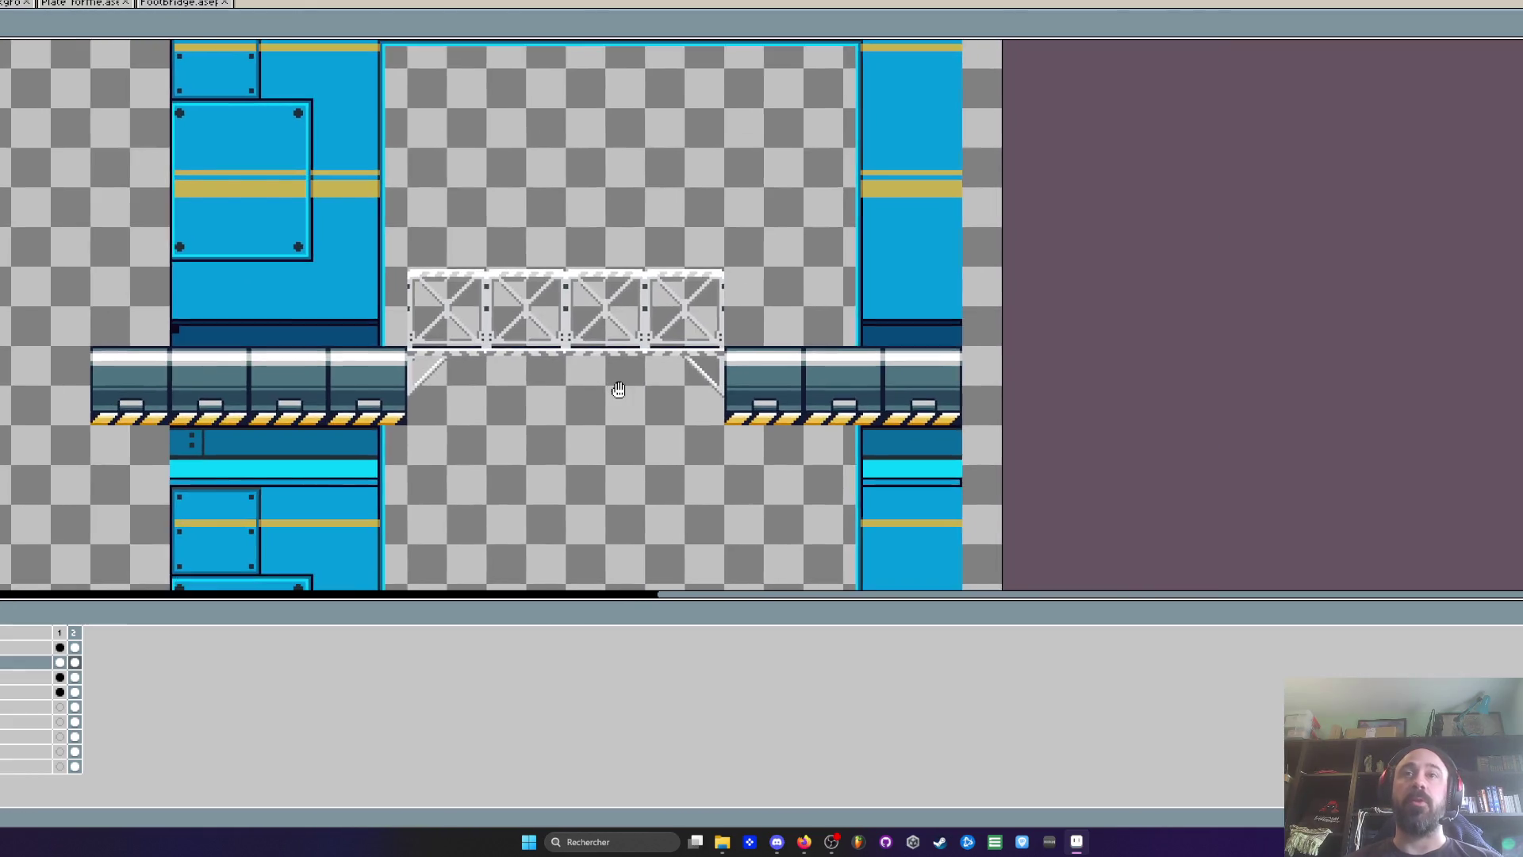
Select part of the walkway strip in Footbridge, then switch to the blue platform level document
{"action": "left_click", "coordinate": [178, 3]}
{"action": "scroll", "coordinate": [517, 180], "scroll_direction": "down", "scroll_amount": 1}
{"action": "scroll", "coordinate": [427, 352], "scroll_direction": "down", "scroll_amount": 1}
{"action": "left_click_drag", "start_coordinate": [426, 351], "coordinate": [382, 288]}
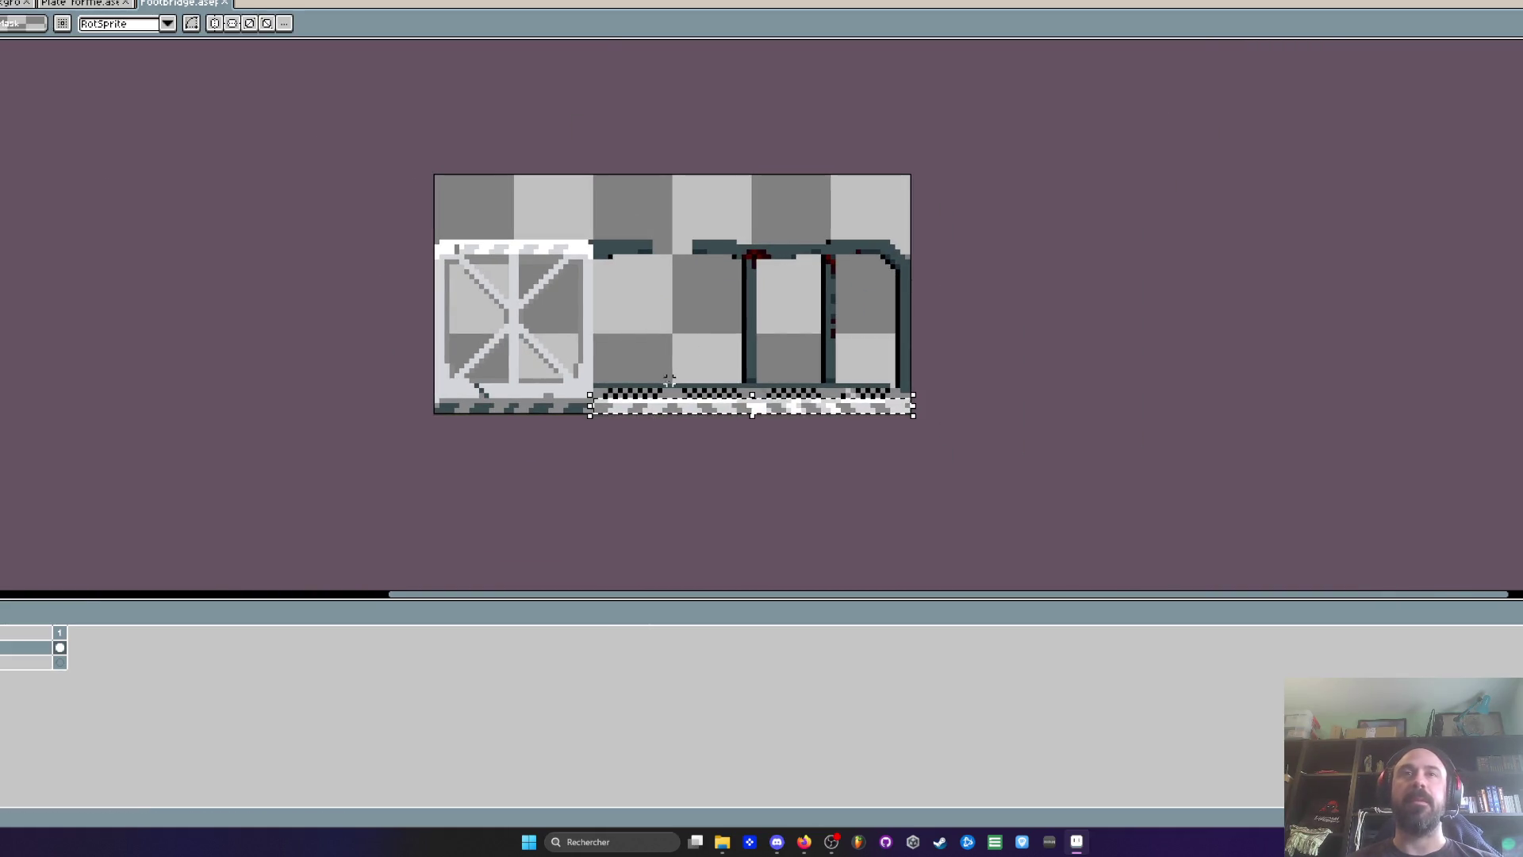
{"action": "scroll", "coordinate": [804, 310], "scroll_direction": "up", "scroll_amount": 1}
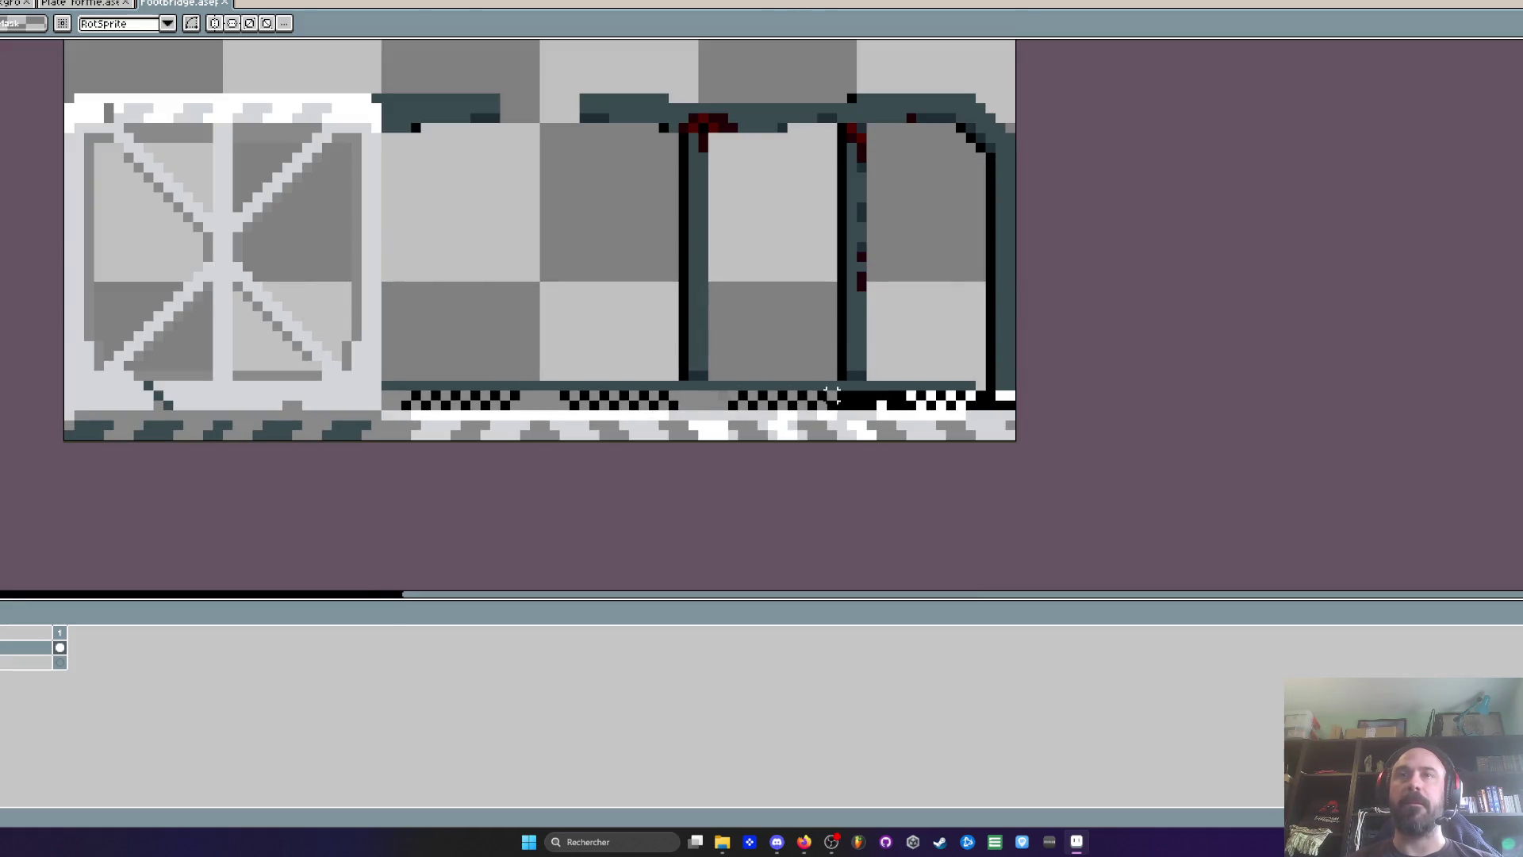
{"action": "left_click_drag", "start_coordinate": [385, 386], "coordinate": [690, 411]}
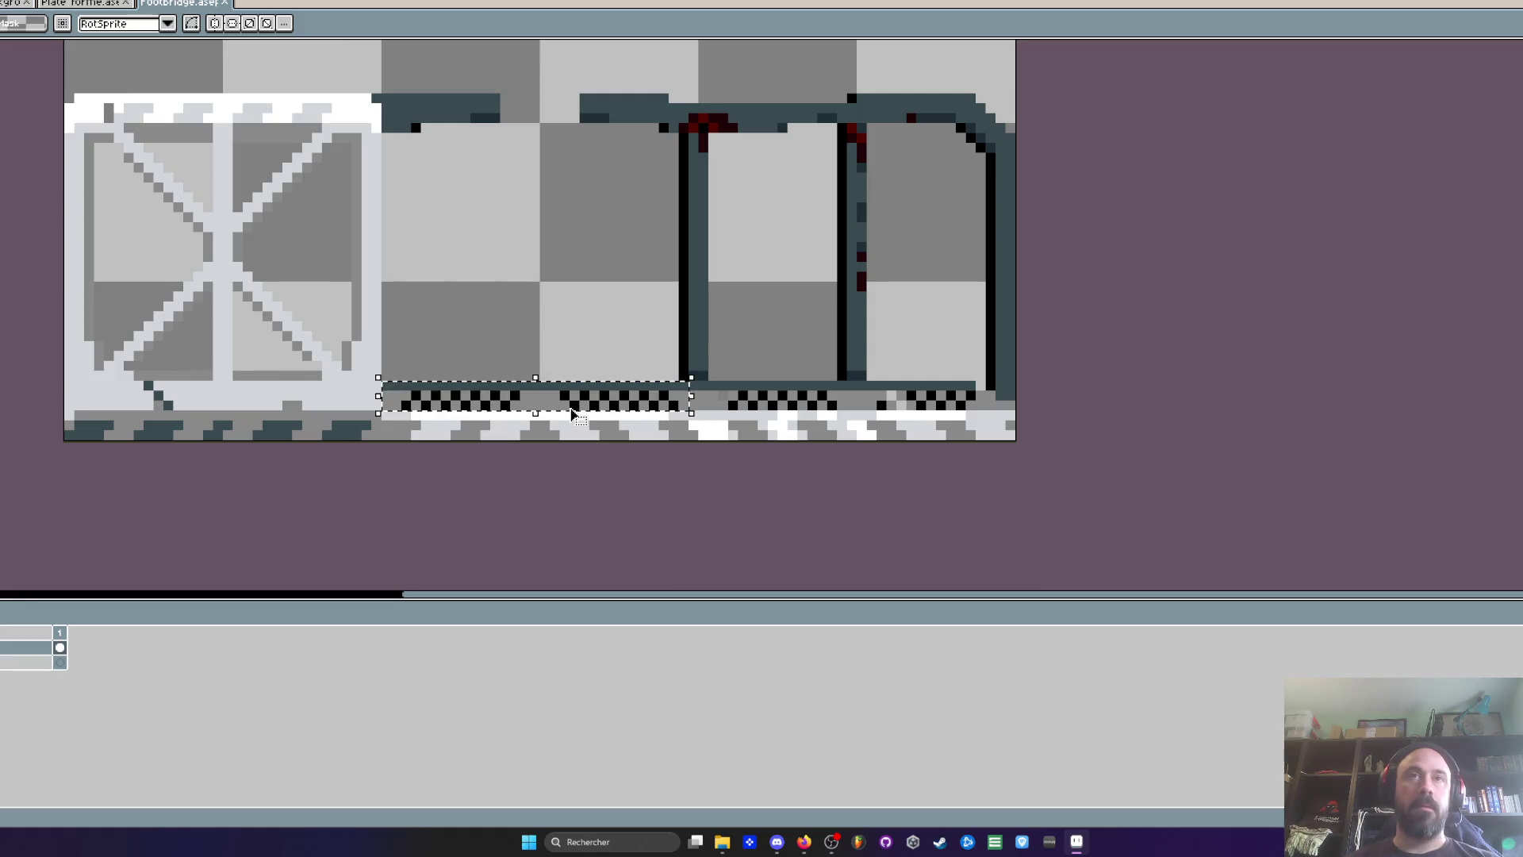
{"action": "key", "text": "ctrl+shift+Tab"}
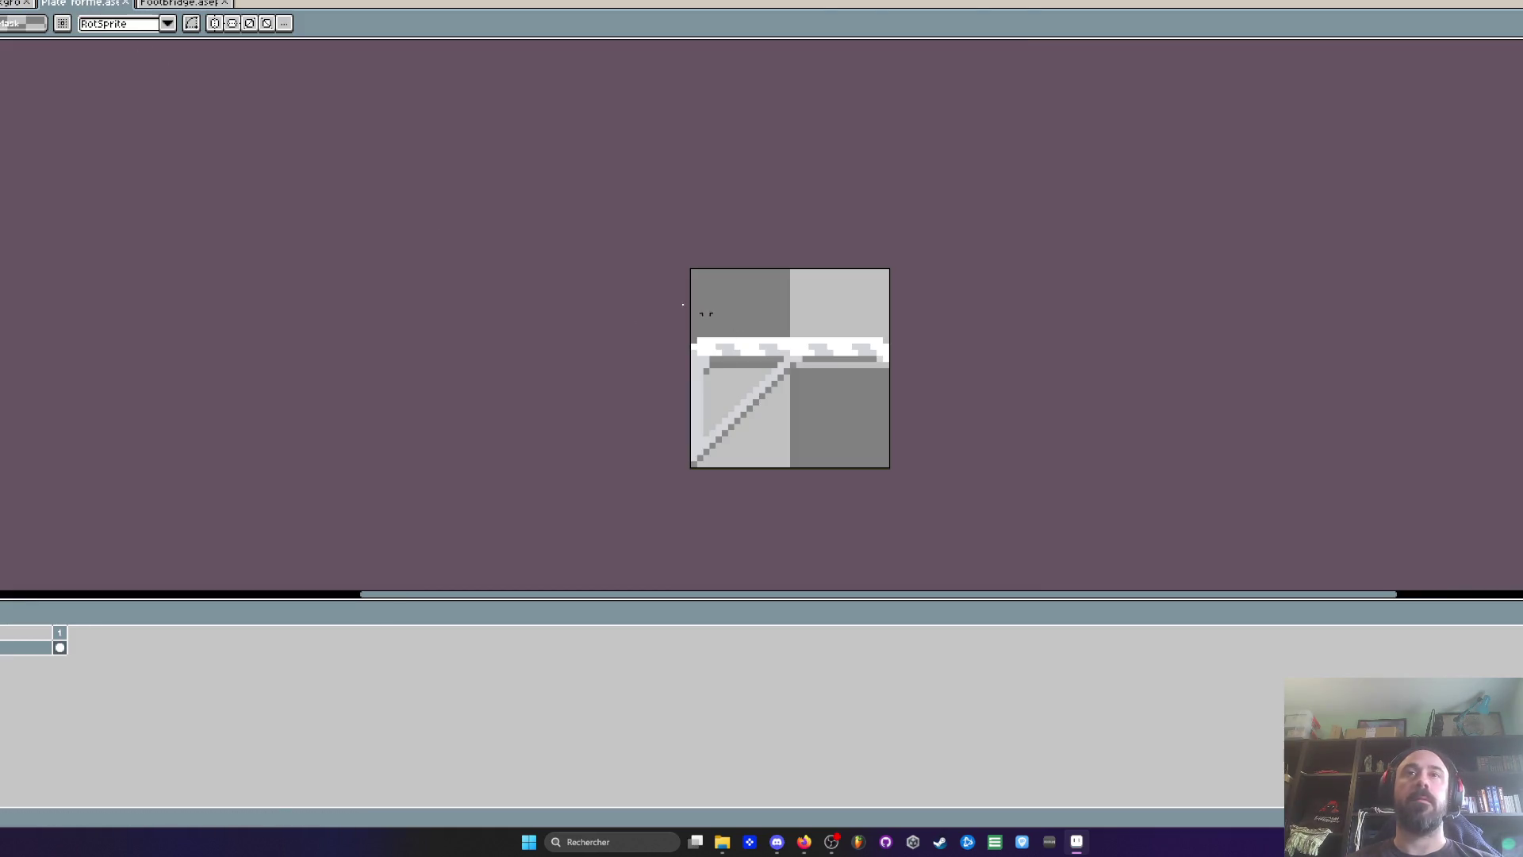
{"action": "key", "text": "ctrl+shift+Tab"}
{"action": "key", "text": "ctrl+shift+Tab"}
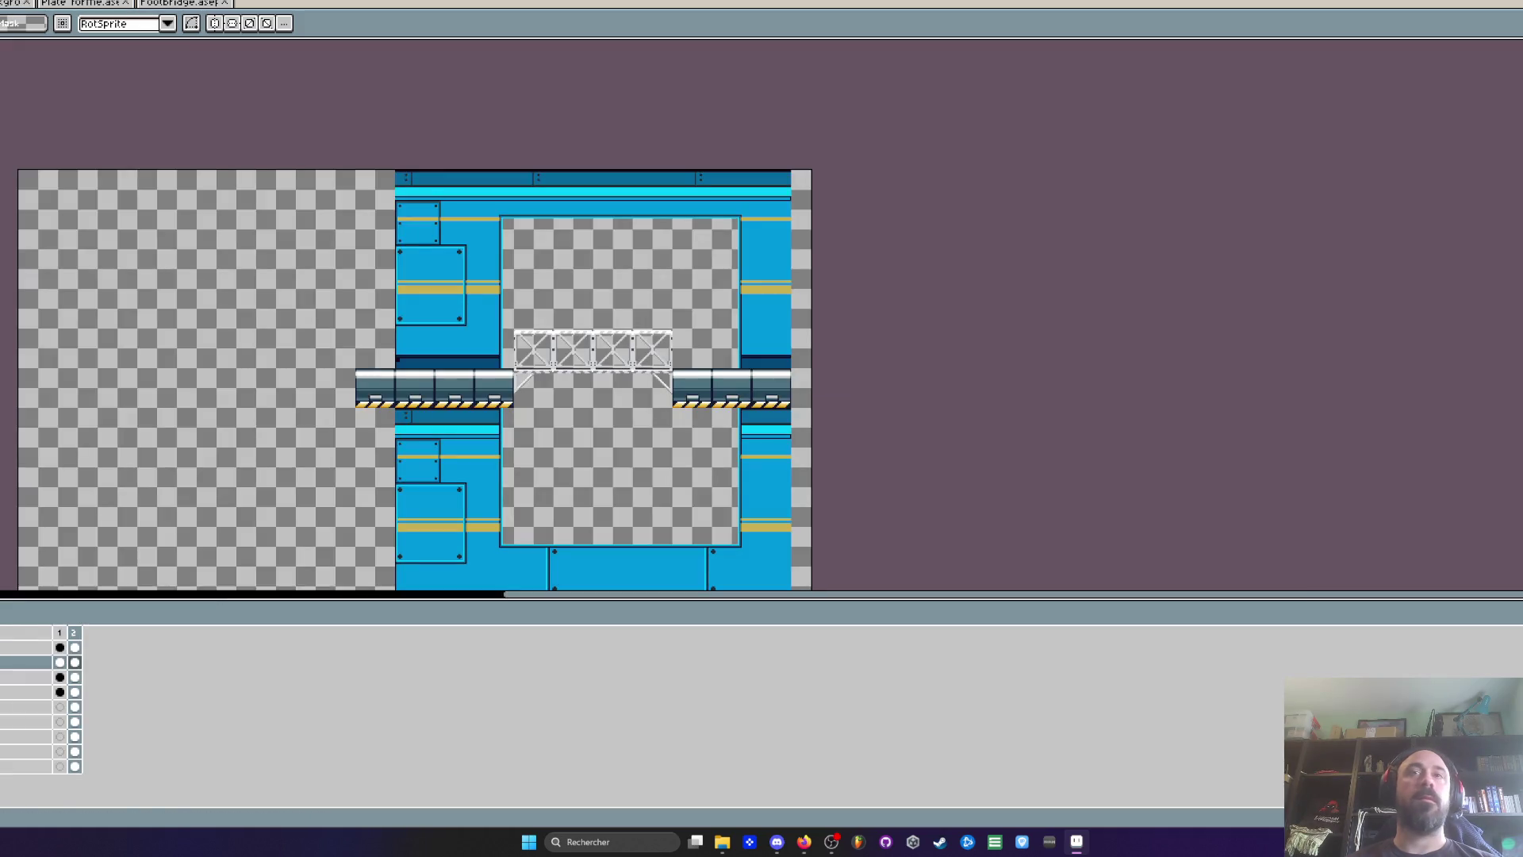
Select the deck rail strip, nudge it down, trial-paste the checker strip, then undo
{"action": "scroll", "coordinate": [351, 351], "scroll_direction": "up", "scroll_amount": 5}
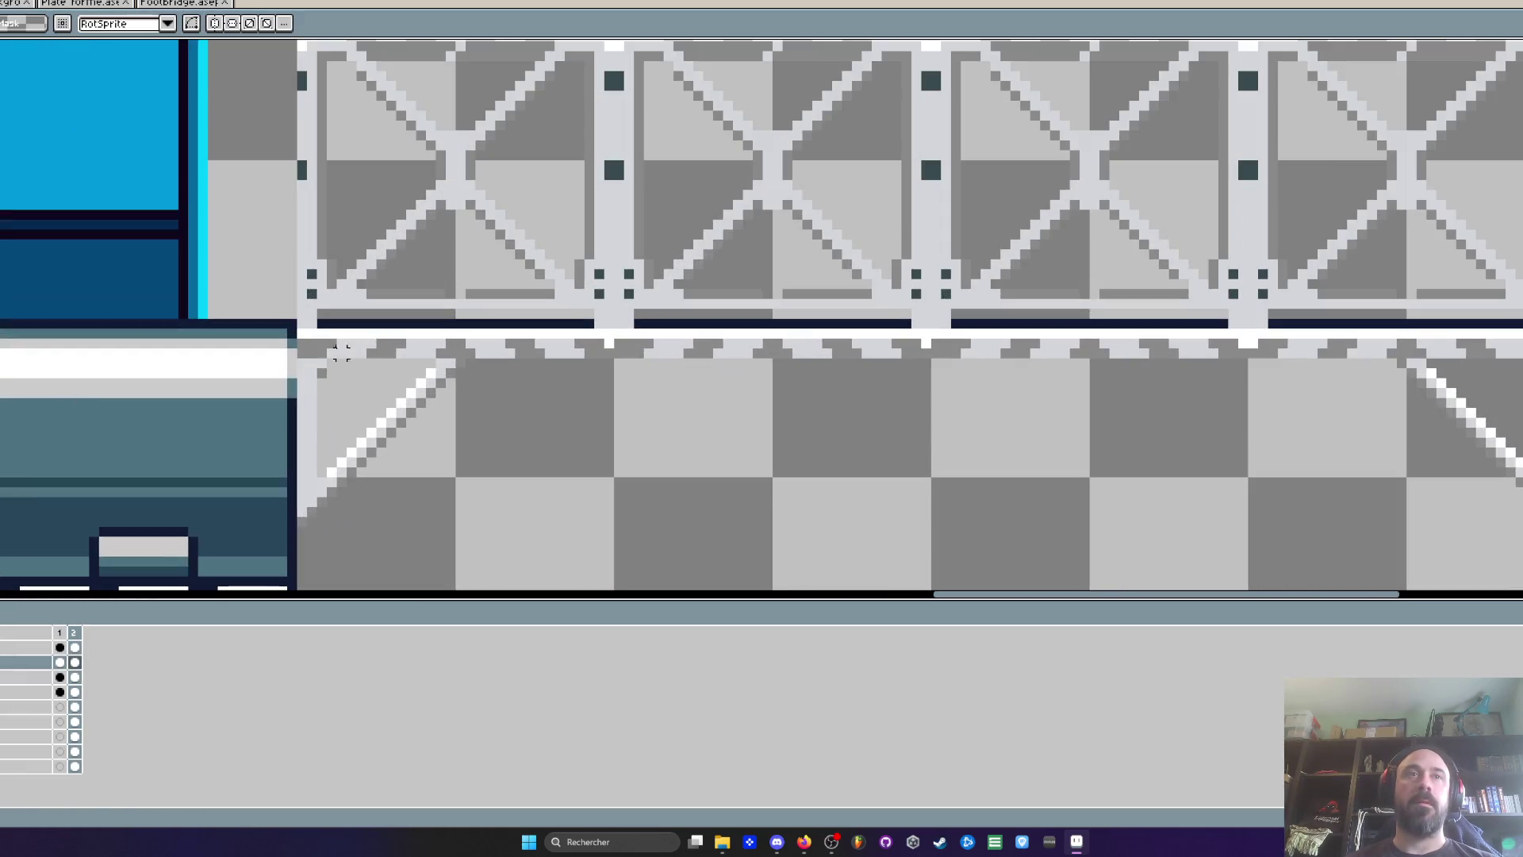
{"action": "mouse_move", "coordinate": [300, 333]}
{"action": "left_mouse_down"}
{"action": "mouse_move", "coordinate": [468, 359]}
{"action": "mouse_move", "coordinate": [1522, 365]}
{"action": "left_mouse_up"}
{"action": "key", "text": "Down"}
{"action": "key", "text": "Down"}
{"action": "key", "text": "Down"}
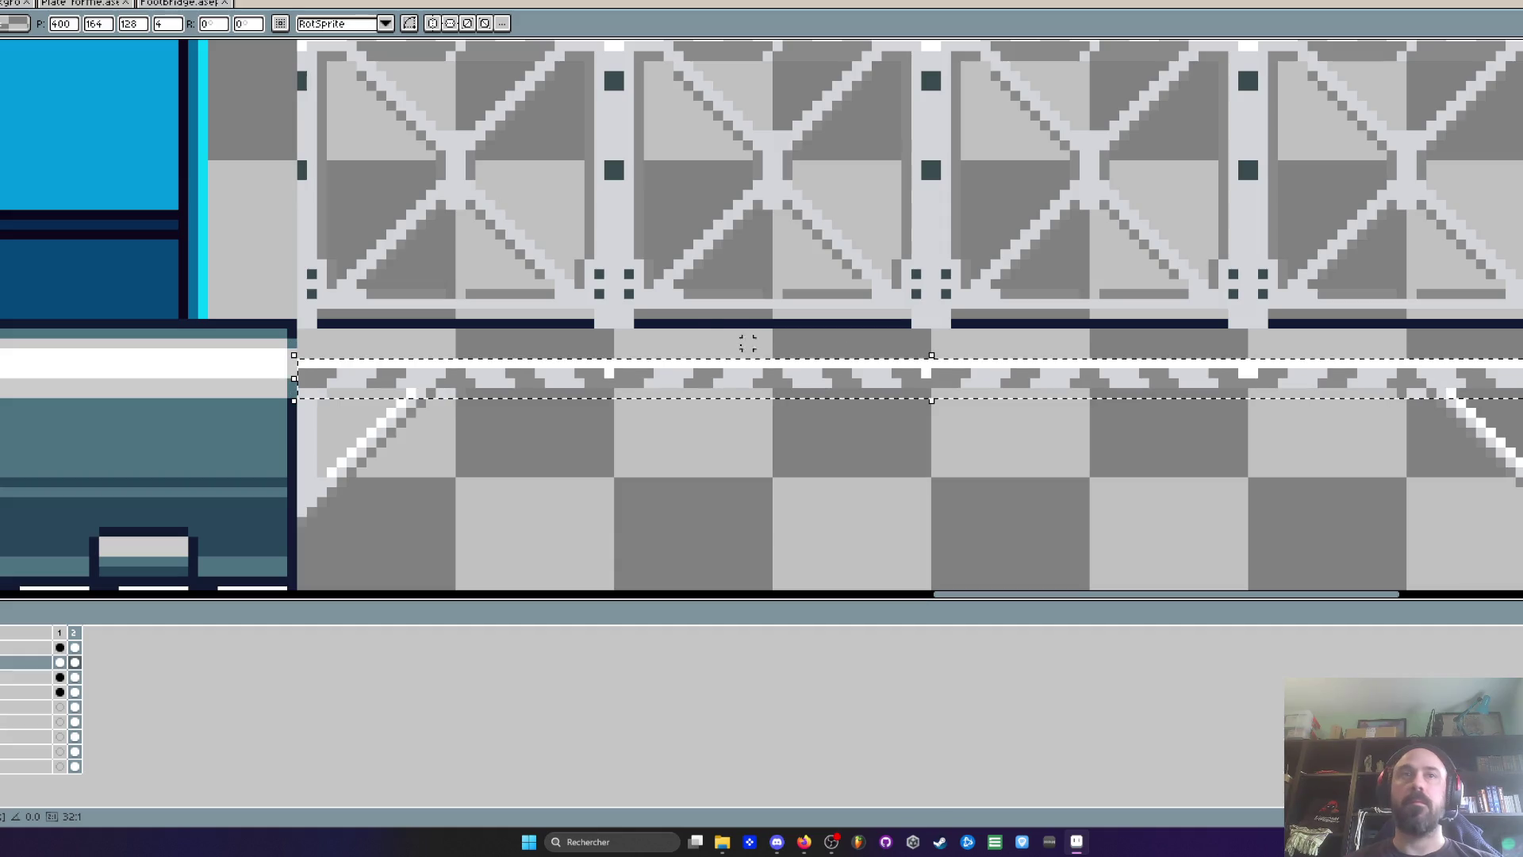
{"action": "key", "text": "ctrl+v"}
{"action": "mouse_move", "coordinate": [767, 330]}
{"action": "left_mouse_down"}
{"action": "mouse_move", "coordinate": [658, 354]}
{"action": "mouse_move", "coordinate": [357, 340]}
{"action": "left_mouse_up"}
{"action": "scroll", "coordinate": [357, 343], "scroll_direction": "down", "scroll_amount": 2}
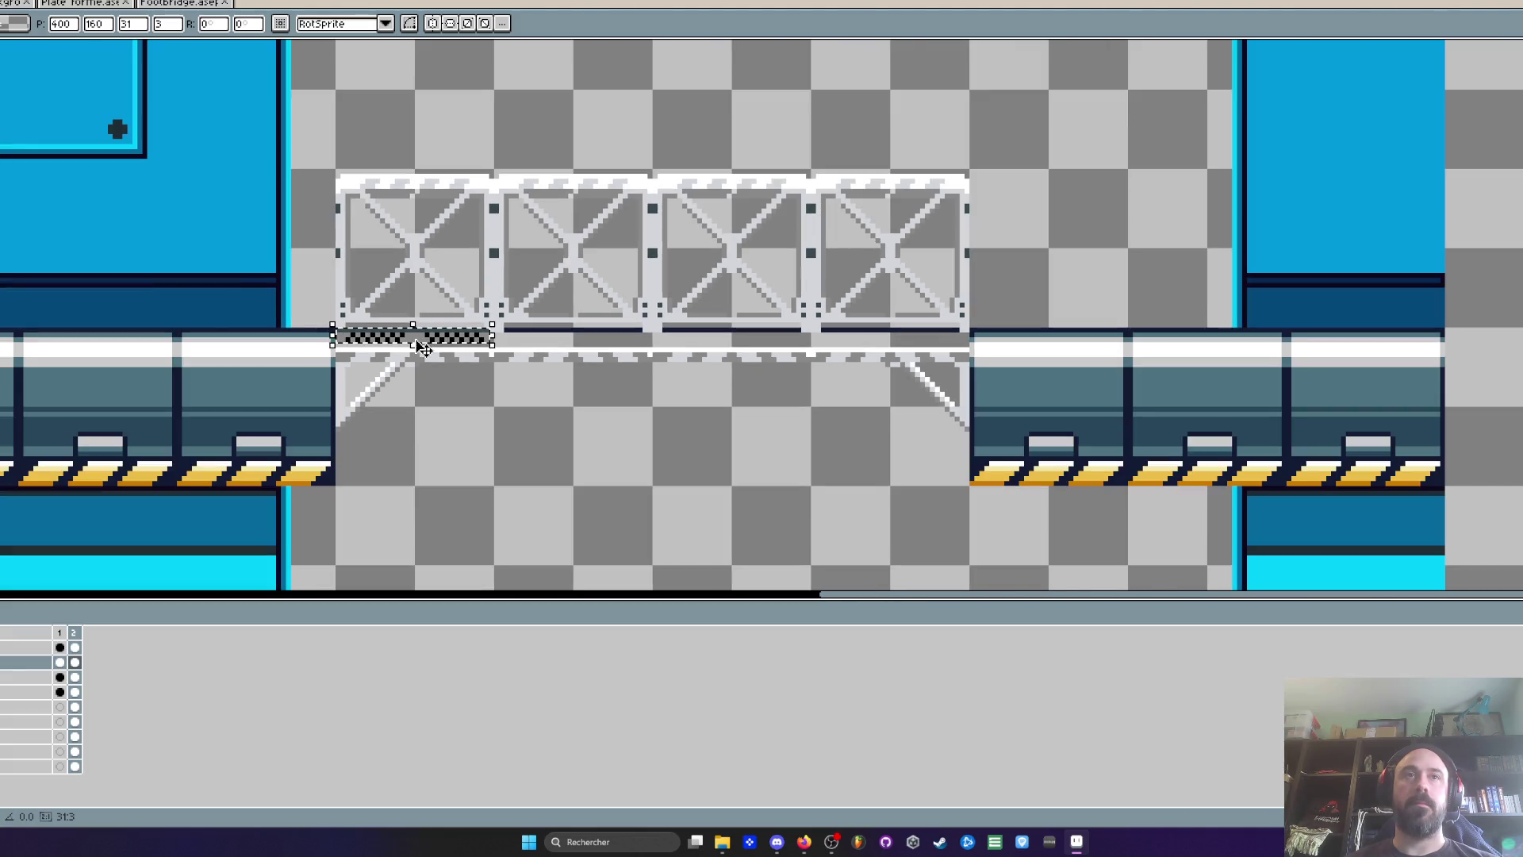
{"action": "key", "text": "ctrl+z"}
{"action": "scroll", "coordinate": [462, 361], "scroll_direction": "up", "scroll_amount": 1}
Lower the rail one pixel and place the checker strip on the left rail segment
{"action": "left_click", "coordinate": [403, 343]}
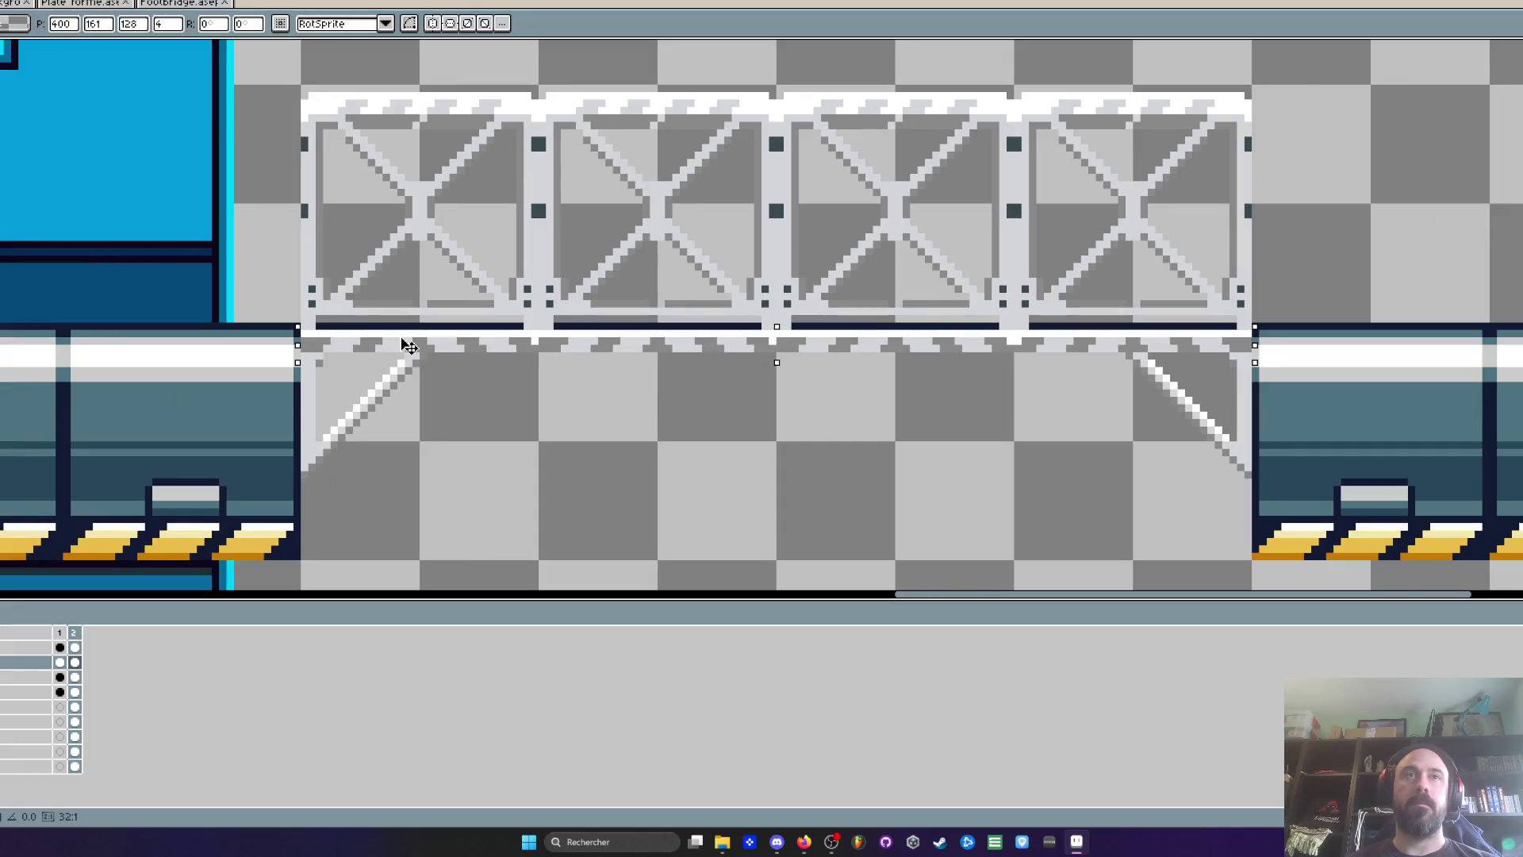
{"action": "key", "text": "Down"}
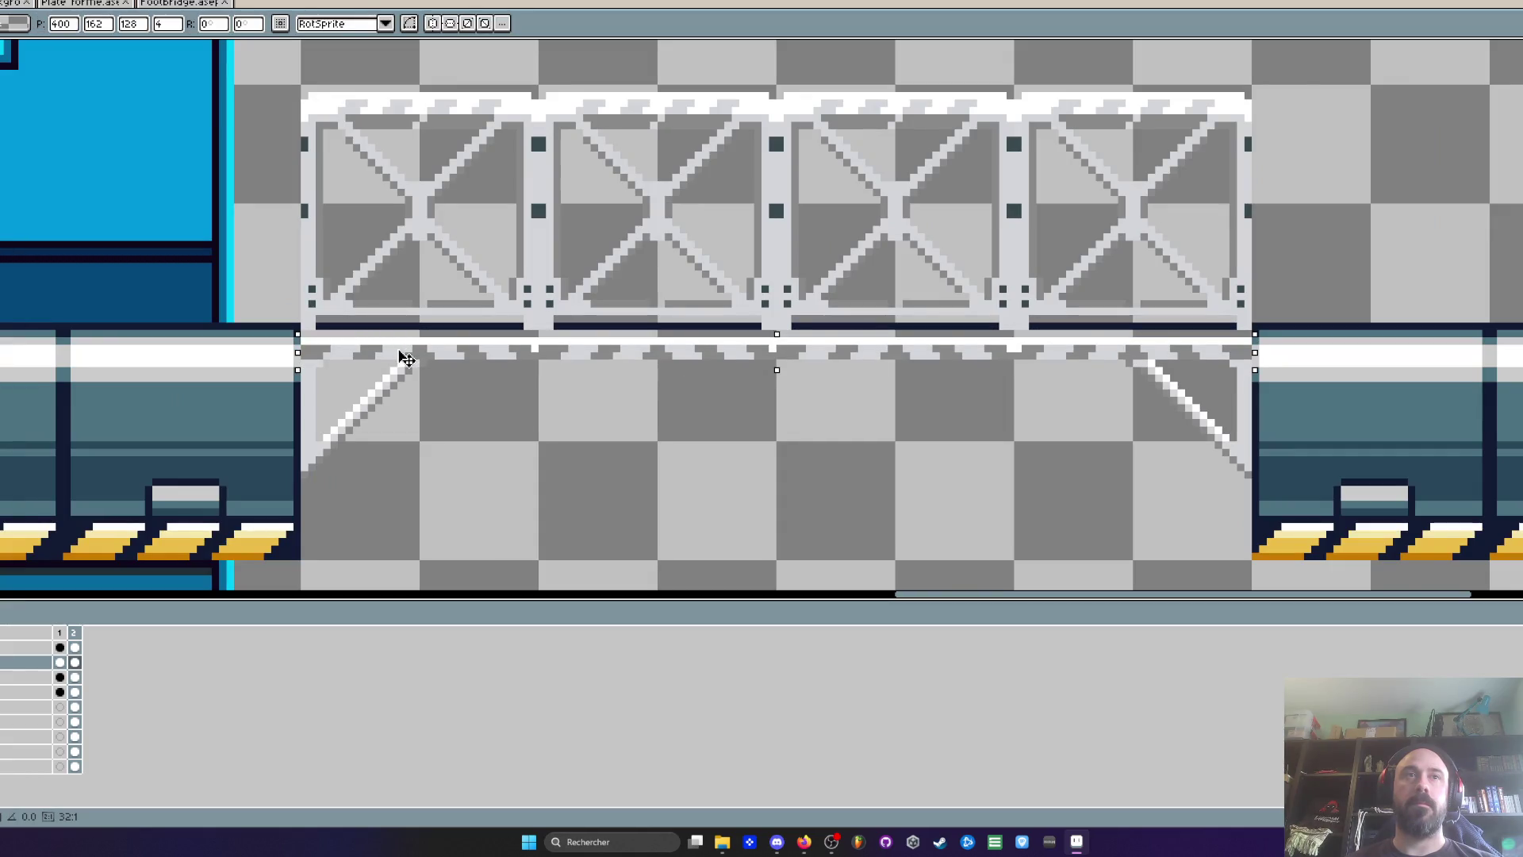
{"action": "key", "text": "ctrl+v"}
{"action": "left_click_drag", "start_coordinate": [841, 321], "coordinate": [406, 335]}
{"action": "scroll", "coordinate": [400, 336], "scroll_direction": "up", "scroll_amount": 3}
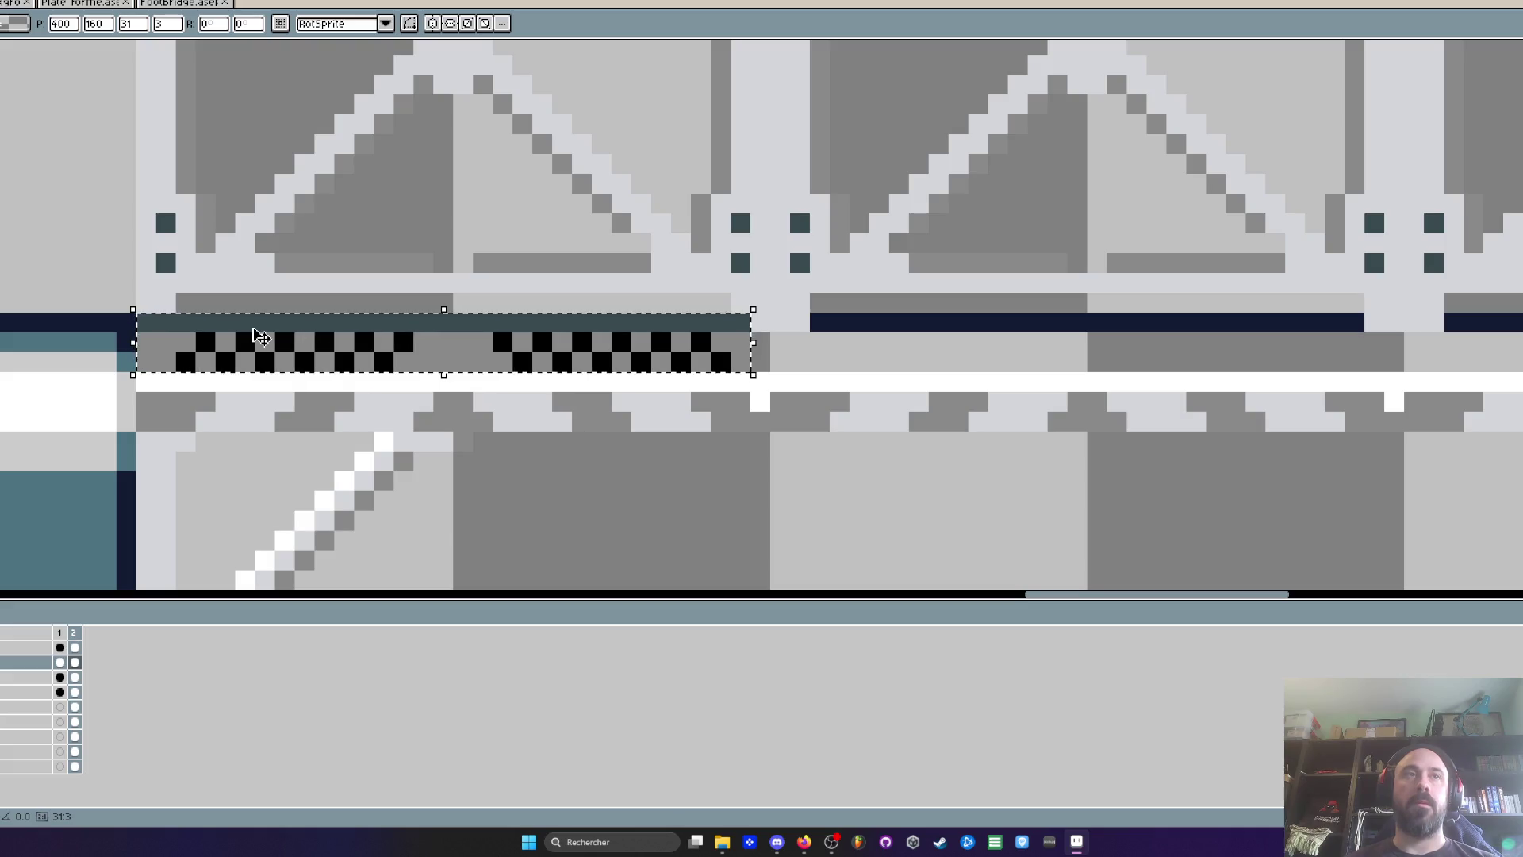
{"action": "scroll", "coordinate": [250, 327], "scroll_direction": "down", "scroll_amount": 1}
Eyedrop a dark colour and pencil a line along the rail's top edge
{"action": "key", "text": "i"}
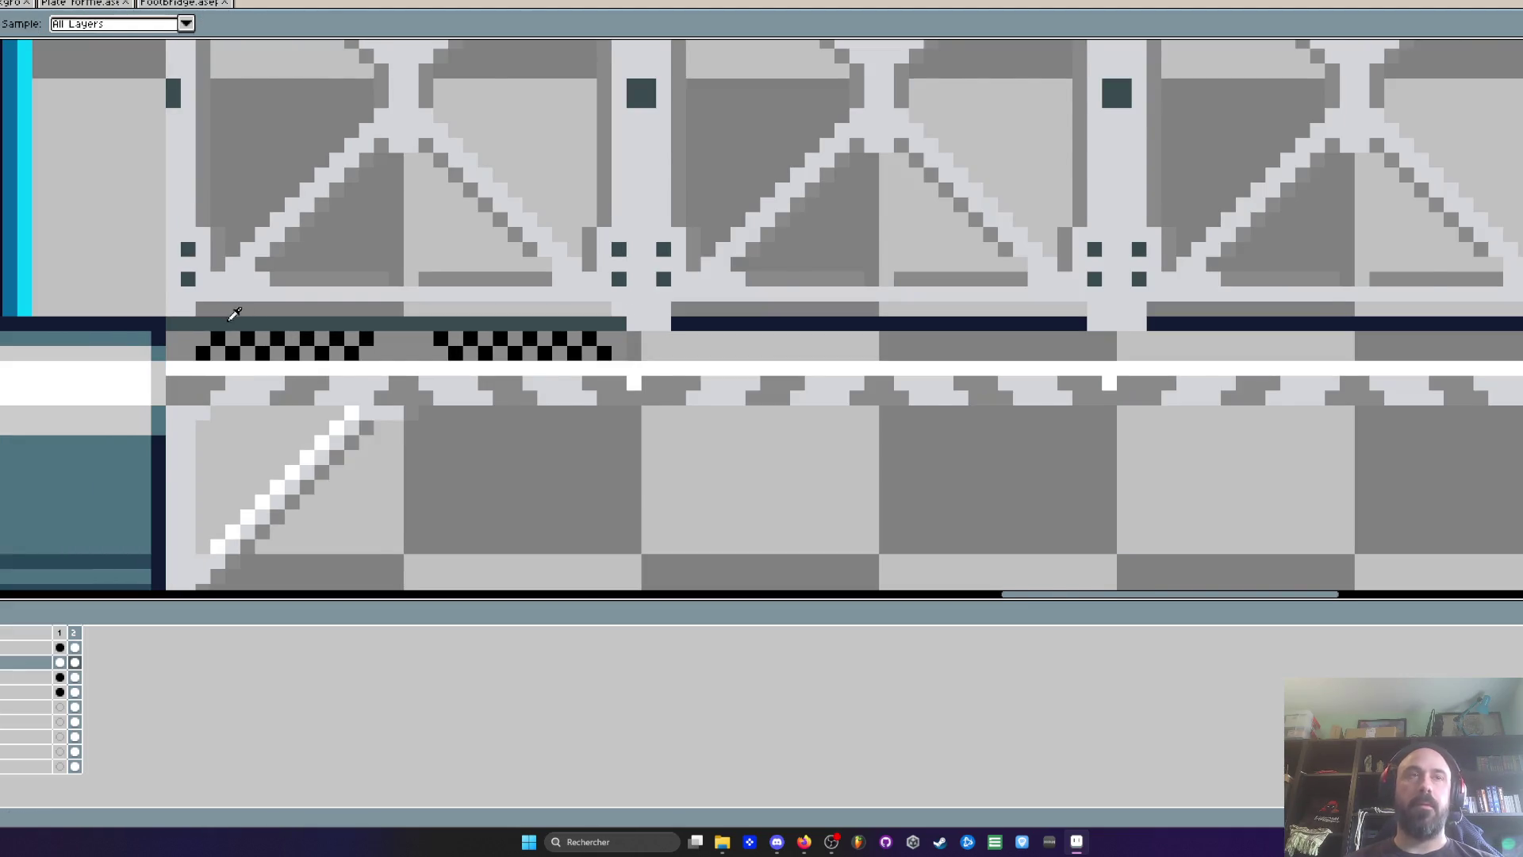
{"action": "scroll", "coordinate": [230, 315], "scroll_direction": "up", "scroll_amount": 1}
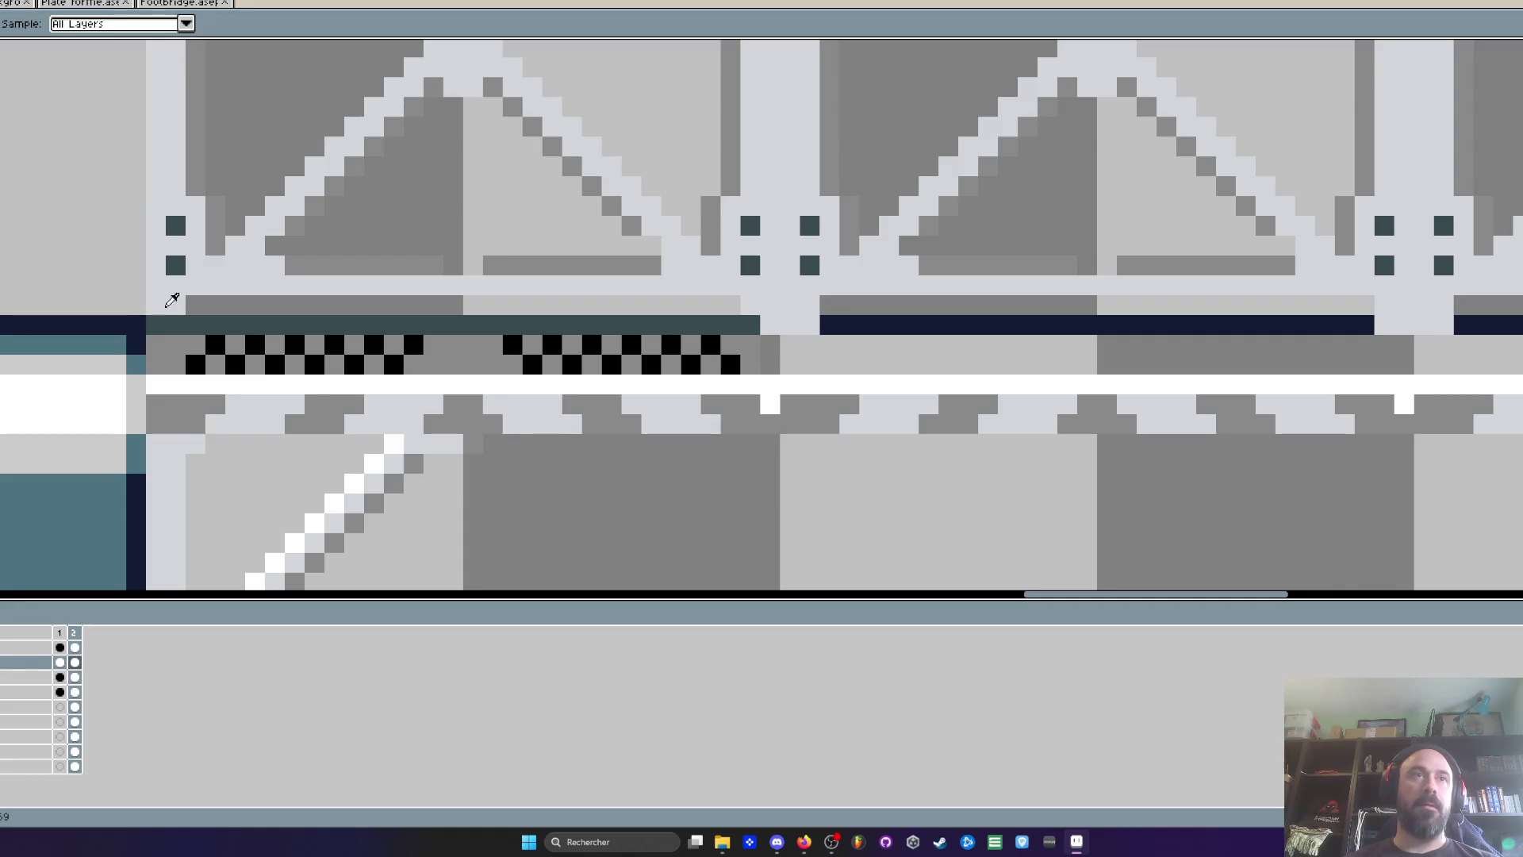
{"action": "key", "text": "b"}
{"action": "scroll", "coordinate": [169, 309], "scroll_direction": "down", "scroll_amount": 2}
{"action": "scroll", "coordinate": [749, 319], "scroll_direction": "down", "scroll_amount": 1}
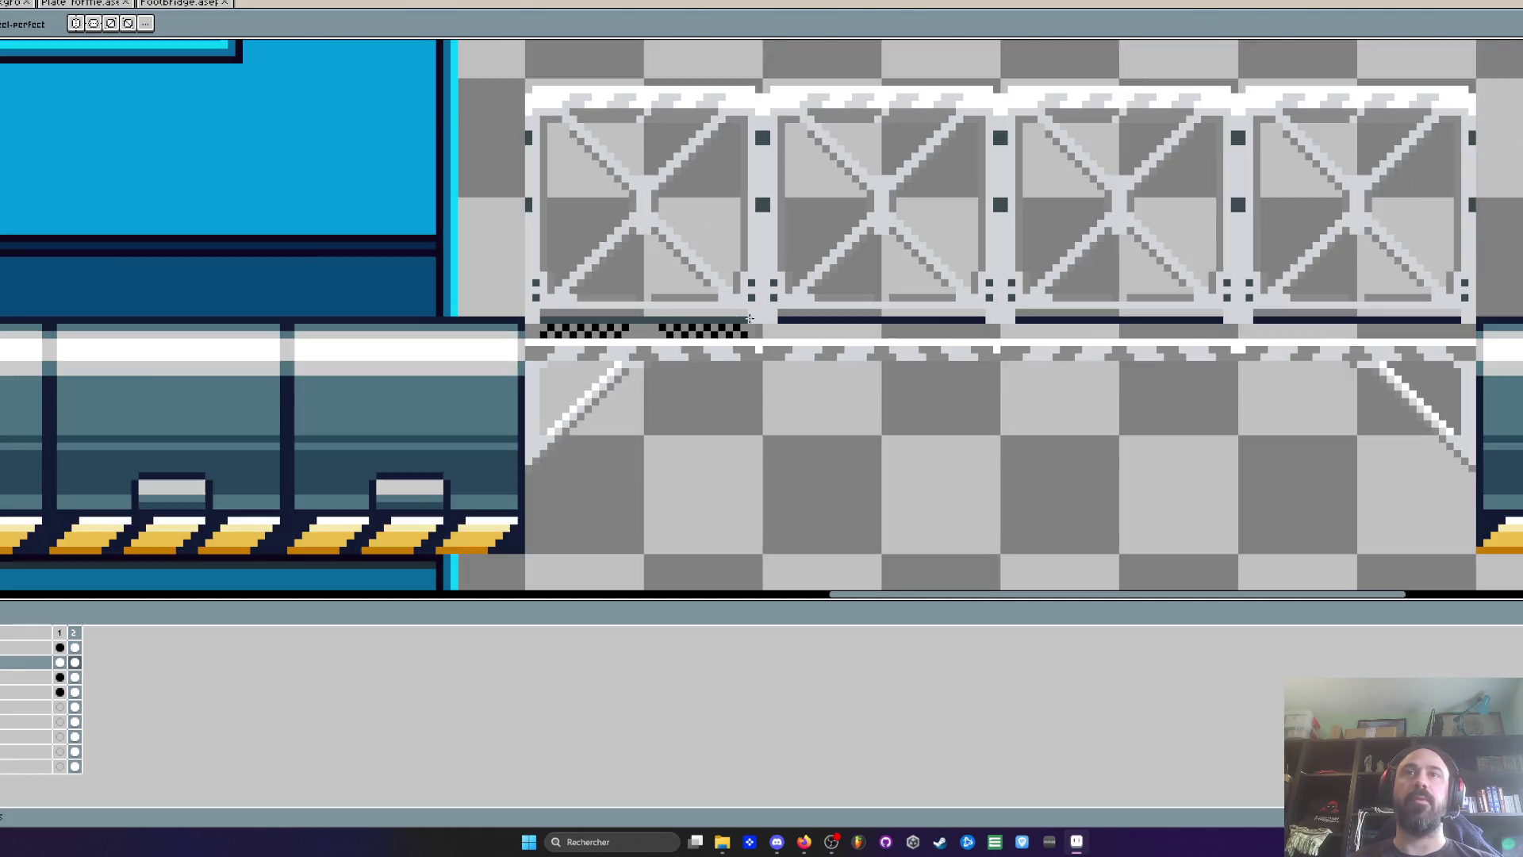
{"action": "scroll", "coordinate": [748, 318], "scroll_direction": "up", "scroll_amount": 2}
{"action": "scroll", "coordinate": [635, 323], "scroll_direction": "down", "scroll_amount": 3}
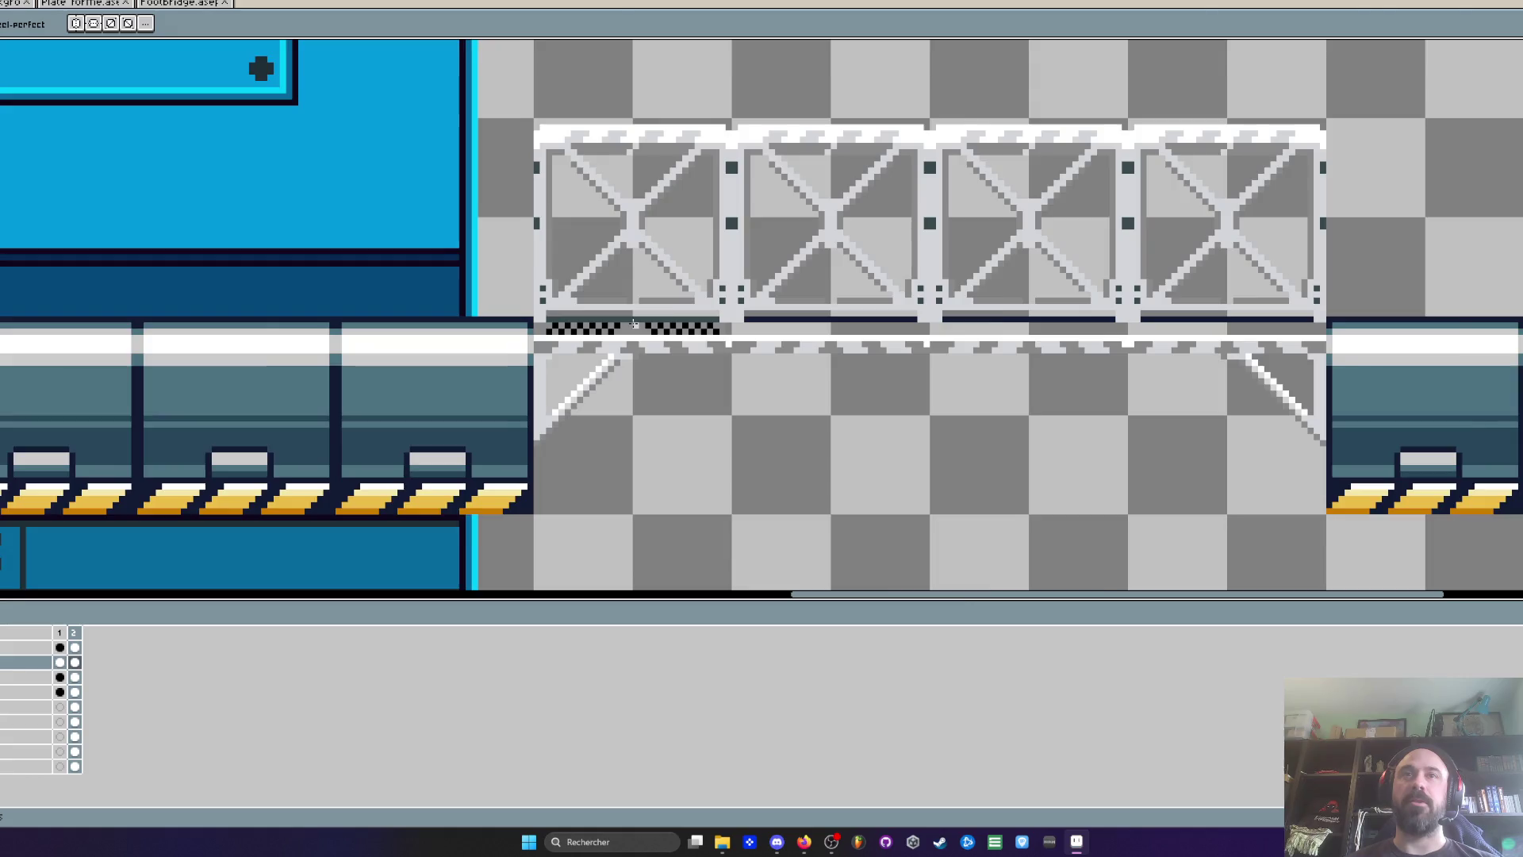
{"action": "scroll", "coordinate": [635, 323], "scroll_direction": "up", "scroll_amount": 3}
{"action": "key", "text": "i"}
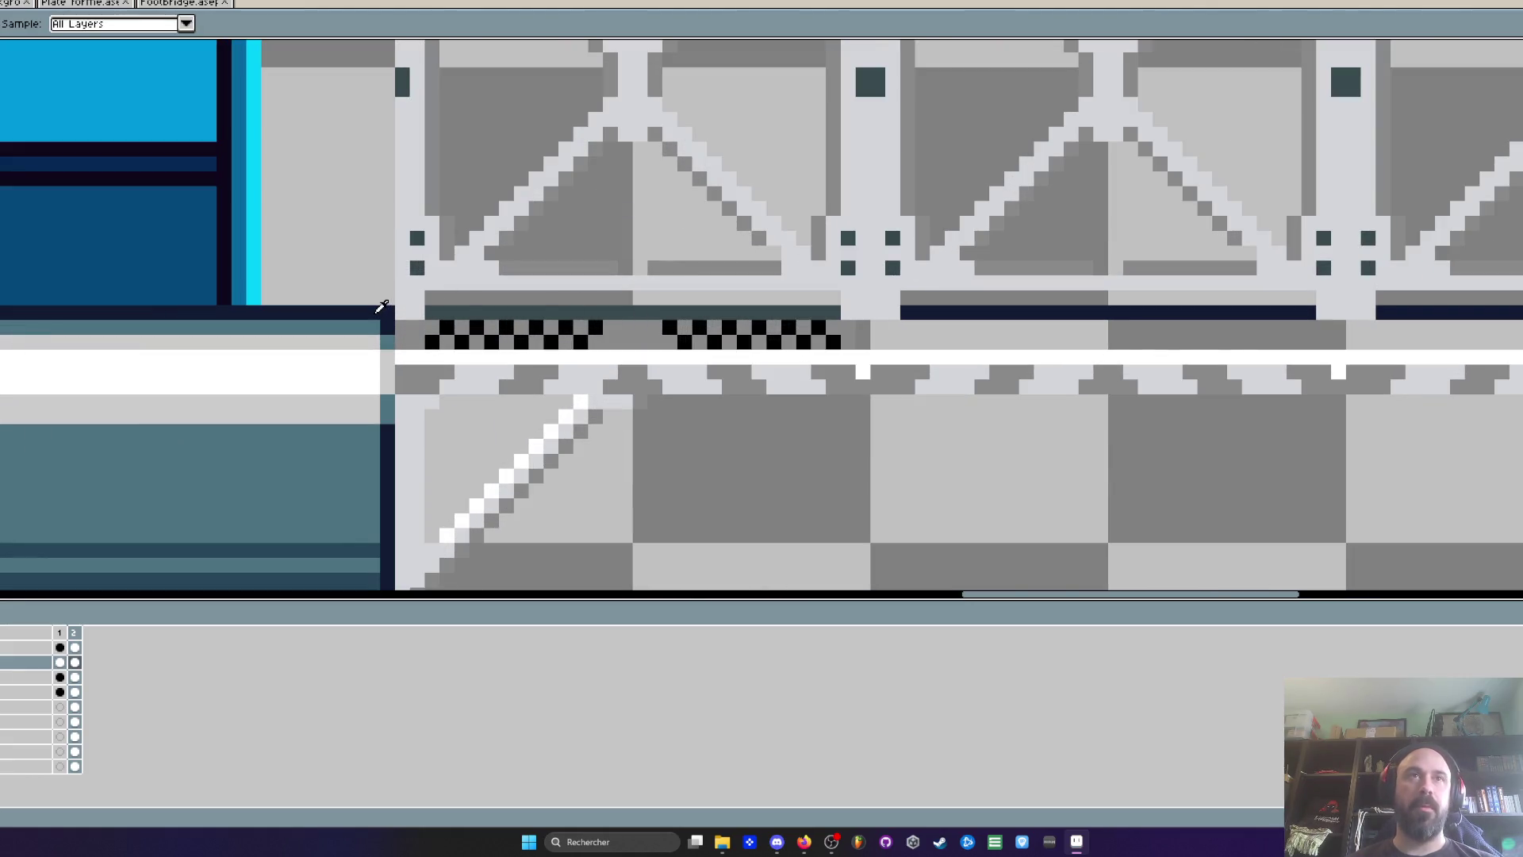
{"action": "key", "text": "b"}
{"action": "left_click_drag", "start_coordinate": [426, 312], "coordinate": [843, 312]}
{"action": "scroll", "coordinate": [841, 312], "scroll_direction": "down", "scroll_amount": 1}
{"action": "scroll", "coordinate": [836, 312], "scroll_direction": "up", "scroll_amount": 2}
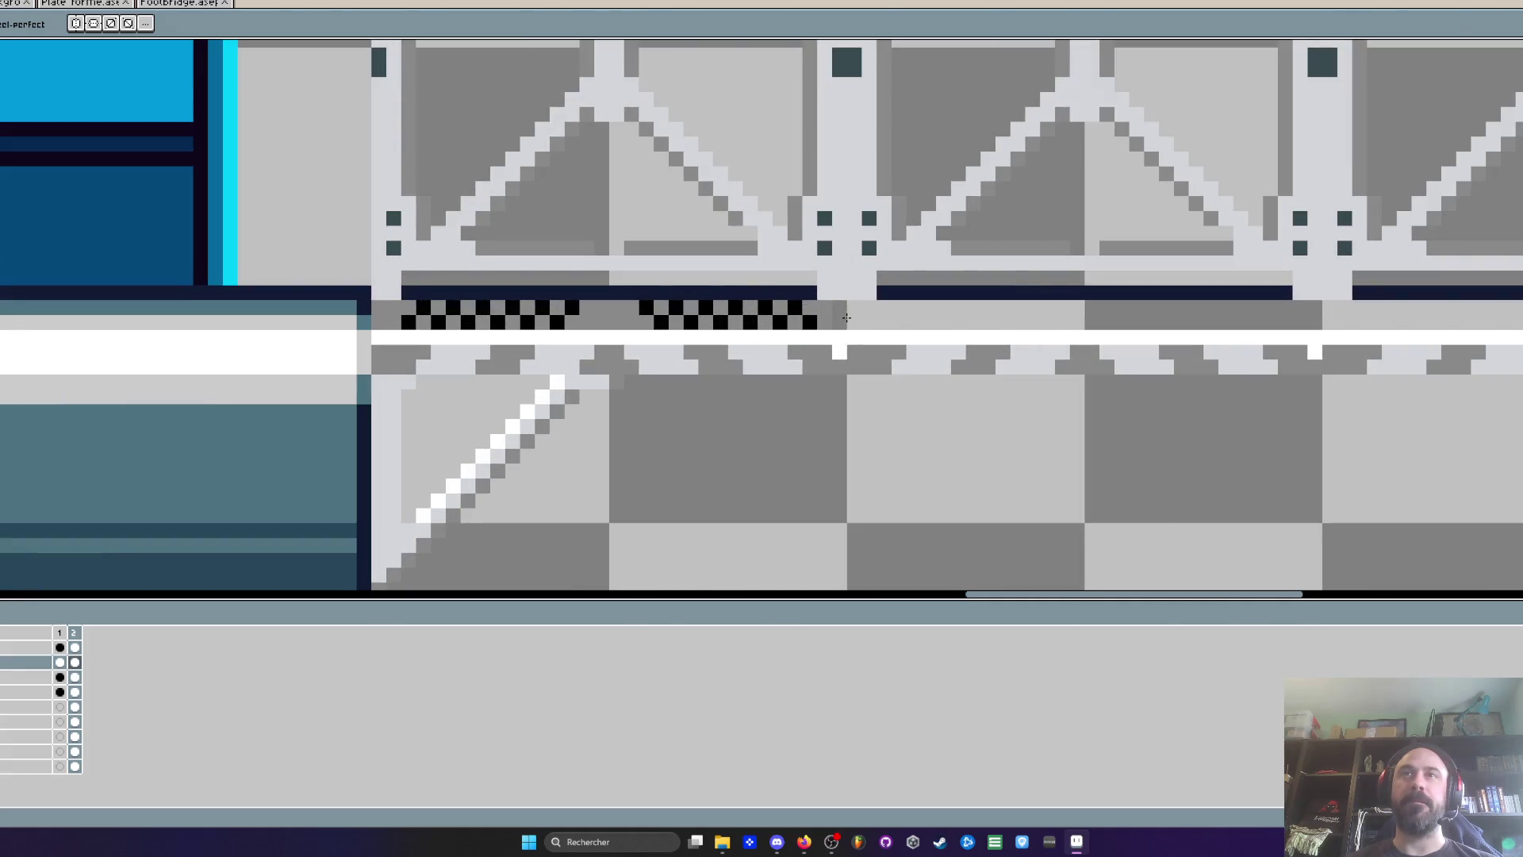
{"action": "scroll", "coordinate": [847, 317], "scroll_direction": "down", "scroll_amount": 2}
{"action": "mouse_move", "coordinate": [842, 318]}
{"action": "left_mouse_down"}
{"action": "mouse_move", "coordinate": [774, 361]}
{"action": "mouse_move", "coordinate": [520, 79]}
{"action": "mouse_move", "coordinate": [537, 79]}
{"action": "left_mouse_up"}
{"action": "key", "text": "m"}
{"action": "scroll", "coordinate": [774, 361], "scroll_direction": "up", "scroll_amount": 1}
{"action": "scroll", "coordinate": [774, 361], "scroll_direction": "down", "scroll_amount": 1}
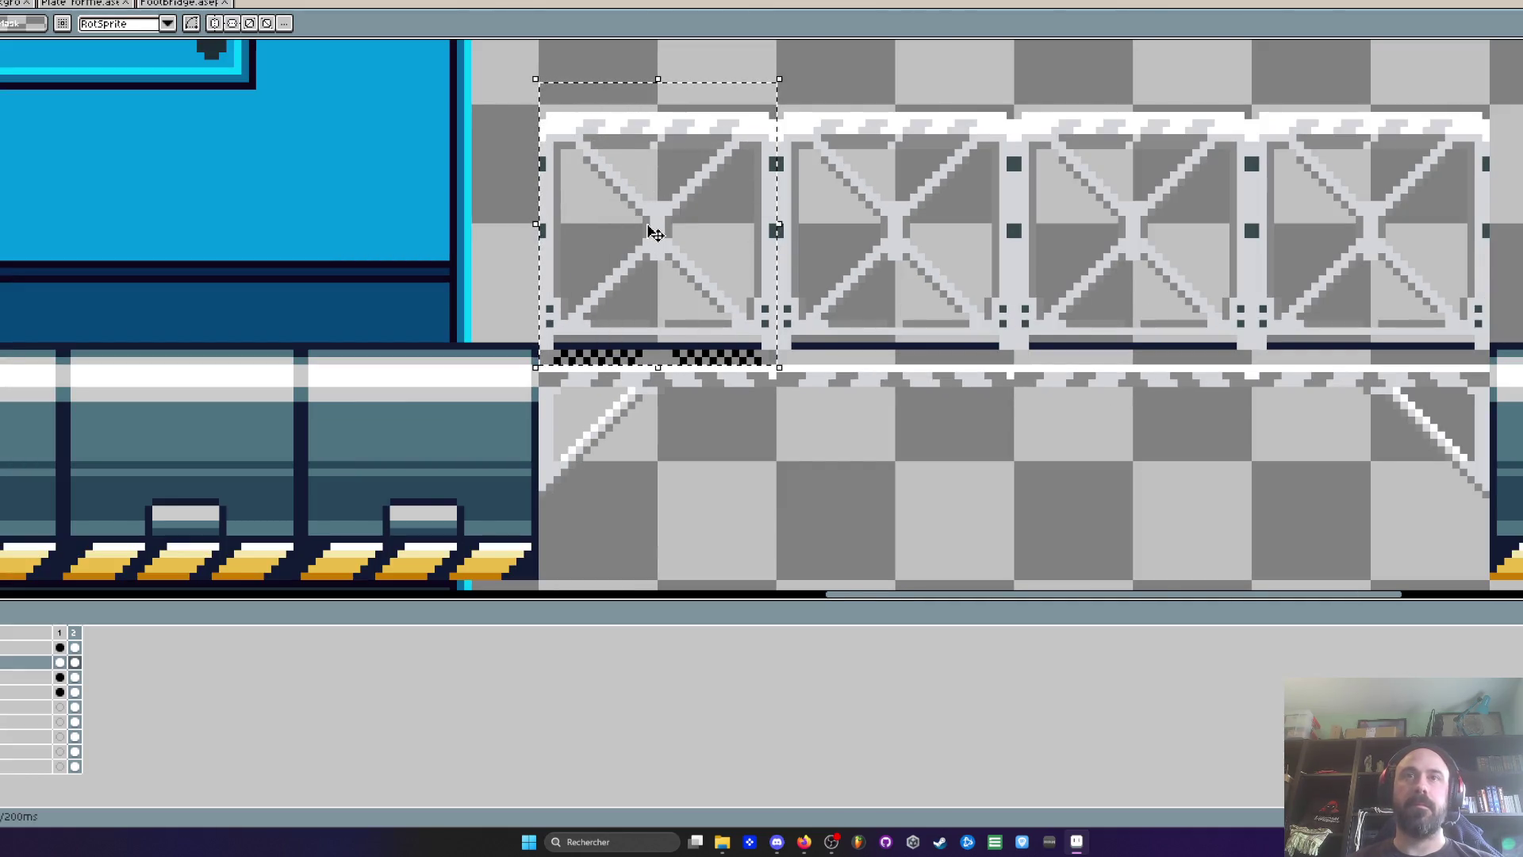
Carry the left panel section into the next panel, then undo the copies
{"action": "mouse_move", "coordinate": [653, 231]}
{"action": "left_mouse_down"}
{"action": "mouse_move", "coordinate": [918, 266]}
{"action": "mouse_move", "coordinate": [1165, 272]}
{"action": "mouse_move", "coordinate": [1152, 283]}
{"action": "left_mouse_up"}
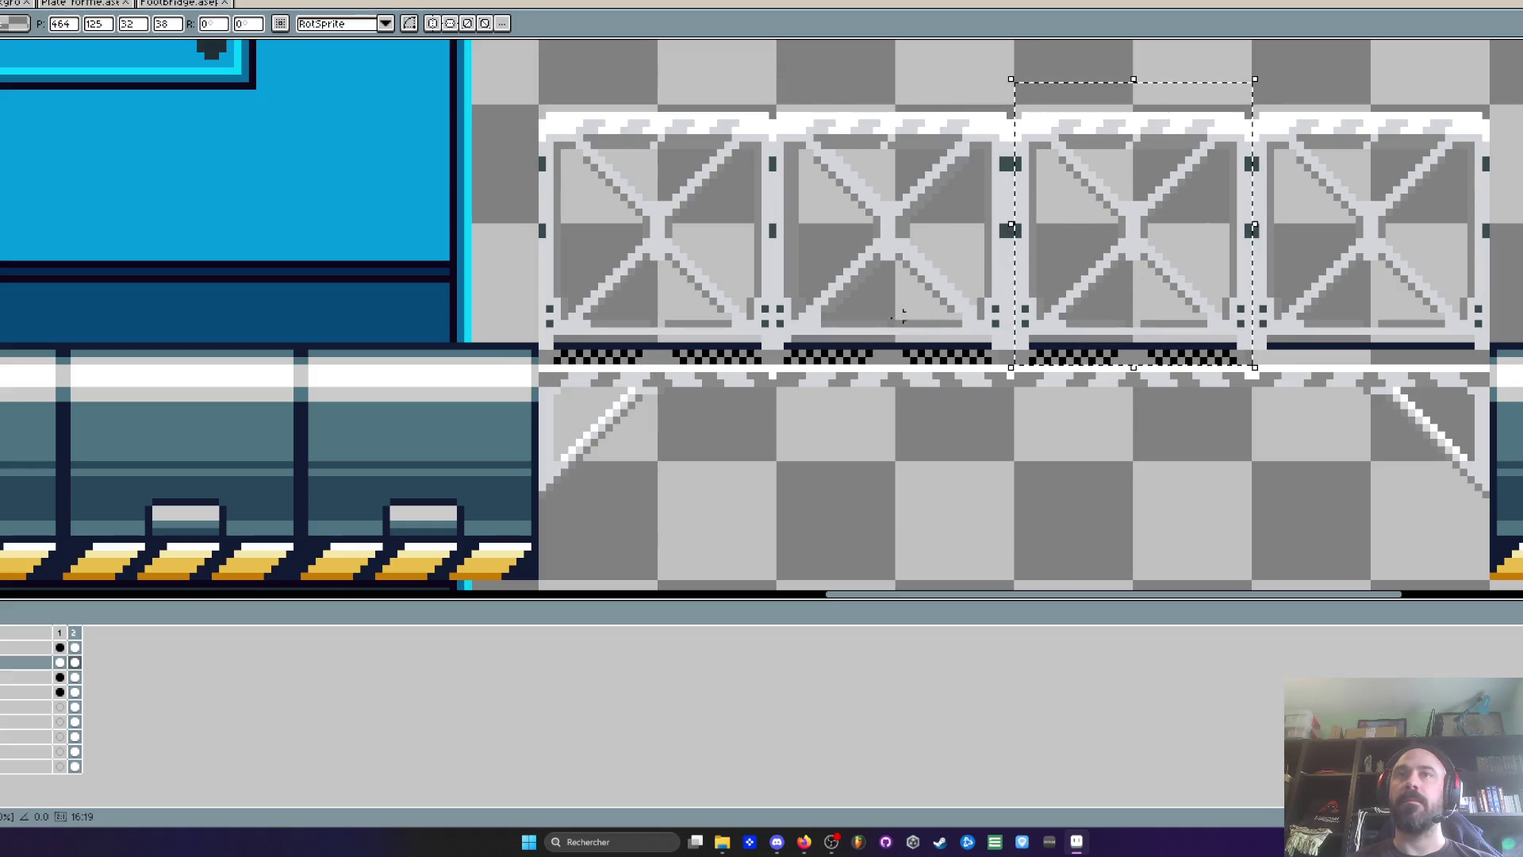
{"action": "scroll", "coordinate": [1132, 342], "scroll_direction": "up", "scroll_amount": 2}
{"action": "scroll", "coordinate": [1132, 342], "scroll_direction": "up", "scroll_amount": 2}
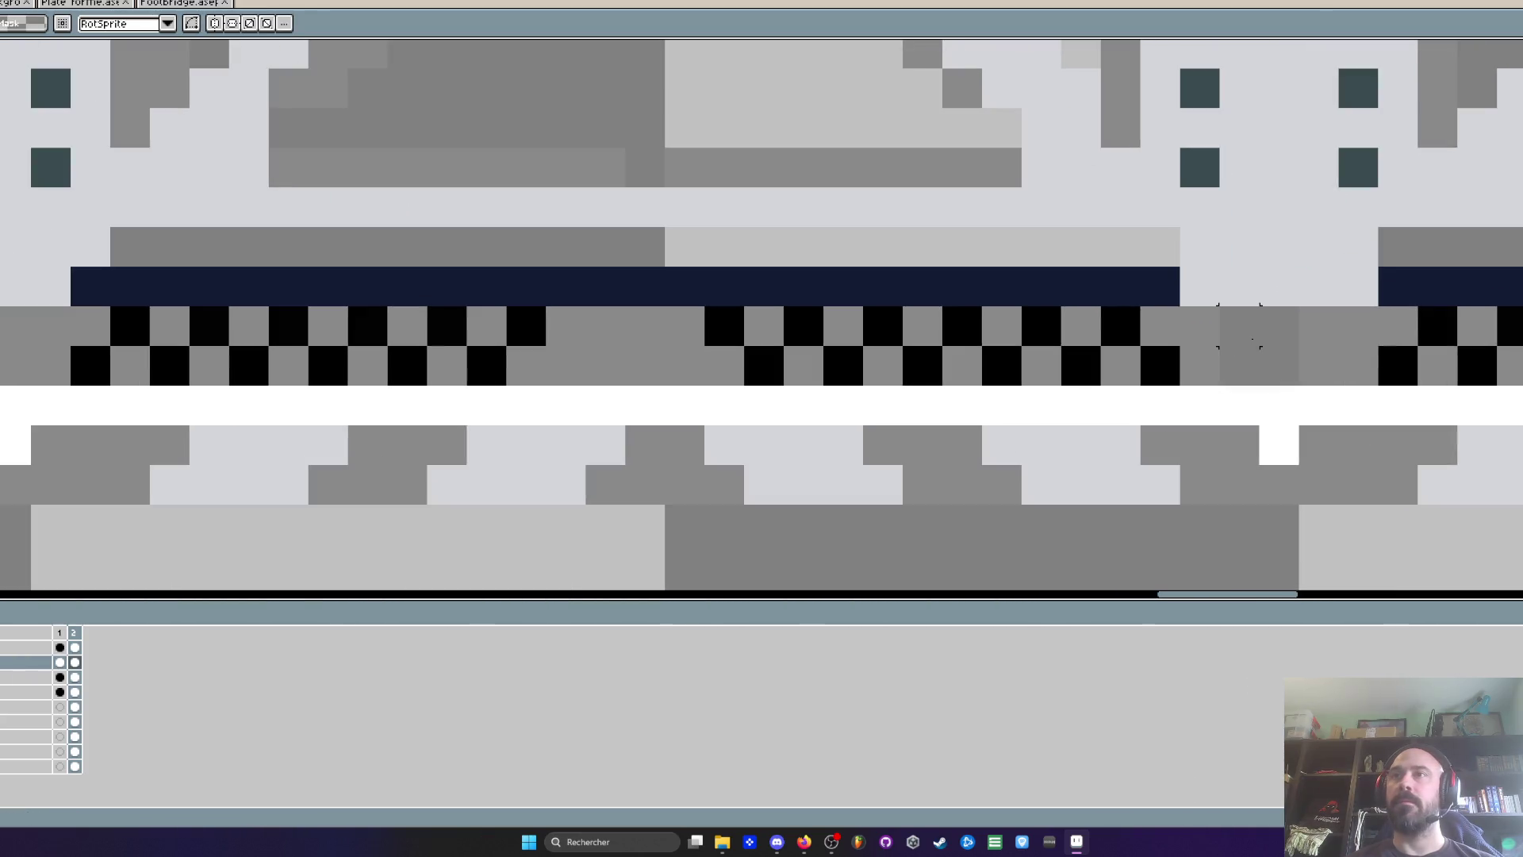
{"action": "scroll", "coordinate": [1239, 326], "scroll_direction": "down", "scroll_amount": 2}
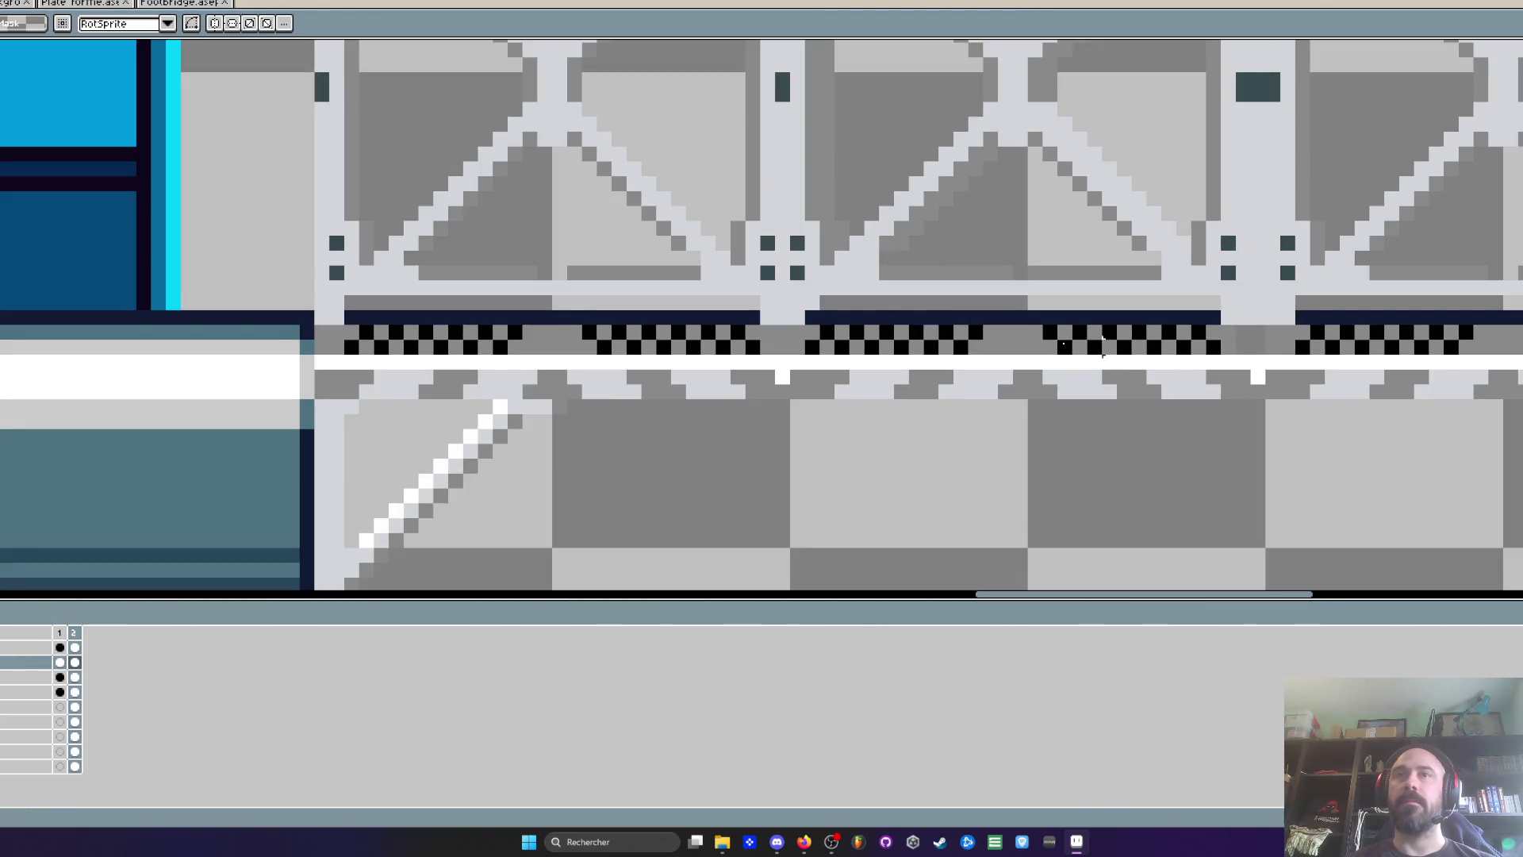
{"action": "scroll", "coordinate": [1170, 333], "scroll_direction": "down", "scroll_amount": 2}
{"action": "key", "text": "ctrl+z"}
{"action": "key", "text": "ctrl+z"}
{"action": "key", "text": "ctrl+z"}
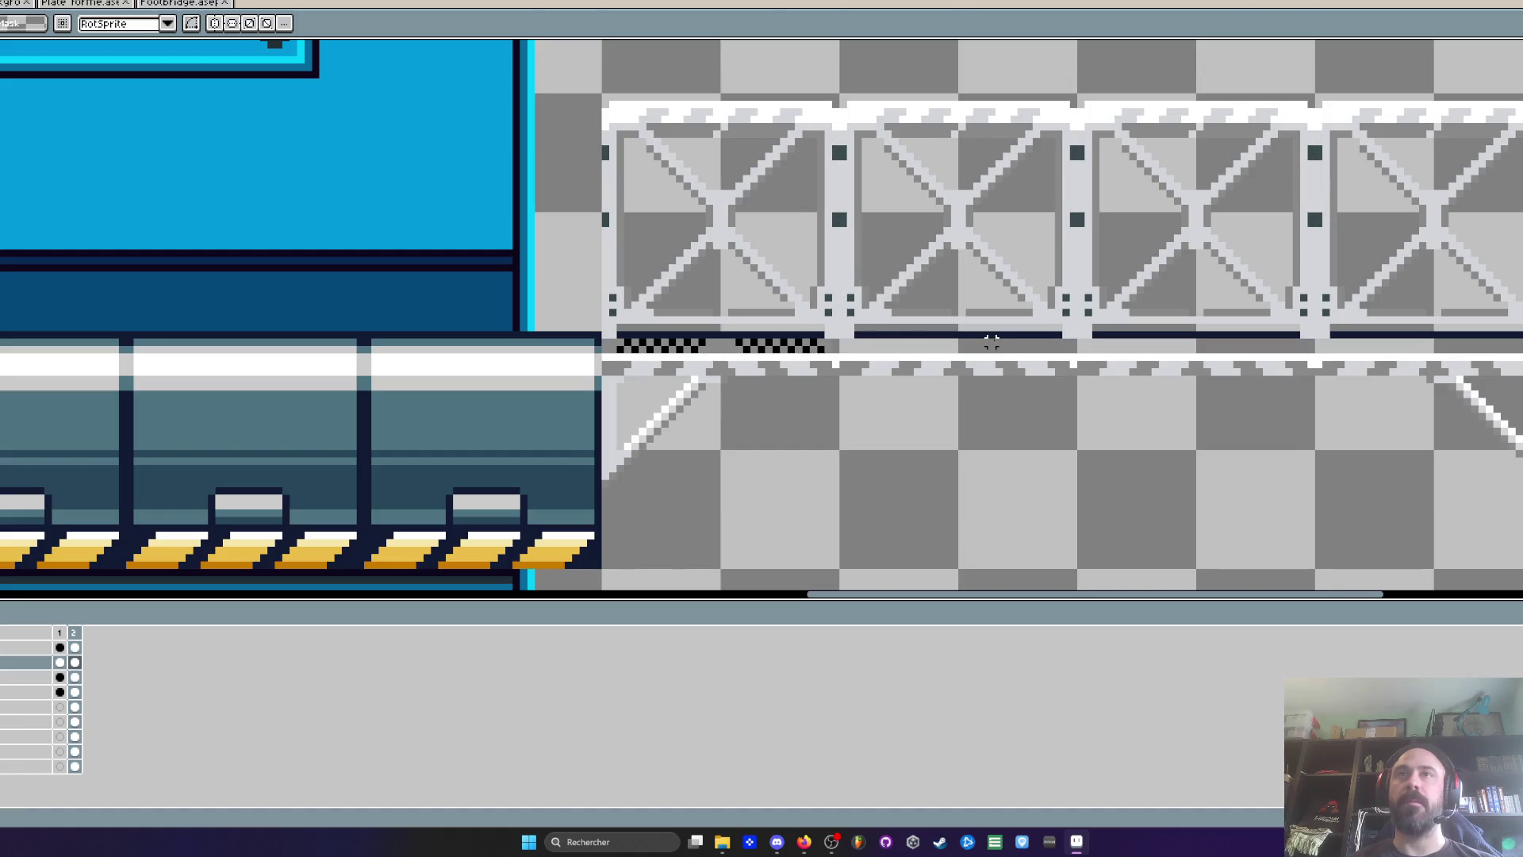
Paste the two-panel truss block and copy the leftmost panel to the bridge's right end
{"action": "key", "text": "ctrl+v"}
{"action": "mouse_move", "coordinate": [809, 326]}
{"action": "left_mouse_down"}
{"action": "mouse_move", "coordinate": [965, 272]}
{"action": "mouse_move", "coordinate": [962, 296]}
{"action": "mouse_move", "coordinate": [867, 299]}
{"action": "left_mouse_up"}
{"action": "key", "text": "Return"}
{"action": "mouse_move", "coordinate": [930, 348]}
{"action": "left_mouse_down"}
{"action": "mouse_move", "coordinate": [1163, 337]}
{"action": "mouse_move", "coordinate": [1163, 351]}
{"action": "mouse_move", "coordinate": [1163, 337]}
{"action": "left_mouse_up"}
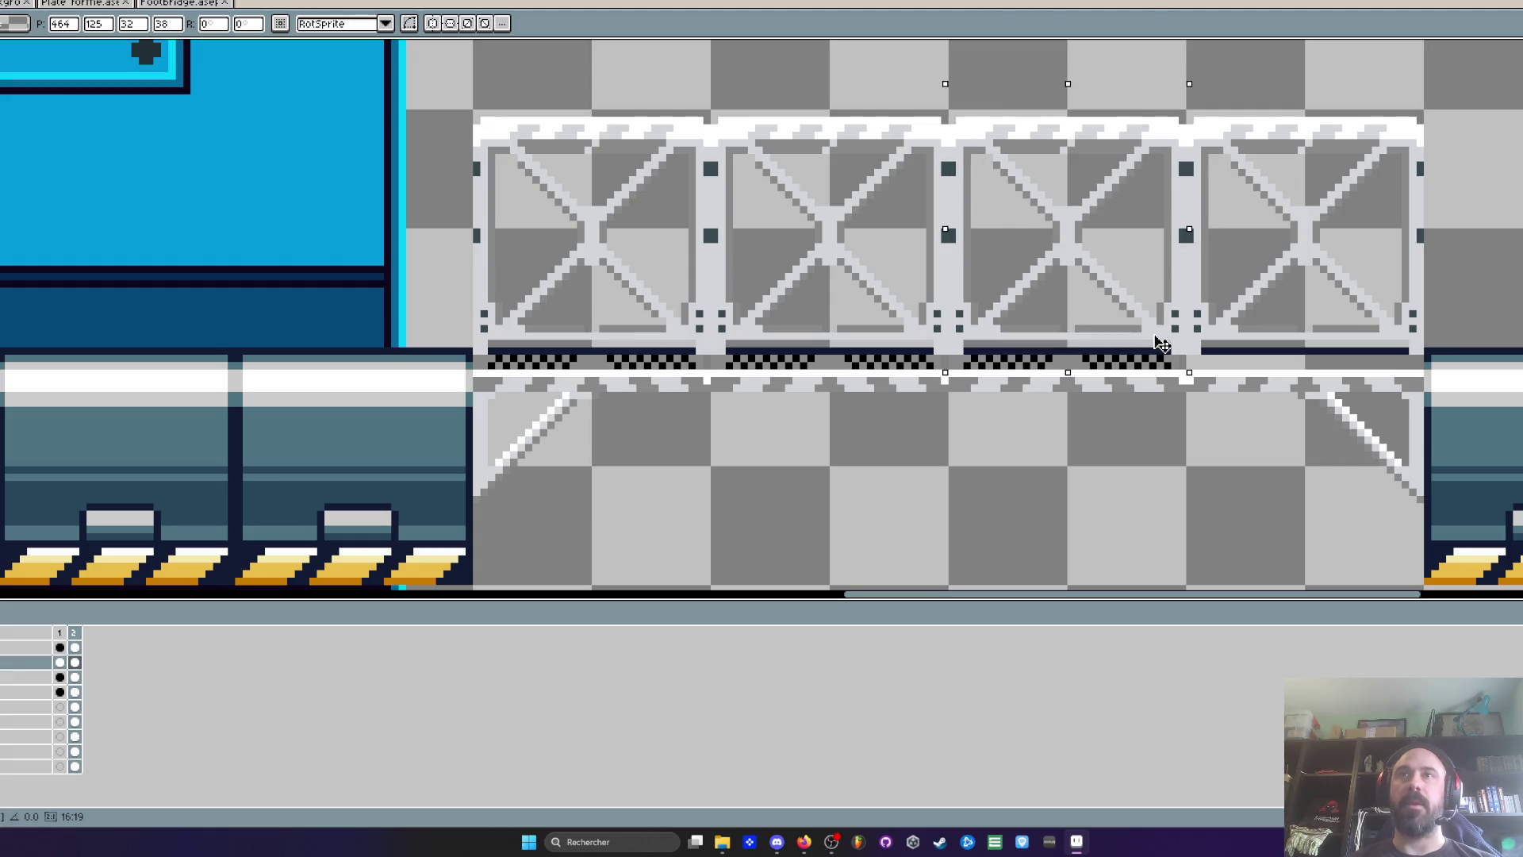
{"action": "key", "text": "Return"}
{"action": "key", "text": "ctrl+z"}
{"action": "mouse_move", "coordinate": [636, 357]}
{"action": "left_mouse_down"}
{"action": "mouse_move", "coordinate": [1348, 325]}
{"action": "mouse_move", "coordinate": [1373, 392]}
{"action": "mouse_move", "coordinate": [1348, 357]}
{"action": "left_mouse_up"}
{"action": "key", "text": "Return"}
{"action": "scroll", "coordinate": [587, 347], "scroll_direction": "up", "scroll_amount": 4}
Pick a colour from the art and pan to the bridge's right end for touch-ups
{"action": "key", "text": "i"}
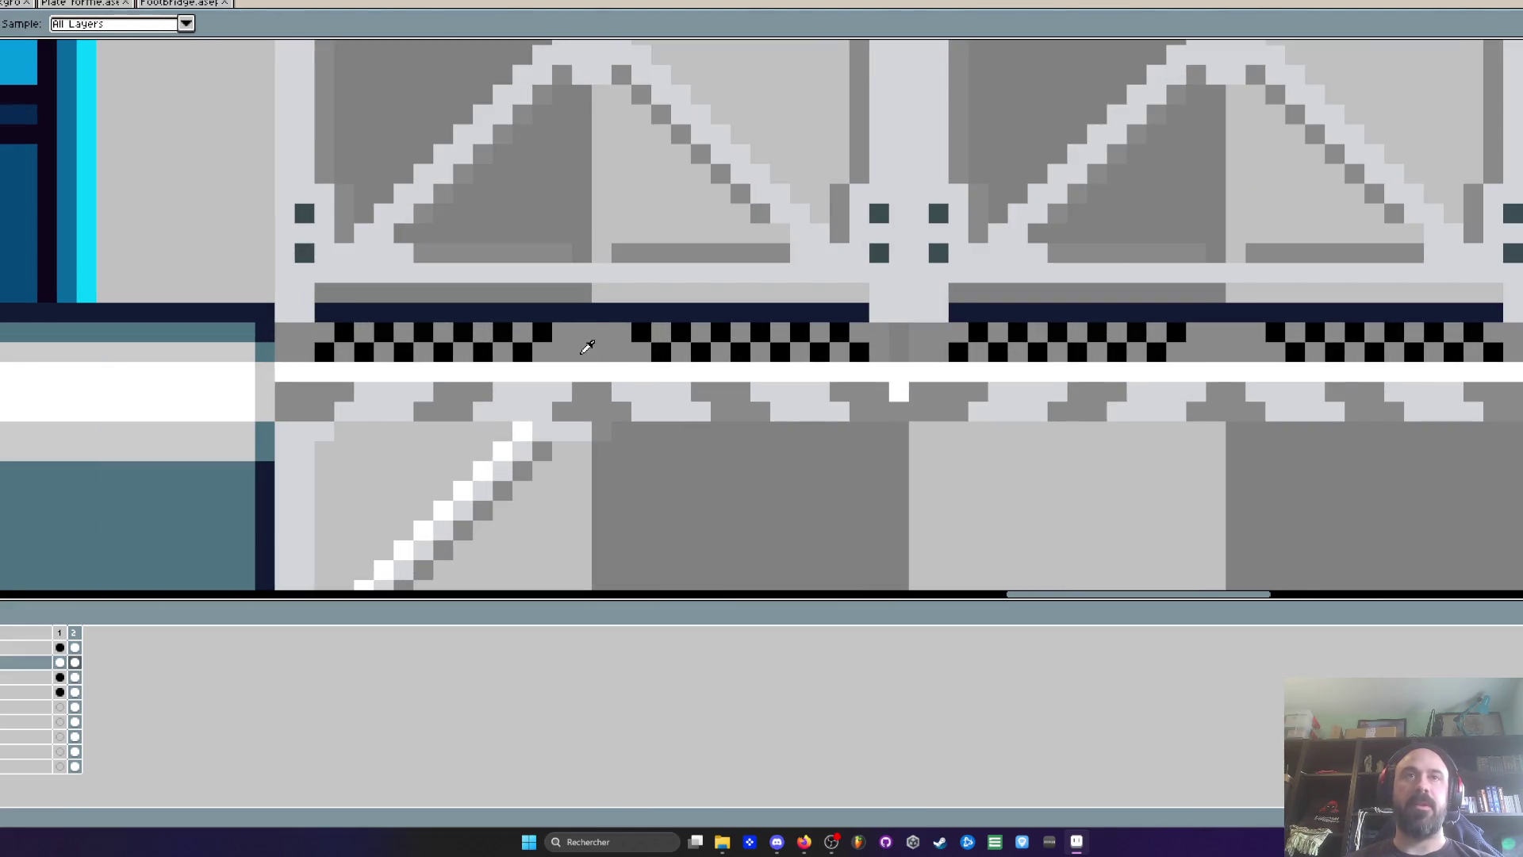
{"action": "key", "text": "b"}
{"action": "scroll", "coordinate": [899, 349], "scroll_direction": "down", "scroll_amount": 1}
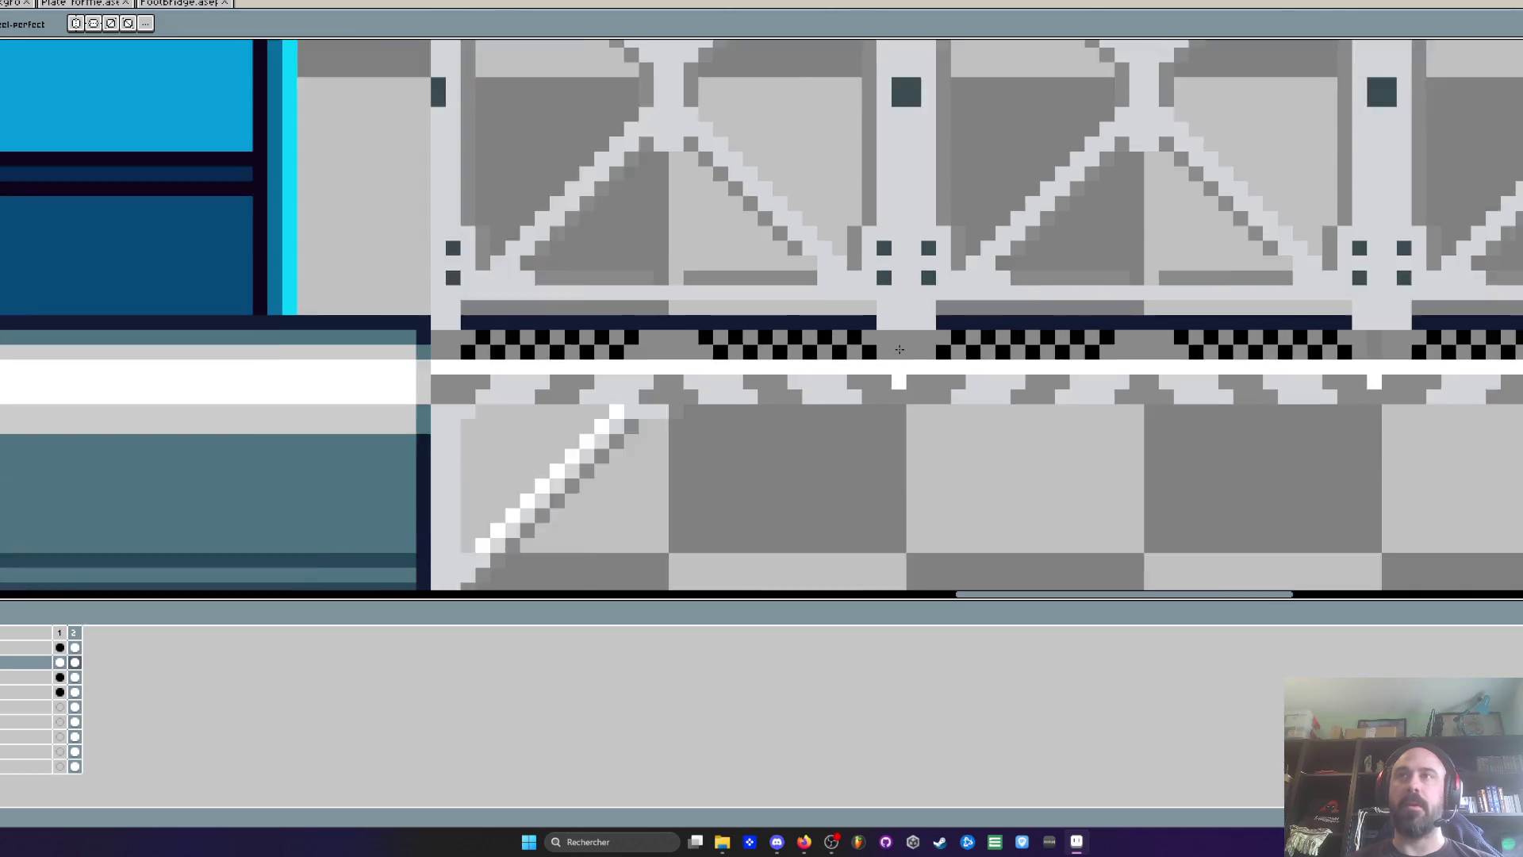
{"action": "scroll", "coordinate": [899, 349], "scroll_direction": "down", "scroll_amount": 1}
{"action": "scroll", "coordinate": [927, 369], "scroll_direction": "up", "scroll_amount": 2}
{"action": "mouse_move", "coordinate": [927, 369]}
{"action": "left_mouse_down"}
{"action": "mouse_move", "coordinate": [1117, 369]}
{"action": "mouse_move", "coordinate": [720, 388]}
{"action": "left_mouse_up"}
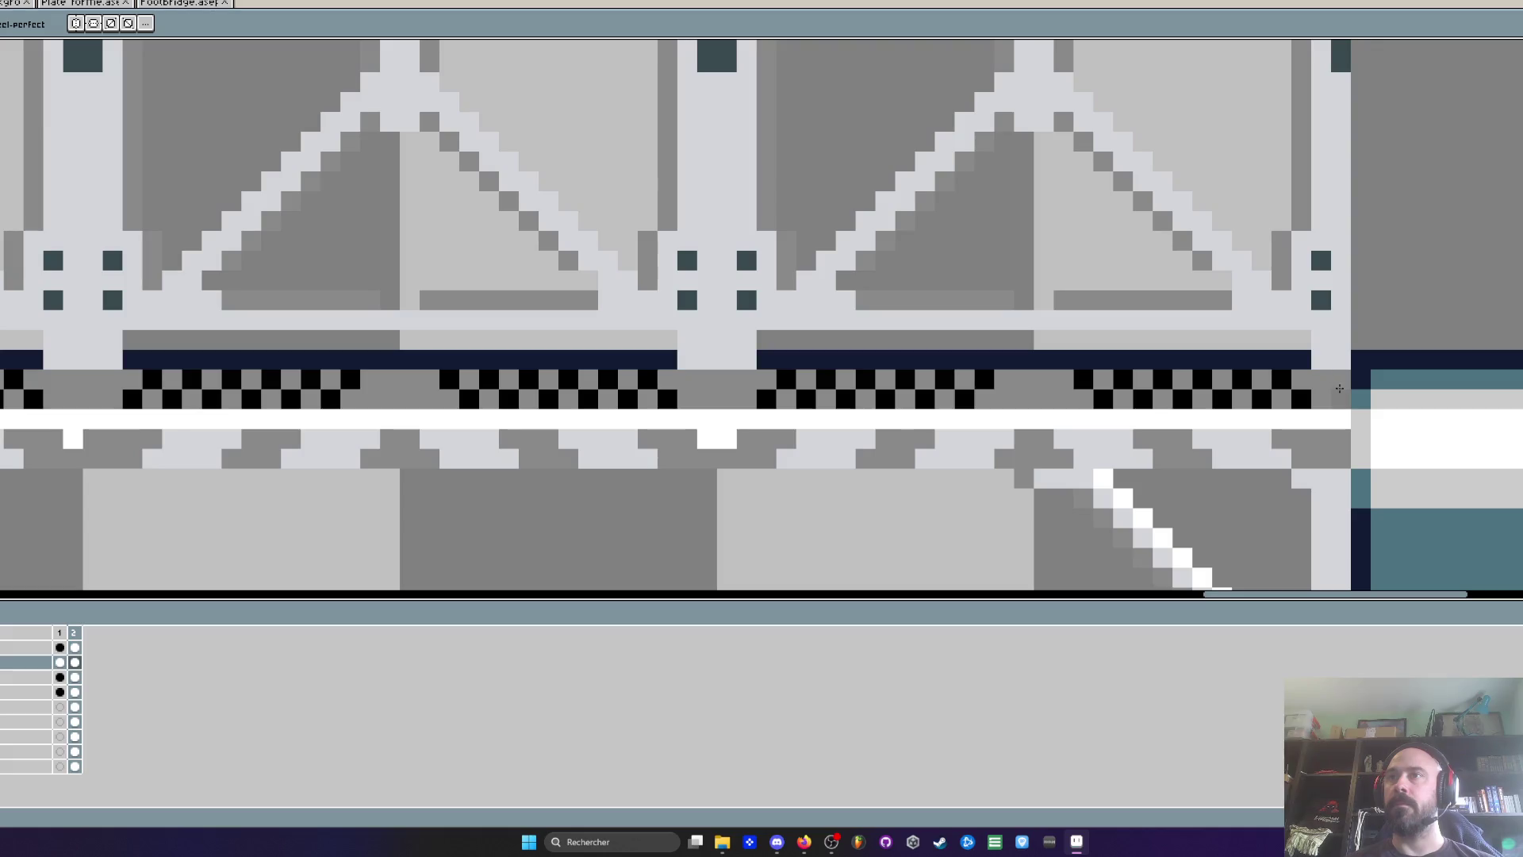
{"action": "scroll", "coordinate": [1340, 385], "scroll_direction": "down", "scroll_amount": 3}
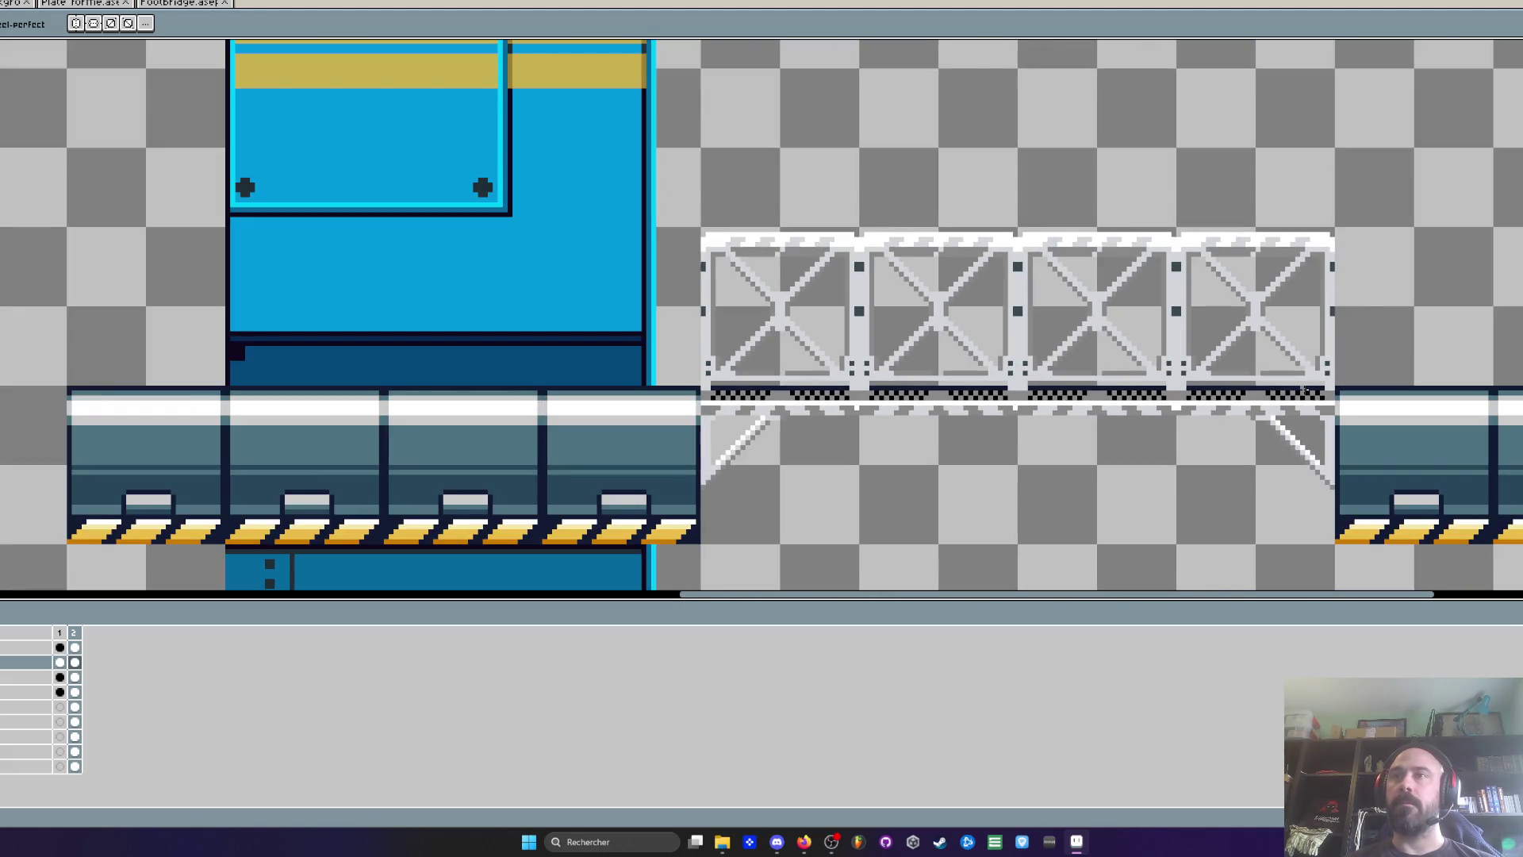
{"action": "scroll", "coordinate": [907, 427], "scroll_direction": "down", "scroll_amount": 2}
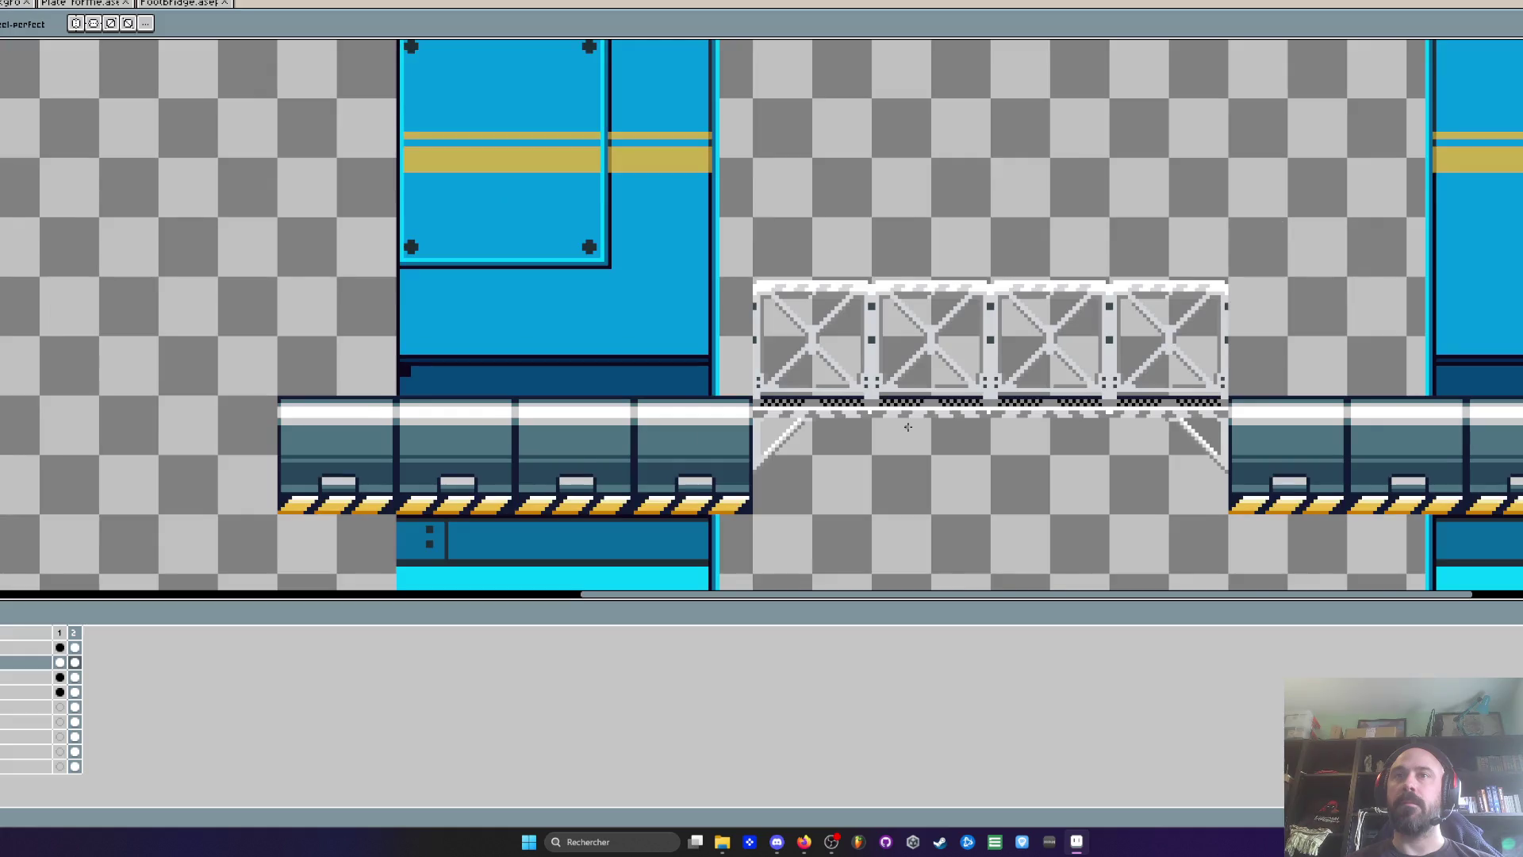
{"action": "scroll", "coordinate": [907, 427], "scroll_direction": "up", "scroll_amount": 4}
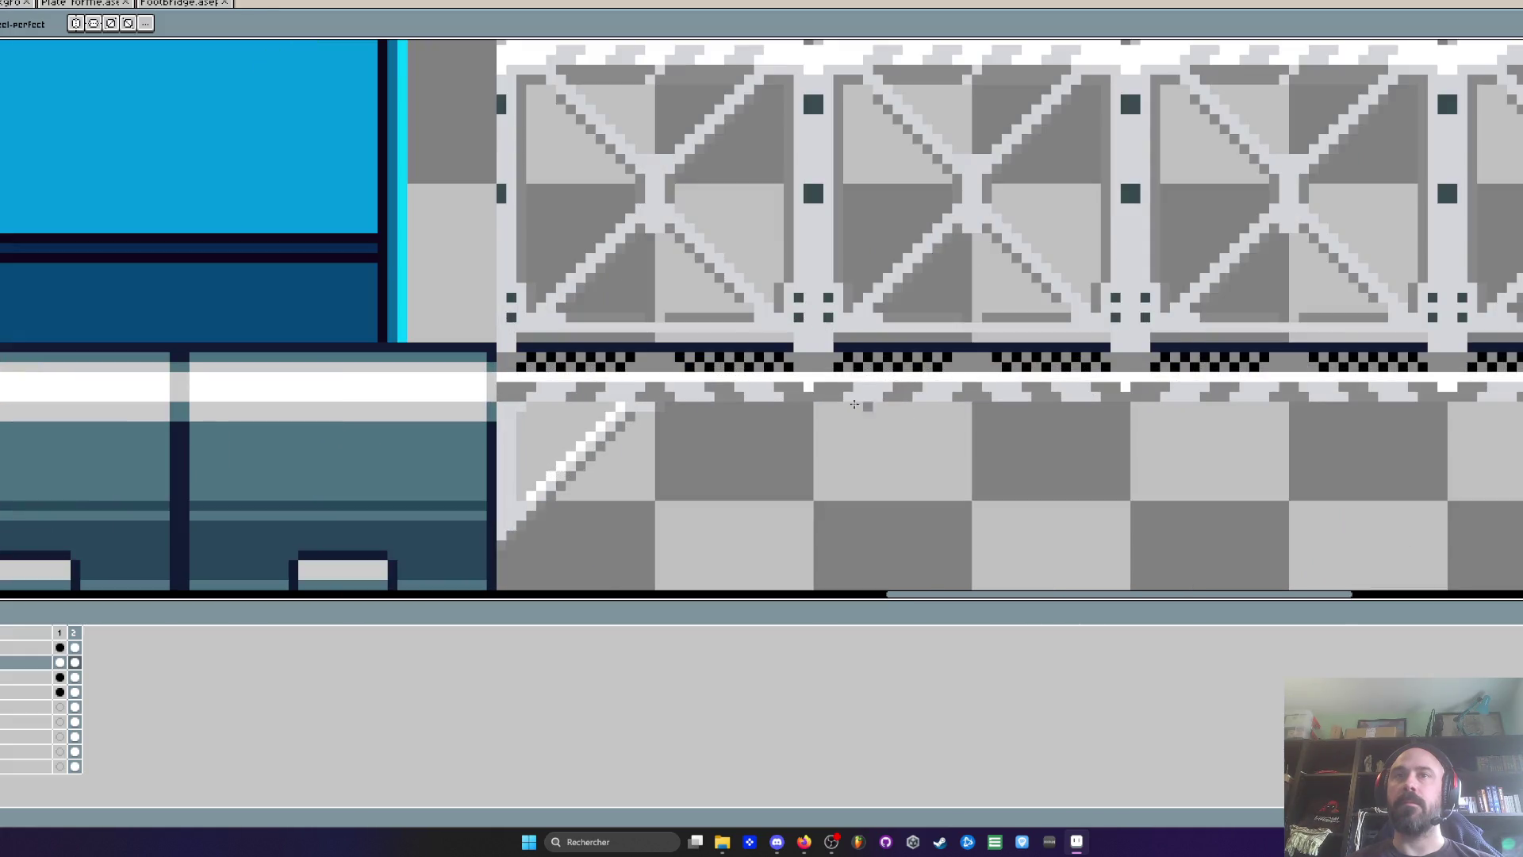
{"action": "scroll", "coordinate": [810, 390], "scroll_direction": "down", "scroll_amount": 2}
{"action": "scroll", "coordinate": [811, 391], "scroll_direction": "down", "scroll_amount": 3}
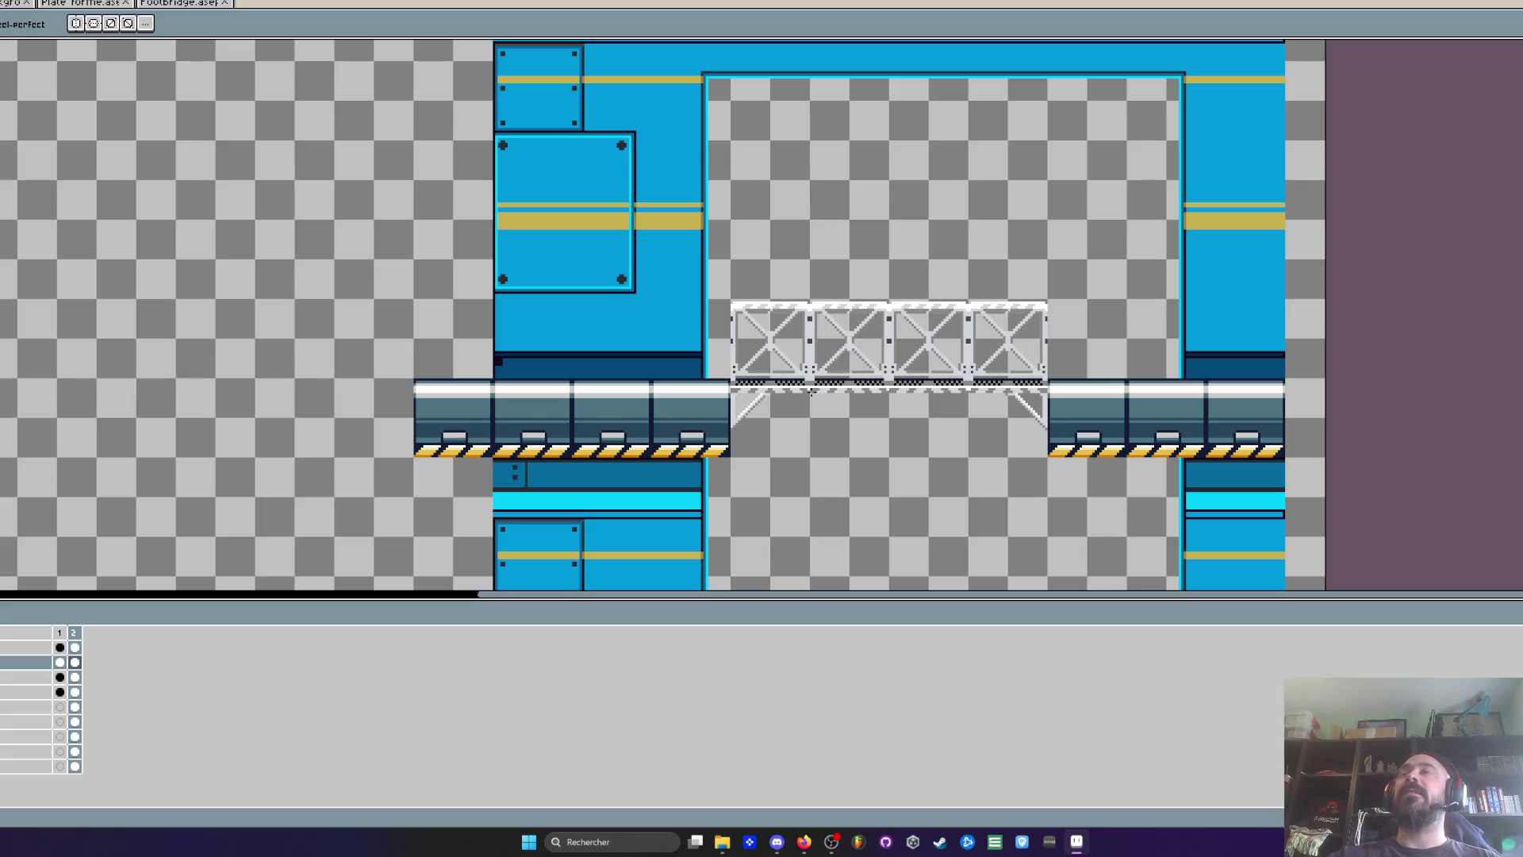
{"action": "scroll", "coordinate": [839, 331], "scroll_direction": "down", "scroll_amount": 5}
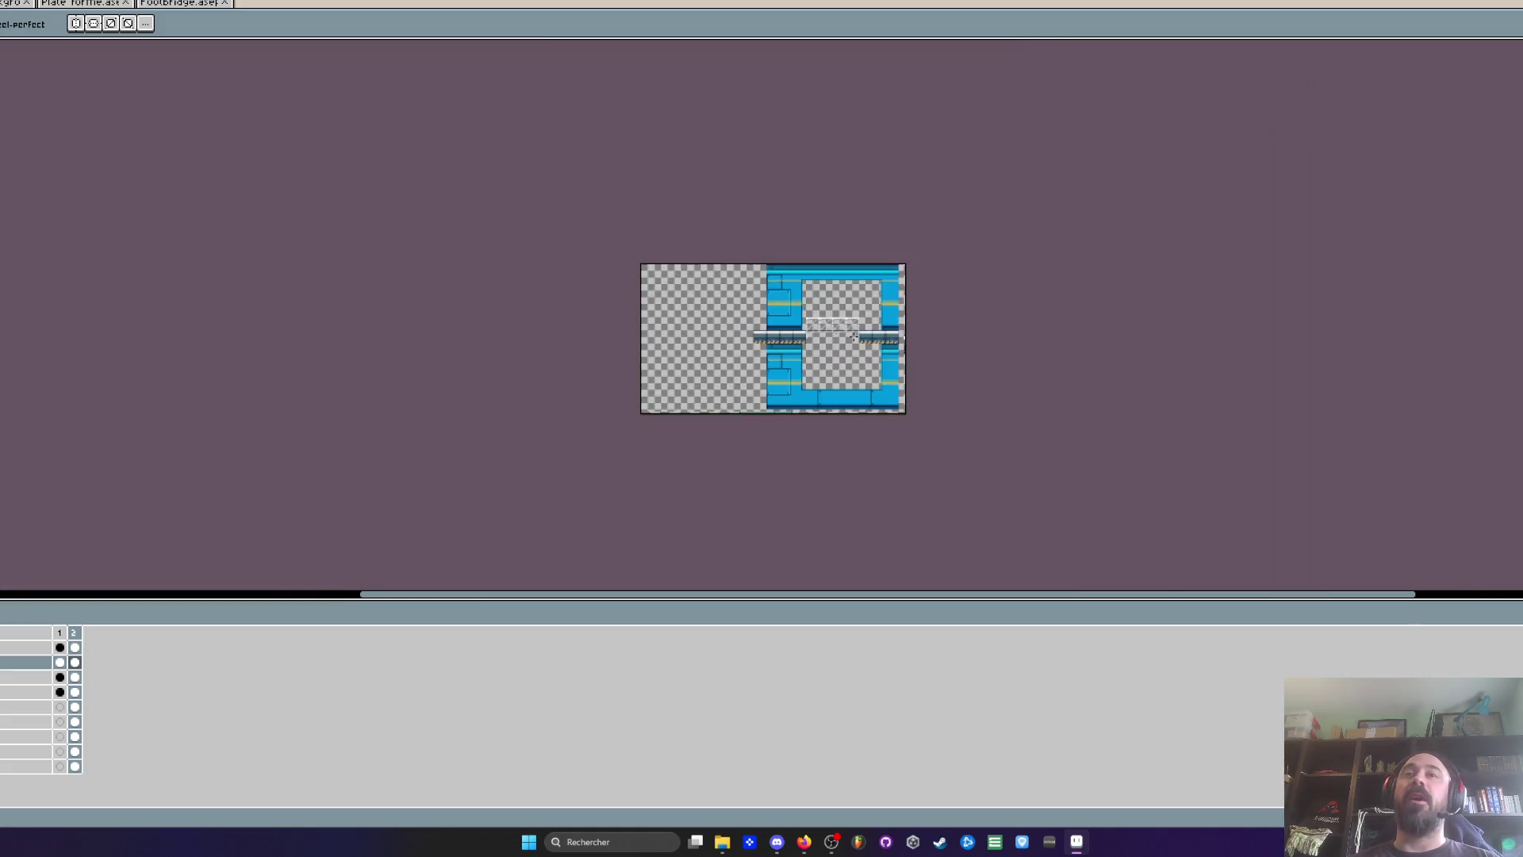
{"action": "scroll", "coordinate": [902, 329], "scroll_direction": "up", "scroll_amount": 3}
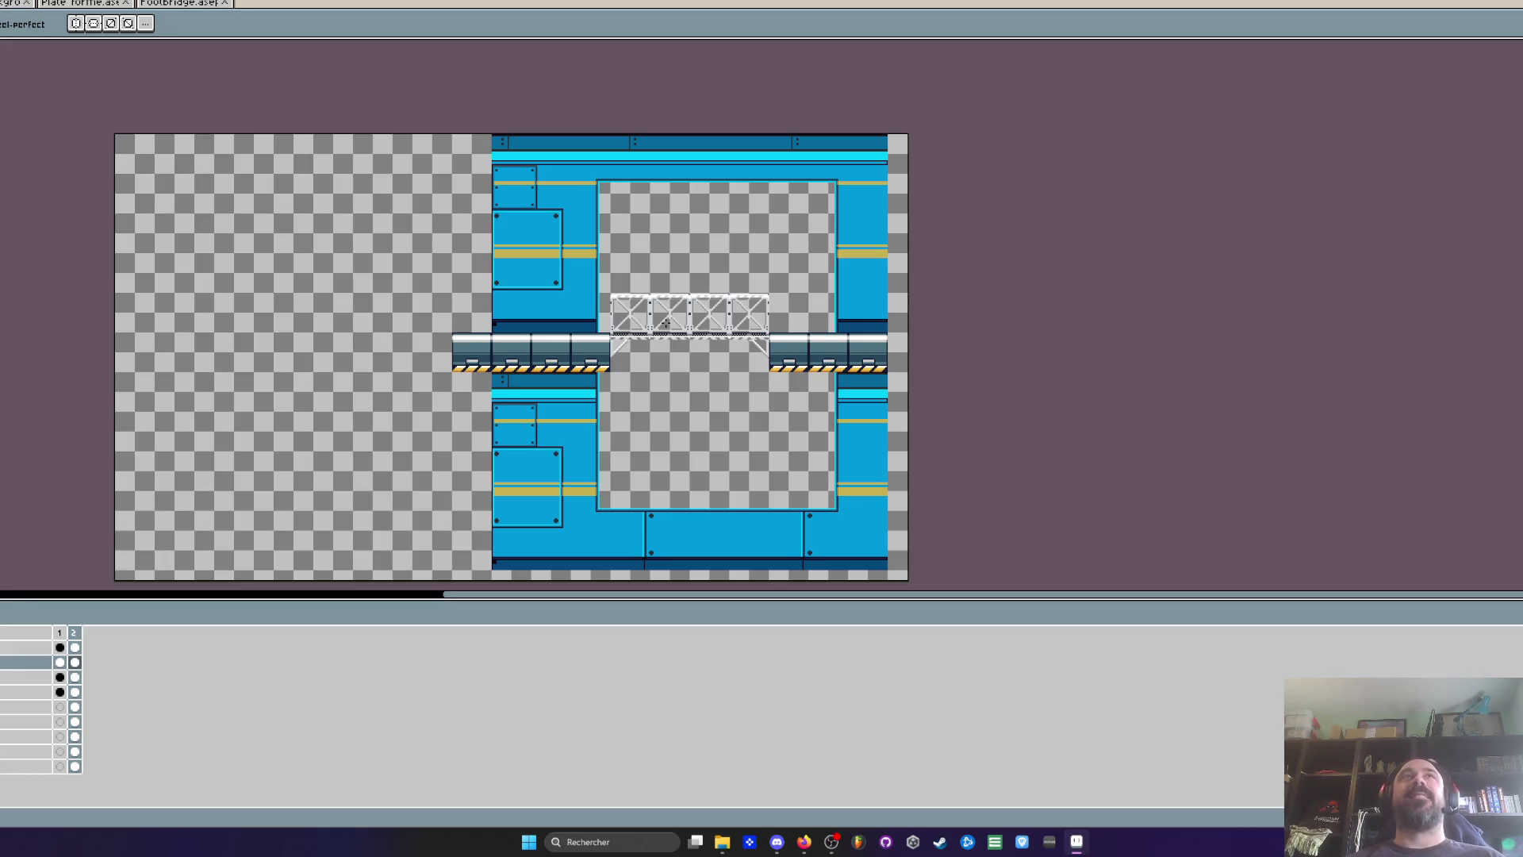
{"action": "scroll", "coordinate": [666, 323], "scroll_direction": "down", "scroll_amount": 2}
{"action": "scroll", "coordinate": [532, 382], "scroll_direction": "up", "scroll_amount": 2}
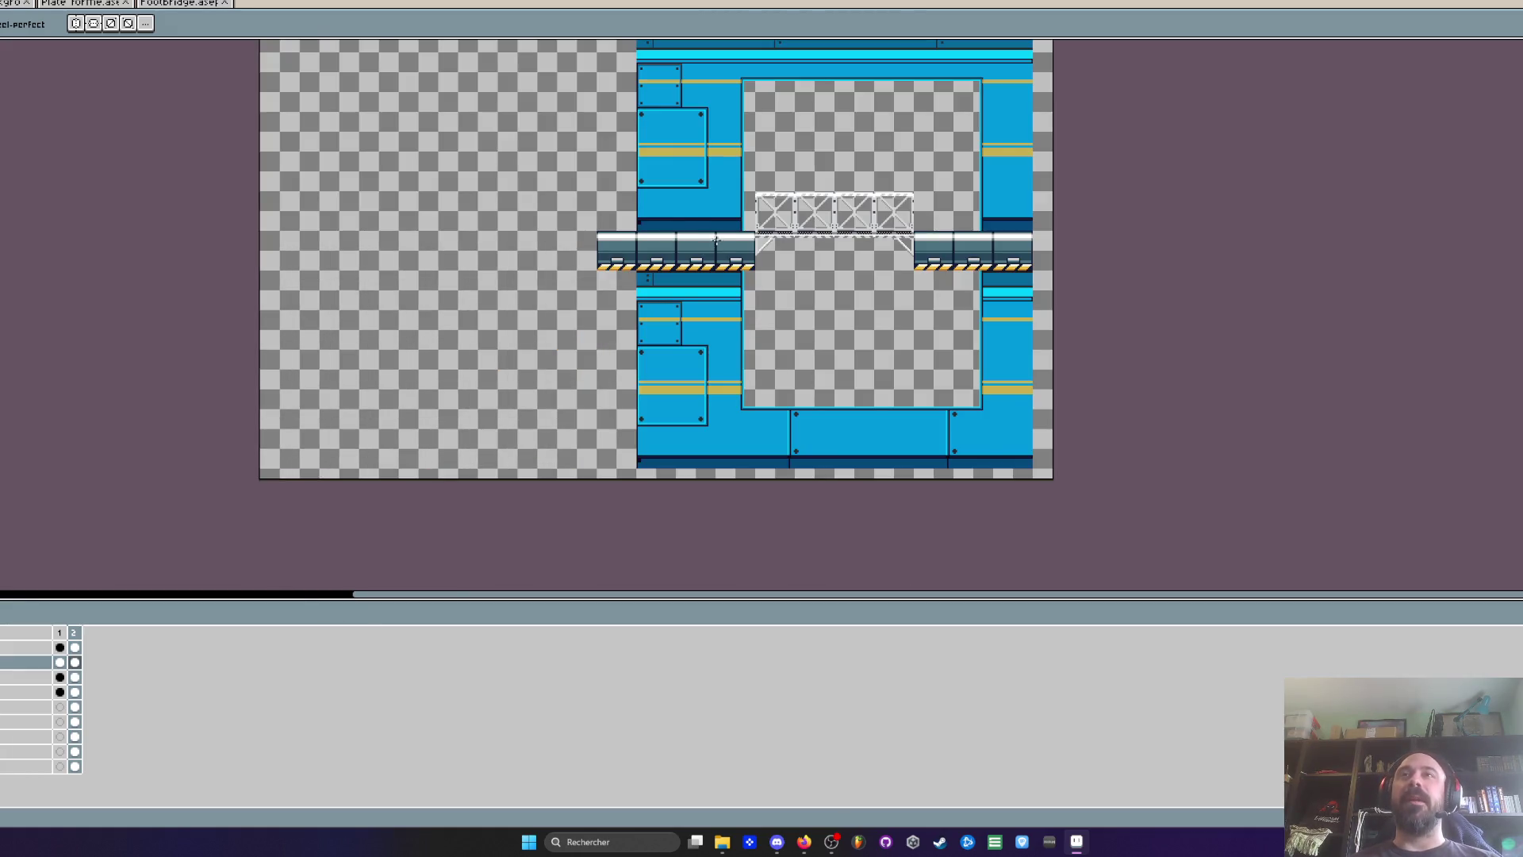
{"action": "scroll", "coordinate": [880, 169], "scroll_direction": "down", "scroll_amount": 2}
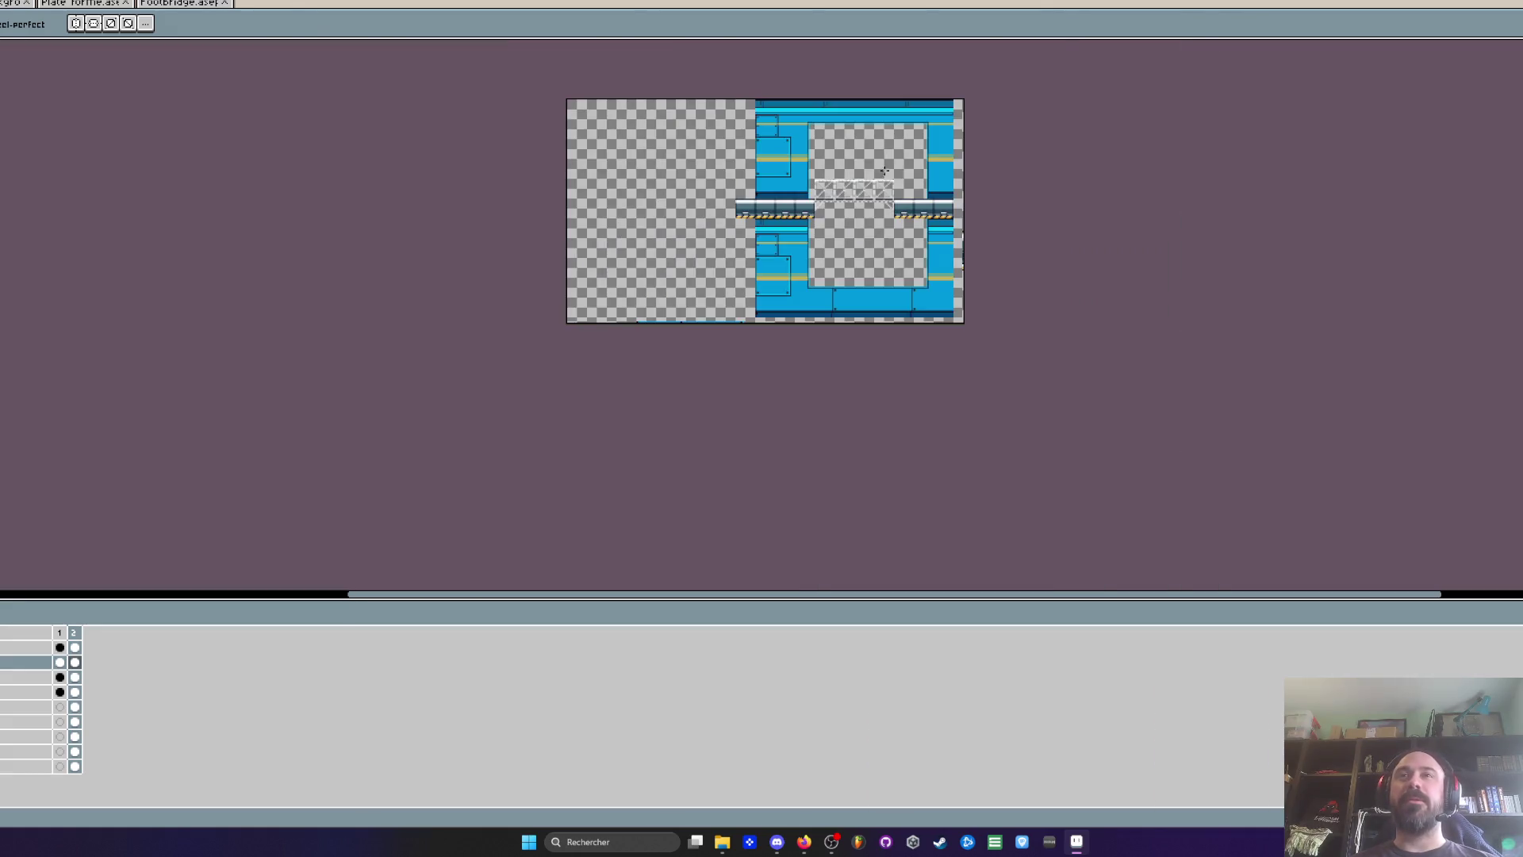
{"action": "scroll", "coordinate": [835, 264], "scroll_direction": "up", "scroll_amount": 2}
{"action": "left_click_drag", "start_coordinate": [809, 139], "coordinate": [685, 338]}
{"action": "scroll", "coordinate": [684, 338], "scroll_direction": "up", "scroll_amount": 1}
{"action": "scroll", "coordinate": [685, 338], "scroll_direction": "down", "scroll_amount": 2}
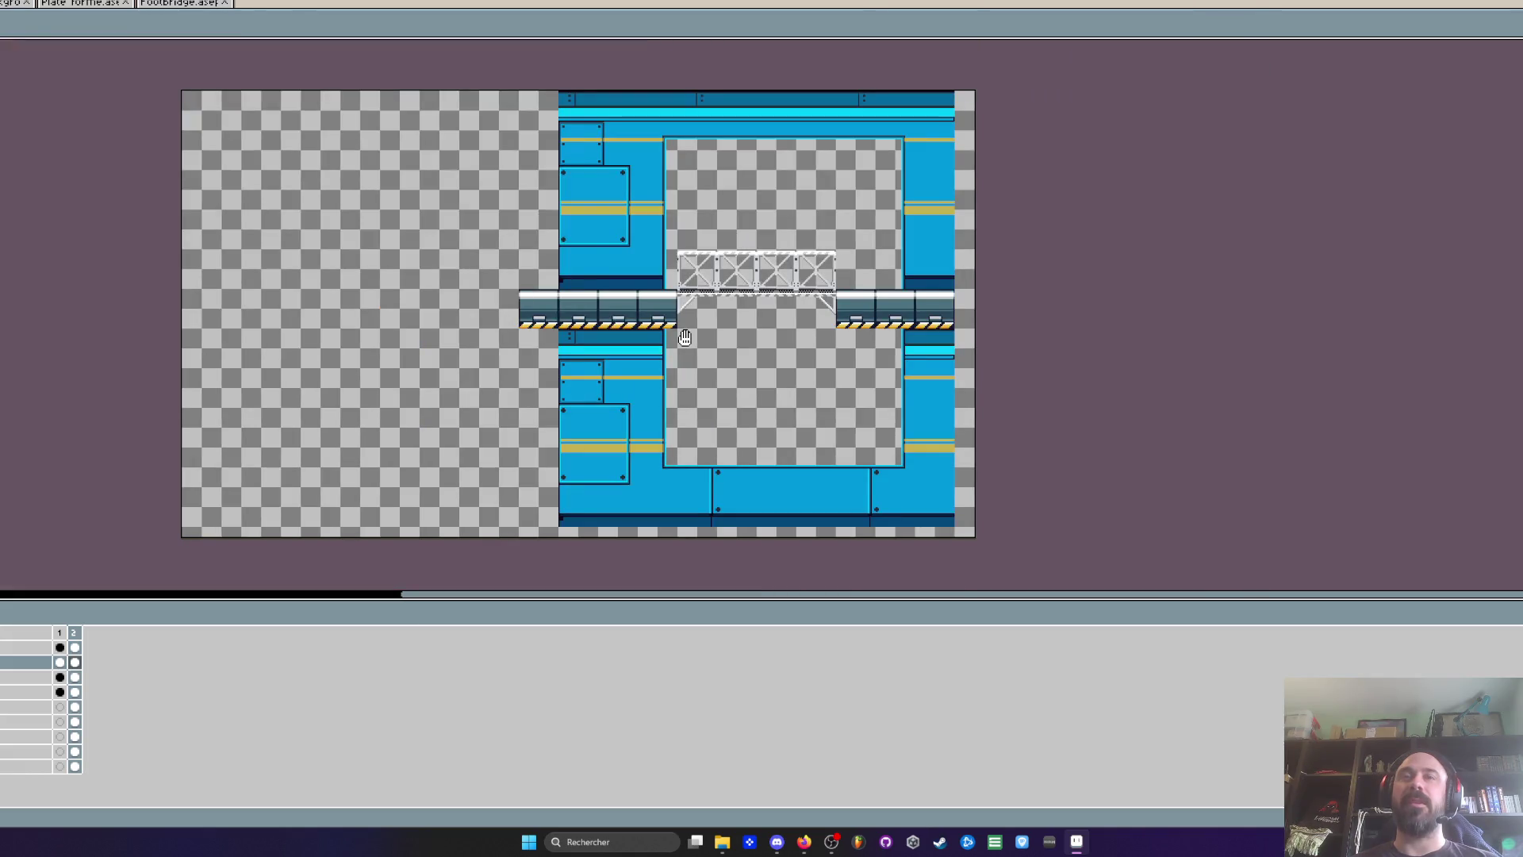
{"action": "scroll", "coordinate": [761, 280], "scroll_direction": "up", "scroll_amount": 2}
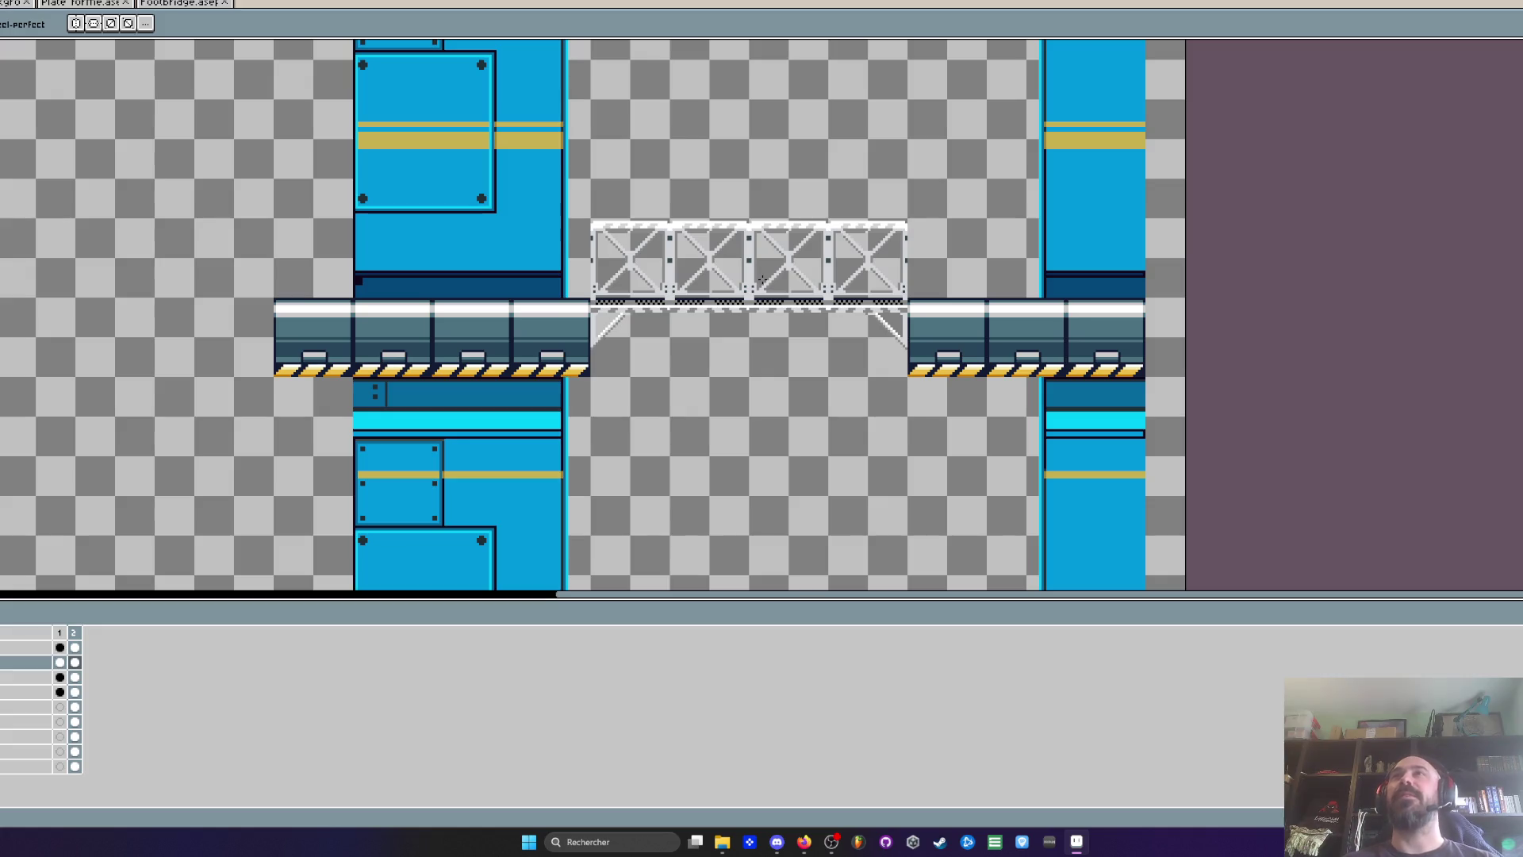
{"action": "scroll", "coordinate": [659, 232], "scroll_direction": "up", "scroll_amount": 2}
{"action": "scroll", "coordinate": [604, 214], "scroll_direction": "up", "scroll_amount": 1}
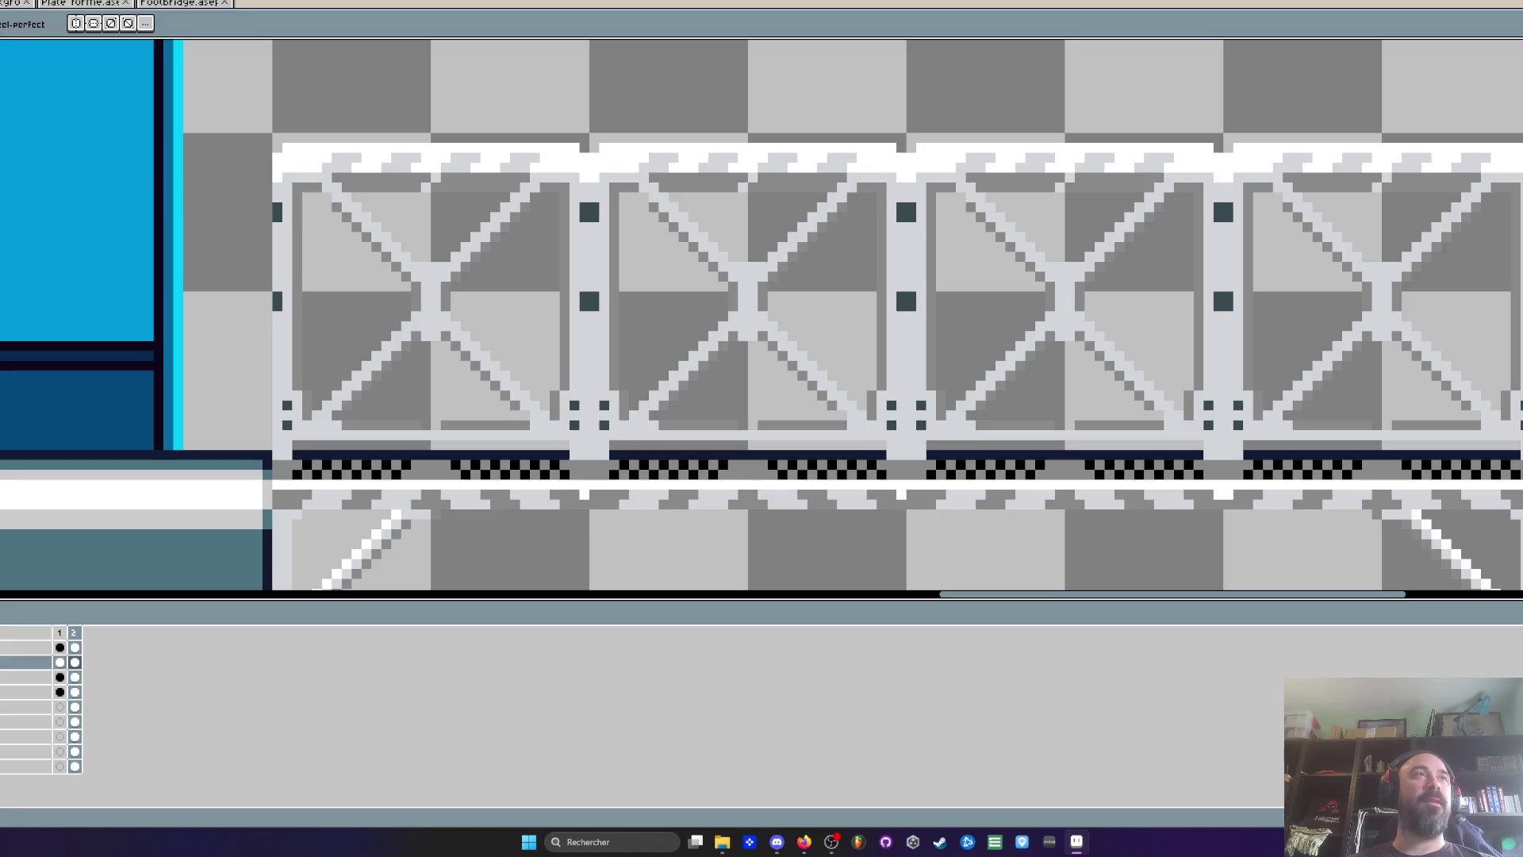
{"action": "scroll", "coordinate": [424, 248], "scroll_direction": "up", "scroll_amount": 4}
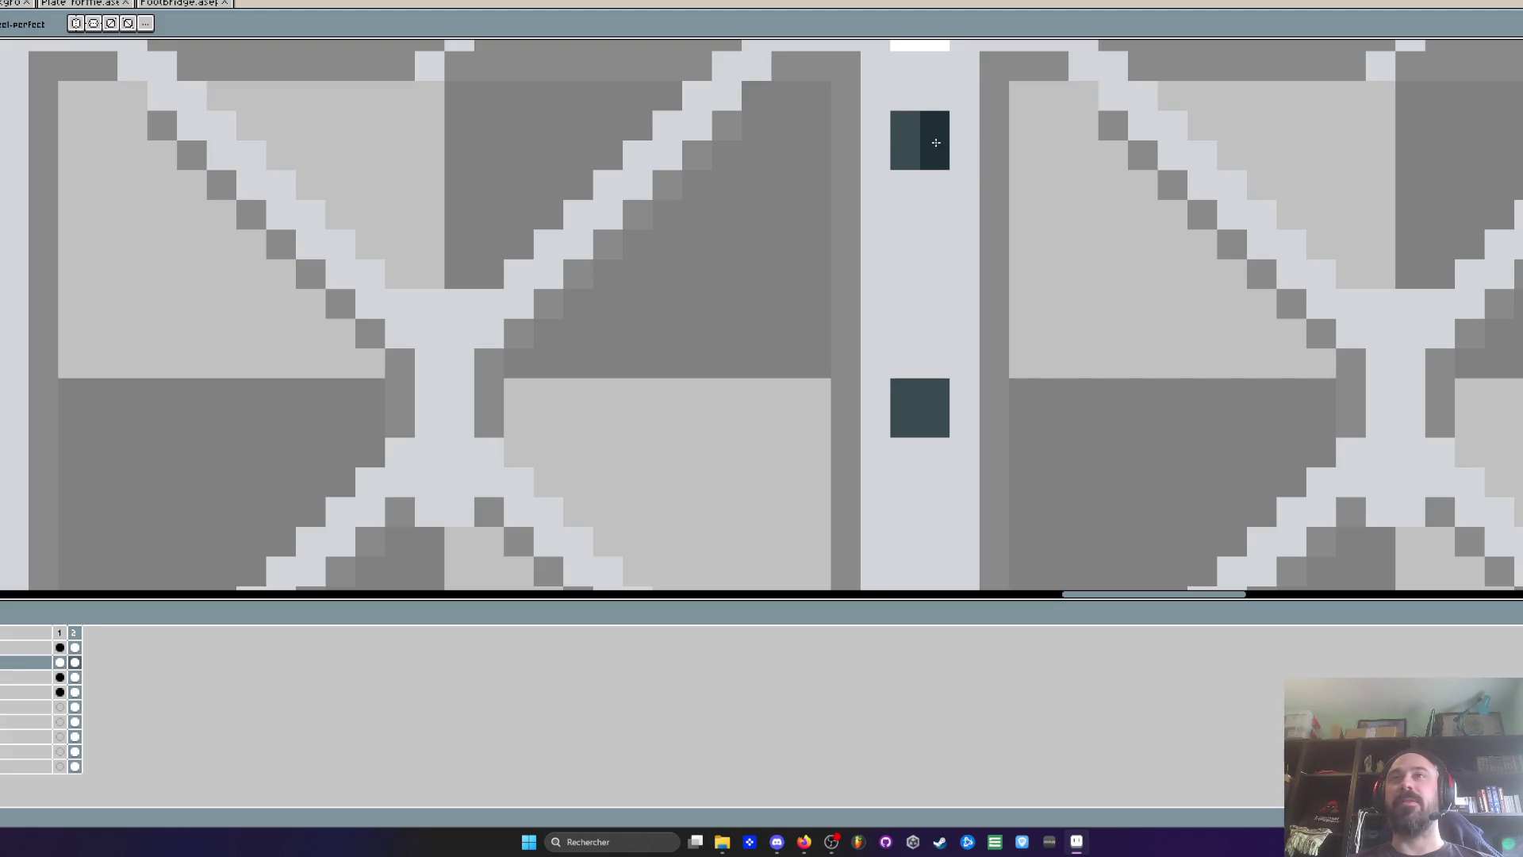
{"action": "scroll", "coordinate": [924, 135], "scroll_direction": "down", "scroll_amount": 3}
{"action": "scroll", "coordinate": [919, 142], "scroll_direction": "up", "scroll_amount": 2}
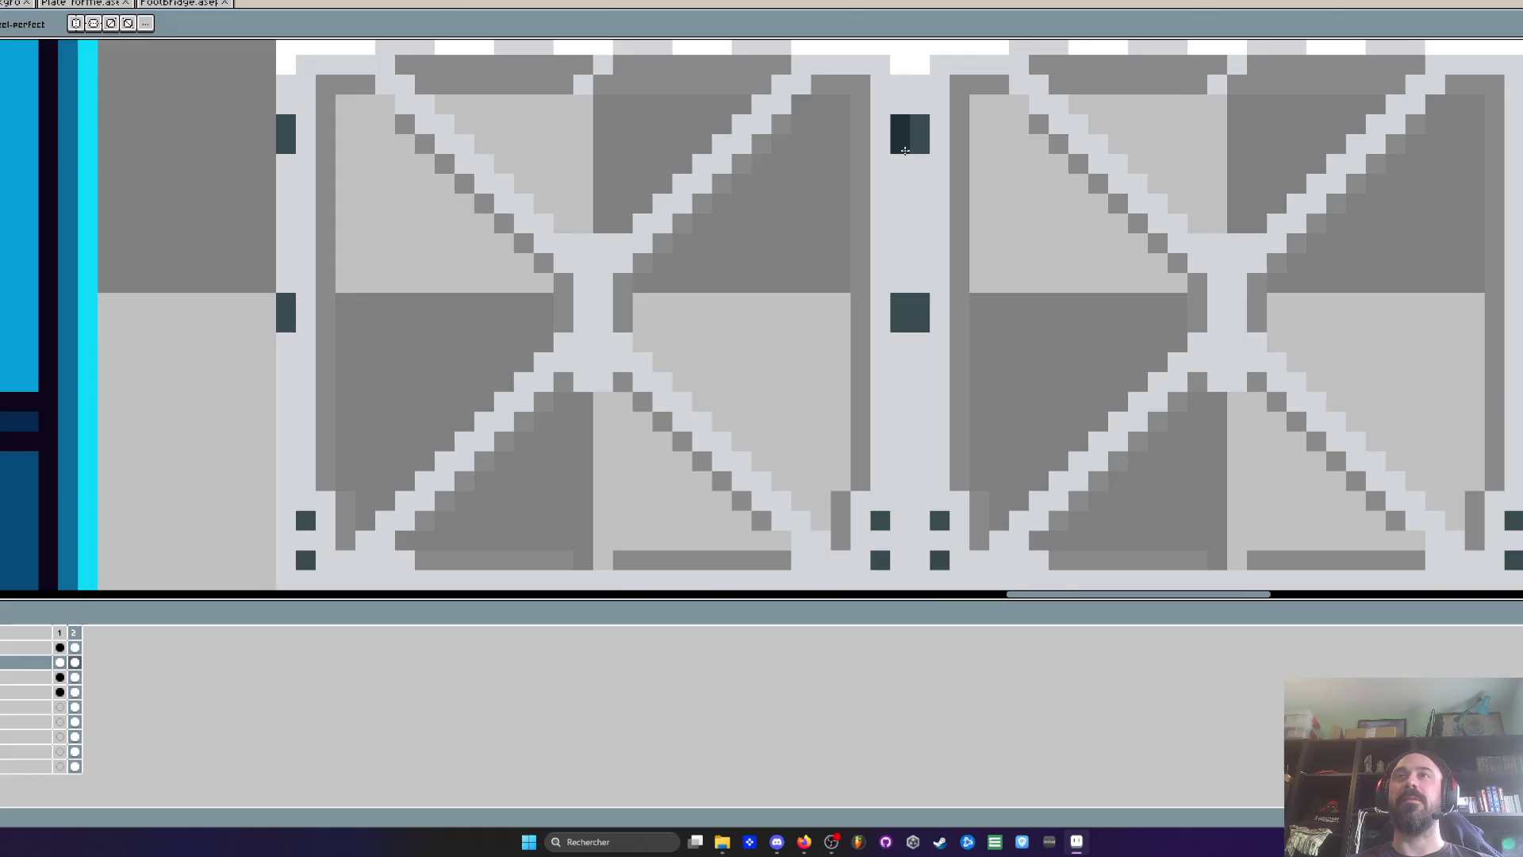
{"action": "scroll", "coordinate": [931, 238], "scroll_direction": "down", "scroll_amount": 2}
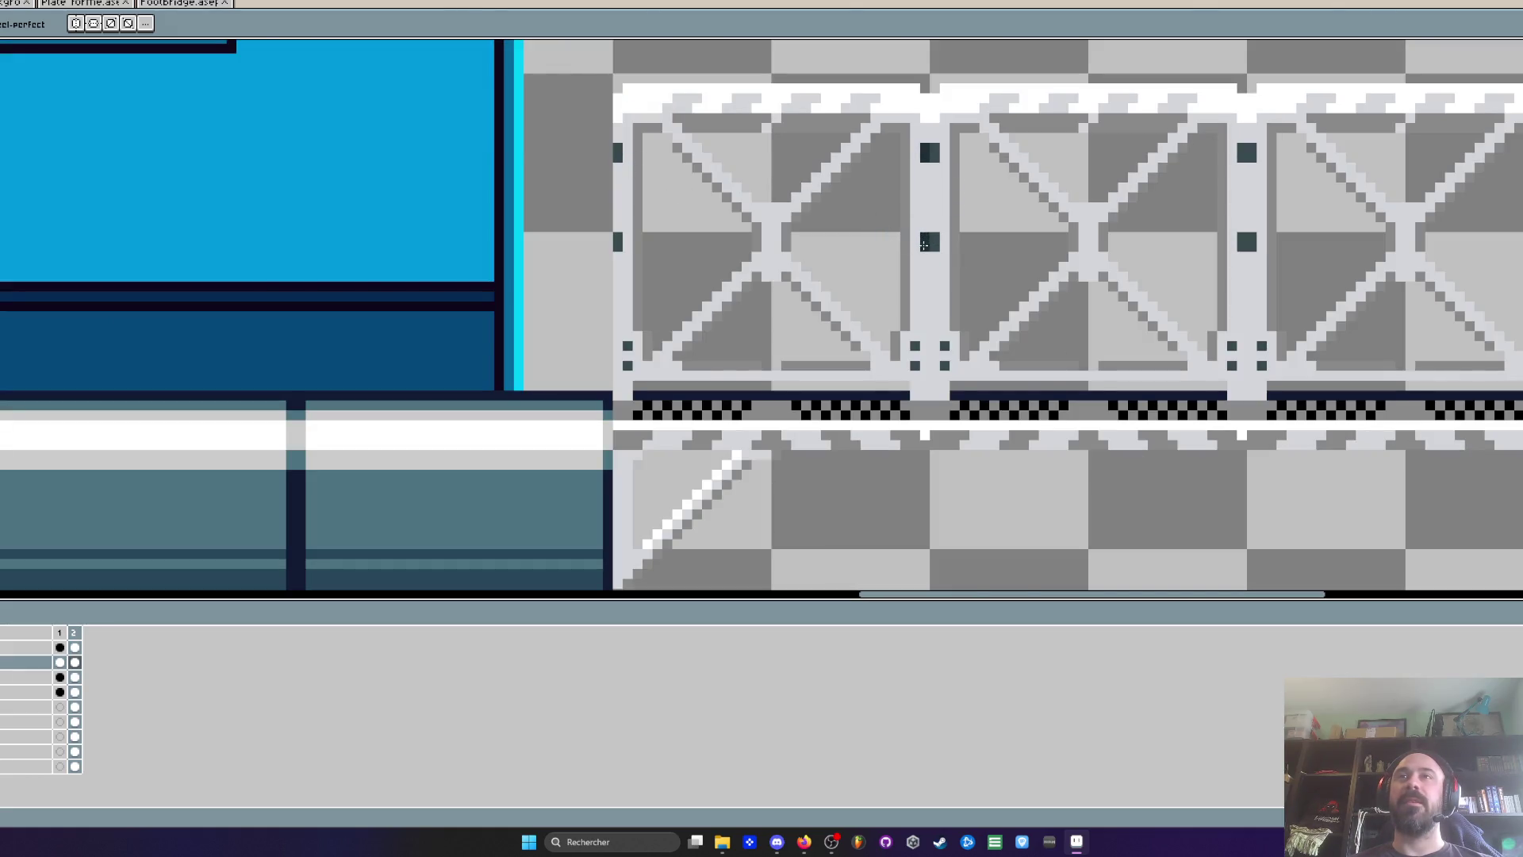
{"action": "key", "text": "v"}
{"action": "key", "text": "b"}
{"action": "scroll", "coordinate": [939, 344], "scroll_direction": "up", "scroll_amount": 1}
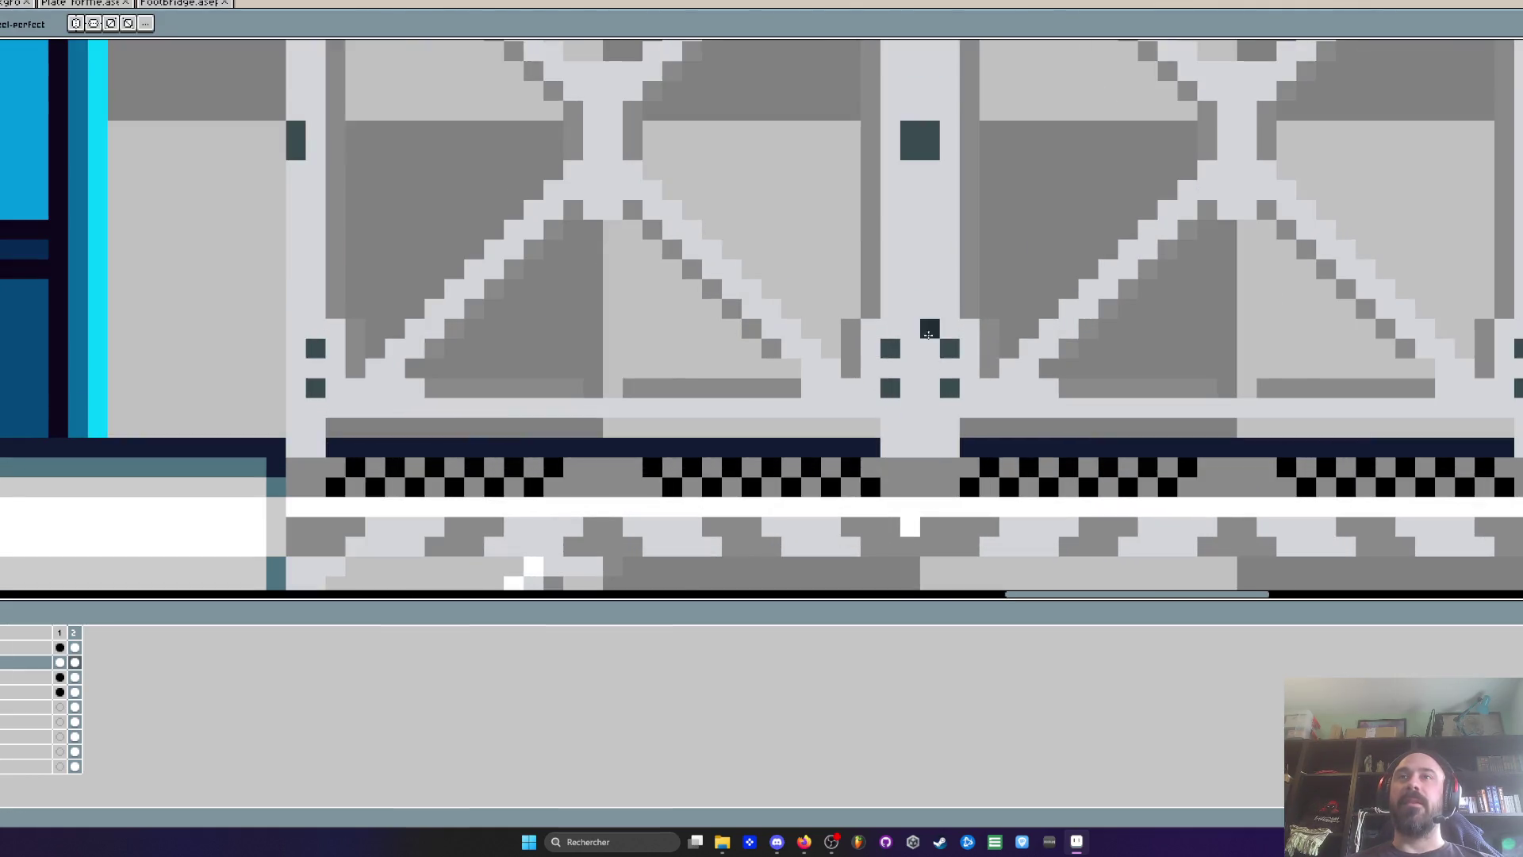
{"action": "scroll", "coordinate": [951, 354], "scroll_direction": "down", "scroll_amount": 5}
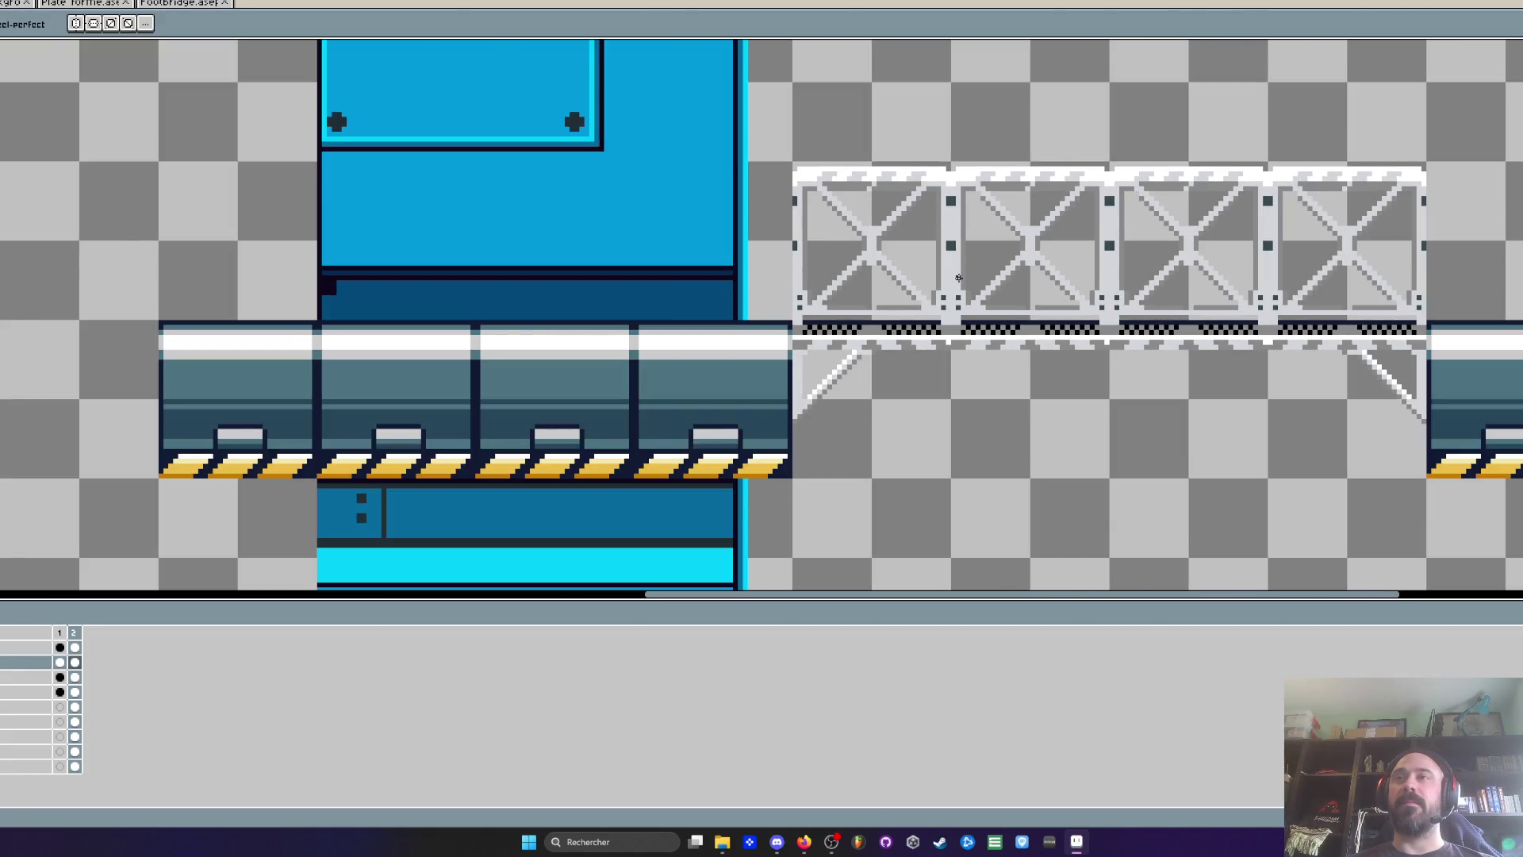
{"action": "key", "text": "h"}
{"action": "left_click_drag", "start_coordinate": [970, 373], "coordinate": [840, 326]}
{"action": "scroll", "coordinate": [839, 326], "scroll_direction": "down", "scroll_amount": 1}
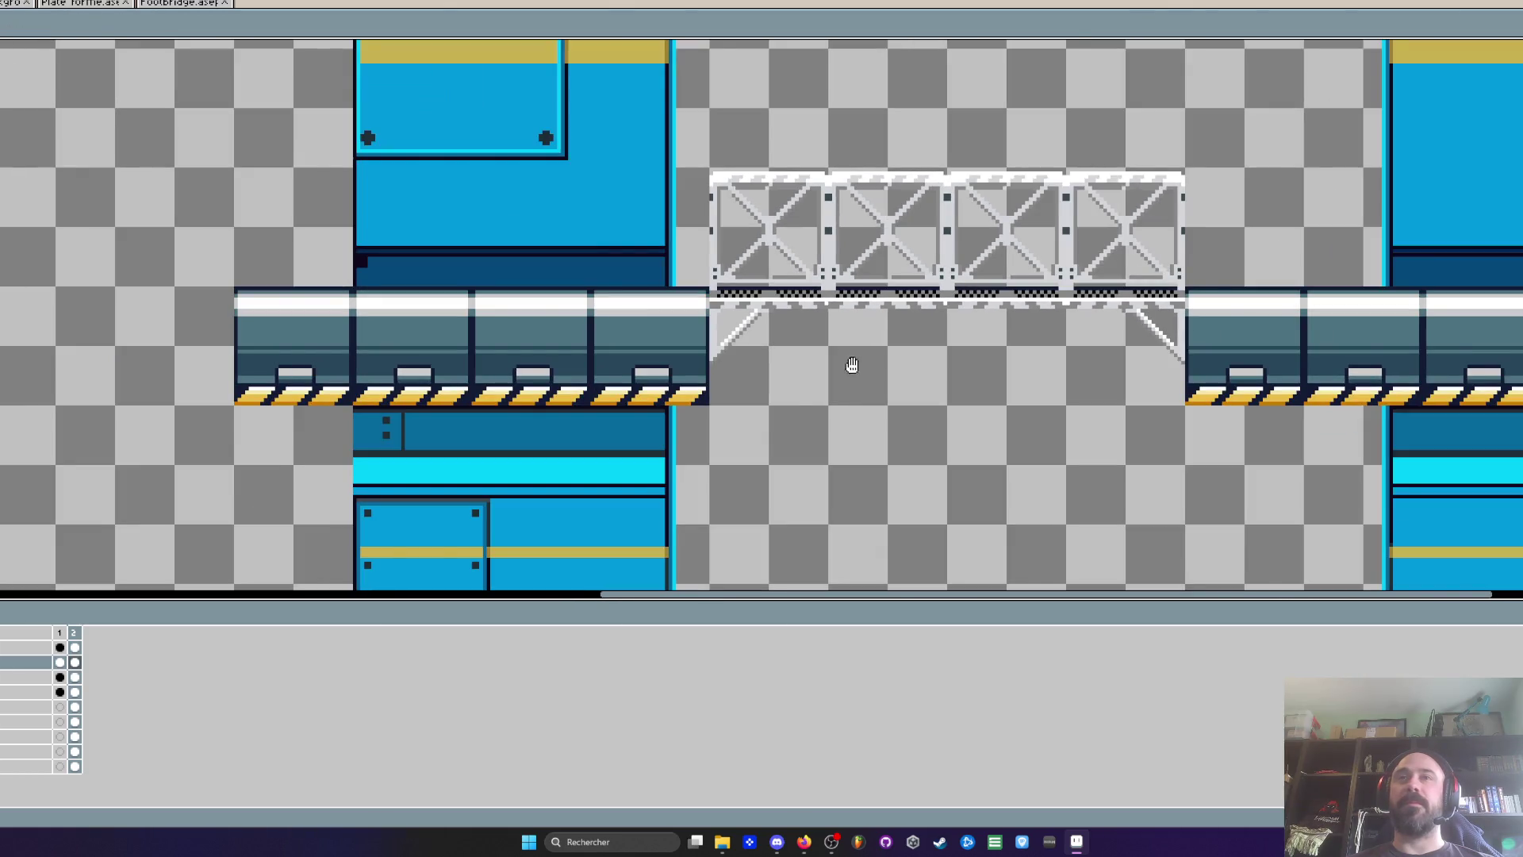
{"action": "key", "text": "b"}
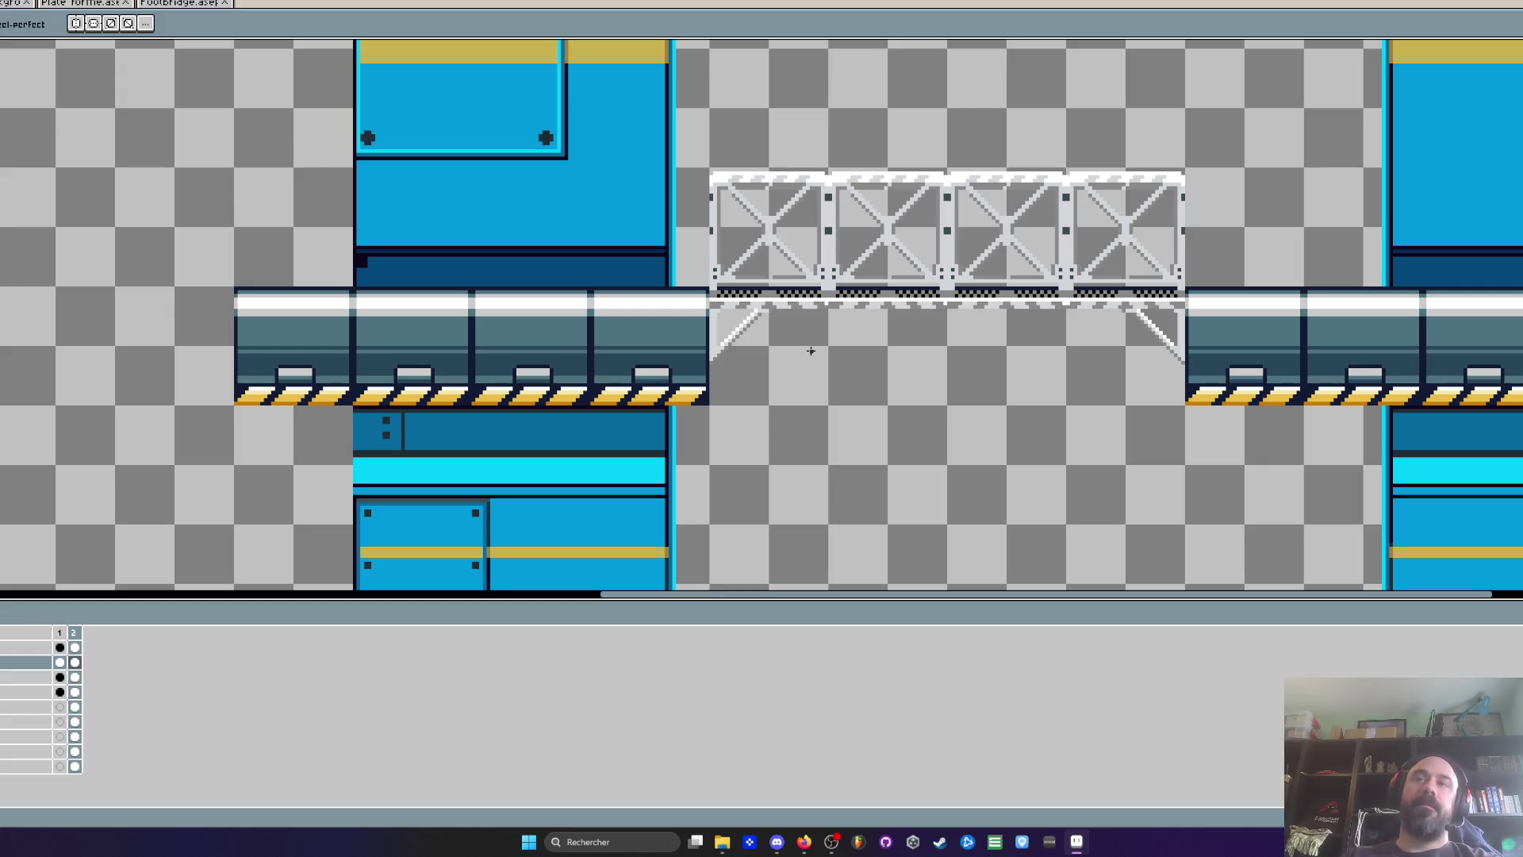
{"action": "scroll", "coordinate": [775, 285], "scroll_direction": "down", "scroll_amount": 5}
{"action": "scroll", "coordinate": [775, 285], "scroll_direction": "up", "scroll_amount": 1}
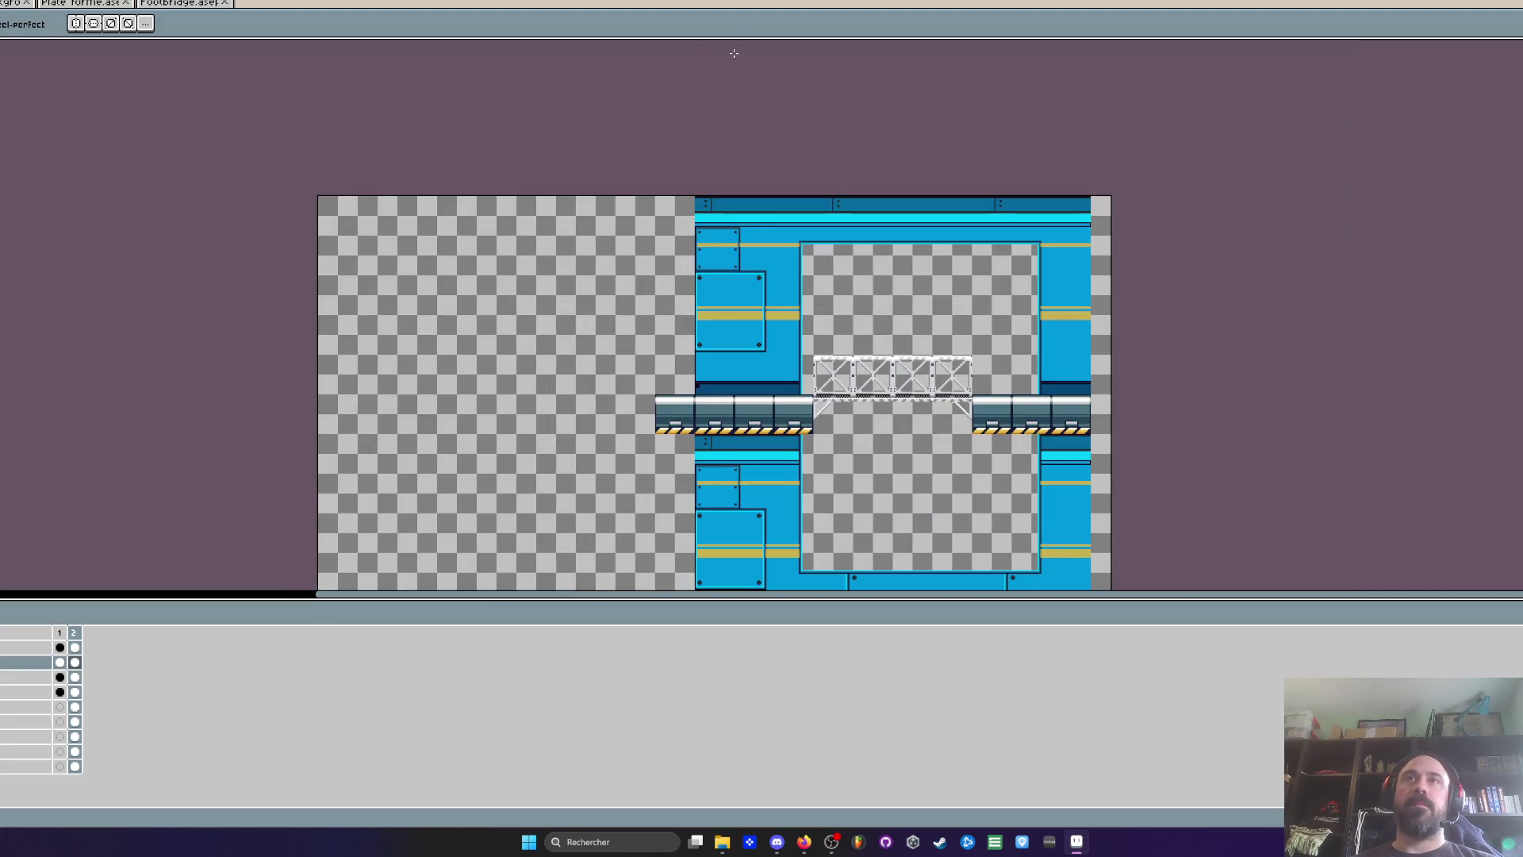
{"action": "scroll", "coordinate": [992, 357], "scroll_direction": "up", "scroll_amount": 1}
{"action": "scroll", "coordinate": [540, 314], "scroll_direction": "down", "scroll_amount": 1}
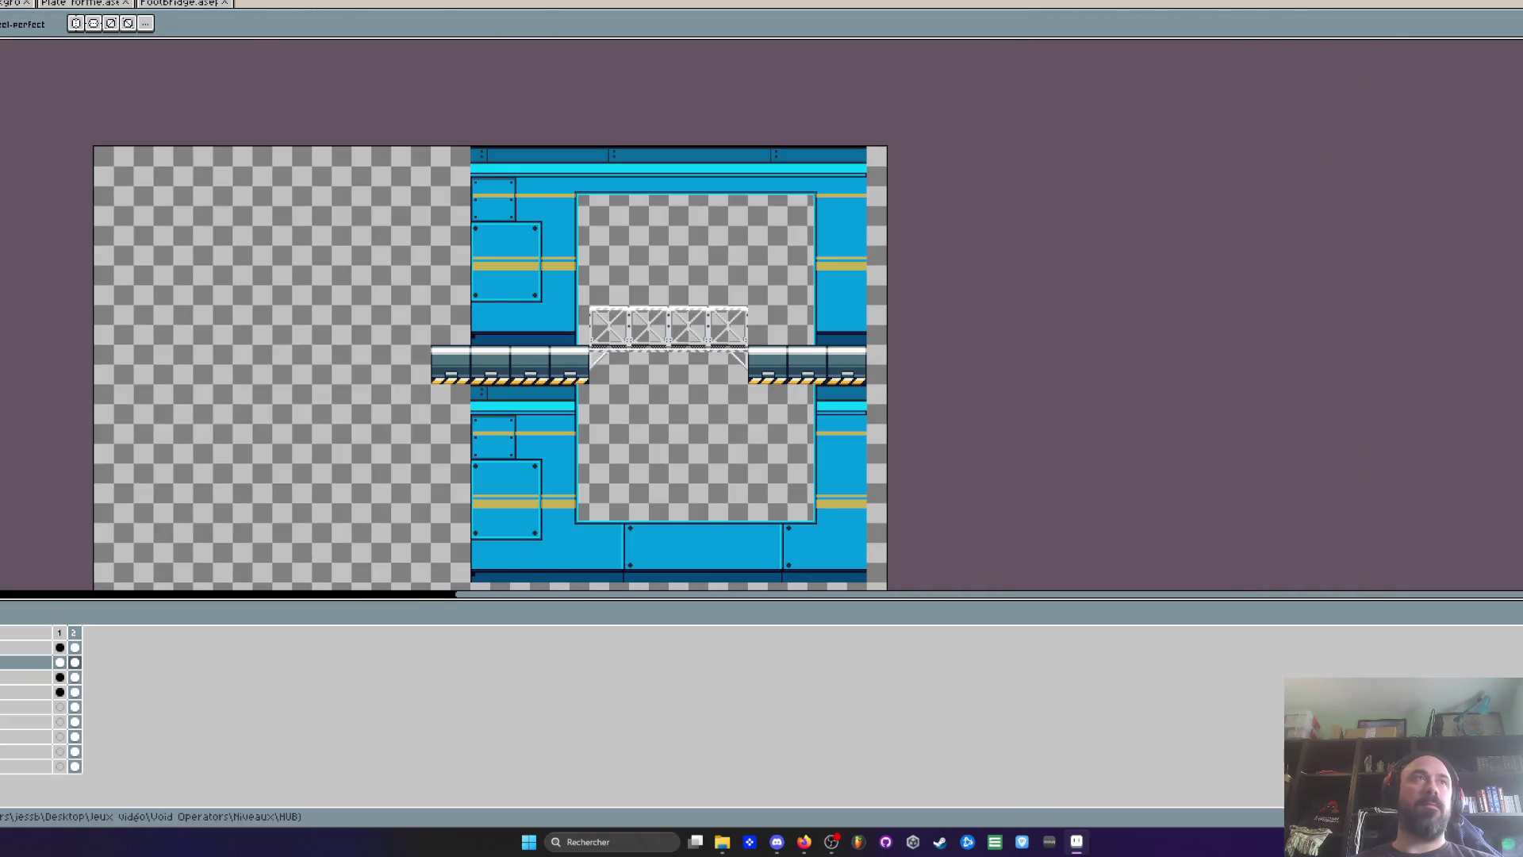
{"action": "left_click", "coordinate": [778, 413]}
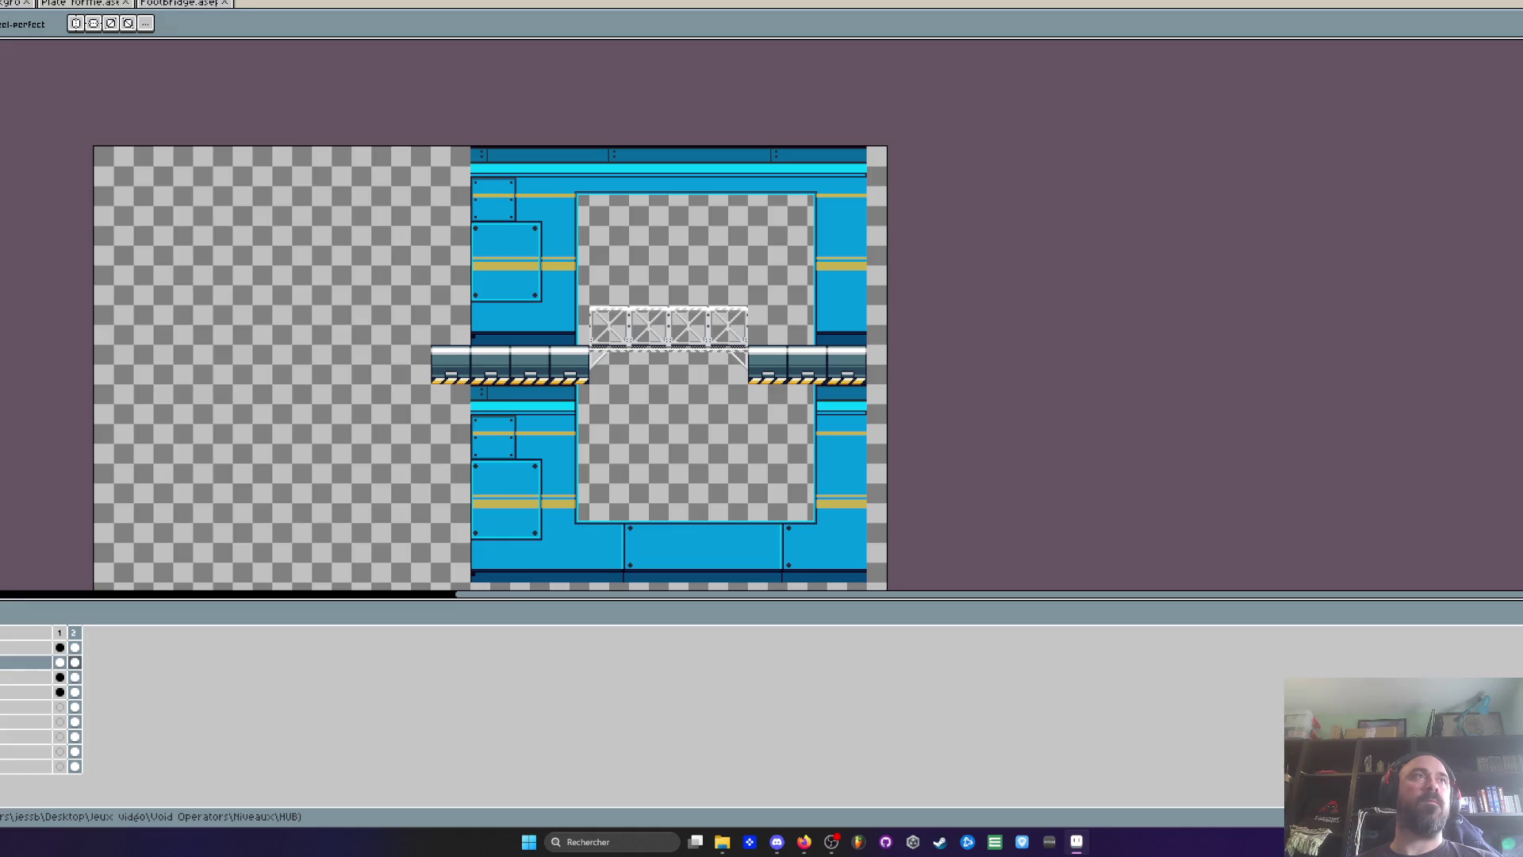
Close Footbridge.ase, Plate forme.ase and the space image, leaving the HUB level
{"action": "left_click", "coordinate": [178, 4]}
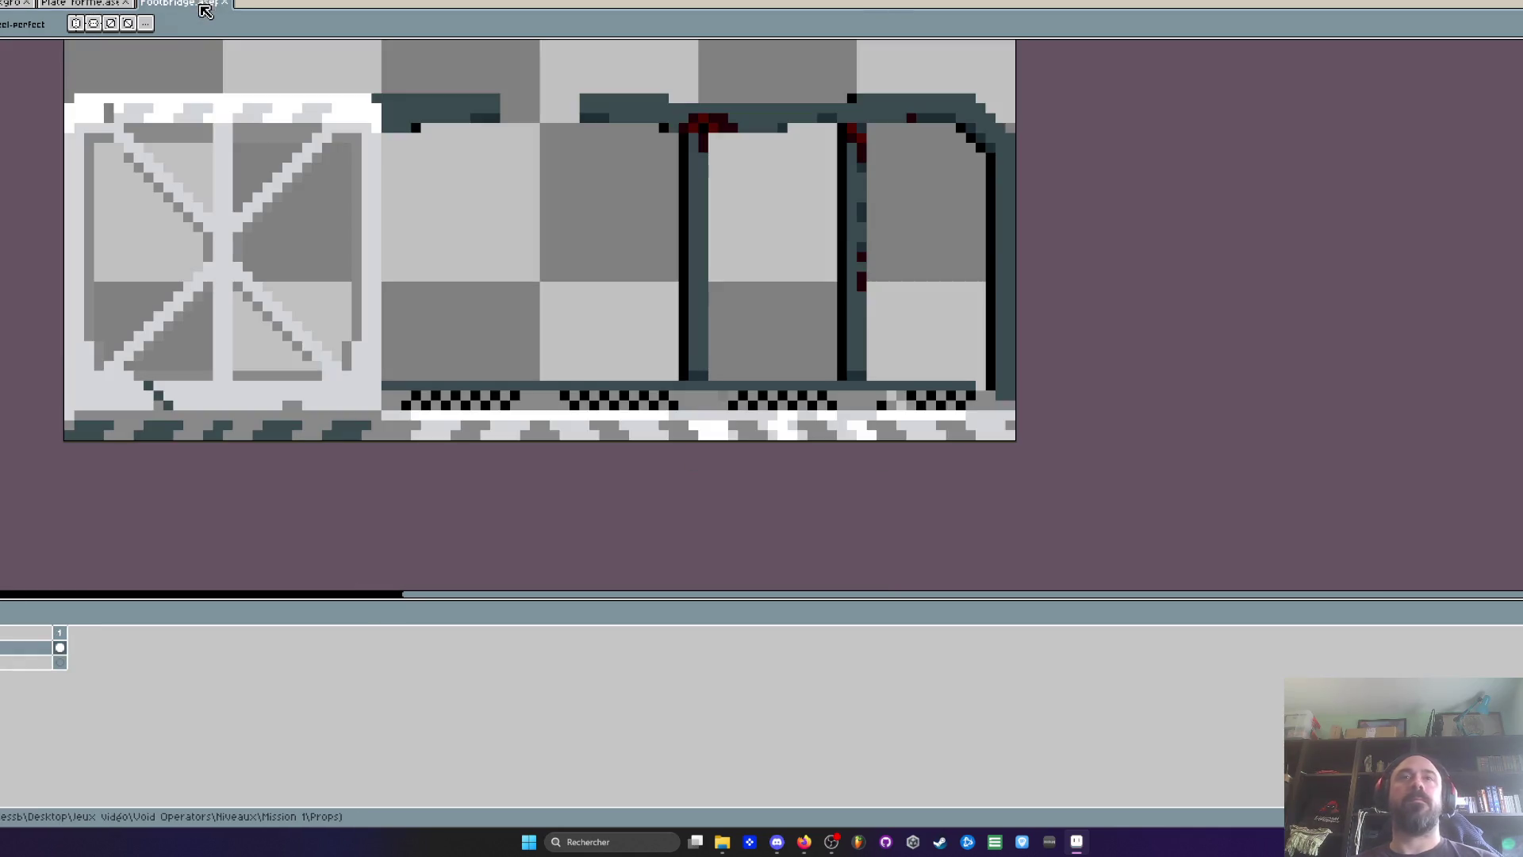
{"action": "left_click", "coordinate": [79, 4]}
{"action": "left_click", "coordinate": [6, 5]}
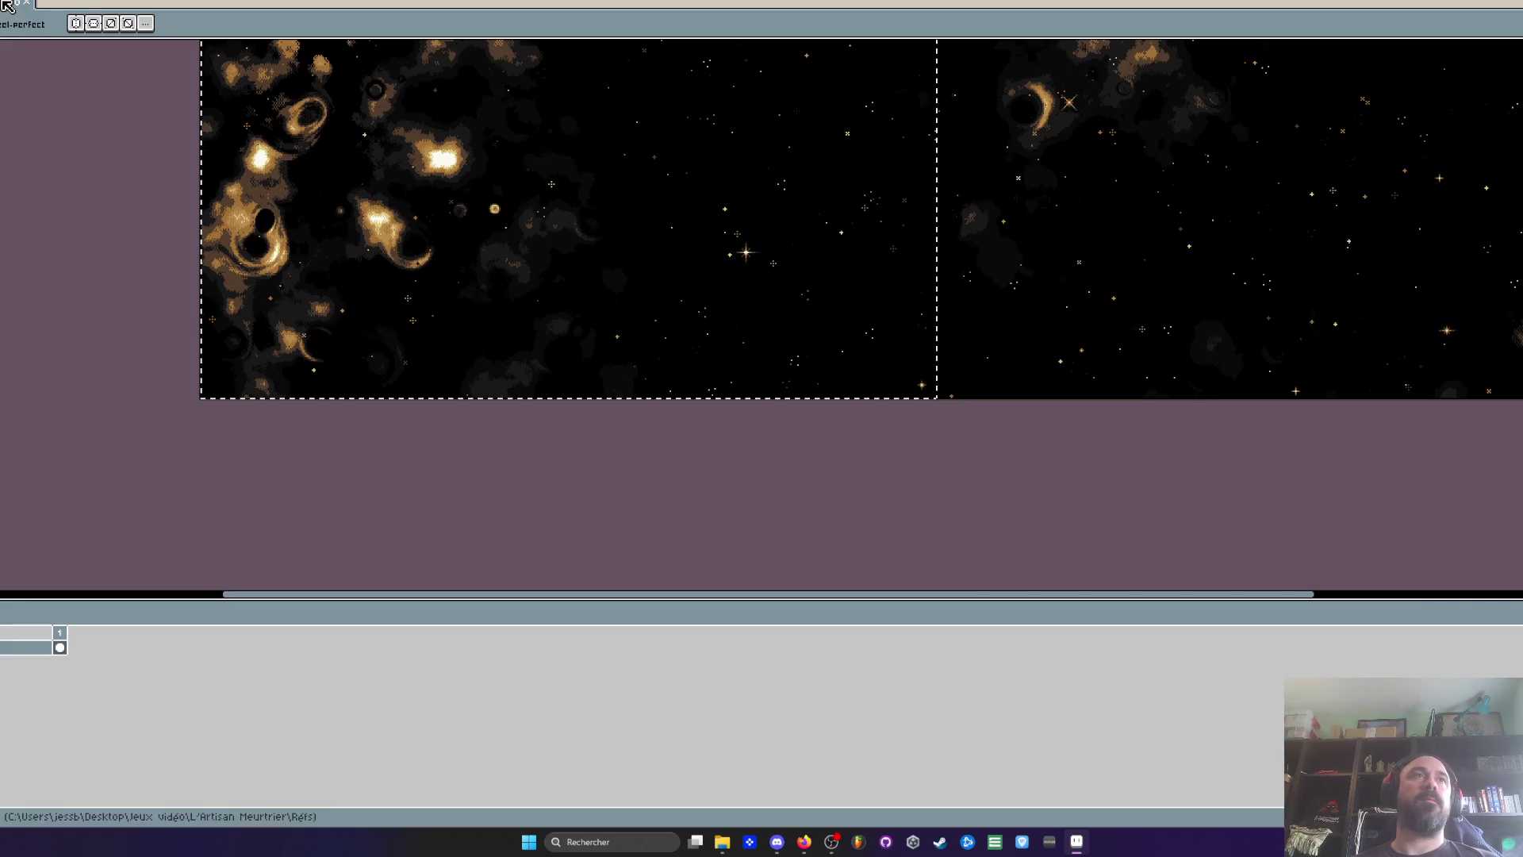
{"action": "left_click", "coordinate": [7, 5]}
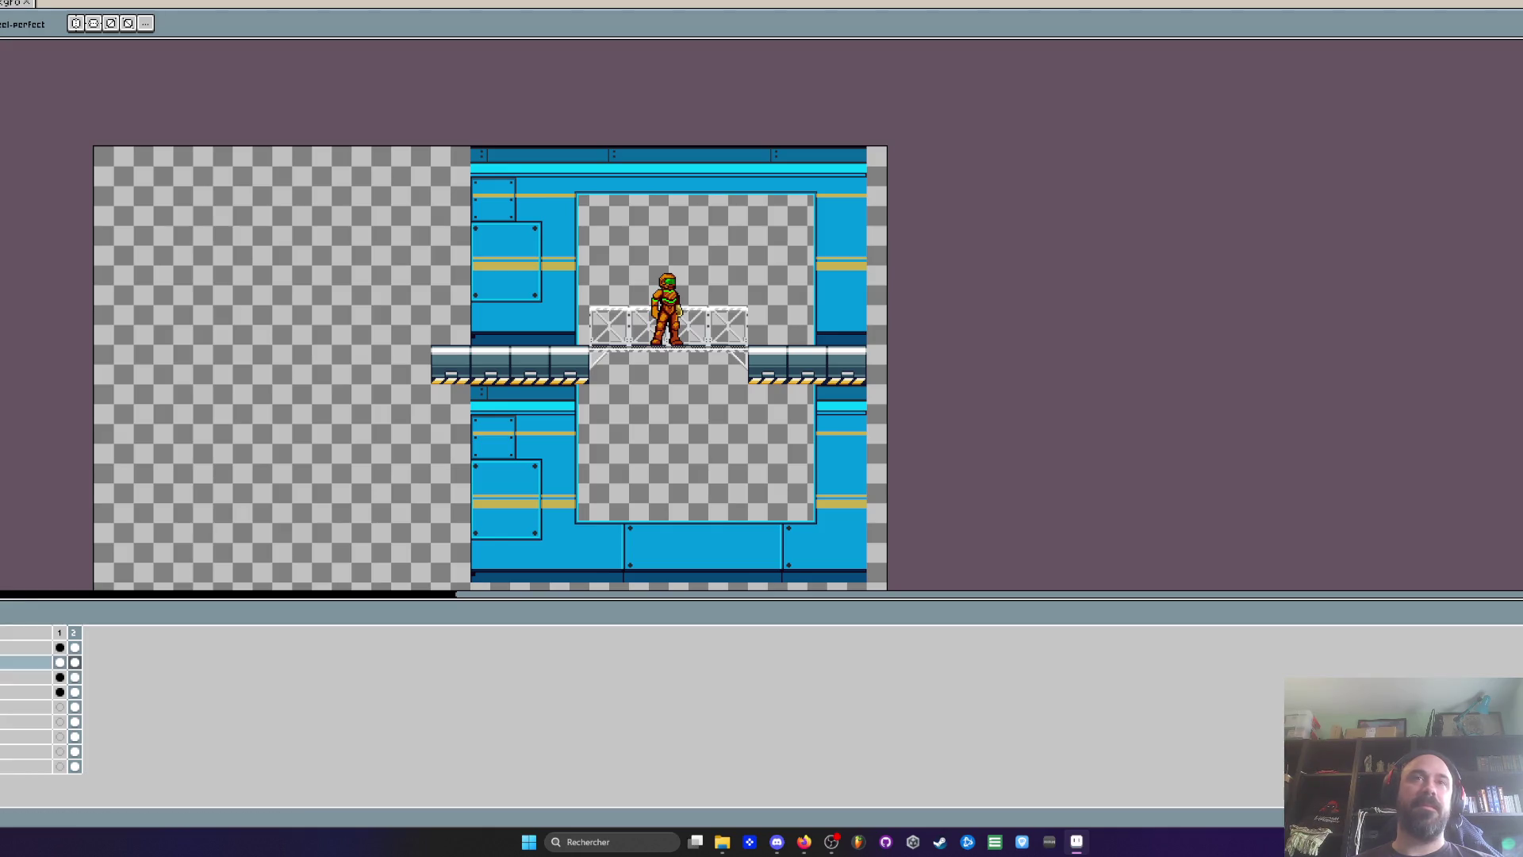
Try moving the character's layer to the top, undo it, and play the animation frames
{"action": "left_click_drag", "start_coordinate": [24, 663], "coordinate": [23, 647]}
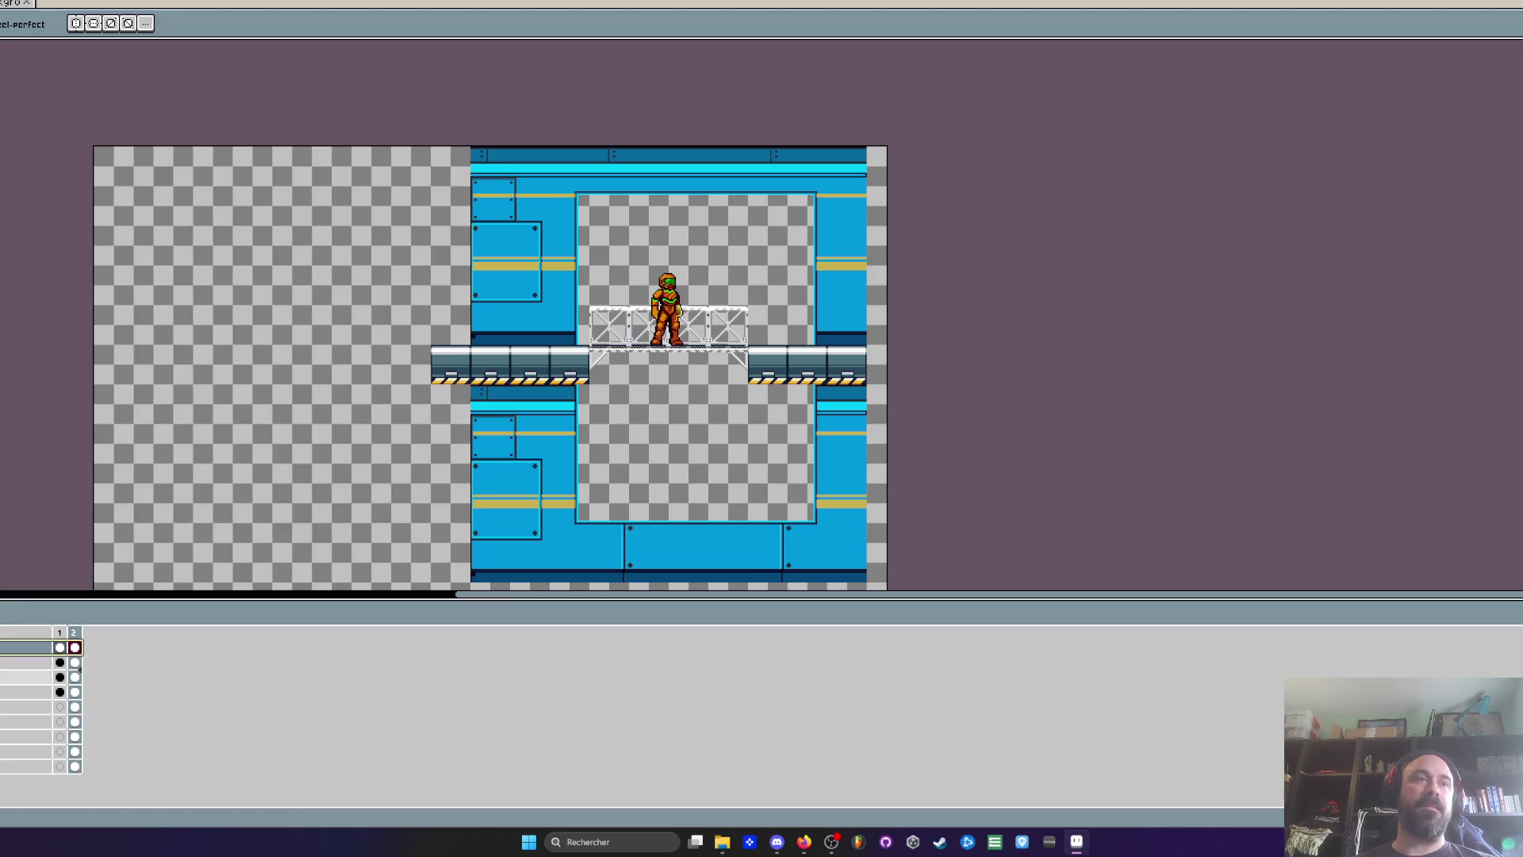
{"action": "key", "text": "ctrl+z"}
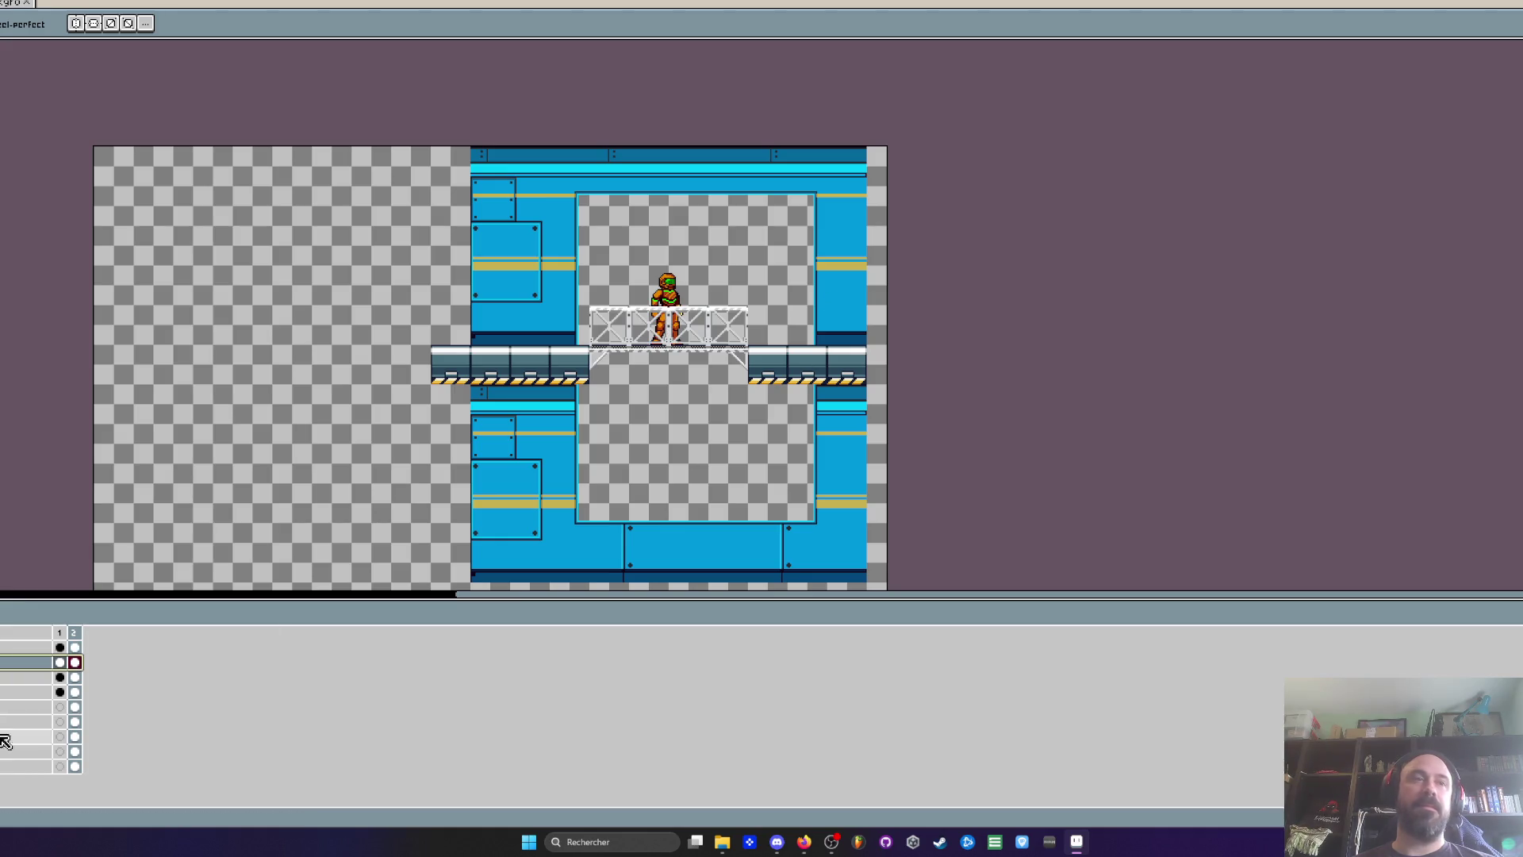
{"action": "key", "text": "Return"}
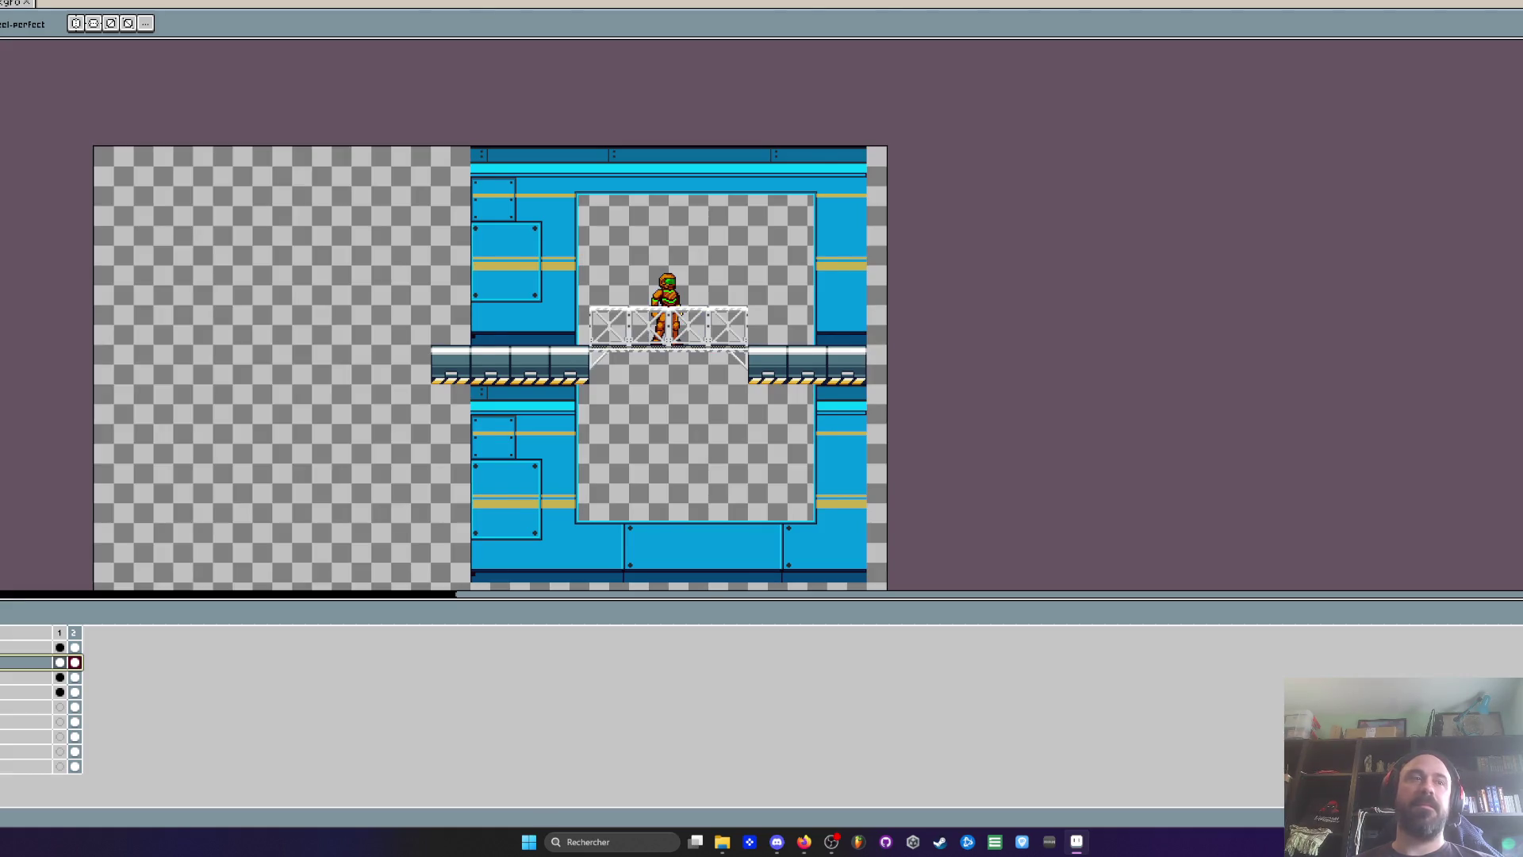
{"action": "scroll", "coordinate": [777, 395], "scroll_direction": "up", "scroll_amount": 2}
{"action": "mouse_move", "coordinate": [778, 394]}
{"action": "left_mouse_down"}
{"action": "mouse_move", "coordinate": [709, 435]}
{"action": "mouse_move", "coordinate": [565, 334]}
{"action": "left_mouse_up"}
{"action": "scroll", "coordinate": [682, 429], "scroll_direction": "down", "scroll_amount": 2}
{"action": "scroll", "coordinate": [623, 390], "scroll_direction": "up", "scroll_amount": 2}
{"action": "scroll", "coordinate": [623, 390], "scroll_direction": "down", "scroll_amount": 2}
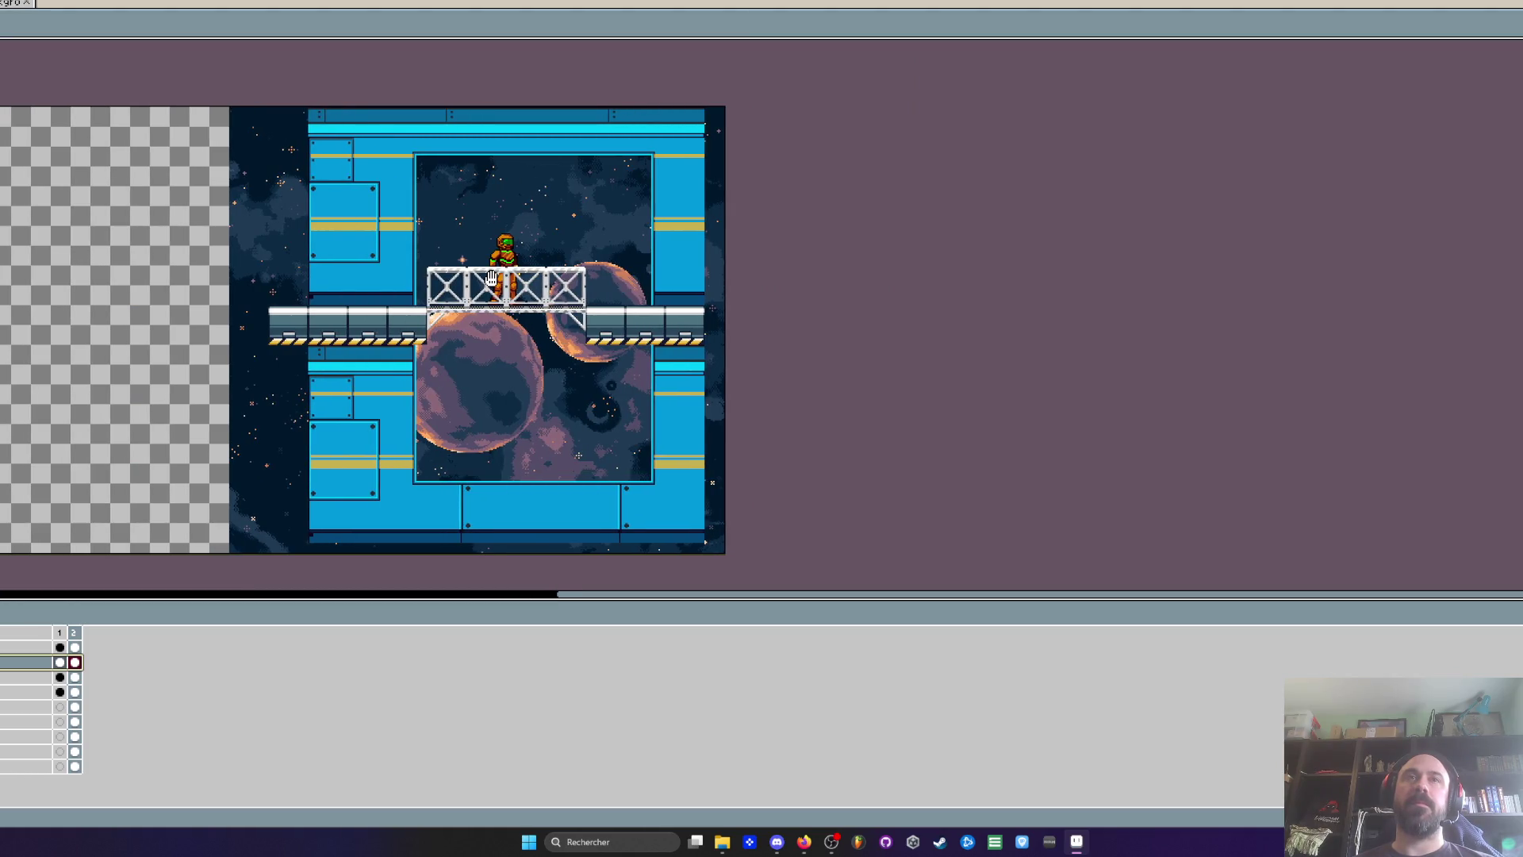
Add a new layer and fill the selected window opening with white
{"action": "scroll", "coordinate": [491, 276], "scroll_direction": "up", "scroll_amount": 1}
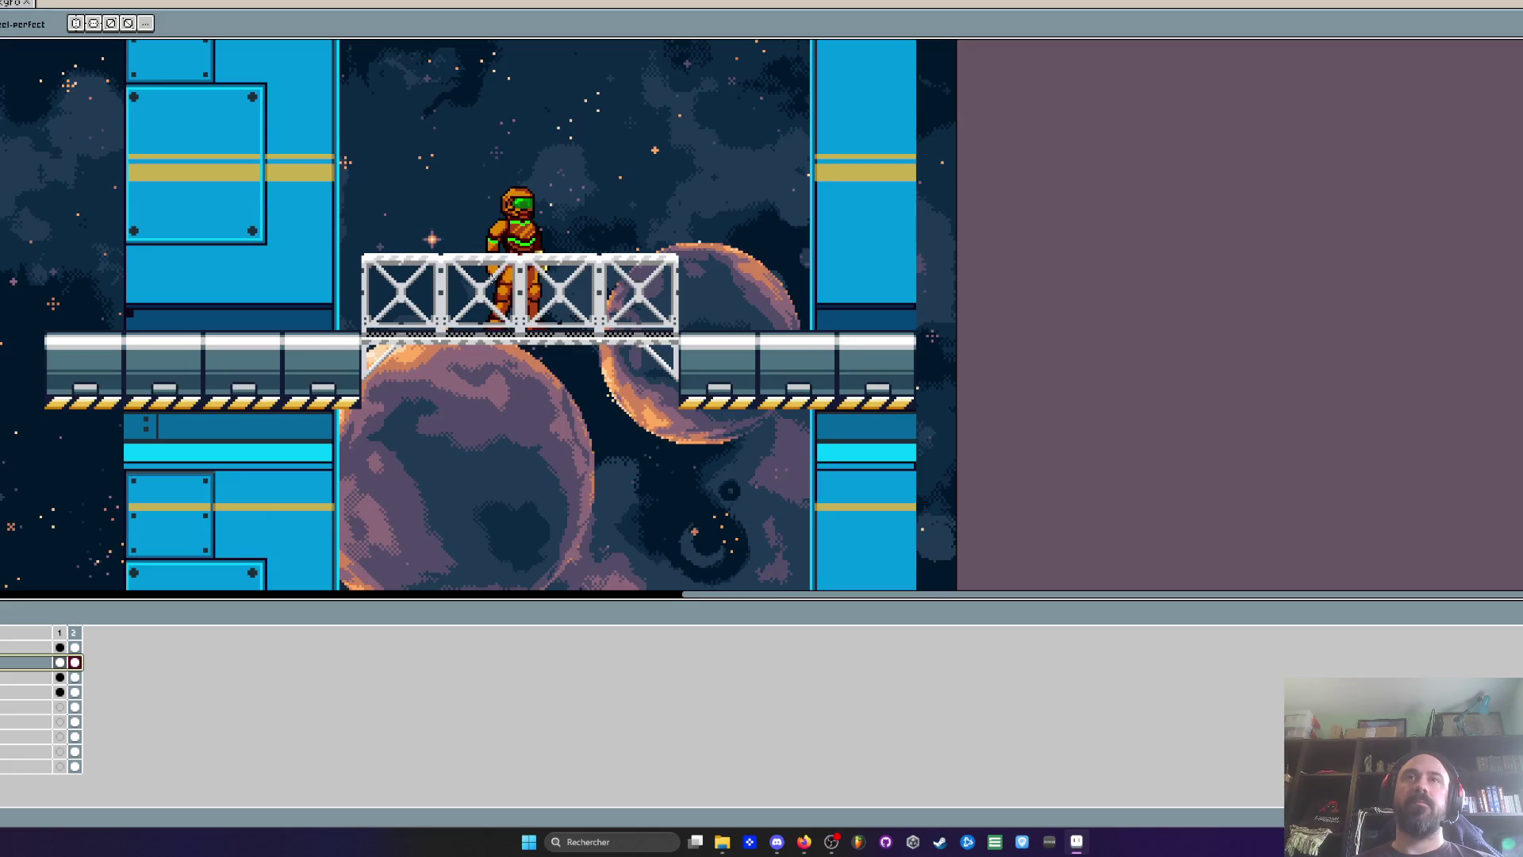
{"action": "scroll", "coordinate": [493, 283], "scroll_direction": "down", "scroll_amount": 1}
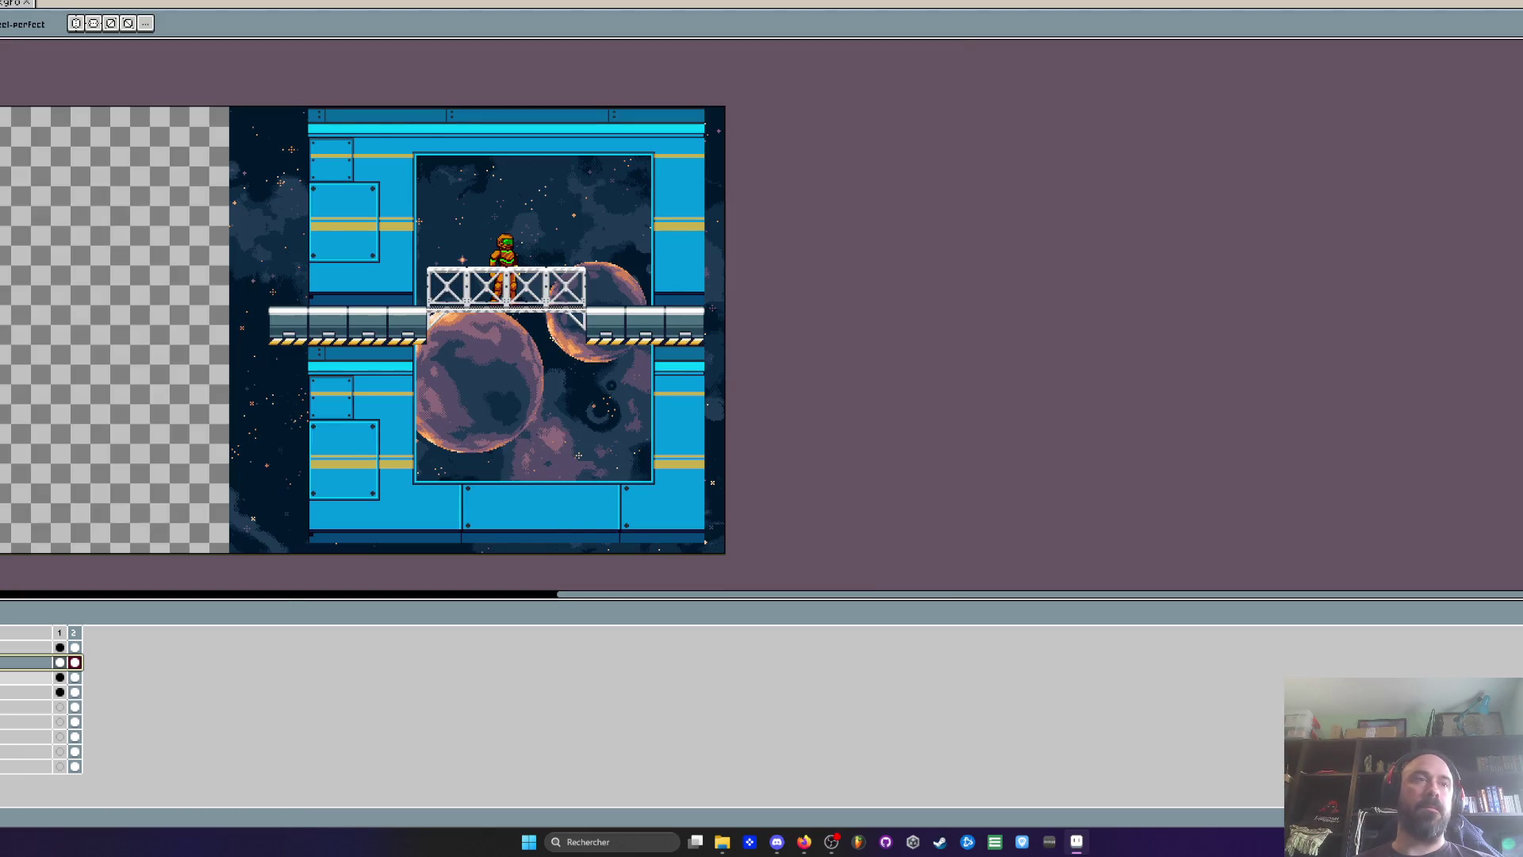
{"action": "key", "text": "shift+n"}
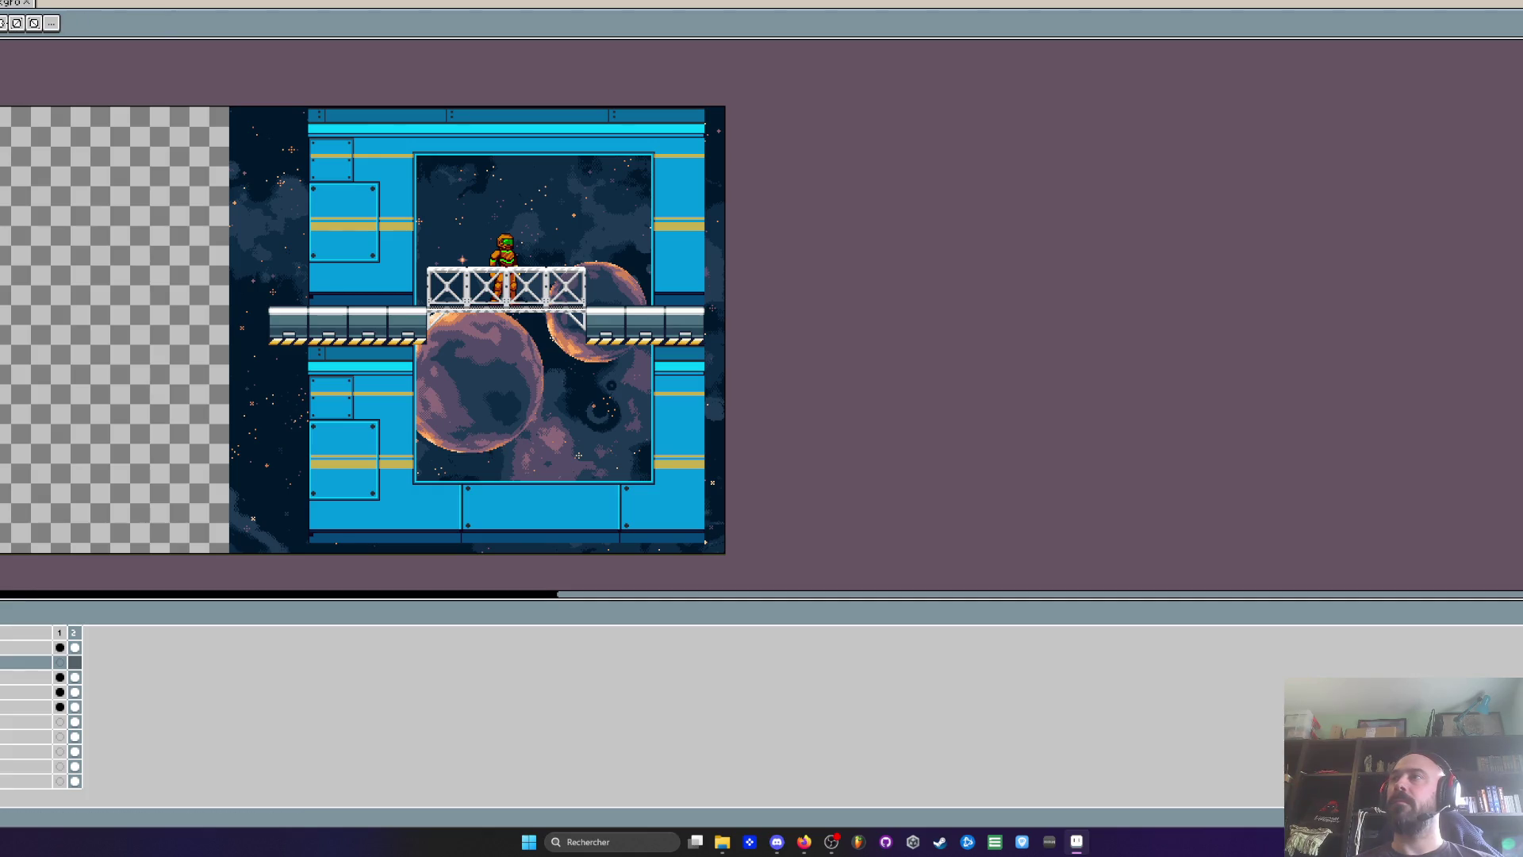
{"action": "scroll", "coordinate": [474, 189], "scroll_direction": "up", "scroll_amount": 3}
{"action": "scroll", "coordinate": [475, 189], "scroll_direction": "up", "scroll_amount": 1}
{"action": "mouse_move", "coordinate": [197, 64]}
{"action": "left_mouse_down"}
{"action": "mouse_move", "coordinate": [281, 190]}
{"action": "mouse_move", "coordinate": [788, 365]}
{"action": "mouse_move", "coordinate": [806, 403]}
{"action": "left_mouse_up"}
{"action": "scroll", "coordinate": [282, 187], "scroll_direction": "down", "scroll_amount": 4}
{"action": "scroll", "coordinate": [646, 323], "scroll_direction": "up", "scroll_amount": 4}
{"action": "key", "text": "Delete"}
{"action": "scroll", "coordinate": [683, 316], "scroll_direction": "down", "scroll_amount": 4}
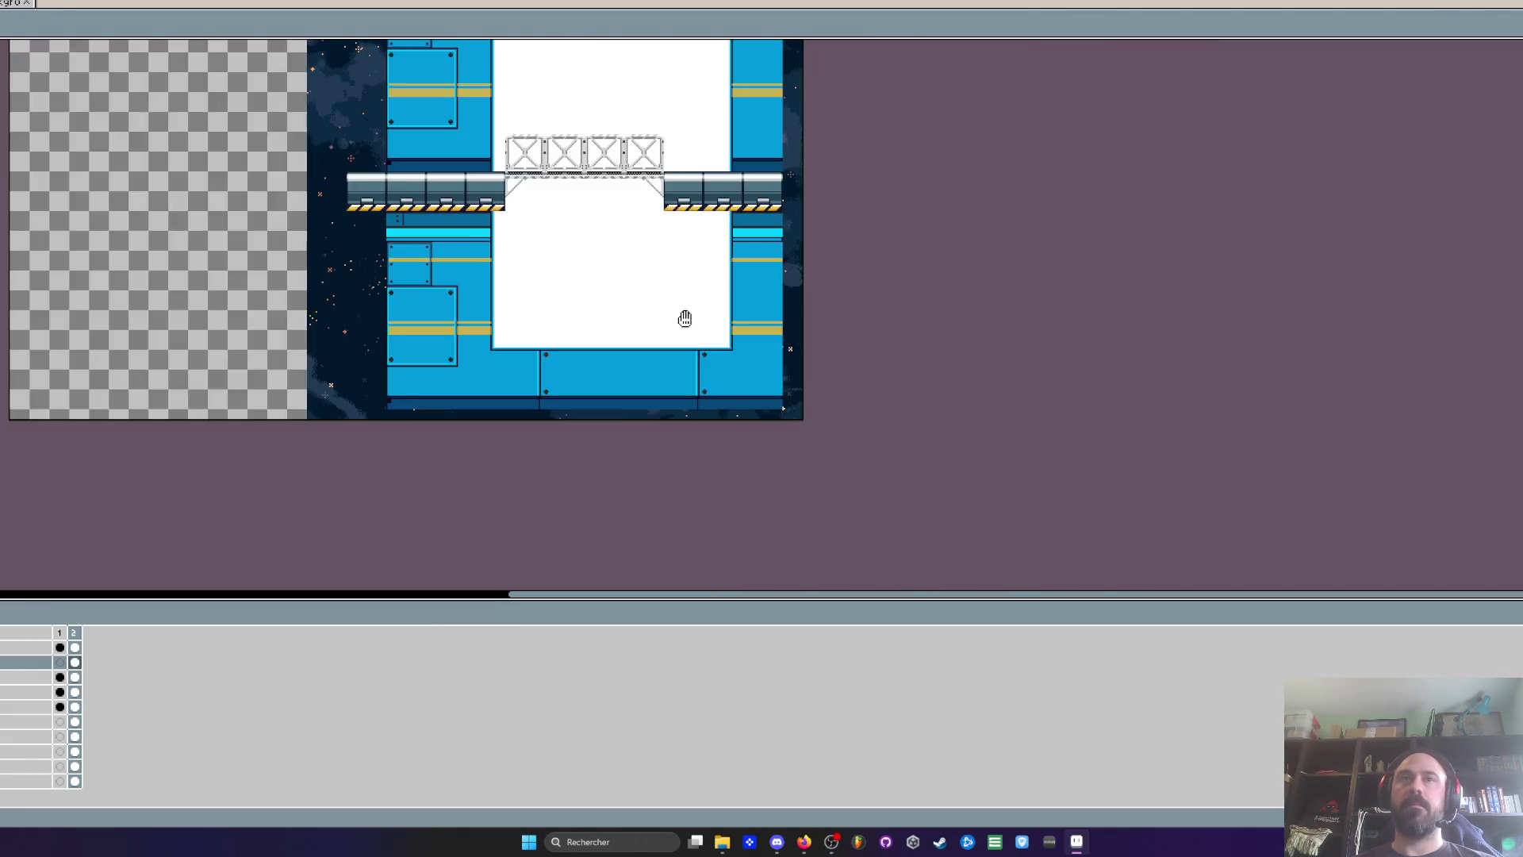
{"action": "scroll", "coordinate": [607, 294], "scroll_direction": "up", "scroll_amount": 3}
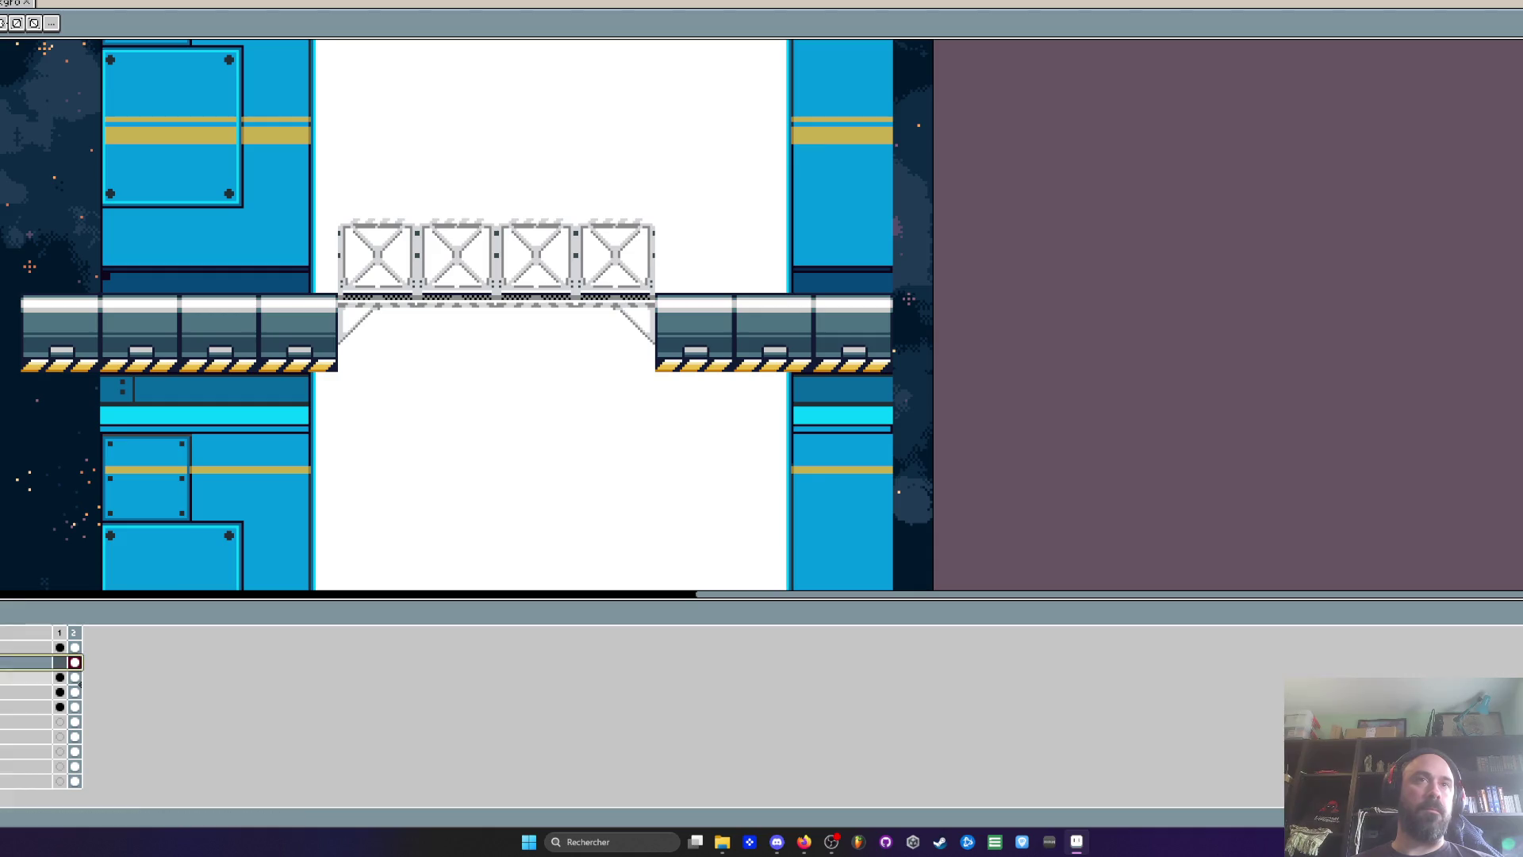
Select the frame 2 cels of the top layer and Layer 3 in the timeline
{"action": "left_click", "coordinate": [75, 647]}
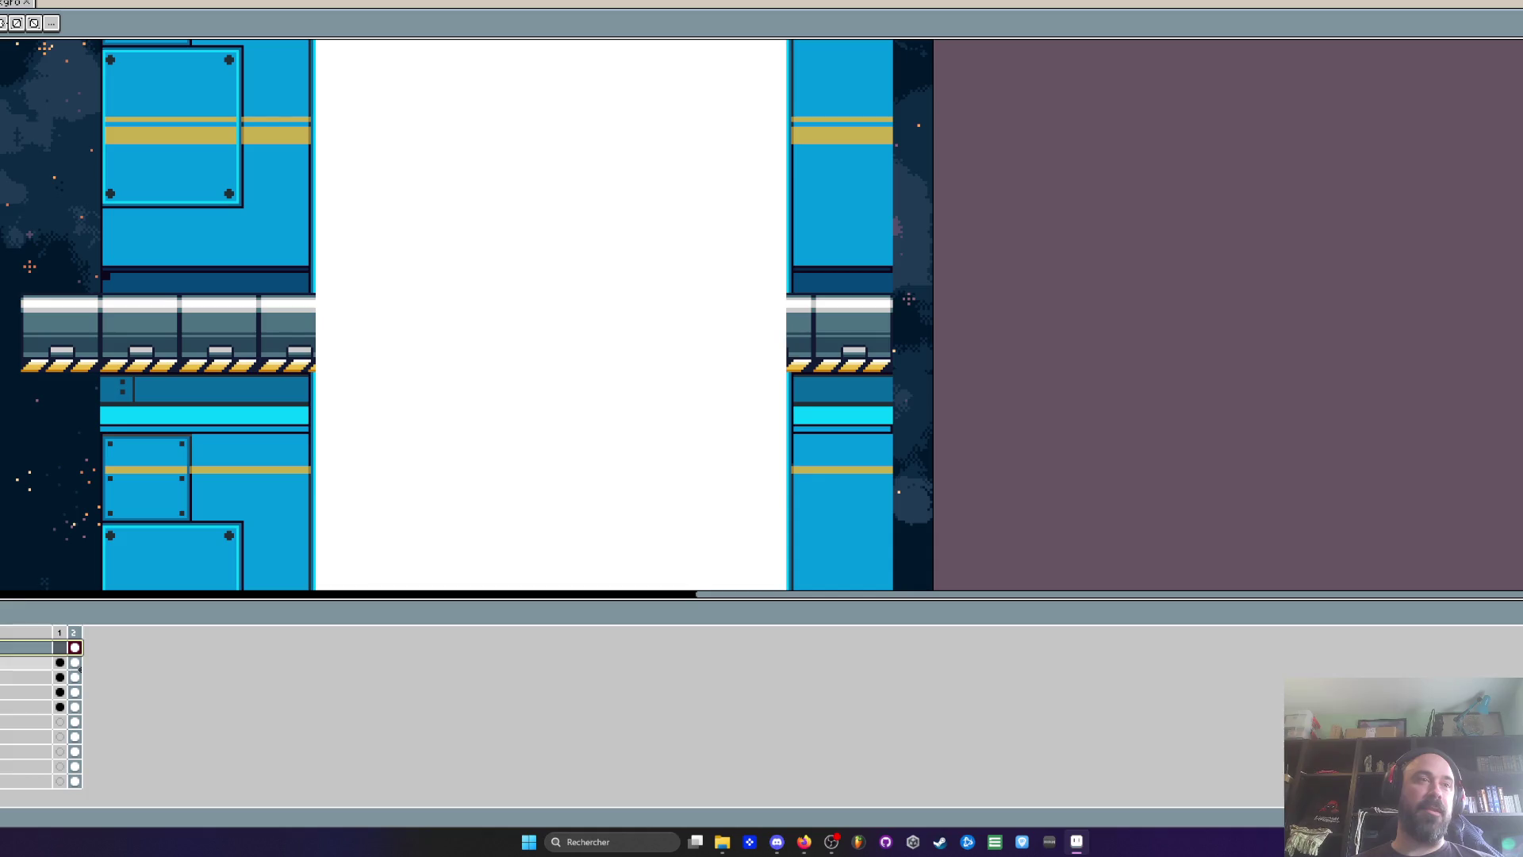
{"action": "left_click", "coordinate": [77, 679]}
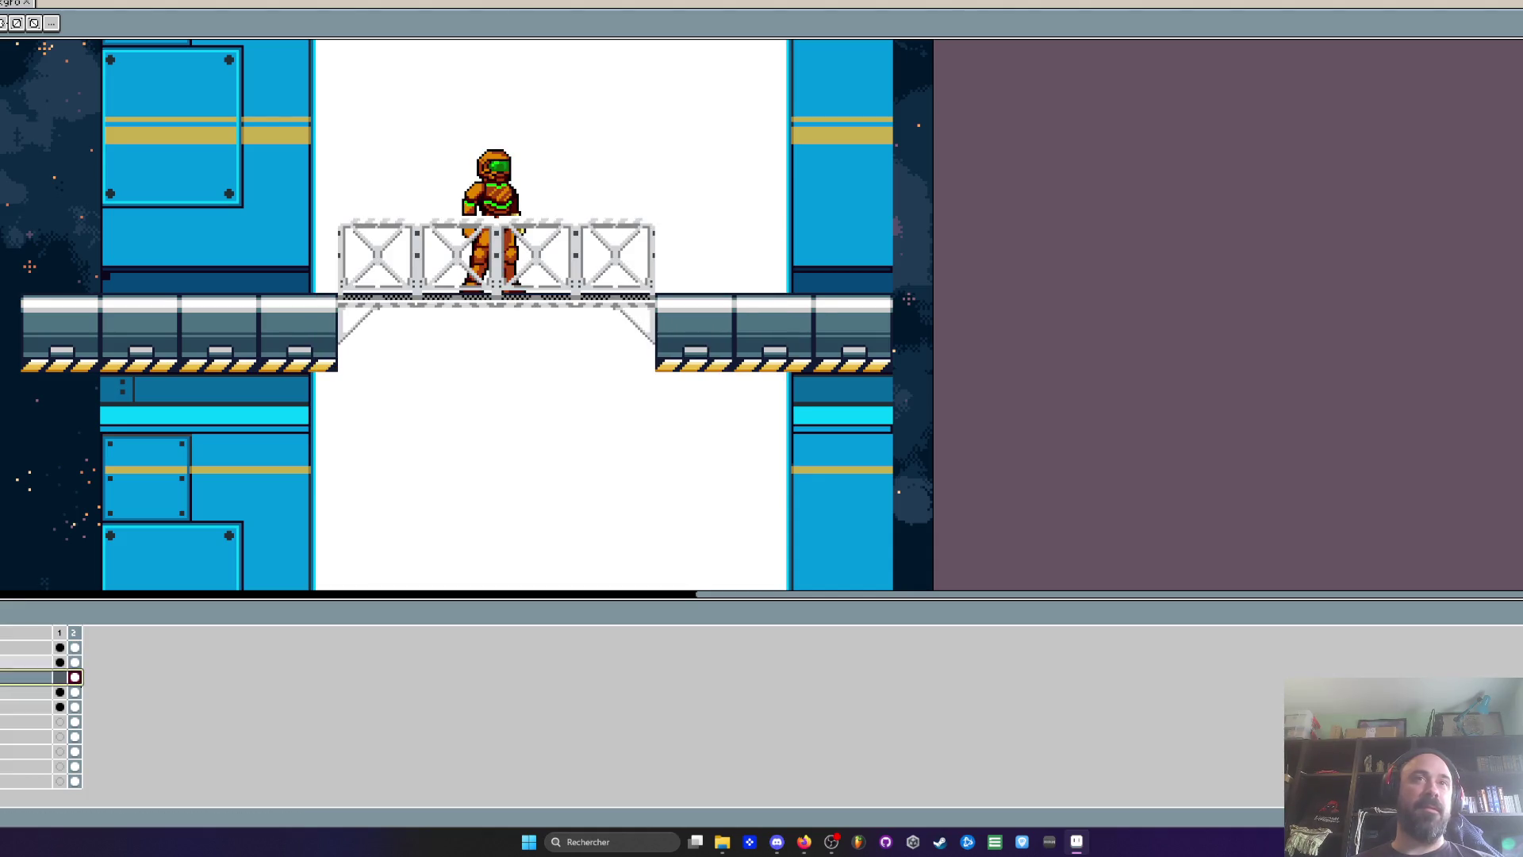
{"action": "scroll", "coordinate": [550, 382], "scroll_direction": "down", "scroll_amount": 2}
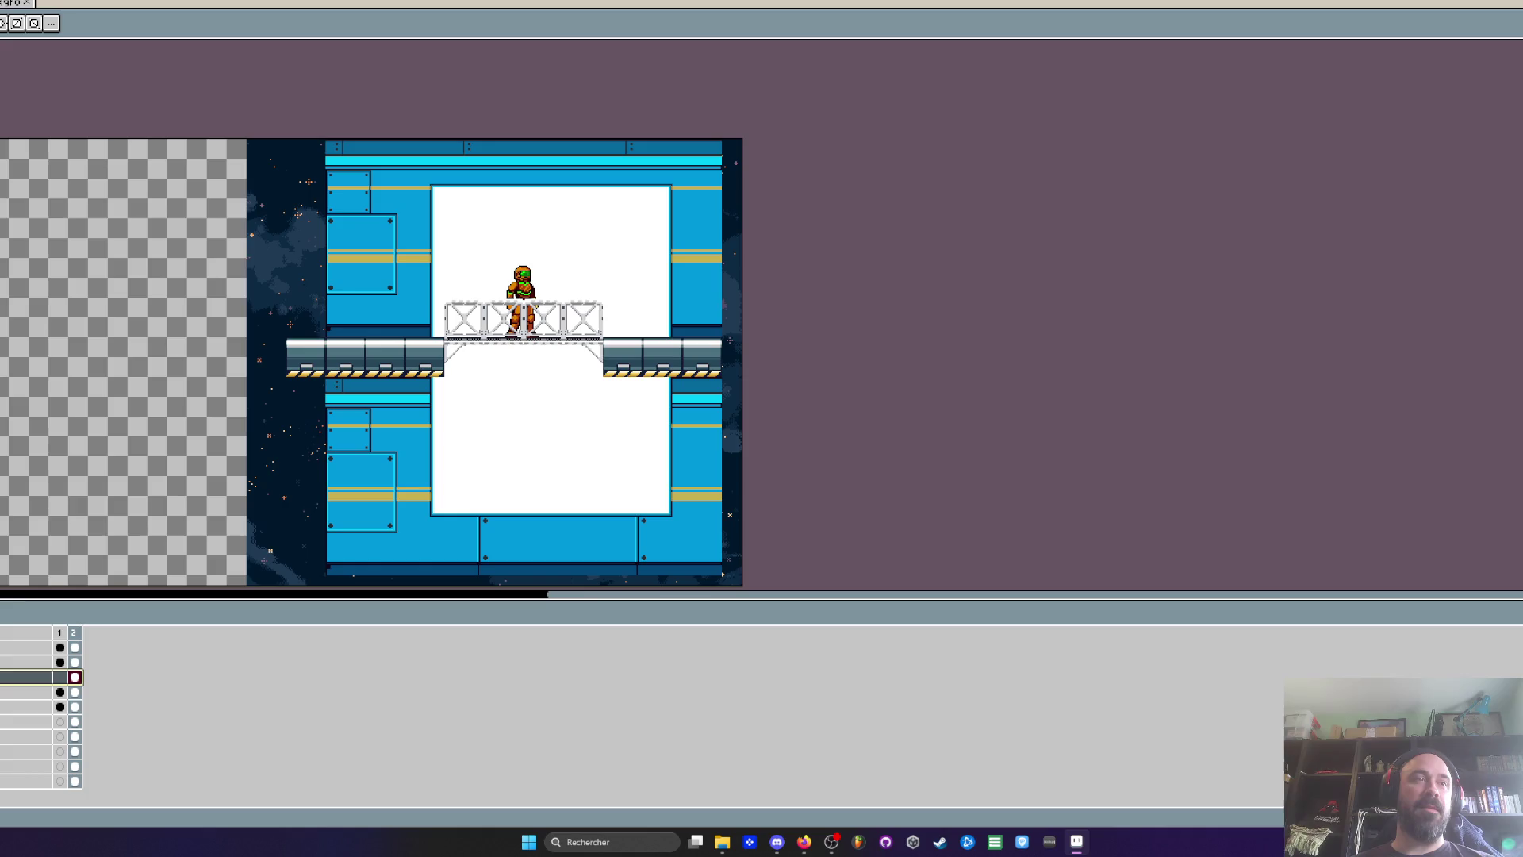
Drop the white window-fill Layer 7 to 10% opacity in Layer Properties, then close it
{"action": "double_click", "coordinate": [28, 676]}
{"action": "left_click", "coordinate": [117, 484]}
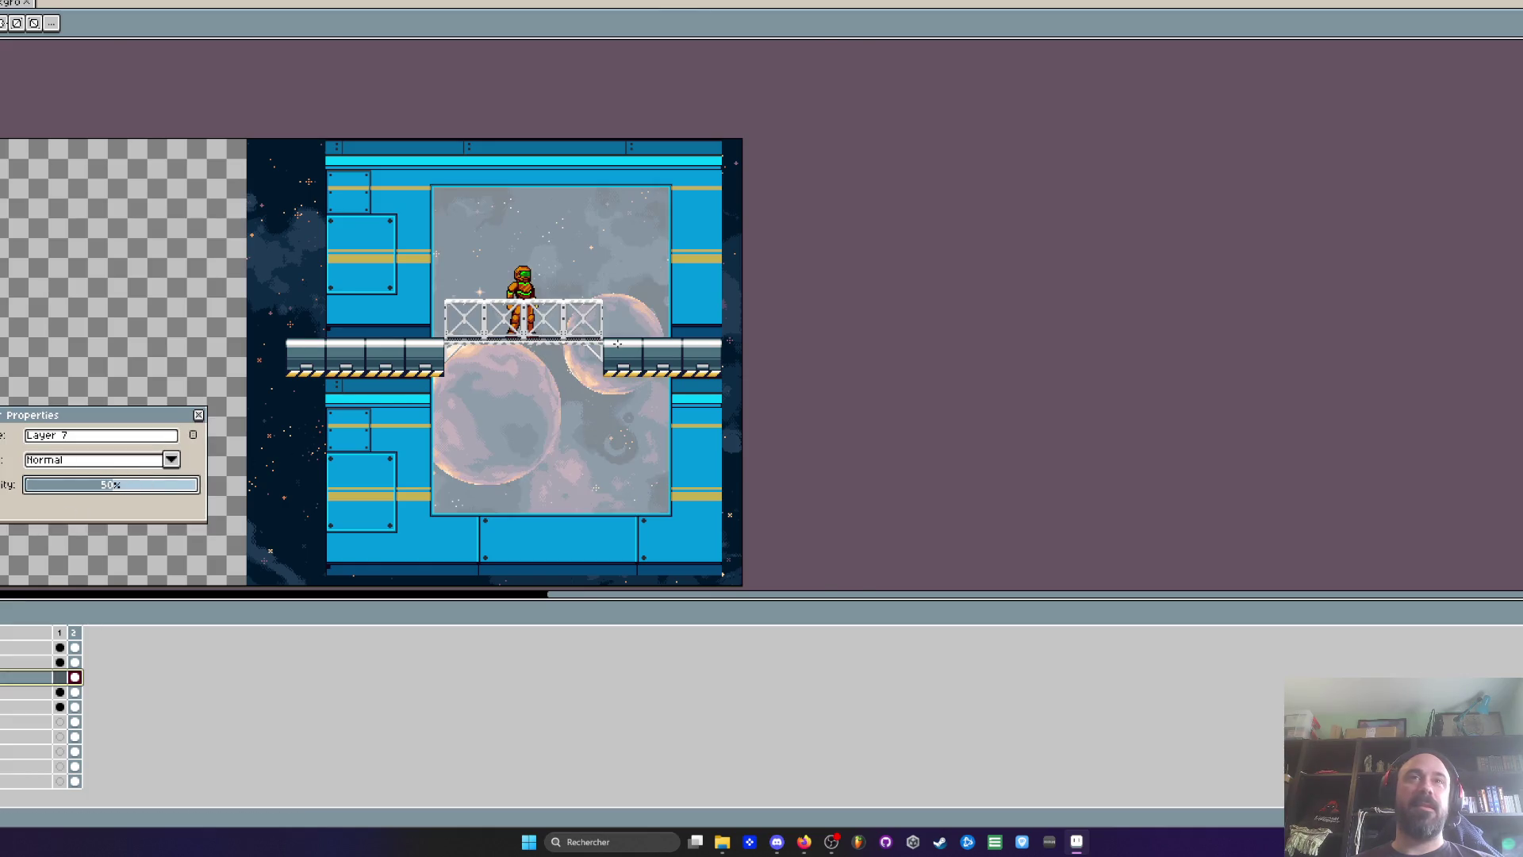
{"action": "scroll", "coordinate": [616, 346], "scroll_direction": "up", "scroll_amount": 2}
{"action": "mouse_move", "coordinate": [44, 486]}
{"action": "left_mouse_down"}
{"action": "mouse_move", "coordinate": [34, 497]}
{"action": "mouse_move", "coordinate": [52, 497]}
{"action": "left_mouse_up"}
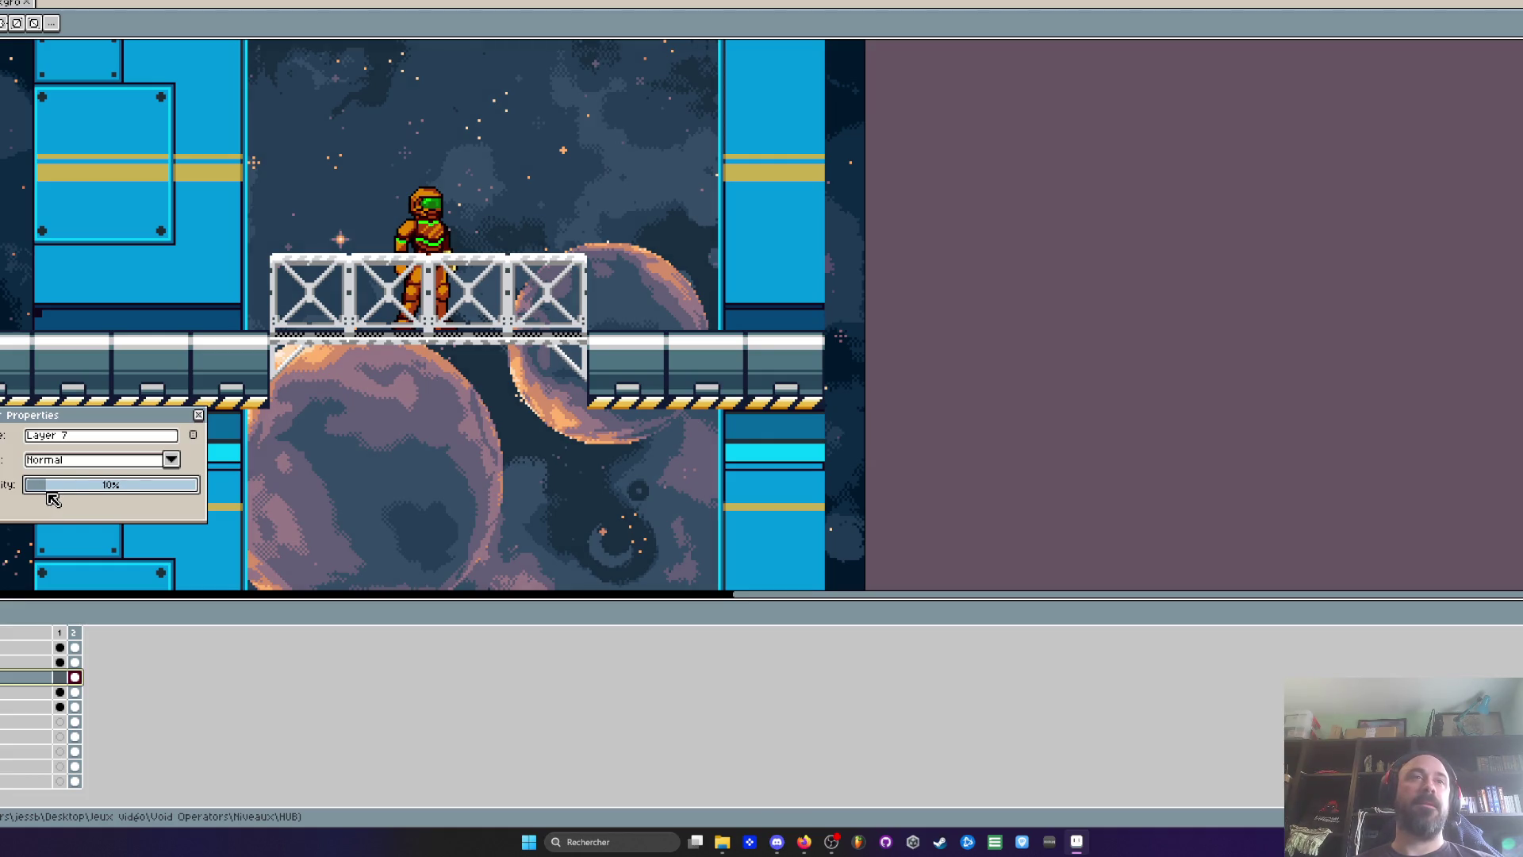
{"action": "scroll", "coordinate": [478, 387], "scroll_direction": "down", "scroll_amount": 4}
{"action": "scroll", "coordinate": [478, 387], "scroll_direction": "up", "scroll_amount": 2}
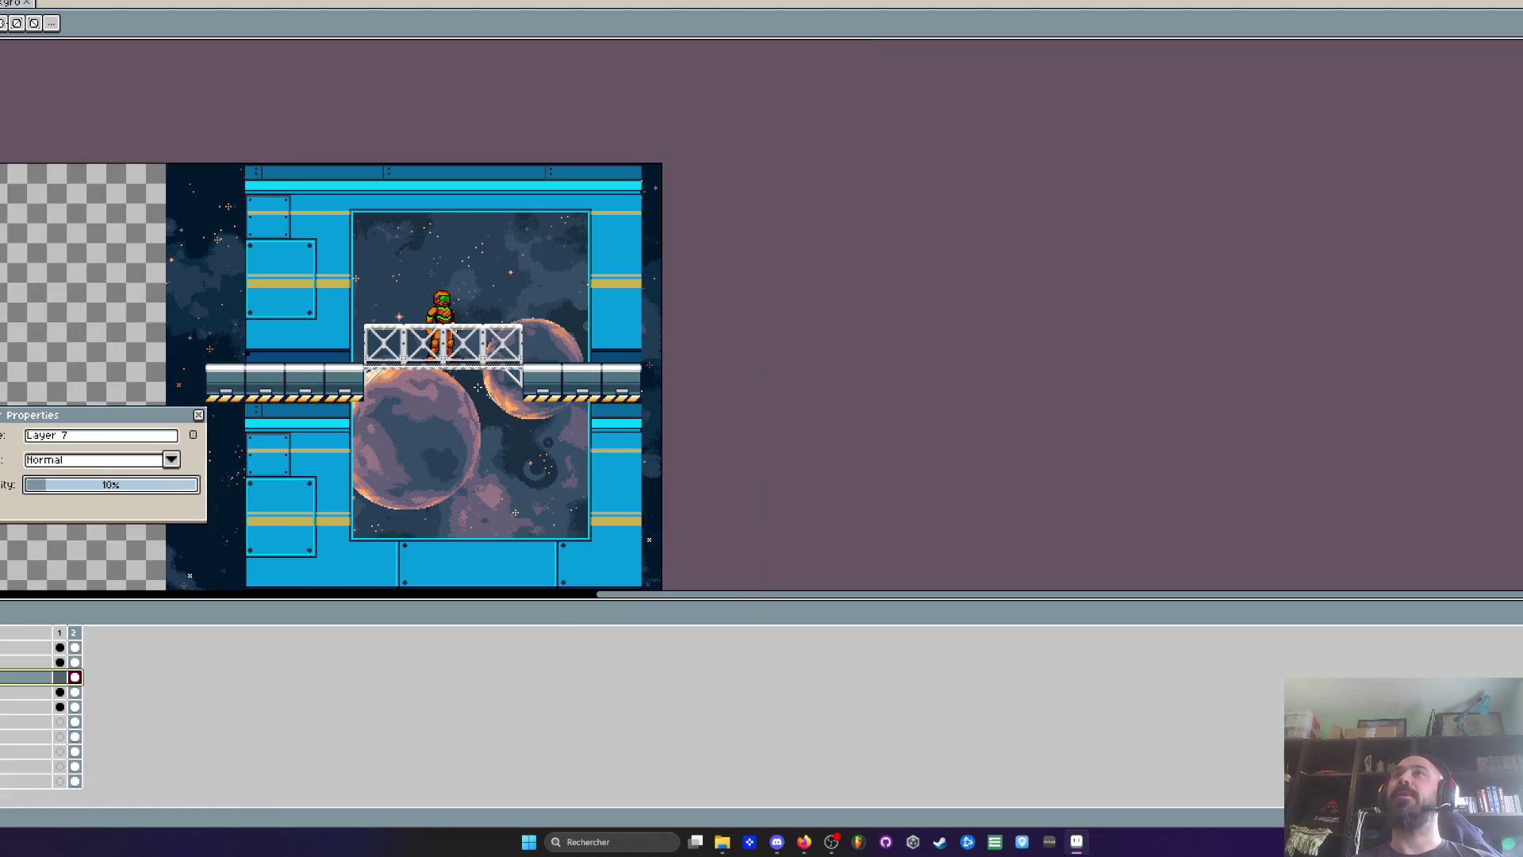
{"action": "scroll", "coordinate": [443, 389], "scroll_direction": "up", "scroll_amount": 1}
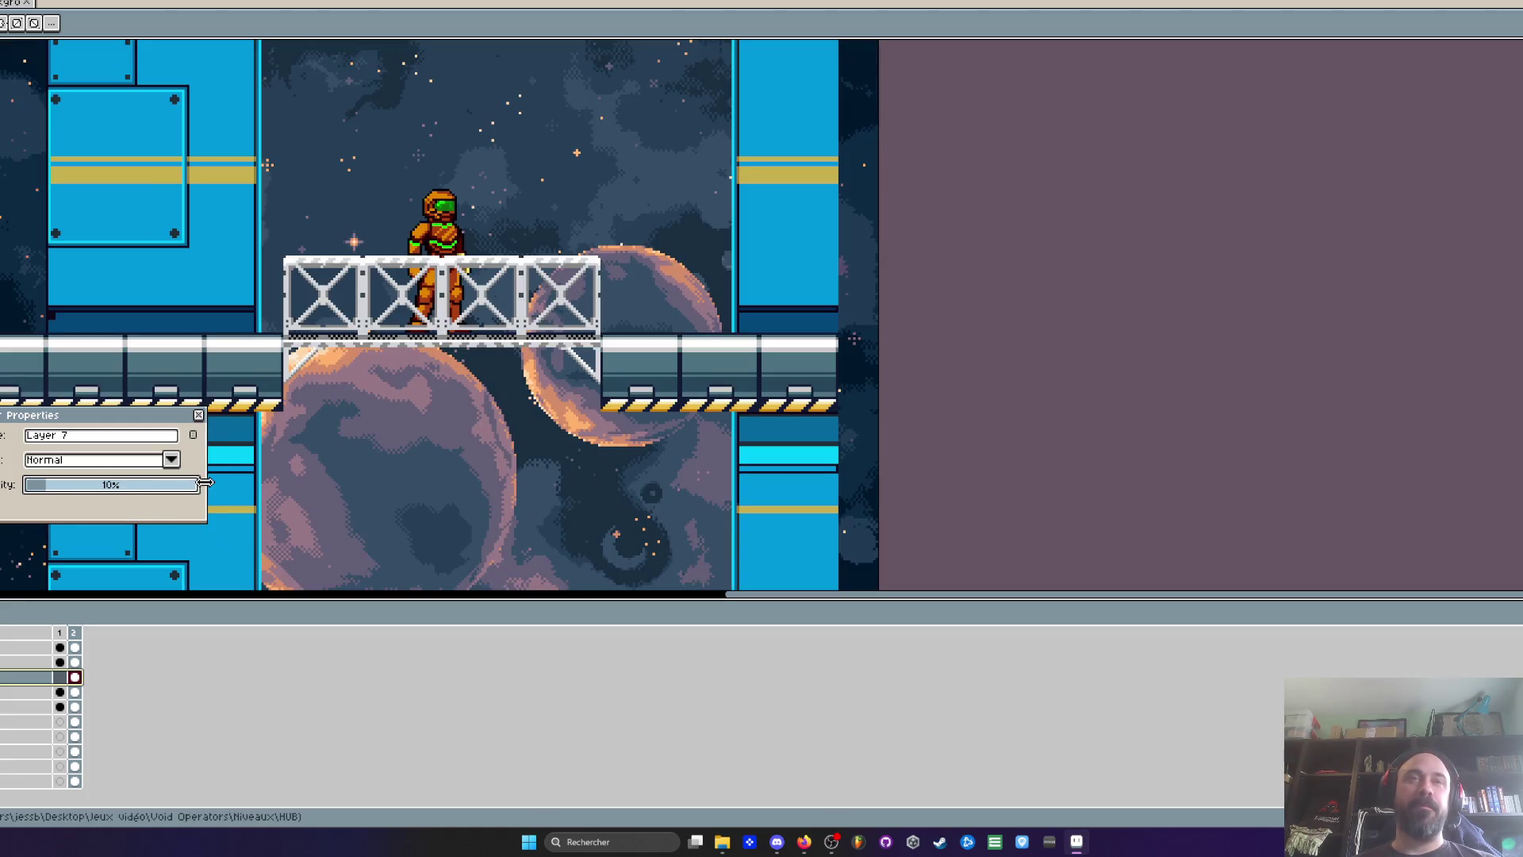
{"action": "scroll", "coordinate": [388, 416], "scroll_direction": "down", "scroll_amount": 1}
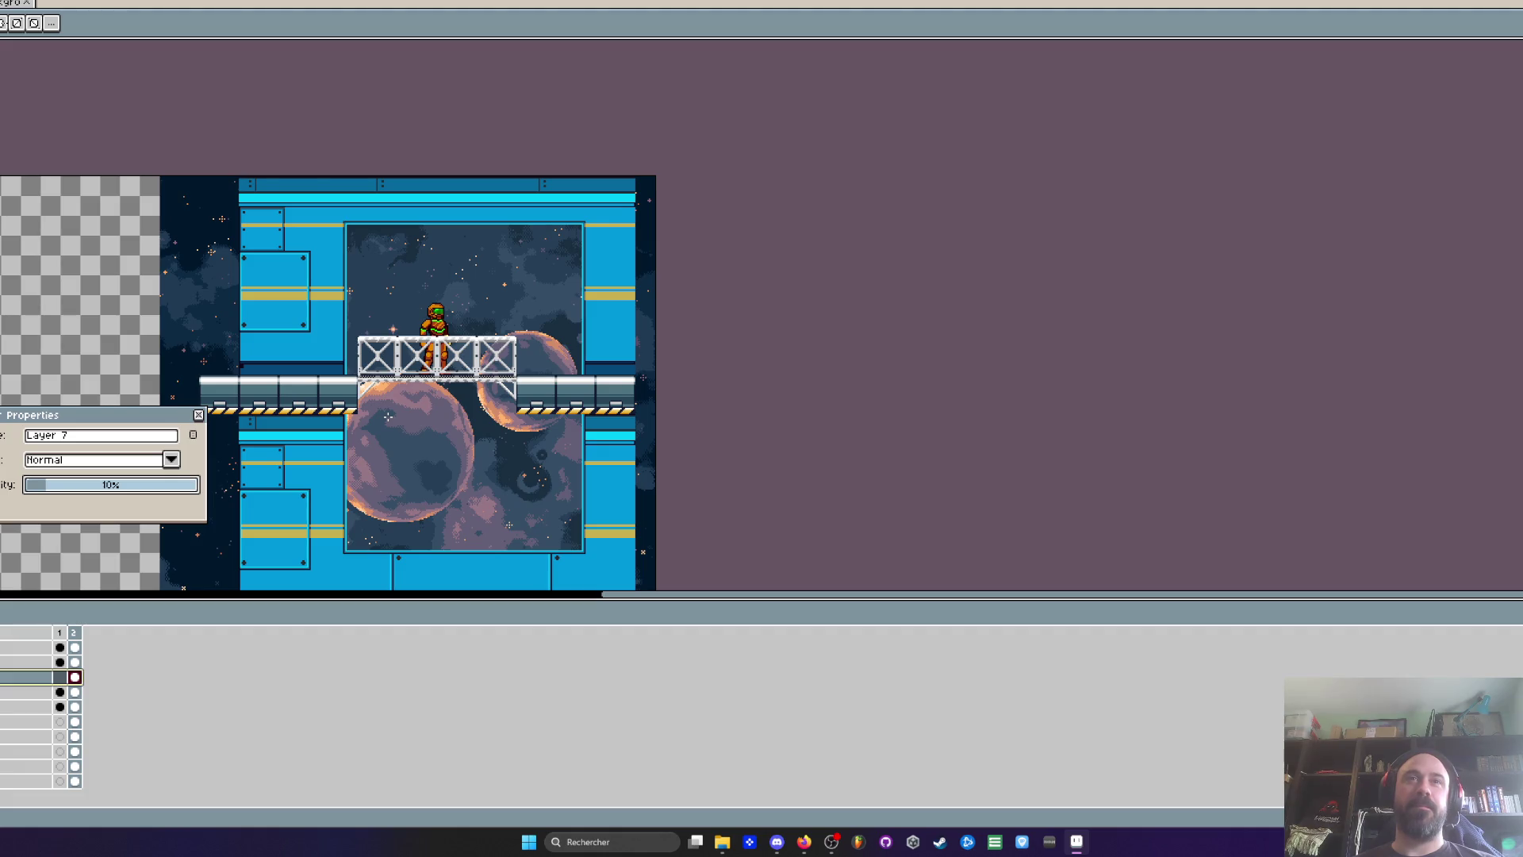
{"action": "scroll", "coordinate": [388, 415], "scroll_direction": "up", "scroll_amount": 1}
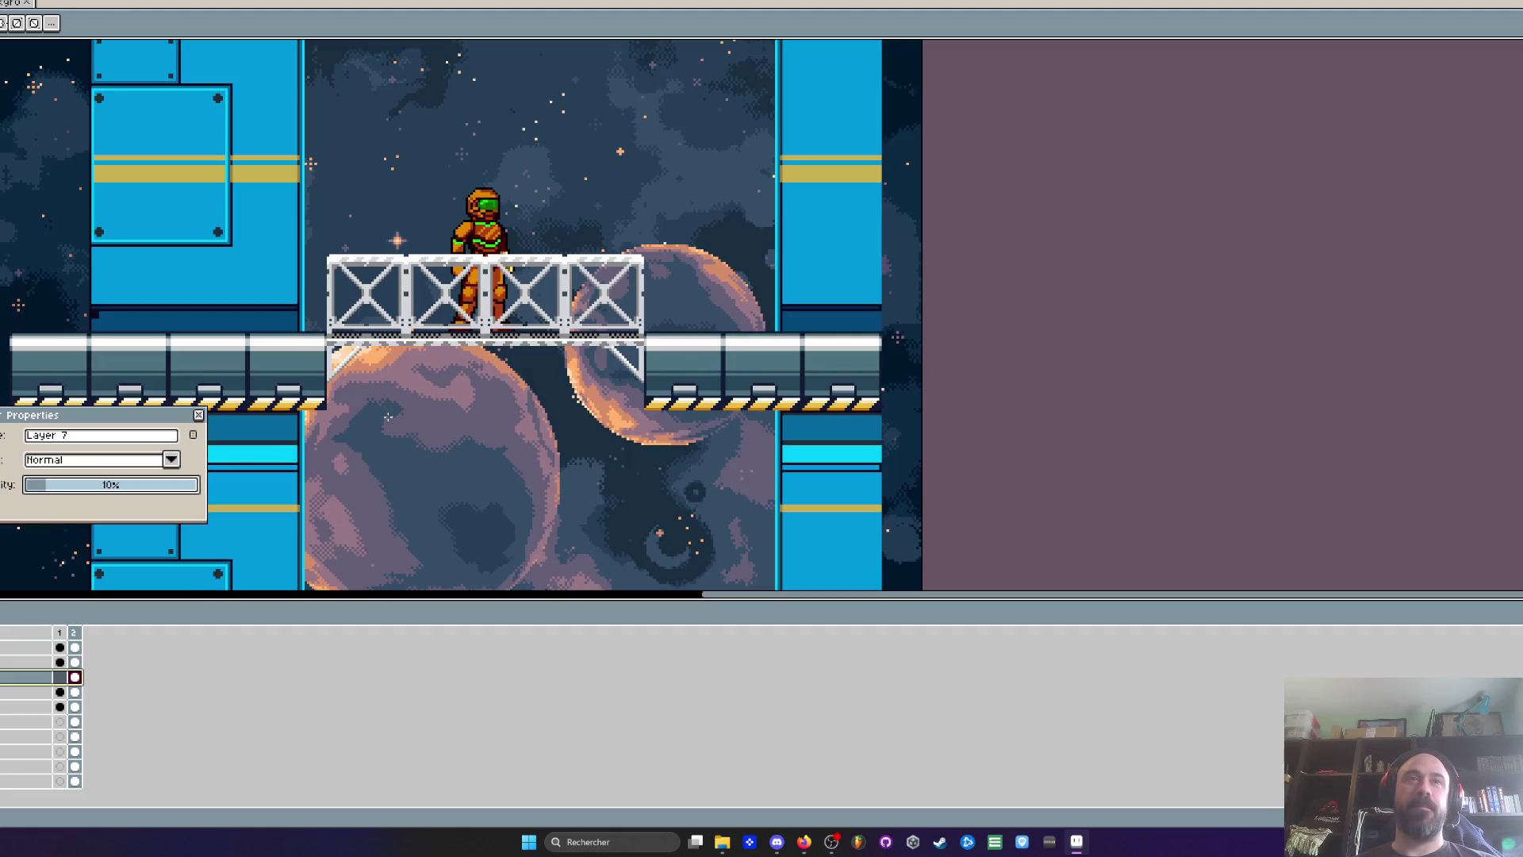
{"action": "left_click", "coordinate": [199, 415]}
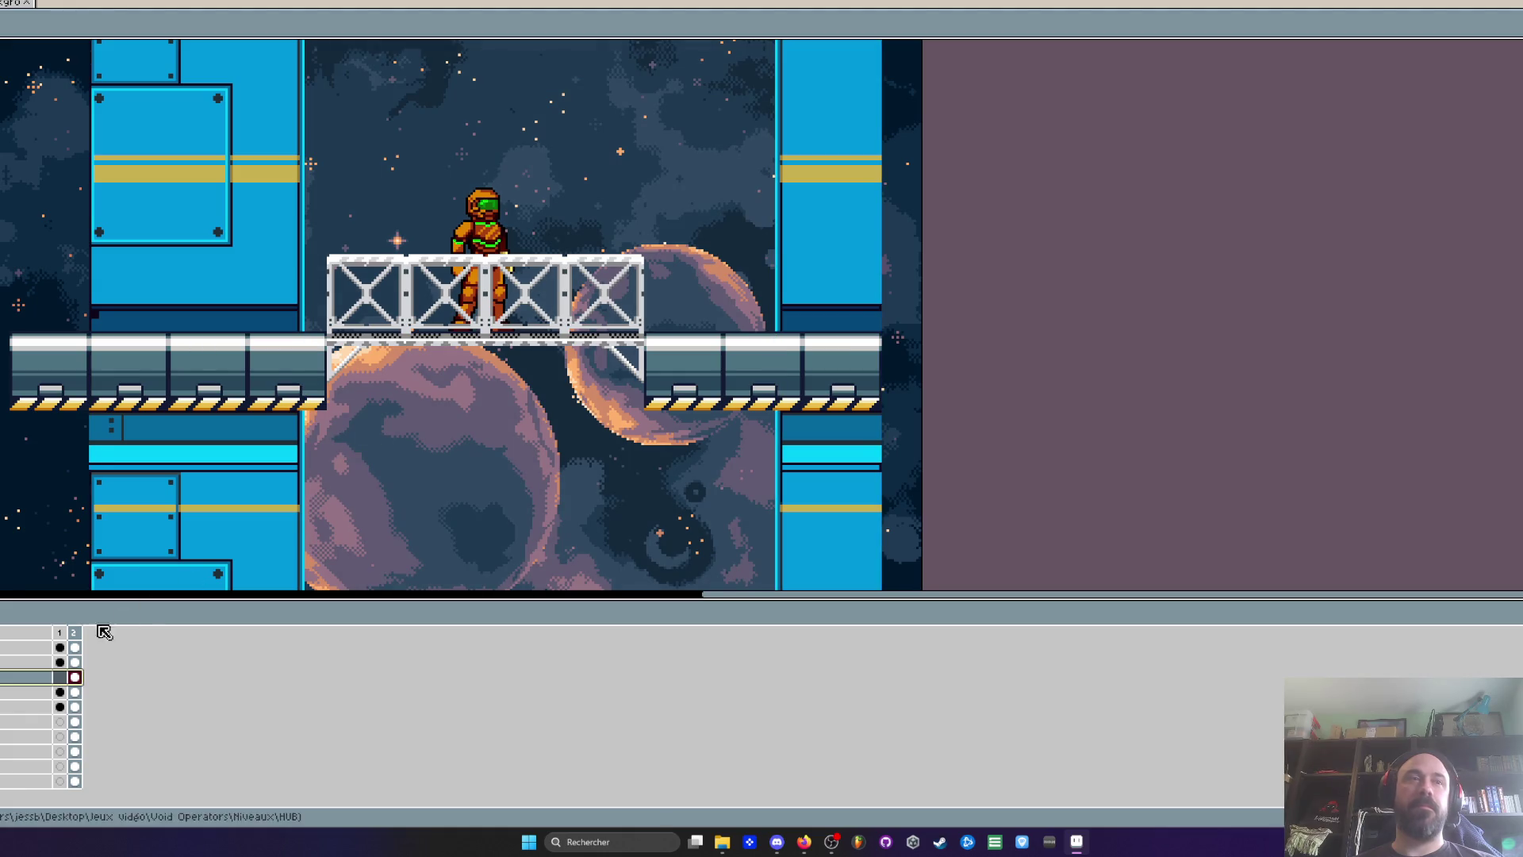
Delete the unneeded layer
{"action": "key", "text": "Delete"}
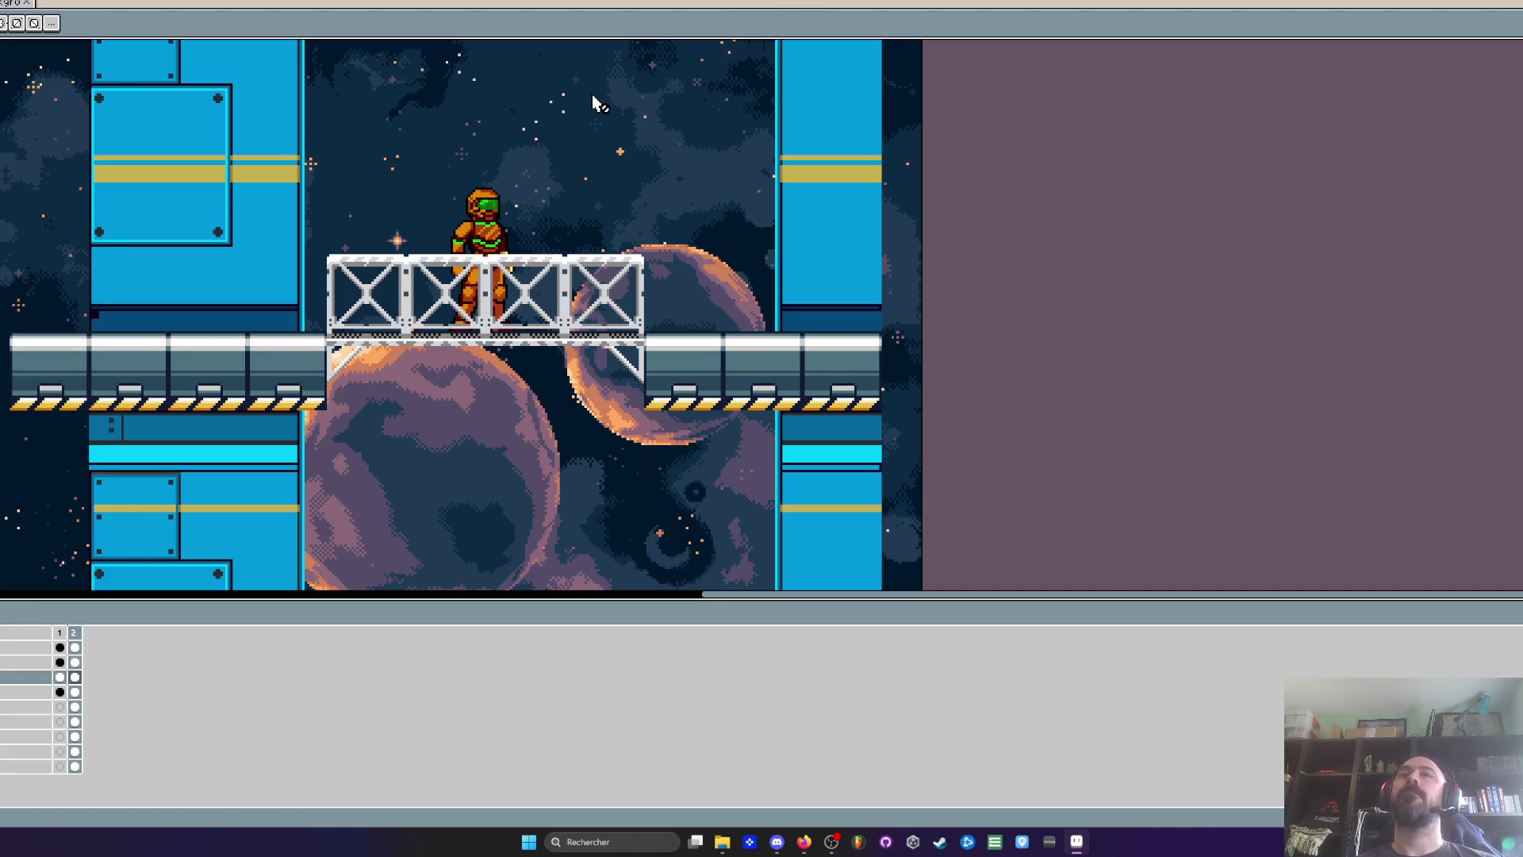
{"action": "scroll", "coordinate": [467, 298], "scroll_direction": "down", "scroll_amount": 1}
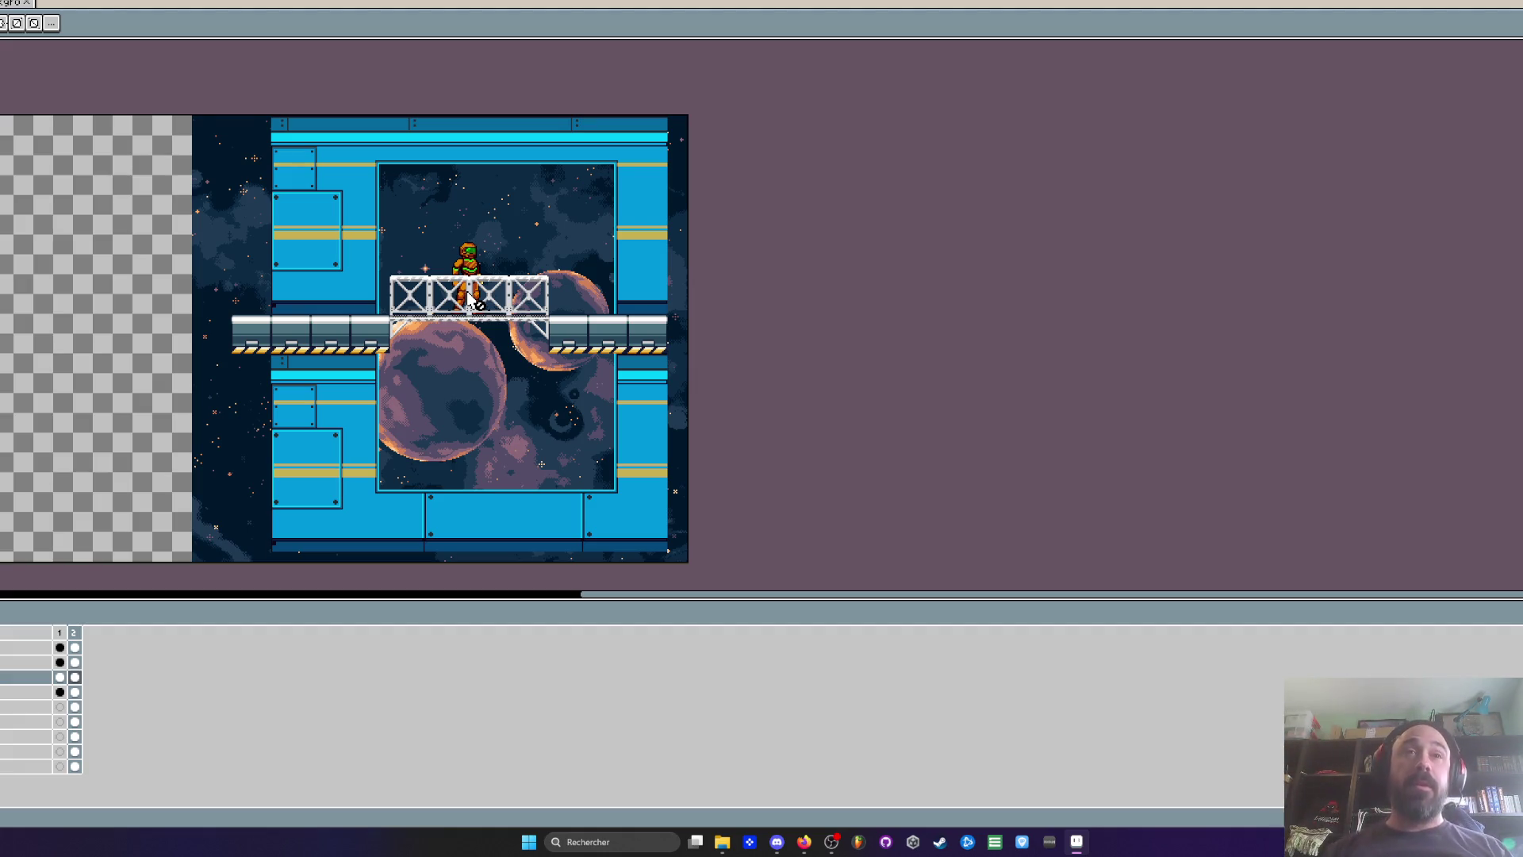
{"action": "scroll", "coordinate": [493, 299], "scroll_direction": "up", "scroll_amount": 1}
{"action": "left_click_drag", "start_coordinate": [493, 300], "coordinate": [436, 313]}
{"action": "scroll", "coordinate": [314, 412], "scroll_direction": "down", "scroll_amount": 1}
{"action": "scroll", "coordinate": [314, 412], "scroll_direction": "up", "scroll_amount": 1}
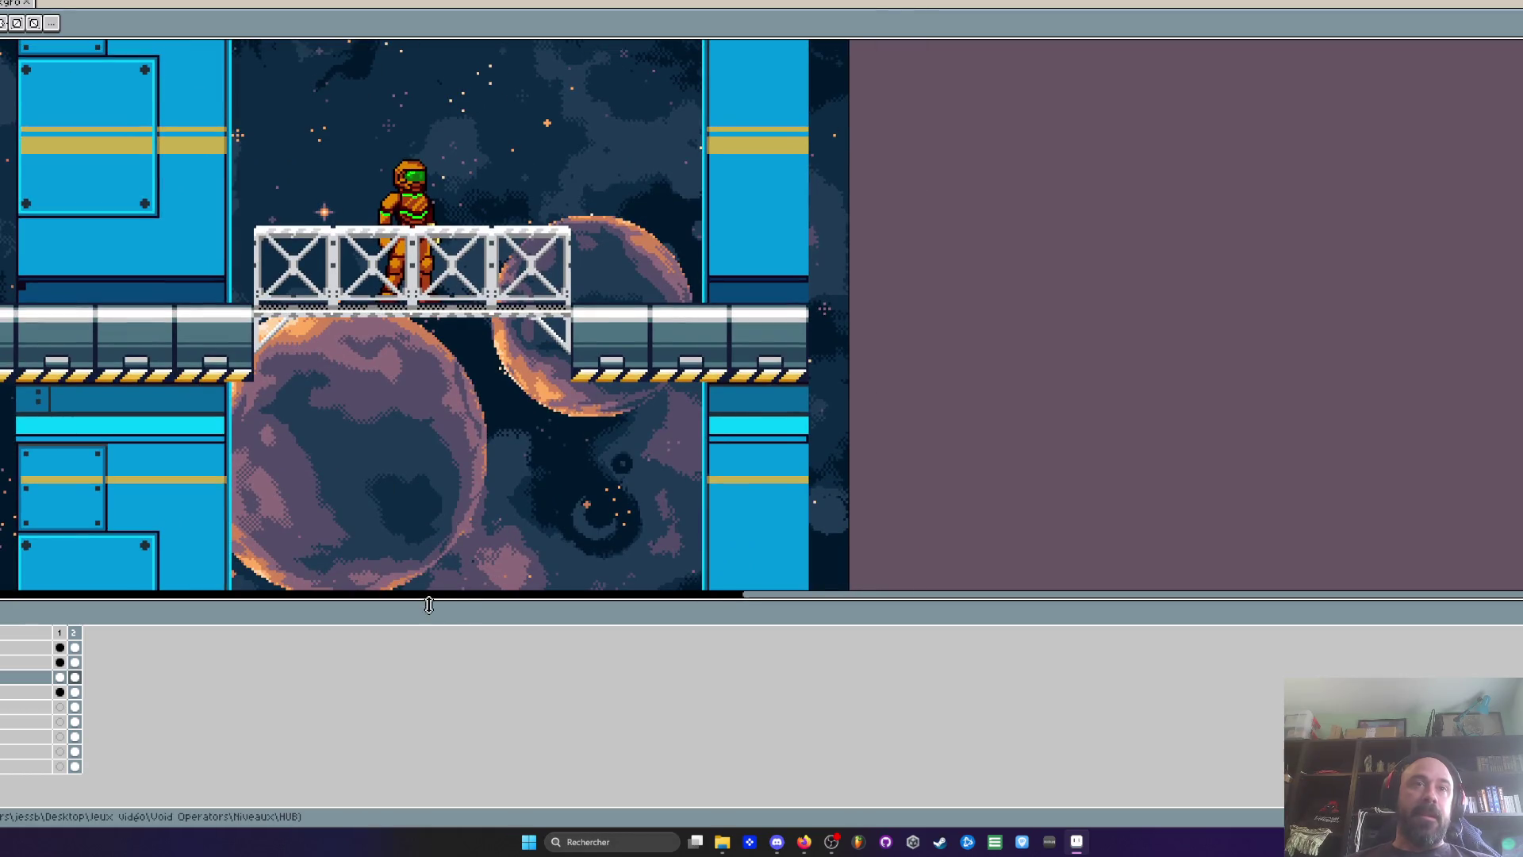
Pick the background layer's frame 2 cel and select the entire image
{"action": "left_click", "coordinate": [75, 721]}
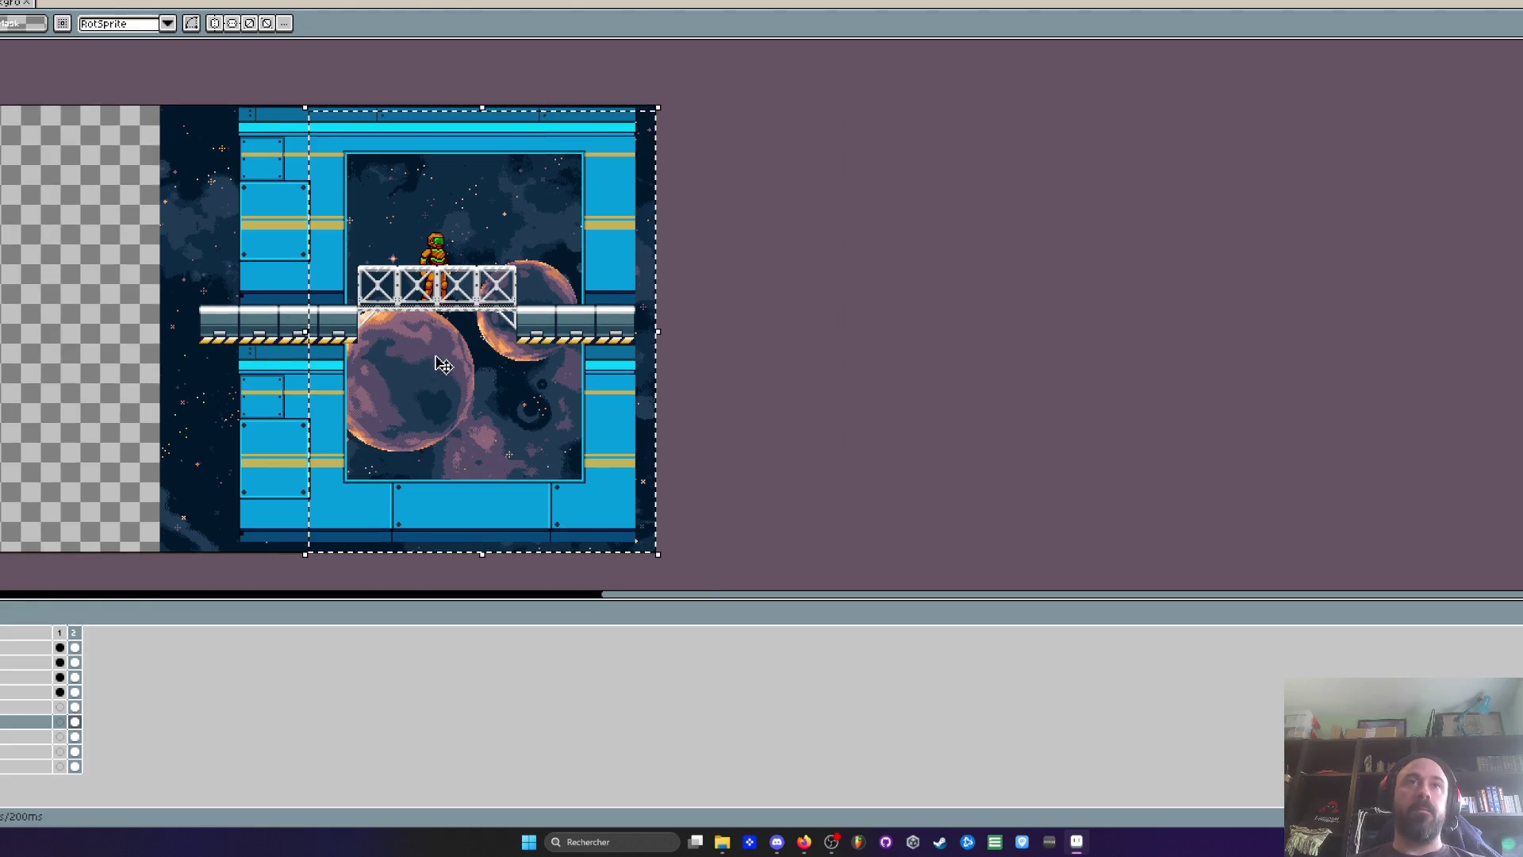
{"action": "left_click_drag", "start_coordinate": [133, 101], "coordinate": [304, 215]}
{"action": "key", "text": "ctrl+a"}
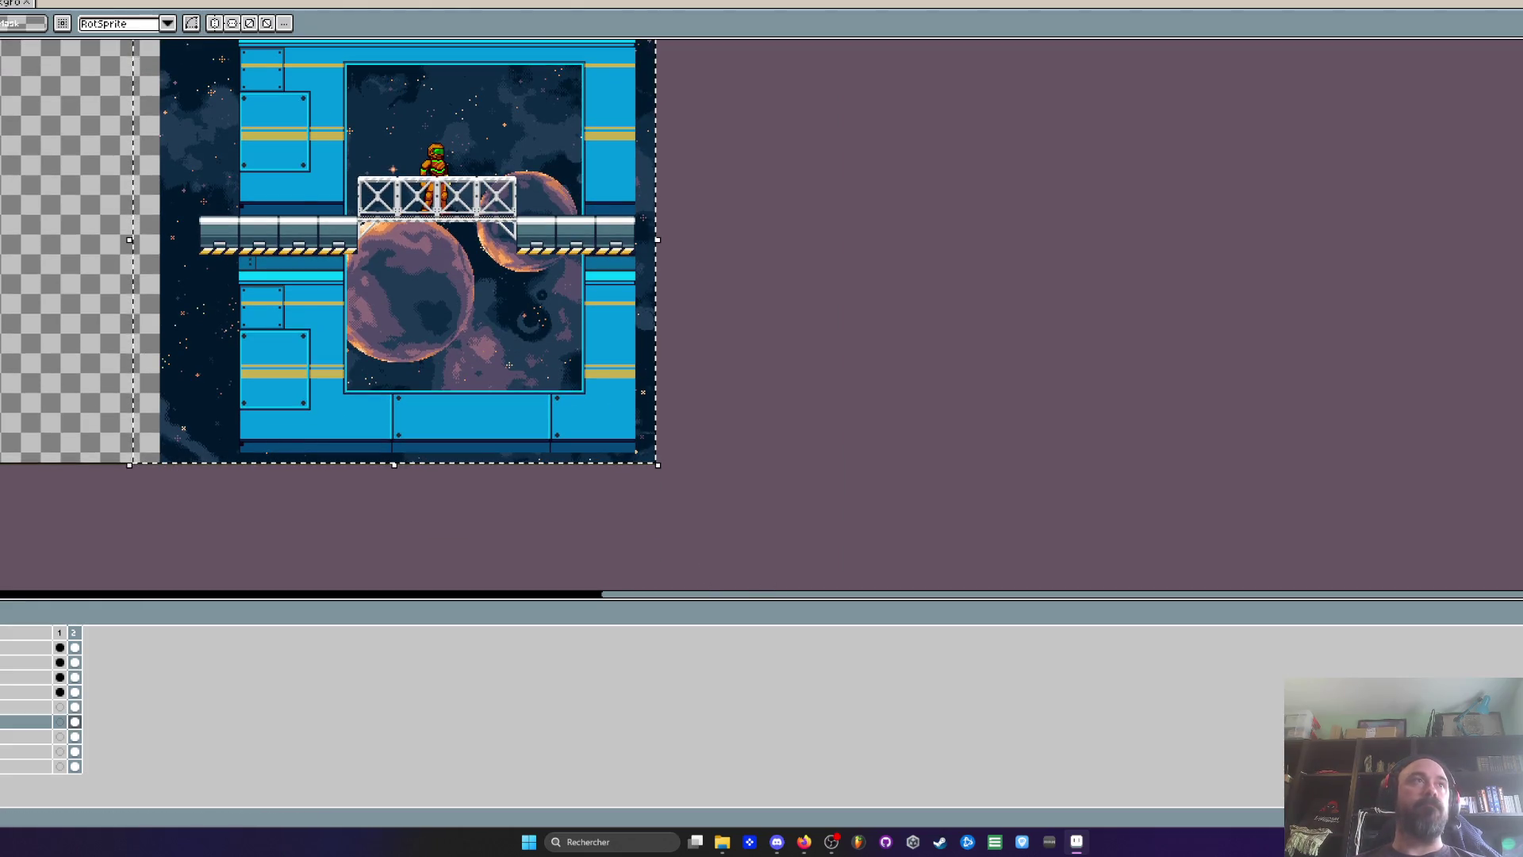
Use Hue/Saturation (Ctrl+U) to shift the space backdrop to dark green, then apply it
{"action": "key", "text": "ctrl+u"}
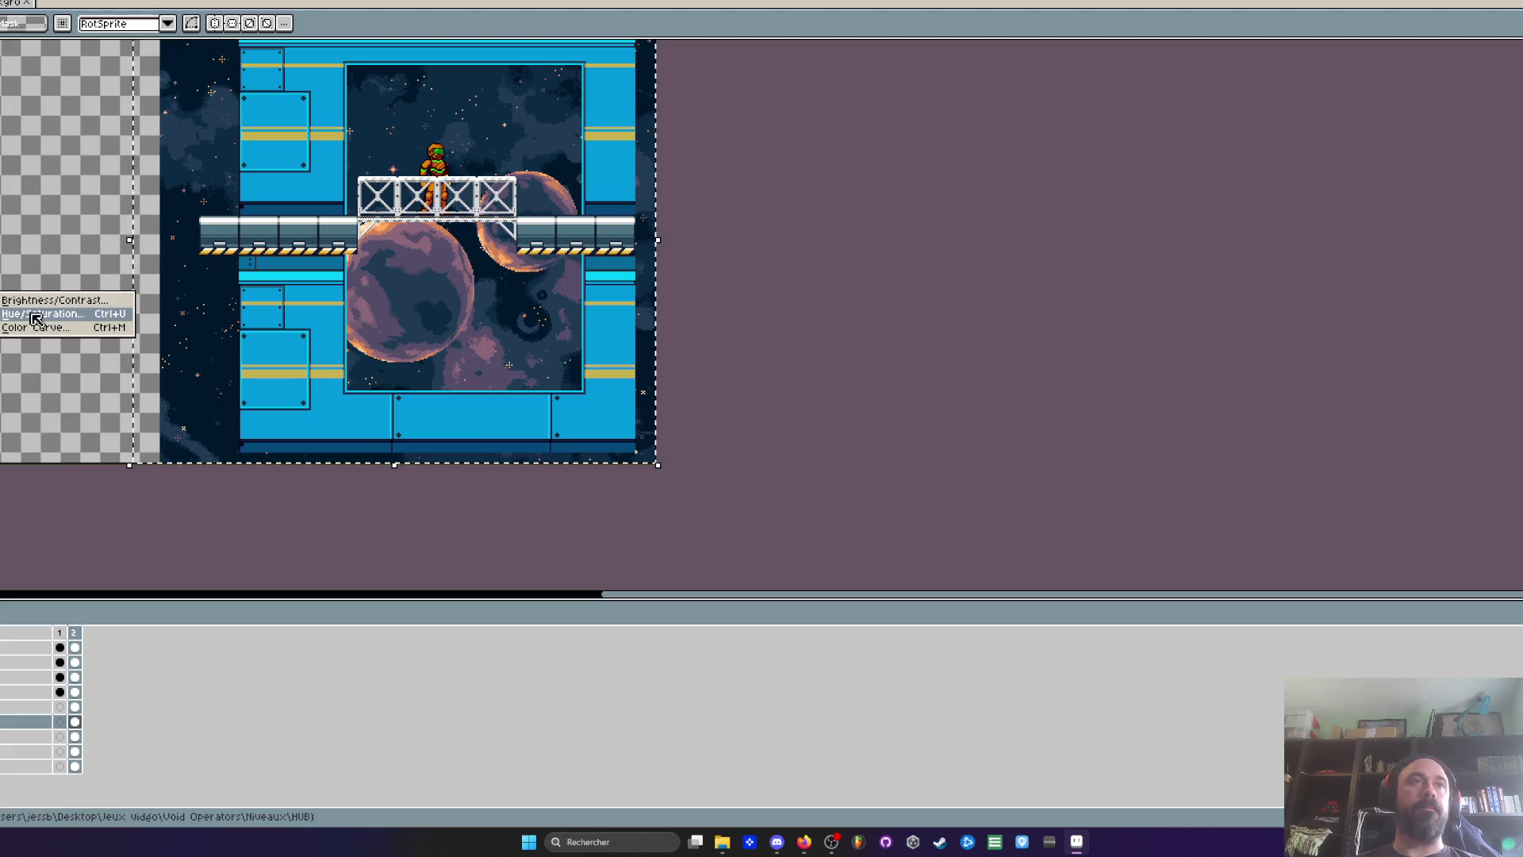
{"action": "scroll", "coordinate": [464, 162], "scroll_direction": "up", "scroll_amount": 1}
{"action": "left_click_drag", "start_coordinate": [533, 167], "coordinate": [558, 257]}
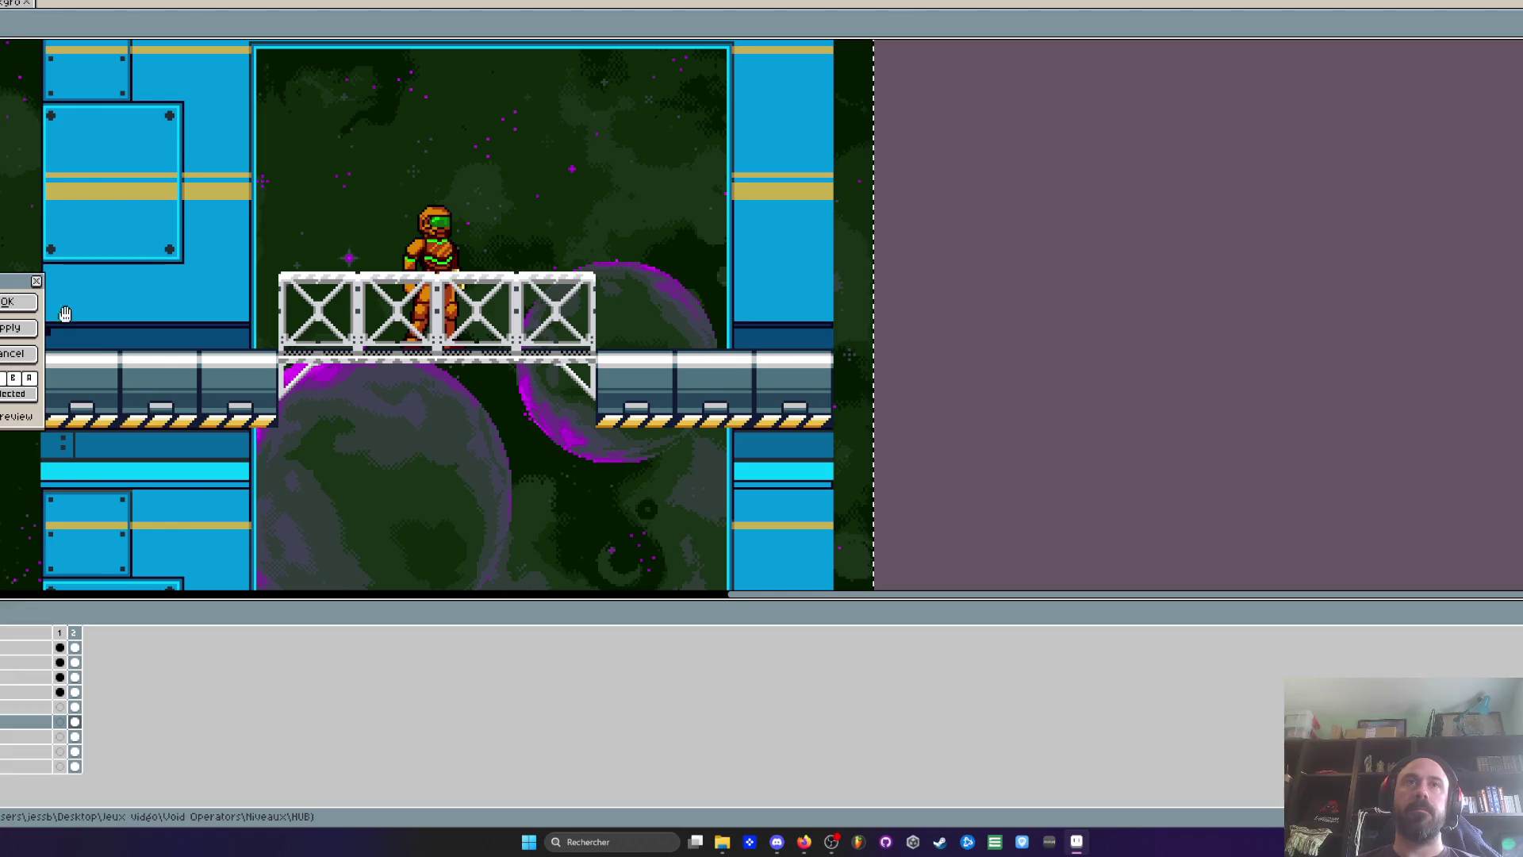
{"action": "scroll", "coordinate": [456, 265], "scroll_direction": "down", "scroll_amount": 2}
{"action": "scroll", "coordinate": [456, 266], "scroll_direction": "up", "scroll_amount": 2}
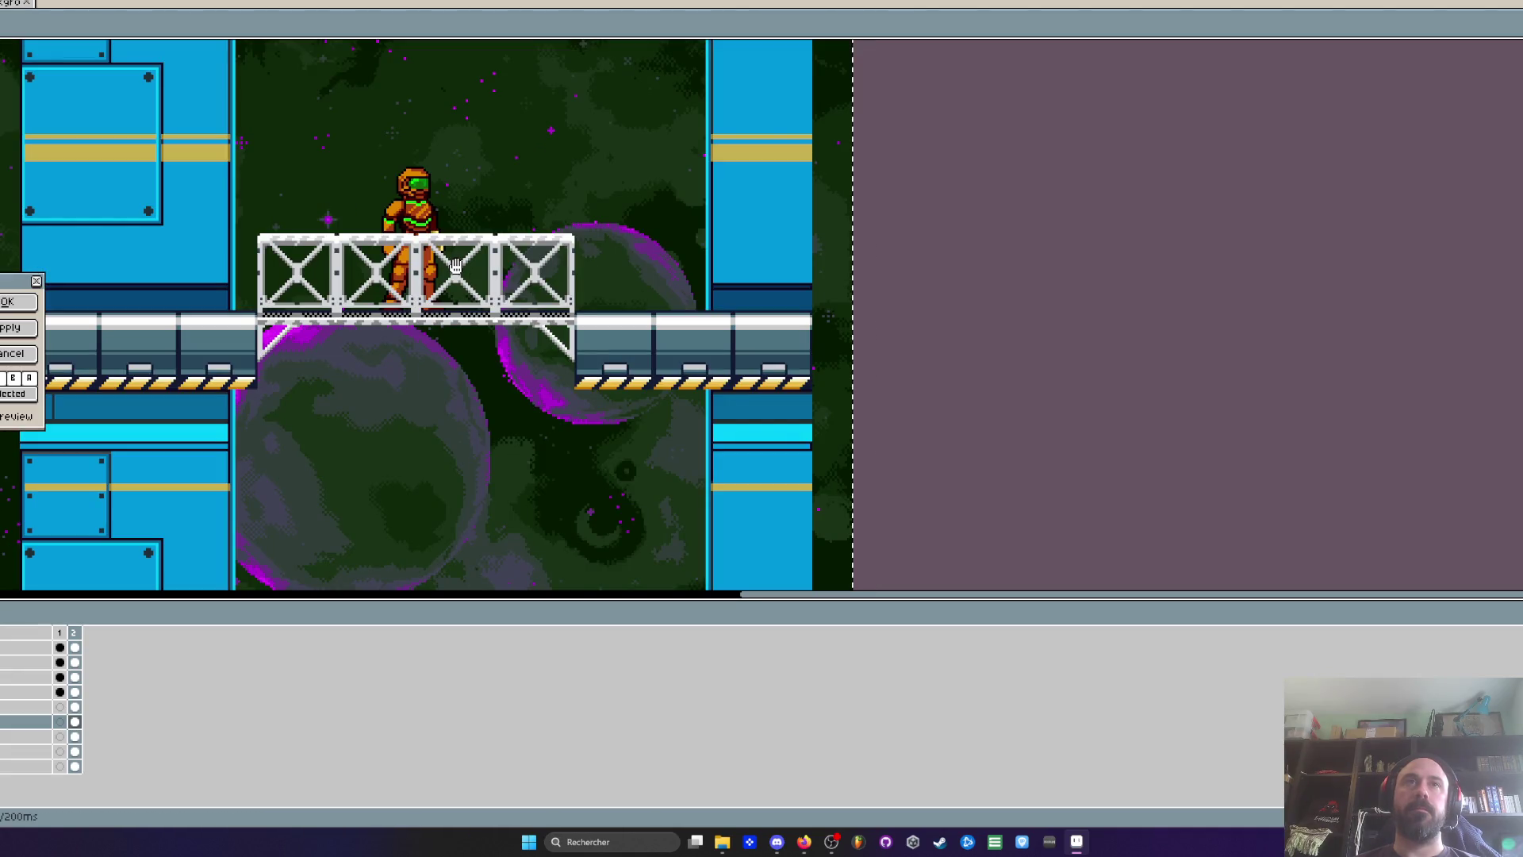
{"action": "scroll", "coordinate": [456, 266], "scroll_direction": "up", "scroll_amount": 1}
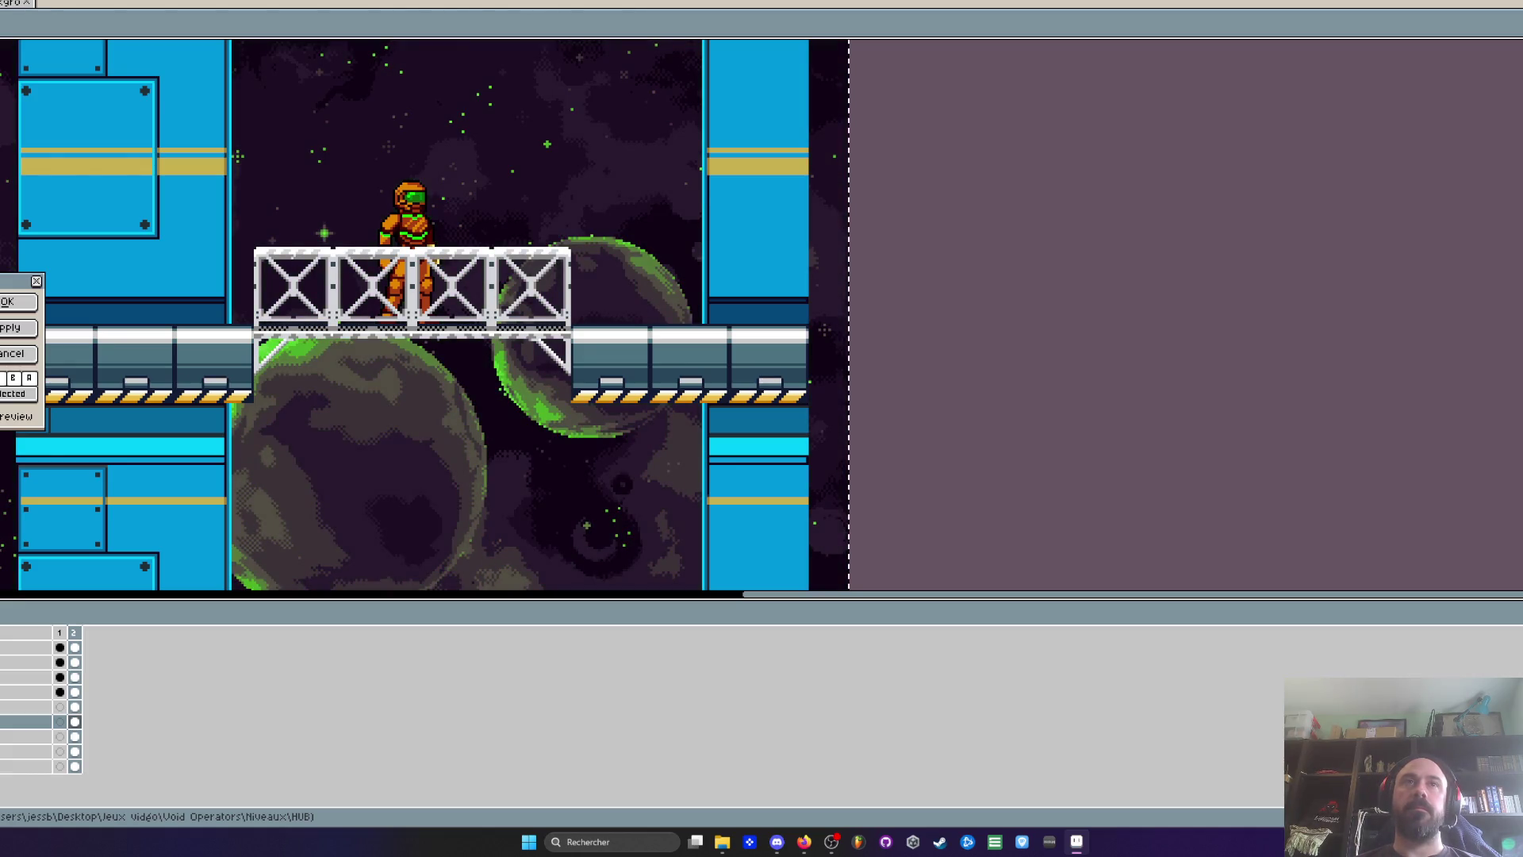
{"action": "scroll", "coordinate": [374, 384], "scroll_direction": "down", "scroll_amount": 2}
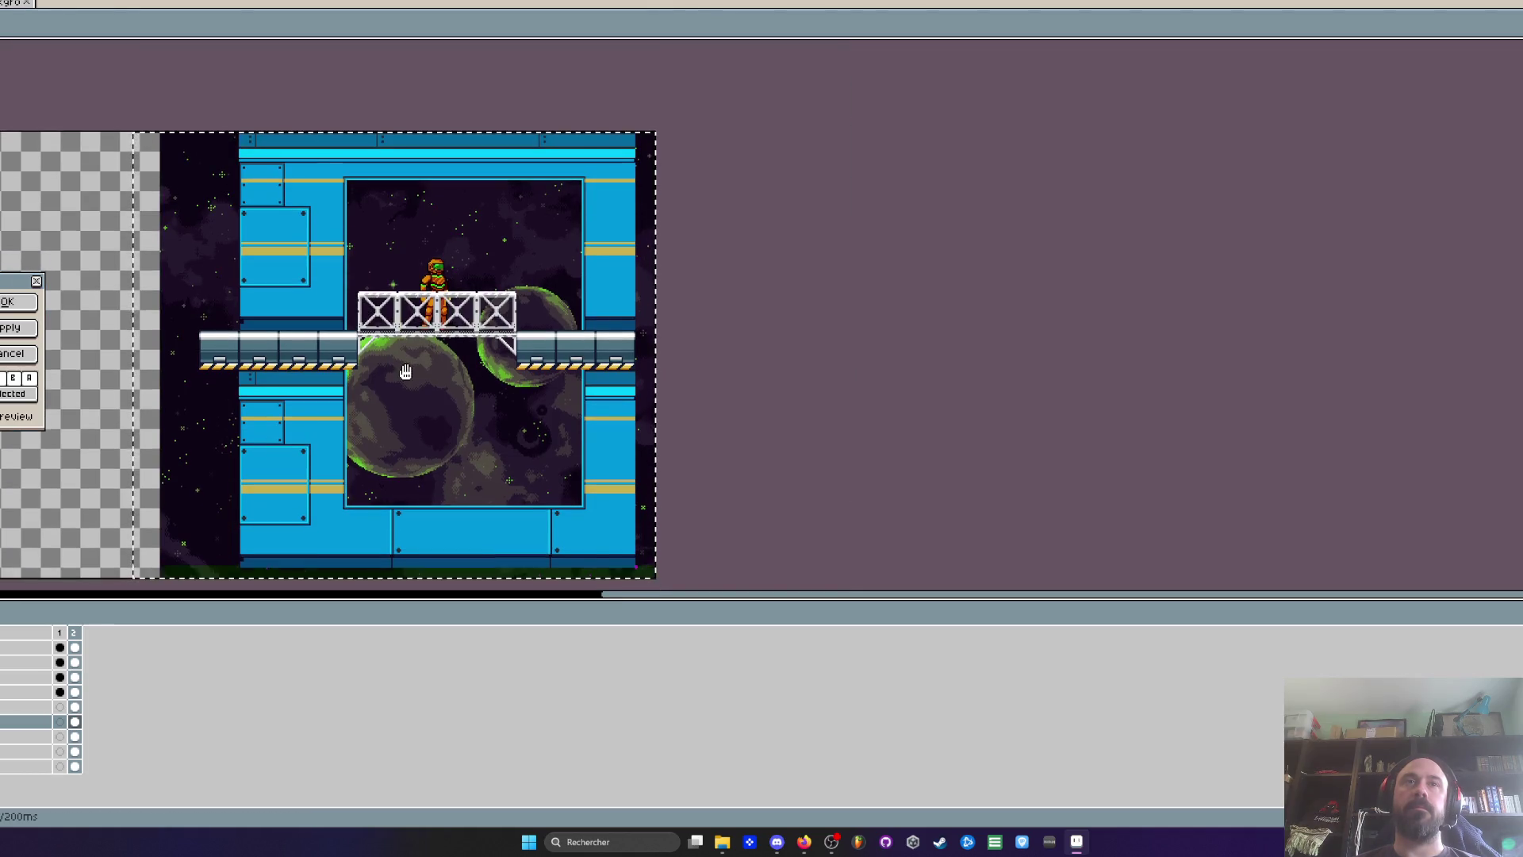
{"action": "scroll", "coordinate": [481, 305], "scroll_direction": "up", "scroll_amount": 2}
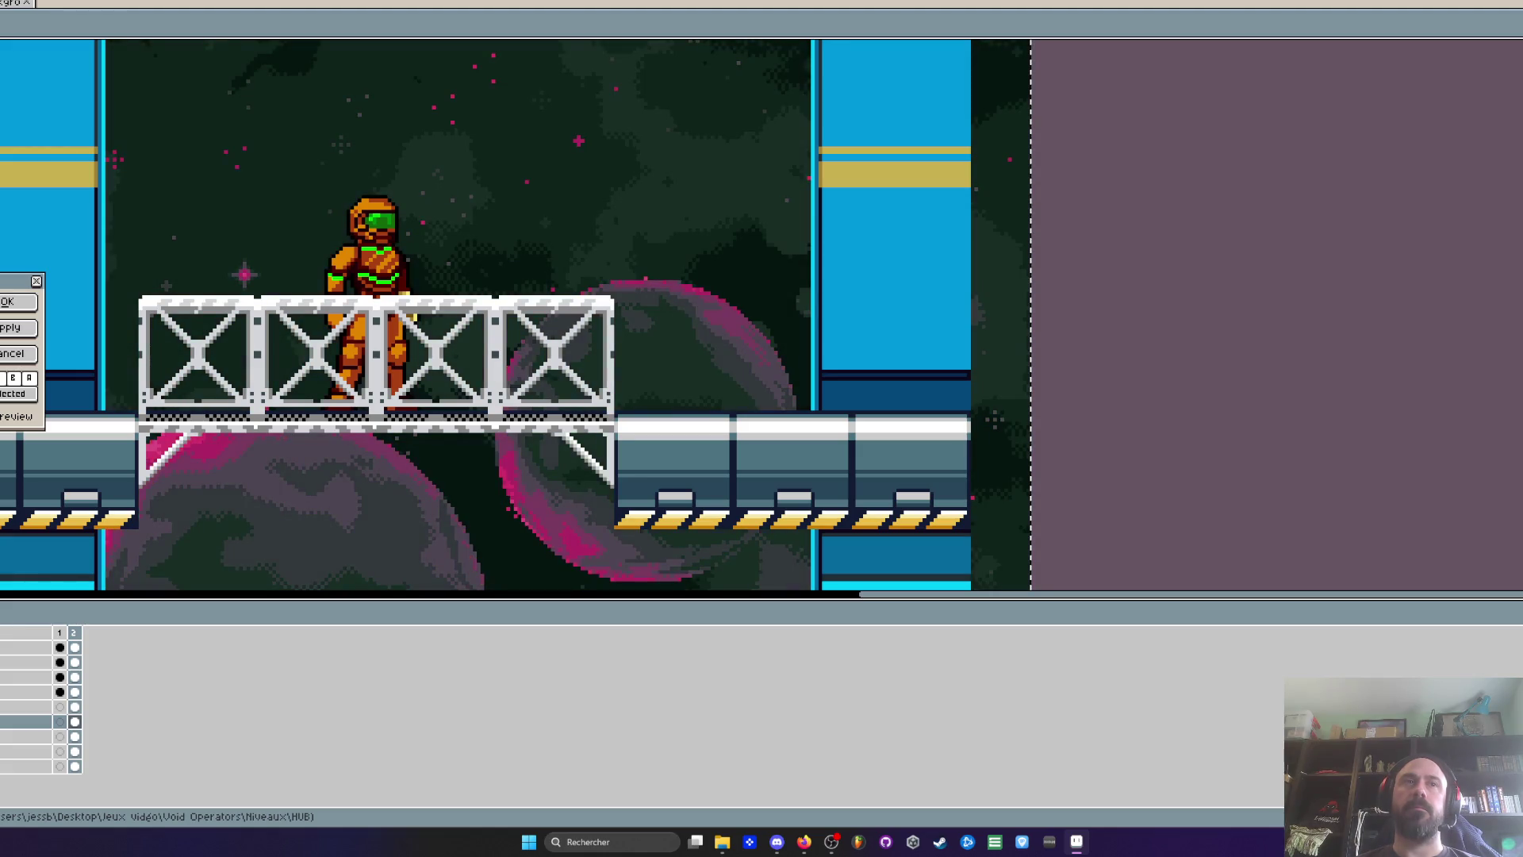
{"action": "scroll", "coordinate": [483, 169], "scroll_direction": "down", "scroll_amount": 1}
{"action": "left_click_drag", "start_coordinate": [452, 313], "coordinate": [452, 266]}
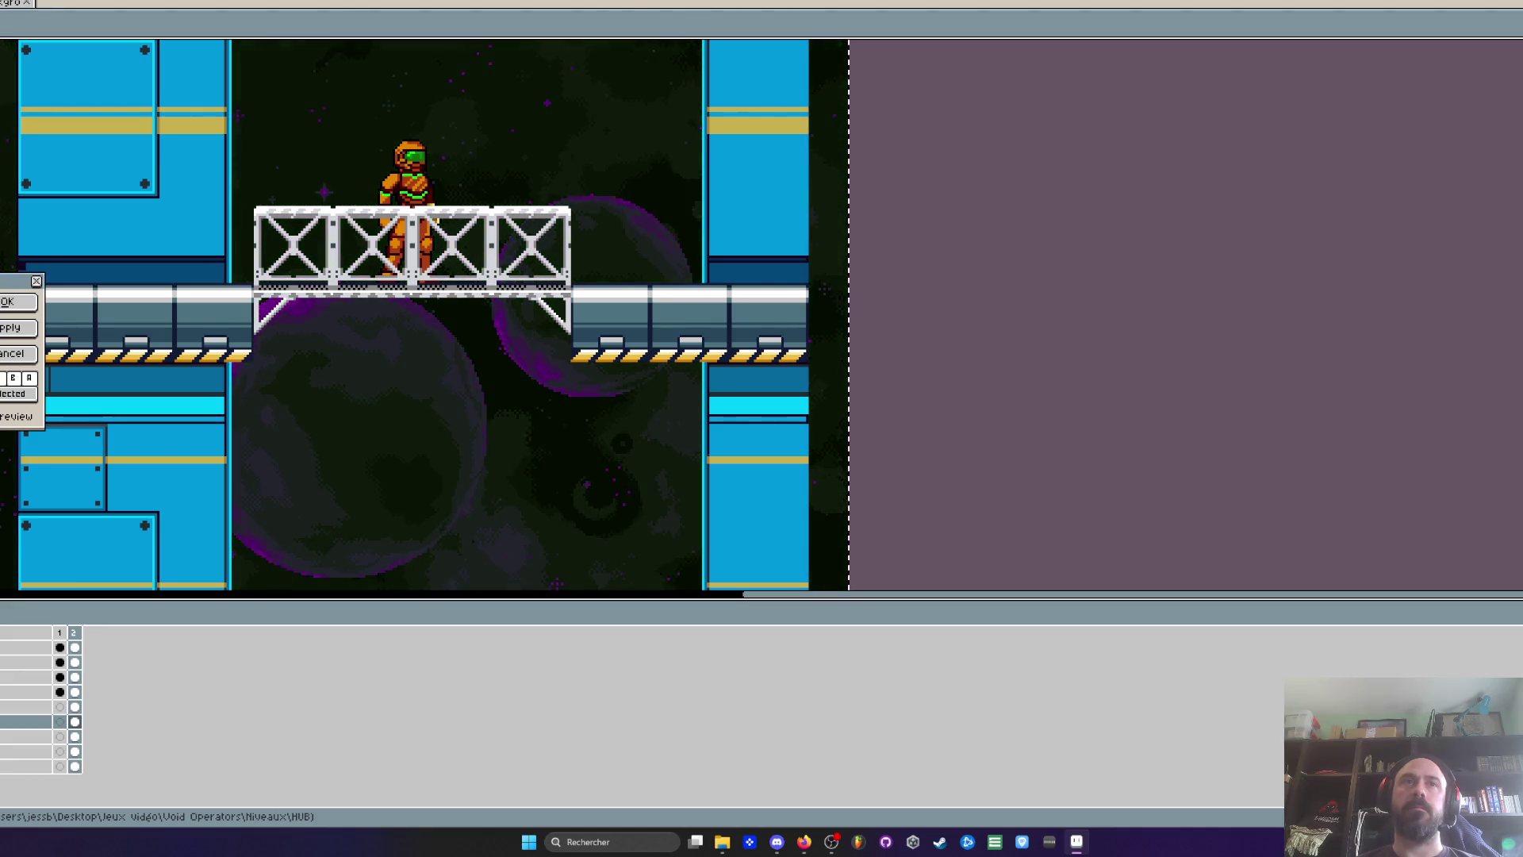
{"action": "scroll", "coordinate": [310, 411], "scroll_direction": "down", "scroll_amount": 3}
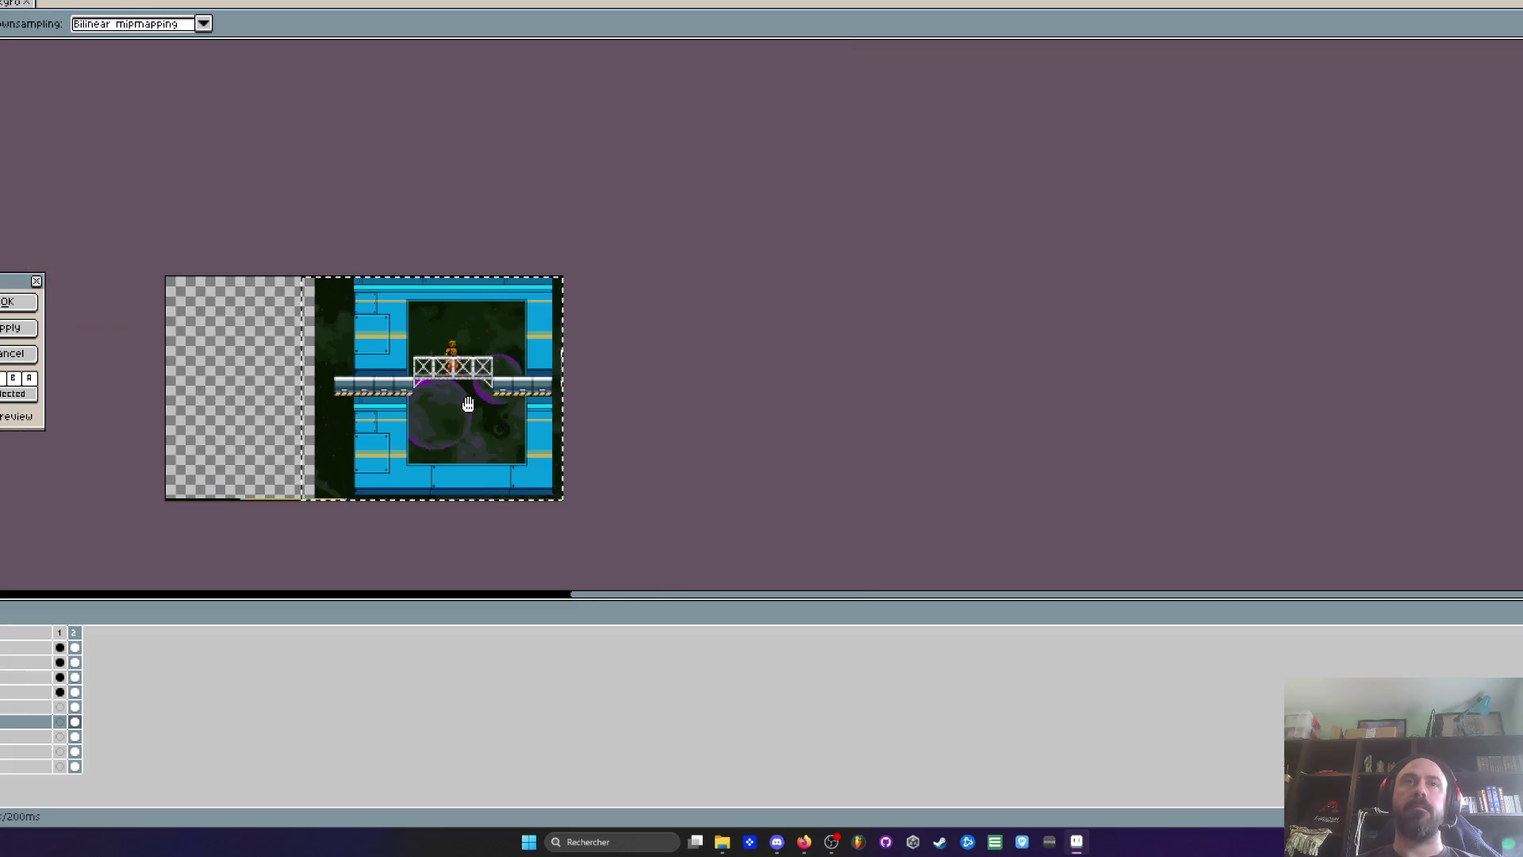
{"action": "scroll", "coordinate": [479, 341], "scroll_direction": "up", "scroll_amount": 2}
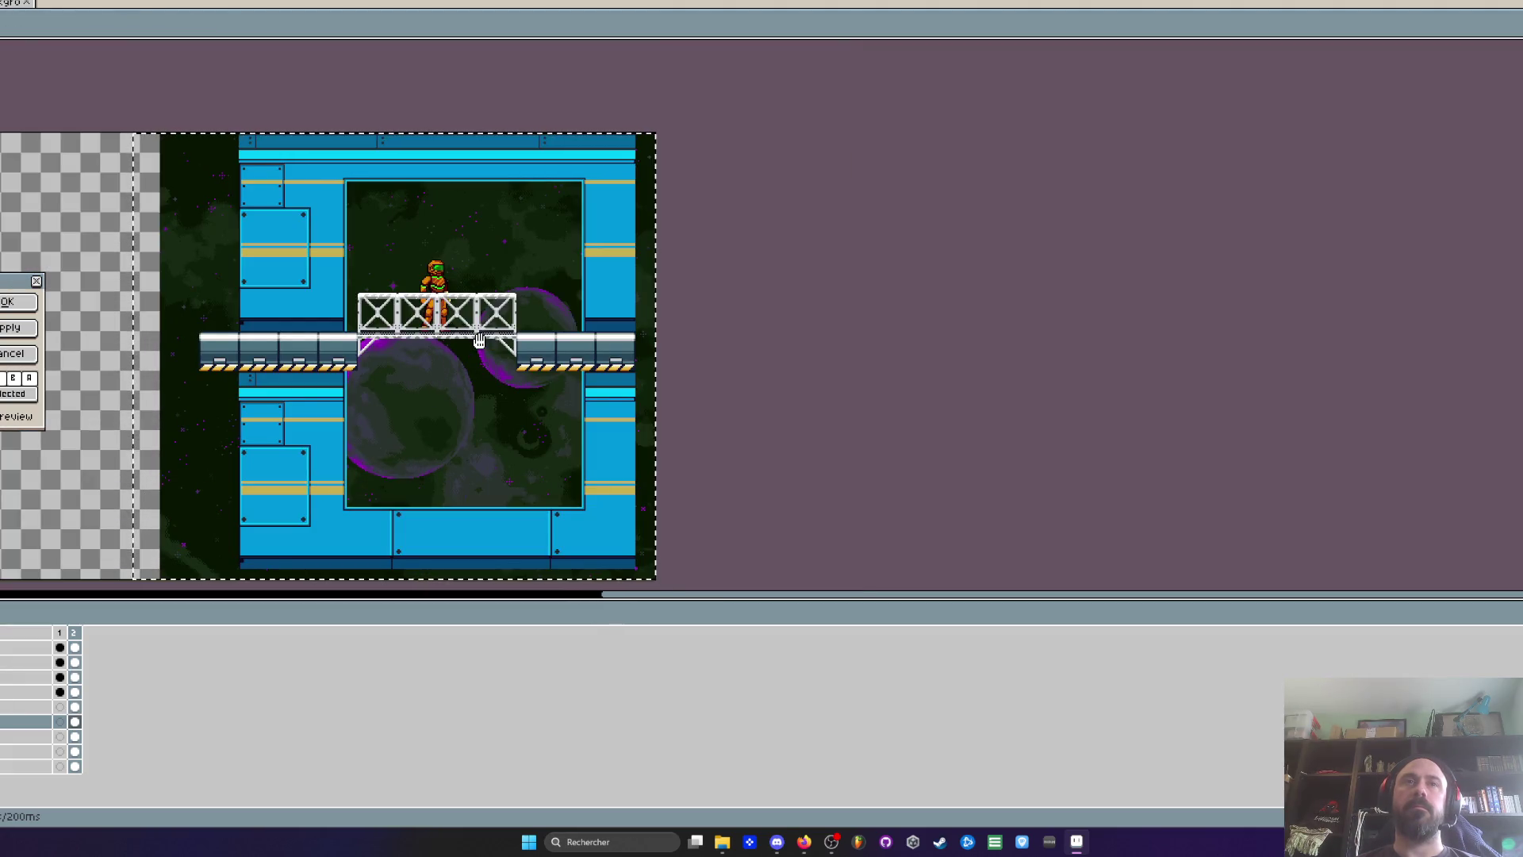
{"action": "scroll", "coordinate": [405, 323], "scroll_direction": "down", "scroll_amount": 1}
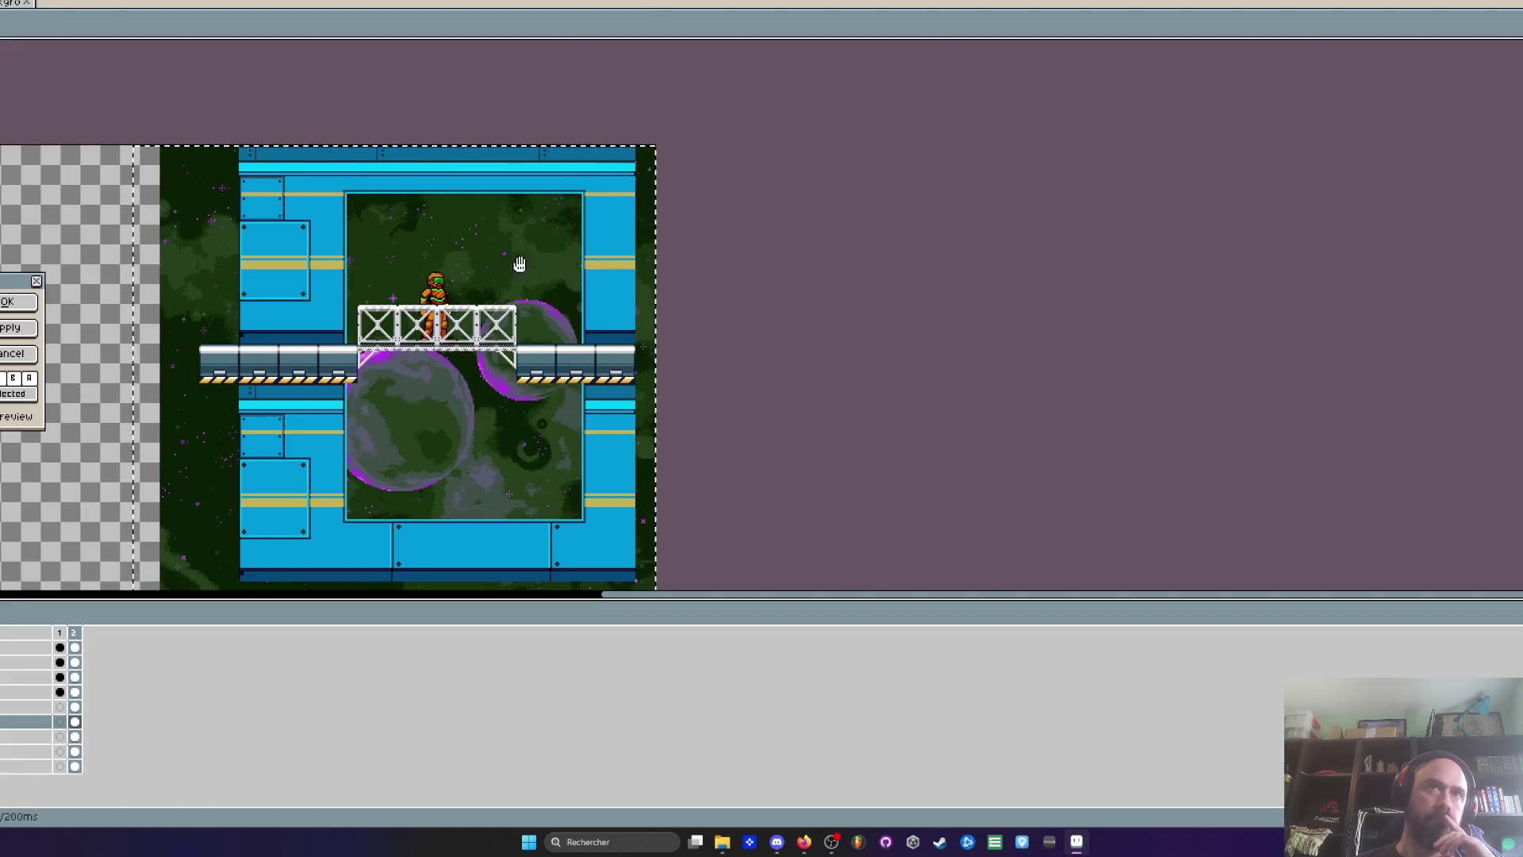
{"action": "scroll", "coordinate": [482, 266], "scroll_direction": "up", "scroll_amount": 2}
{"action": "left_click_drag", "start_coordinate": [545, 259], "coordinate": [483, 249]}
{"action": "scroll", "coordinate": [407, 218], "scroll_direction": "down", "scroll_amount": 1}
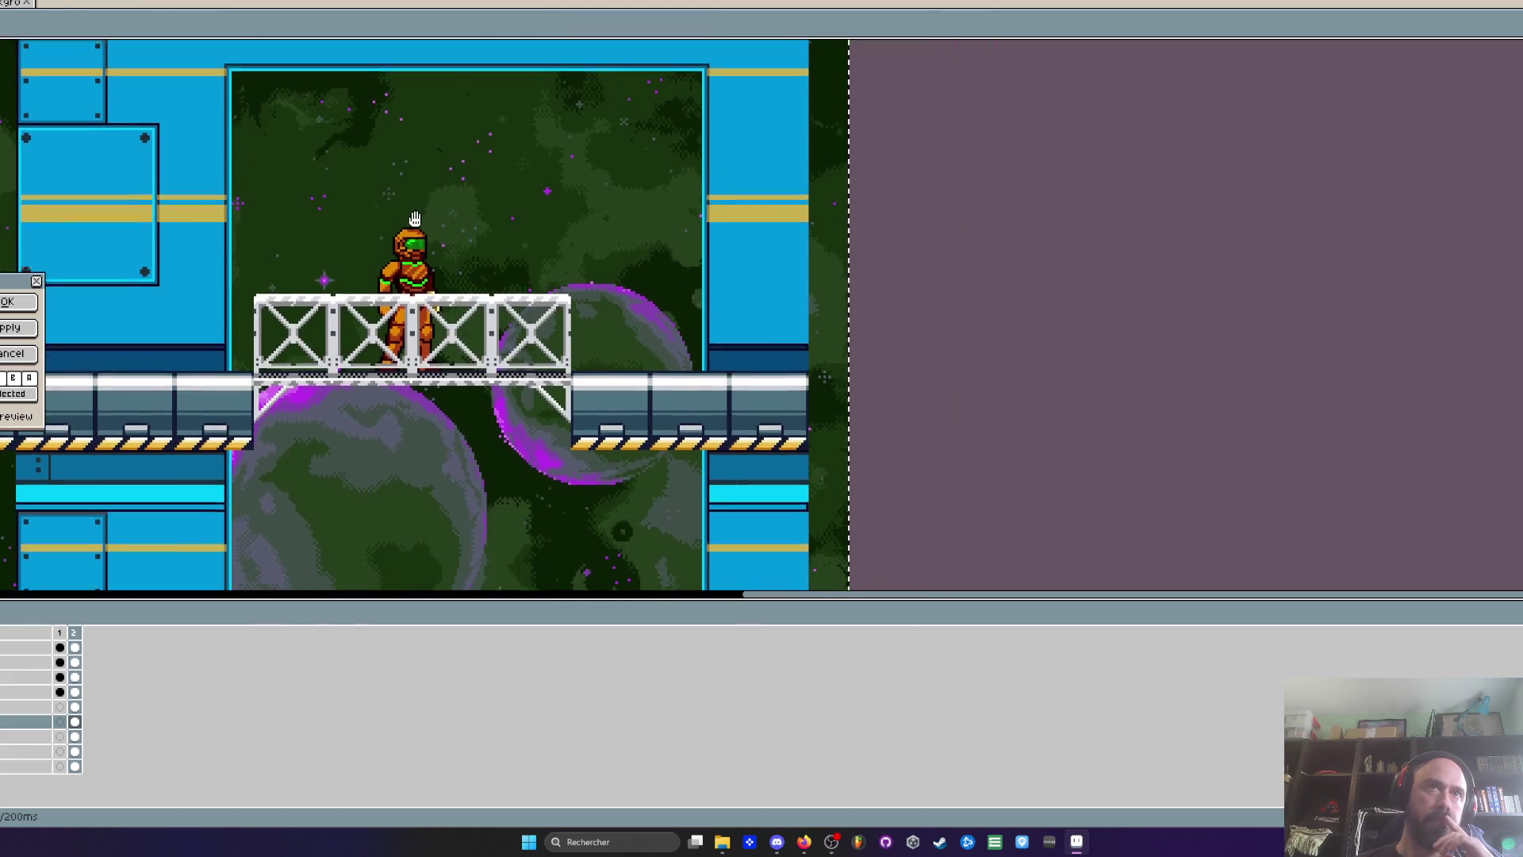
{"action": "scroll", "coordinate": [462, 221], "scroll_direction": "down", "scroll_amount": 1}
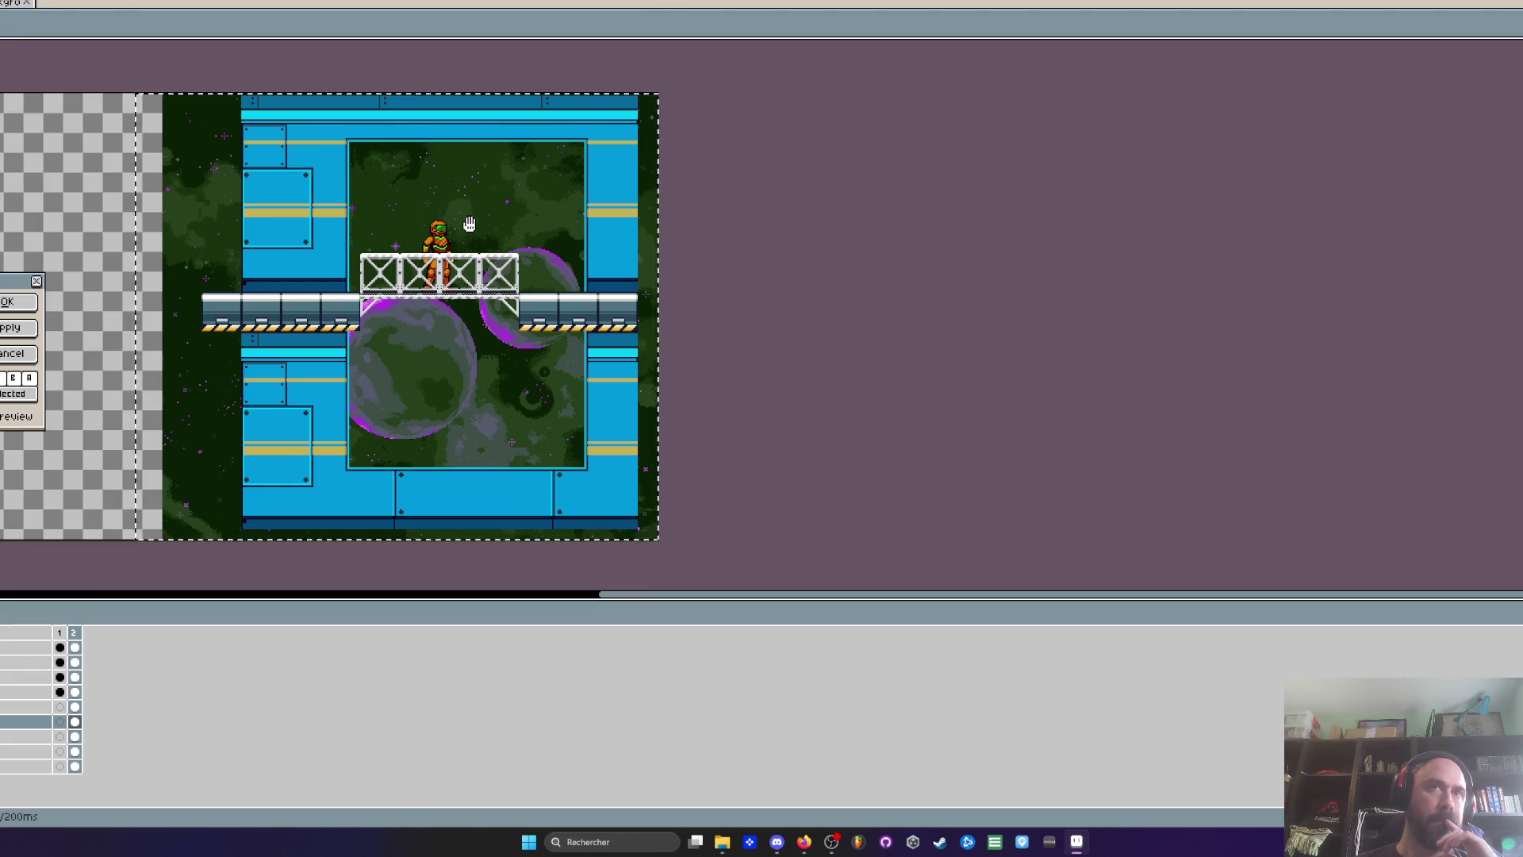
{"action": "left_click", "coordinate": [16, 301]}
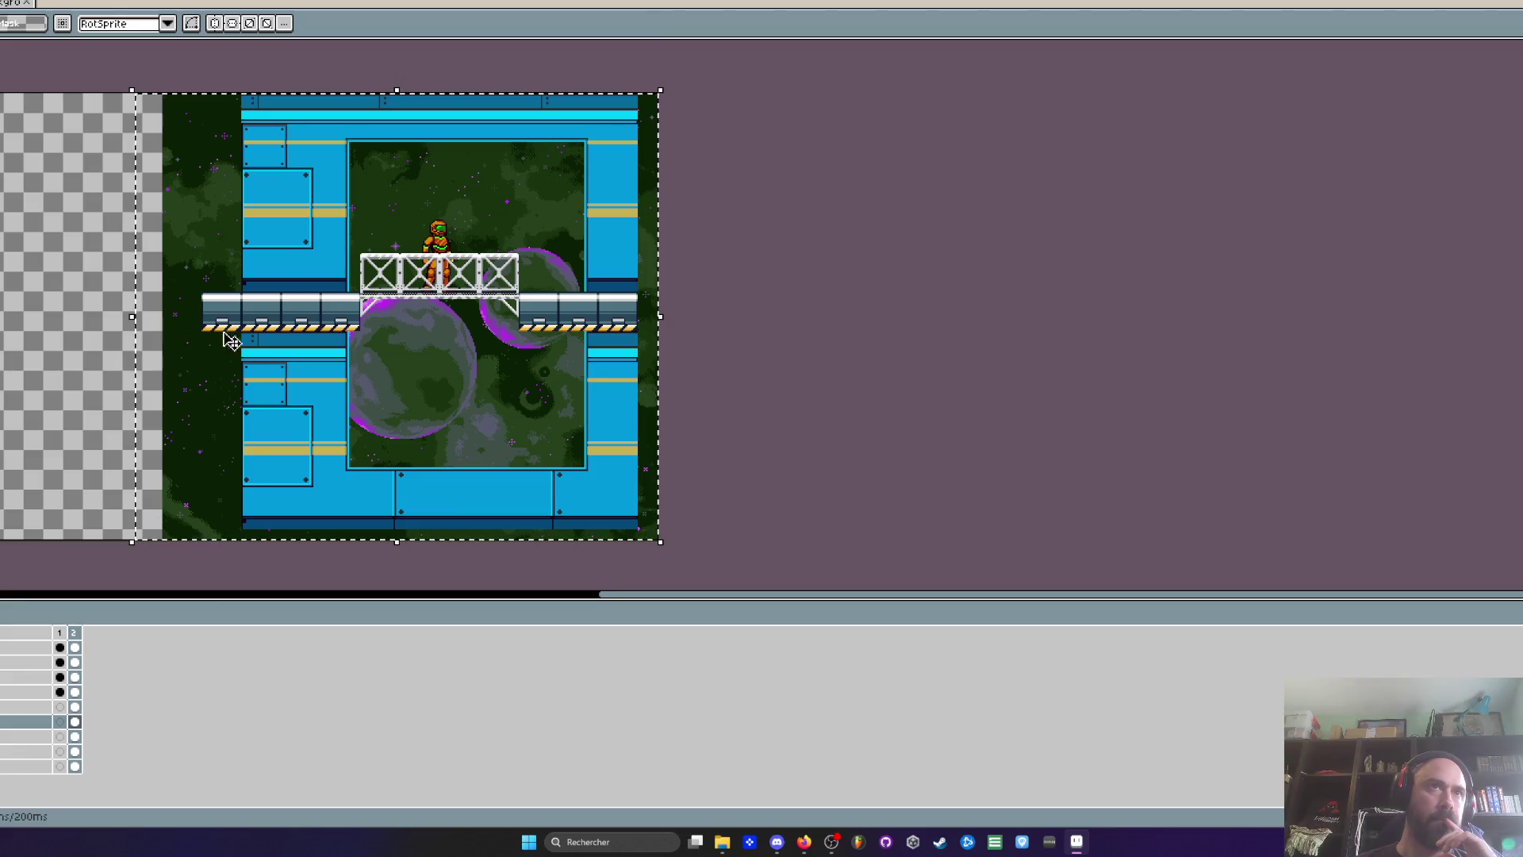
Drop the moved selection and hide the green planet layer, revealing the pink-starred starfield
{"action": "mouse_move", "coordinate": [461, 416]}
{"action": "left_mouse_down"}
{"action": "mouse_move", "coordinate": [418, 415]}
{"action": "mouse_move", "coordinate": [418, 402]}
{"action": "mouse_move", "coordinate": [461, 418]}
{"action": "left_mouse_up"}
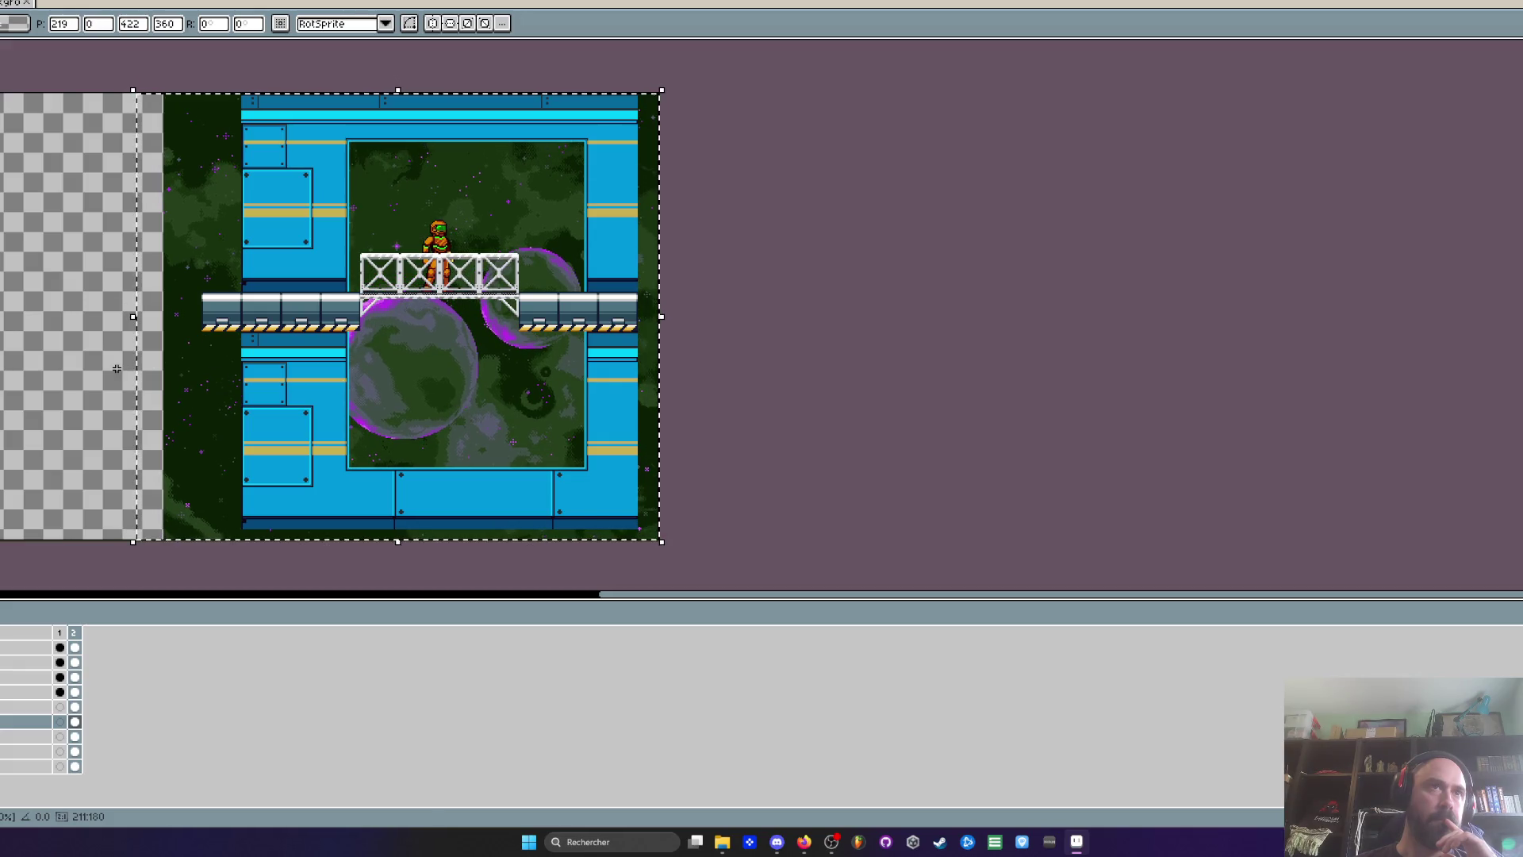
{"action": "key", "text": "Return"}
{"action": "left_click", "coordinate": [23, 721]}
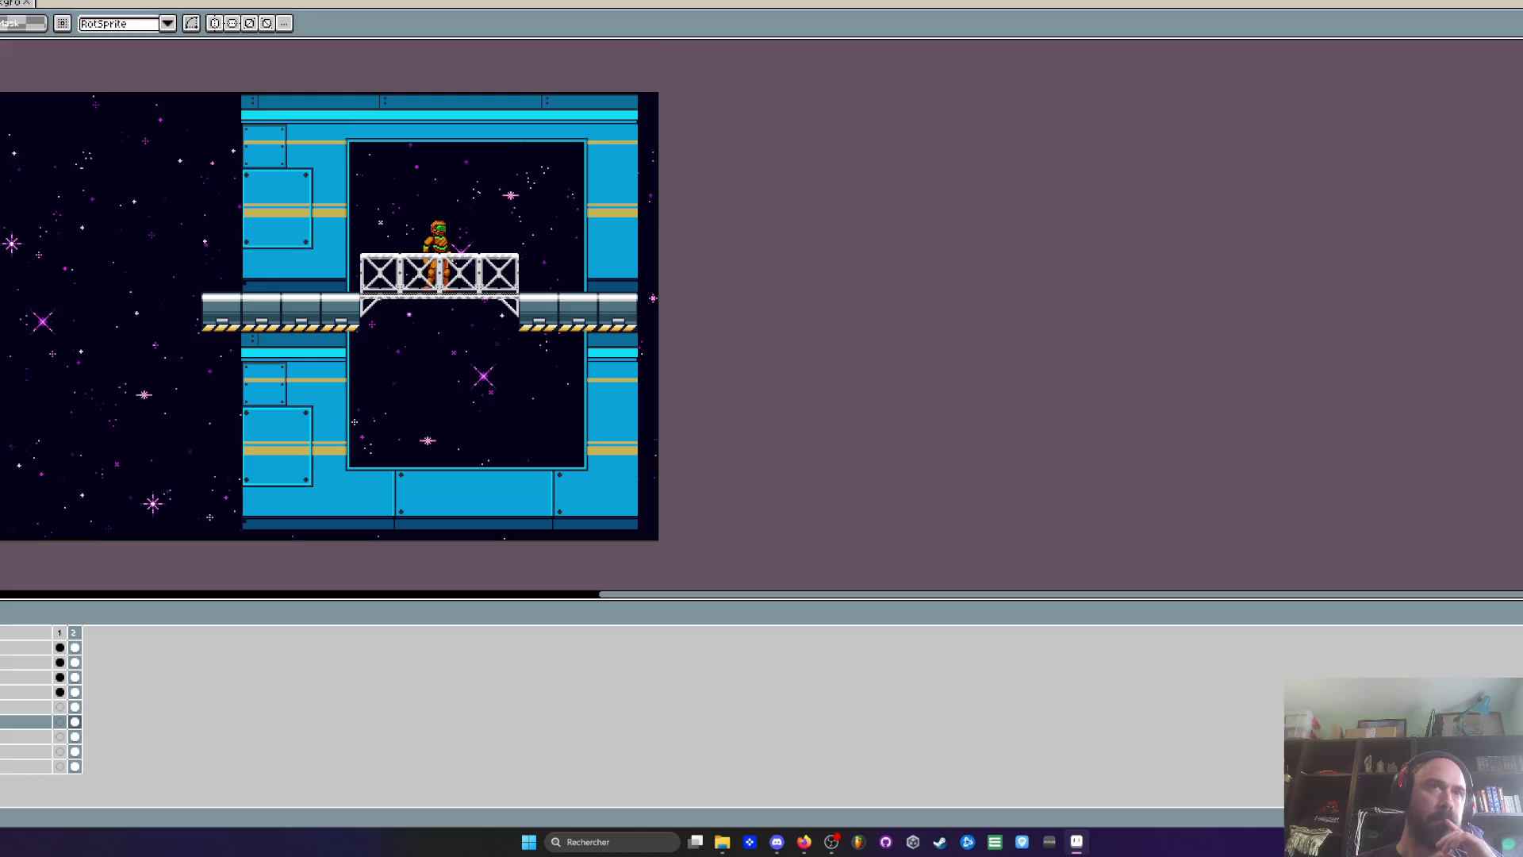
{"action": "key", "text": "minus"}
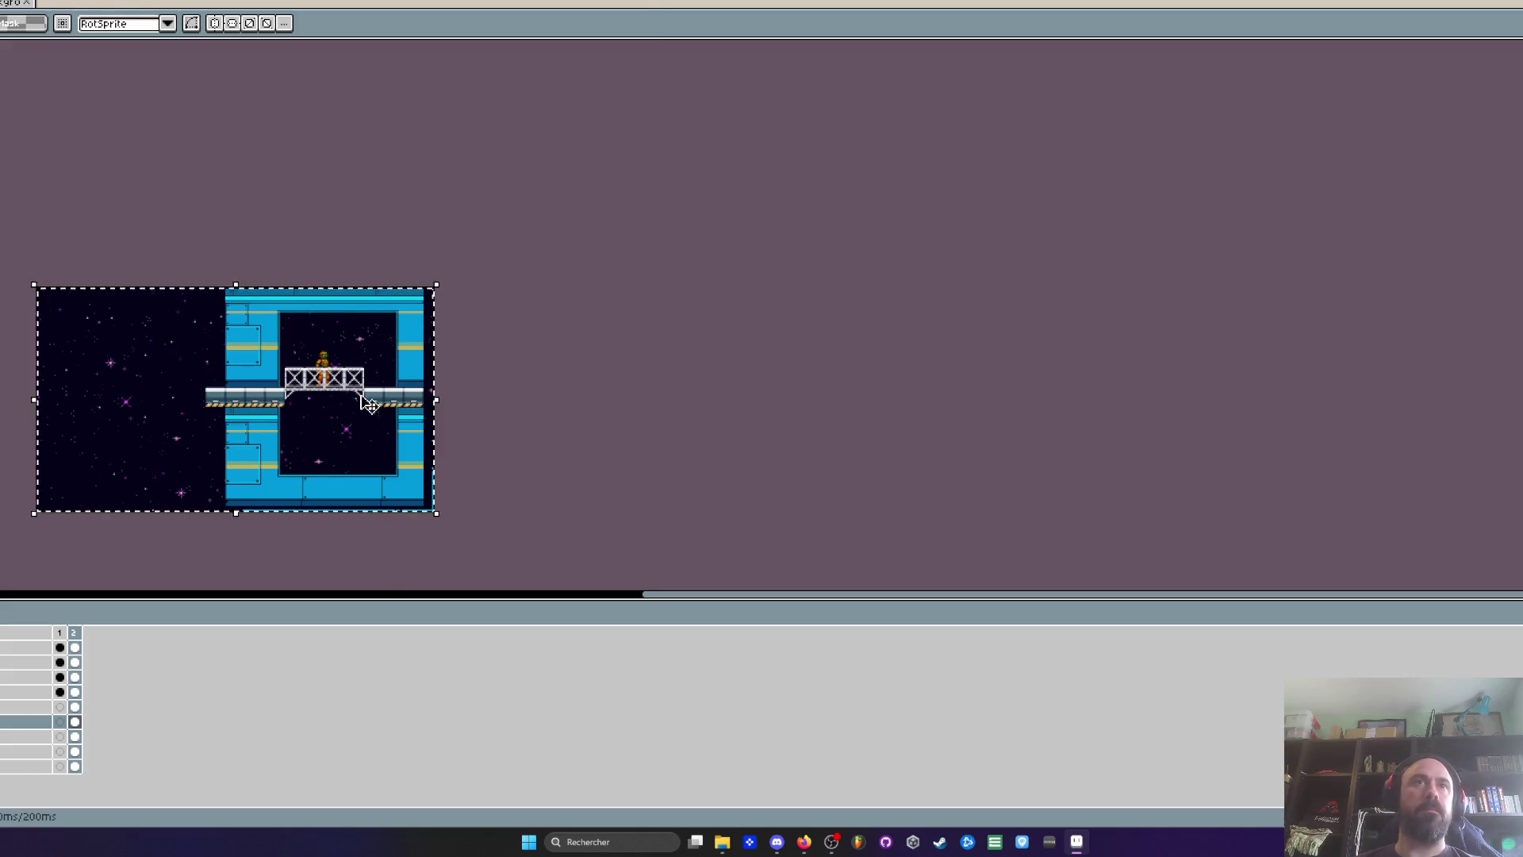
{"action": "key", "text": "plus"}
{"action": "key", "text": "plus"}
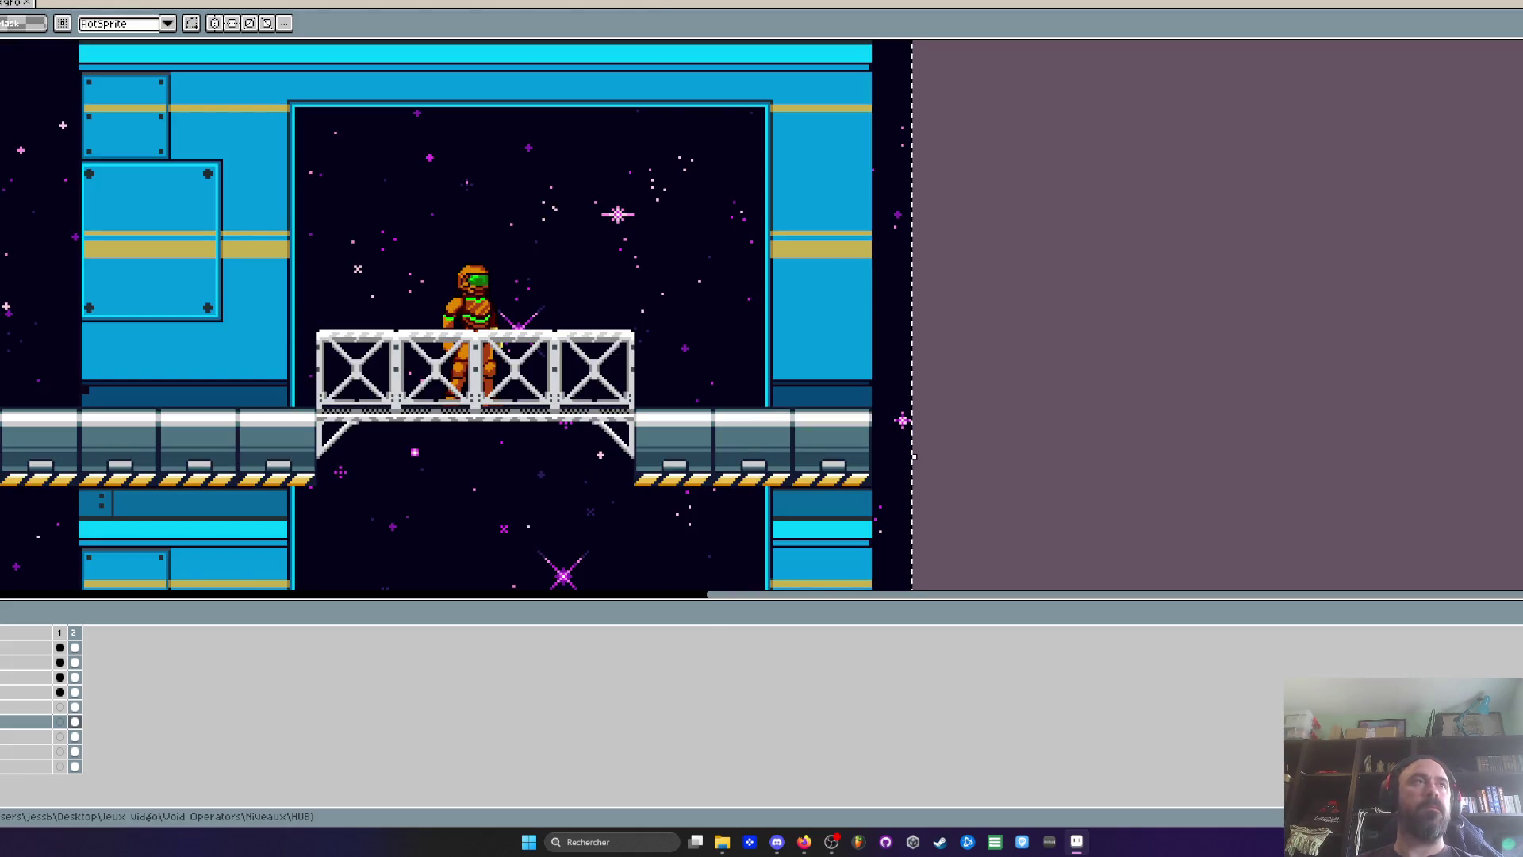
{"action": "mouse_move", "coordinate": [2, 300]}
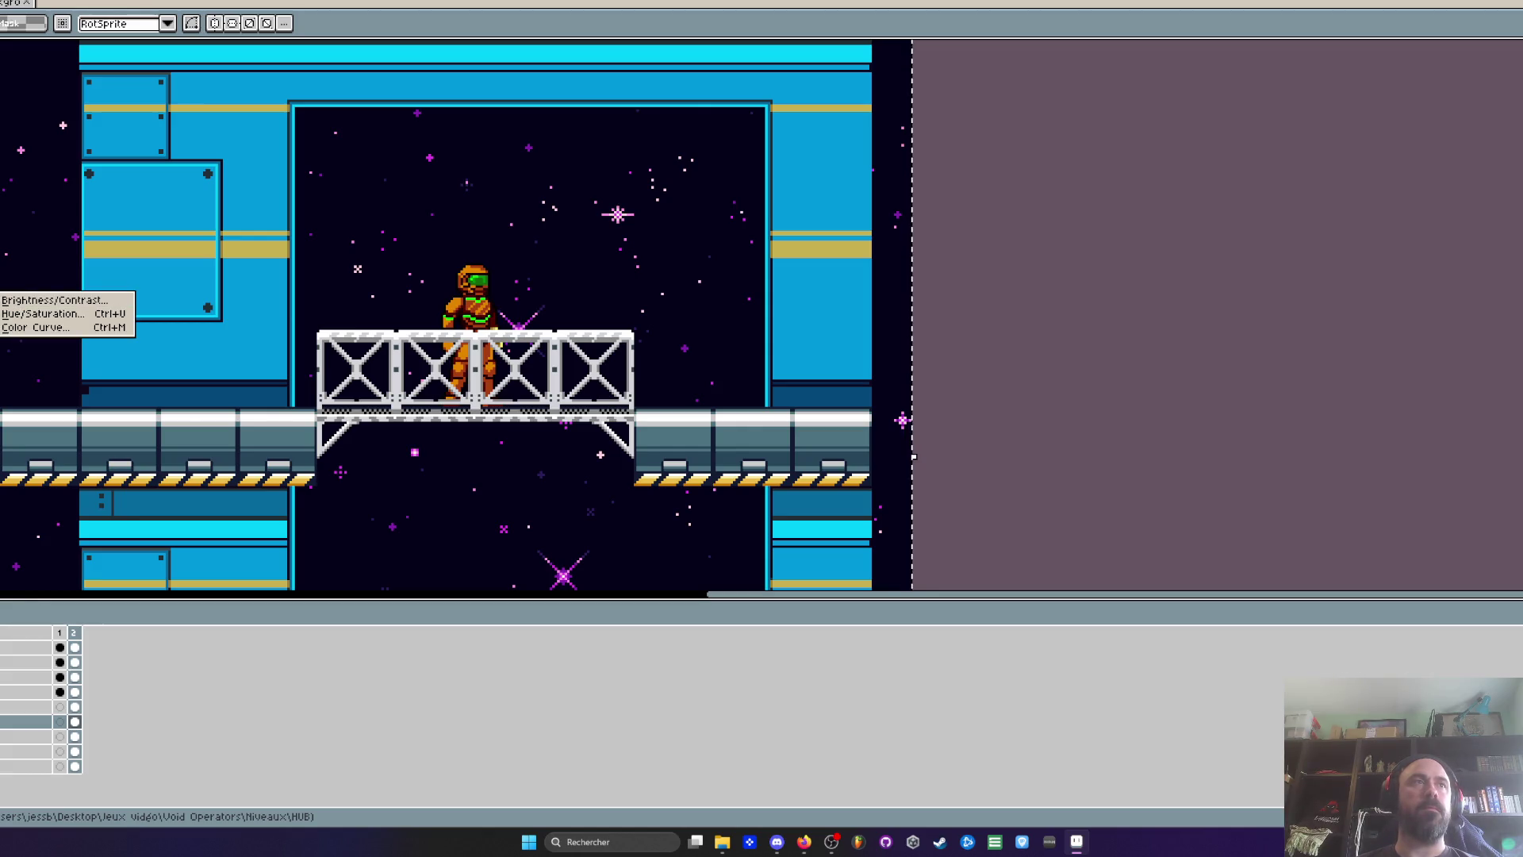
Dismiss the Hue/Saturation adjustment unapplied and select the bottom background layer
{"action": "left_click", "coordinate": [8, 300]}
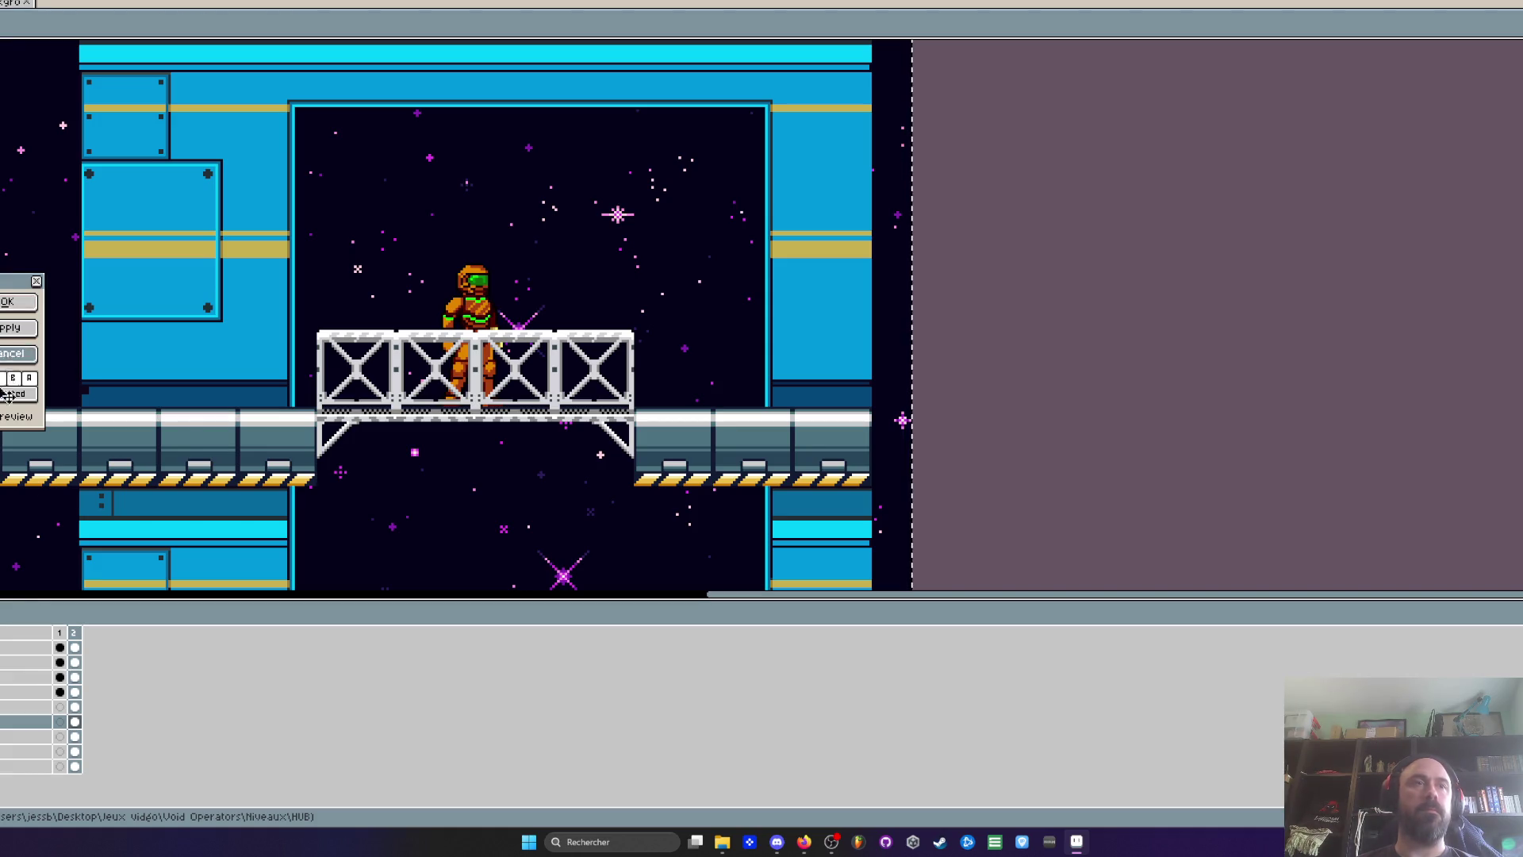
{"action": "key", "text": "Return"}
{"action": "key", "text": "Down"}
{"action": "key", "text": "Down"}
{"action": "key", "text": "Down"}
{"action": "scroll", "coordinate": [400, 430], "scroll_direction": "down", "scroll_amount": 2}
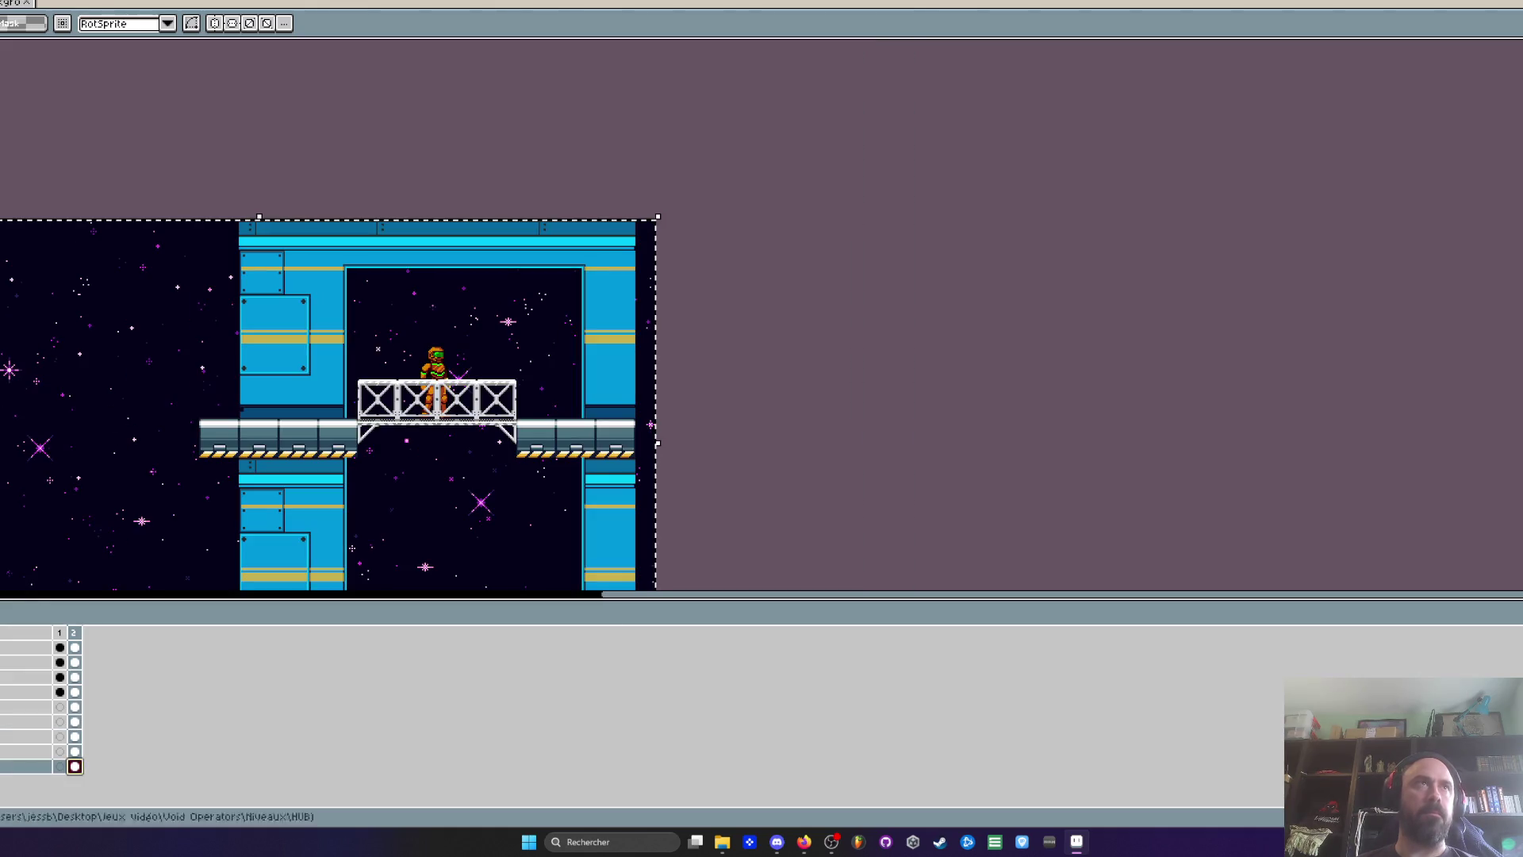
Preview a recolour of the bottom background layer, then cancel it
{"action": "left_click", "coordinate": [43, 314]}
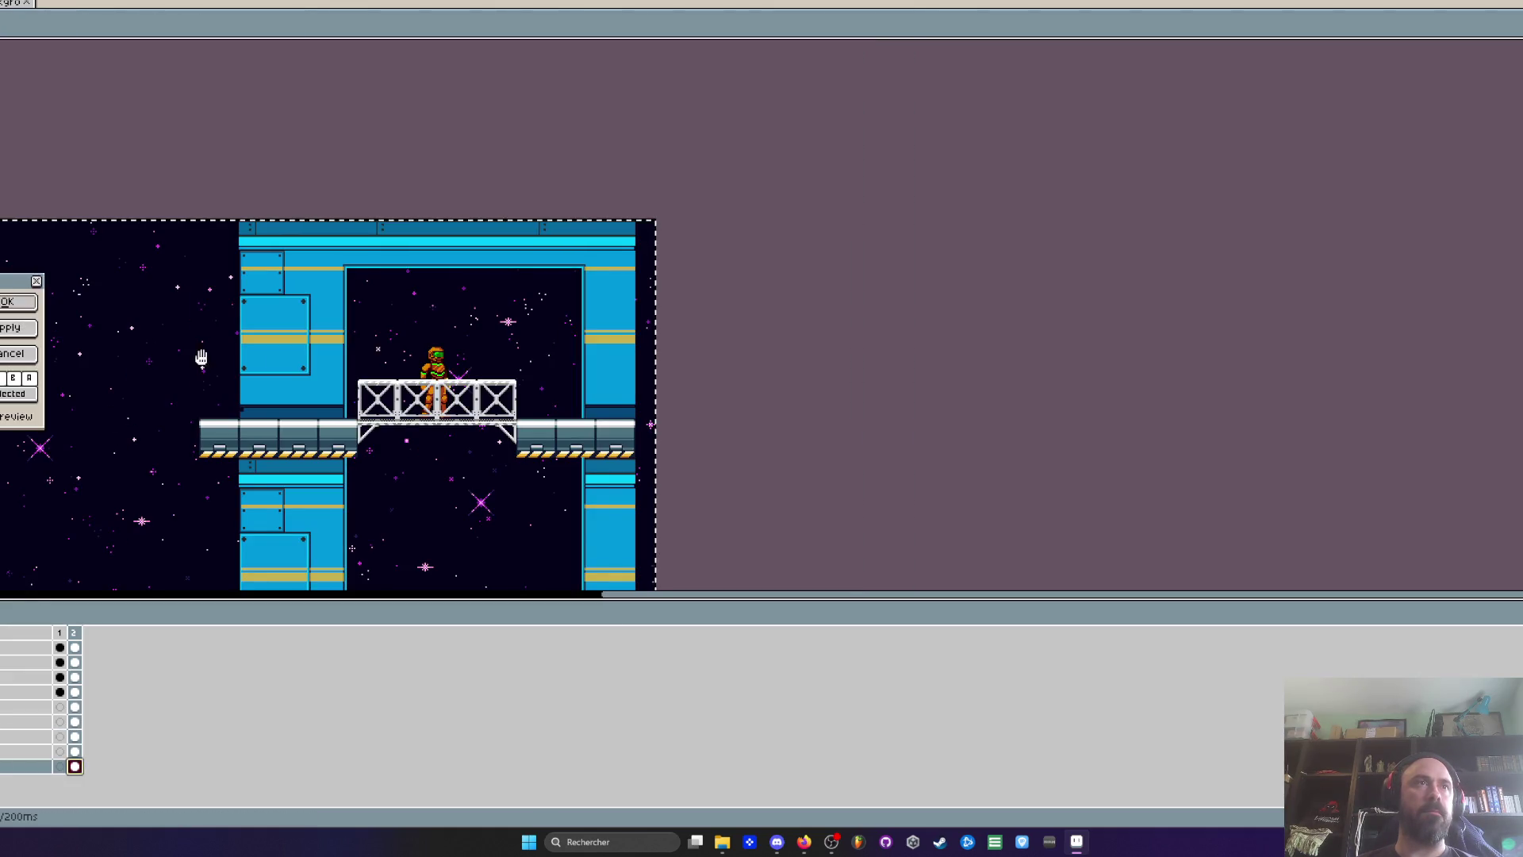
{"action": "scroll", "coordinate": [428, 396], "scroll_direction": "up", "scroll_amount": 2}
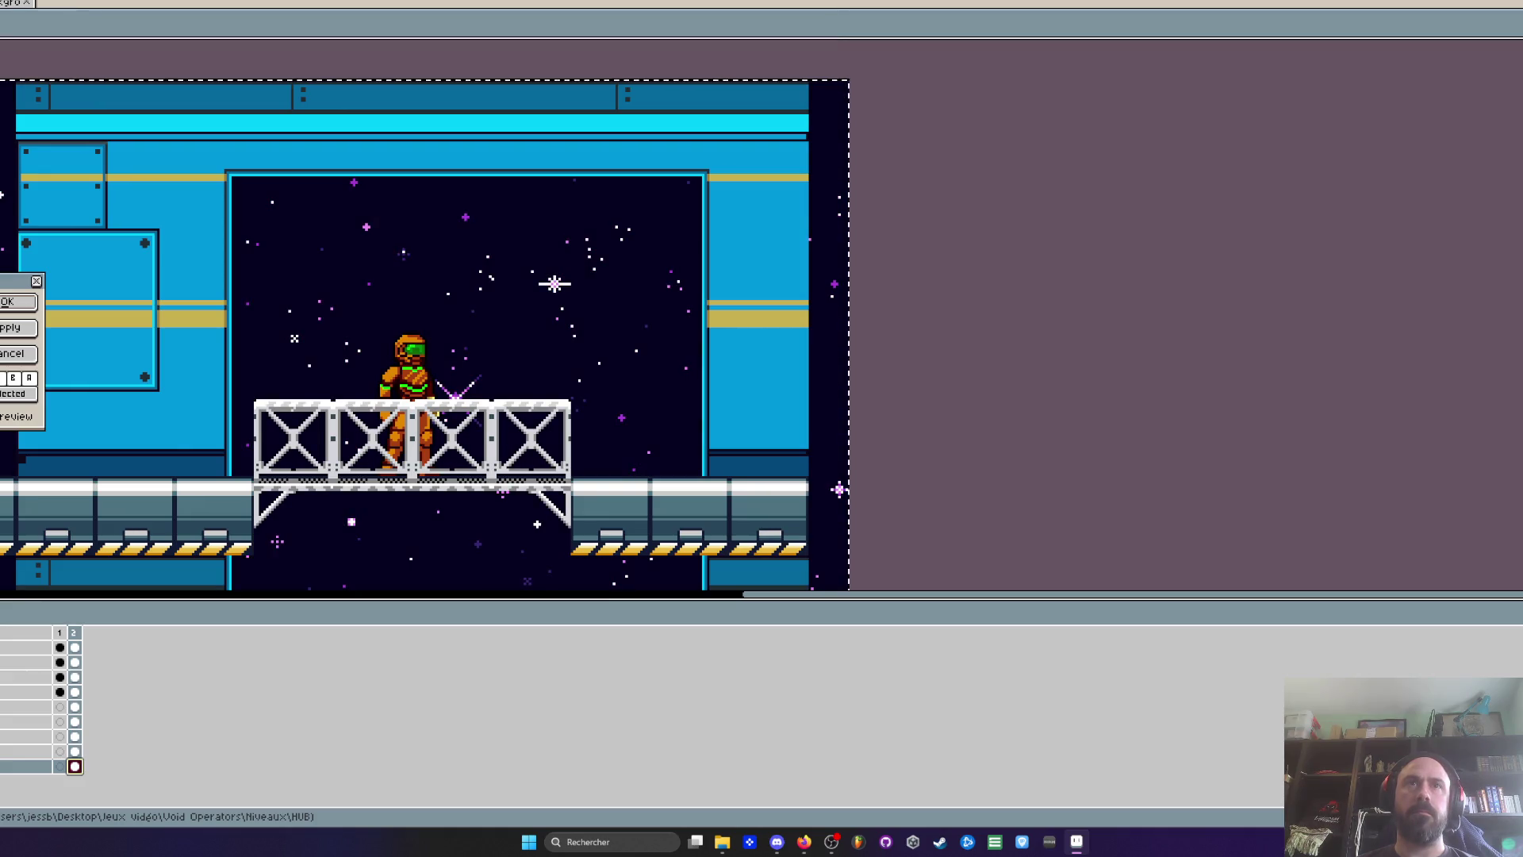
{"action": "scroll", "coordinate": [298, 316], "scroll_direction": "down", "scroll_amount": 2}
{"action": "scroll", "coordinate": [298, 316], "scroll_direction": "up", "scroll_amount": 2}
{"action": "left_click_drag", "start_coordinate": [298, 316], "coordinate": [183, 369]}
{"action": "scroll", "coordinate": [183, 370], "scroll_direction": "down", "scroll_amount": 2}
{"action": "scroll", "coordinate": [183, 370], "scroll_direction": "up", "scroll_amount": 2}
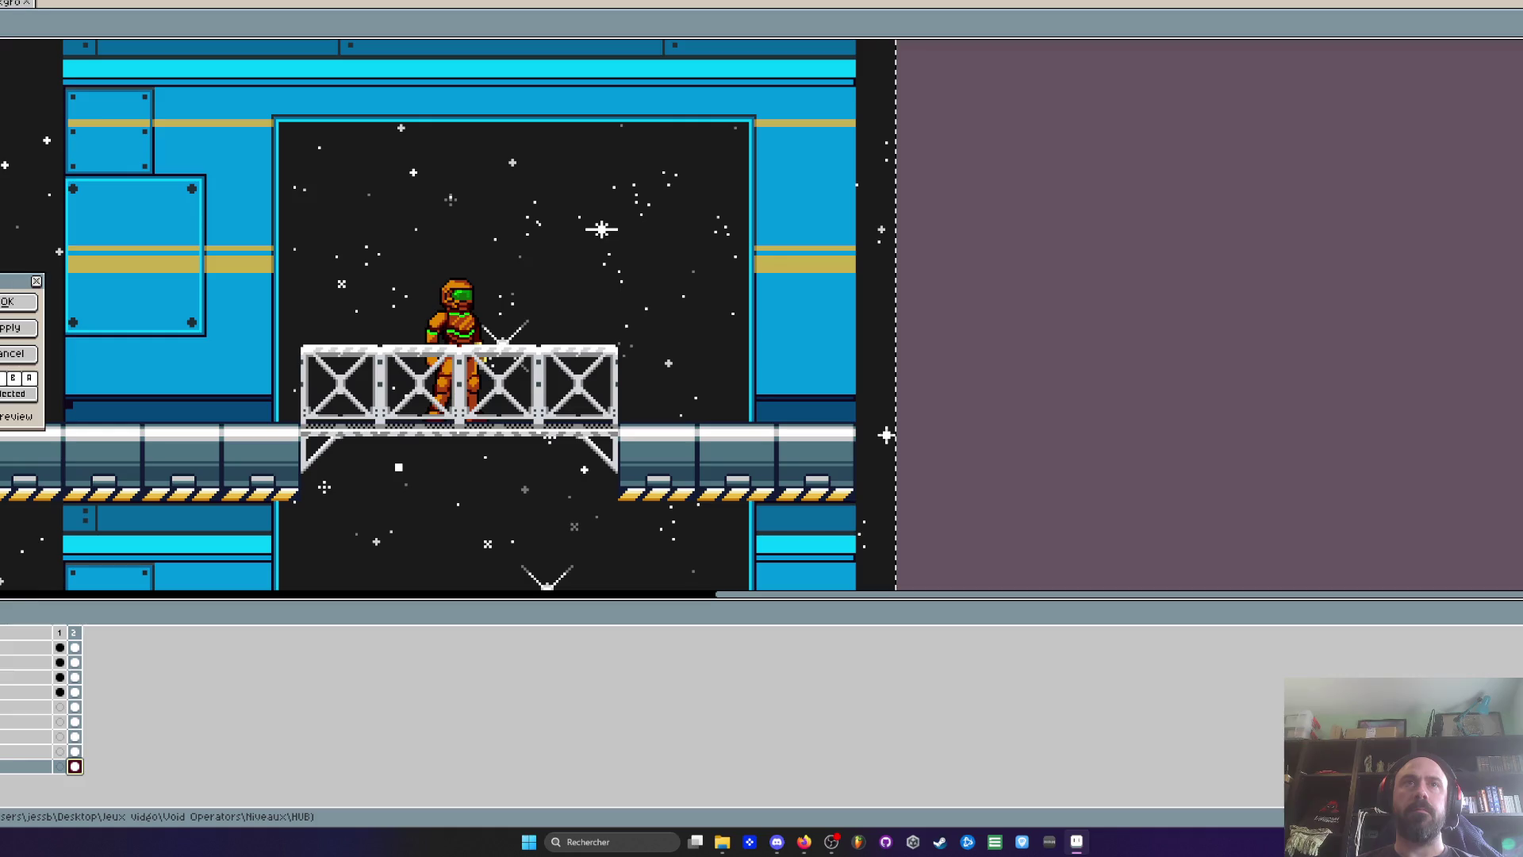
{"action": "left_click_drag", "start_coordinate": [326, 410], "coordinate": [279, 286]}
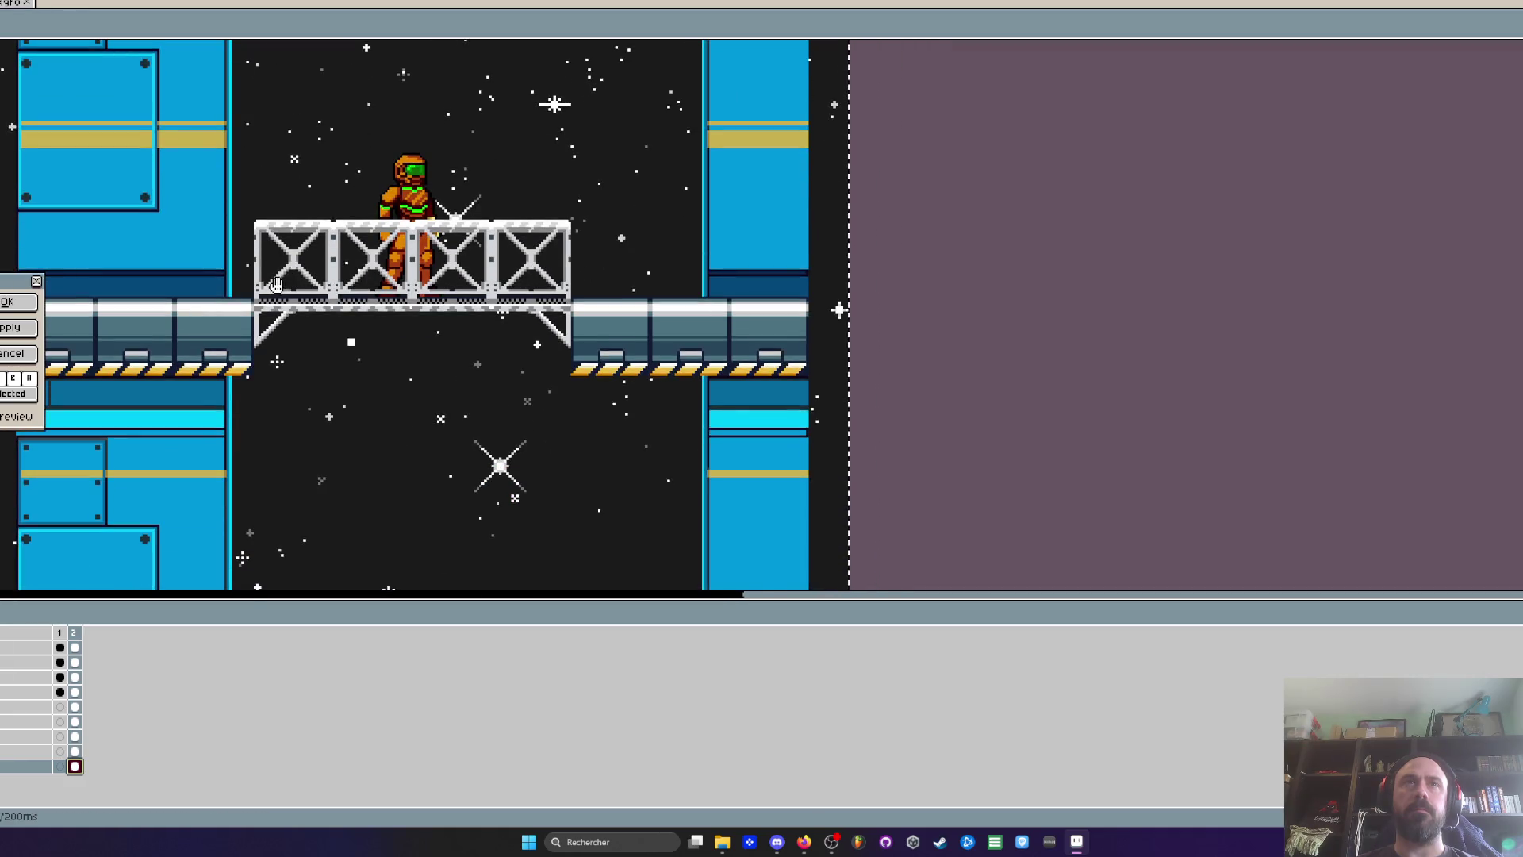
{"action": "scroll", "coordinate": [278, 286], "scroll_direction": "down", "scroll_amount": 1}
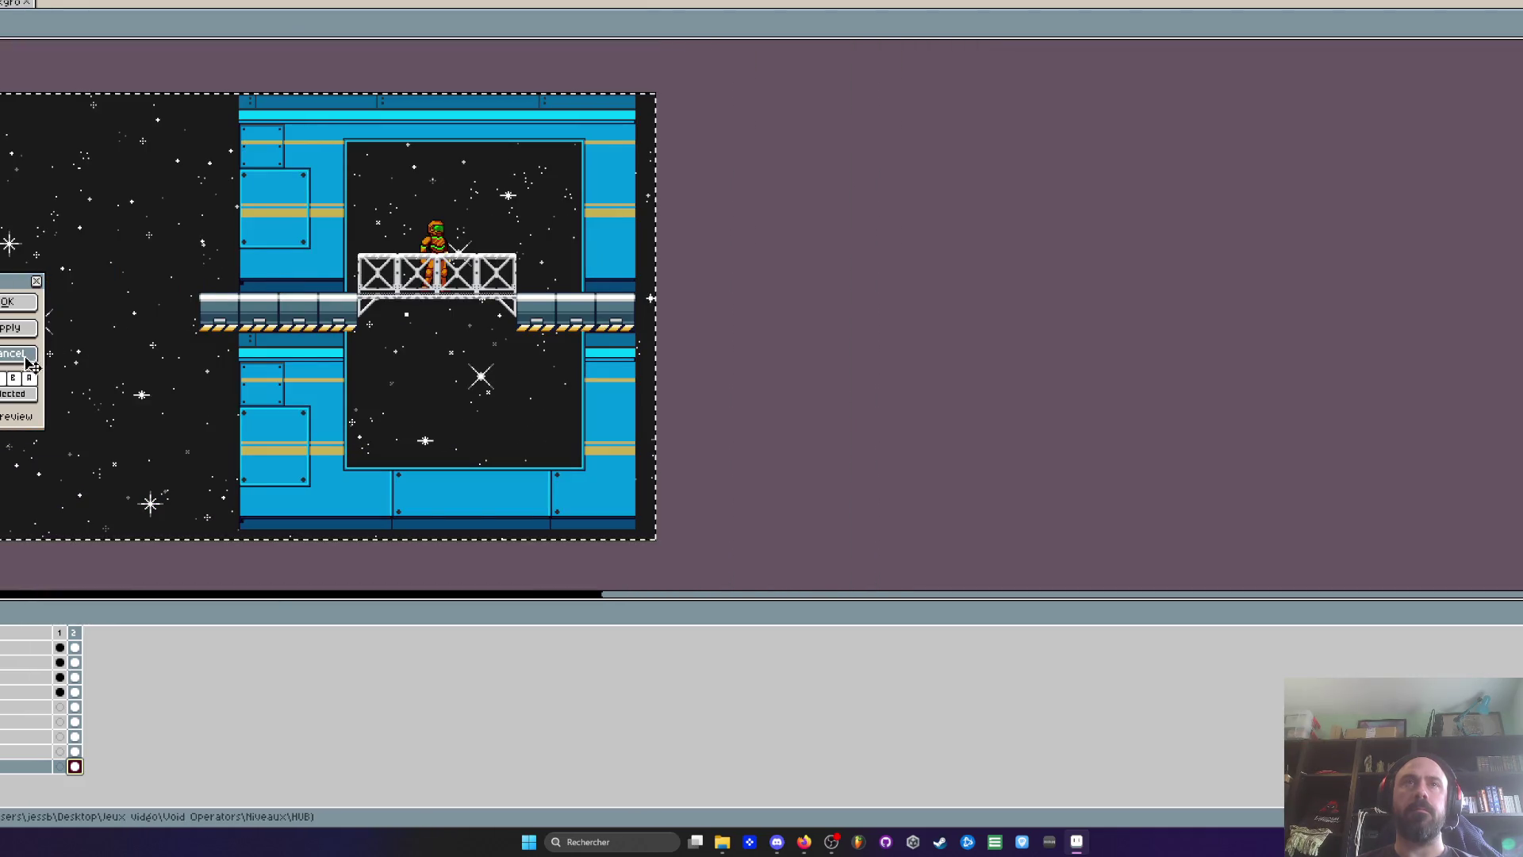
{"action": "left_click", "coordinate": [30, 361]}
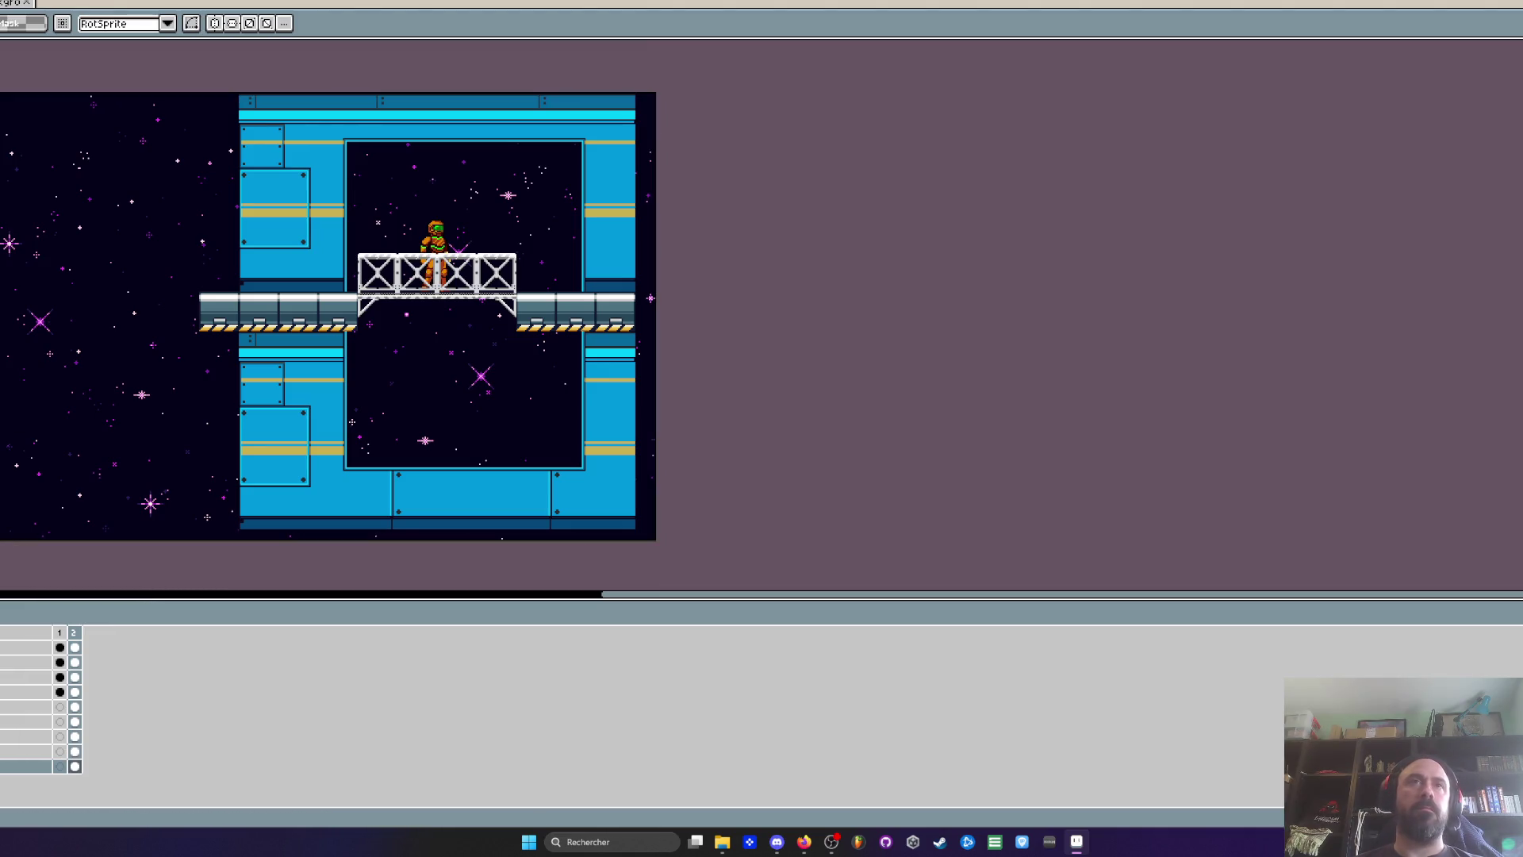
Undo three times, past the navy and green backgrounds, to the purple nebula starfield
{"action": "key", "text": "ctrl+z"}
{"action": "key", "text": "ctrl+z"}
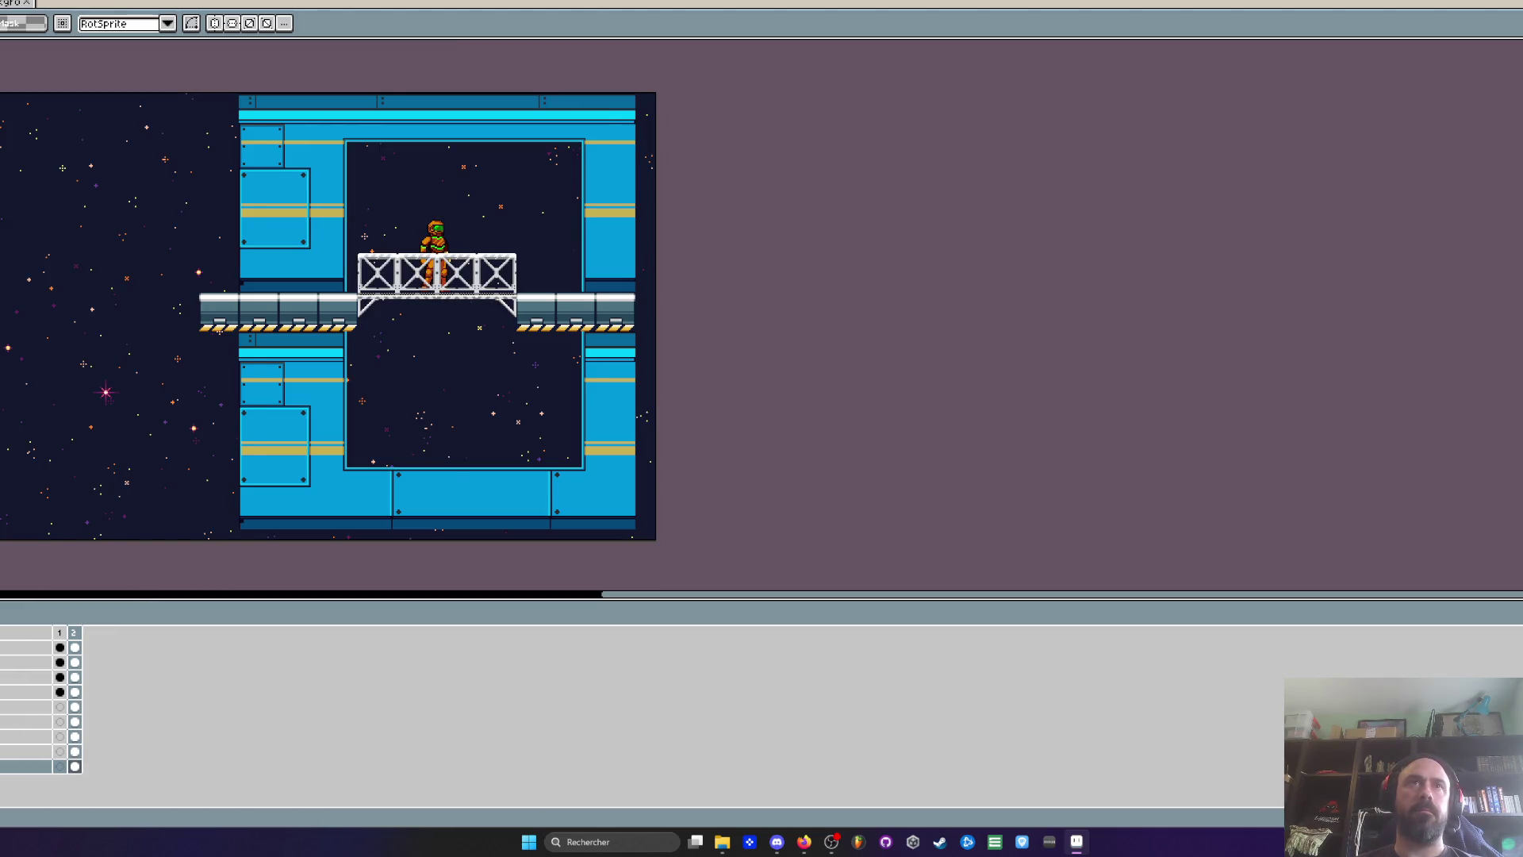
{"action": "key", "text": "ctrl+z"}
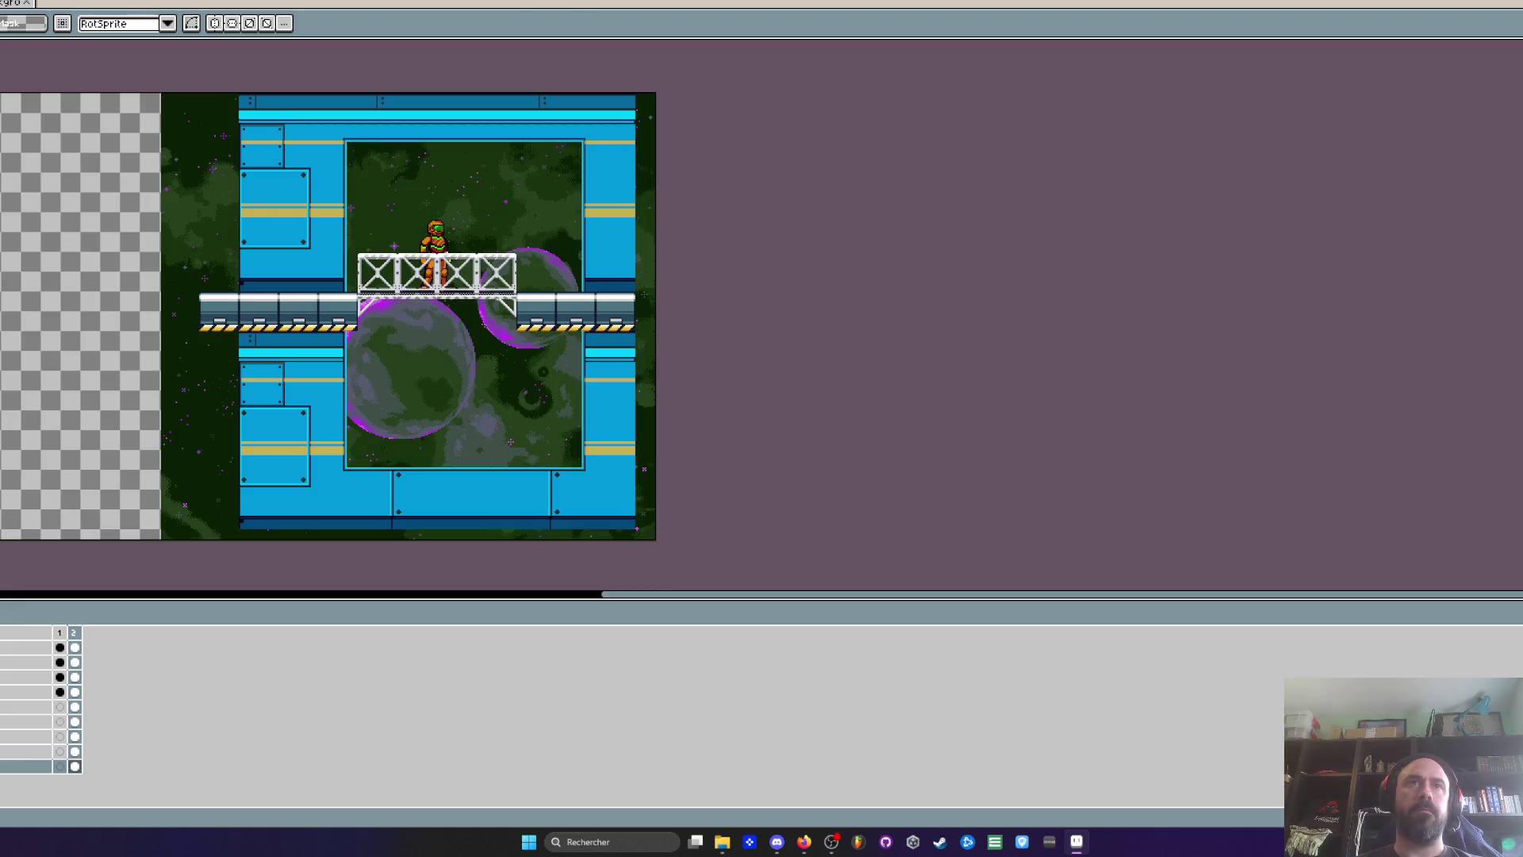
{"action": "key", "text": "ctrl+z"}
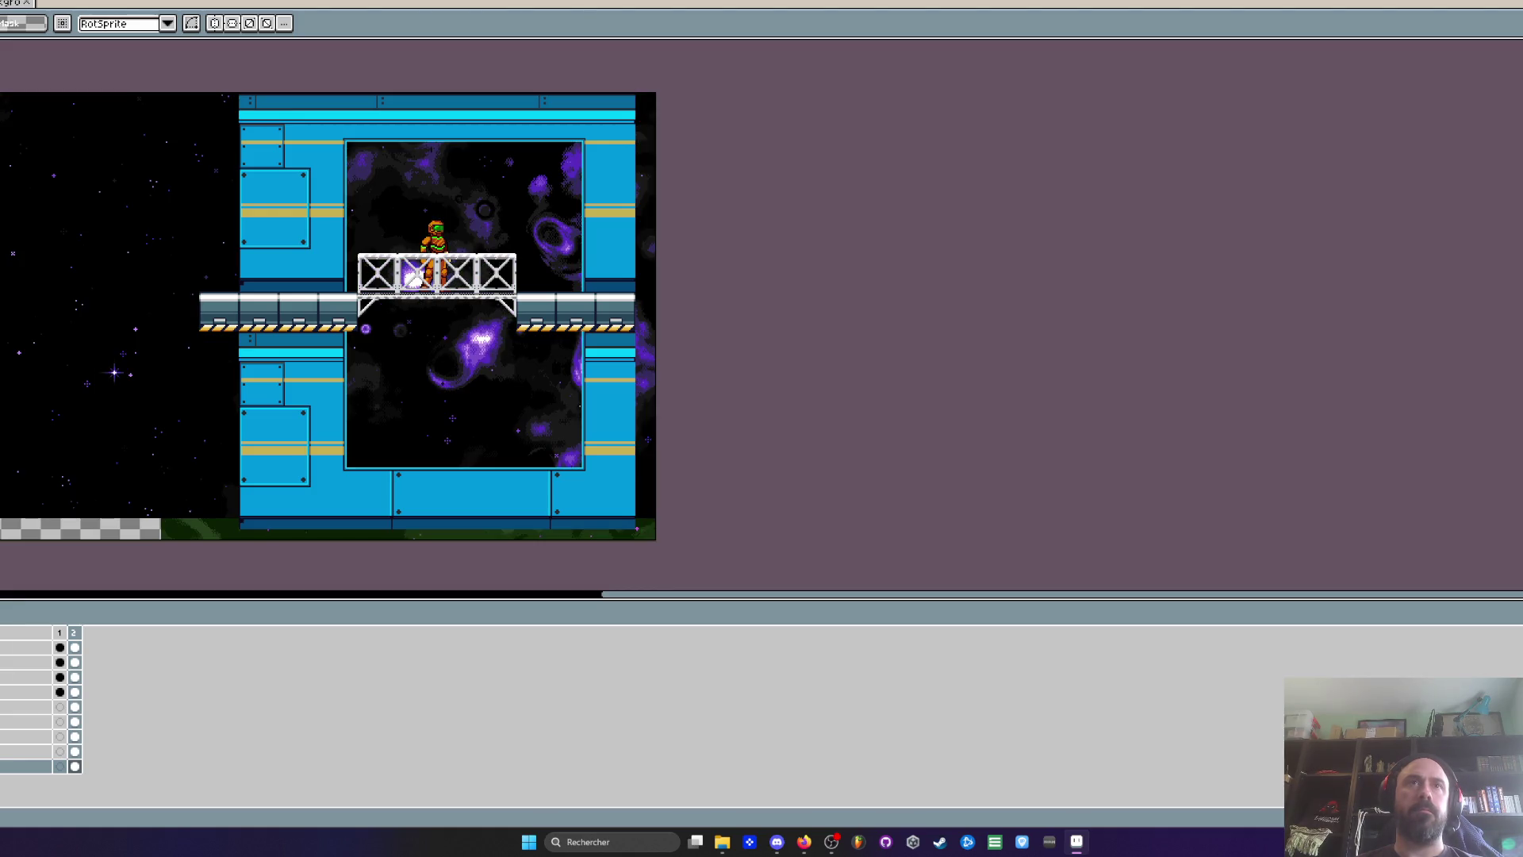
{"action": "scroll", "coordinate": [464, 239], "scroll_direction": "up", "scroll_amount": 2}
{"action": "scroll", "coordinate": [465, 239], "scroll_direction": "down", "scroll_amount": 2}
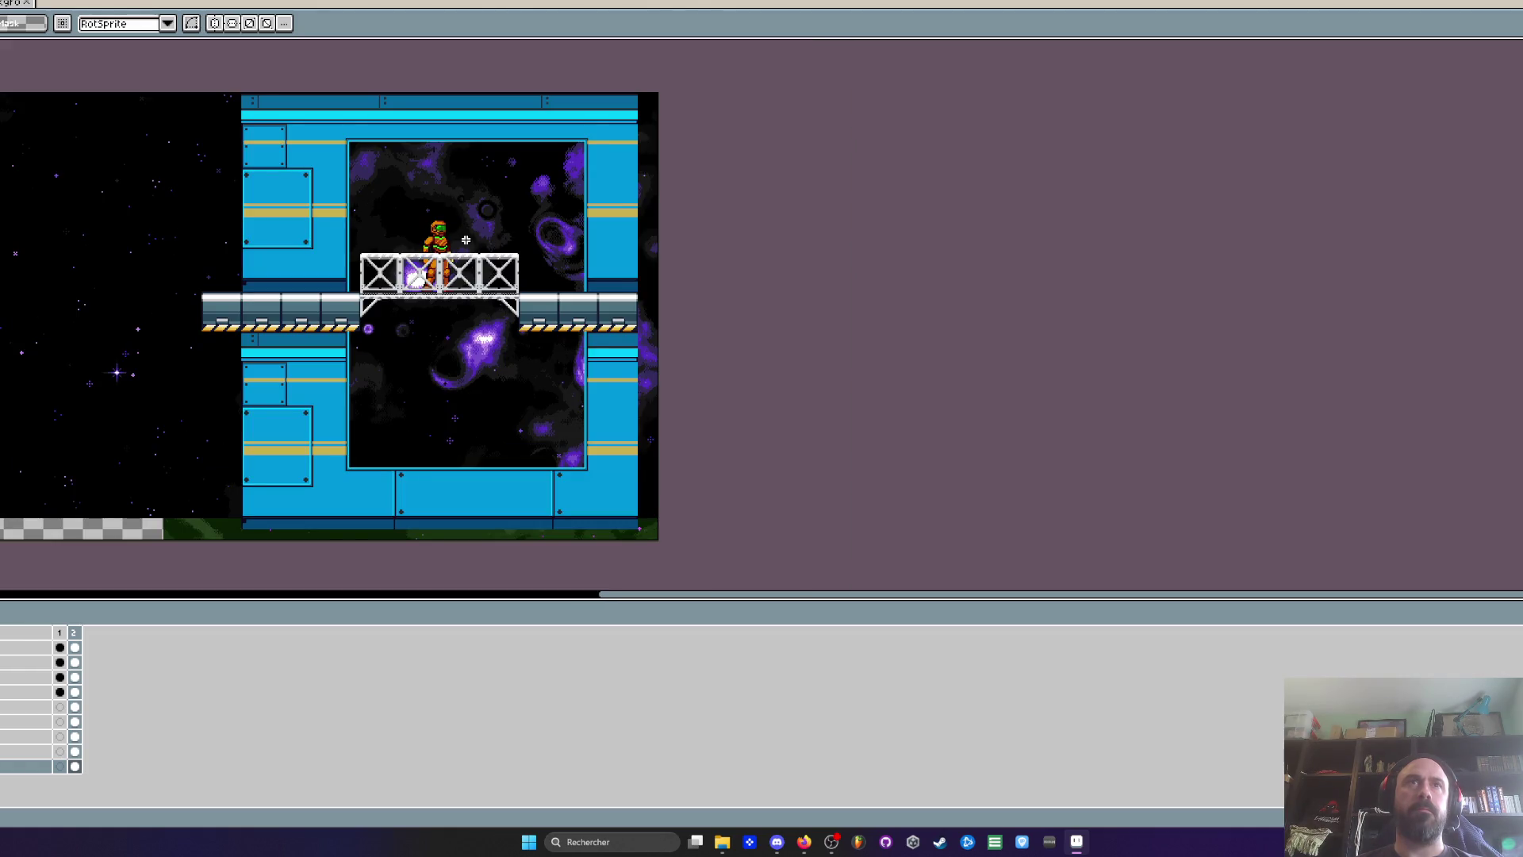
{"action": "scroll", "coordinate": [466, 240], "scroll_direction": "up", "scroll_amount": 2}
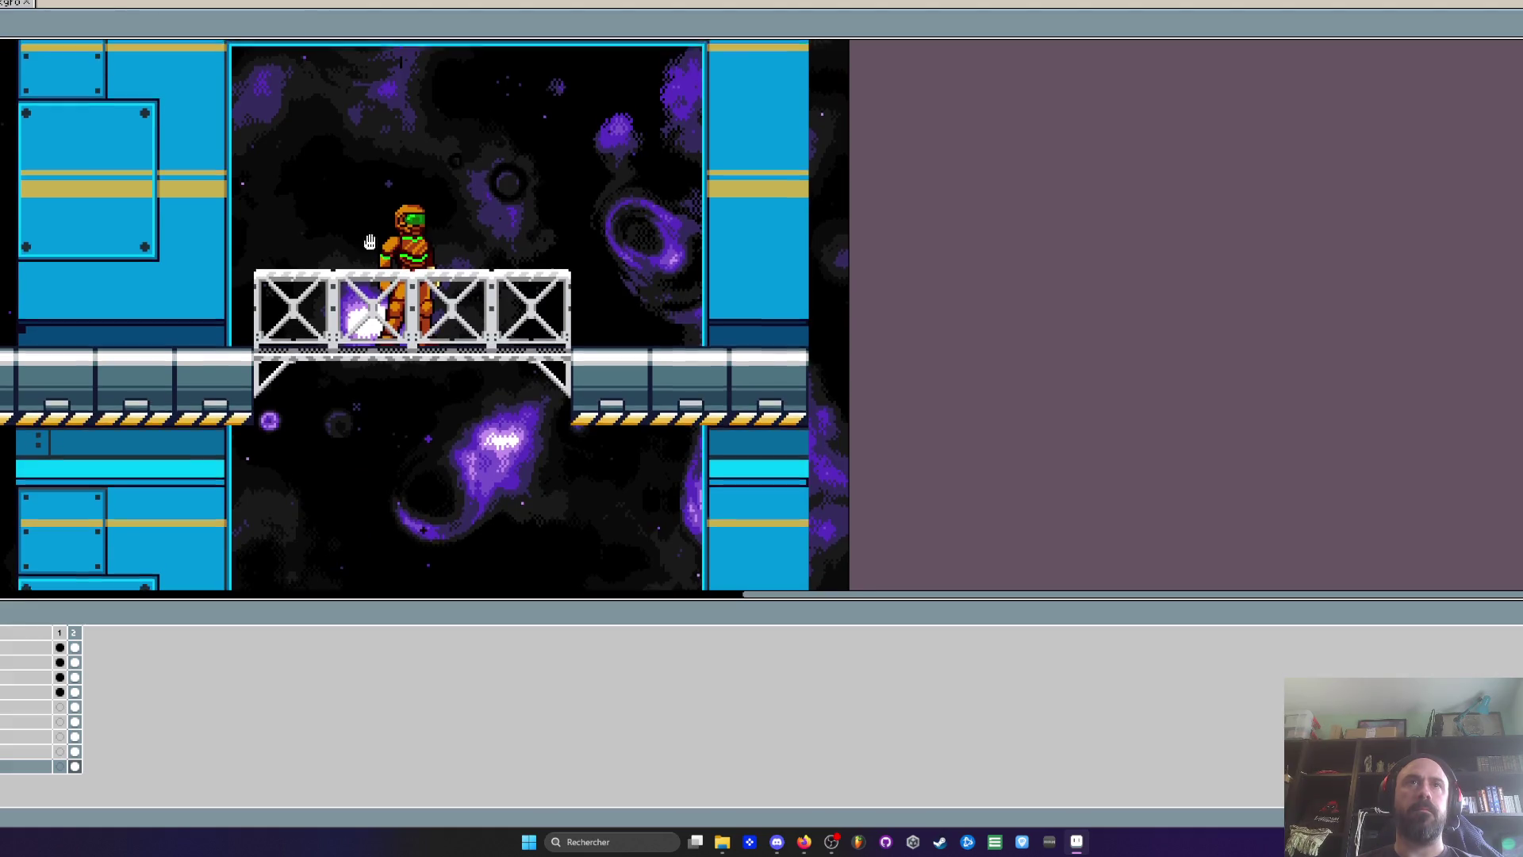
{"action": "scroll", "coordinate": [463, 225], "scroll_direction": "down", "scroll_amount": 2}
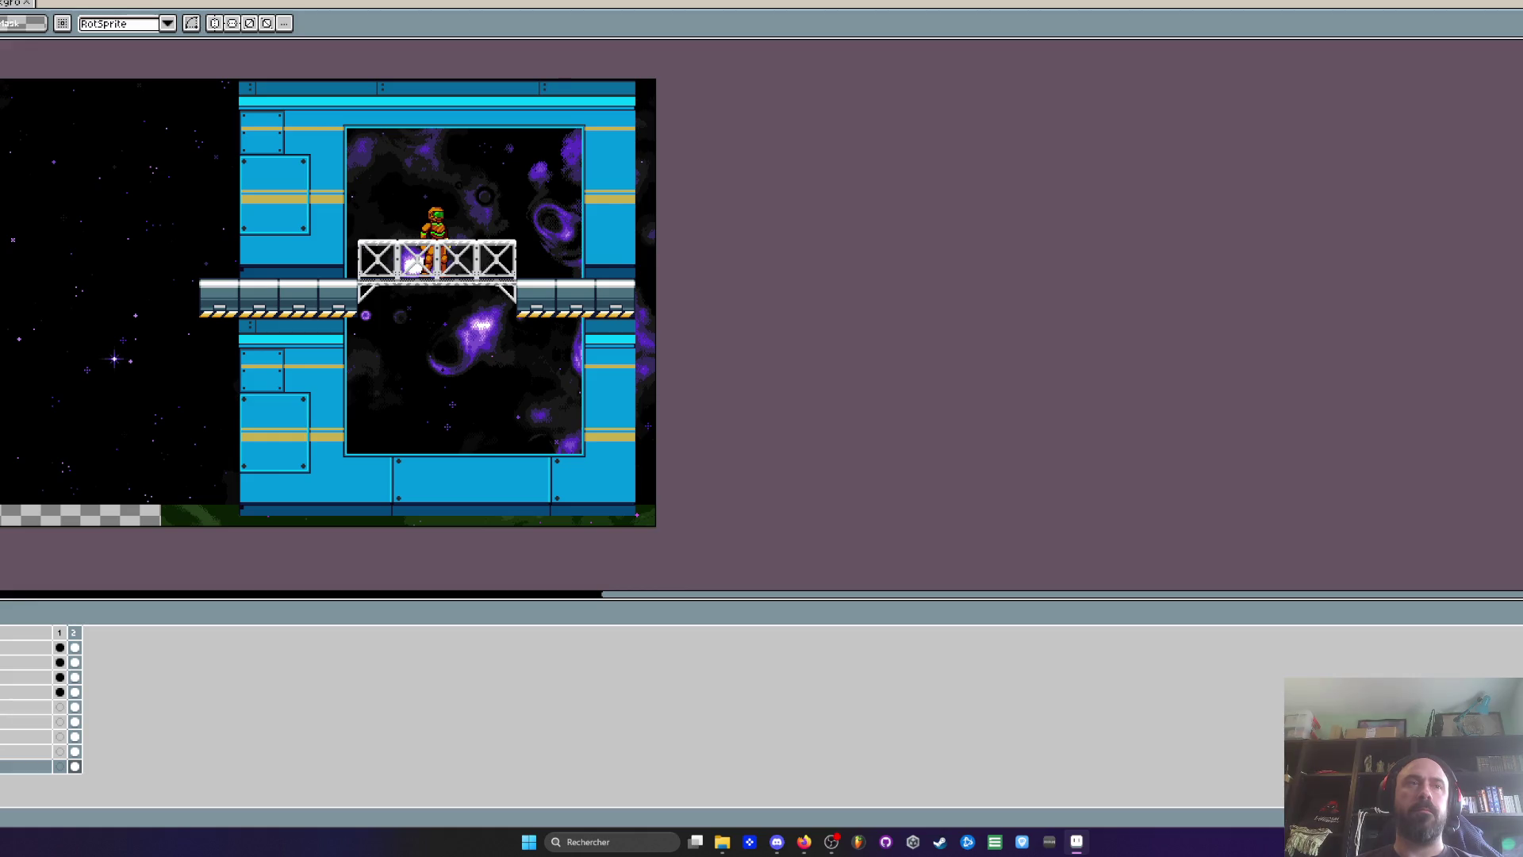
{"action": "left_click", "coordinate": [26, 707]}
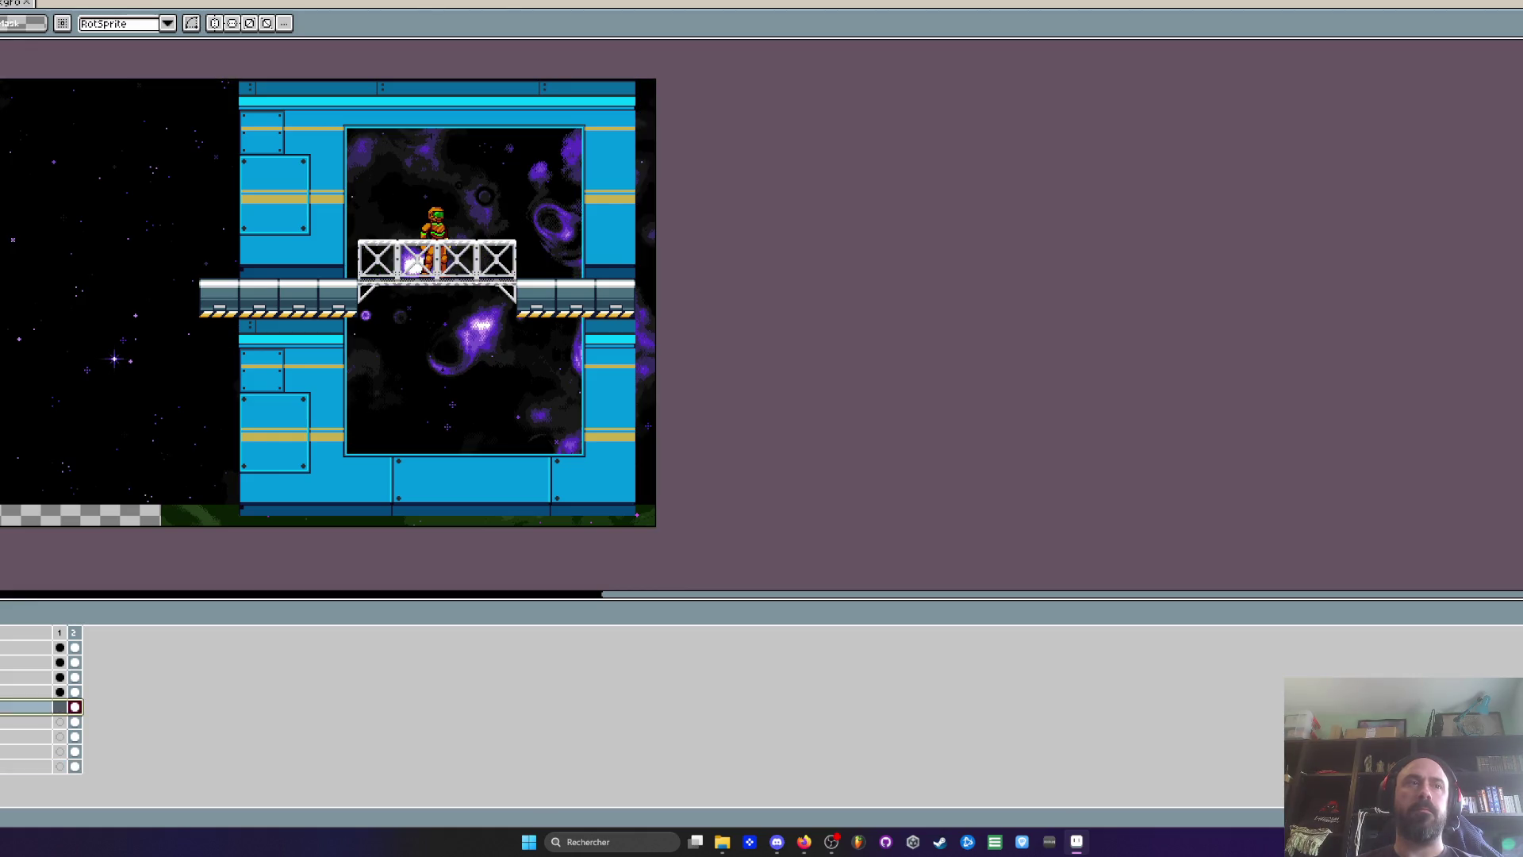
{"action": "scroll", "coordinate": [460, 232], "scroll_direction": "up", "scroll_amount": 2}
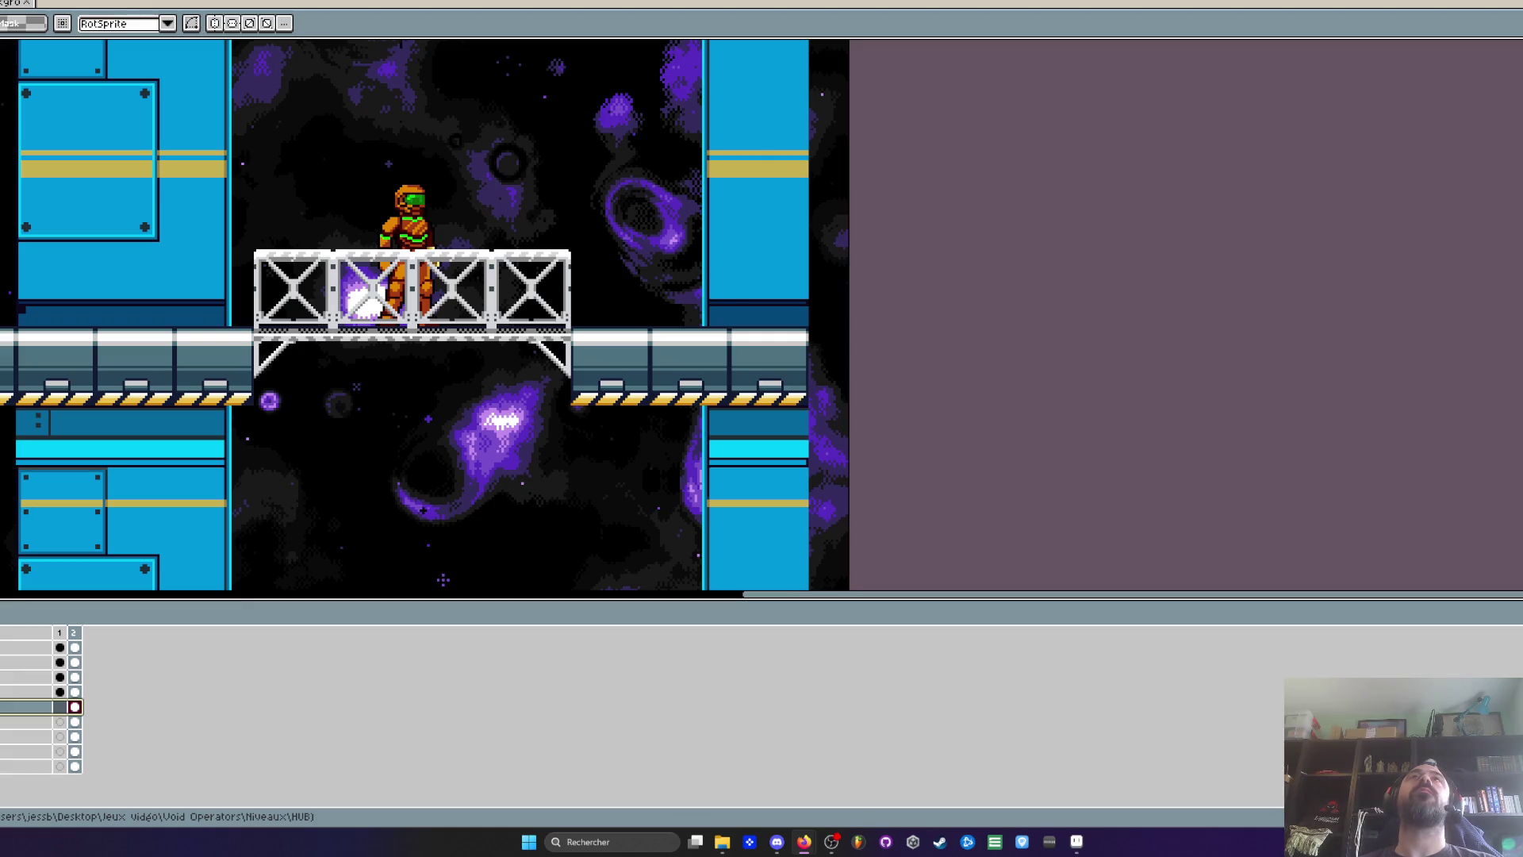
{"action": "scroll", "coordinate": [491, 365], "scroll_direction": "down", "scroll_amount": 1}
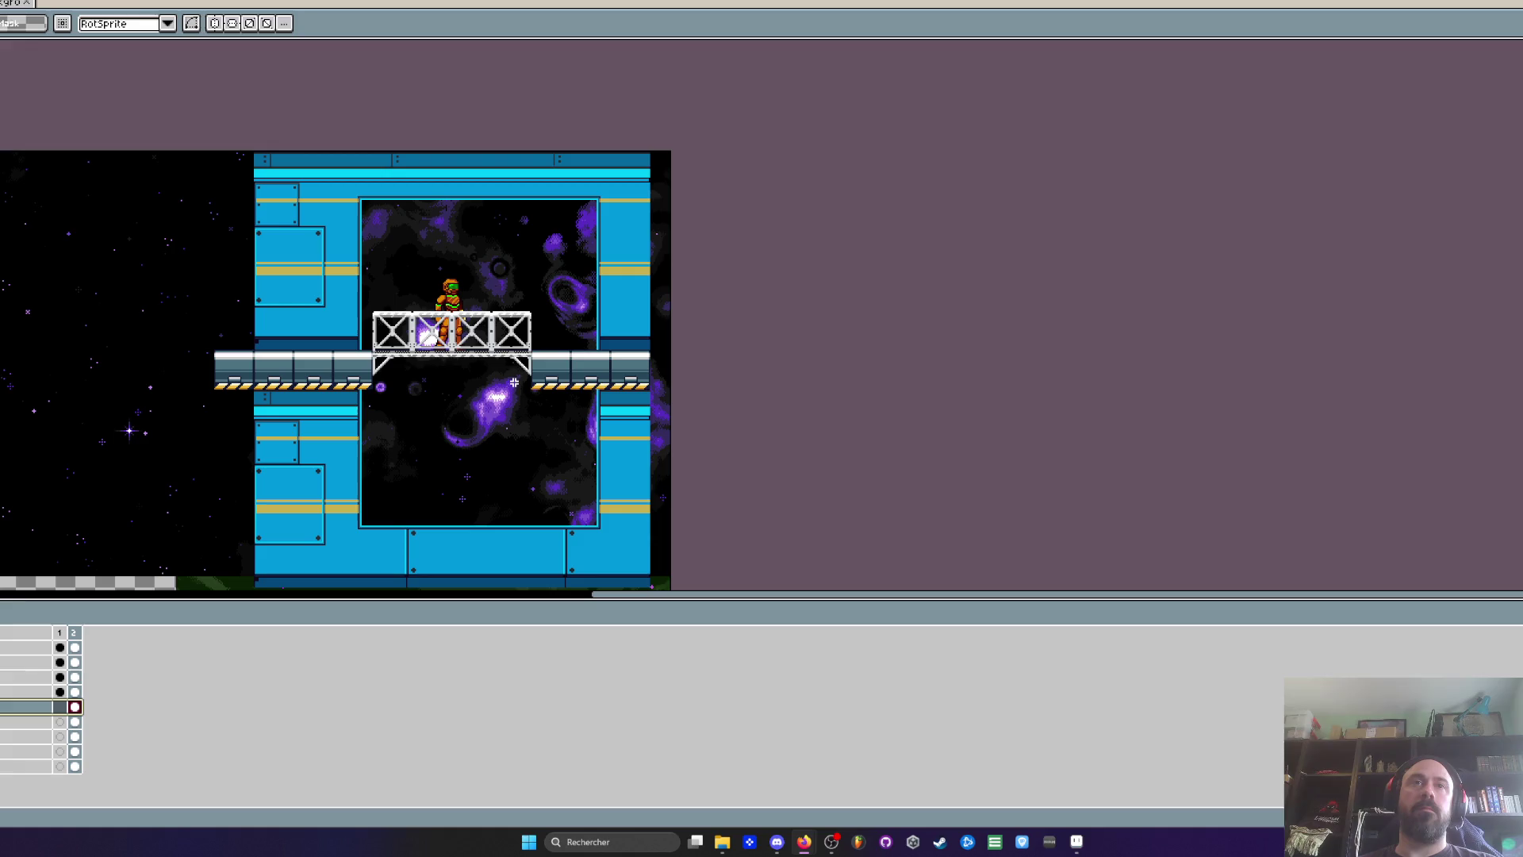
{"action": "scroll", "coordinate": [491, 362], "scroll_direction": "up", "scroll_amount": 1}
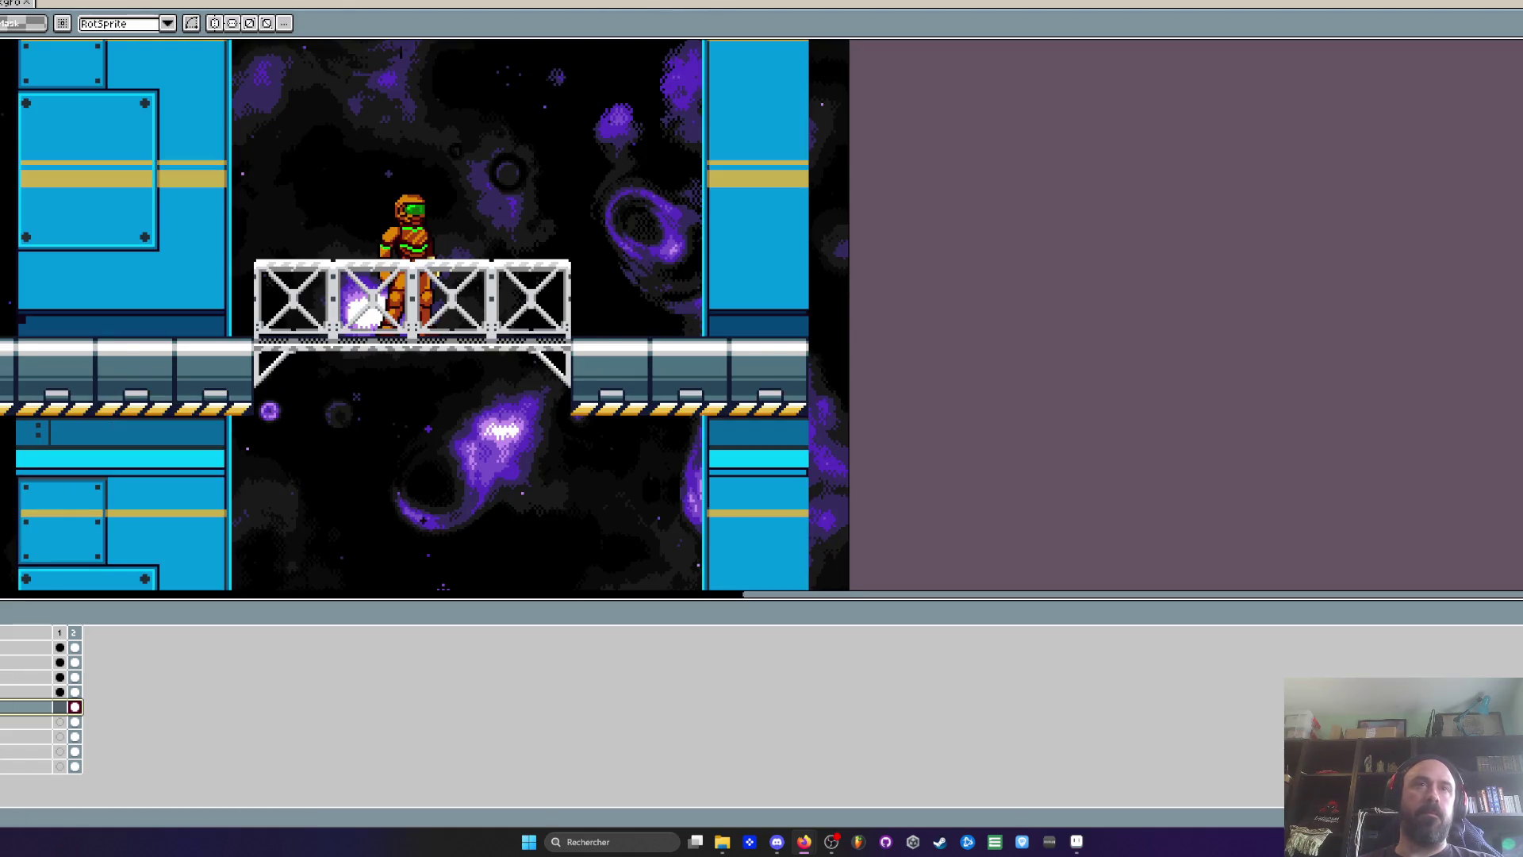
{"action": "key", "text": "ctrl+z"}
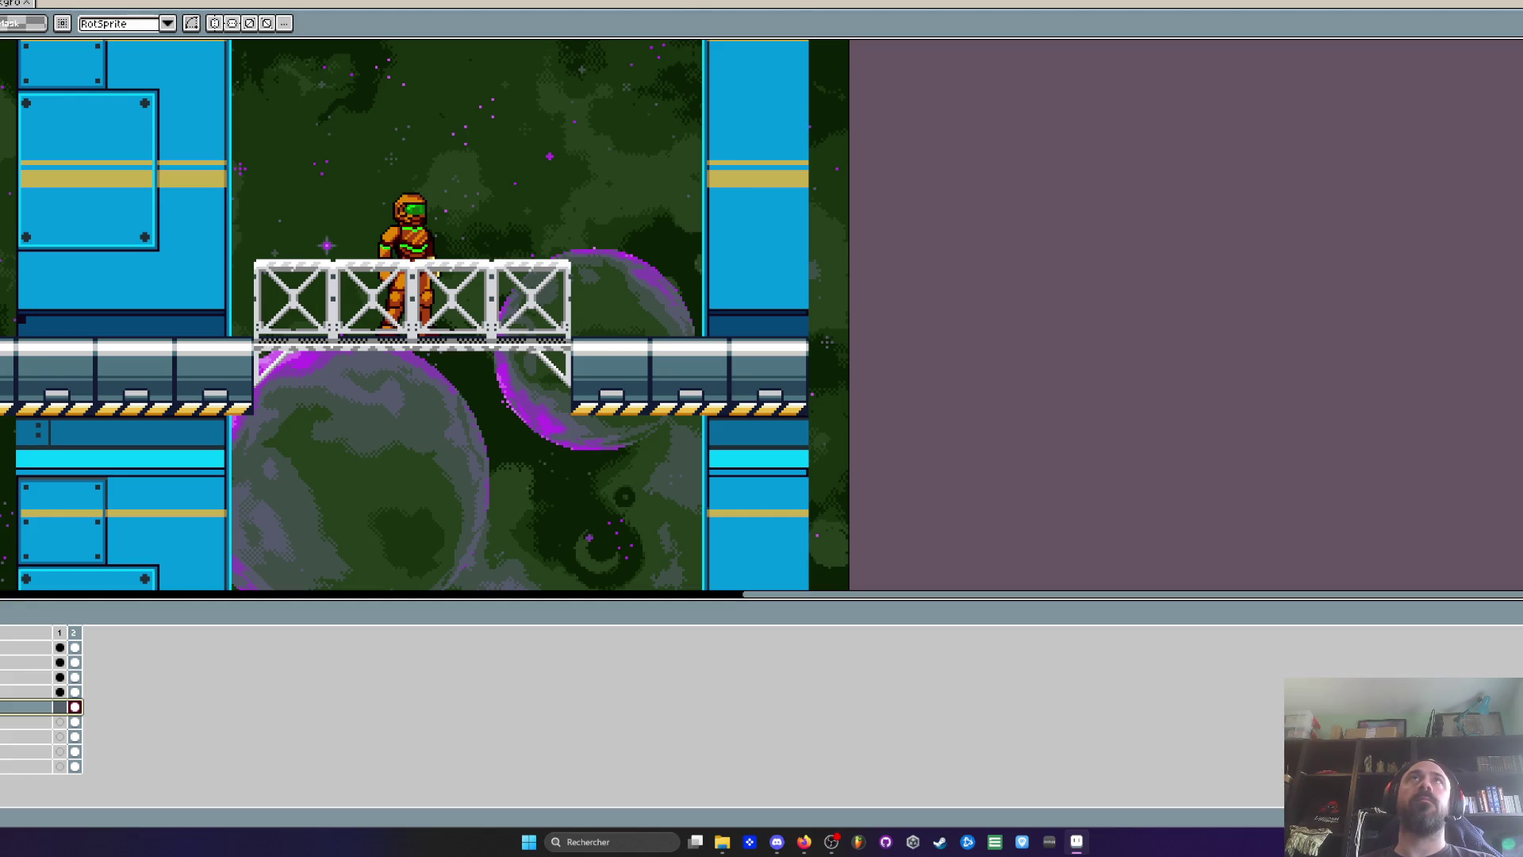
{"action": "key", "text": "ctrl+y"}
{"action": "scroll", "coordinate": [486, 442], "scroll_direction": "down", "scroll_amount": 2}
{"action": "scroll", "coordinate": [498, 438], "scroll_direction": "up", "scroll_amount": 1}
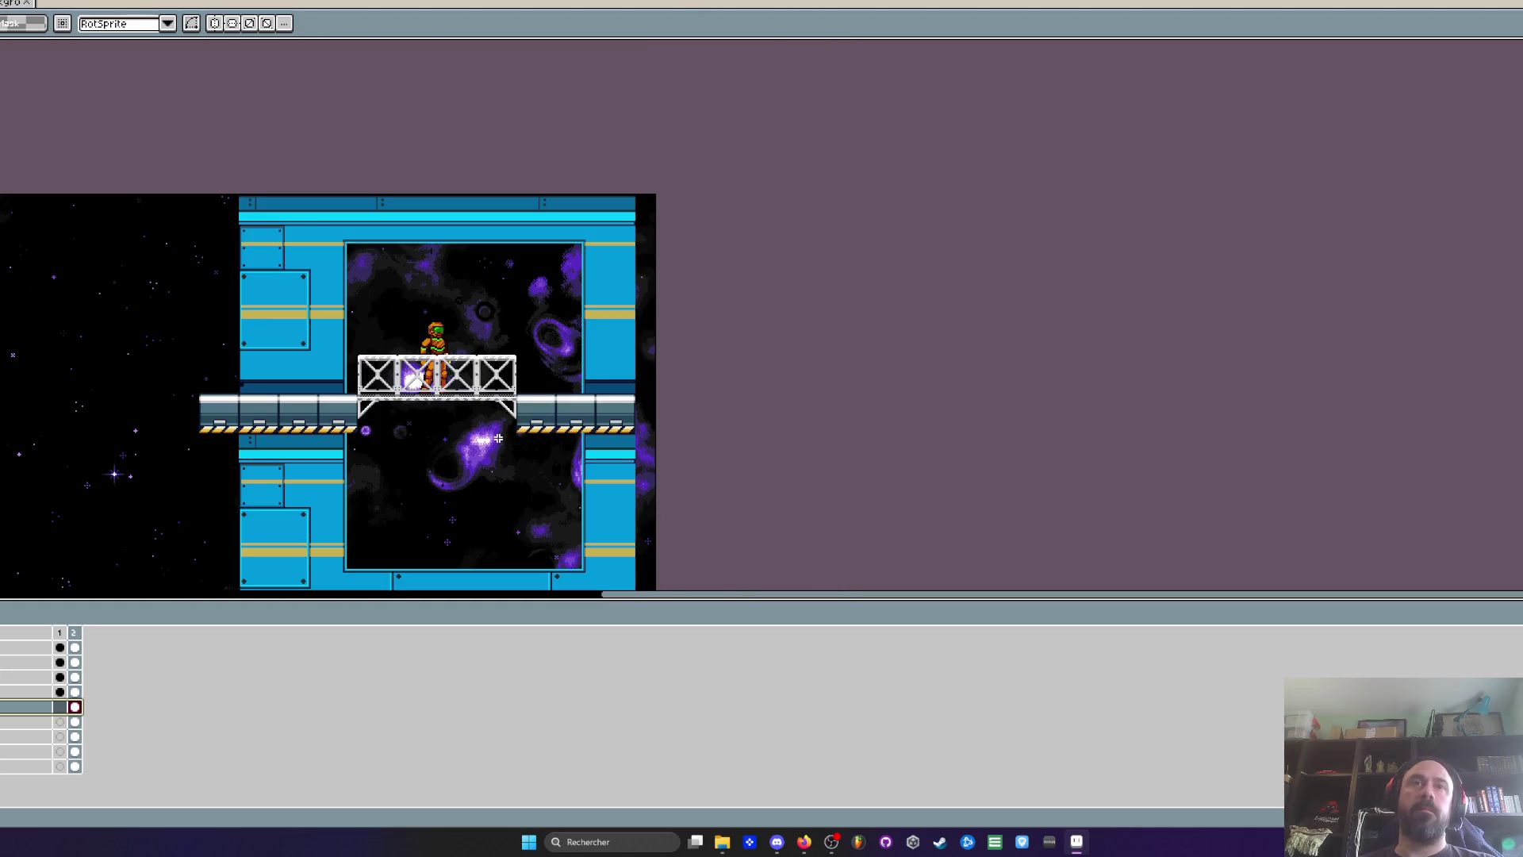
{"action": "scroll", "coordinate": [496, 303], "scroll_direction": "up", "scroll_amount": 2}
{"action": "scroll", "coordinate": [596, 303], "scroll_direction": "down", "scroll_amount": 1}
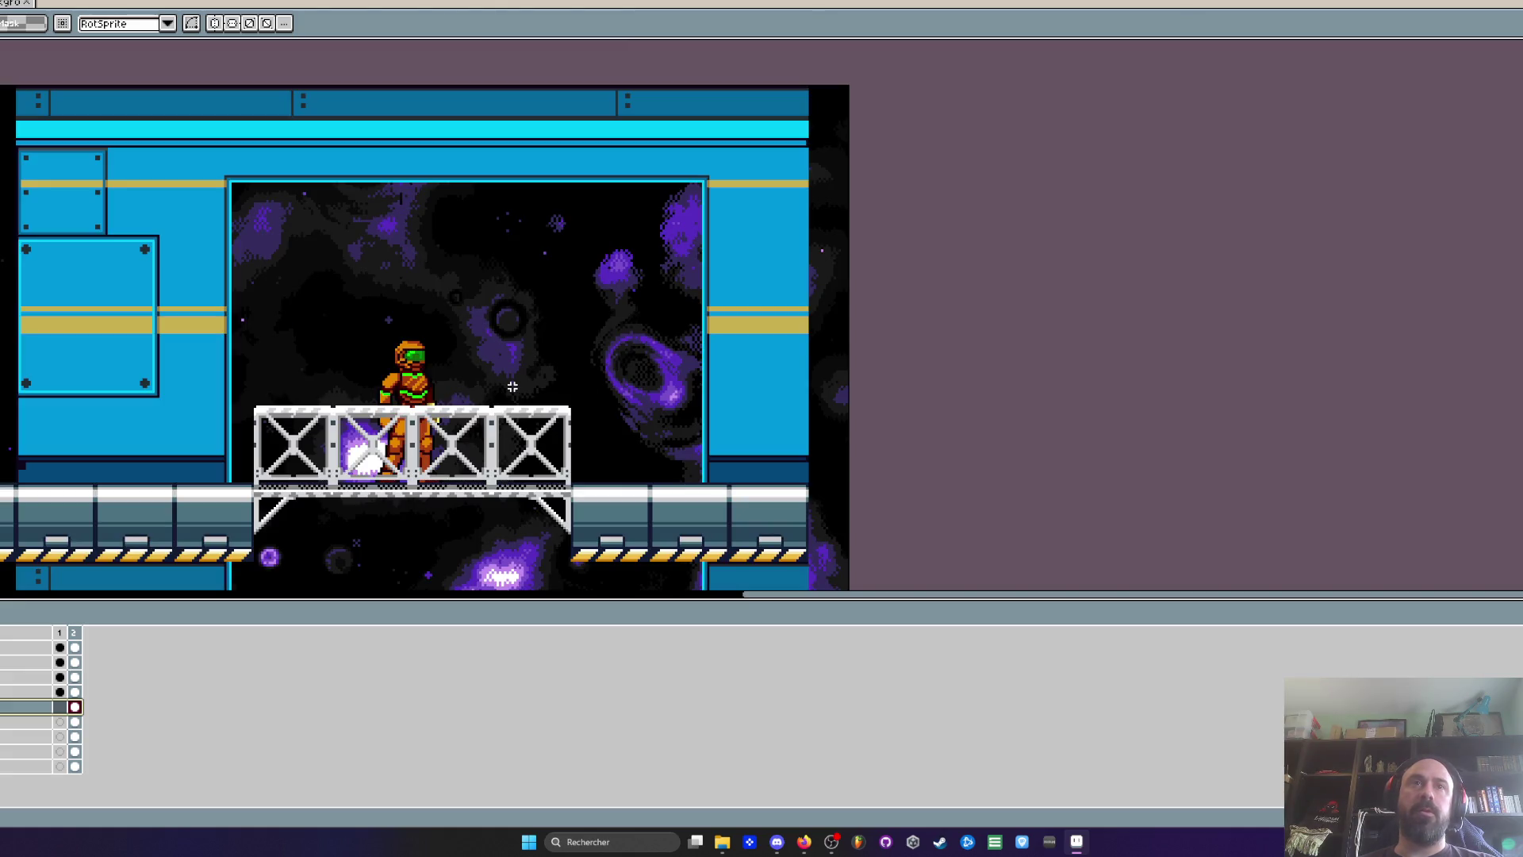
{"action": "mouse_move", "coordinate": [453, 253]}
{"action": "left_mouse_down"}
{"action": "mouse_move", "coordinate": [414, 127]}
{"action": "mouse_move", "coordinate": [403, 287]}
{"action": "left_mouse_up"}
{"action": "scroll", "coordinate": [422, 131], "scroll_direction": "down", "scroll_amount": 1}
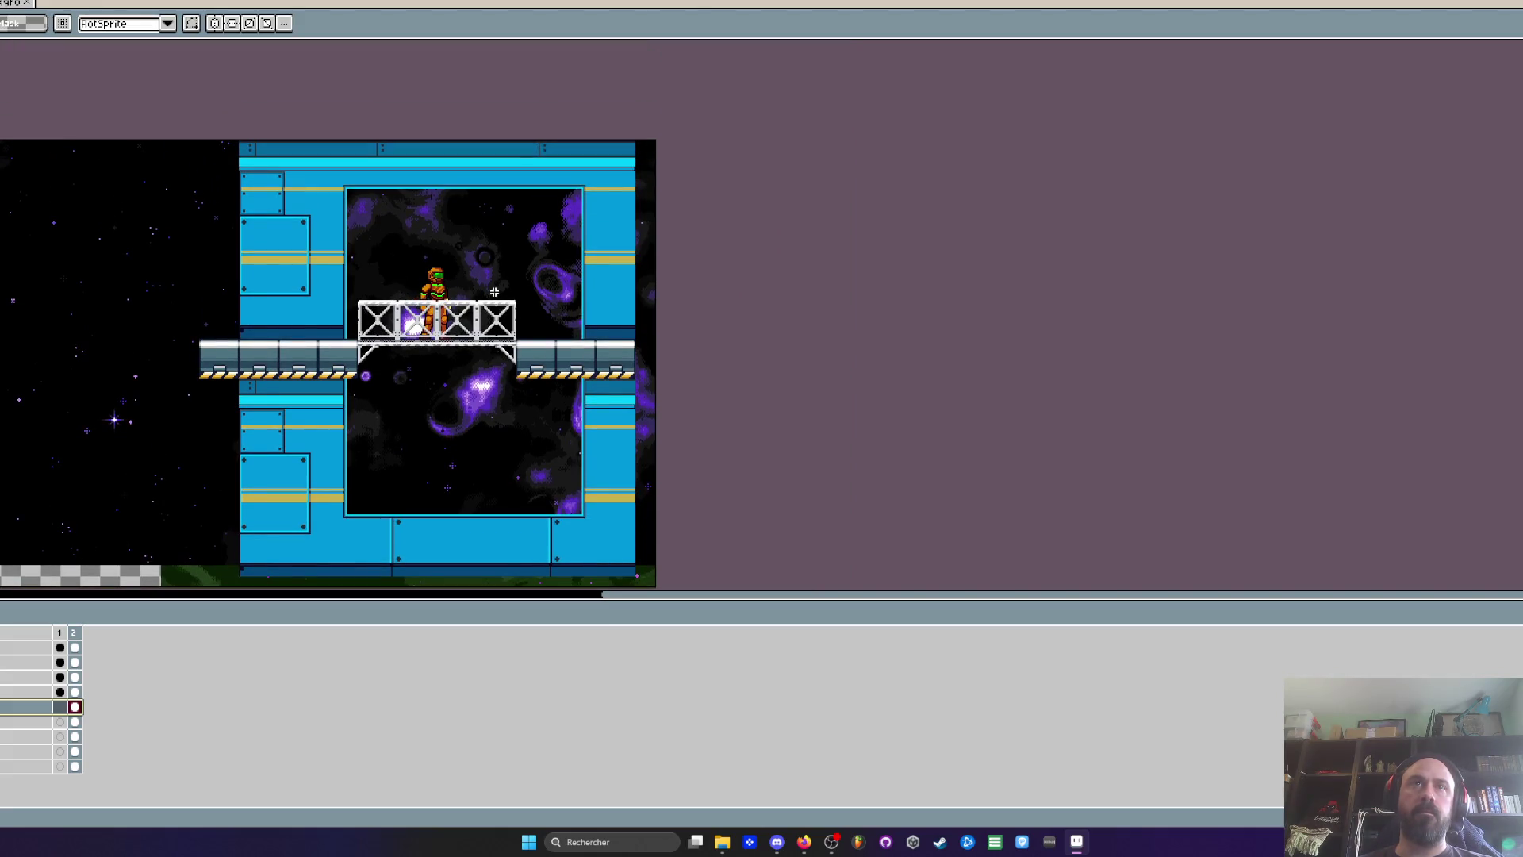
{"action": "scroll", "coordinate": [494, 292], "scroll_direction": "up", "scroll_amount": 1}
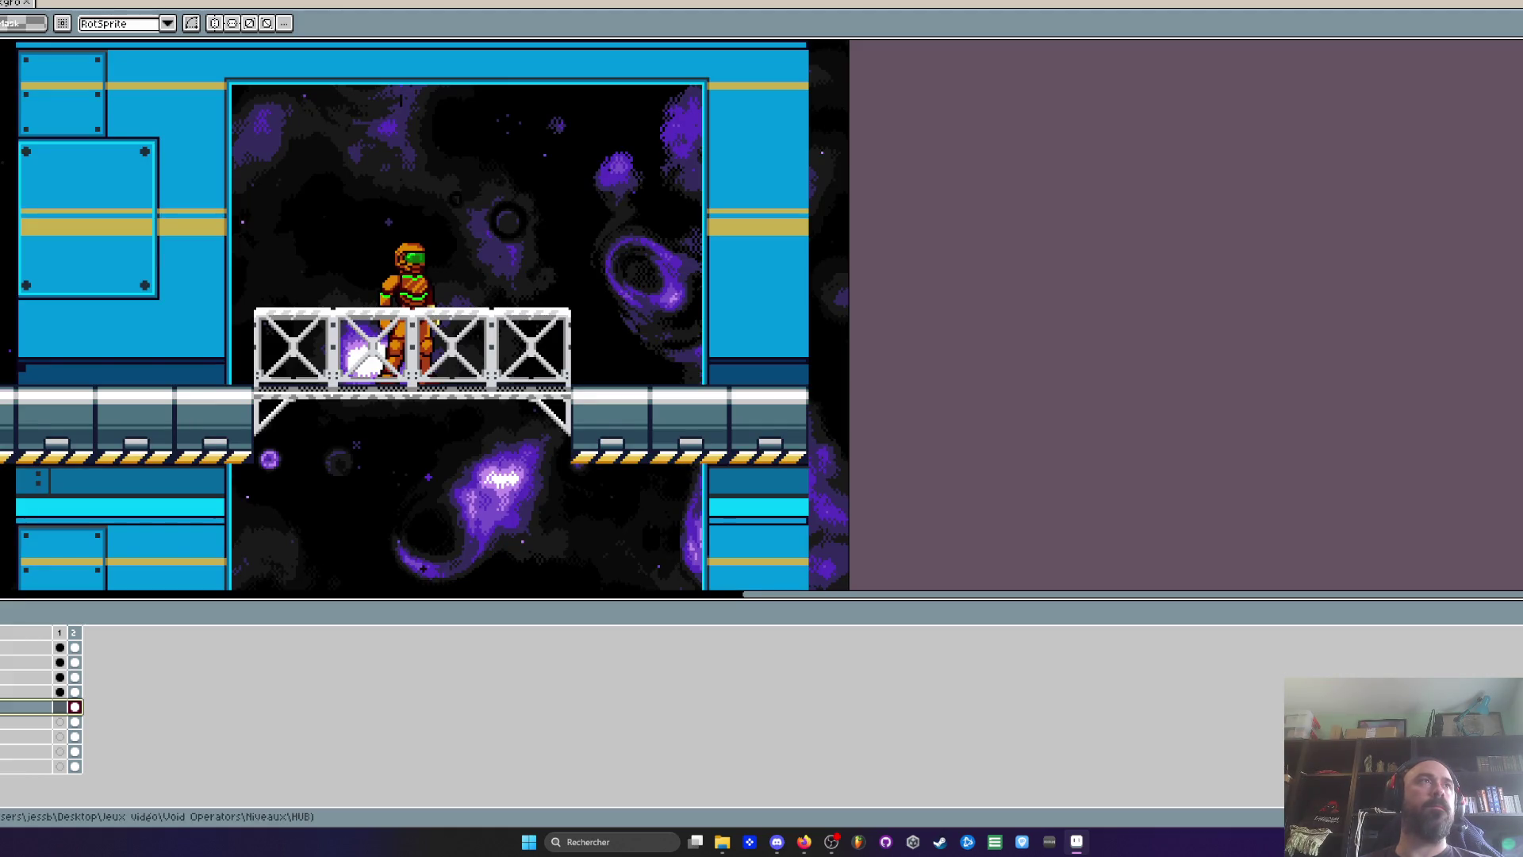
{"action": "key", "text": "ctrl+Tab"}
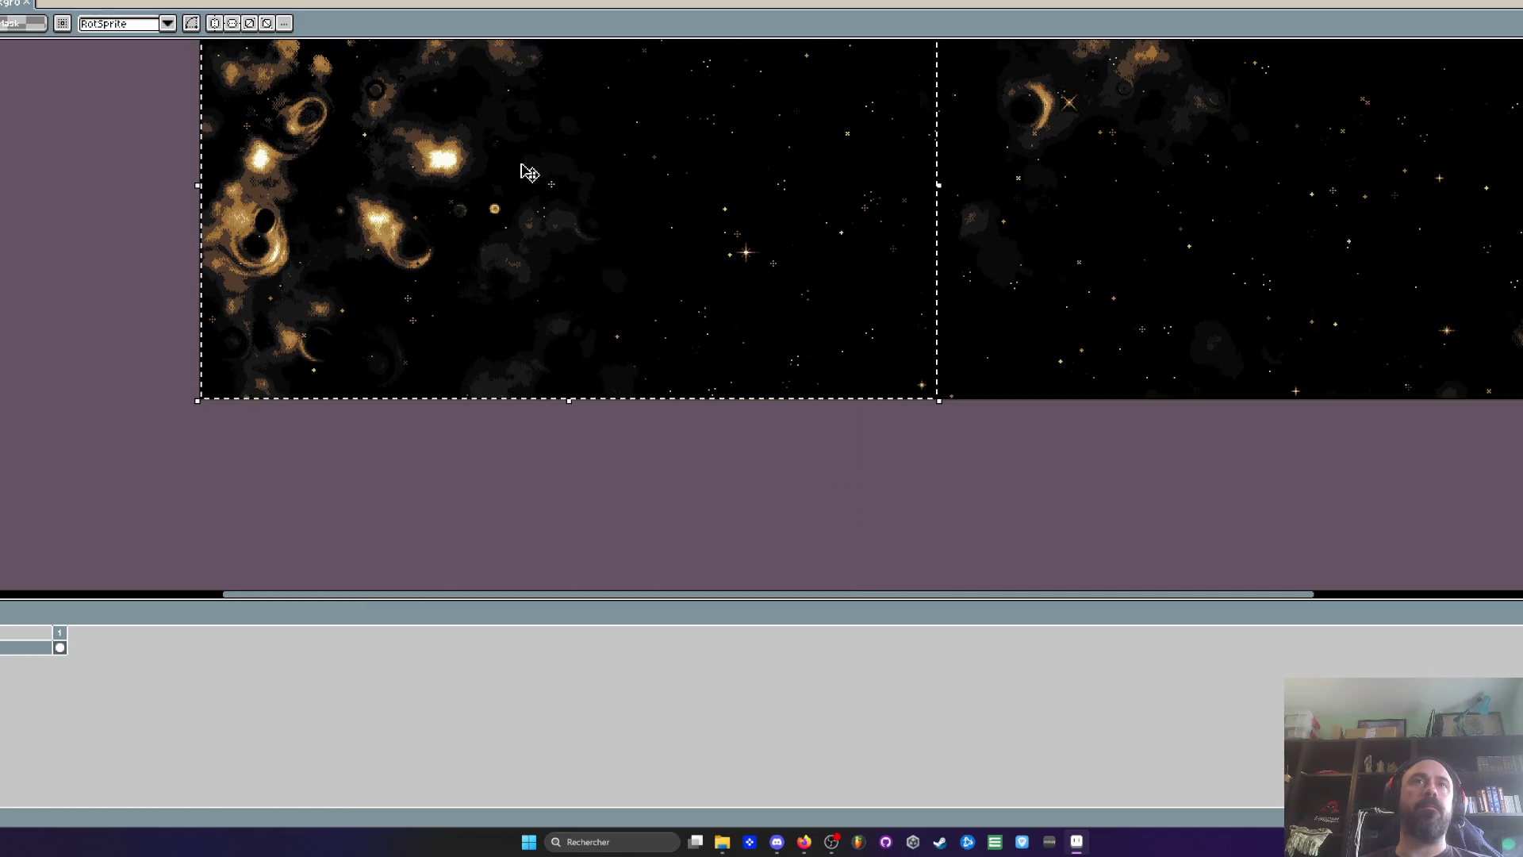
{"action": "scroll", "coordinate": [500, 167], "scroll_direction": "down", "scroll_amount": 2}
{"action": "scroll", "coordinate": [611, 303], "scroll_direction": "up", "scroll_amount": 1}
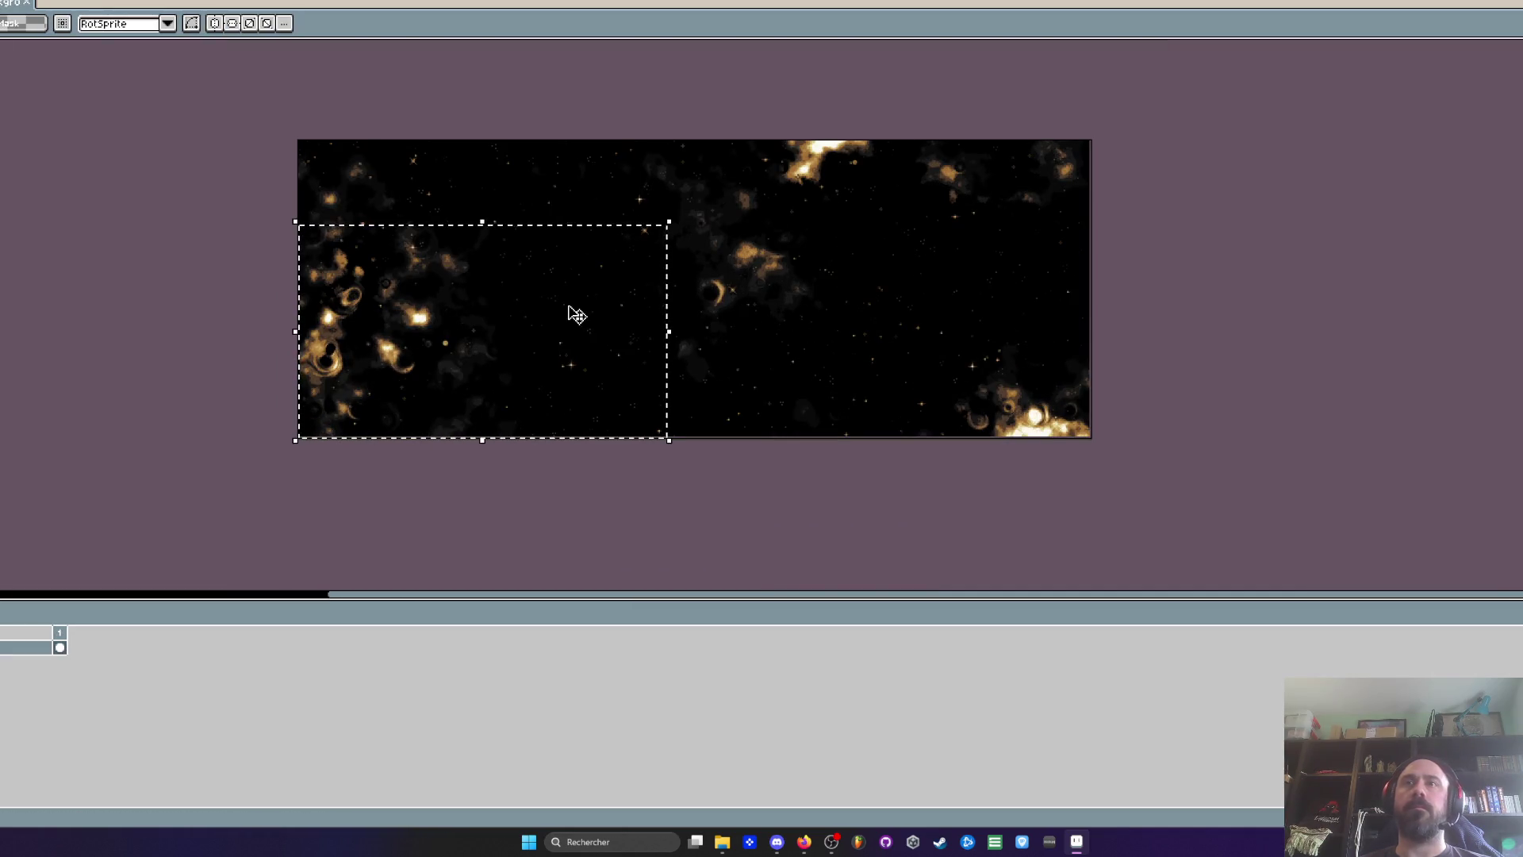
{"action": "scroll", "coordinate": [574, 312], "scroll_direction": "up", "scroll_amount": 3}
{"action": "scroll", "coordinate": [540, 326], "scroll_direction": "down", "scroll_amount": 3}
{"action": "key", "text": "ctrl+d"}
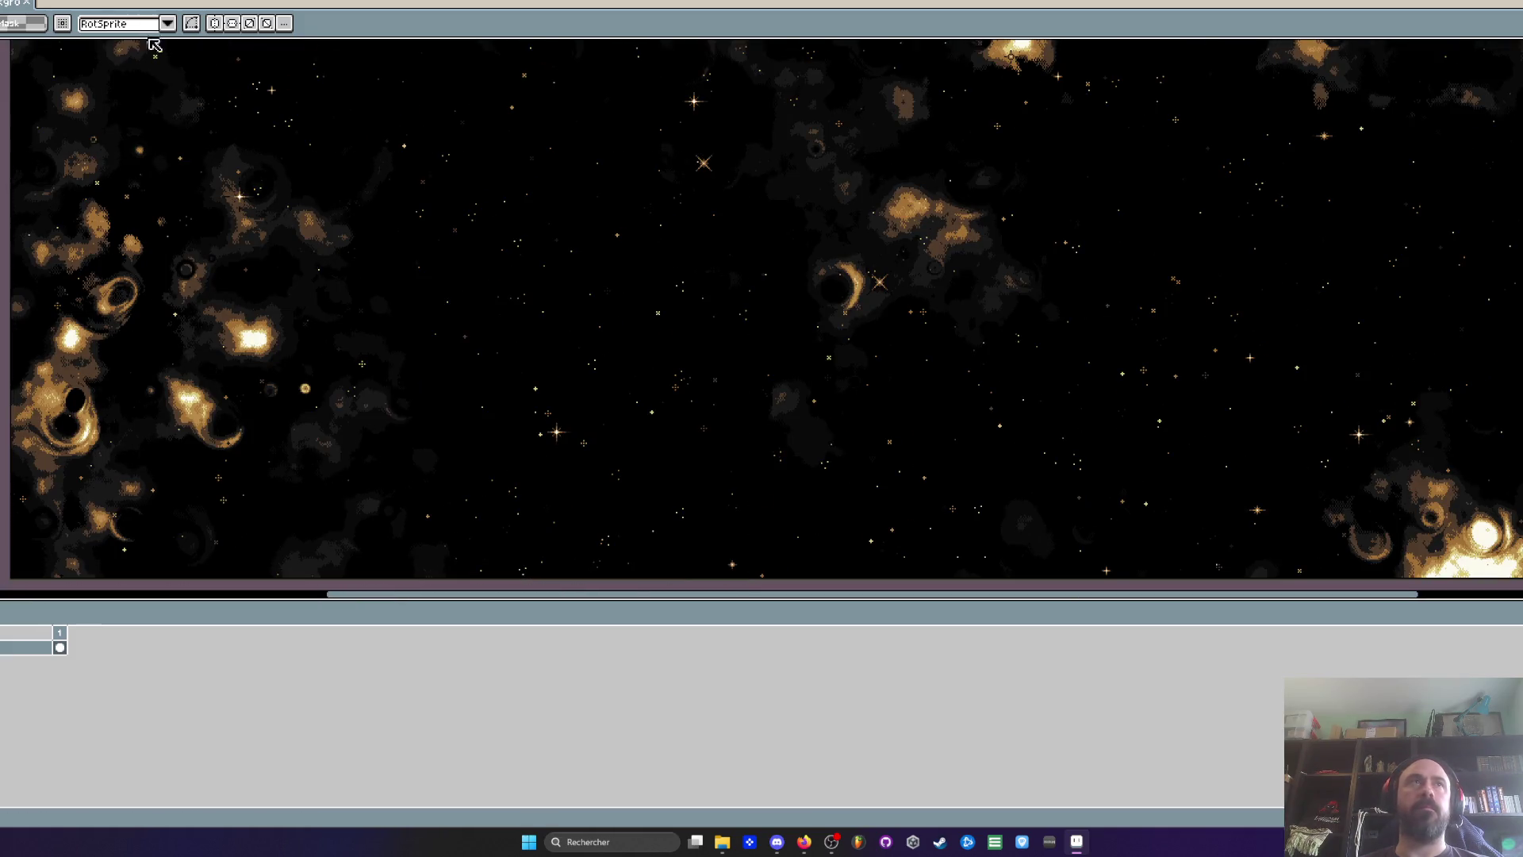
{"action": "left_click", "coordinate": [33, 6]}
{"action": "scroll", "coordinate": [371, 281], "scroll_direction": "down", "scroll_amount": 2}
{"action": "scroll", "coordinate": [370, 281], "scroll_direction": "up", "scroll_amount": 2}
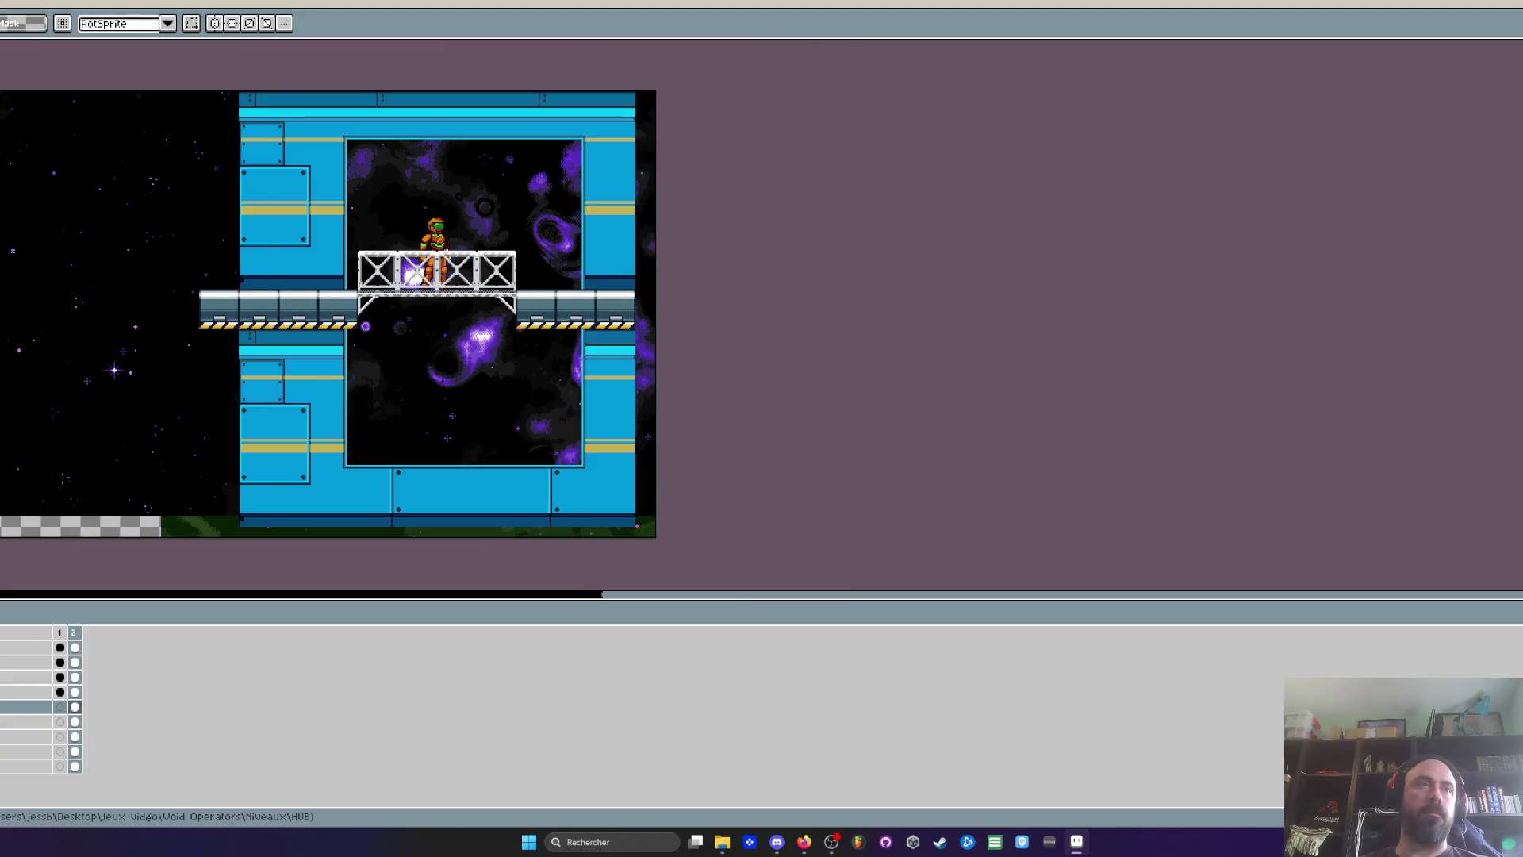
Show frame 1's blue hallway, centre it, and undo to restore the console and door sprites
{"action": "left_click", "coordinate": [60, 632]}
{"action": "scroll", "coordinate": [303, 346], "scroll_direction": "down", "scroll_amount": 1}
{"action": "scroll", "coordinate": [302, 346], "scroll_direction": "up", "scroll_amount": 3}
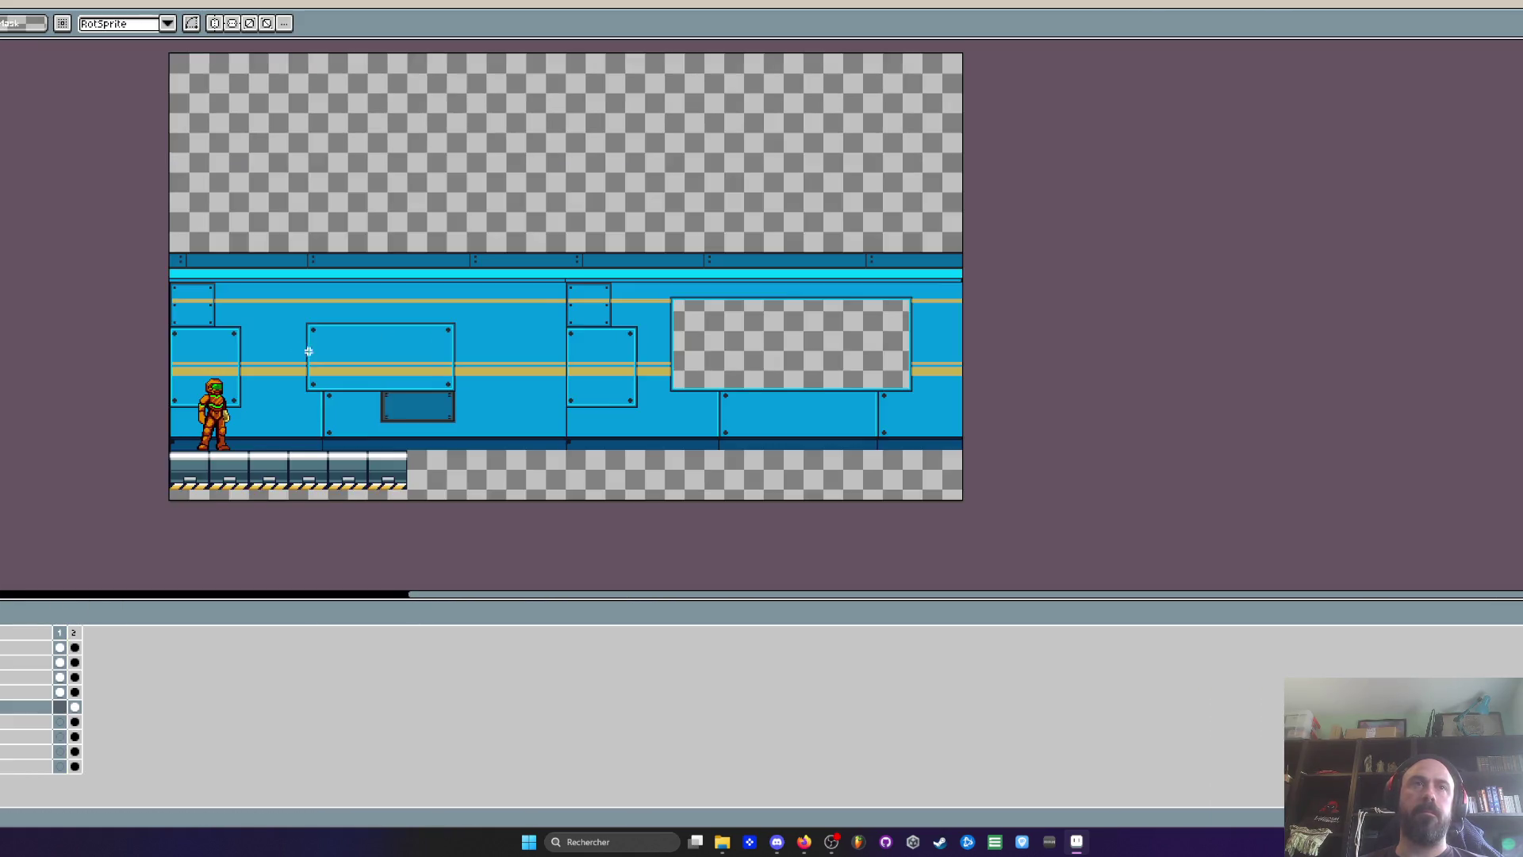
{"action": "scroll", "coordinate": [302, 346], "scroll_direction": "down", "scroll_amount": 1}
{"action": "left_click_drag", "start_coordinate": [306, 340], "coordinate": [277, 308]}
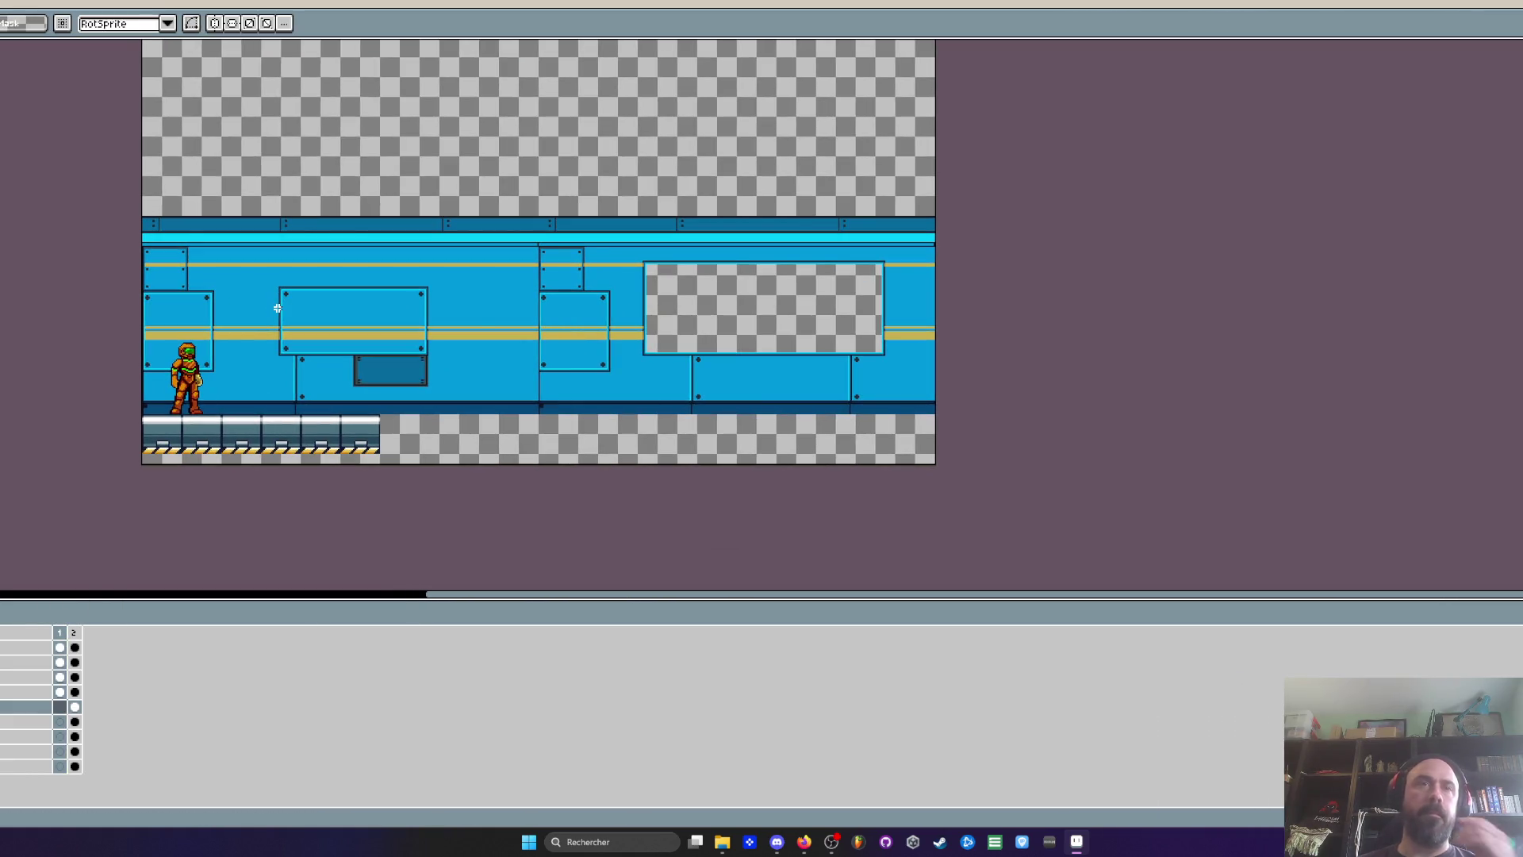
{"action": "key", "text": "ctrl+z"}
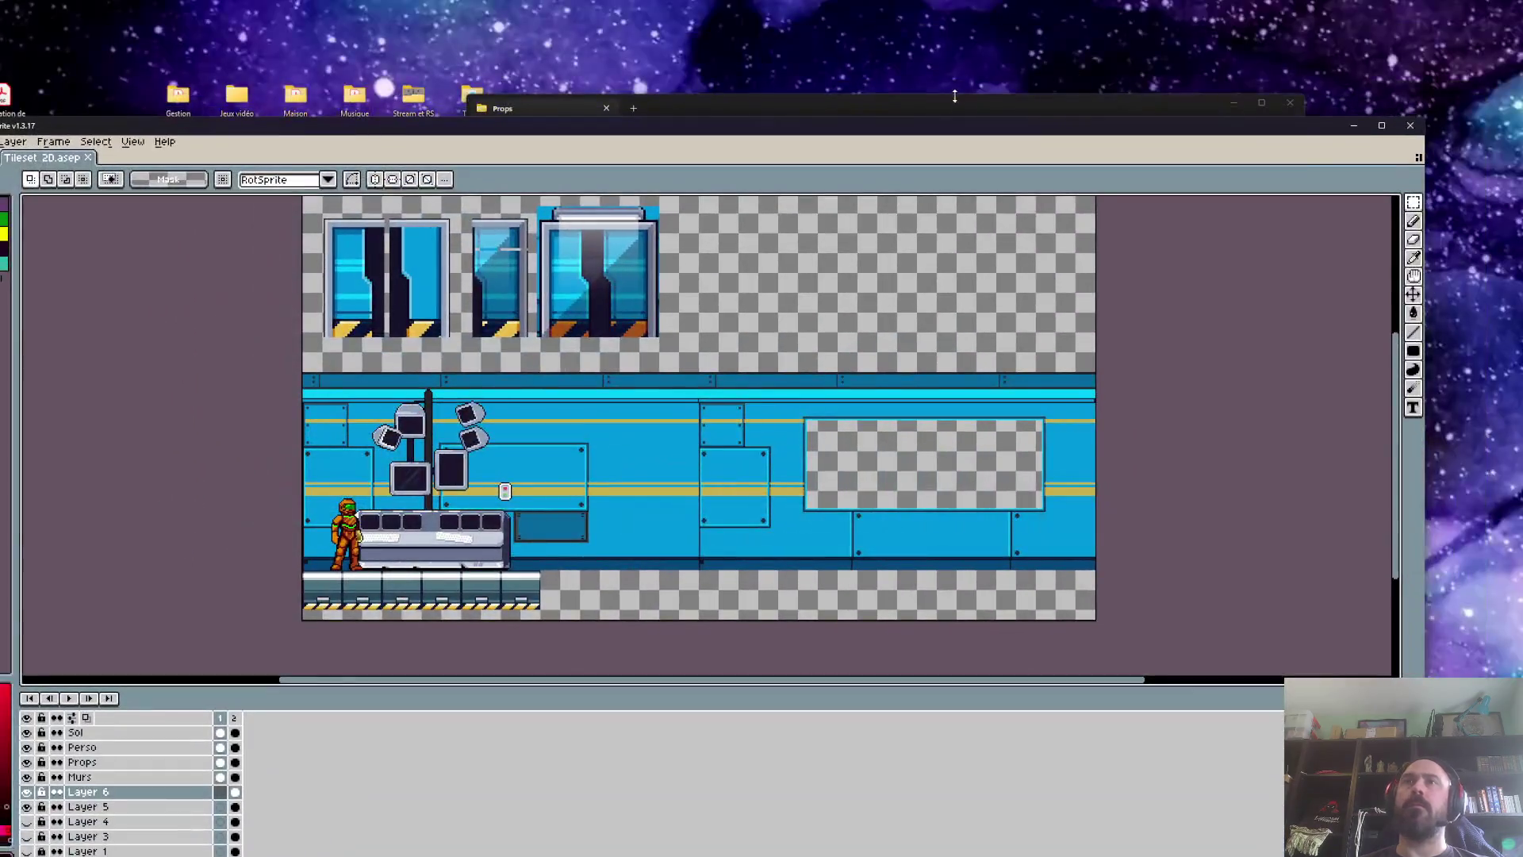
Browse to Niveaux > HUB > Modules and drag the Armor stand sprite into Aseprite
{"action": "left_click", "coordinate": [483, 133]}
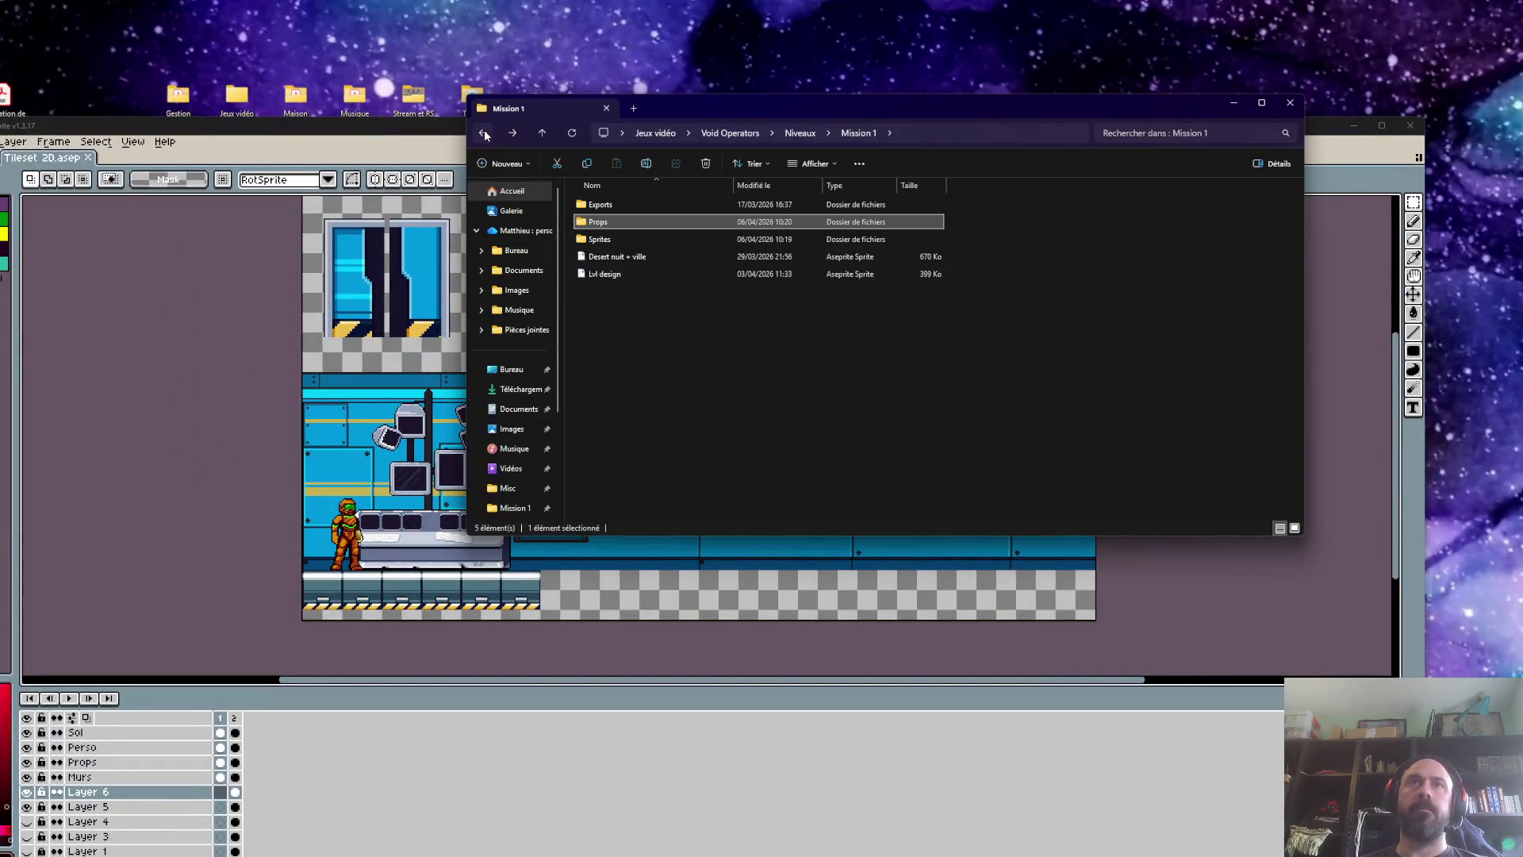
{"action": "left_click", "coordinate": [484, 135]}
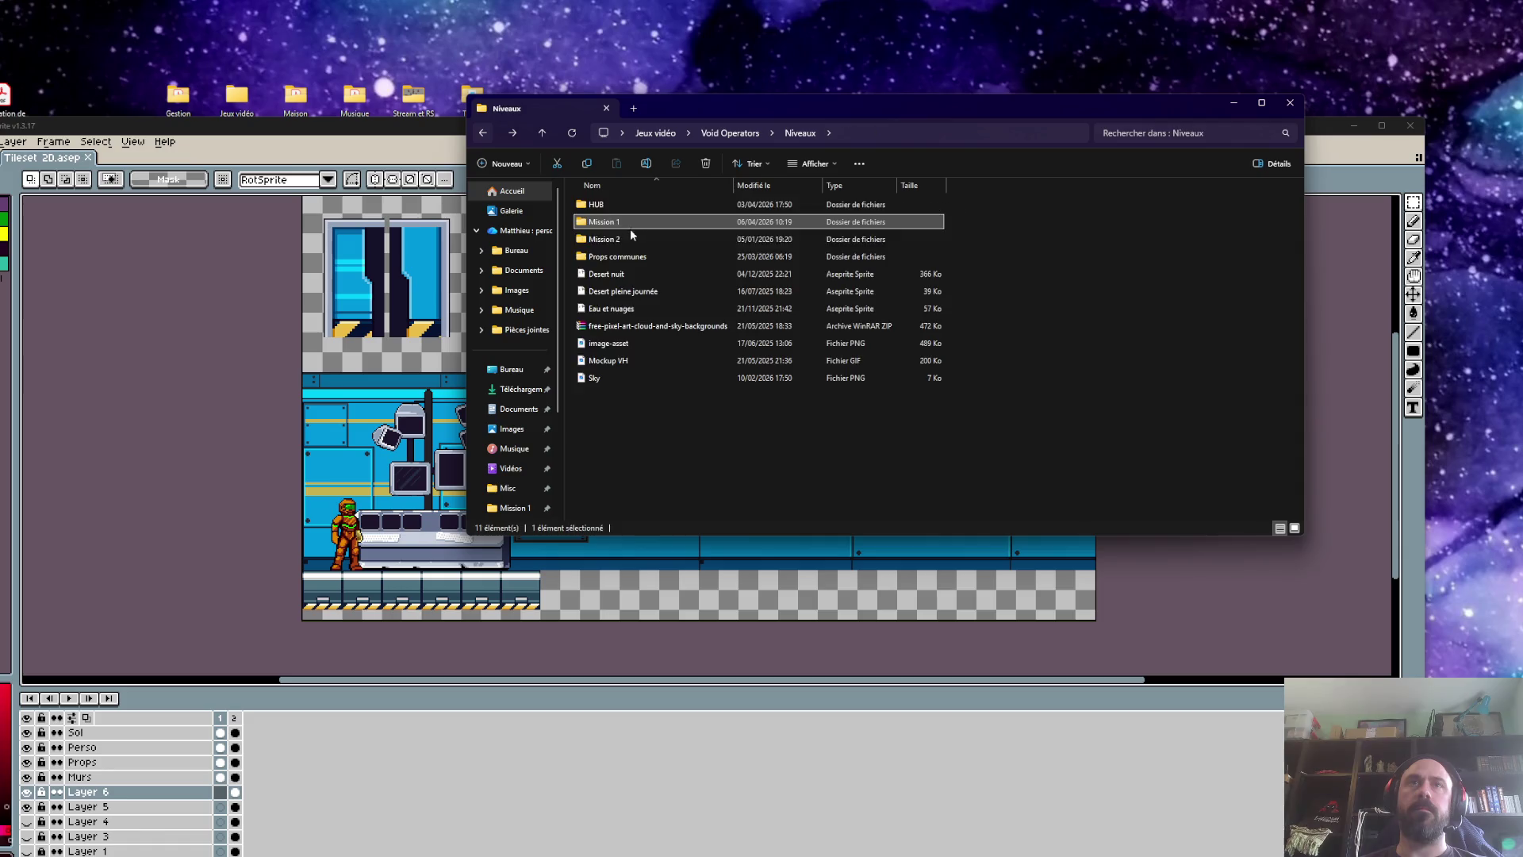
{"action": "double_click", "coordinate": [599, 205]}
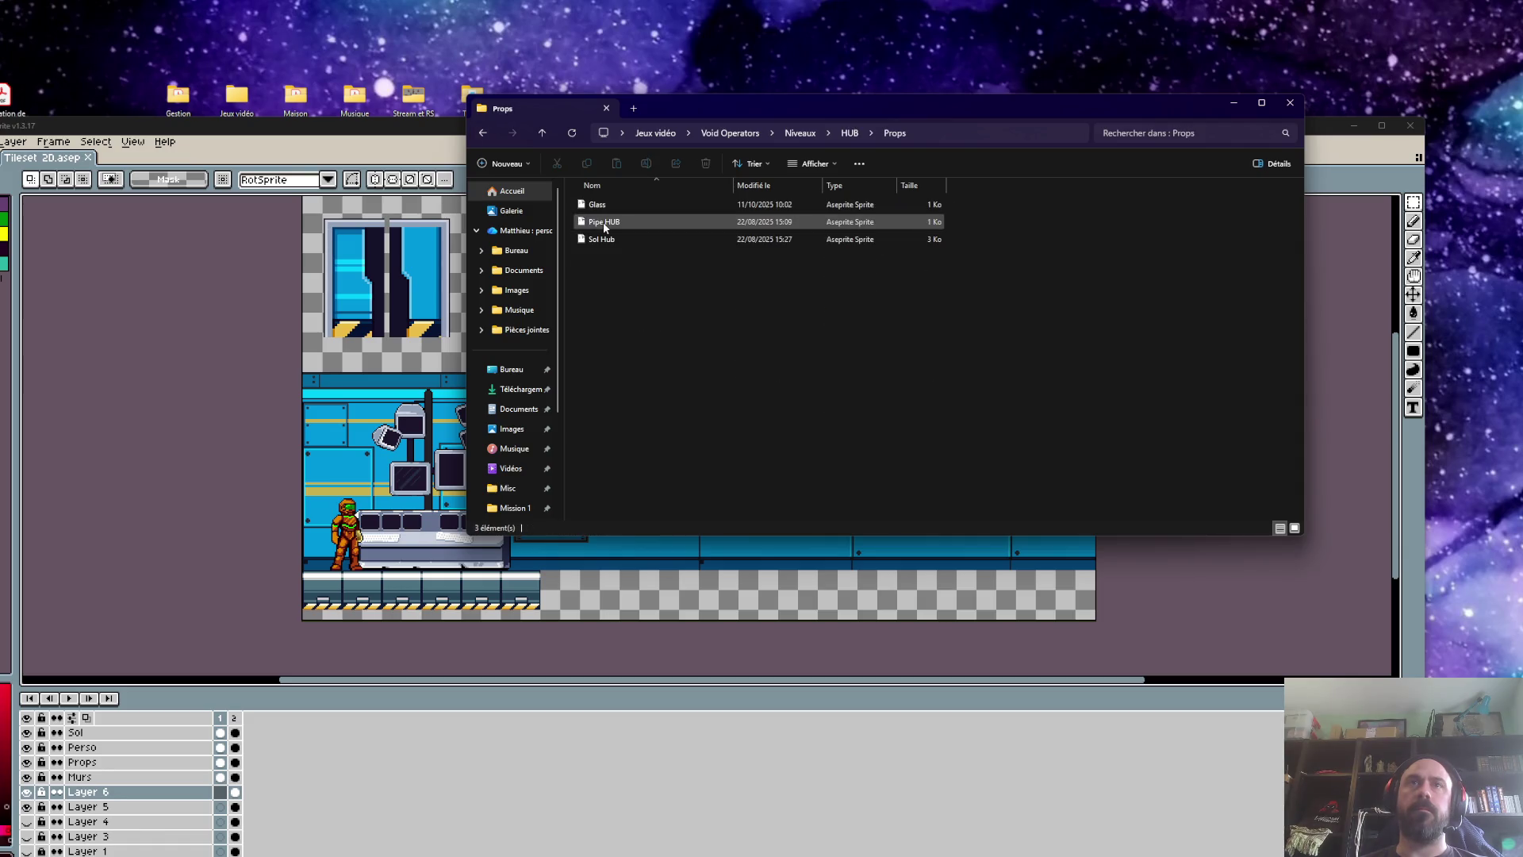
{"action": "double_click", "coordinate": [603, 225]}
{"action": "left_click", "coordinate": [484, 133]}
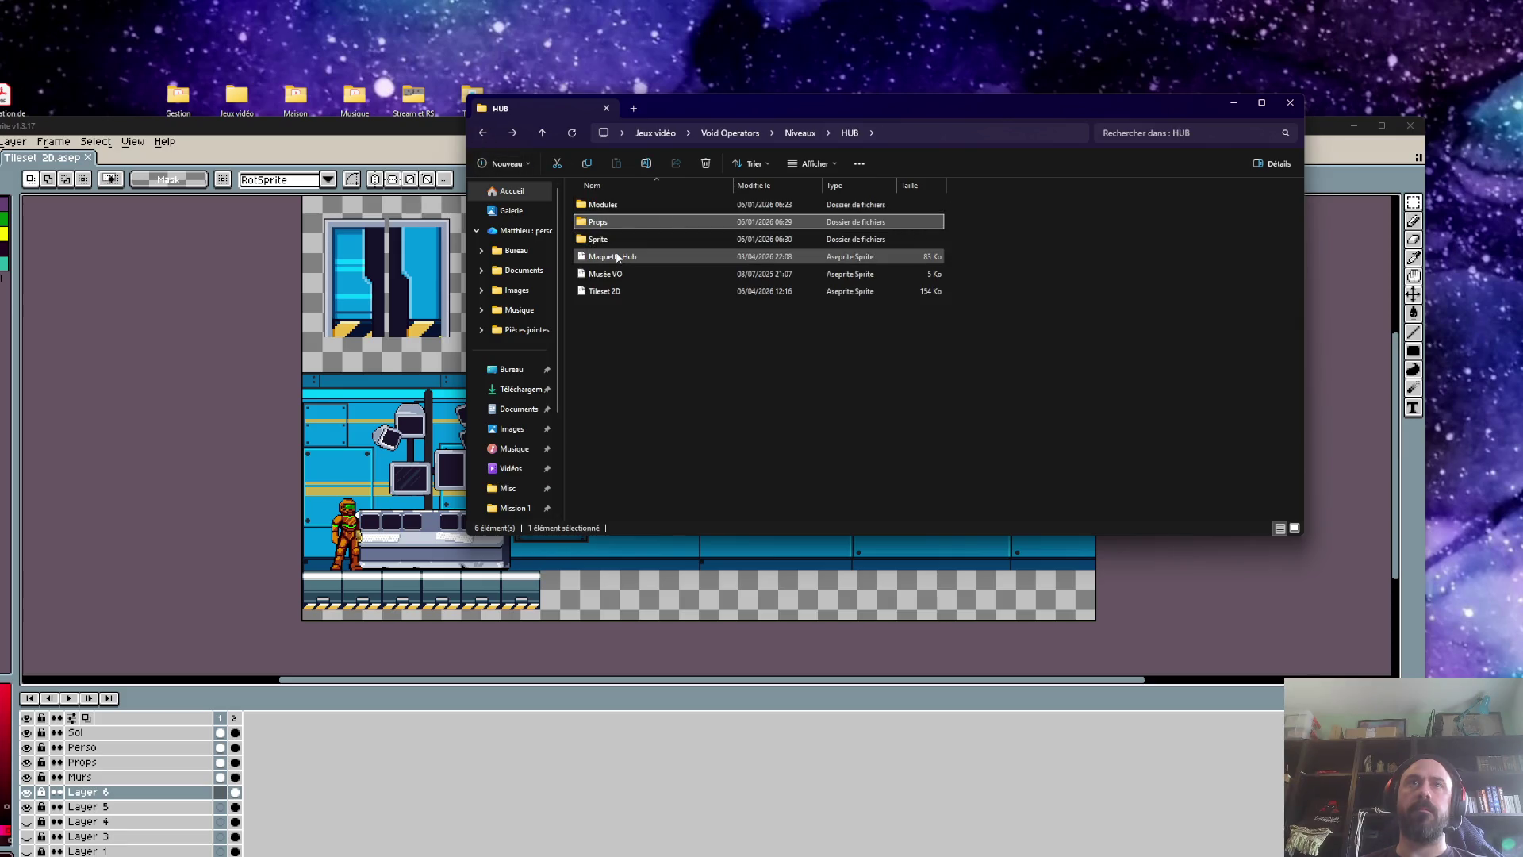
{"action": "double_click", "coordinate": [603, 205]}
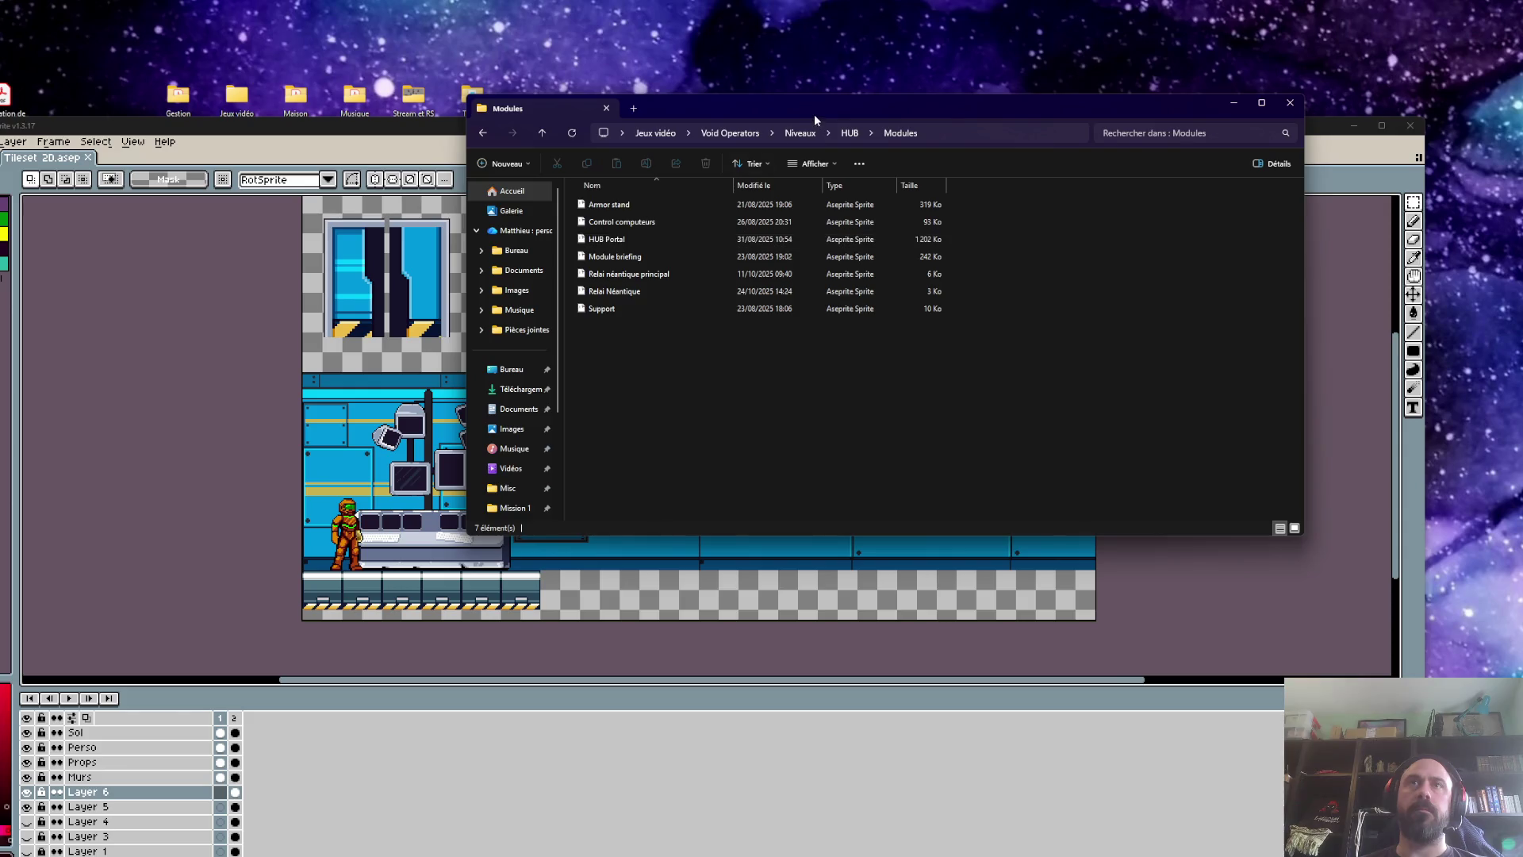
{"action": "left_click_drag", "start_coordinate": [814, 119], "coordinate": [1362, 79]}
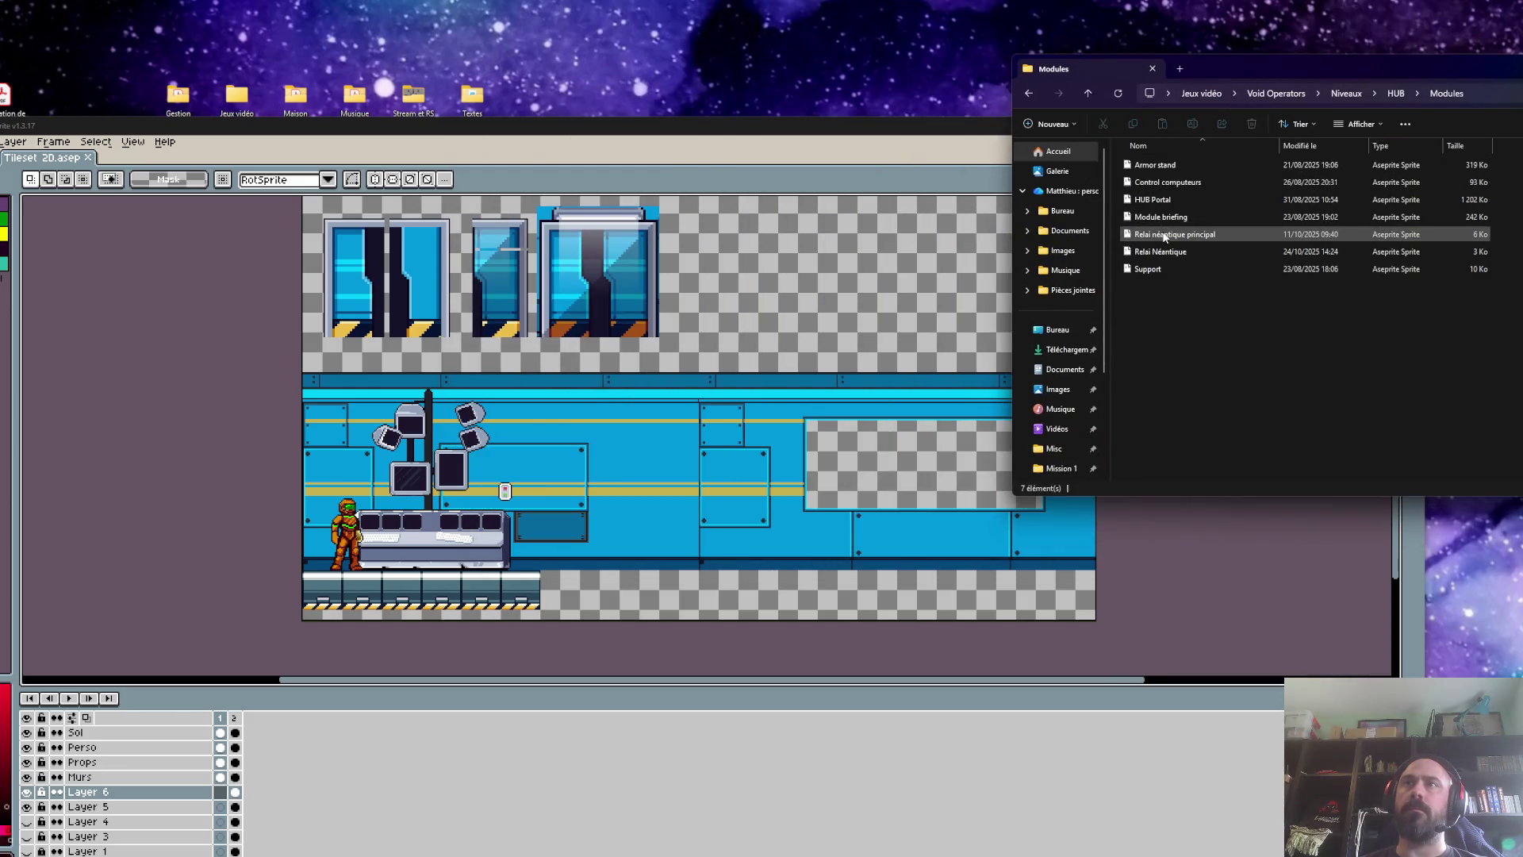
{"action": "left_click", "coordinate": [1155, 270]}
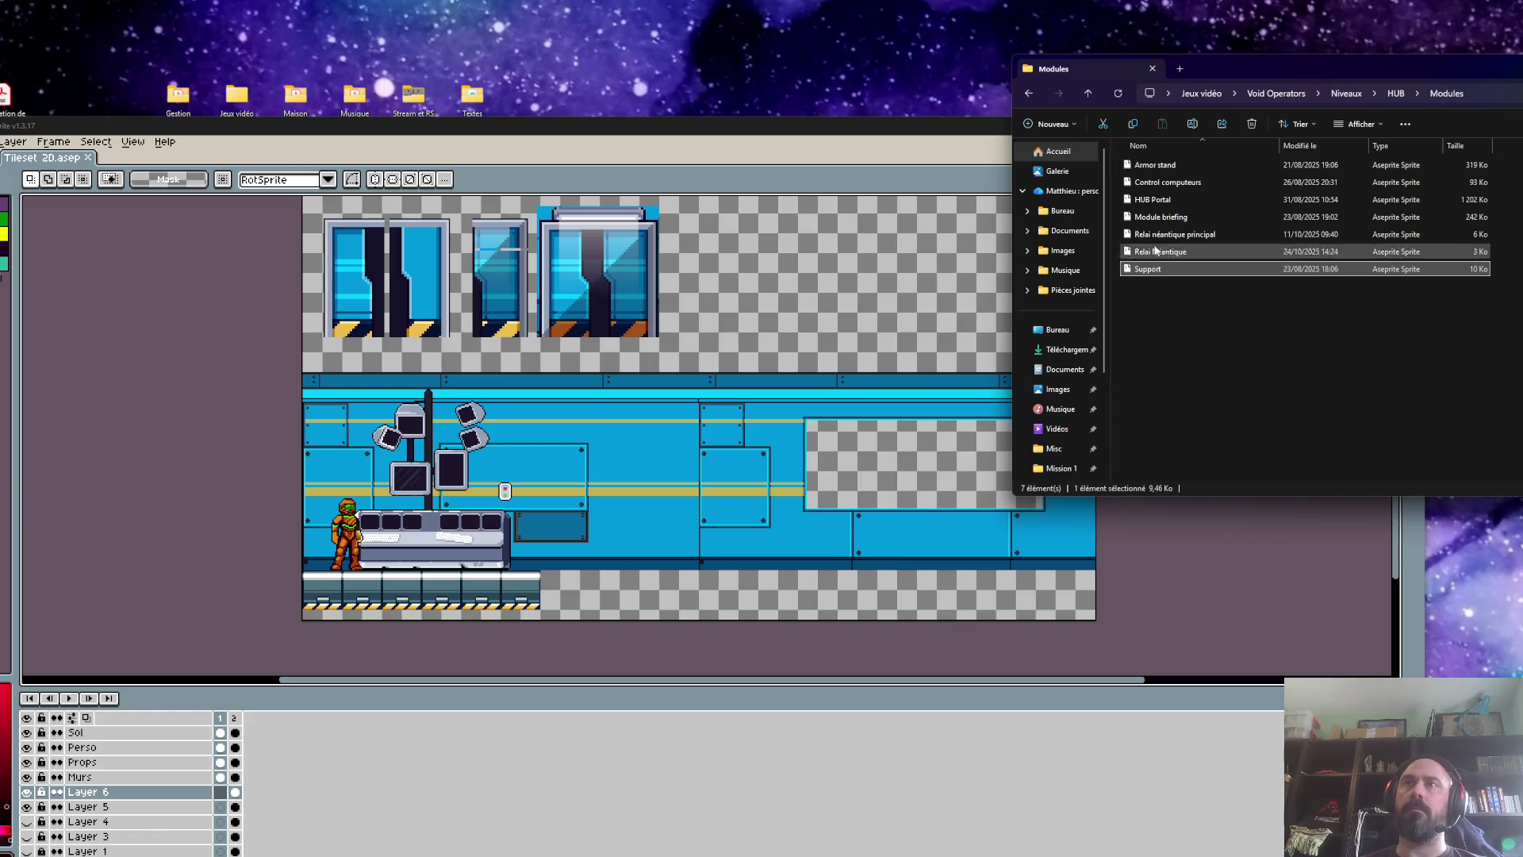
{"action": "mouse_move", "coordinate": [1155, 165]}
{"action": "left_mouse_down"}
{"action": "mouse_move", "coordinate": [1151, 206]}
{"action": "mouse_move", "coordinate": [853, 273]}
{"action": "left_mouse_up"}
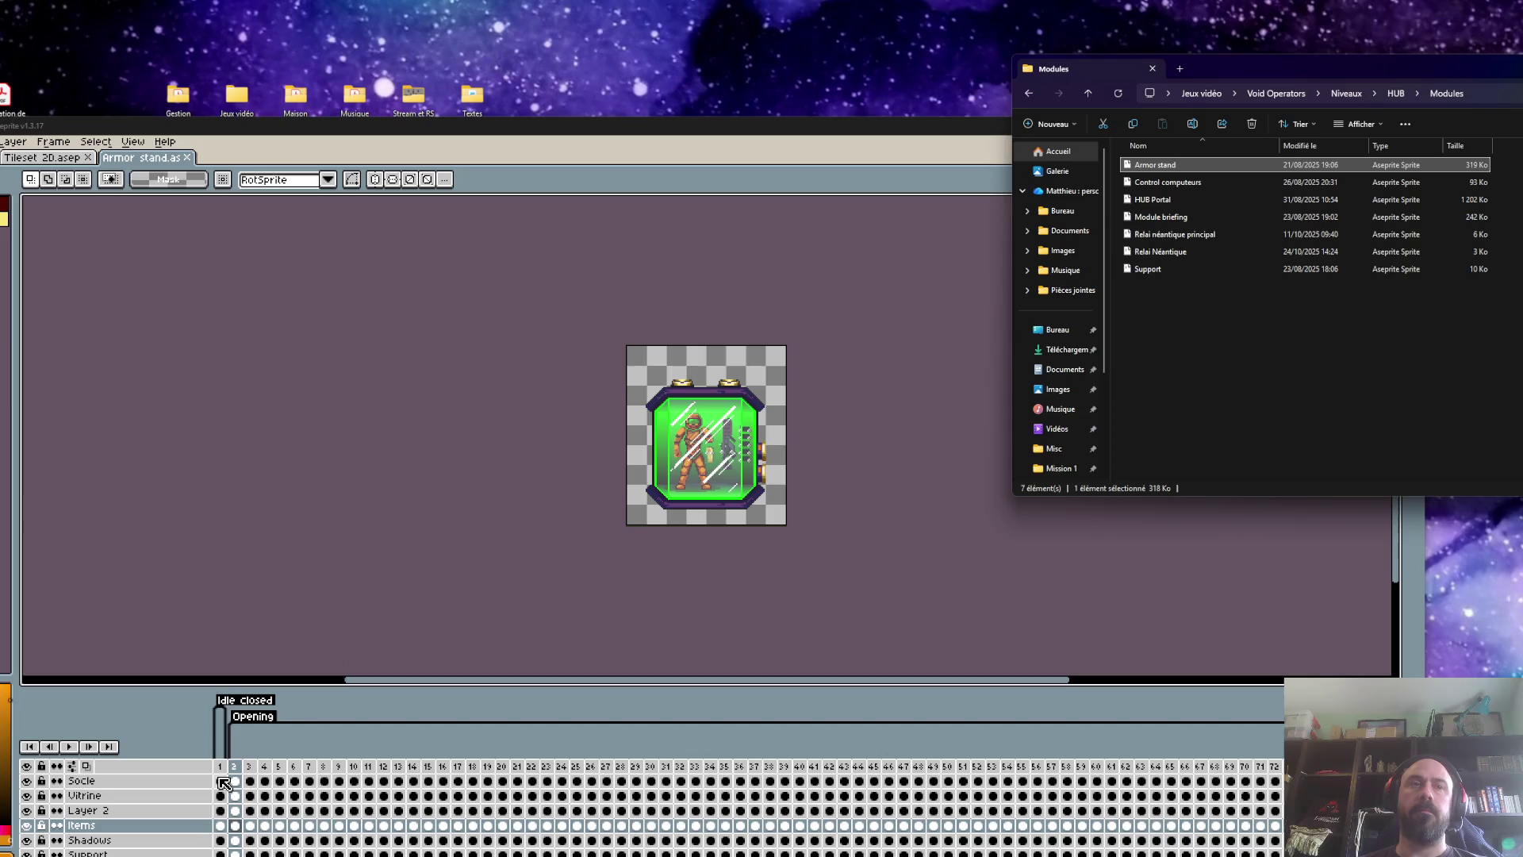
{"action": "left_click", "coordinate": [780, 470]}
{"action": "scroll", "coordinate": [781, 469], "scroll_direction": "up", "scroll_amount": 1}
{"action": "scroll", "coordinate": [775, 469], "scroll_direction": "down", "scroll_amount": 1}
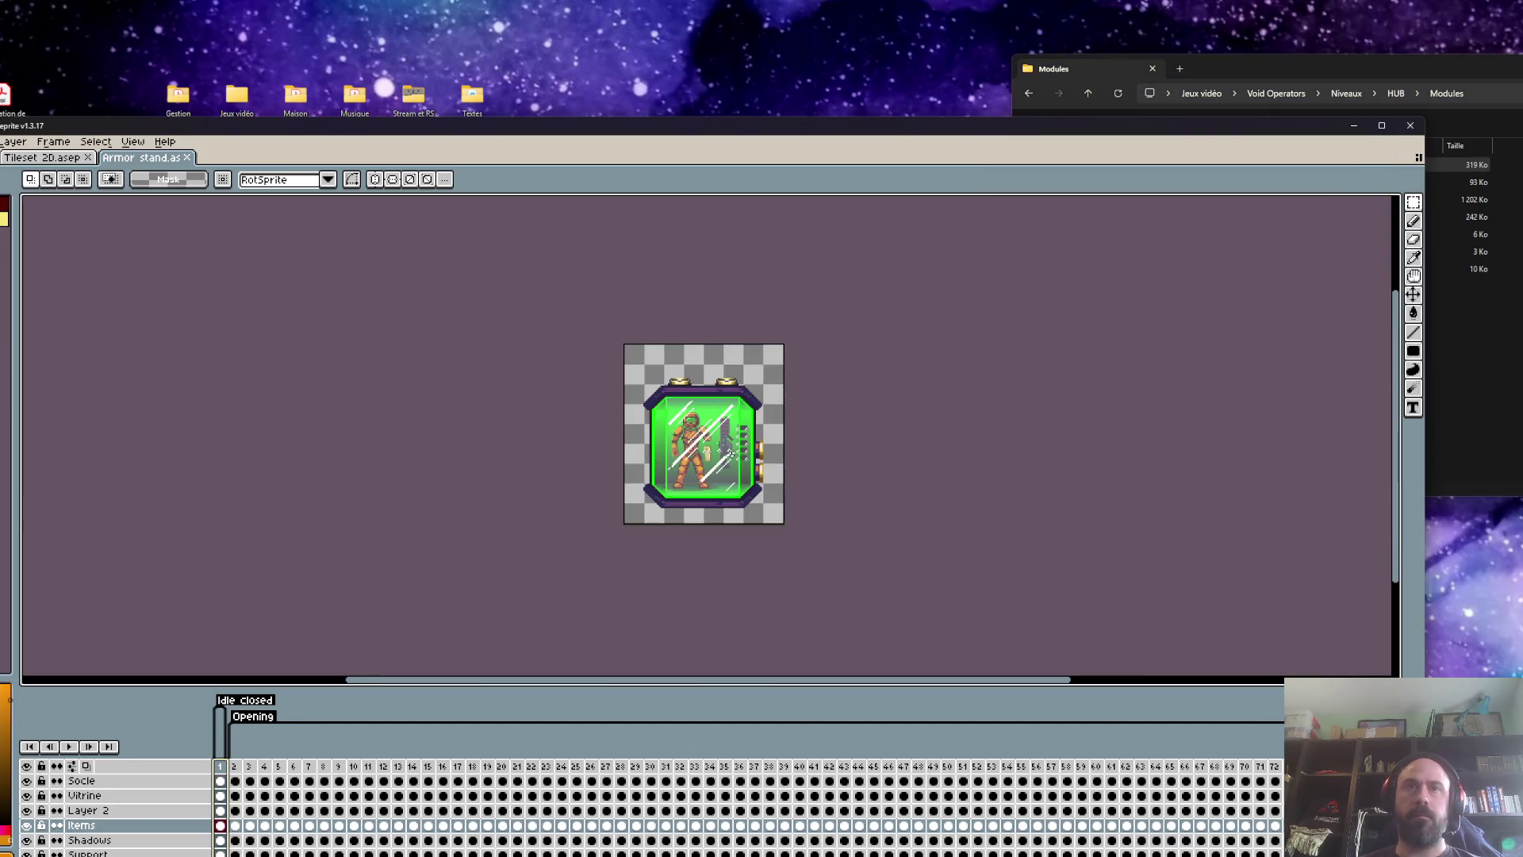
{"action": "key", "text": "ctrl+a"}
{"action": "scroll", "coordinate": [812, 523], "scroll_direction": "up", "scroll_amount": 1}
{"action": "scroll", "coordinate": [793, 527], "scroll_direction": "up", "scroll_amount": 1}
{"action": "scroll", "coordinate": [563, 411], "scroll_direction": "down", "scroll_amount": 1}
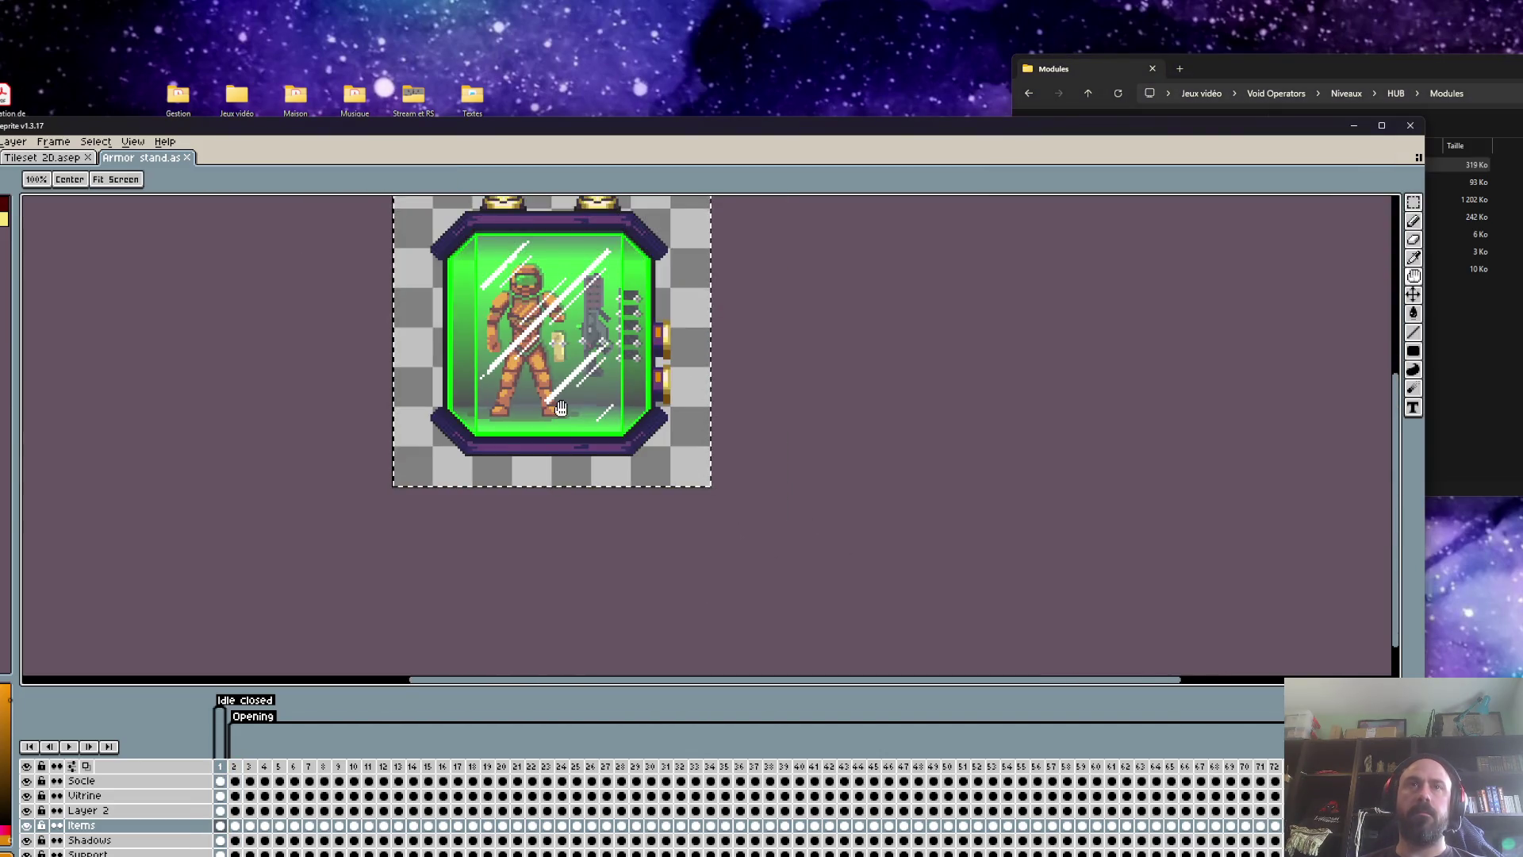
{"action": "left_click_drag", "start_coordinate": [565, 414], "coordinate": [630, 466]}
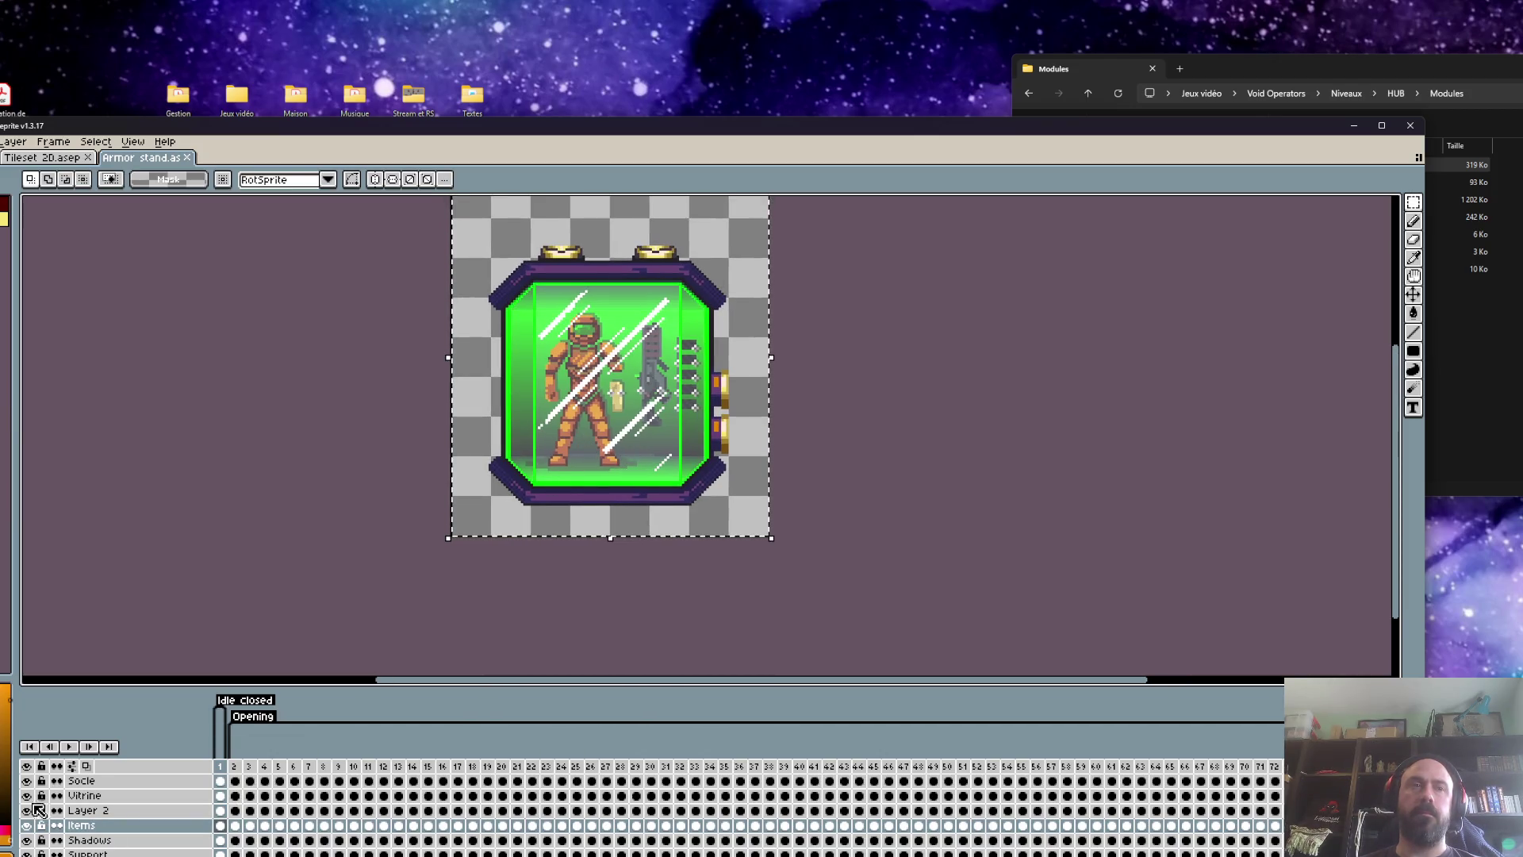
{"action": "left_click", "coordinate": [27, 781]}
{"action": "left_click", "coordinate": [27, 780]}
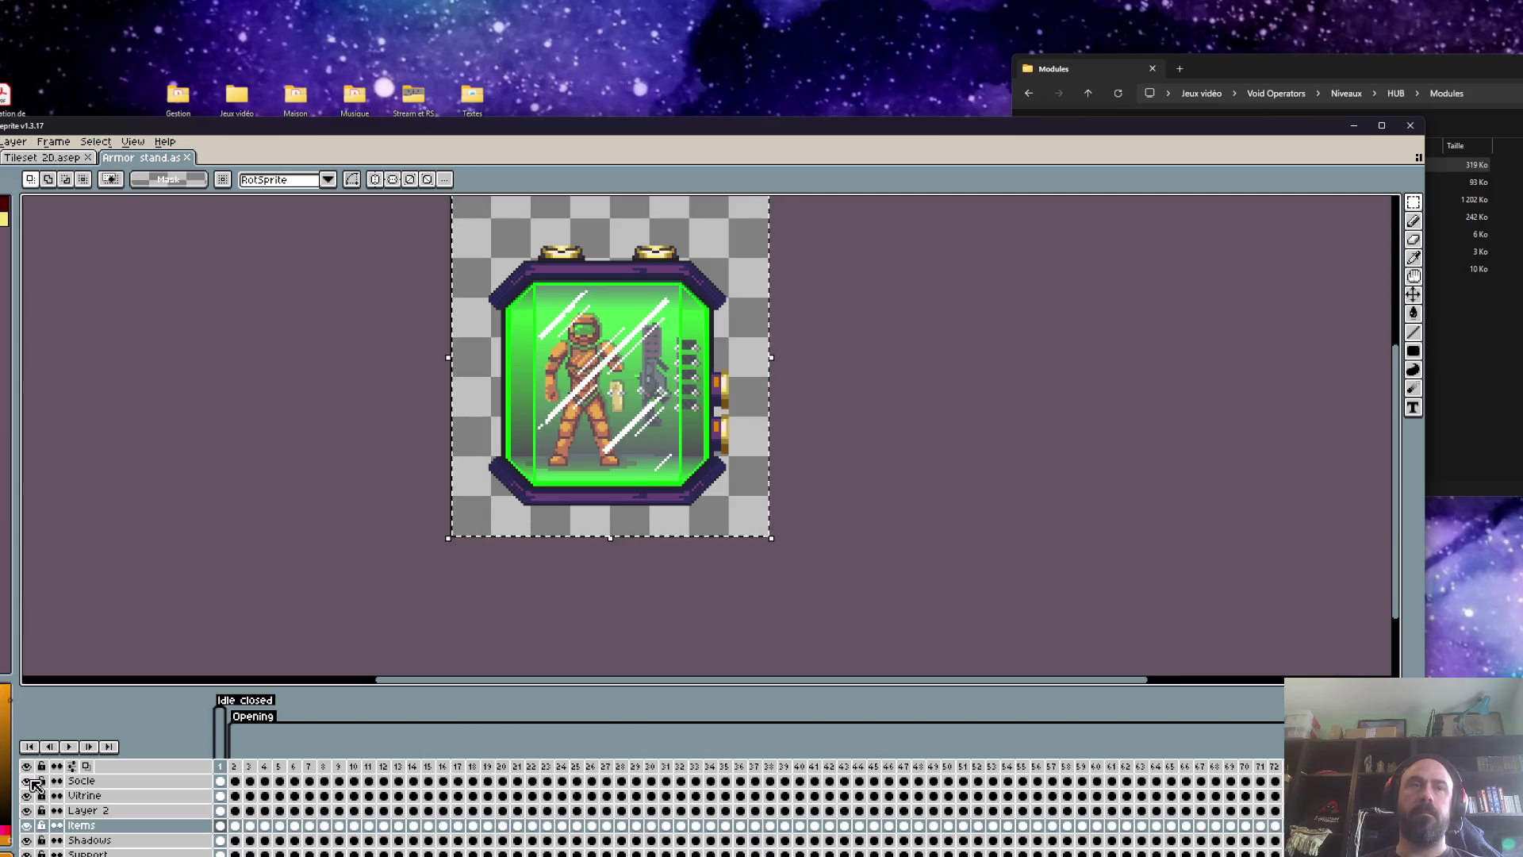
{"action": "left_click", "coordinate": [26, 795]}
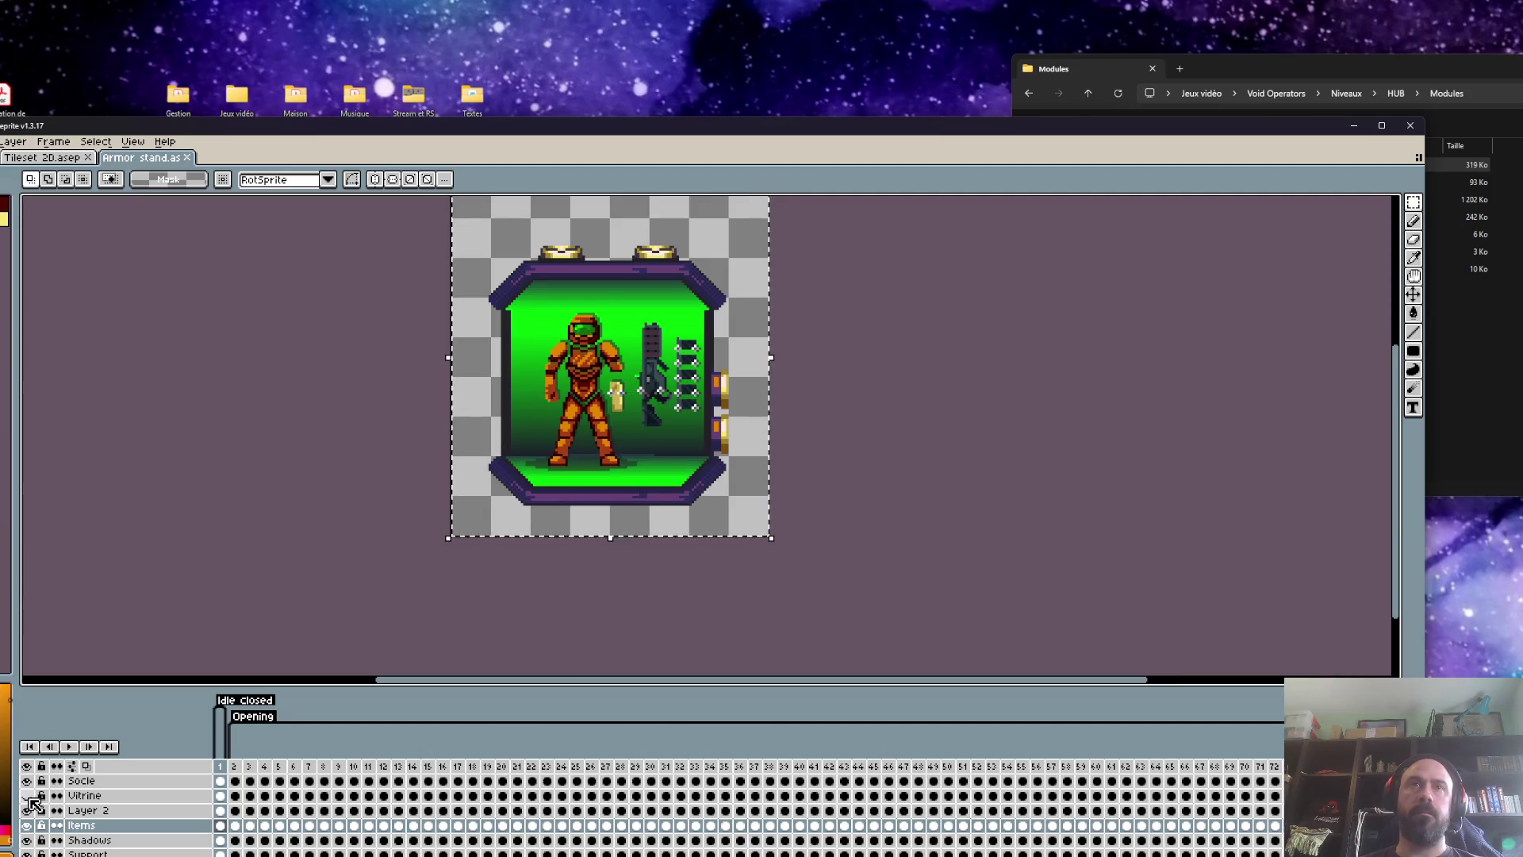
{"action": "left_click", "coordinate": [26, 794]}
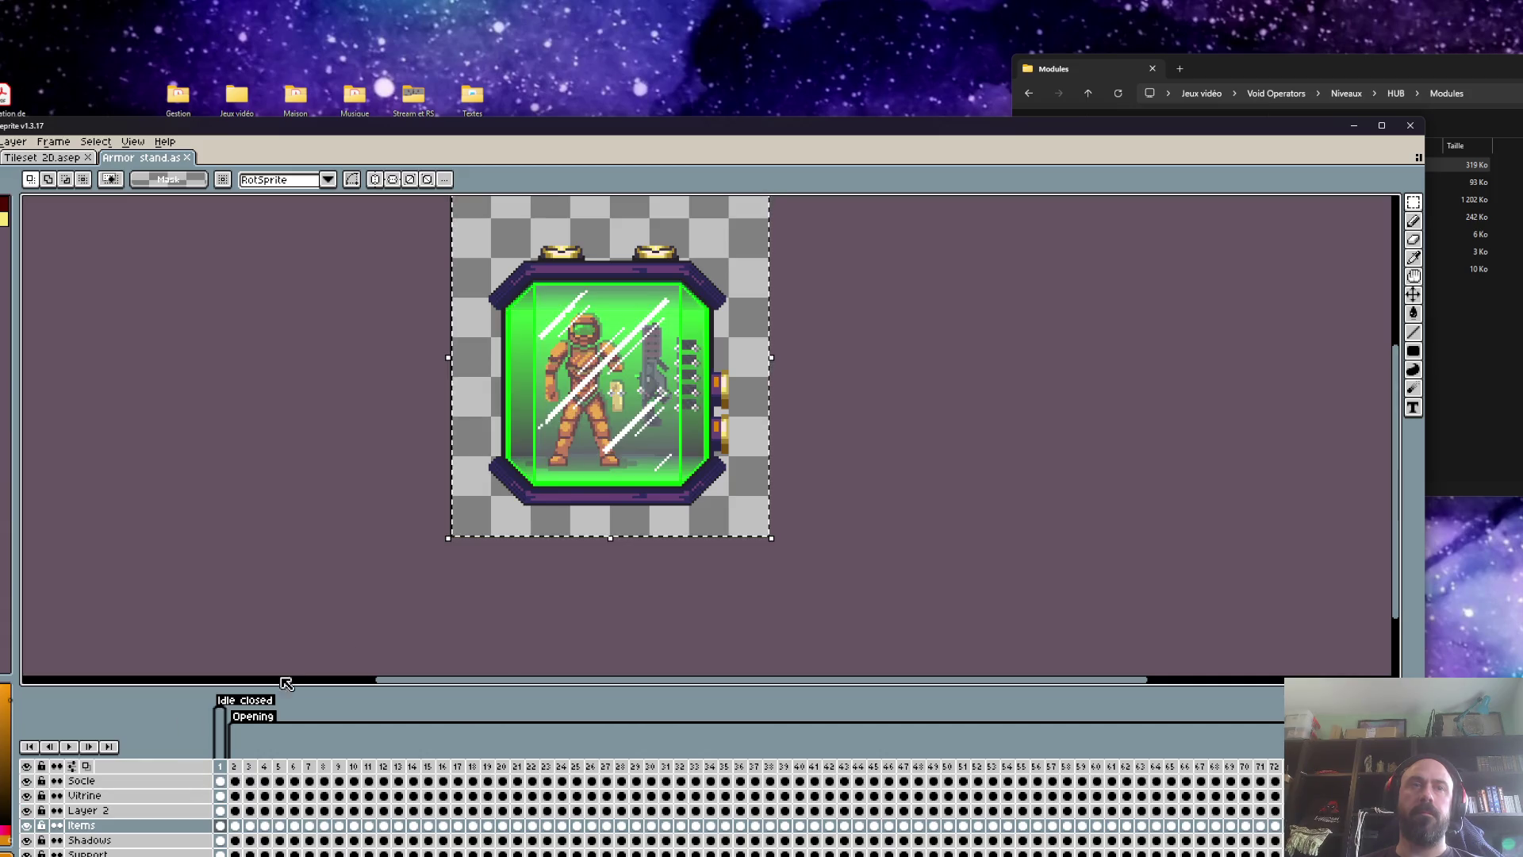
{"action": "left_click", "coordinate": [503, 297]}
{"action": "key", "text": "ctrl+z"}
{"action": "key", "text": "ctrl+z"}
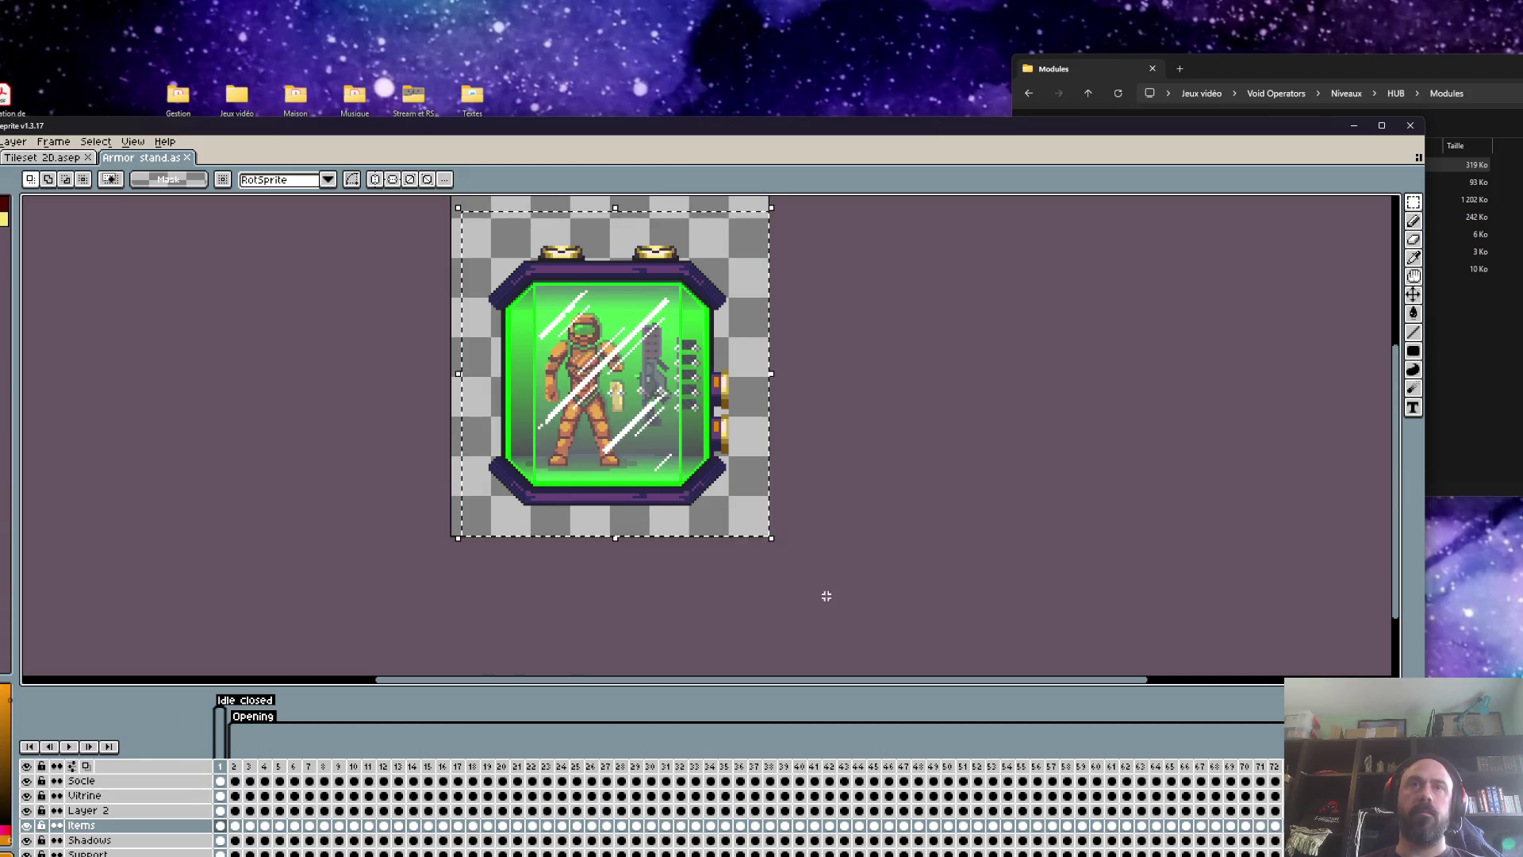
{"action": "right_click", "coordinate": [144, 782]}
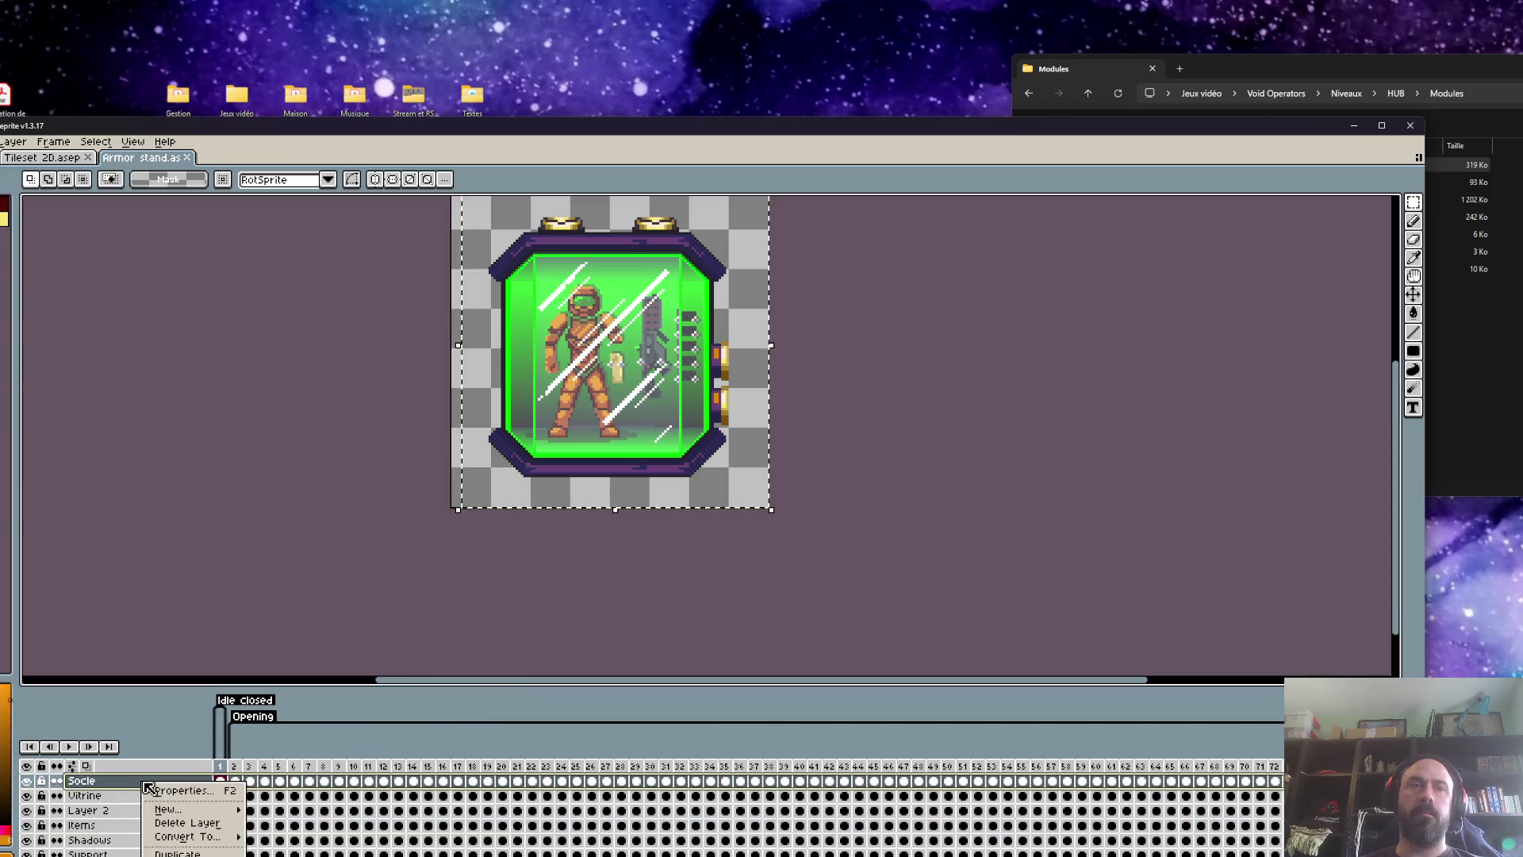
{"action": "left_click", "coordinate": [523, 694]}
In Tileset 2D.asep, paste the green display case and place it beside the console
{"action": "key", "text": "ctrl+d"}
{"action": "key", "text": "ctrl+Tab"}
{"action": "scroll", "coordinate": [714, 357], "scroll_direction": "down", "scroll_amount": 1}
{"action": "scroll", "coordinate": [714, 357], "scroll_direction": "up", "scroll_amount": 1}
{"action": "left_click", "coordinate": [1379, 128]}
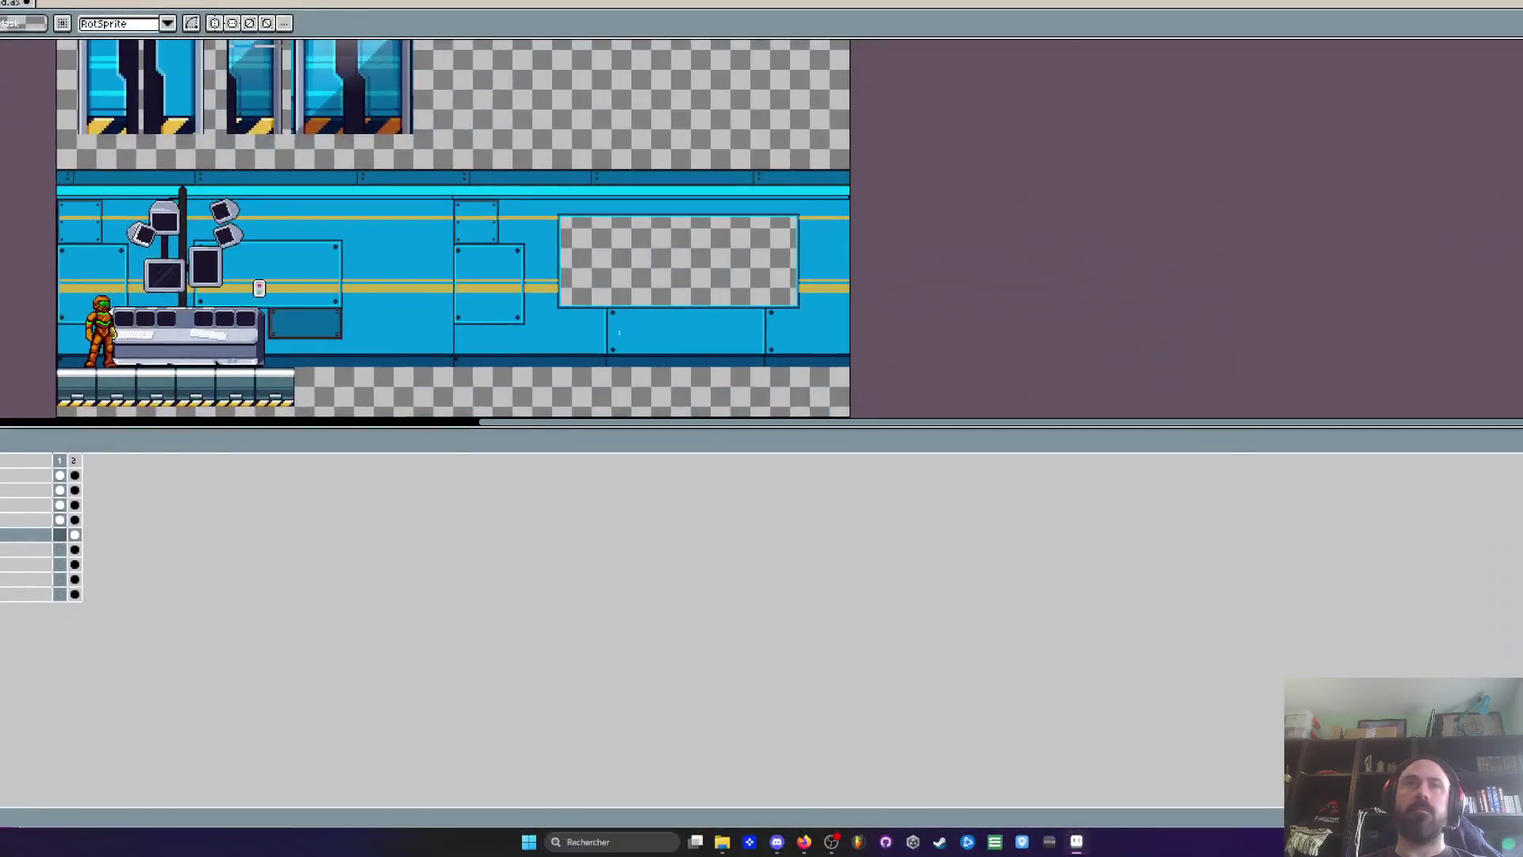
{"action": "scroll", "coordinate": [638, 409], "scroll_direction": "up", "scroll_amount": 1}
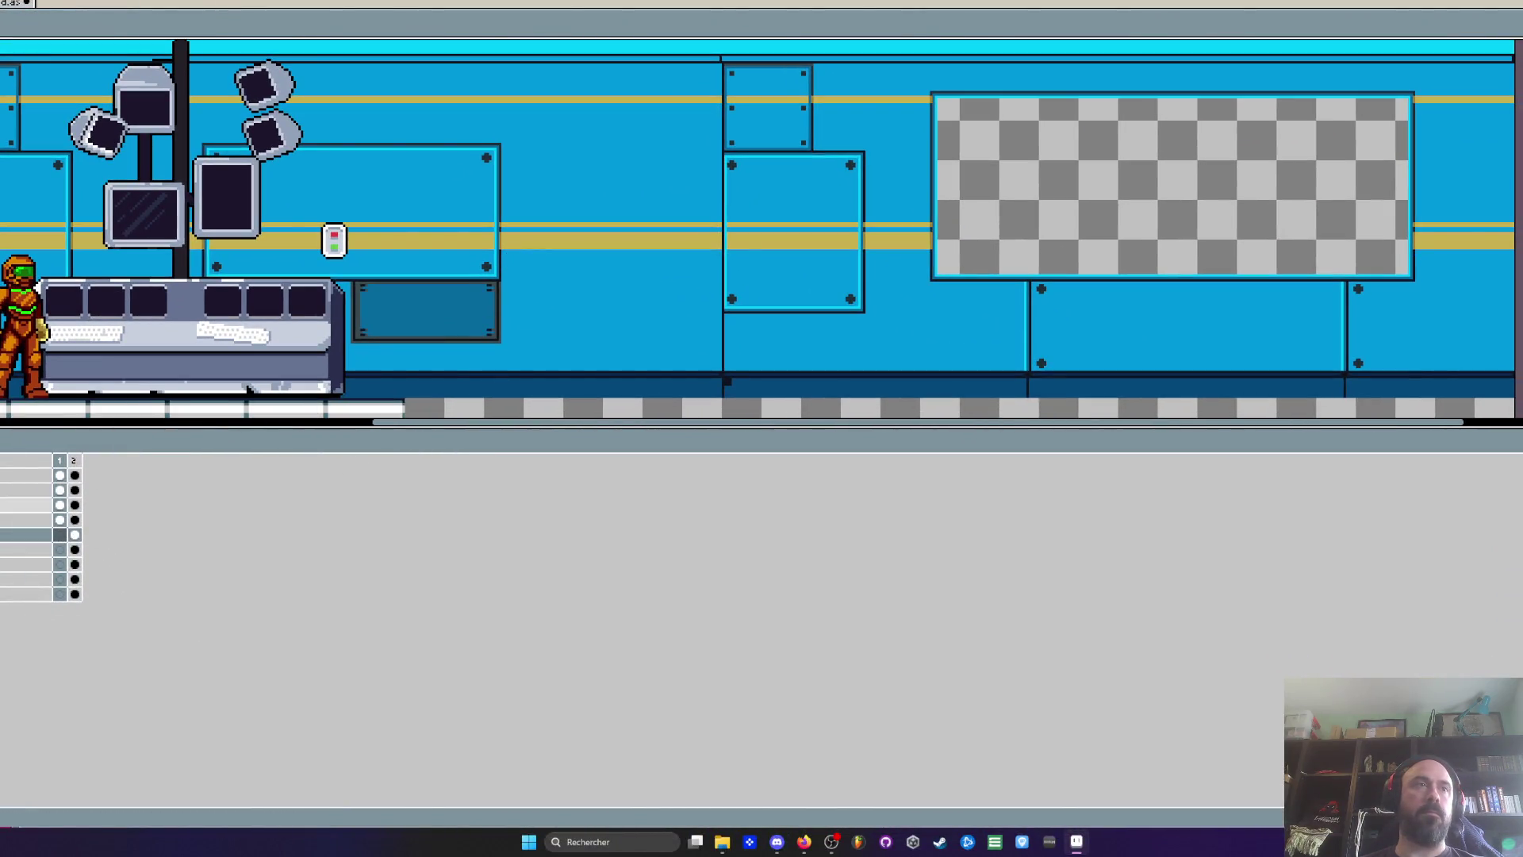
{"action": "left_click", "coordinate": [59, 504]}
{"action": "key", "text": "ctrl+v"}
{"action": "left_click_drag", "start_coordinate": [103, 302], "coordinate": [576, 326]}
{"action": "key", "text": "ctrl+d"}
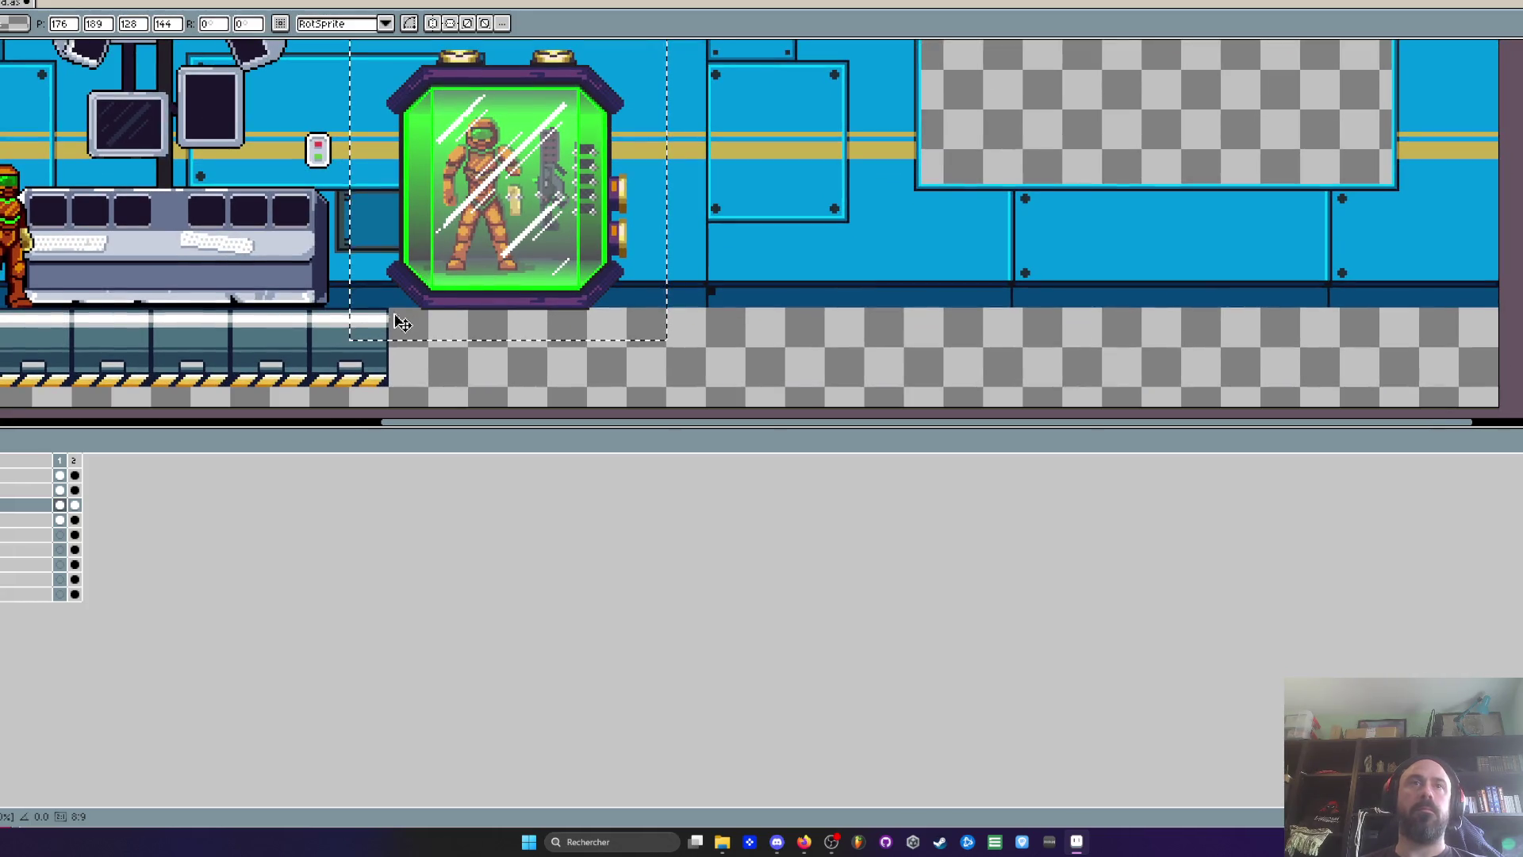
Copy the floor platform rightwards so it extends under the display case
{"action": "scroll", "coordinate": [555, 238], "scroll_direction": "left", "scroll_amount": 3}
{"action": "left_click", "coordinate": [59, 474]}
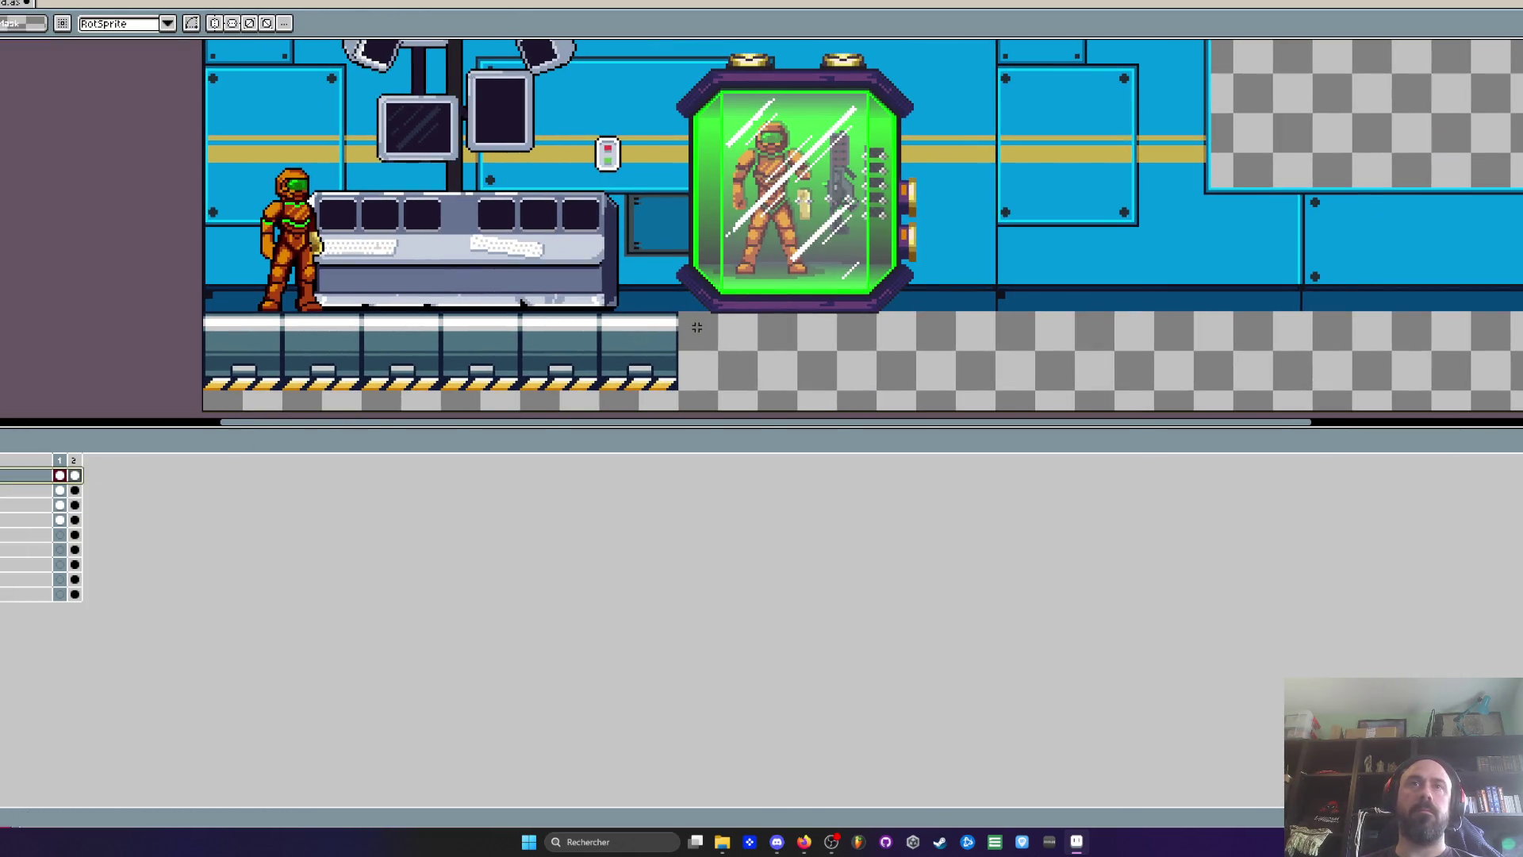
{"action": "scroll", "coordinate": [476, 355], "scroll_direction": "down", "scroll_amount": 1}
{"action": "left_click", "coordinate": [476, 355], "text": "ctrl"}
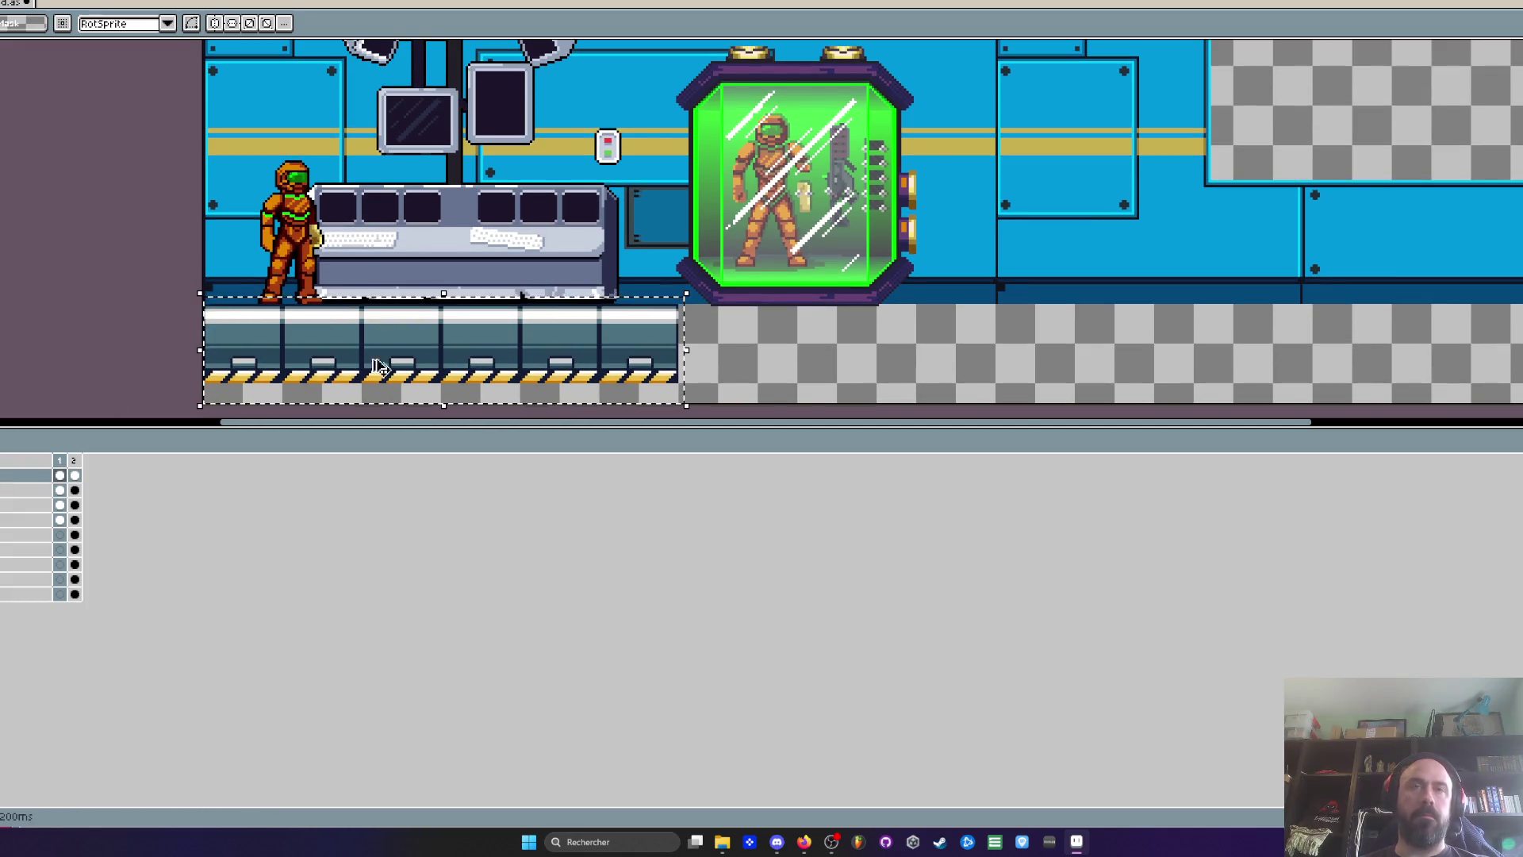
{"action": "left_click_drag", "start_coordinate": [476, 355], "coordinate": [848, 373]}
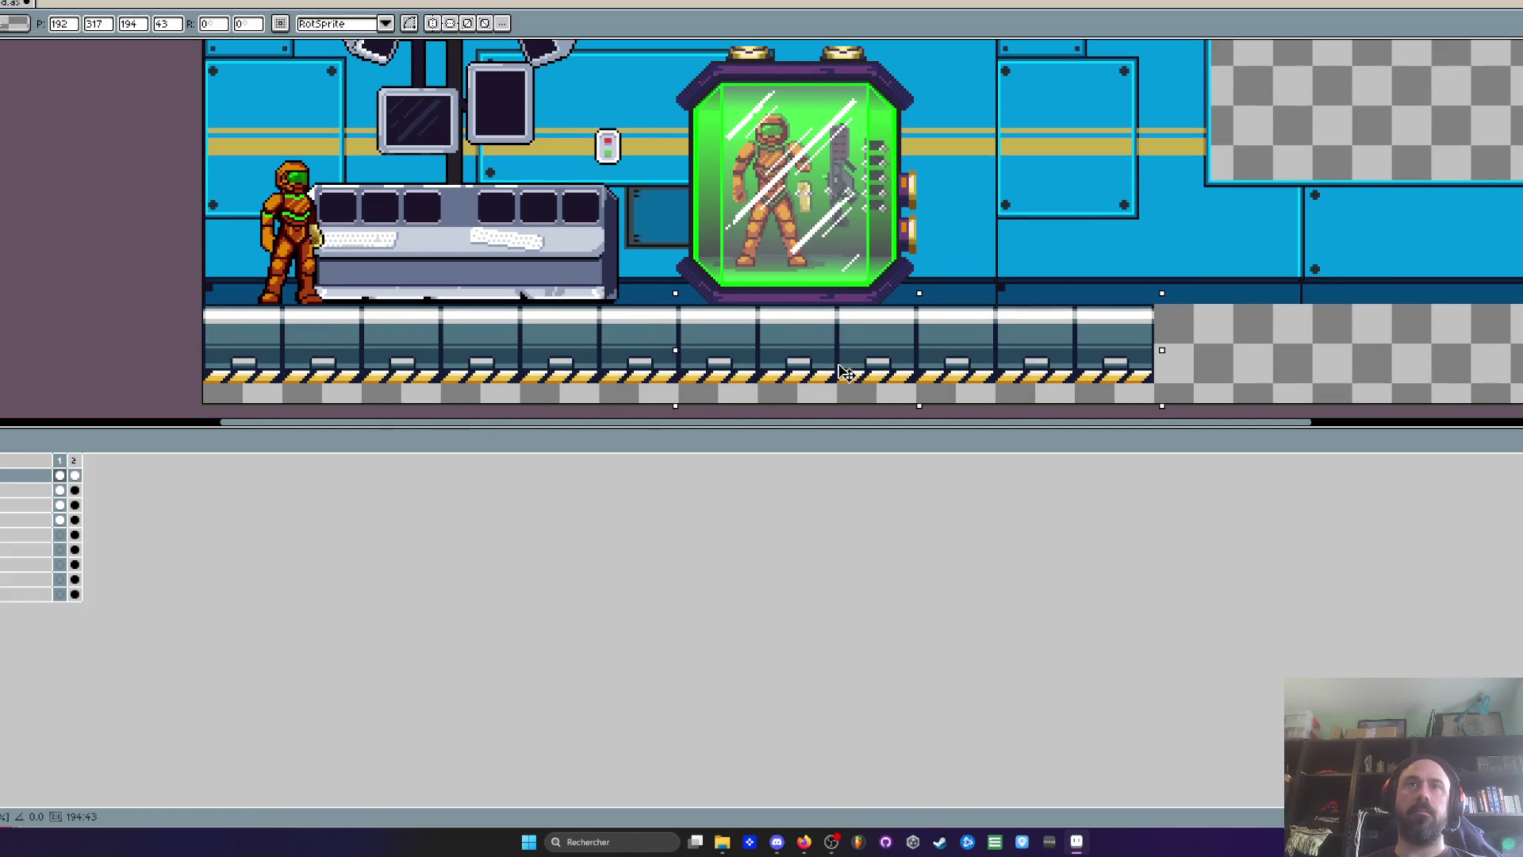
{"action": "key", "text": "ctrl+d"}
Select the area around the display case and view frame 2 of that layer
{"action": "scroll", "coordinate": [794, 238], "scroll_direction": "right", "scroll_amount": 3}
{"action": "scroll", "coordinate": [793, 238], "scroll_direction": "up", "scroll_amount": 2}
{"action": "mouse_move", "coordinate": [565, 74]}
{"action": "left_mouse_down"}
{"action": "mouse_move", "coordinate": [924, 301]}
{"action": "mouse_move", "coordinate": [998, 415]}
{"action": "left_mouse_up"}
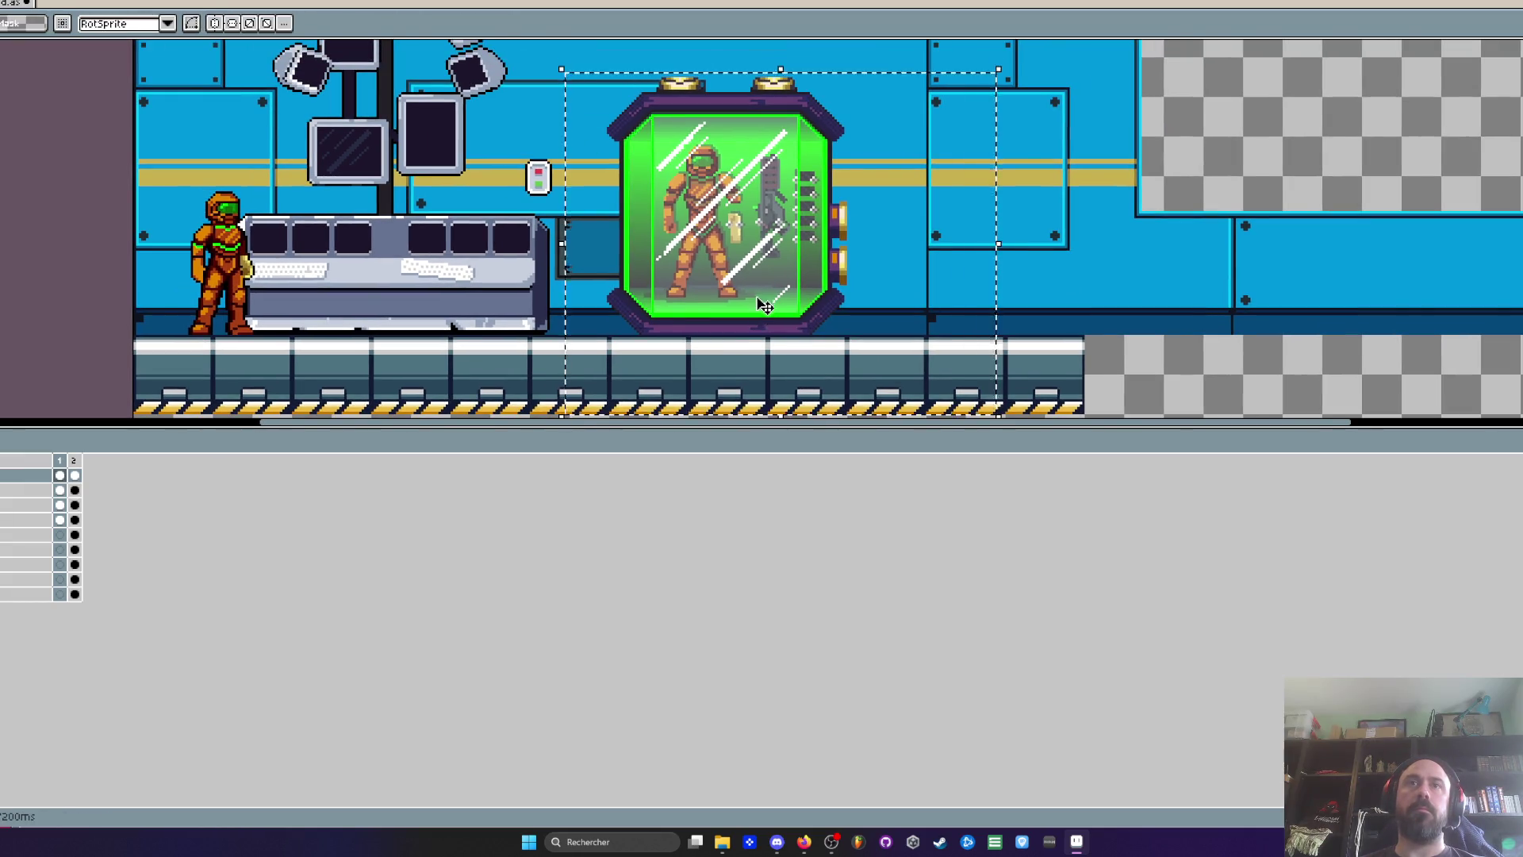
{"action": "left_click", "coordinate": [74, 505]}
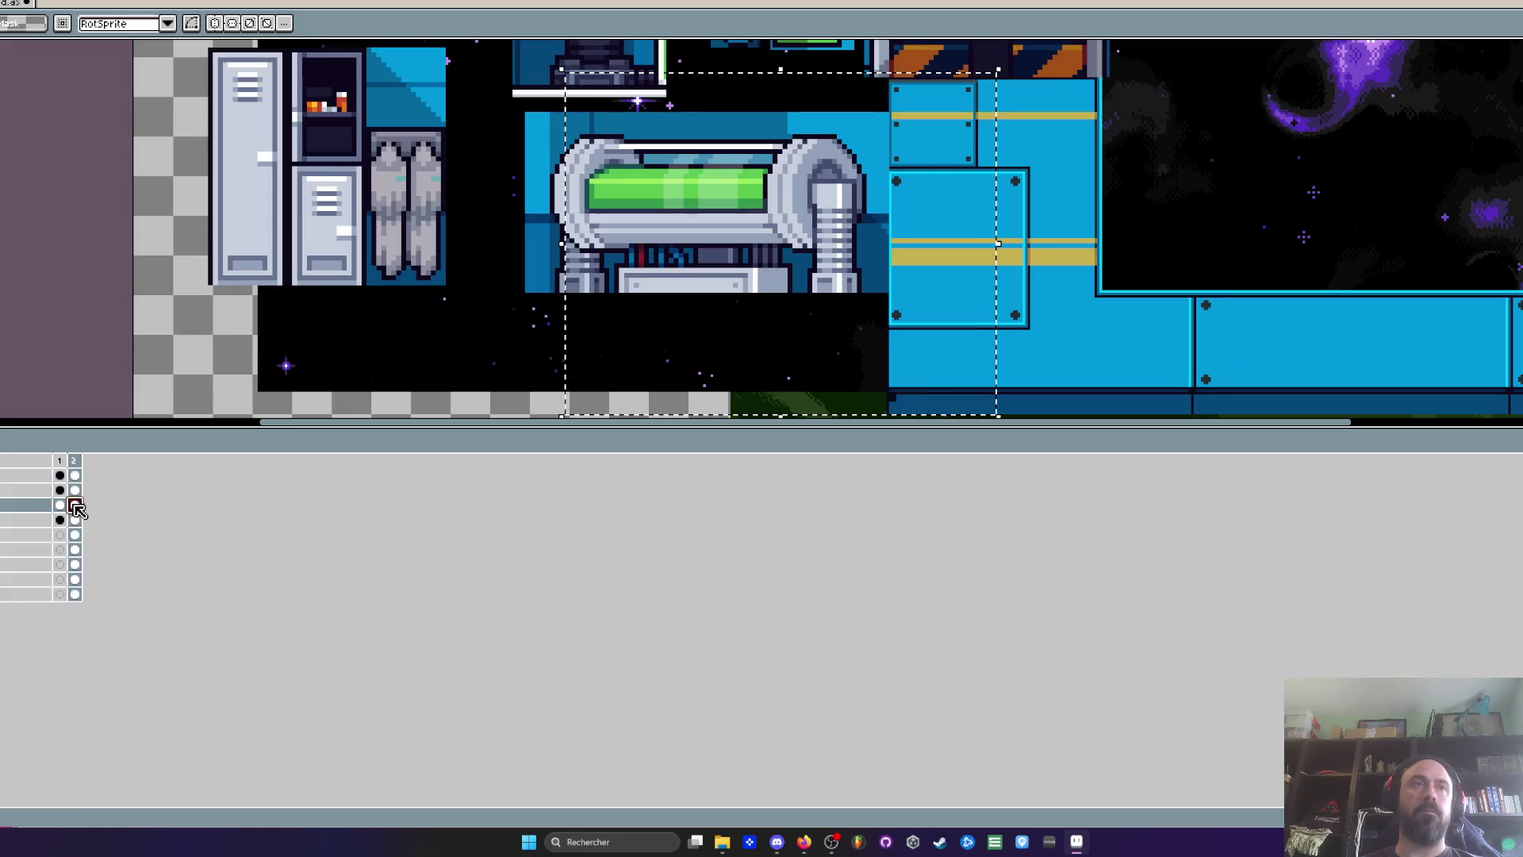
On frame 1, nudge the display case slightly up-left and check colours with the eyedropper
{"action": "left_click", "coordinate": [60, 506]}
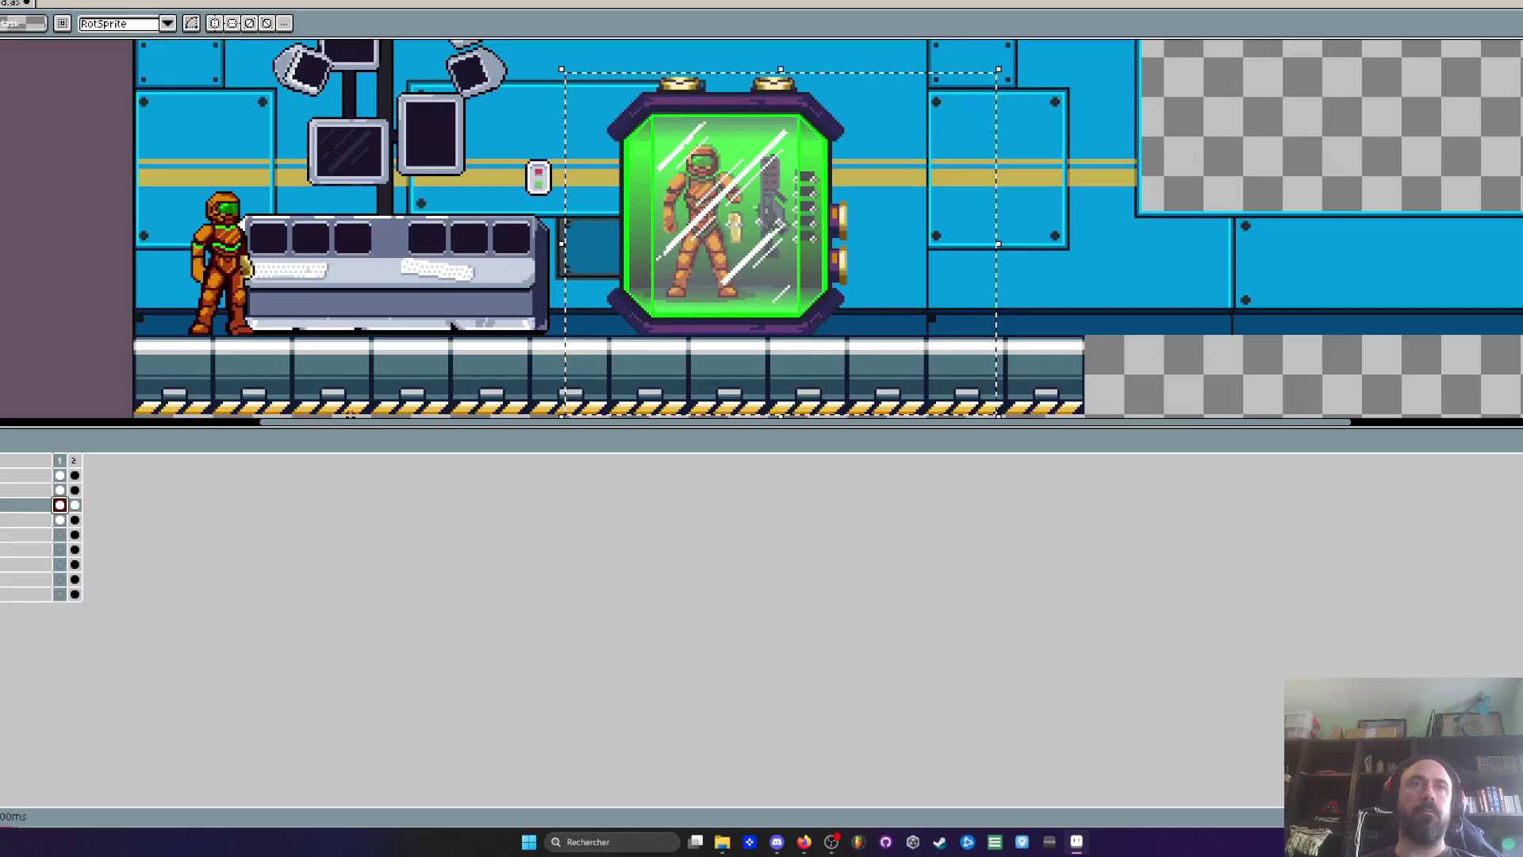
{"action": "left_click_drag", "start_coordinate": [709, 286], "coordinate": [702, 280]}
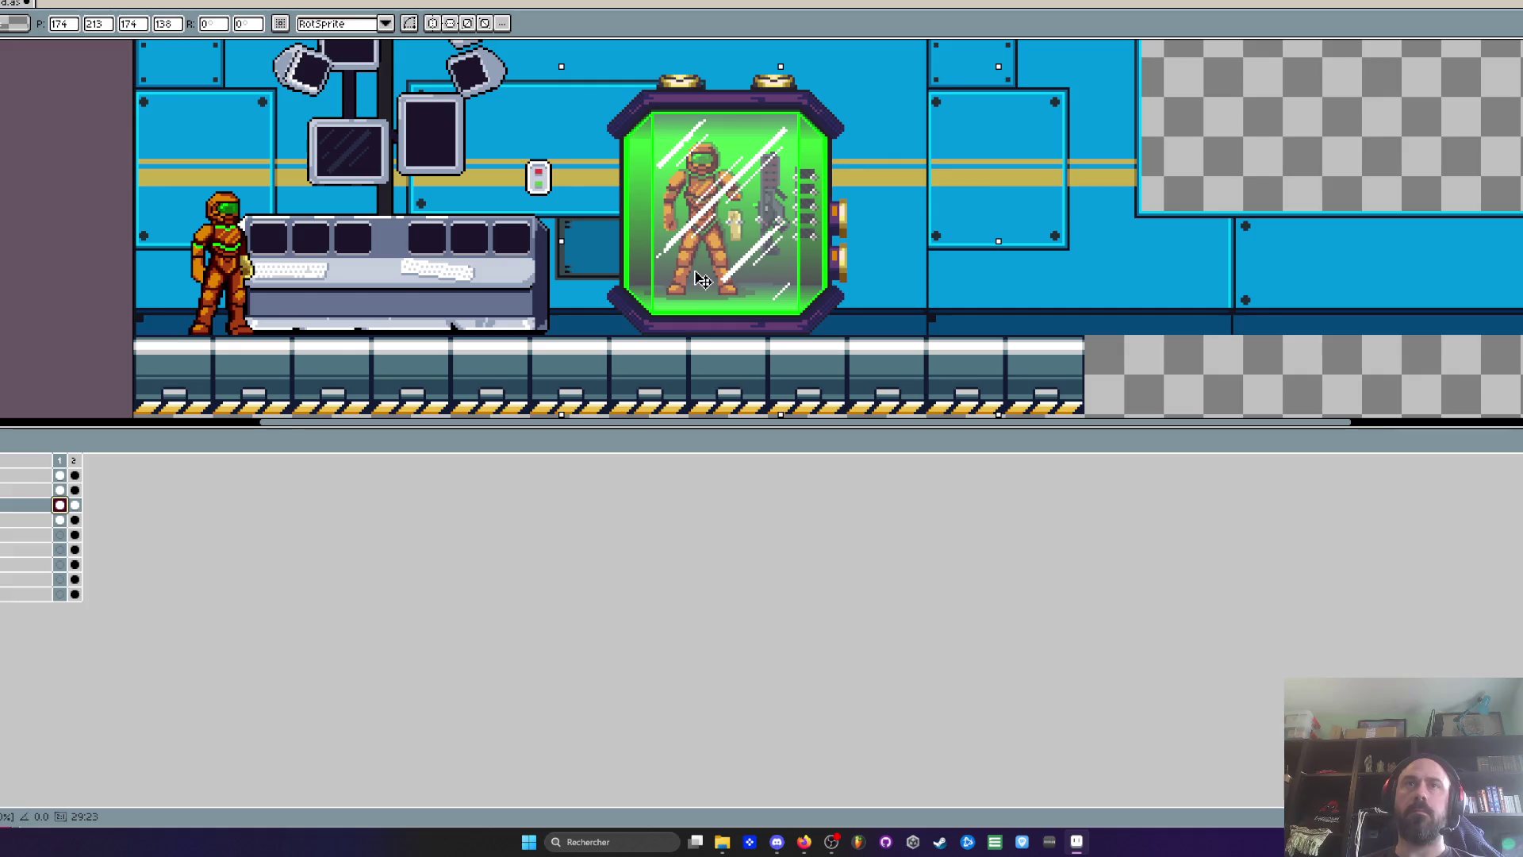
{"action": "scroll", "coordinate": [626, 299], "scroll_direction": "up", "scroll_amount": 3}
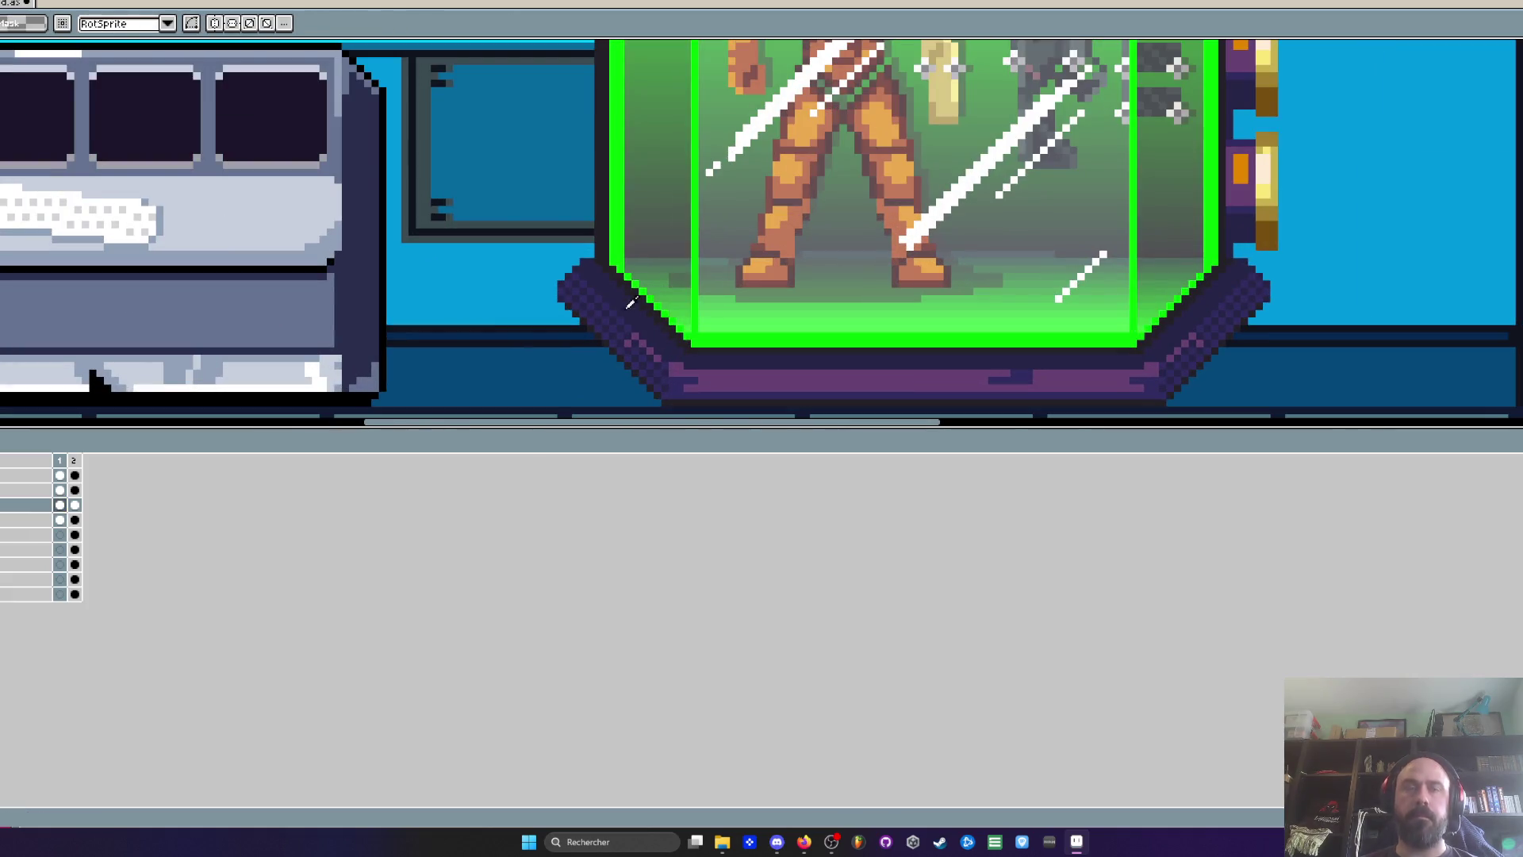
{"action": "key", "text": "i"}
{"action": "scroll", "coordinate": [635, 308], "scroll_direction": "down", "scroll_amount": 2}
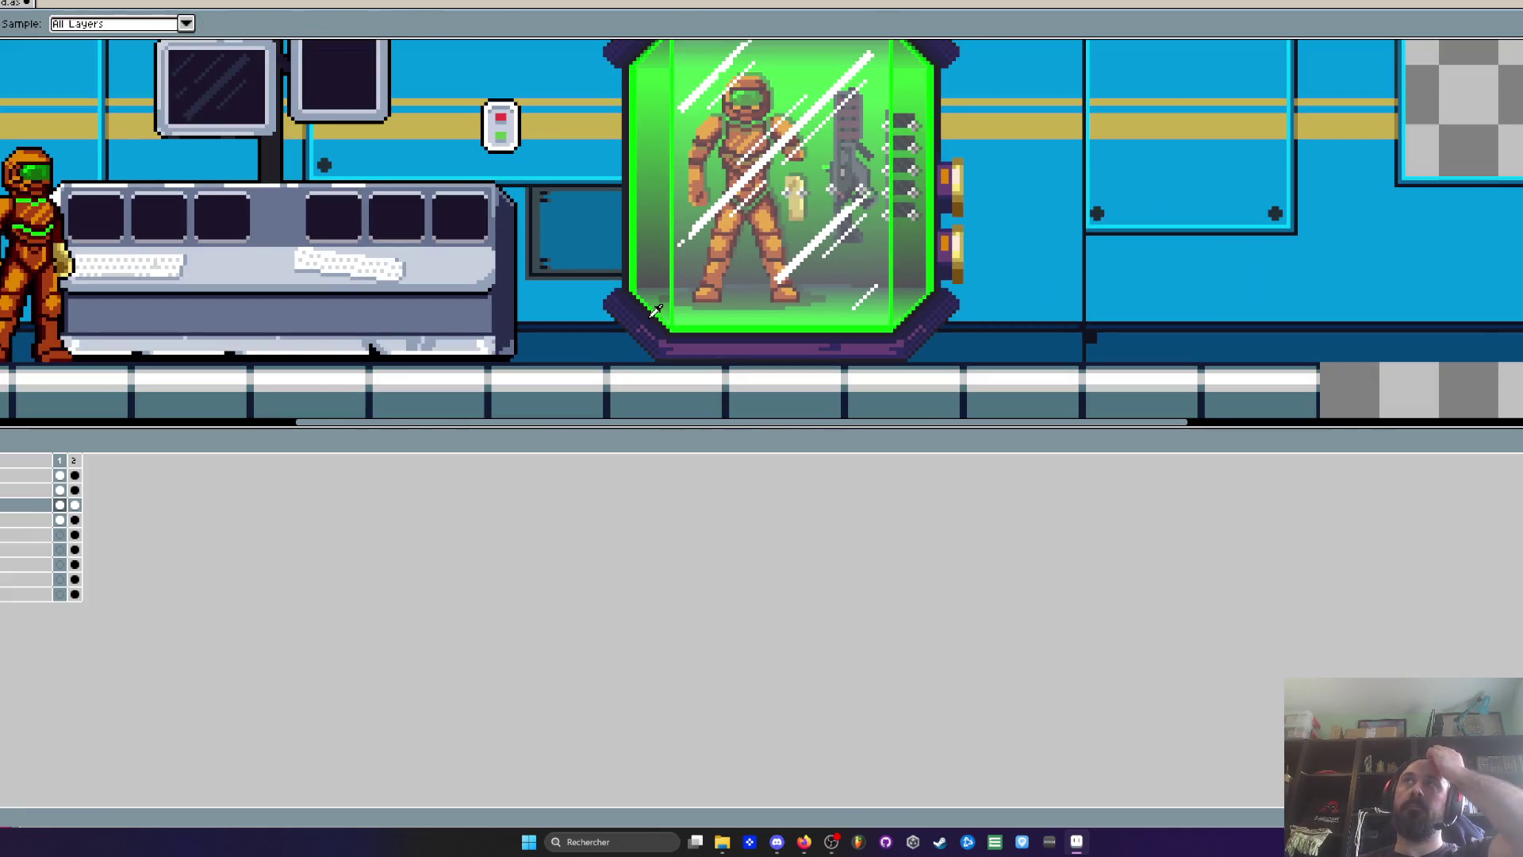
{"action": "scroll", "coordinate": [656, 310], "scroll_direction": "up", "scroll_amount": 1}
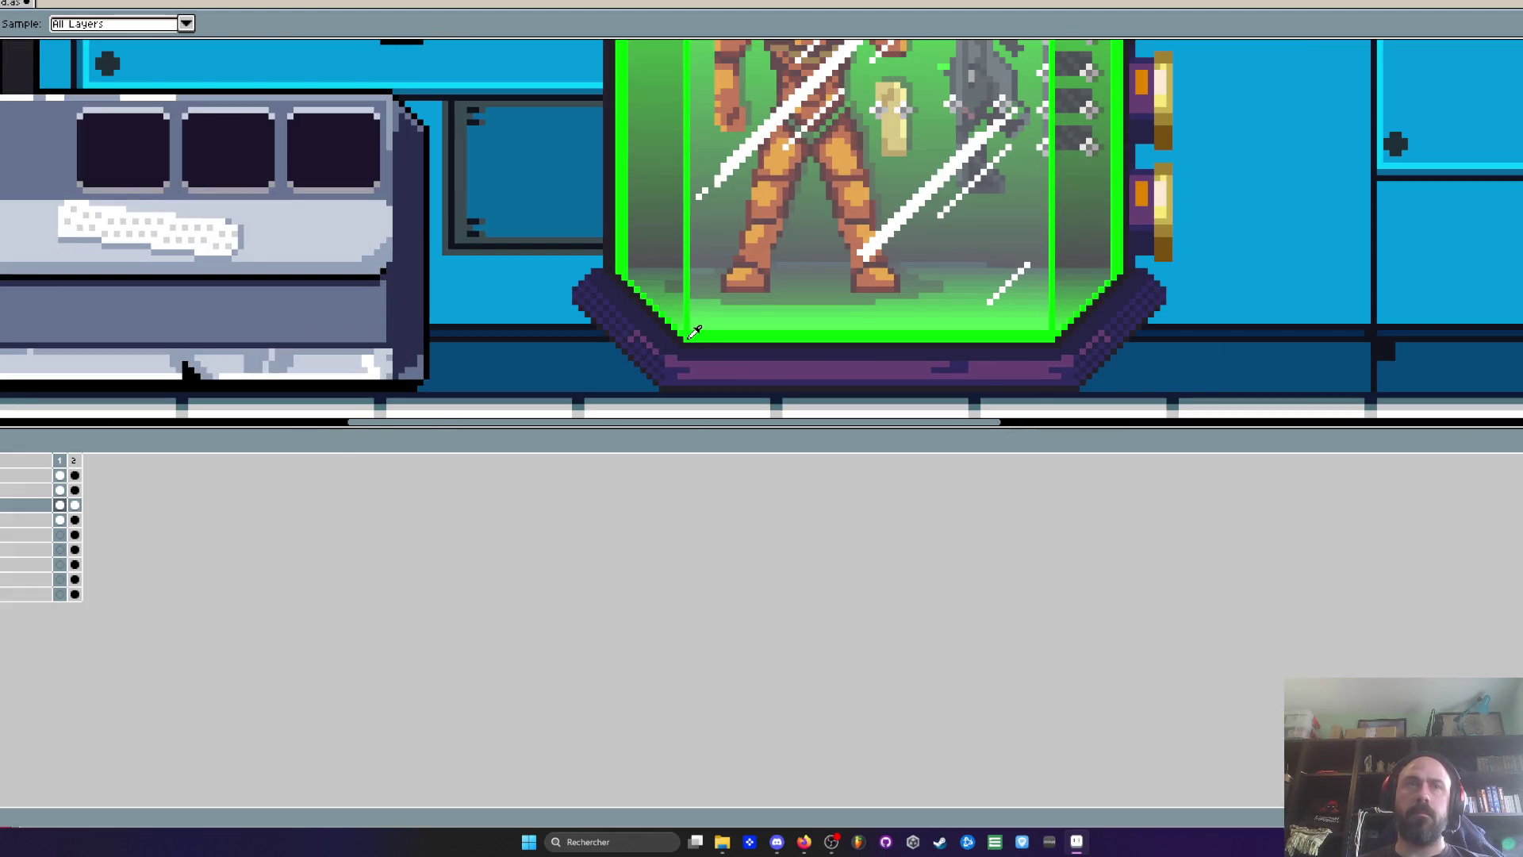
{"action": "scroll", "coordinate": [694, 331], "scroll_direction": "down", "scroll_amount": 1}
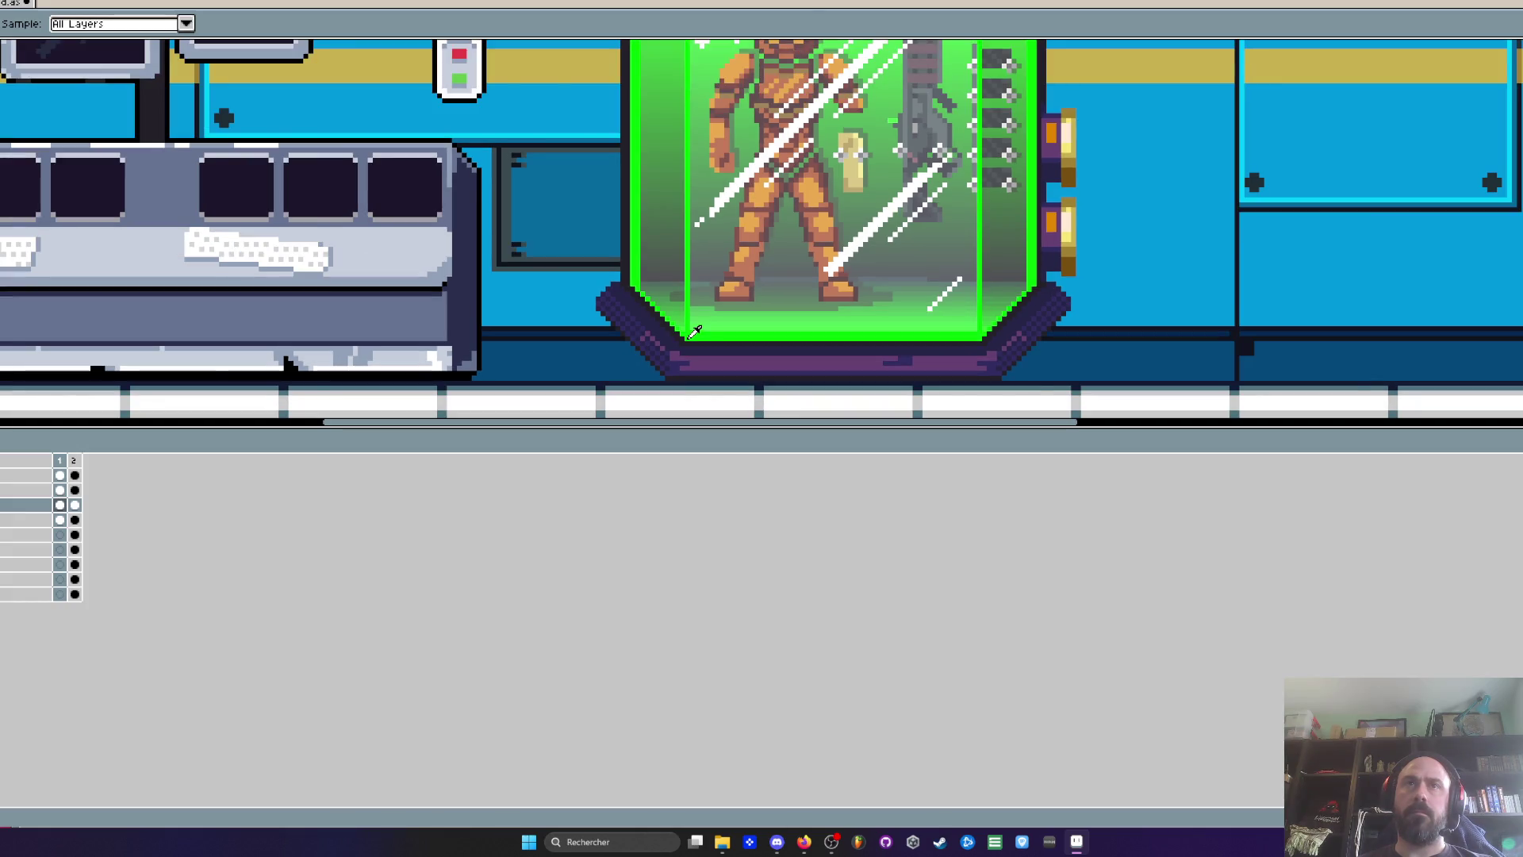
{"action": "key", "text": "v"}
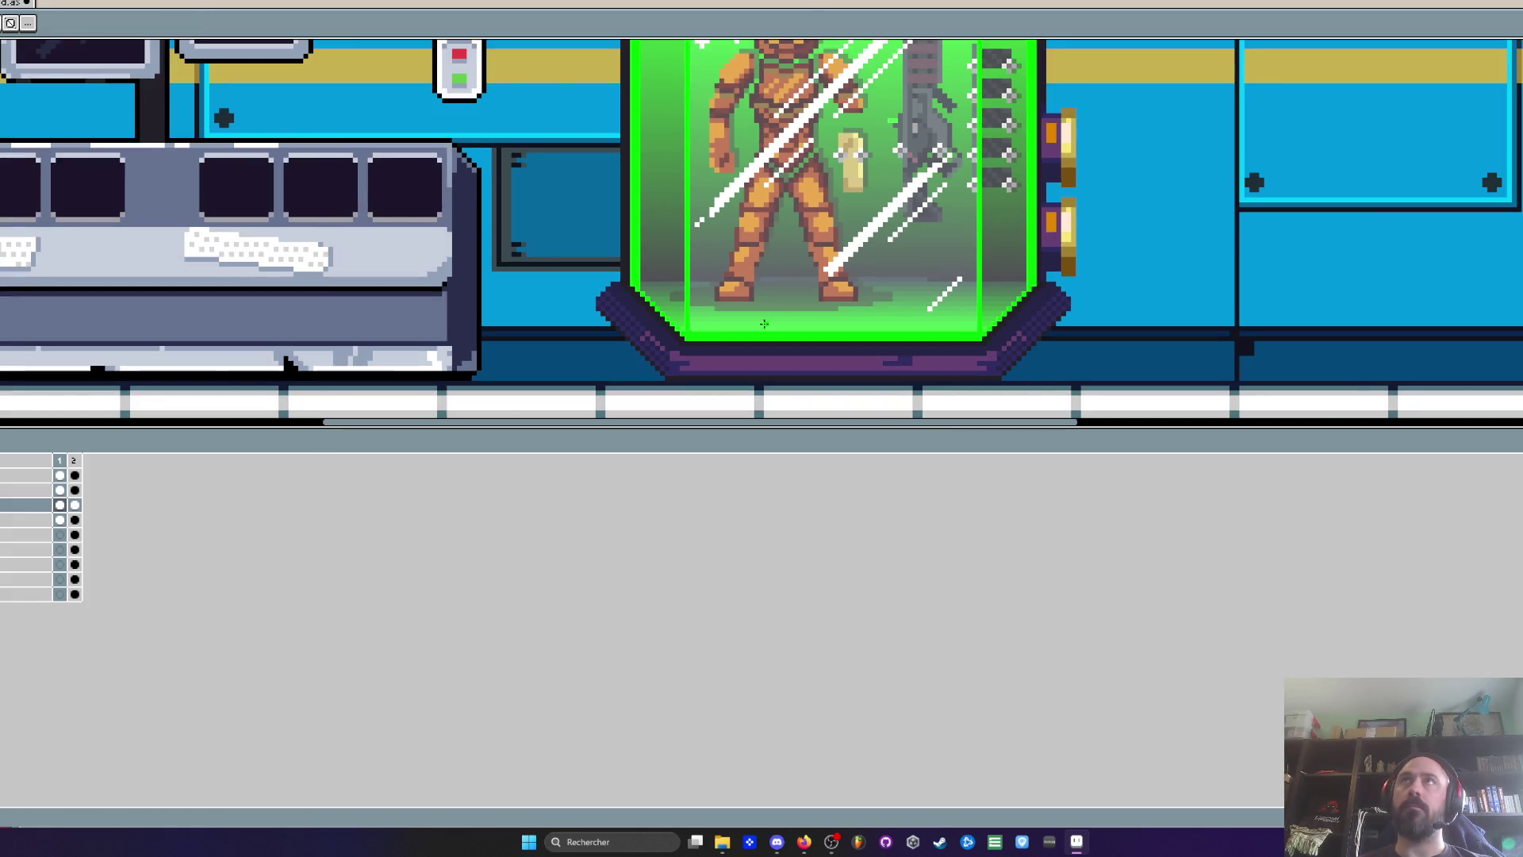
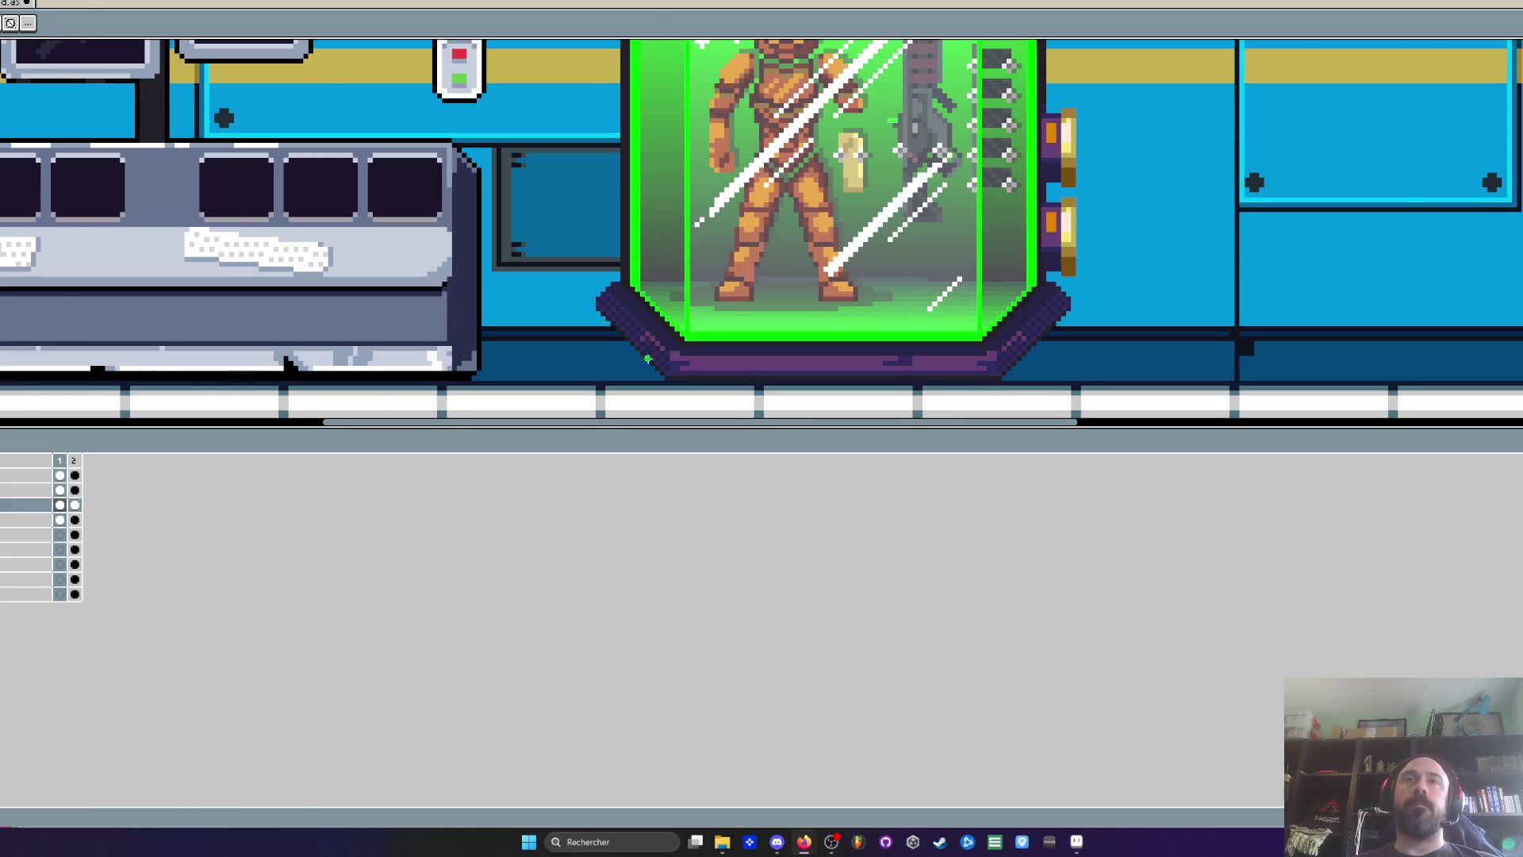
Shrink the timeline to enlarge the drawing area and zoom in on the capsule
{"action": "scroll", "coordinate": [678, 350], "scroll_direction": "down", "scroll_amount": 1}
{"action": "mouse_move", "coordinate": [664, 347]}
{"action": "left_mouse_down"}
{"action": "mouse_move", "coordinate": [669, 408]}
{"action": "mouse_move", "coordinate": [662, 337]}
{"action": "left_mouse_up"}
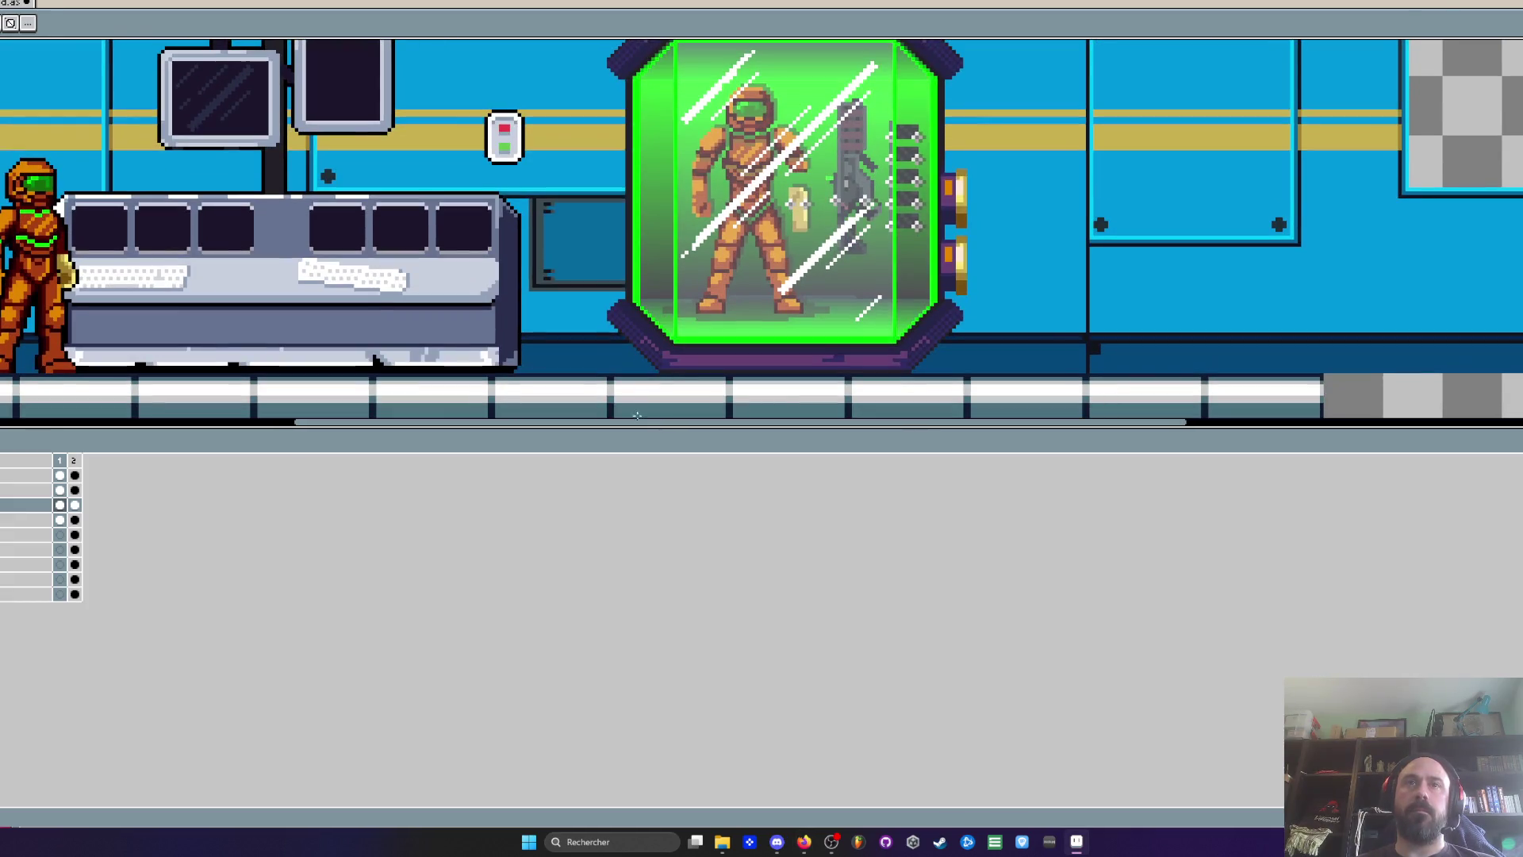
{"action": "mouse_move", "coordinate": [619, 433]}
{"action": "left_mouse_down"}
{"action": "mouse_move", "coordinate": [619, 765]}
{"action": "mouse_move", "coordinate": [626, 665]}
{"action": "left_mouse_up"}
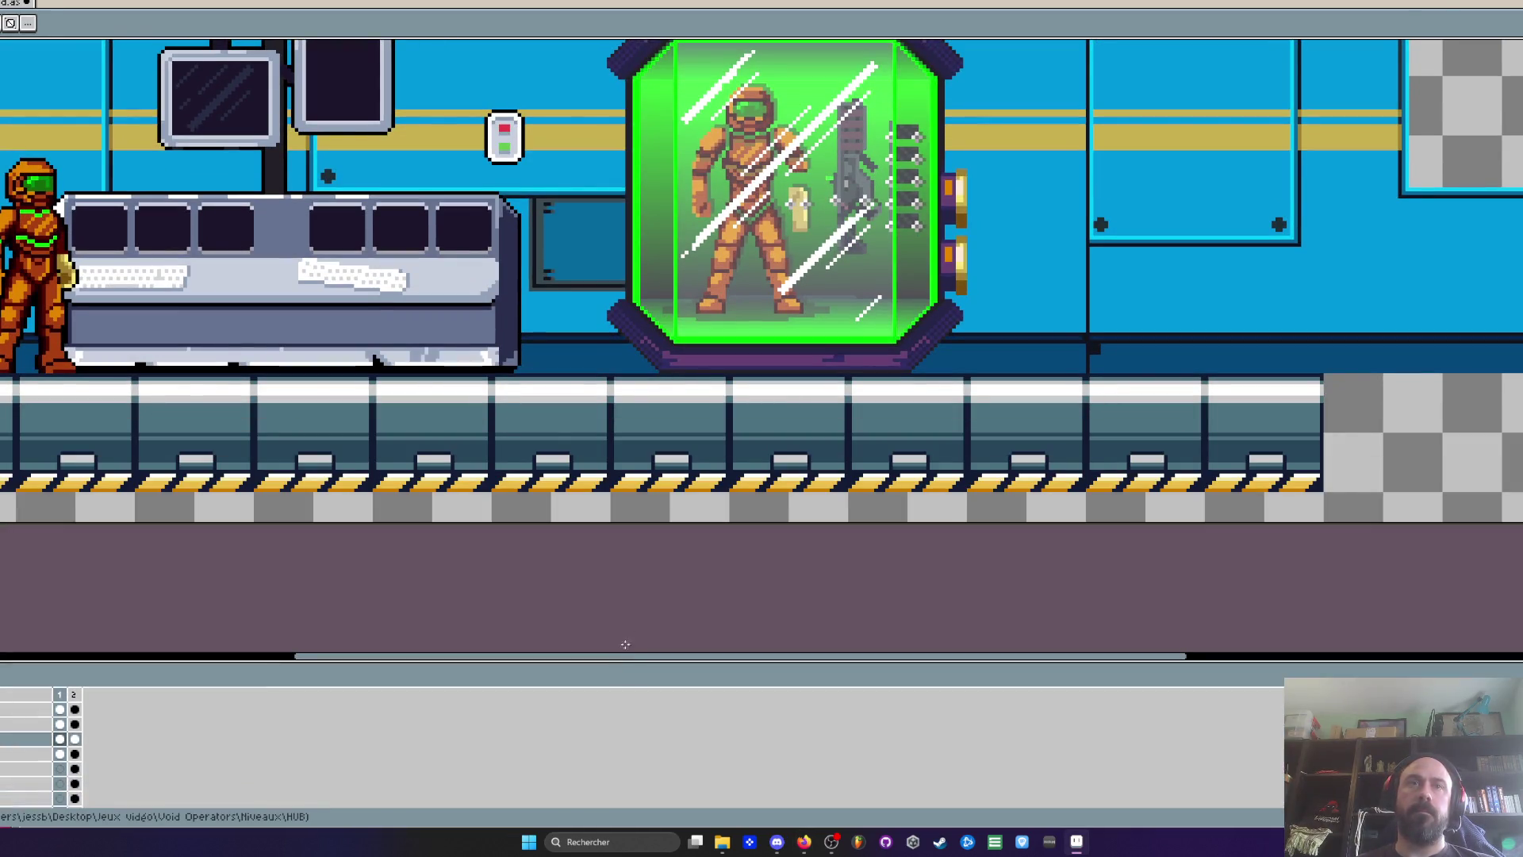
{"action": "scroll", "coordinate": [669, 579], "scroll_direction": "up", "scroll_amount": 2}
{"action": "scroll", "coordinate": [669, 580], "scroll_direction": "up", "scroll_amount": 1}
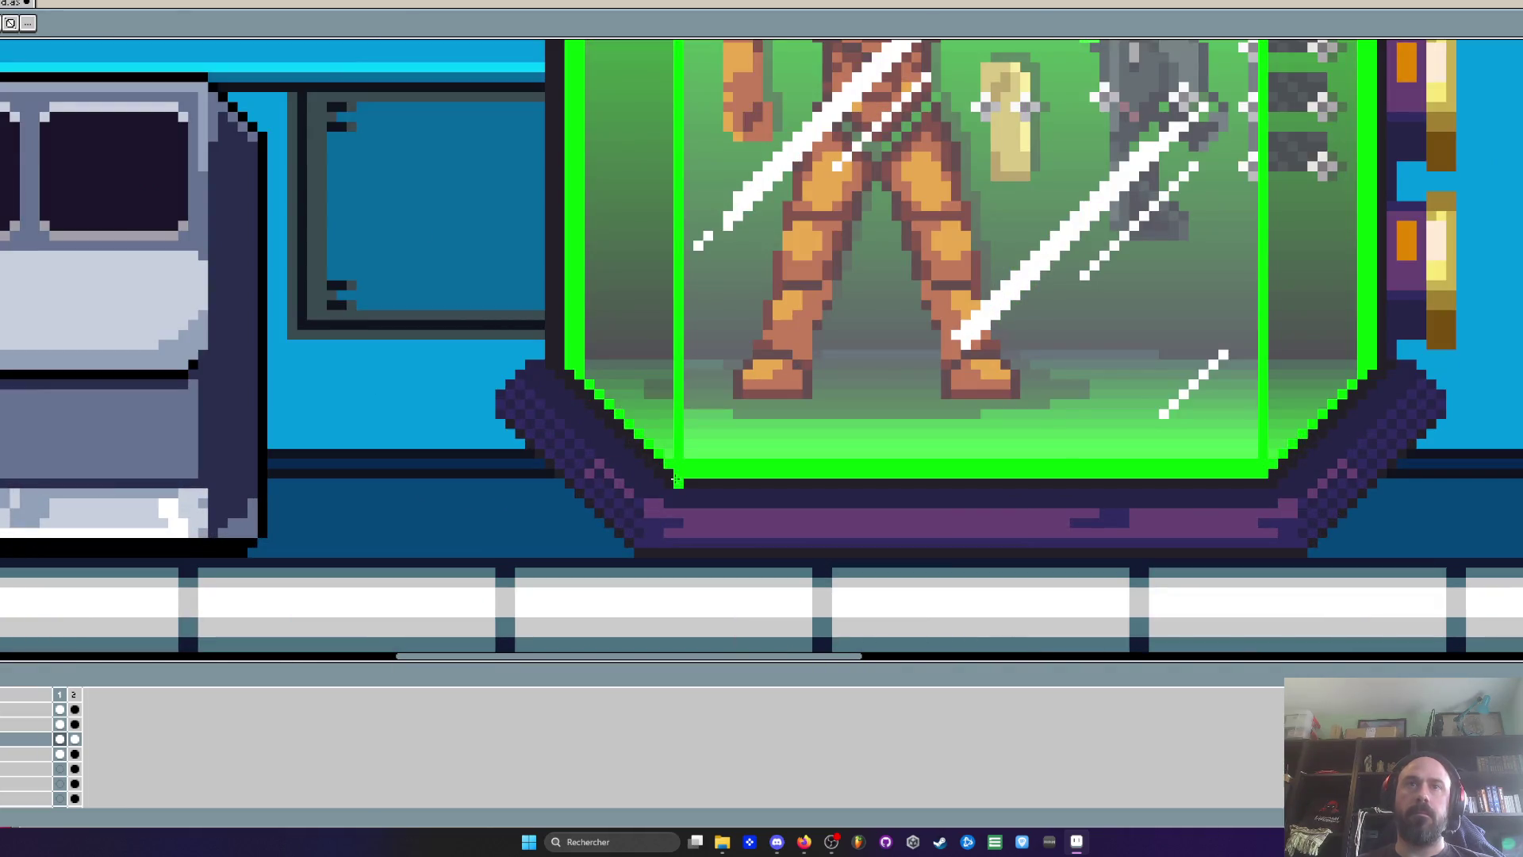
Draw the bright green outline along the capsule's bottom edge and up its right side
{"action": "mouse_move", "coordinate": [670, 479]}
{"action": "left_mouse_down"}
{"action": "mouse_move", "coordinate": [579, 449]}
{"action": "mouse_move", "coordinate": [566, 471]}
{"action": "mouse_move", "coordinate": [569, 367]}
{"action": "left_mouse_up"}
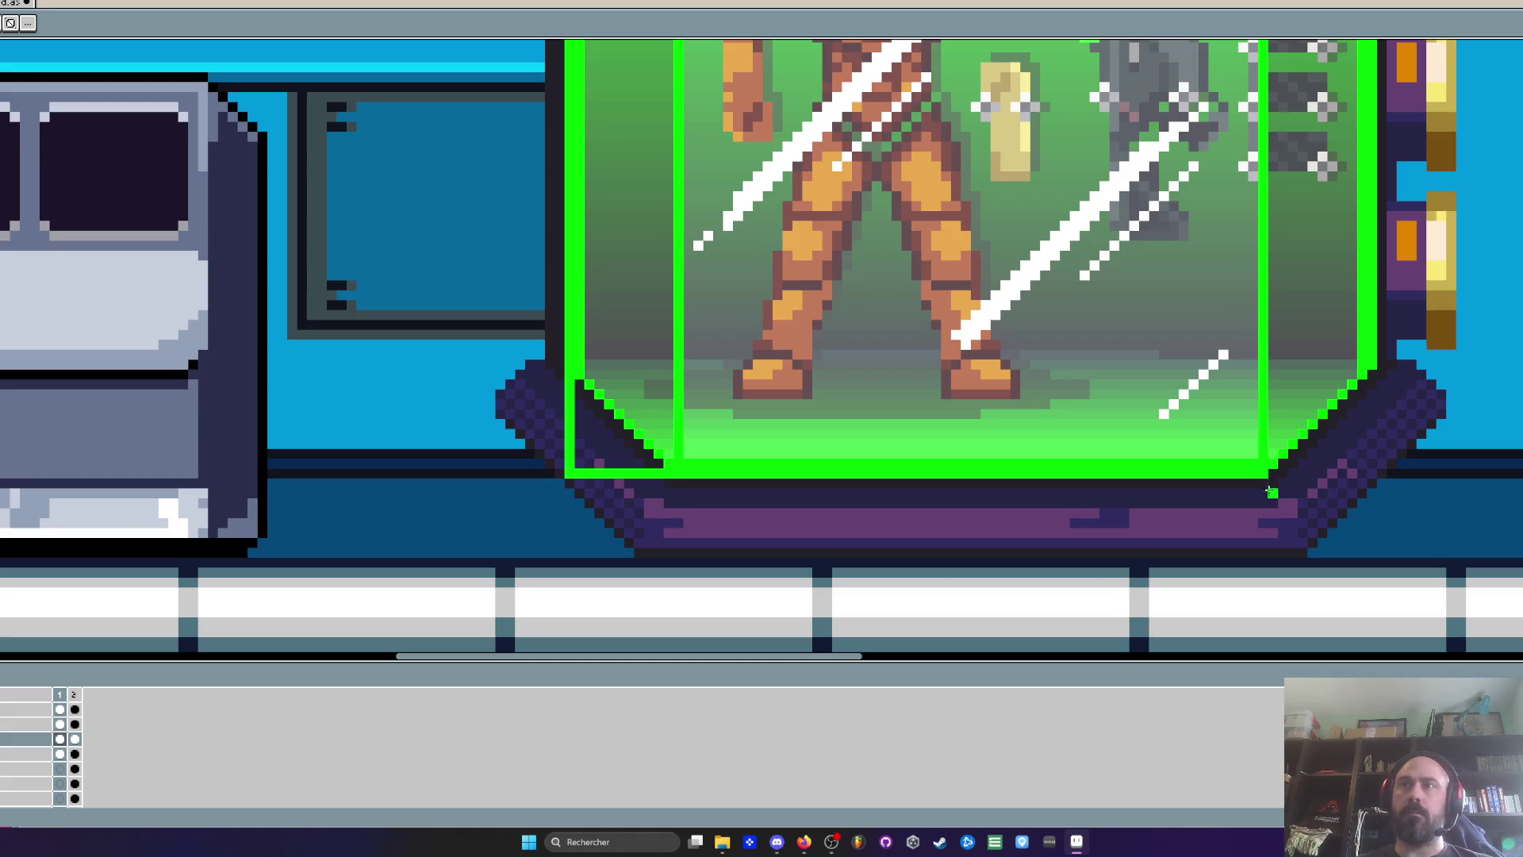
{"action": "mouse_move", "coordinate": [1263, 474]}
{"action": "left_mouse_down"}
{"action": "mouse_move", "coordinate": [1372, 471]}
{"action": "mouse_move", "coordinate": [1371, 366]}
{"action": "left_mouse_up"}
{"action": "scroll", "coordinate": [1369, 367], "scroll_direction": "down", "scroll_amount": 1}
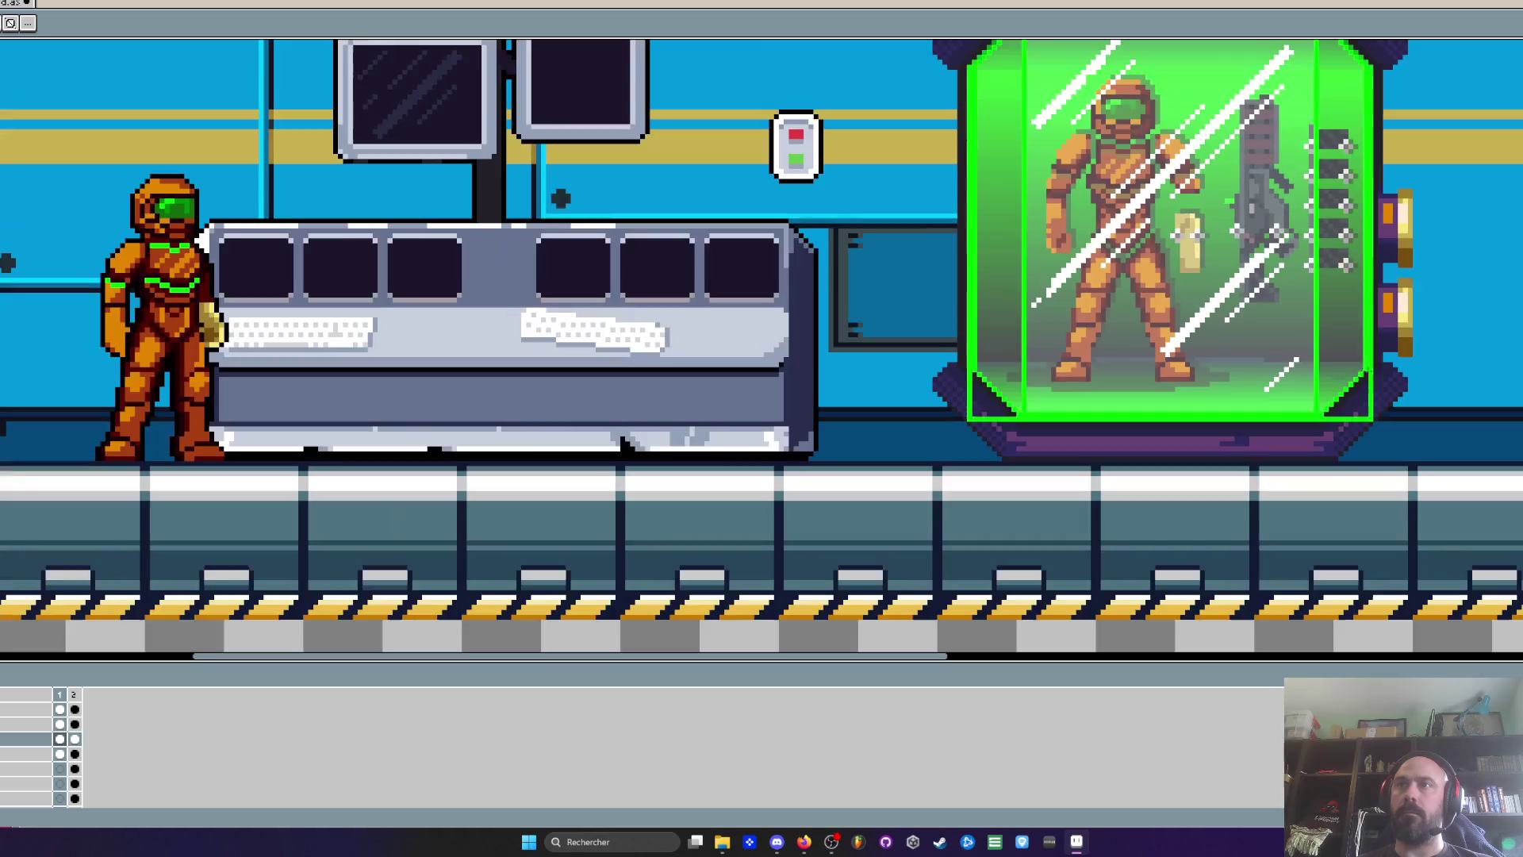
{"action": "scroll", "coordinate": [1040, 386], "scroll_direction": "up", "scroll_amount": 5}
{"action": "scroll", "coordinate": [1040, 387], "scroll_direction": "down", "scroll_amount": 4}
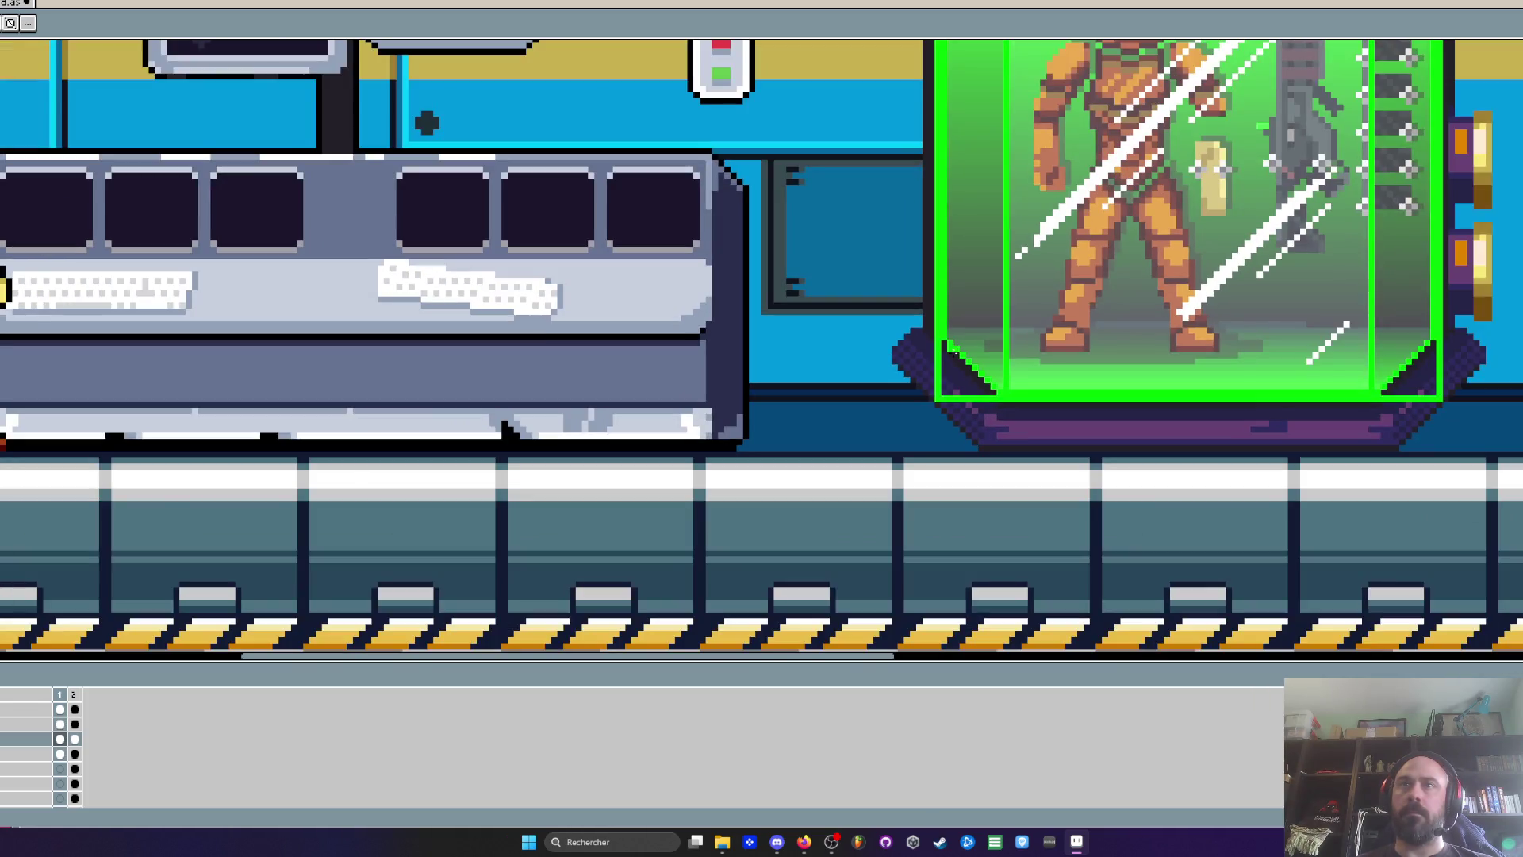
{"action": "scroll", "coordinate": [954, 403], "scroll_direction": "up", "scroll_amount": 5}
{"action": "scroll", "coordinate": [954, 403], "scroll_direction": "down", "scroll_amount": 1}
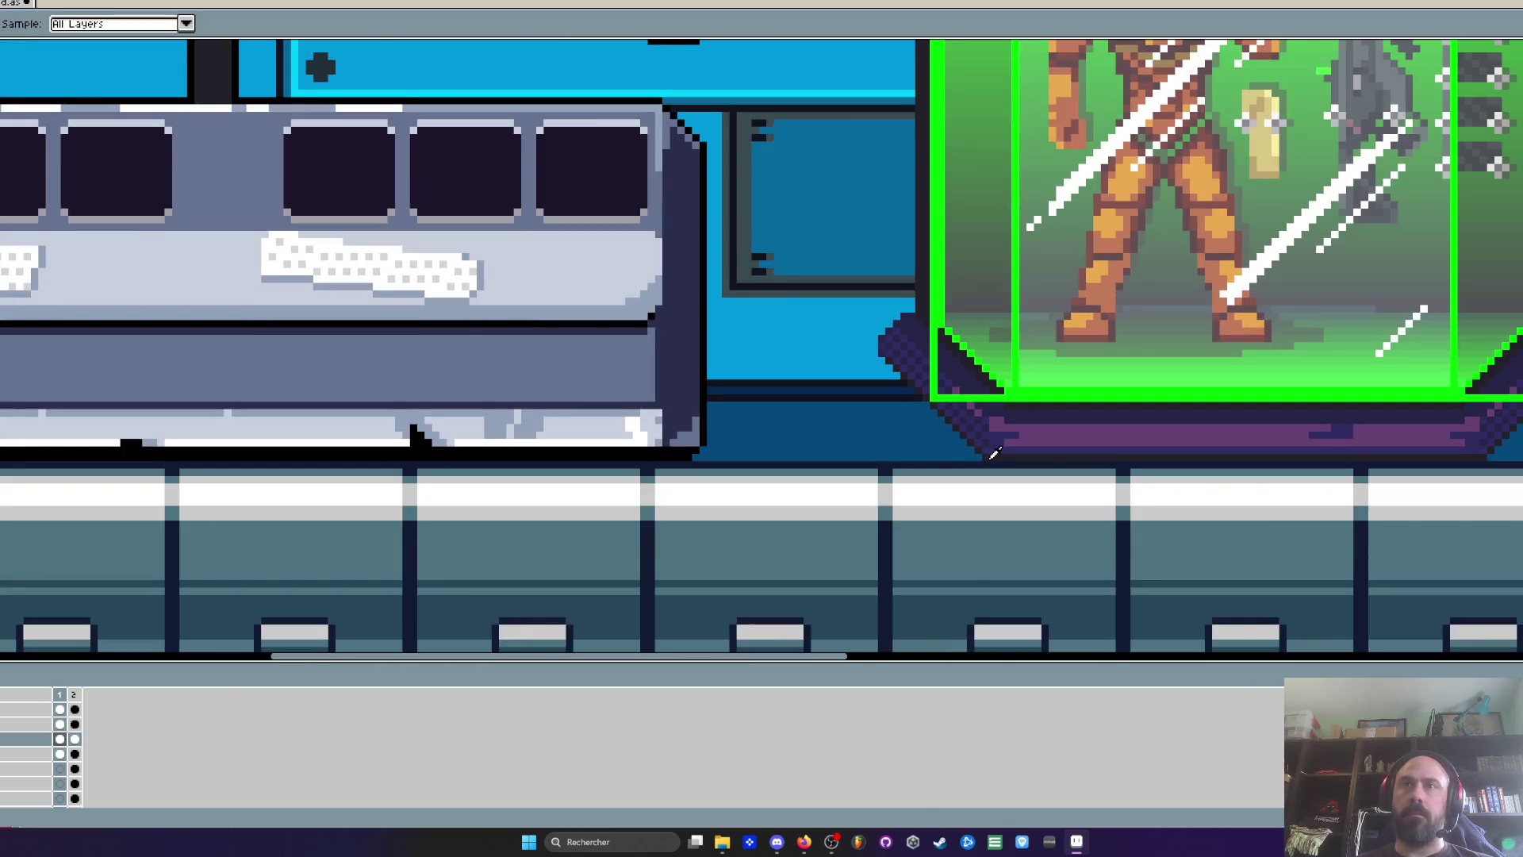
{"action": "scroll", "coordinate": [952, 437], "scroll_direction": "up", "scroll_amount": 1}
Draw dark lines at the base corner, undoing the stray rounded dark blob
{"action": "key", "text": "b"}
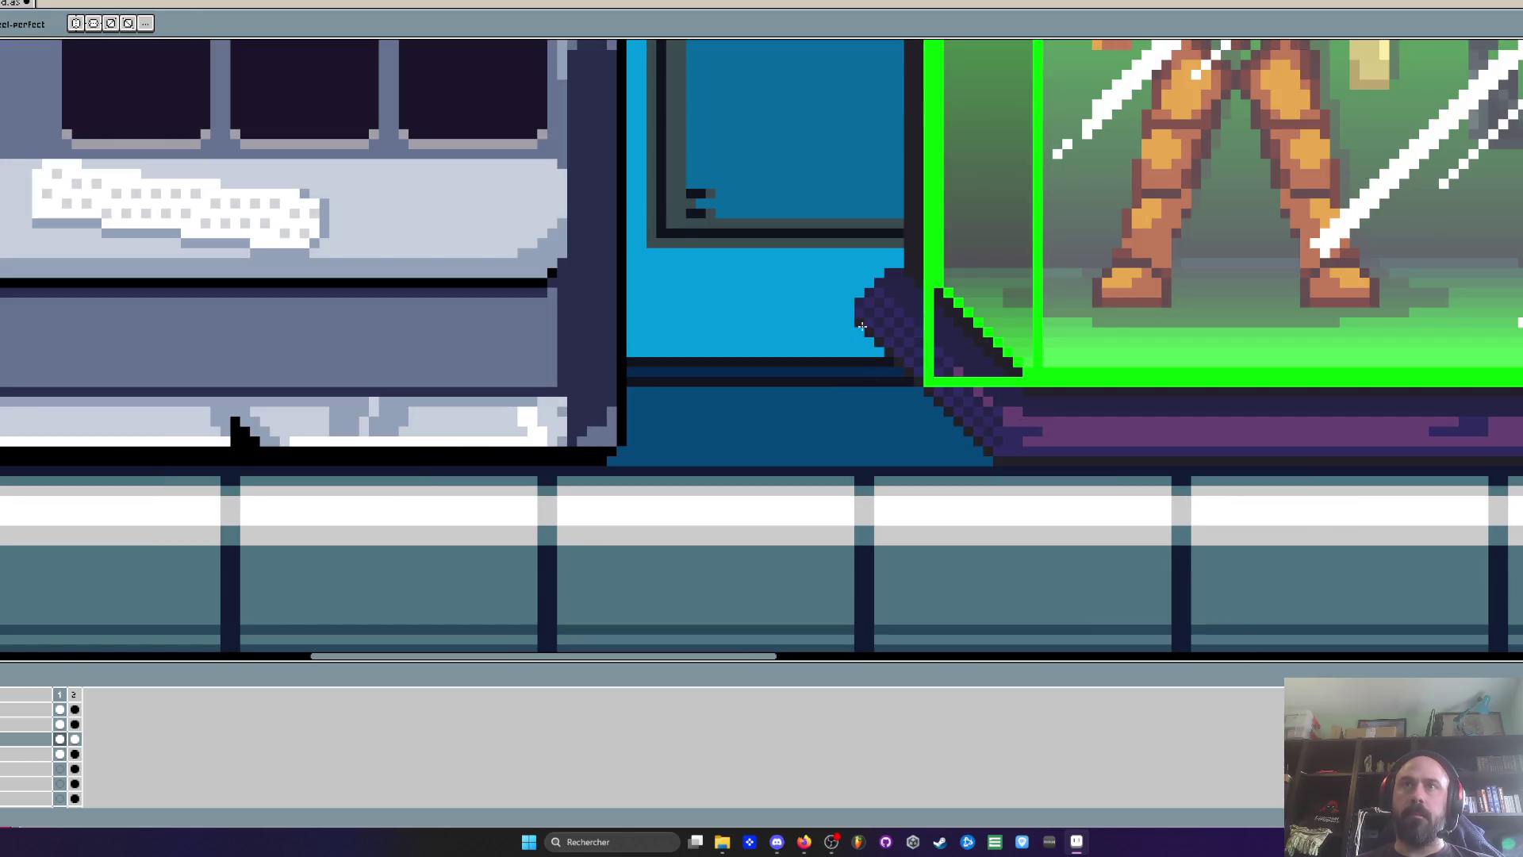
{"action": "mouse_move", "coordinate": [902, 458]}
{"action": "left_mouse_down"}
{"action": "mouse_move", "coordinate": [973, 458]}
{"action": "mouse_move", "coordinate": [904, 456]}
{"action": "left_mouse_up"}
{"action": "key", "text": "ctrl+z"}
{"action": "left_click_drag", "start_coordinate": [906, 384], "coordinate": [981, 461]}
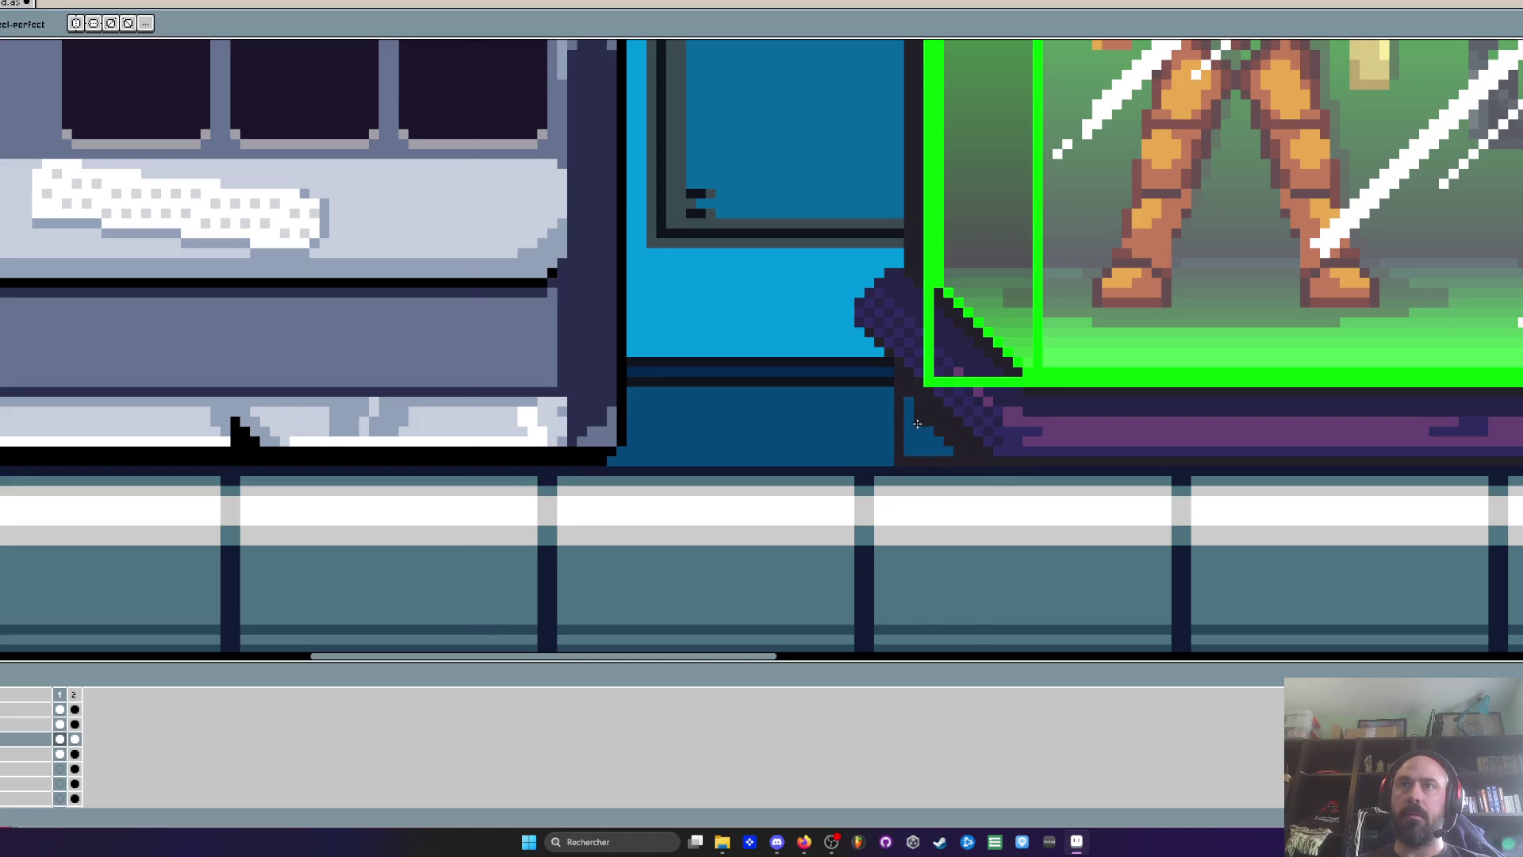
{"action": "key", "text": "ctrl+z"}
{"action": "key", "text": "ctrl+z"}
{"action": "key", "text": "ctrl+z"}
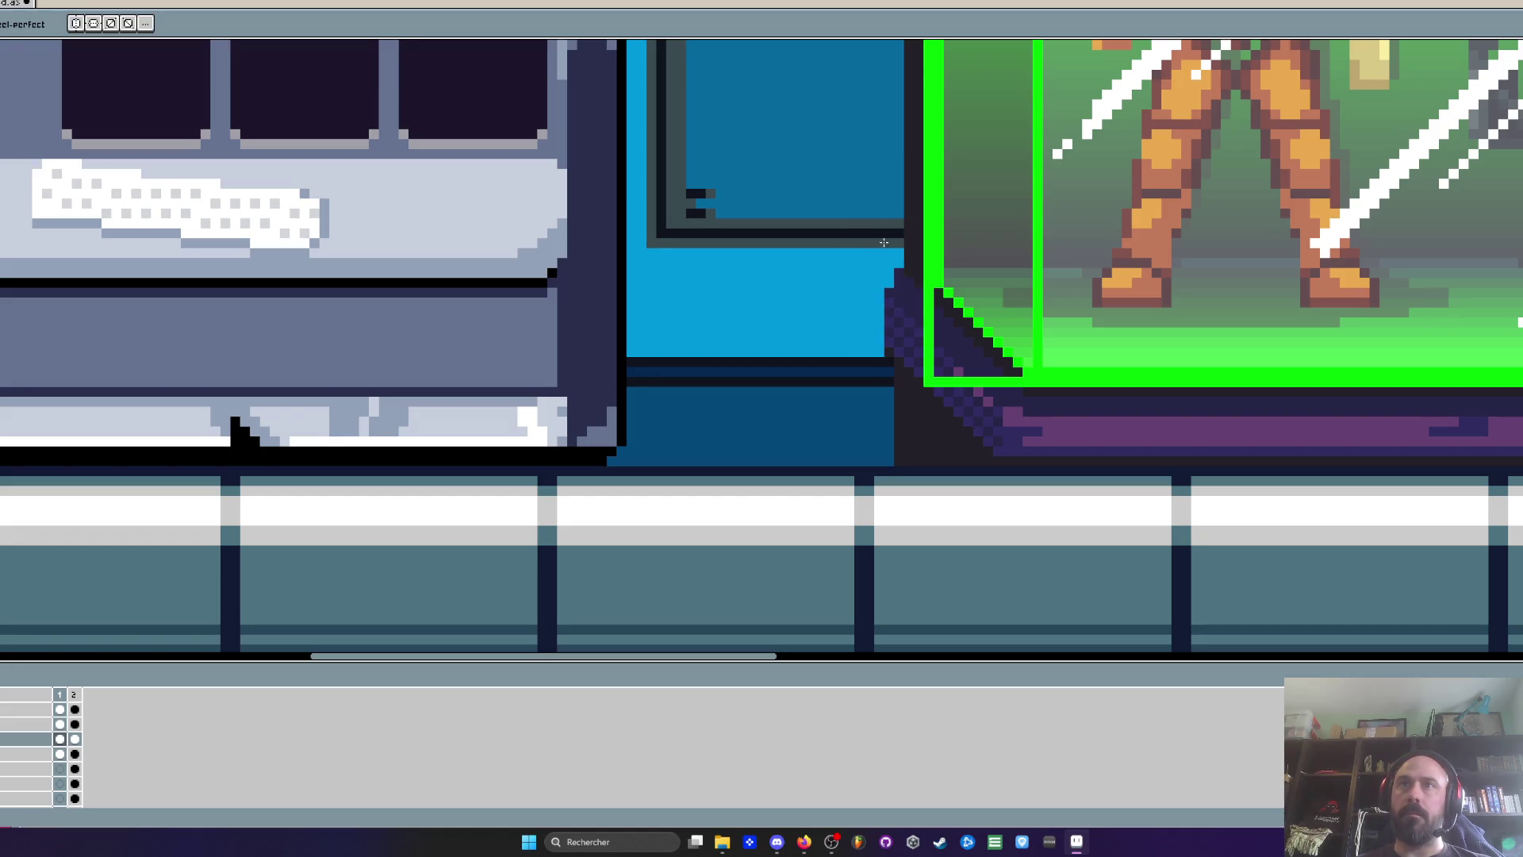
Paint the dark area under the capsule frame purple
{"action": "scroll", "coordinate": [883, 244], "scroll_direction": "down", "scroll_amount": 4}
{"action": "scroll", "coordinate": [885, 417], "scroll_direction": "up", "scroll_amount": 5}
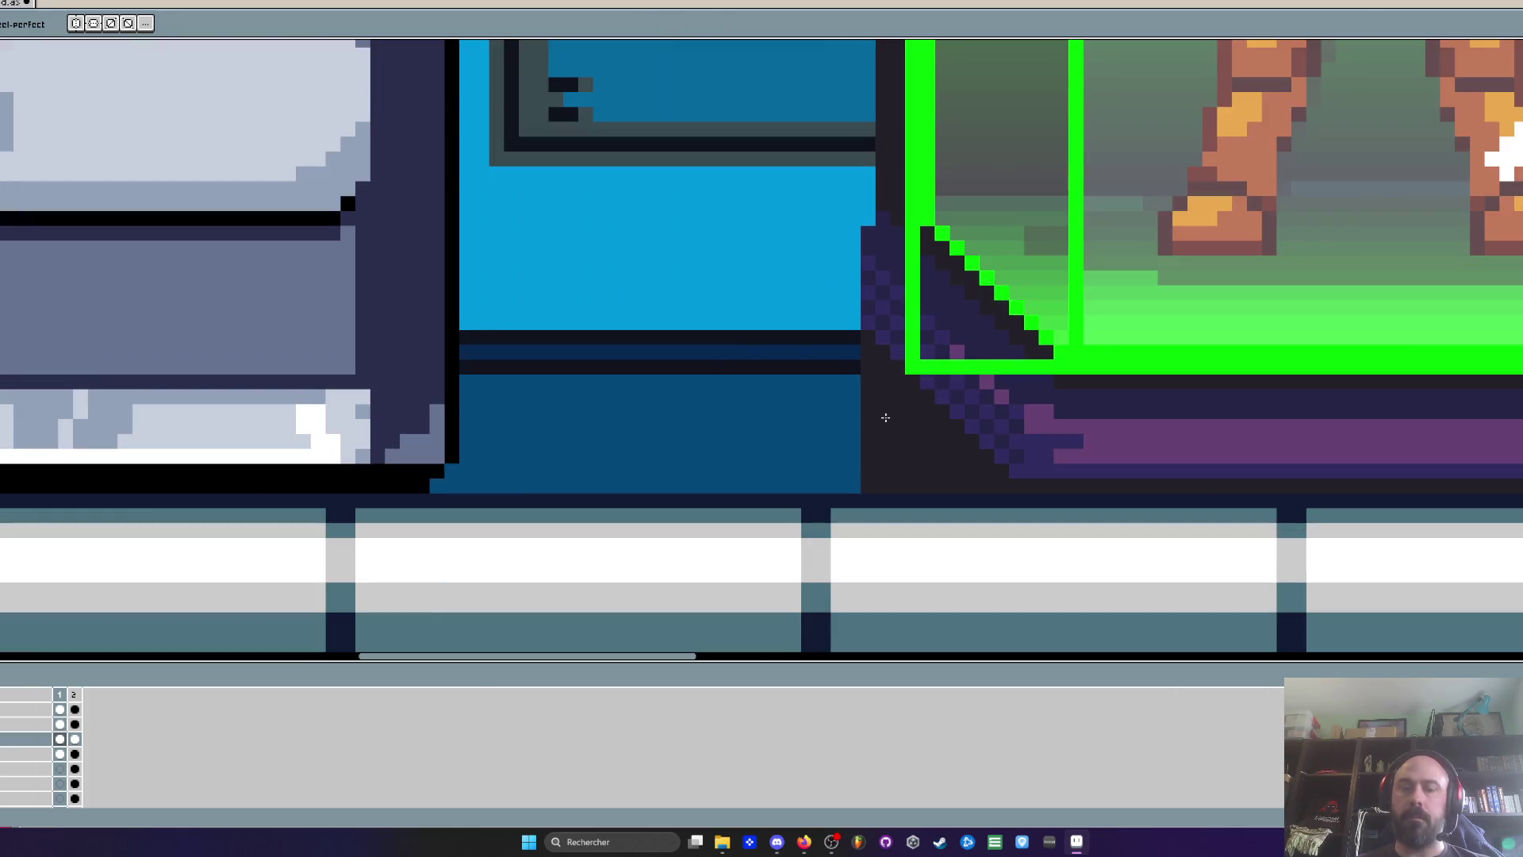
{"action": "scroll", "coordinate": [1003, 456], "scroll_direction": "down", "scroll_amount": 1}
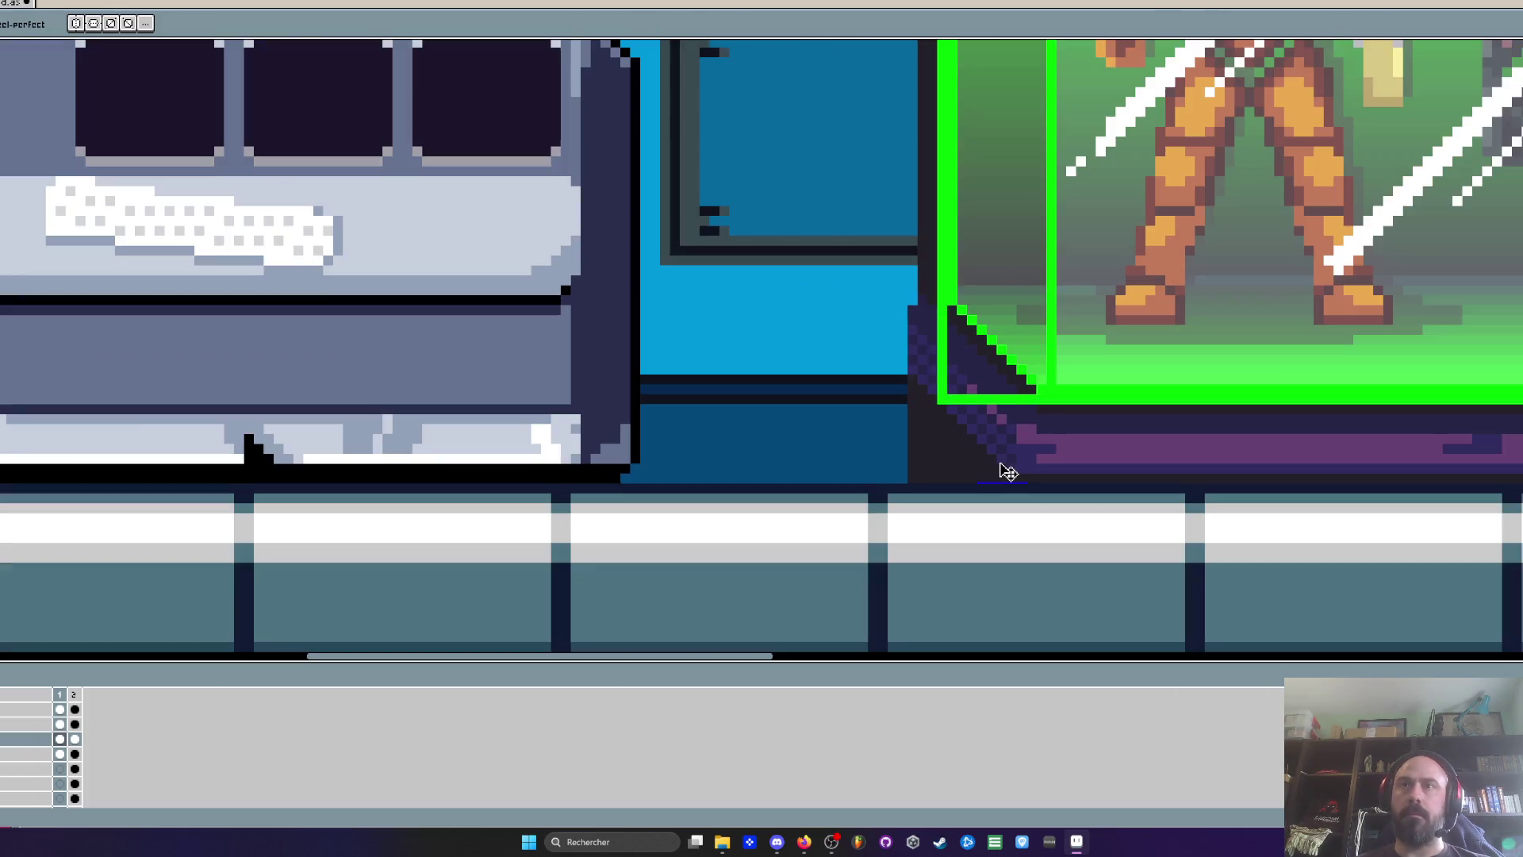
{"action": "scroll", "coordinate": [1016, 449], "scroll_direction": "up", "scroll_amount": 2}
{"action": "mouse_move", "coordinate": [789, 274]}
{"action": "left_mouse_down"}
{"action": "mouse_move", "coordinate": [857, 397]}
{"action": "mouse_move", "coordinate": [991, 445]}
{"action": "mouse_move", "coordinate": [888, 441]}
{"action": "mouse_move", "coordinate": [860, 459]}
{"action": "mouse_move", "coordinate": [793, 336]}
{"action": "mouse_move", "coordinate": [778, 476]}
{"action": "mouse_move", "coordinate": [728, 475]}
{"action": "left_mouse_up"}
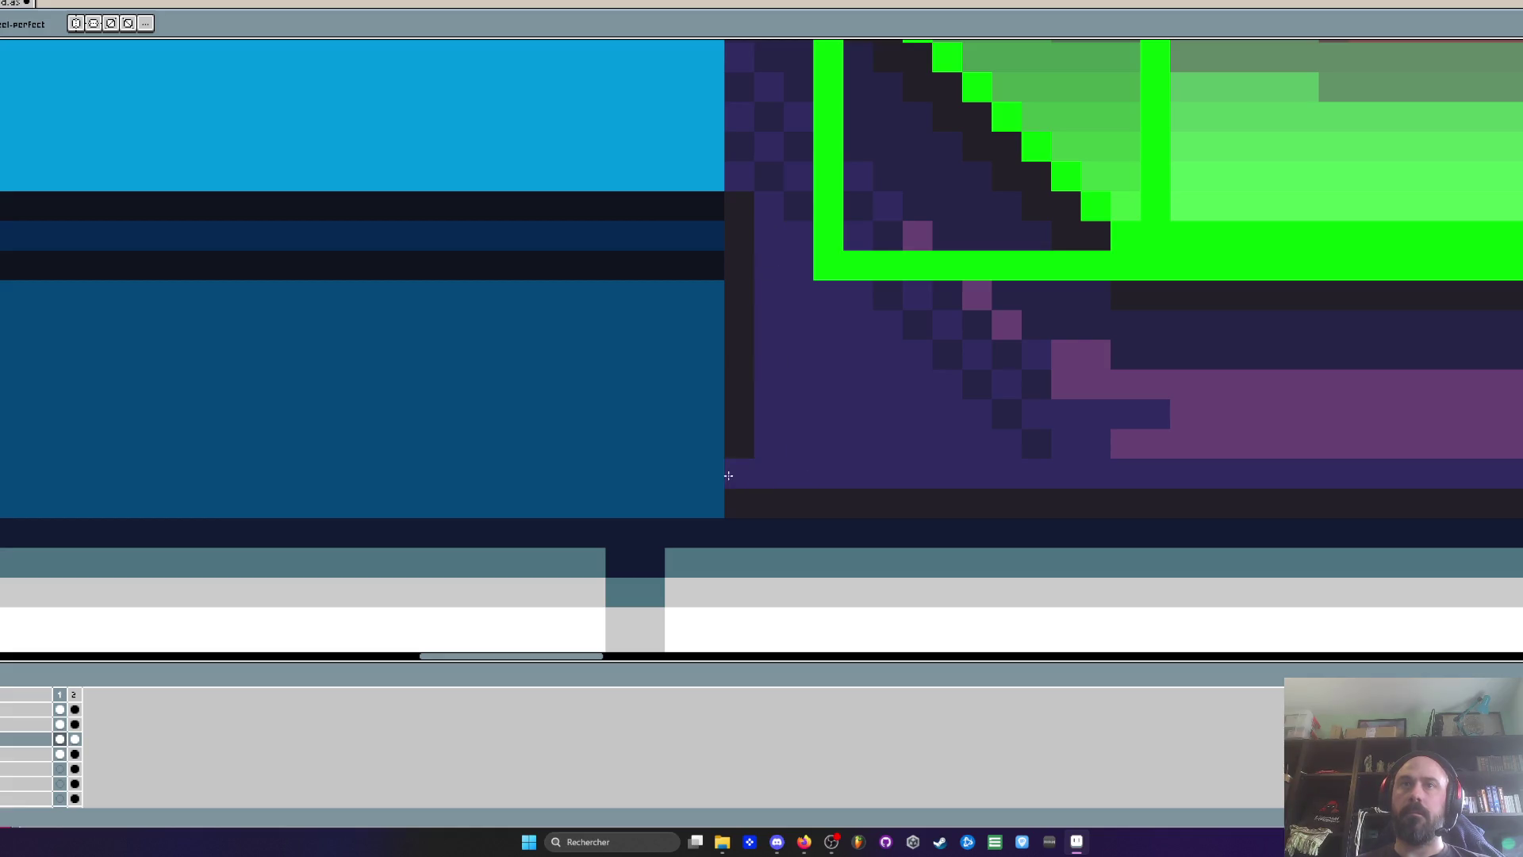
Paint over the dark column beside the base with the wall blue
{"action": "scroll", "coordinate": [825, 485], "scroll_direction": "down", "scroll_amount": 3}
{"action": "scroll", "coordinate": [749, 409], "scroll_direction": "up", "scroll_amount": 3}
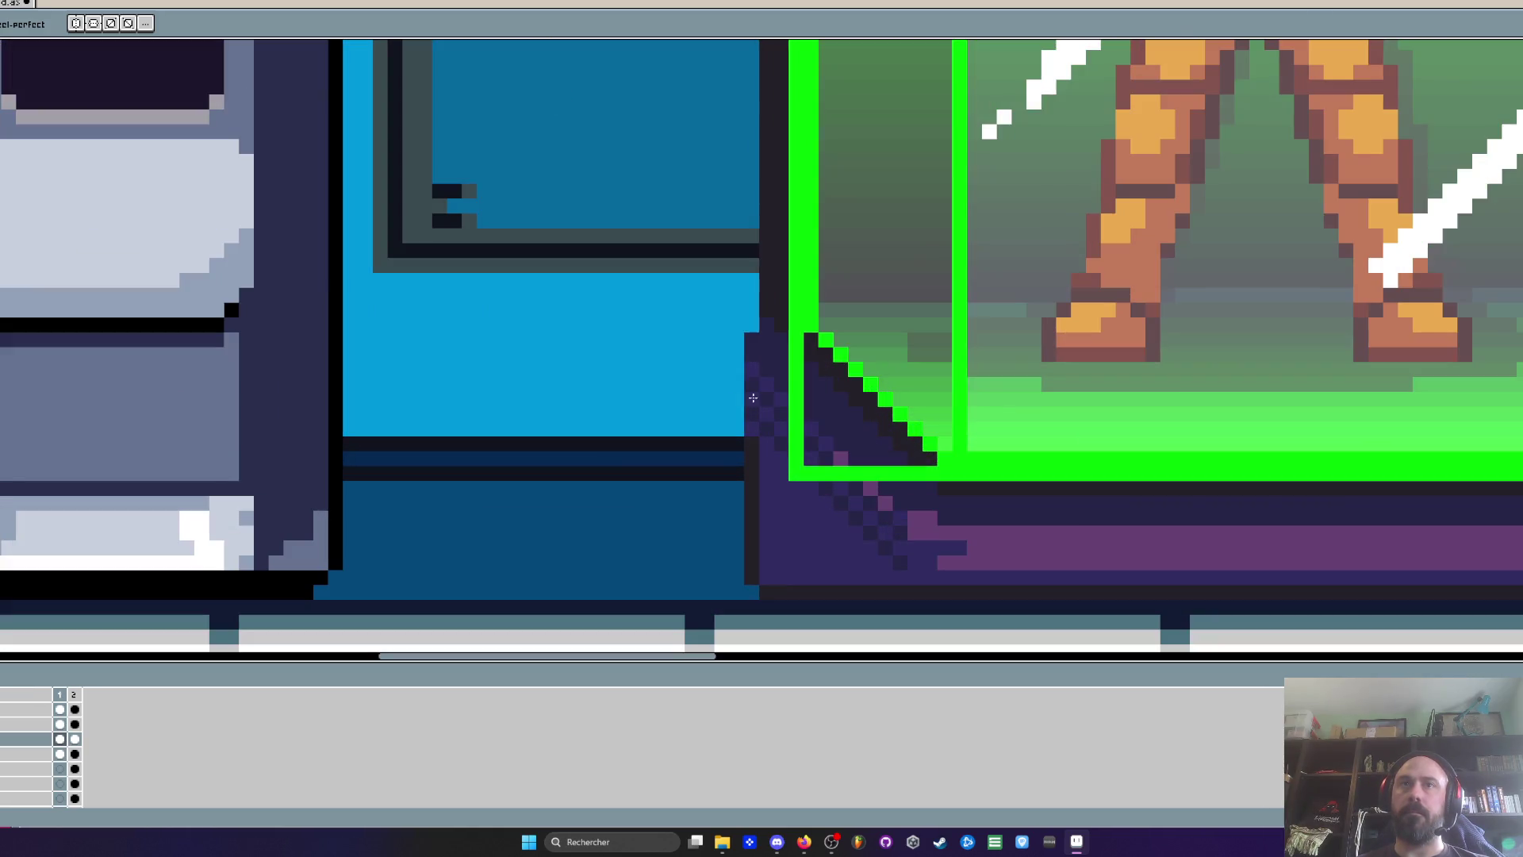
{"action": "left_click_drag", "start_coordinate": [747, 339], "coordinate": [753, 426]}
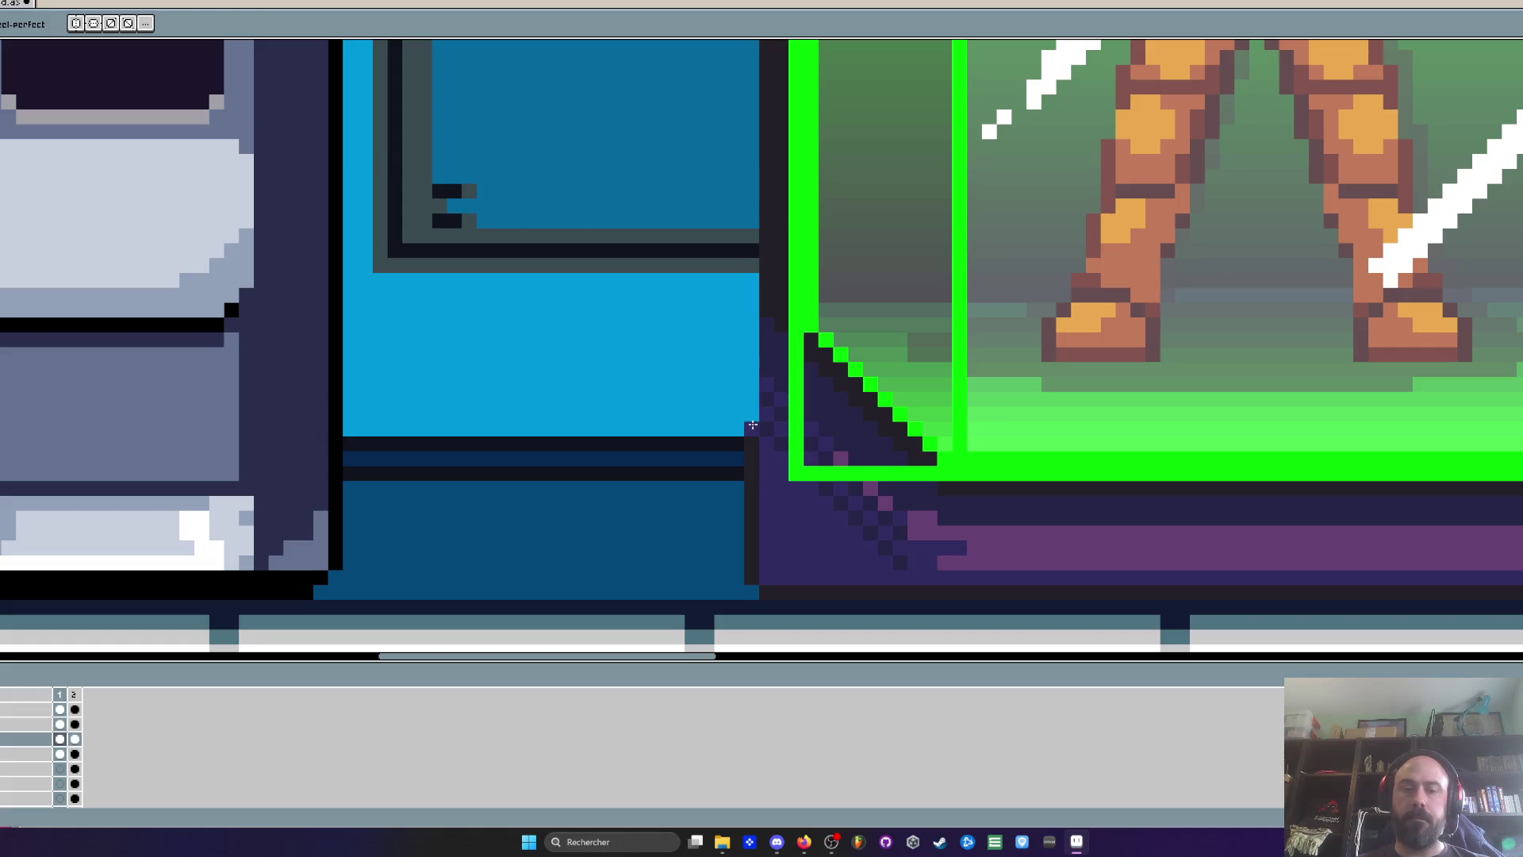
{"action": "scroll", "coordinate": [753, 424], "scroll_direction": "up", "scroll_amount": 1}
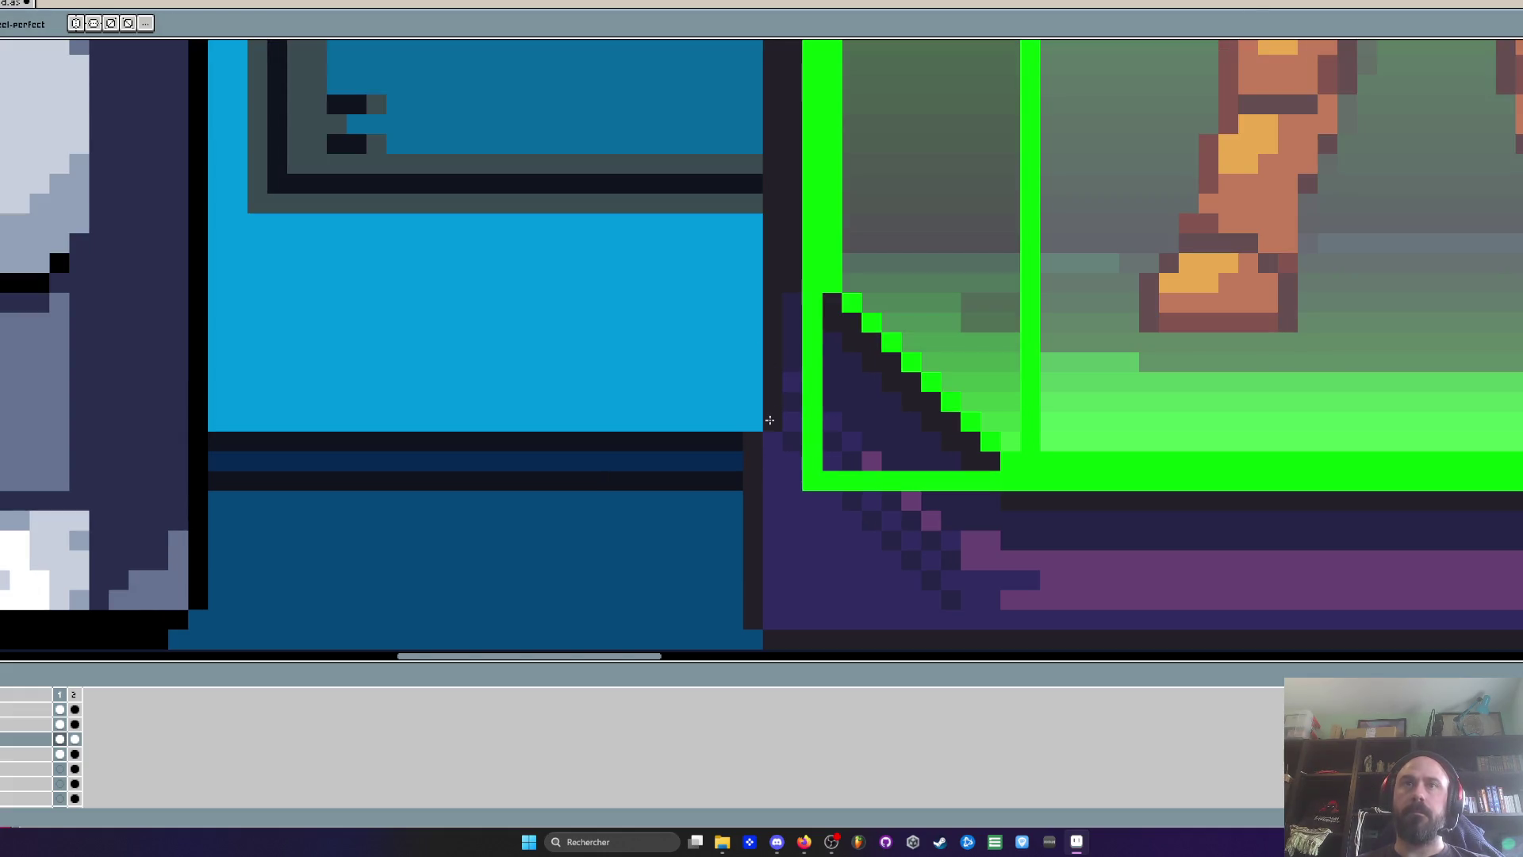
{"action": "scroll", "coordinate": [769, 417], "scroll_direction": "down", "scroll_amount": 4}
{"action": "scroll", "coordinate": [823, 420], "scroll_direction": "up", "scroll_amount": 4}
{"action": "key", "text": "i"}
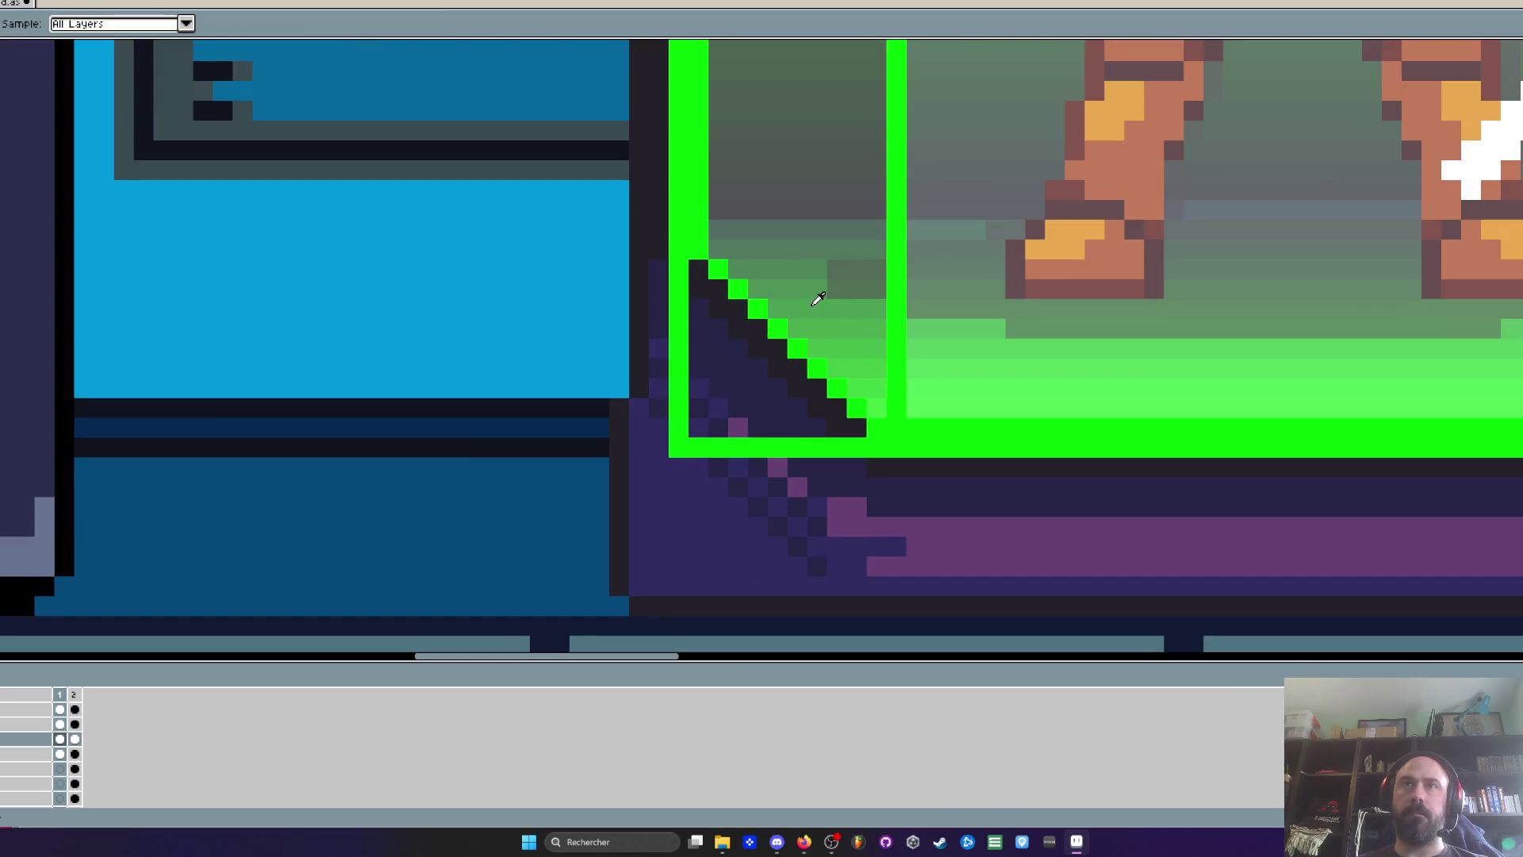
Paint the corner and outline pixels at the glass's lower-left muted green
{"action": "scroll", "coordinate": [743, 263], "scroll_direction": "up", "scroll_amount": 2}
{"action": "key", "text": "b"}
{"action": "left_click_drag", "start_coordinate": [701, 269], "coordinate": [661, 269]}
{"action": "key", "text": "i"}
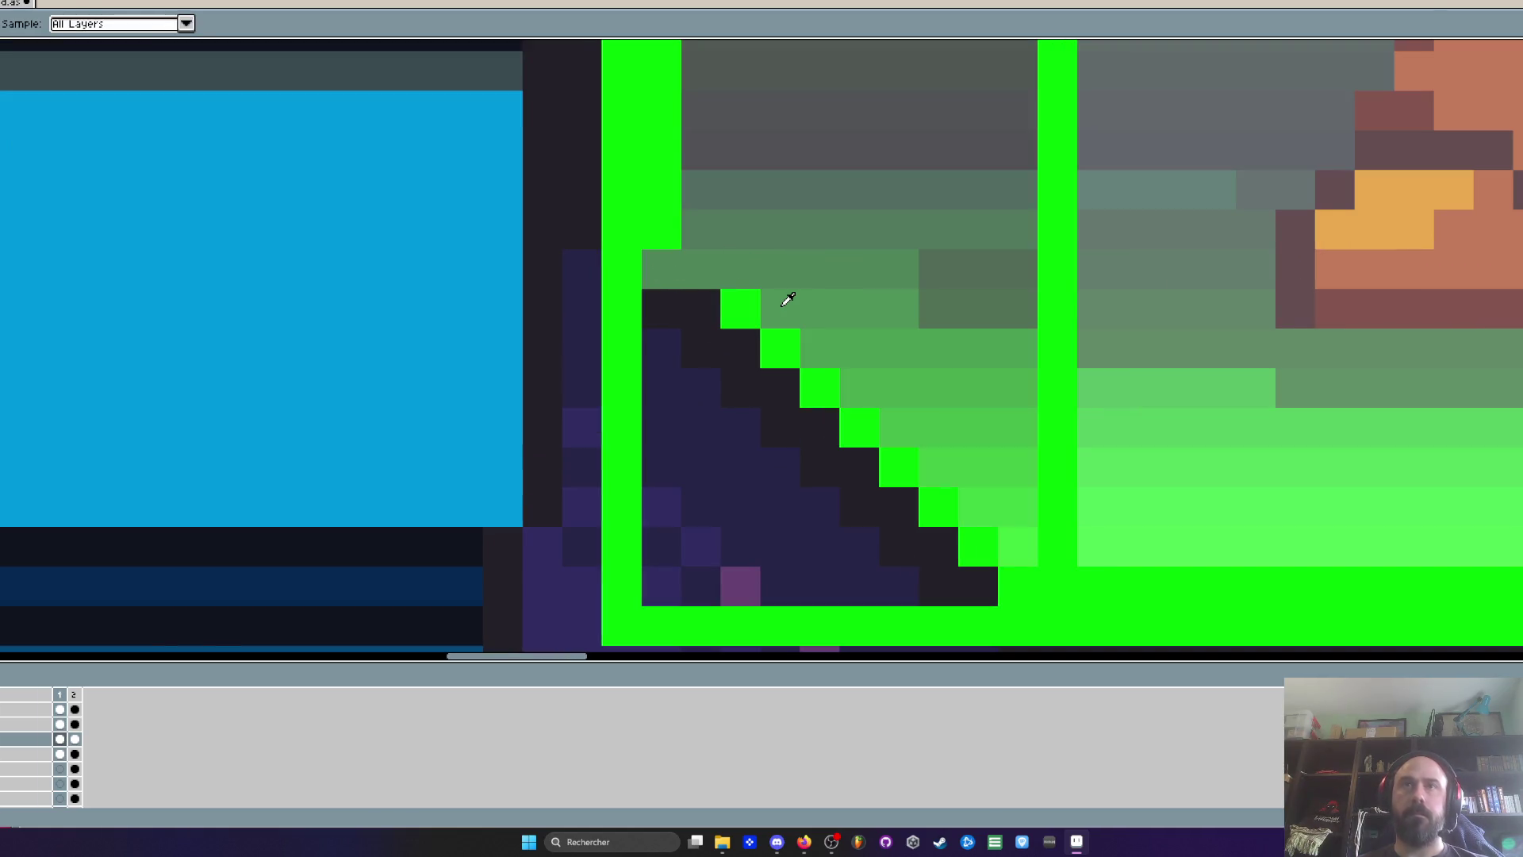
{"action": "key", "text": "b"}
{"action": "left_click_drag", "start_coordinate": [780, 306], "coordinate": [683, 303]}
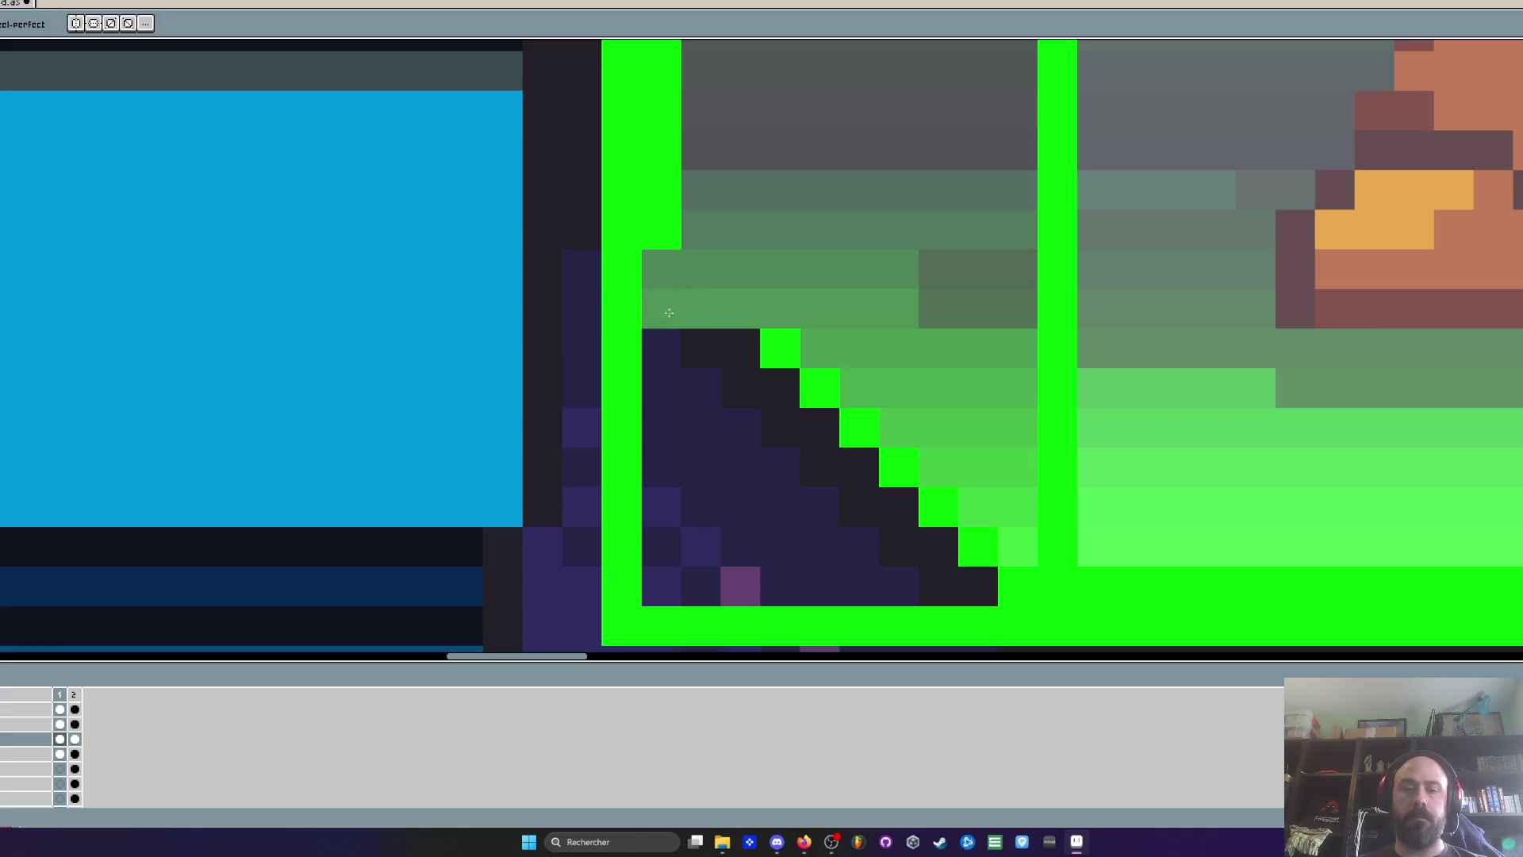
{"action": "key", "text": "i"}
Repaint the first three dark corner rows with green sampled from each adjacent glass row
{"action": "left_click", "coordinate": [823, 345]}
{"action": "key", "text": "b"}
{"action": "left_click_drag", "start_coordinate": [793, 347], "coordinate": [657, 349]}
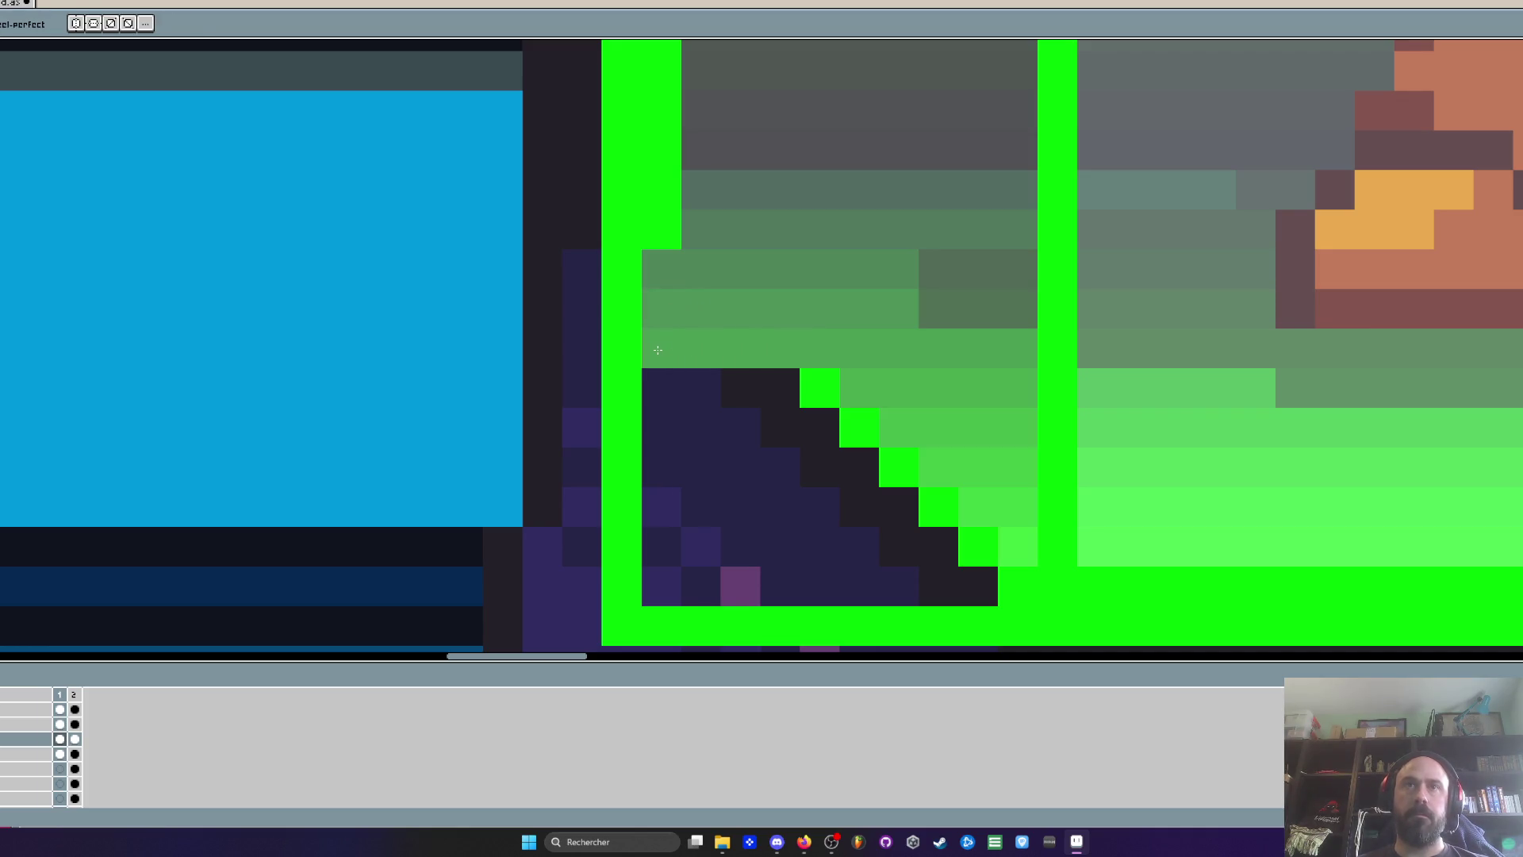
{"action": "key", "text": "i"}
{"action": "left_click", "coordinate": [873, 383]}
{"action": "key", "text": "b"}
{"action": "left_click_drag", "start_coordinate": [825, 389], "coordinate": [659, 389]}
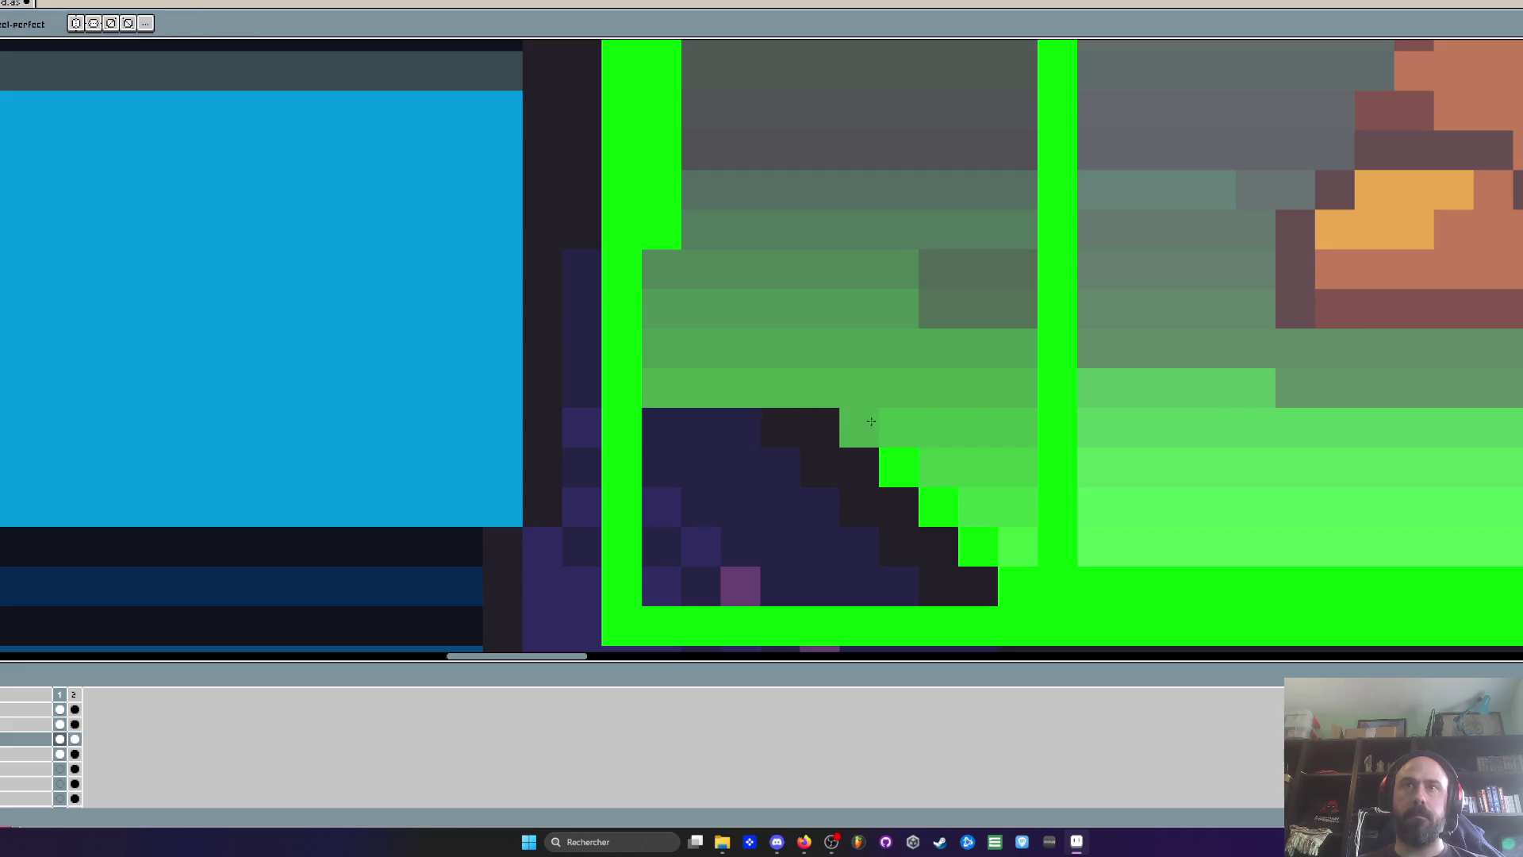
{"action": "key", "text": "i"}
{"action": "left_click", "coordinate": [910, 418]}
{"action": "key", "text": "b"}
{"action": "left_click_drag", "start_coordinate": [861, 428], "coordinate": [691, 429]}
{"action": "key", "text": "ctrl+z"}
{"action": "mouse_move", "coordinate": [825, 432]}
{"action": "left_mouse_down"}
{"action": "mouse_move", "coordinate": [716, 442]}
{"action": "mouse_move", "coordinate": [652, 331]}
{"action": "left_mouse_up"}
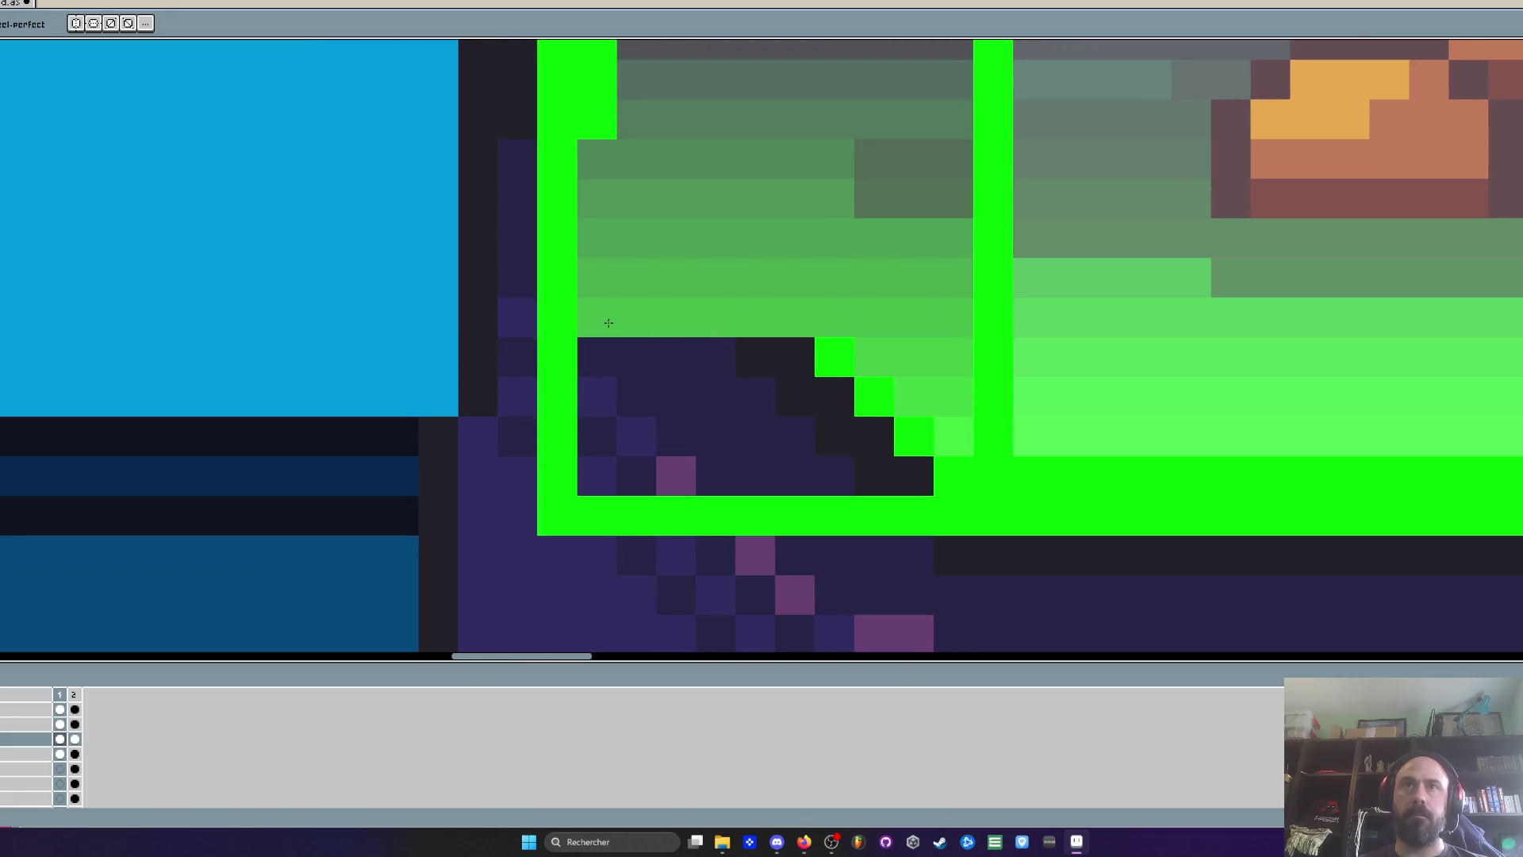
Repaint the next two dark rows with the sampled light glass green
{"action": "key", "text": "i"}
{"action": "left_click", "coordinate": [901, 349]}
{"action": "key", "text": "b"}
{"action": "left_click_drag", "start_coordinate": [833, 357], "coordinate": [595, 357]}
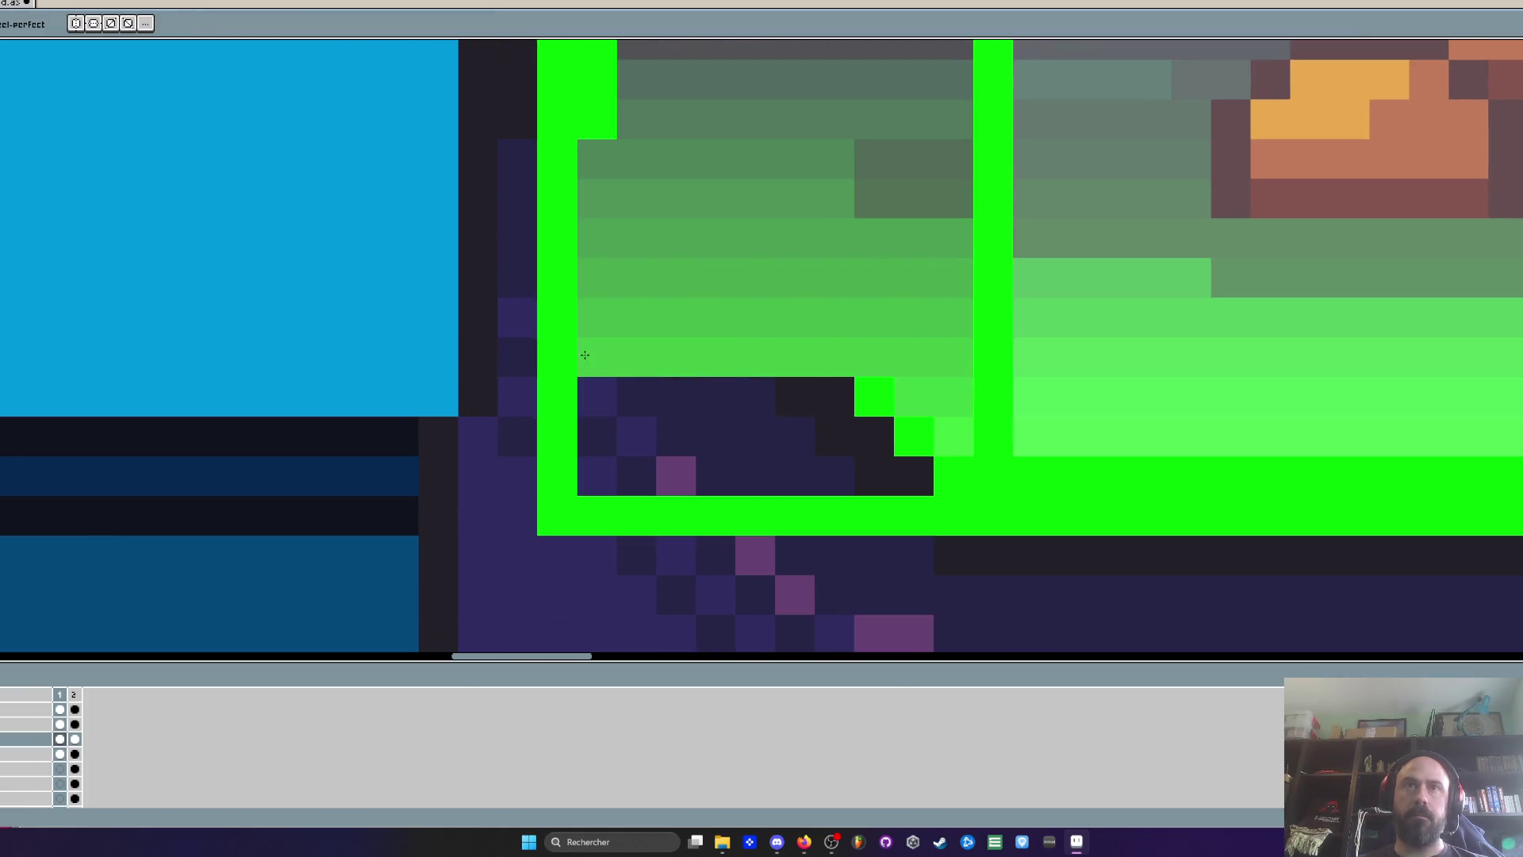
{"action": "key", "text": "i"}
{"action": "left_click", "coordinate": [908, 393]}
{"action": "key", "text": "b"}
{"action": "left_click_drag", "start_coordinate": [907, 395], "coordinate": [587, 395]}
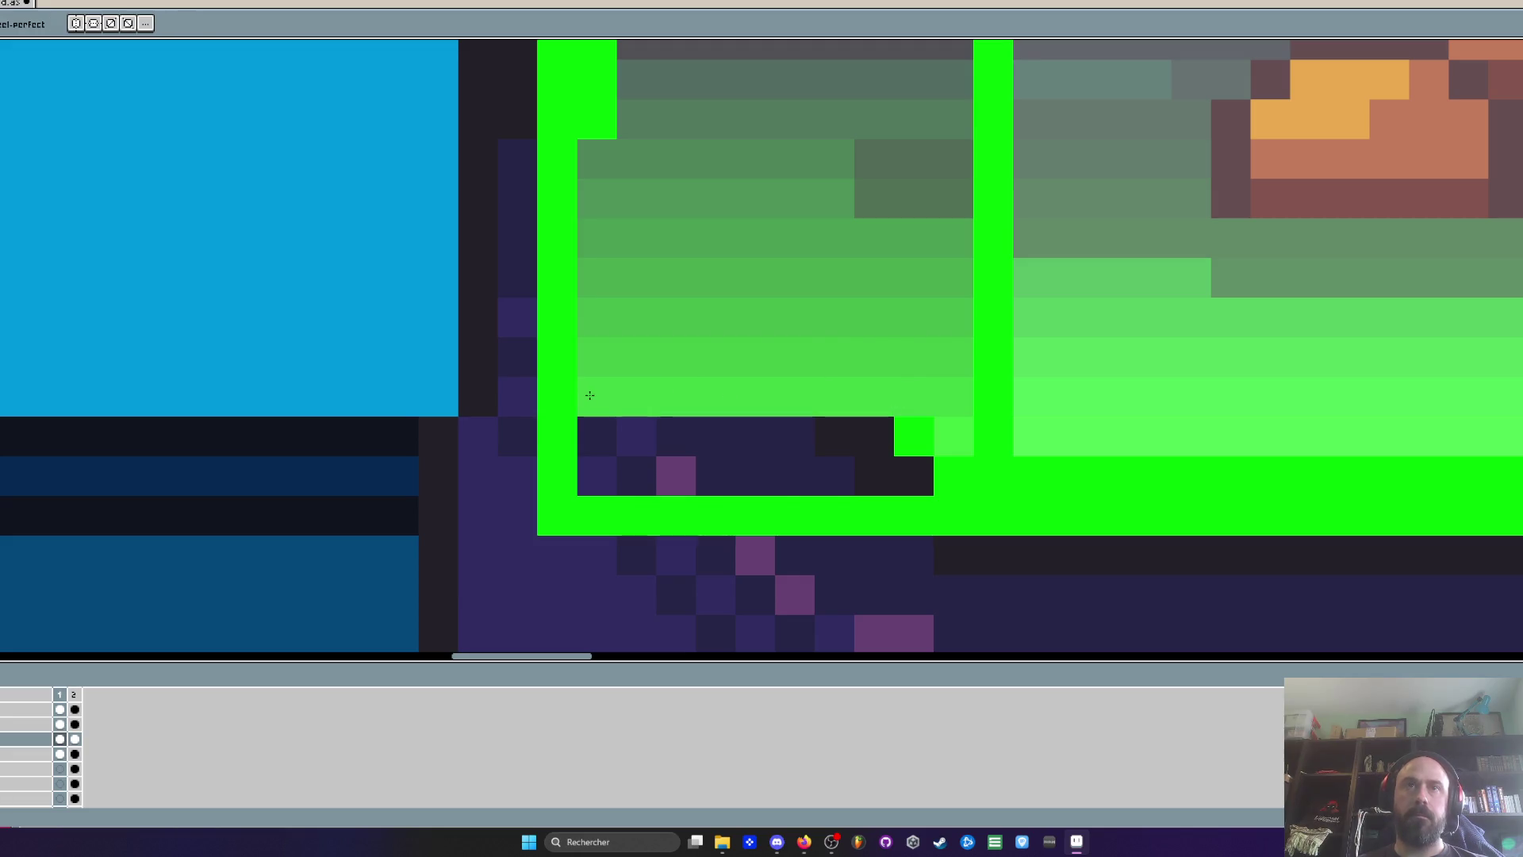
Fill the lowest dark rows with light green and the glass's bright green
{"action": "key", "text": "i"}
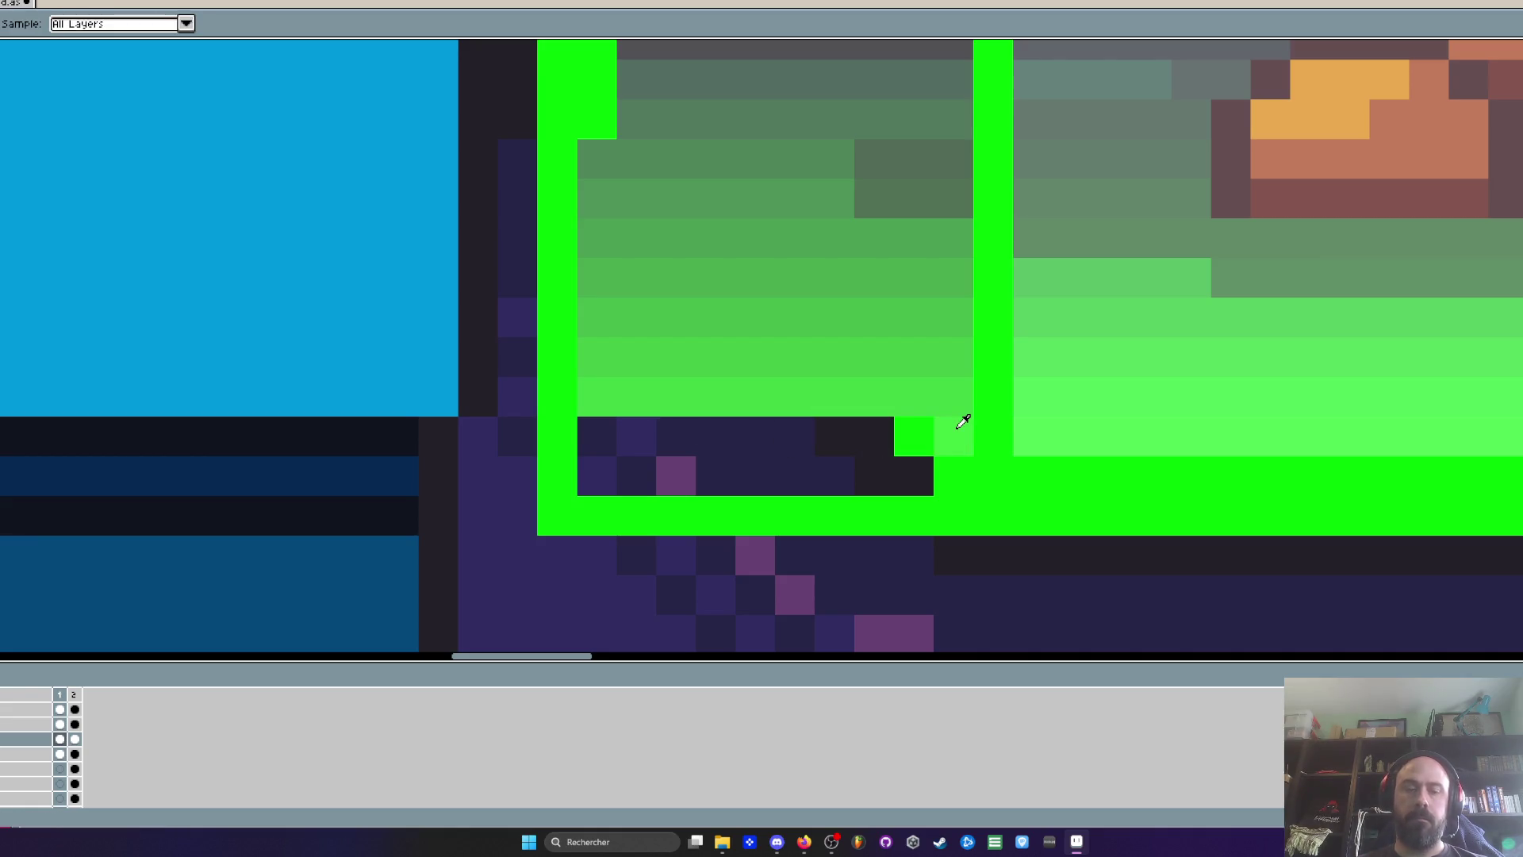
{"action": "left_click", "coordinate": [956, 428]}
{"action": "key", "text": "b"}
{"action": "left_click_drag", "start_coordinate": [952, 432], "coordinate": [590, 430]}
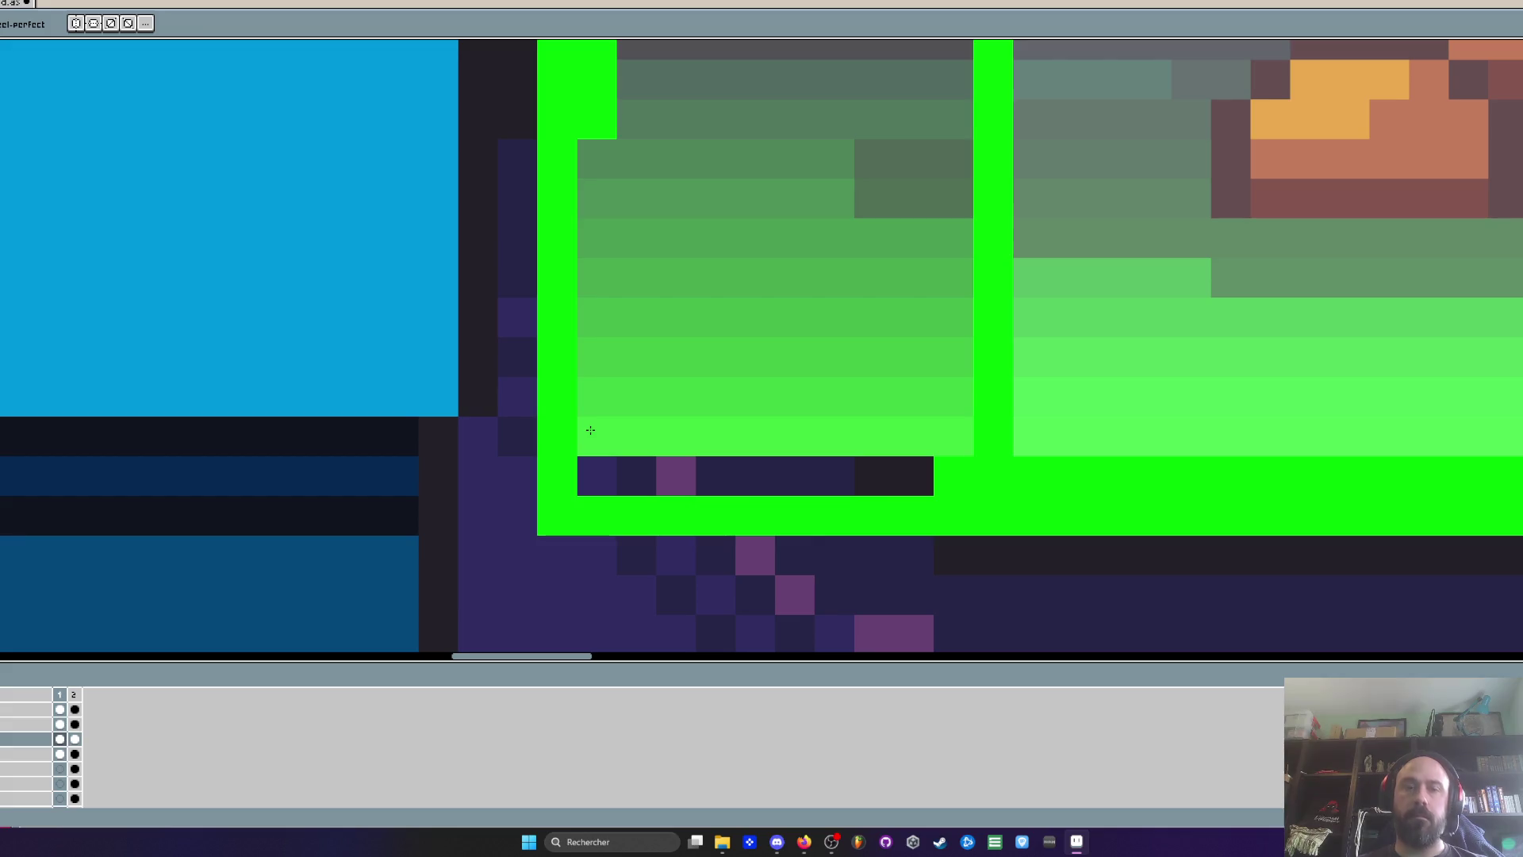
{"action": "key", "text": "i"}
{"action": "left_click", "coordinate": [980, 460]}
{"action": "key", "text": "b"}
{"action": "left_click_drag", "start_coordinate": [929, 476], "coordinate": [583, 476]}
{"action": "scroll", "coordinate": [657, 436], "scroll_direction": "down", "scroll_amount": 3}
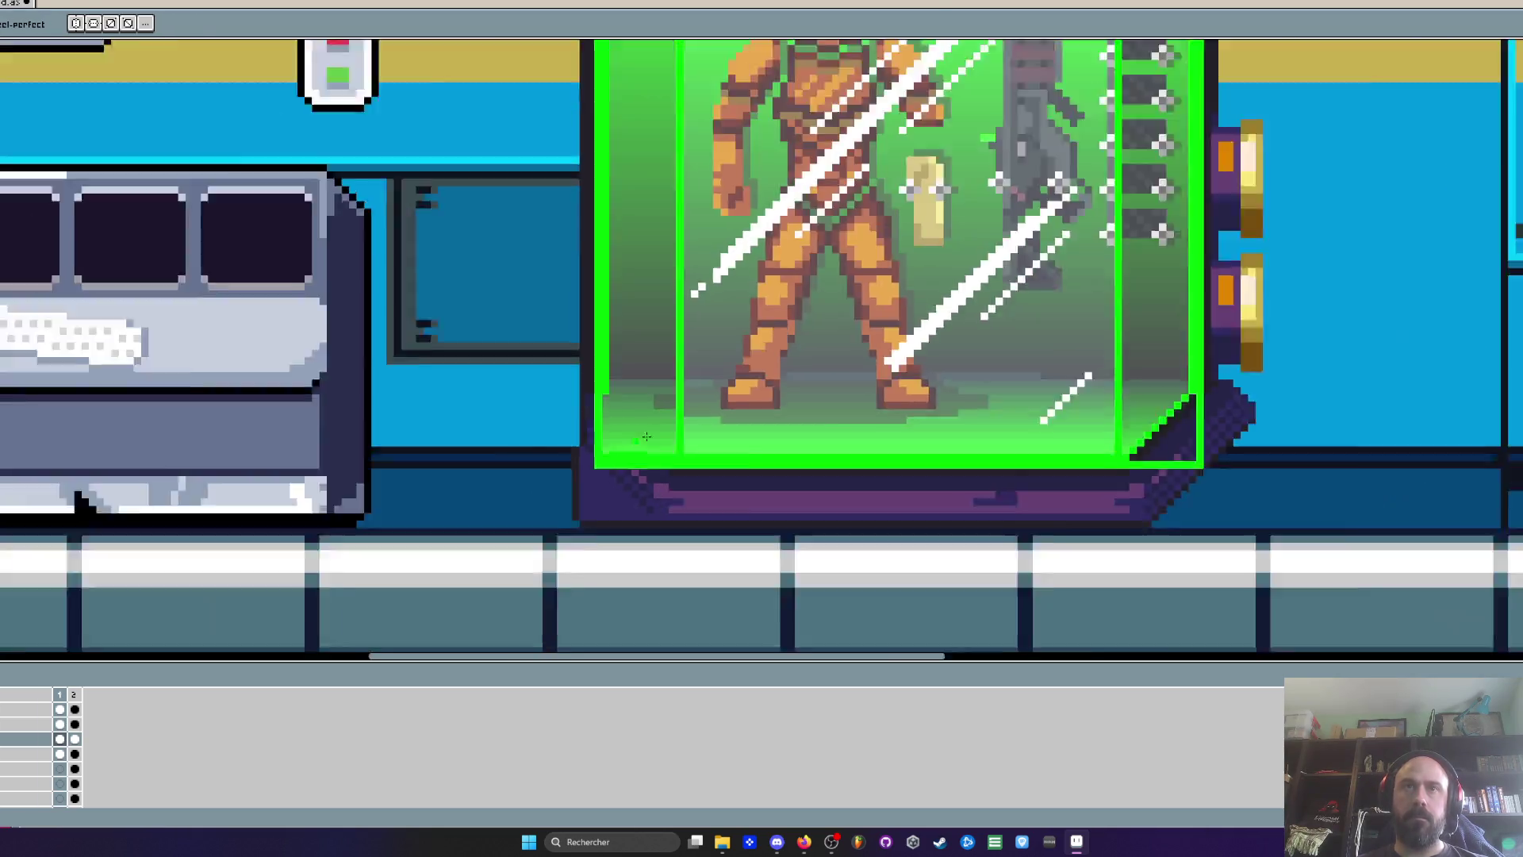
Touch up pixels in the tank's left column and zoom in on the corner
{"action": "scroll", "coordinate": [627, 429], "scroll_direction": "up", "scroll_amount": 4}
{"action": "mouse_move", "coordinate": [626, 415]}
{"action": "left_mouse_down"}
{"action": "mouse_move", "coordinate": [626, 444]}
{"action": "mouse_move", "coordinate": [615, 409]}
{"action": "left_mouse_up"}
{"action": "scroll", "coordinate": [649, 481], "scroll_direction": "down", "scroll_amount": 4}
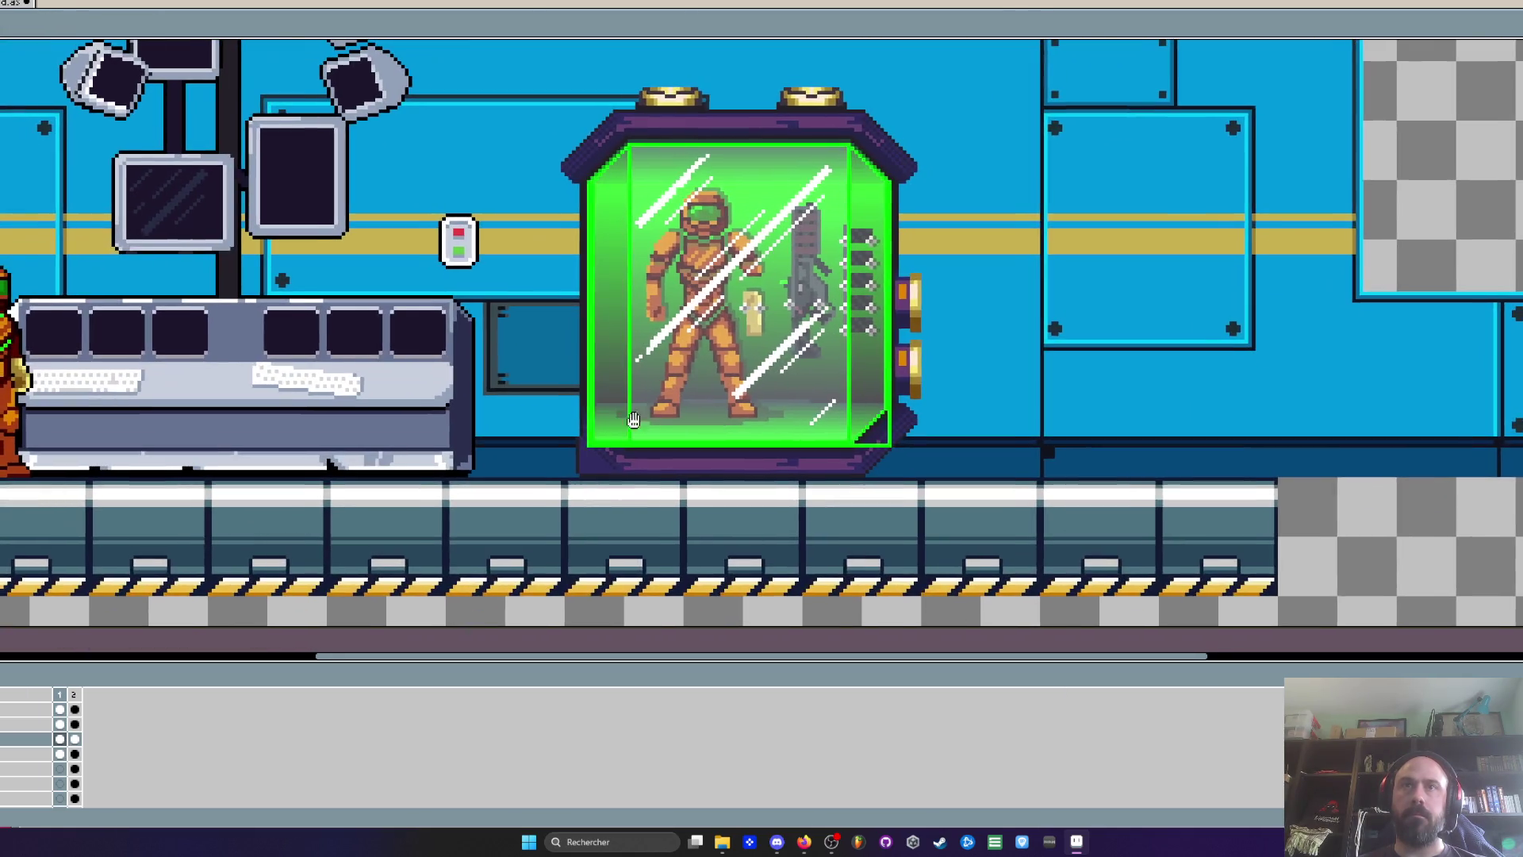
{"action": "scroll", "coordinate": [583, 429], "scroll_direction": "up", "scroll_amount": 2}
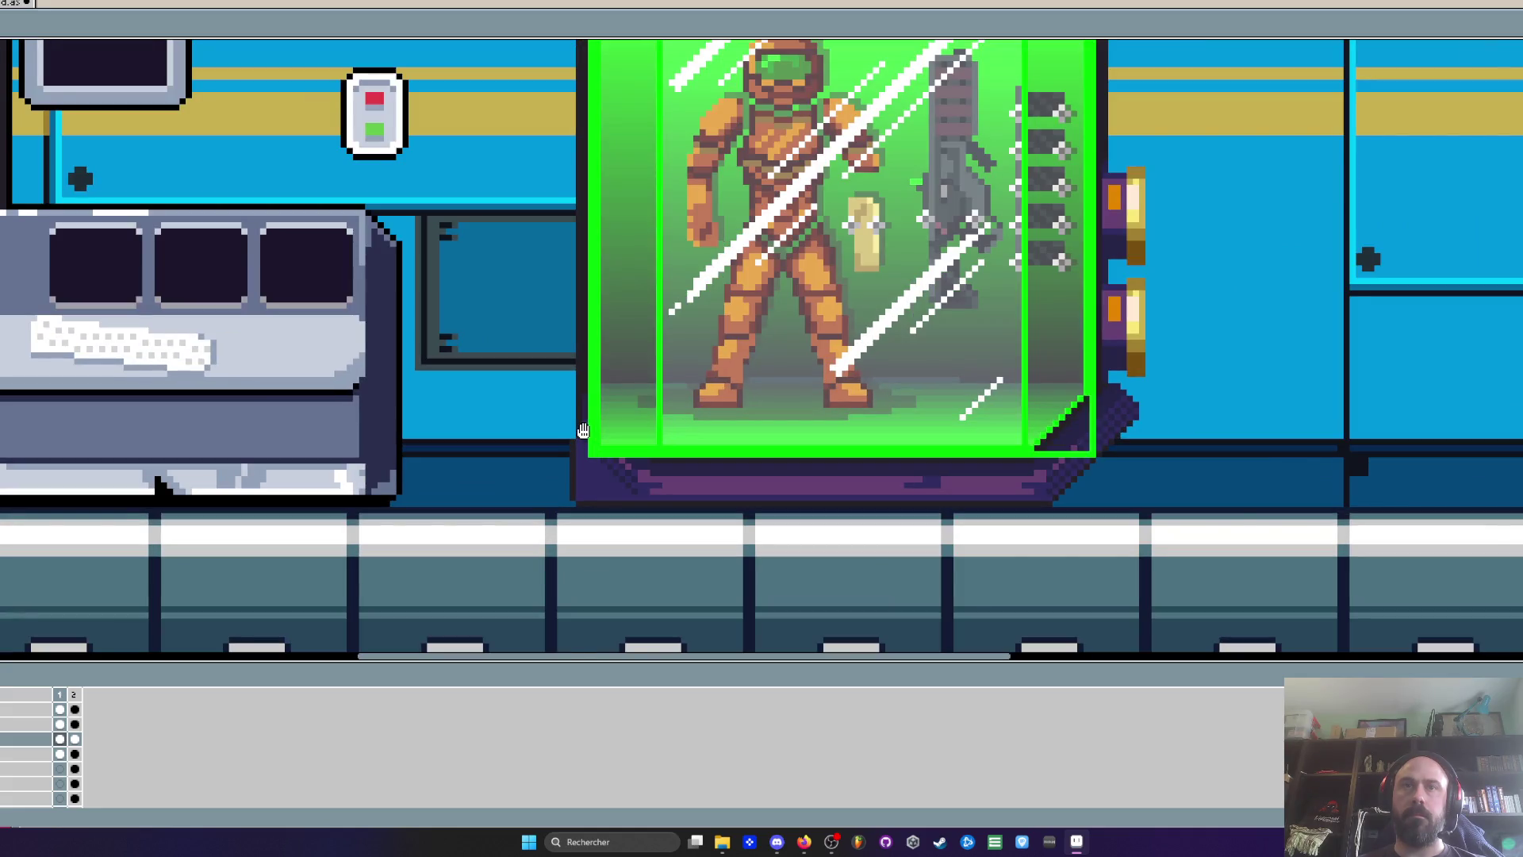
{"action": "scroll", "coordinate": [583, 429], "scroll_direction": "up", "scroll_amount": 3}
Paint dark outline pixels along the tank's lower-left edge and the base's lower edge
{"action": "key", "text": "i"}
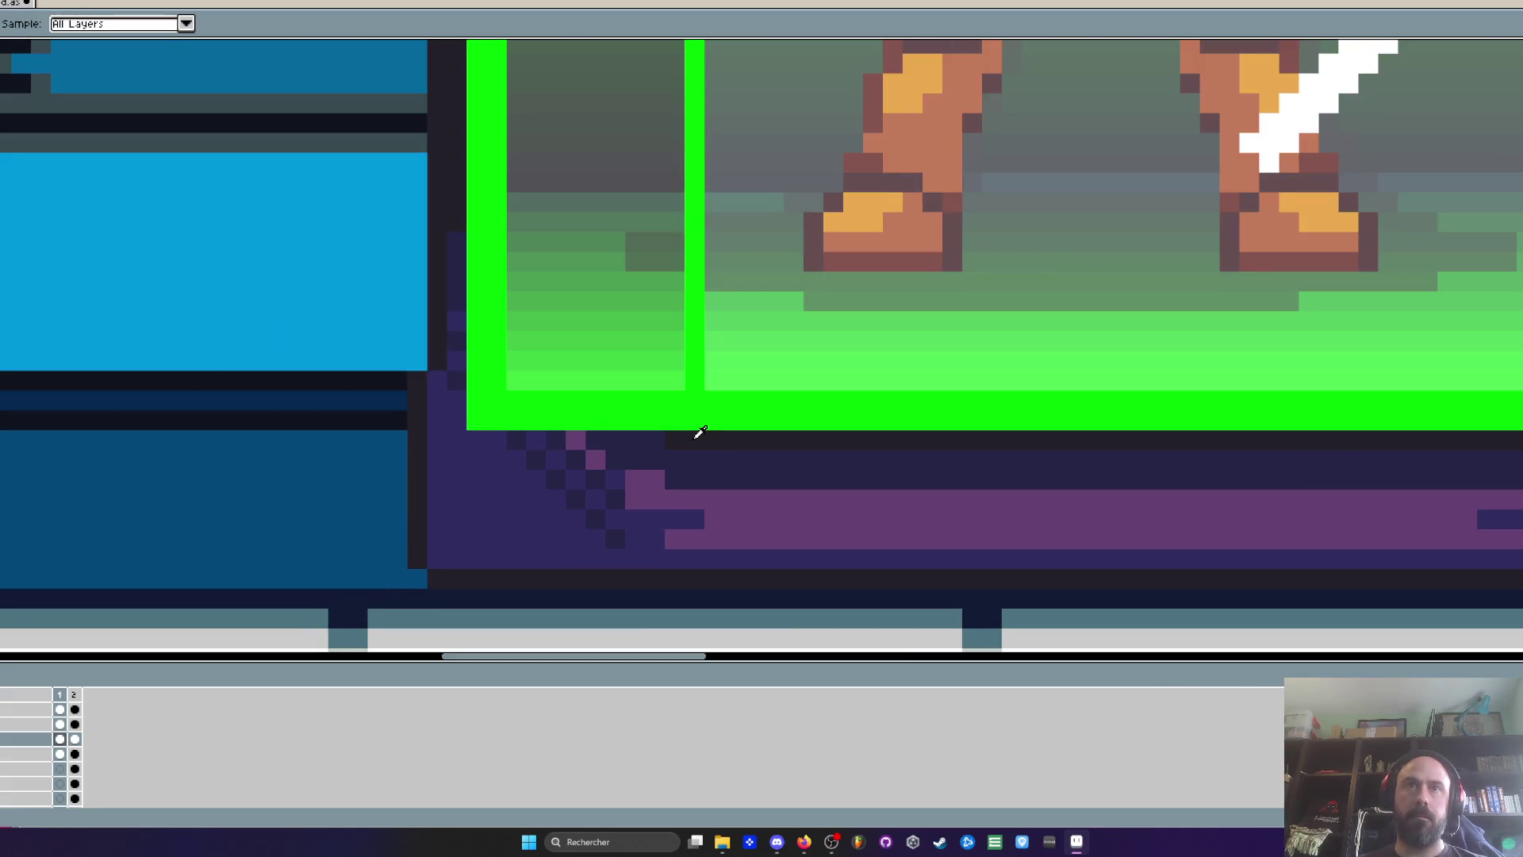
{"action": "left_click", "coordinate": [699, 433]}
{"action": "key", "text": "b"}
{"action": "mouse_move", "coordinate": [583, 440]}
{"action": "left_mouse_down"}
{"action": "mouse_move", "coordinate": [457, 440]}
{"action": "mouse_move", "coordinate": [457, 395]}
{"action": "mouse_move", "coordinate": [457, 440]}
{"action": "left_mouse_up"}
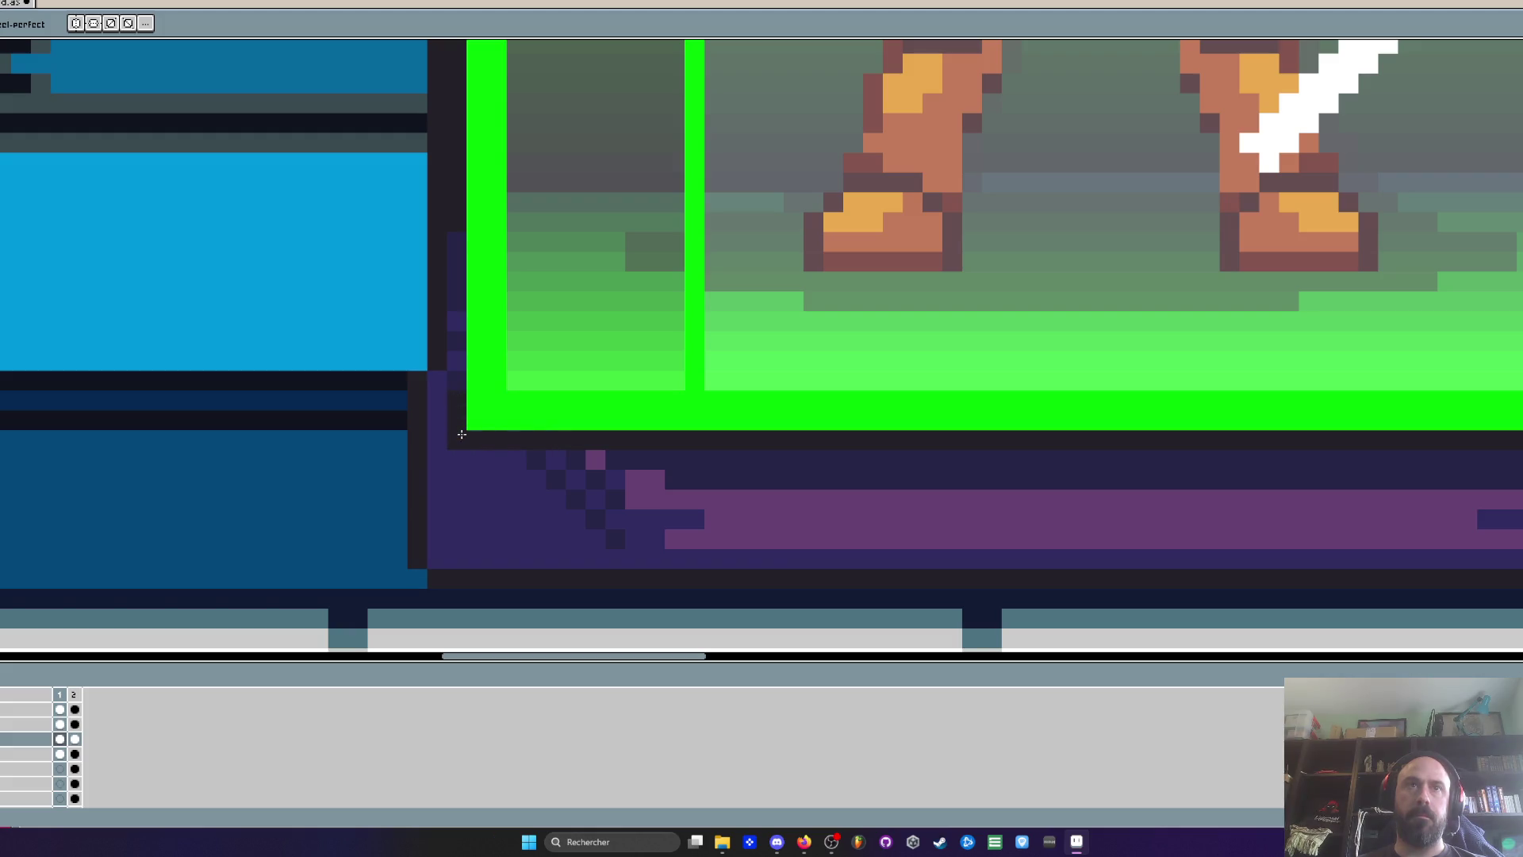
{"action": "scroll", "coordinate": [489, 458], "scroll_direction": "down", "scroll_amount": 3}
{"action": "scroll", "coordinate": [489, 458], "scroll_direction": "up", "scroll_amount": 3}
{"action": "key", "text": "i"}
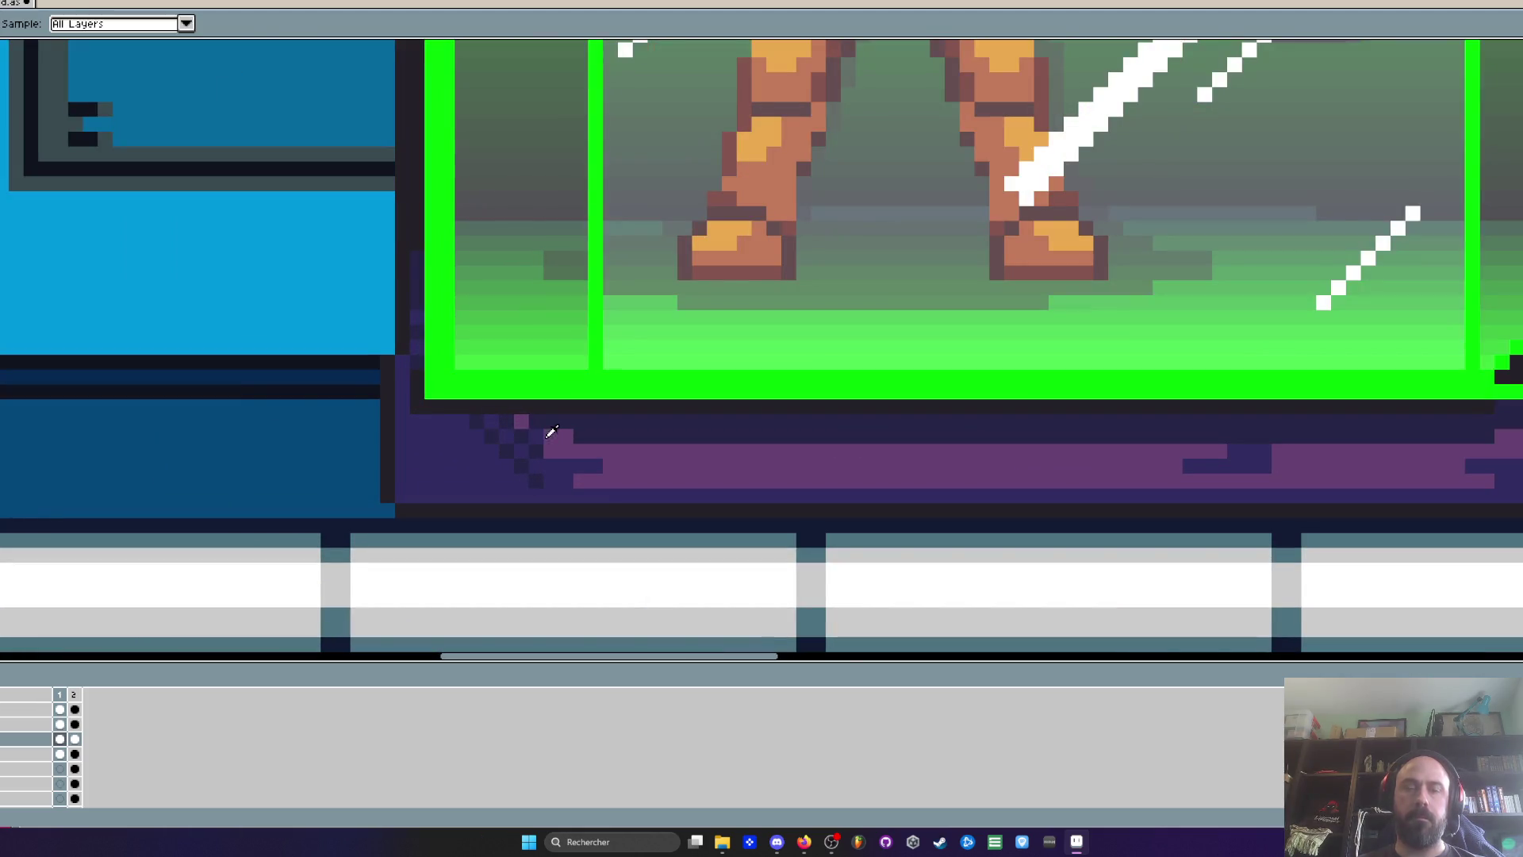
{"action": "scroll", "coordinate": [561, 416], "scroll_direction": "up", "scroll_amount": 1}
{"action": "key", "text": "b"}
{"action": "left_click_drag", "start_coordinate": [516, 420], "coordinate": [355, 422]}
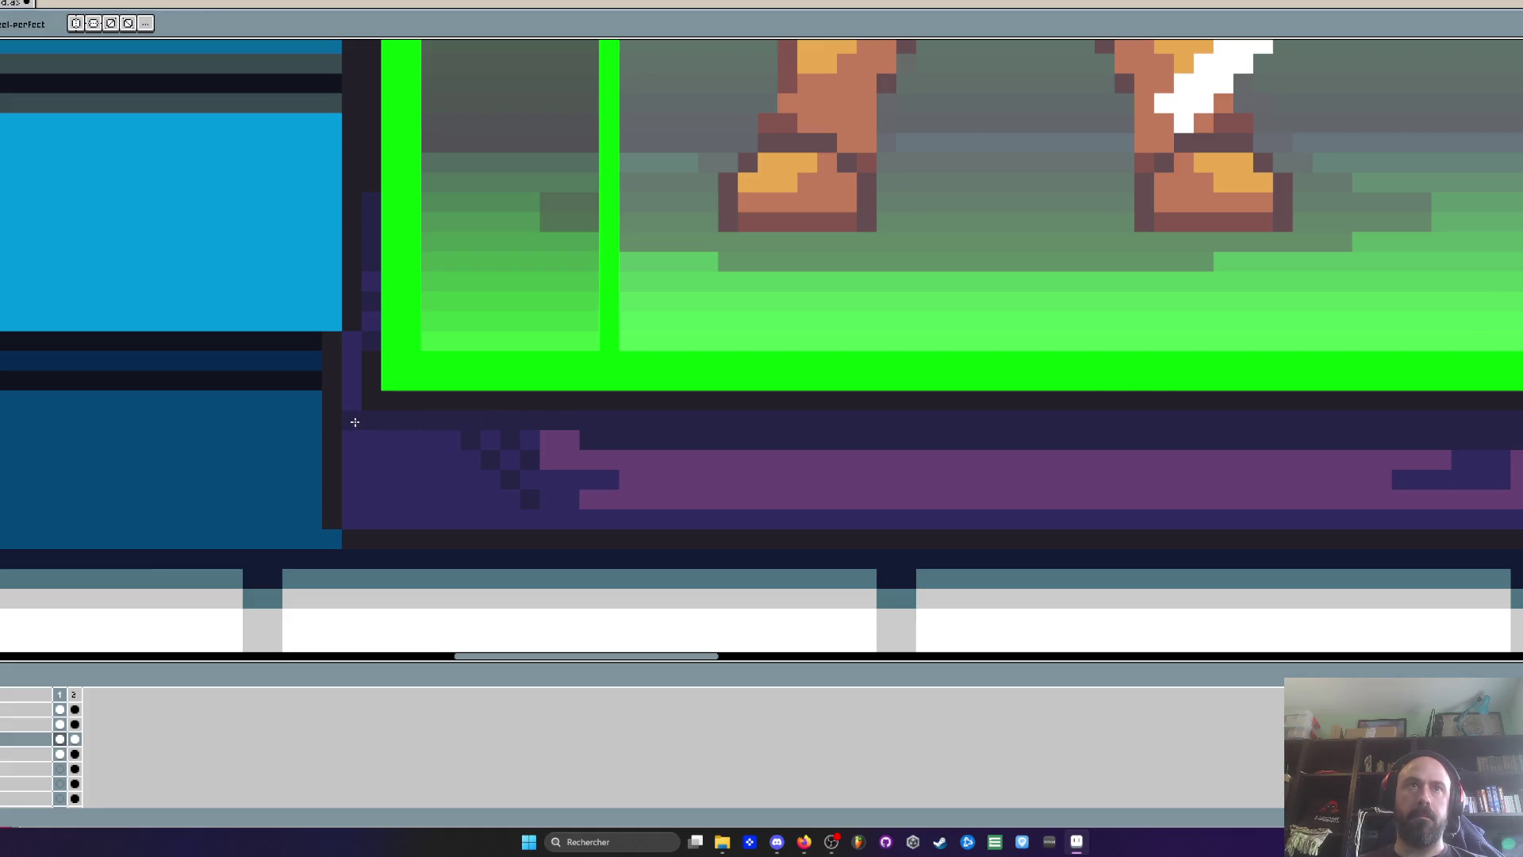
Draw a dark stair-step diagonal at the base's lower-left corner
{"action": "scroll", "coordinate": [354, 422], "scroll_direction": "down", "scroll_amount": 4}
{"action": "scroll", "coordinate": [366, 431], "scroll_direction": "up", "scroll_amount": 2}
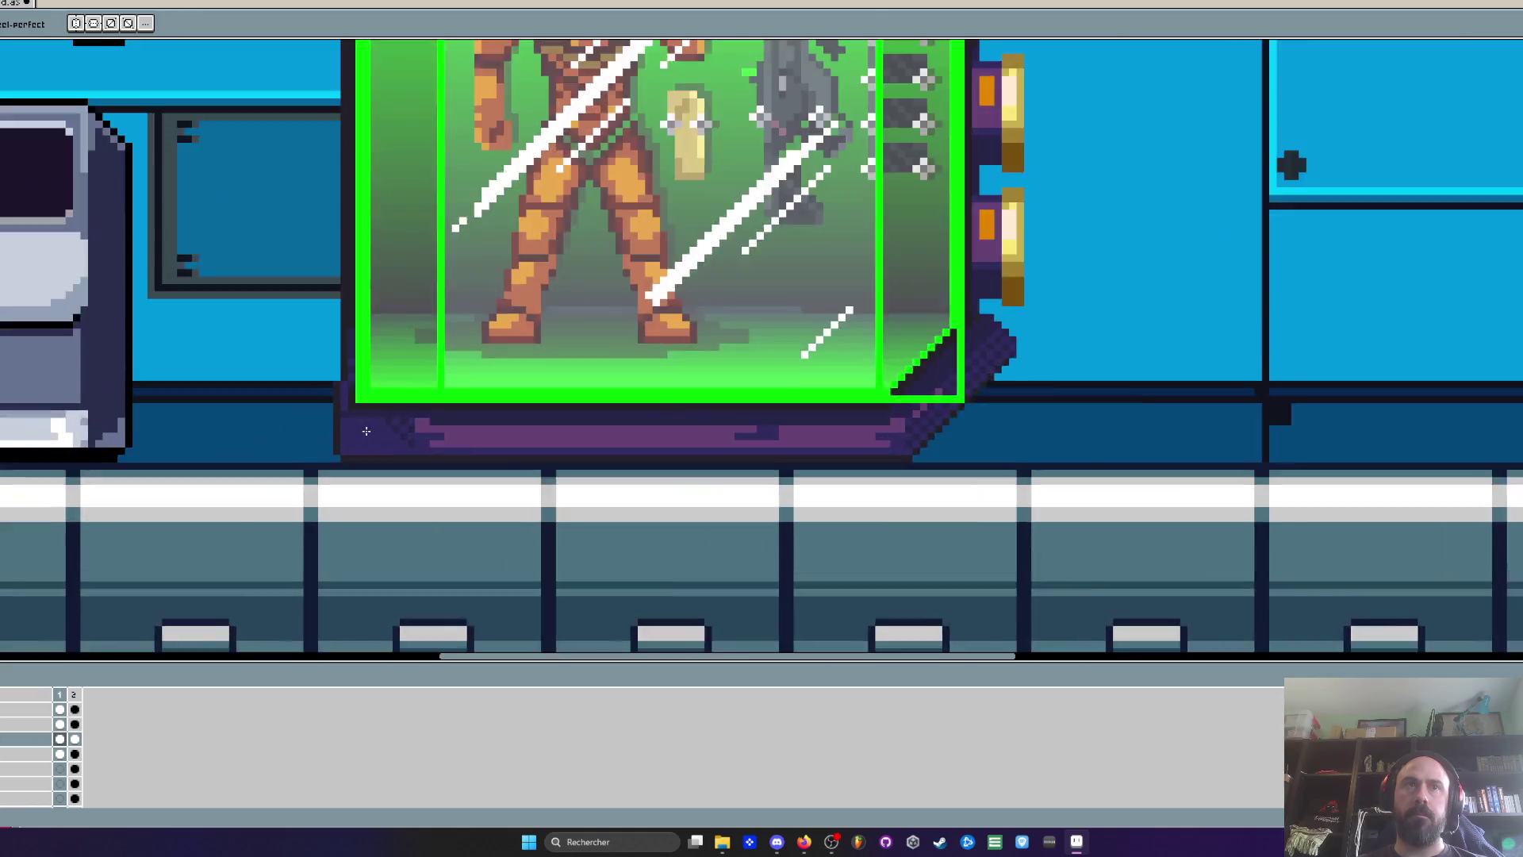
{"action": "scroll", "coordinate": [366, 431], "scroll_direction": "up", "scroll_amount": 3}
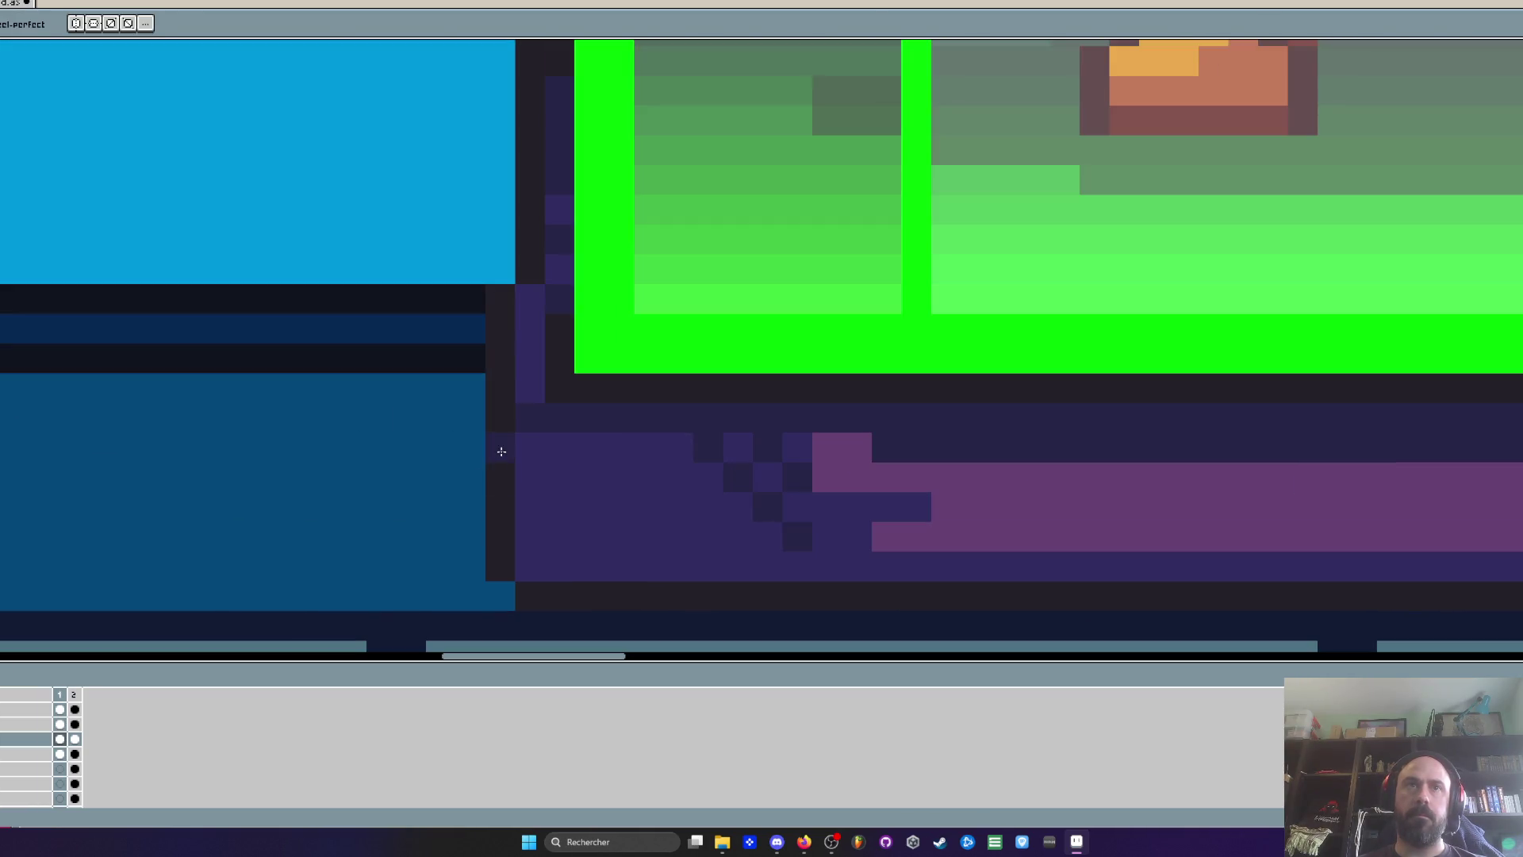
{"action": "mouse_move", "coordinate": [472, 476]}
{"action": "left_mouse_down"}
{"action": "mouse_move", "coordinate": [547, 578]}
{"action": "mouse_move", "coordinate": [442, 550]}
{"action": "mouse_move", "coordinate": [500, 523]}
{"action": "mouse_move", "coordinate": [486, 486]}
{"action": "mouse_move", "coordinate": [448, 485]}
{"action": "mouse_move", "coordinate": [372, 538]}
{"action": "left_mouse_up"}
{"action": "scroll", "coordinate": [373, 538], "scroll_direction": "down", "scroll_amount": 3}
{"action": "scroll", "coordinate": [382, 521], "scroll_direction": "up", "scroll_amount": 2}
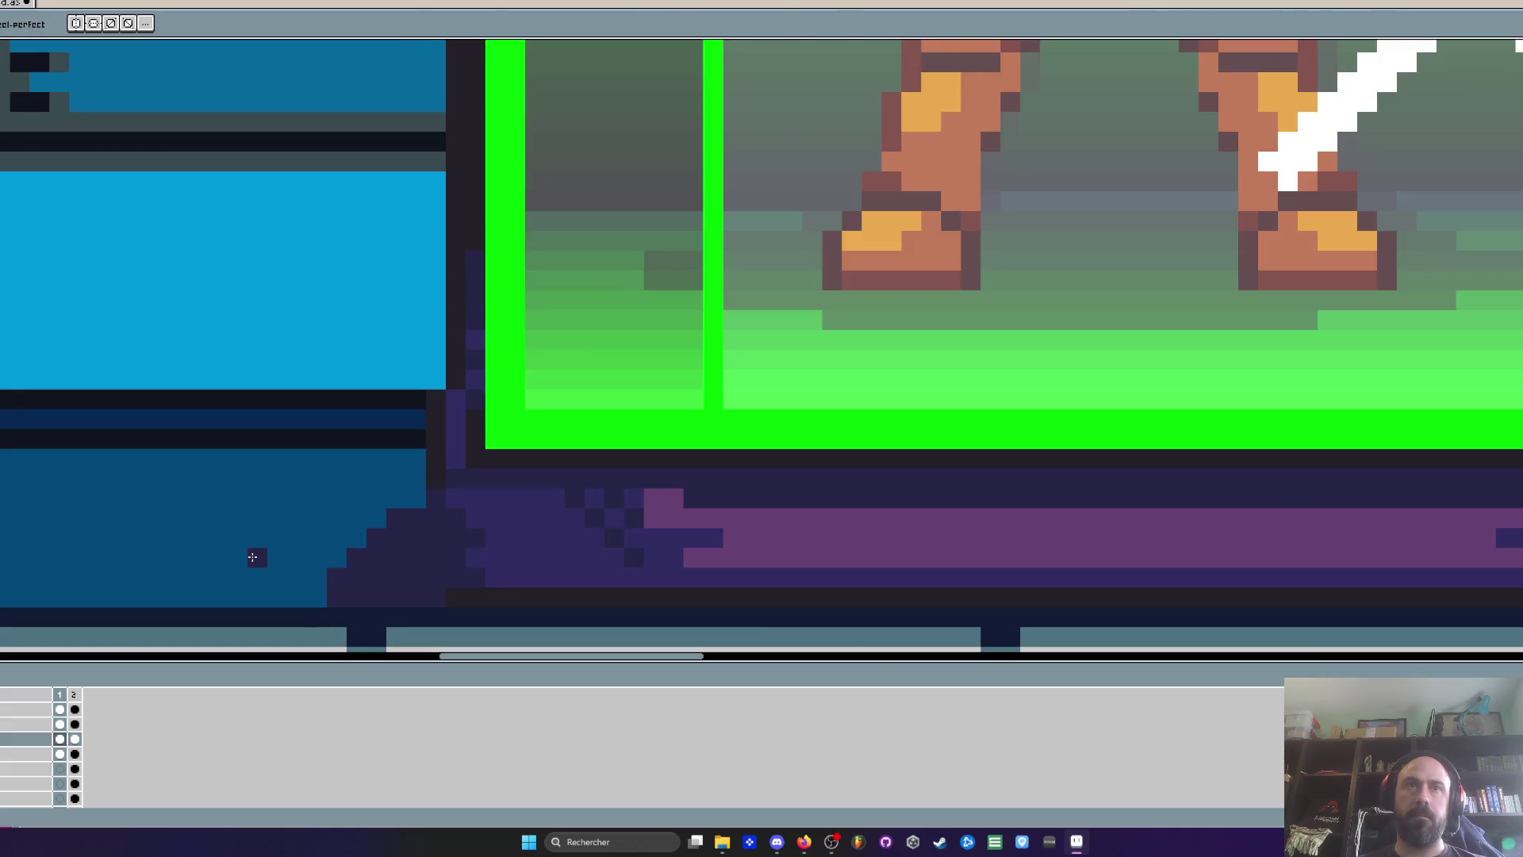
{"action": "key", "text": "i"}
{"action": "scroll", "coordinate": [441, 476], "scroll_direction": "up", "scroll_amount": 1}
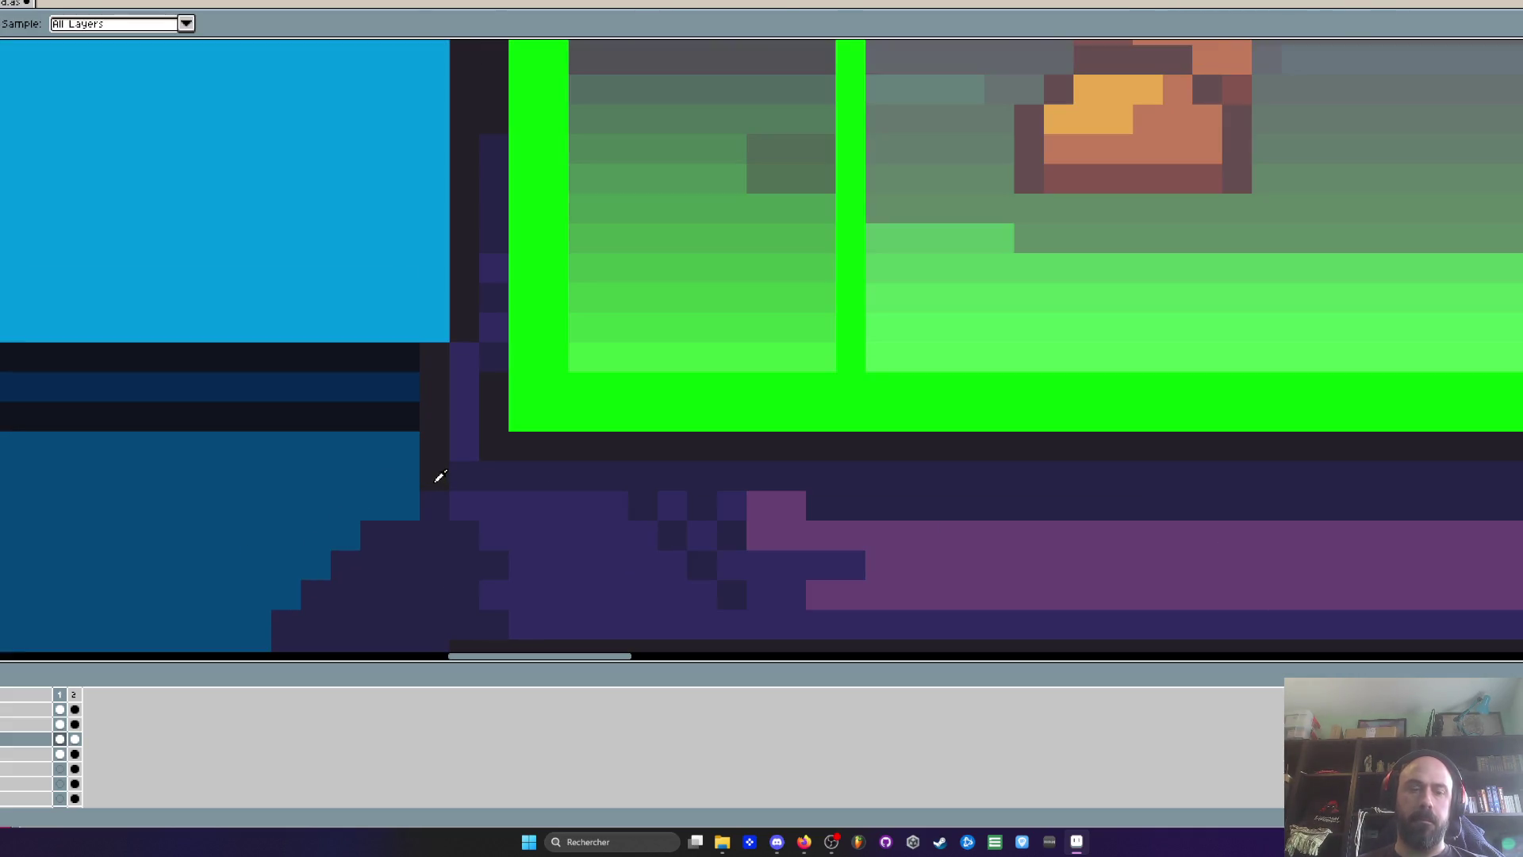
{"action": "key", "text": "b"}
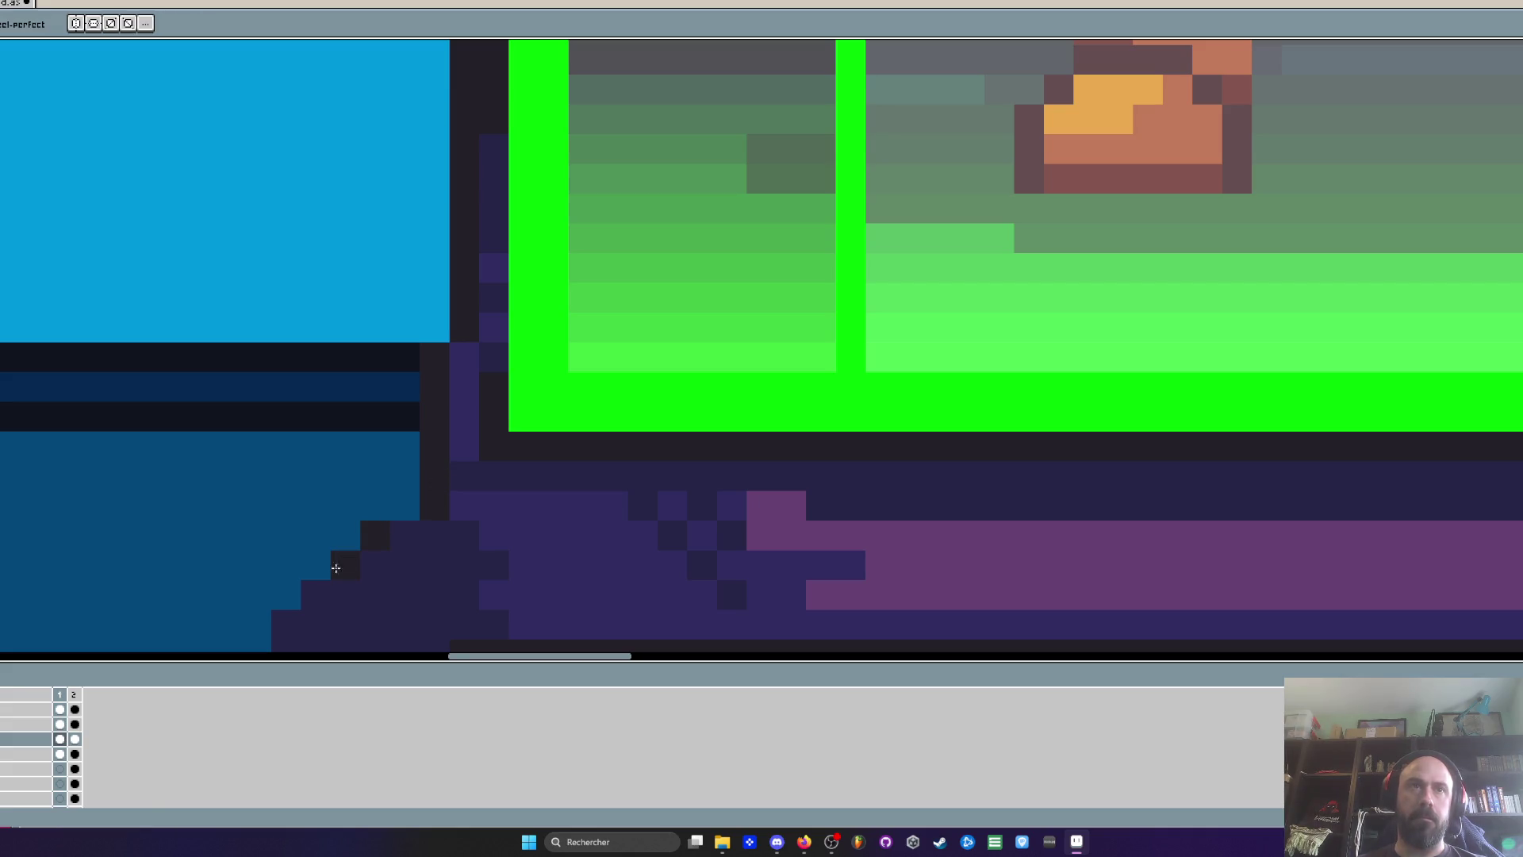
{"action": "scroll", "coordinate": [290, 534], "scroll_direction": "down", "scroll_amount": 3}
{"action": "left_click", "coordinate": [429, 388]}
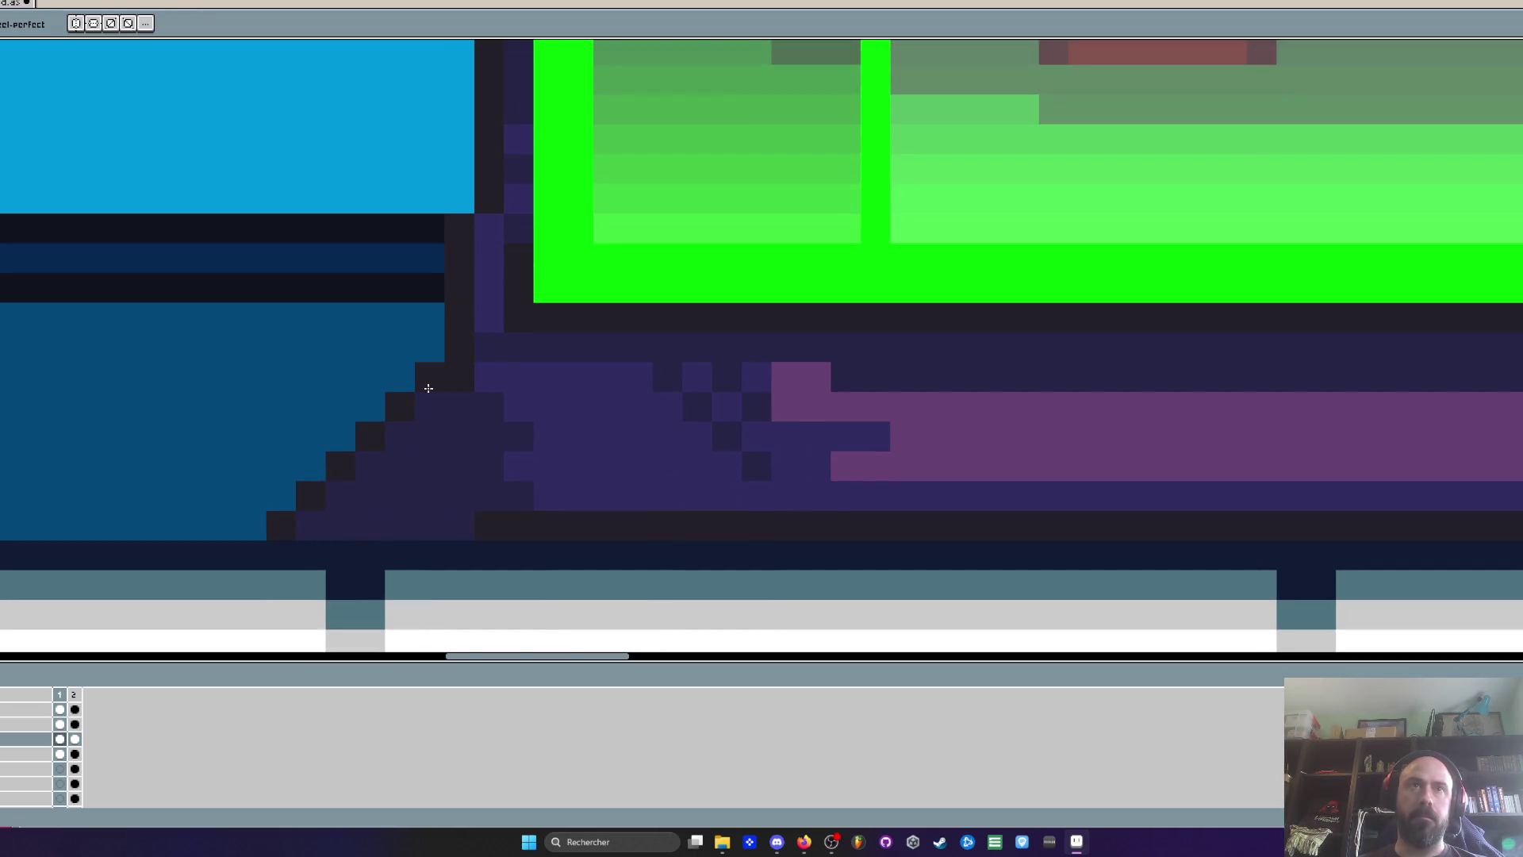
Fill the slope with the base's dark purple and recentre on the capsule
{"action": "scroll", "coordinate": [499, 529], "scroll_direction": "down", "scroll_amount": 3}
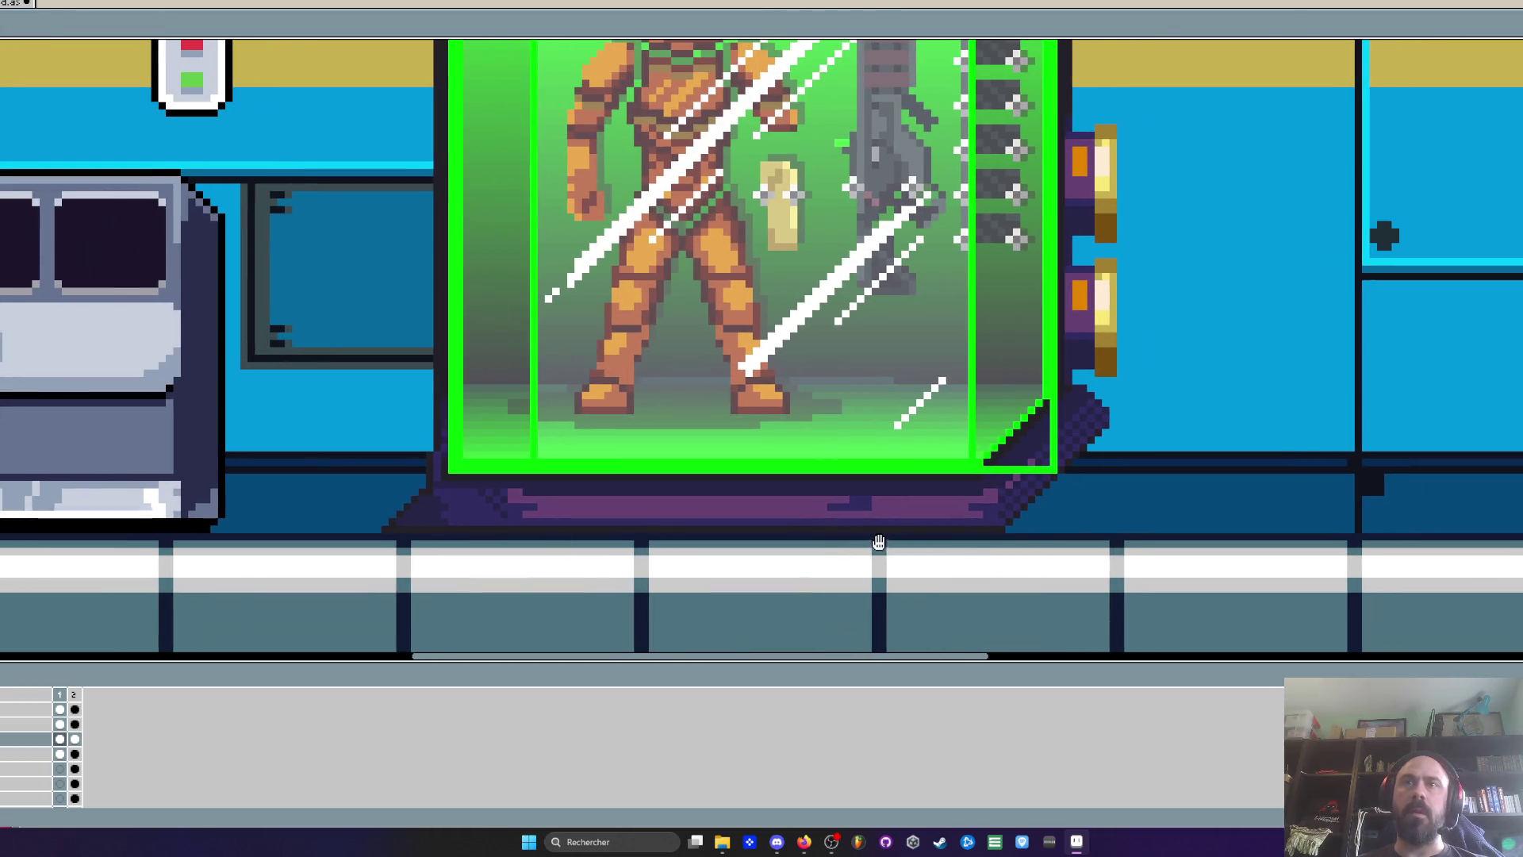
{"action": "key", "text": "space"}
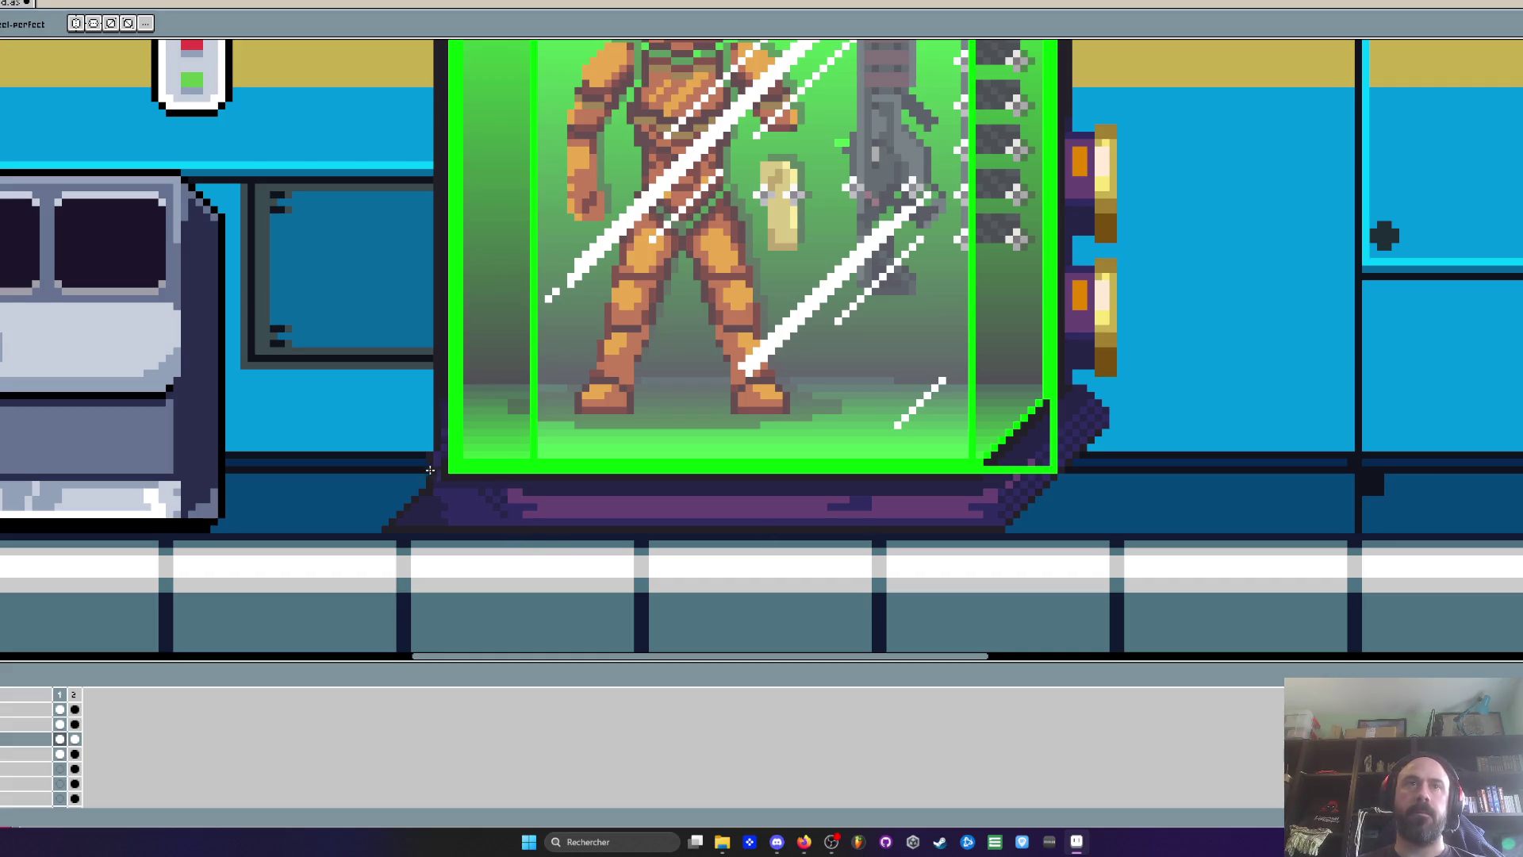
{"action": "scroll", "coordinate": [441, 454], "scroll_direction": "up", "scroll_amount": 2}
{"action": "scroll", "coordinate": [452, 418], "scroll_direction": "down", "scroll_amount": 2}
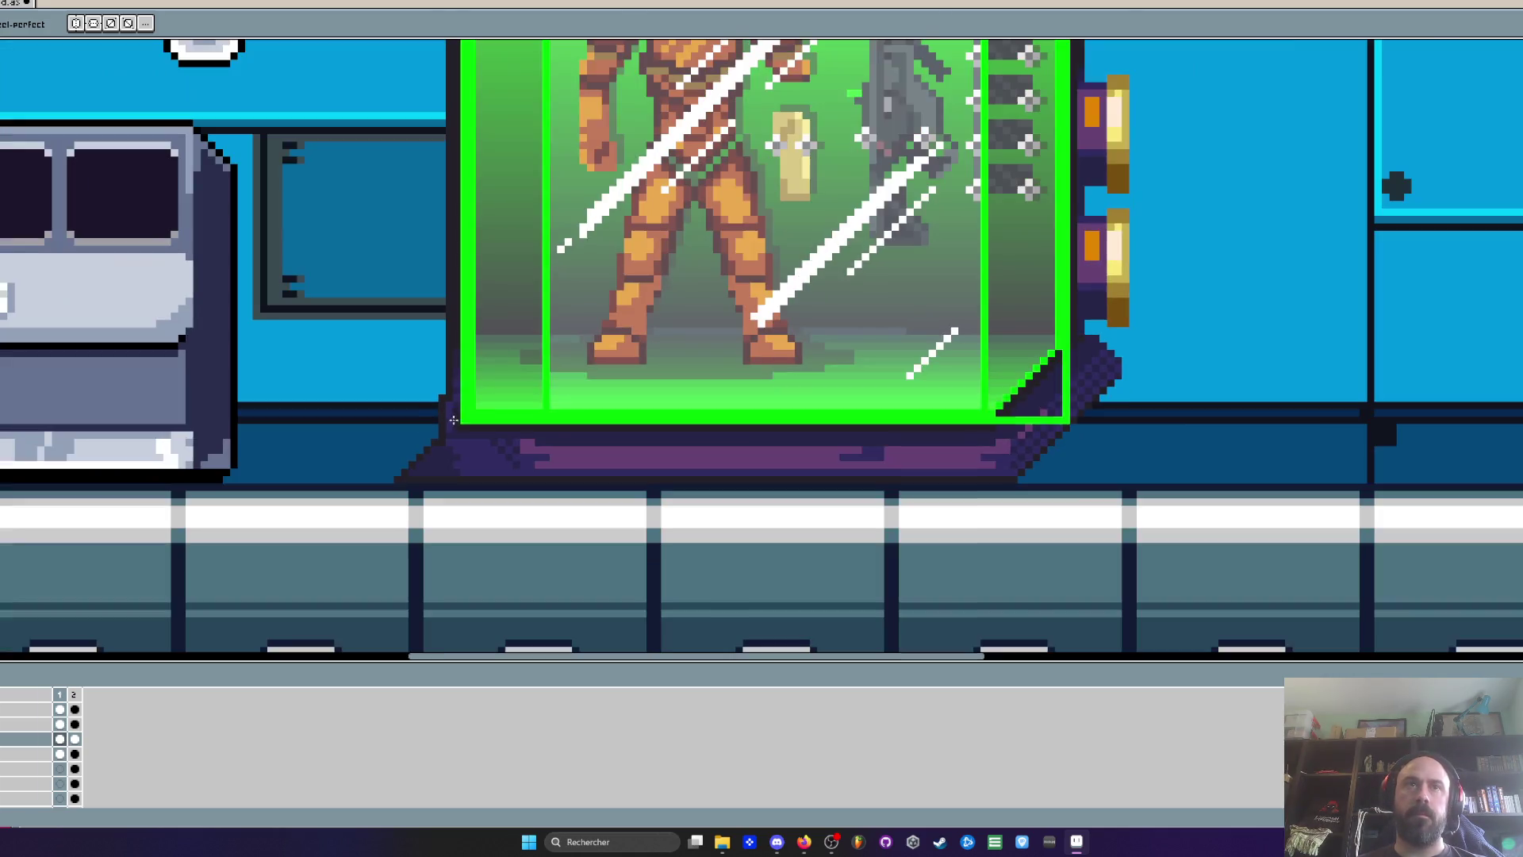
{"action": "scroll", "coordinate": [456, 422], "scroll_direction": "up", "scroll_amount": 2}
{"action": "key", "text": "i"}
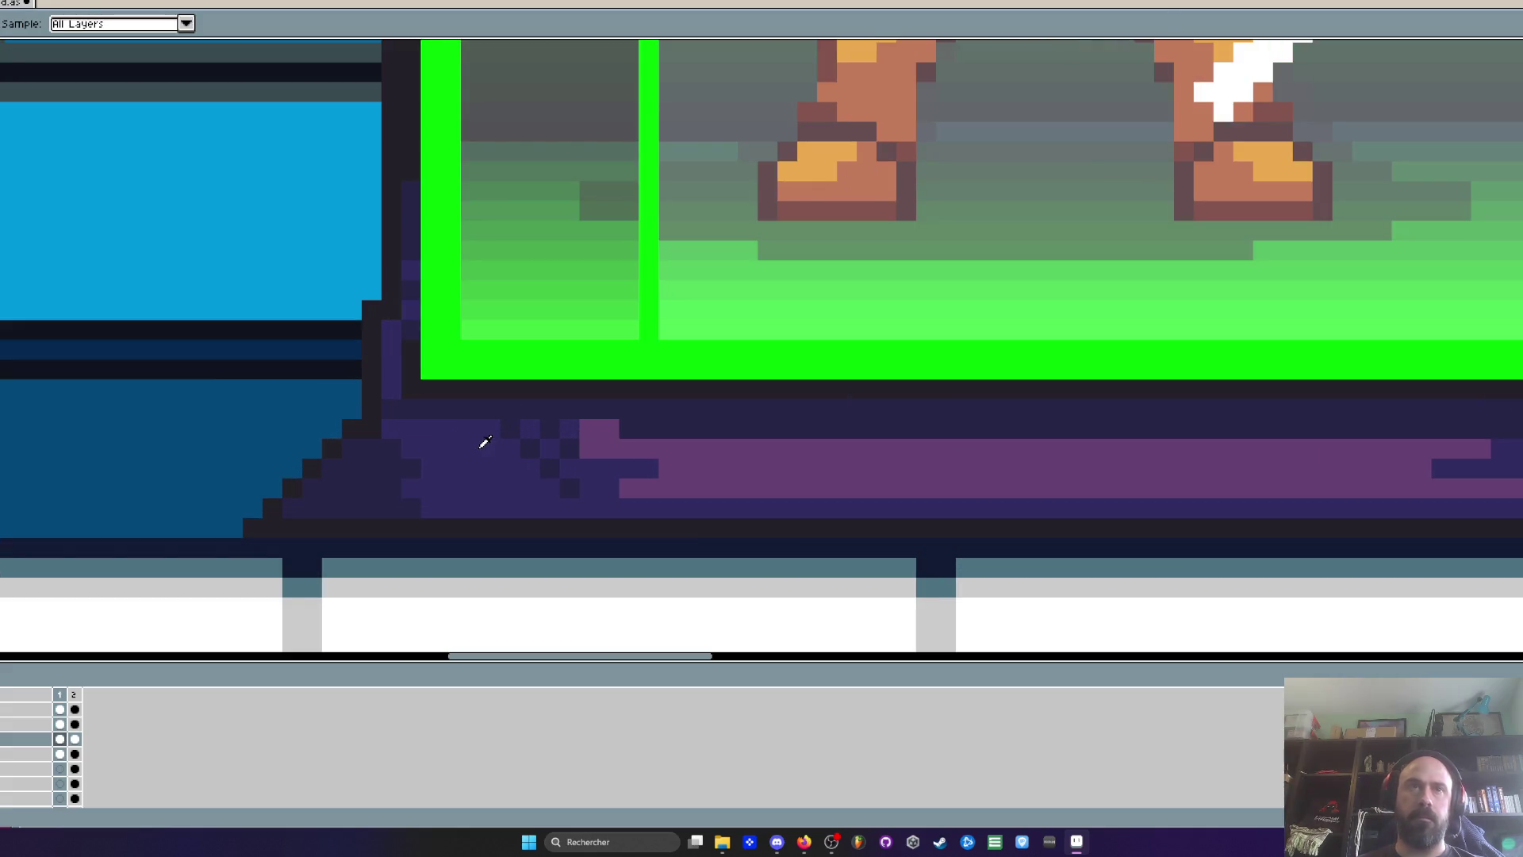
{"action": "left_click", "coordinate": [481, 446], "text": "alt"}
{"action": "mouse_move", "coordinate": [413, 486]}
{"action": "left_mouse_down"}
{"action": "mouse_move", "coordinate": [379, 461]}
{"action": "mouse_move", "coordinate": [435, 500]}
{"action": "left_mouse_up"}
{"action": "scroll", "coordinate": [438, 488], "scroll_direction": "down", "scroll_amount": 4}
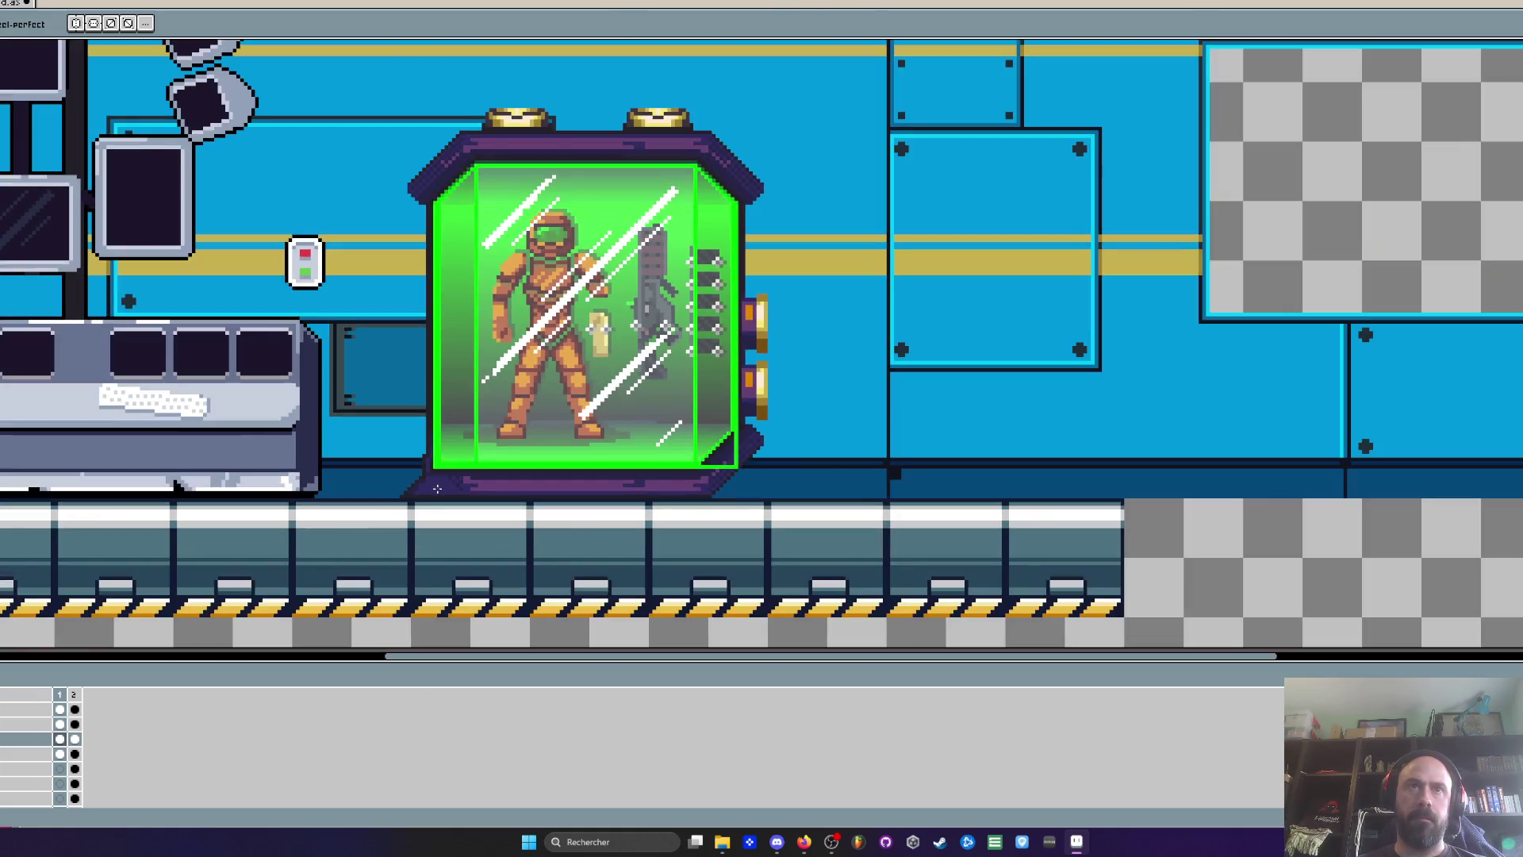
{"action": "scroll", "coordinate": [437, 488], "scroll_direction": "up", "scroll_amount": 4}
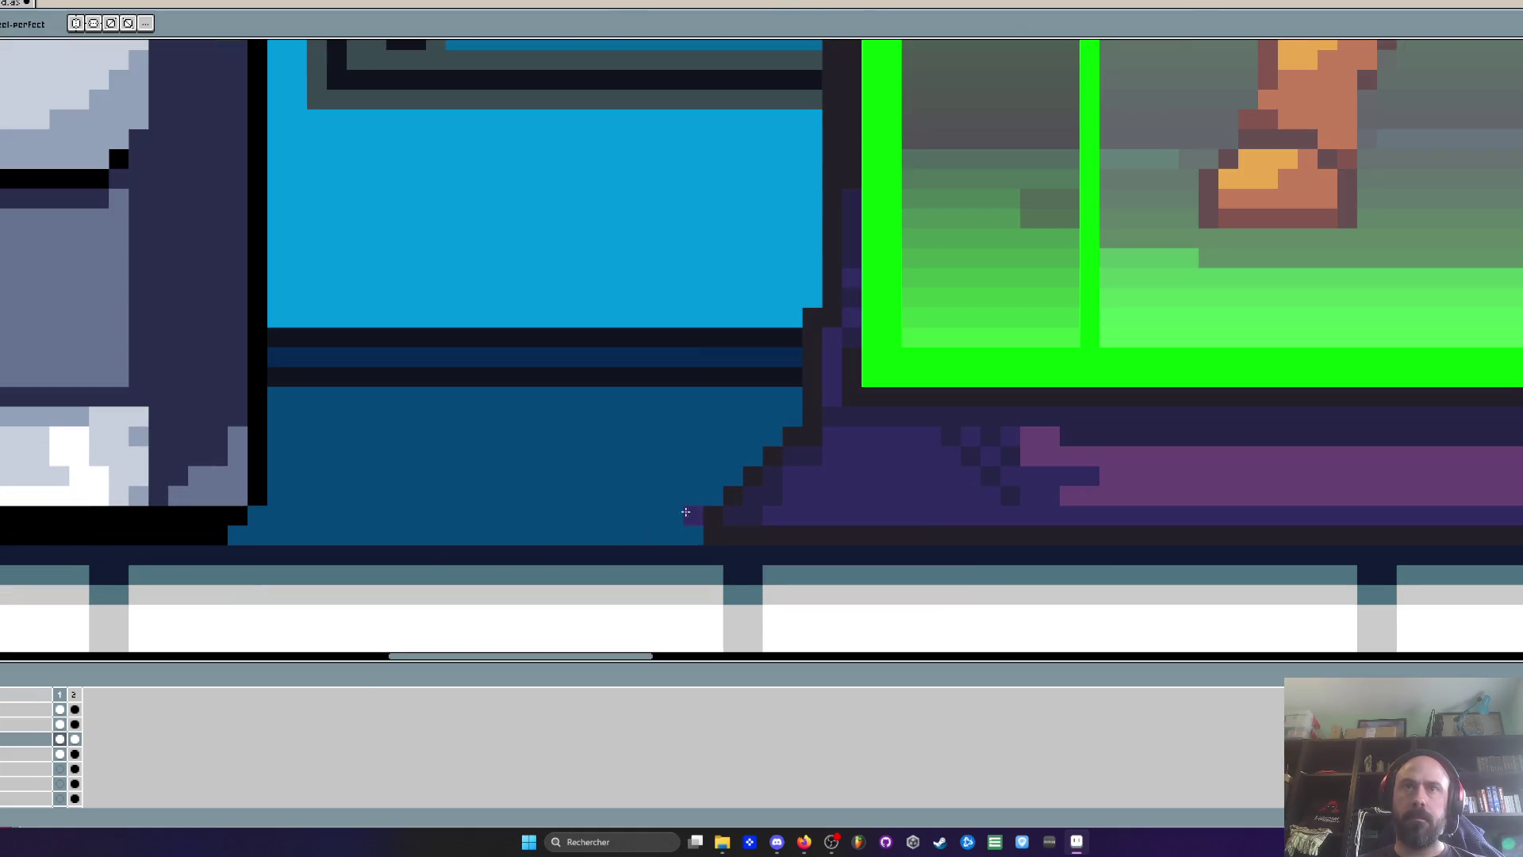
{"action": "scroll", "coordinate": [597, 486], "scroll_direction": "down", "scroll_amount": 2}
{"action": "mouse_move", "coordinate": [596, 487]}
{"action": "left_mouse_down"}
{"action": "mouse_move", "coordinate": [410, 471]}
{"action": "mouse_move", "coordinate": [472, 475]}
{"action": "left_mouse_up"}
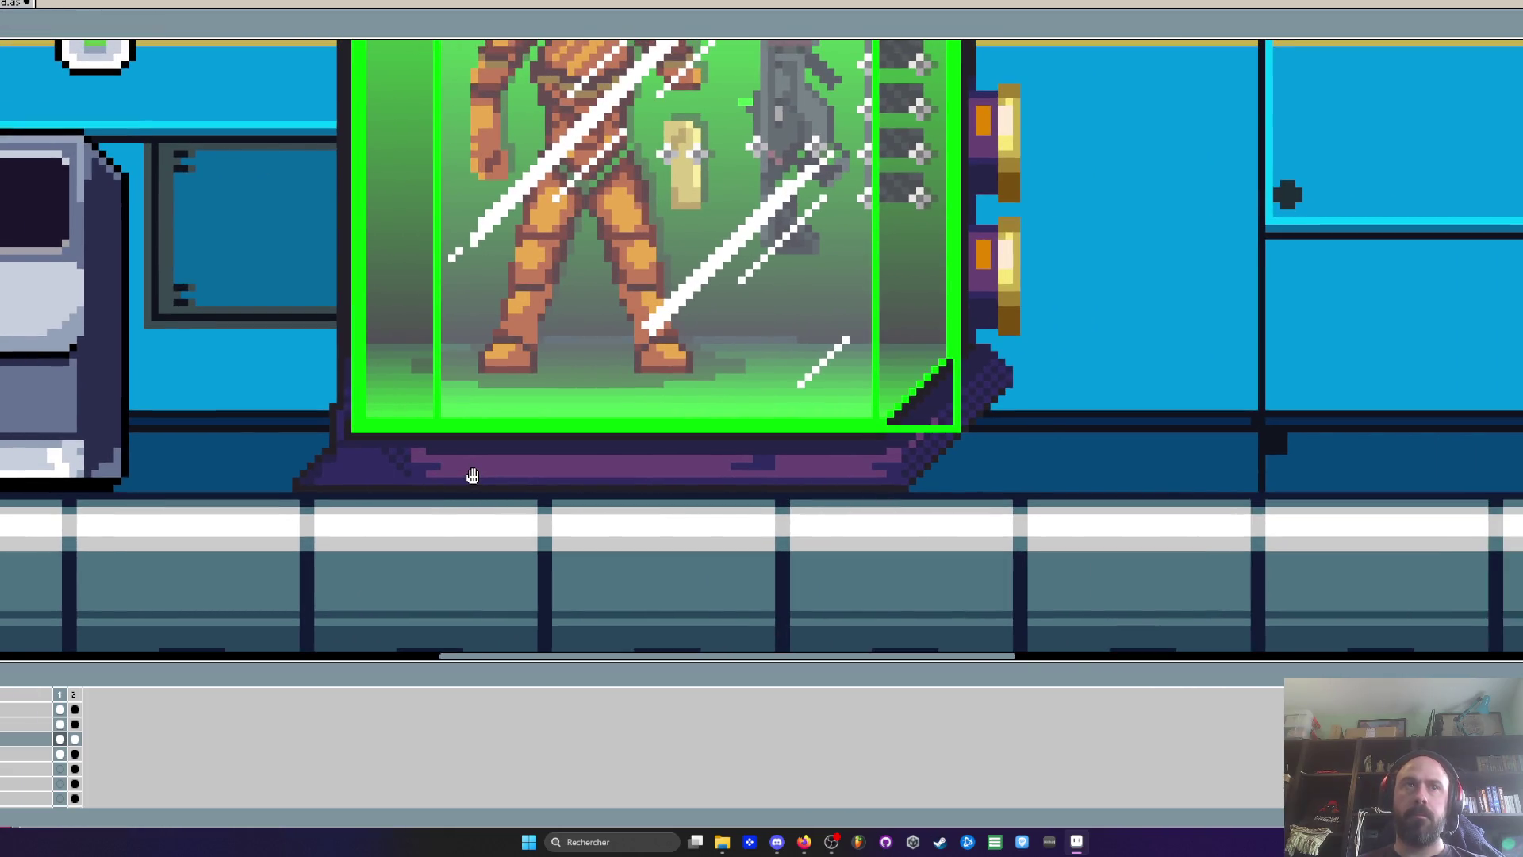
Select the base's lower-left corner piece with a rectangular selection
{"action": "scroll", "coordinate": [472, 475], "scroll_direction": "down", "scroll_amount": 2}
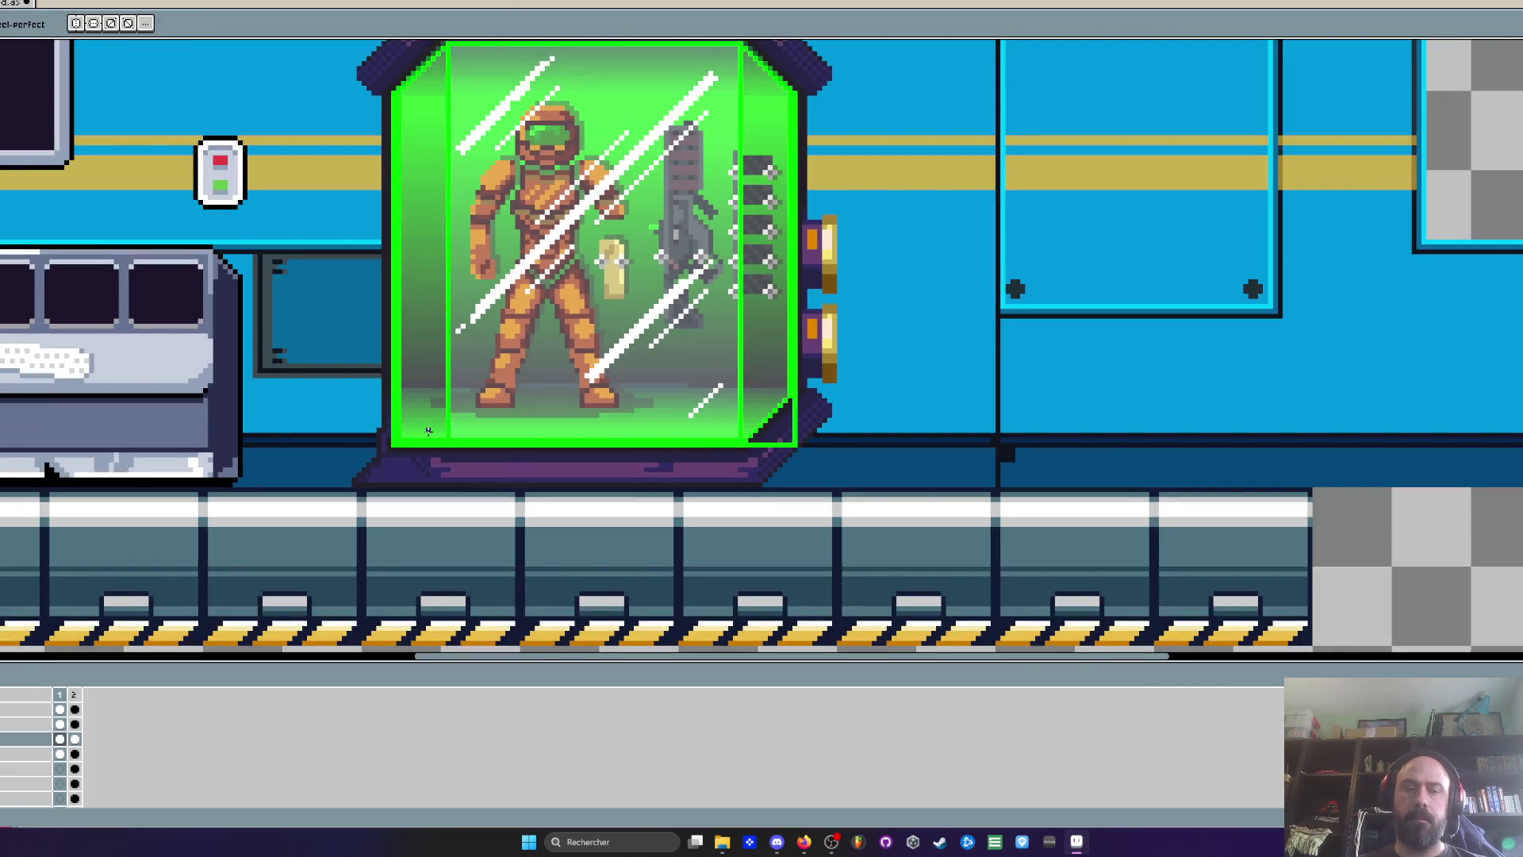
{"action": "key", "text": "m"}
{"action": "scroll", "coordinate": [428, 433], "scroll_direction": "up", "scroll_amount": 1}
{"action": "left_click_drag", "start_coordinate": [267, 342], "coordinate": [426, 554]}
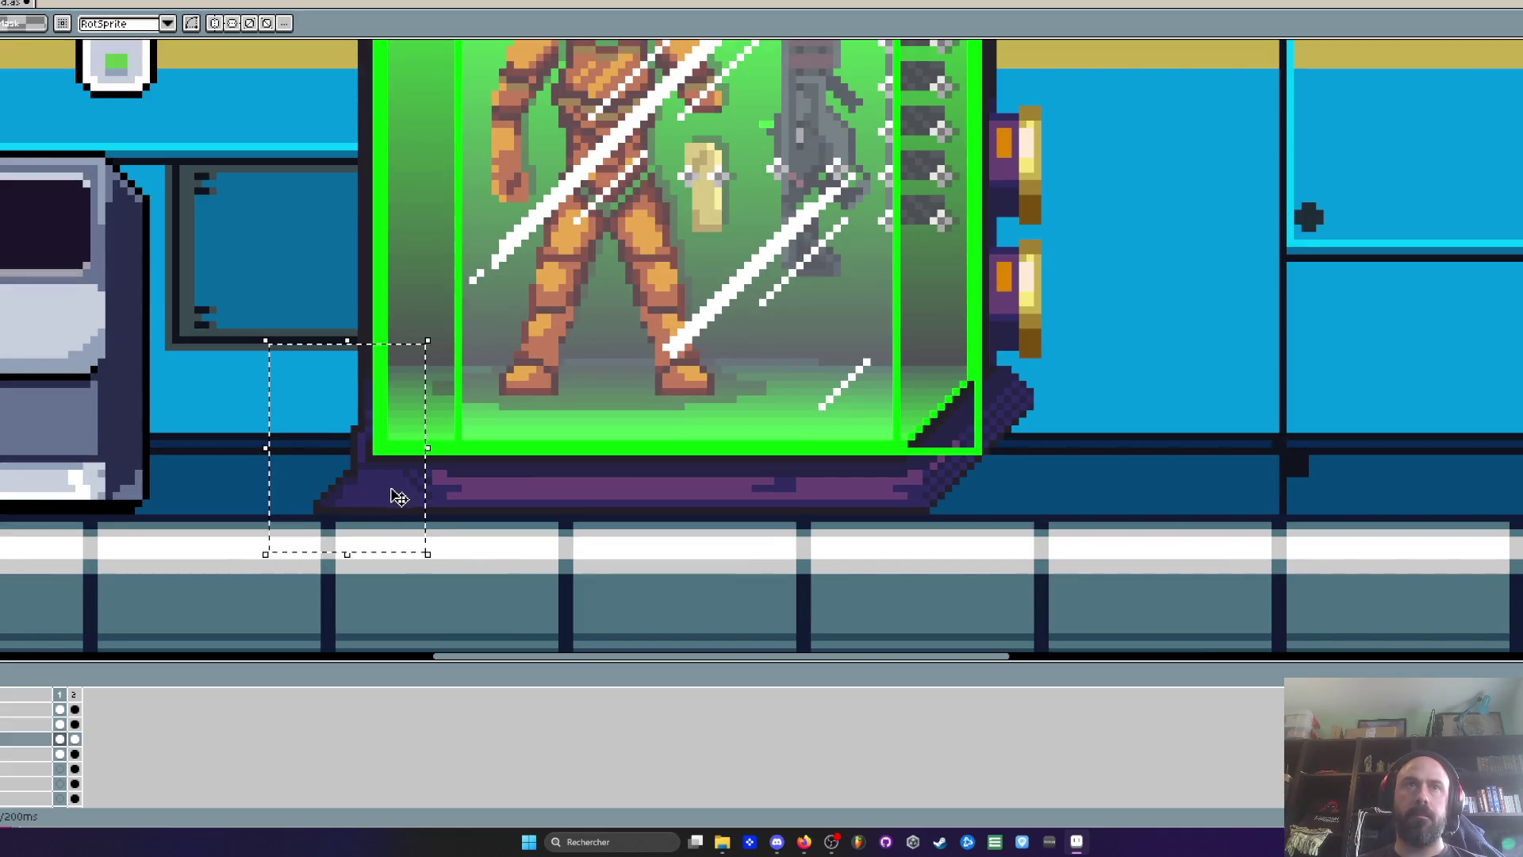
Move the copied corner piece to the capsule's lower-right corner, nudging it one pixel right
{"action": "left_click", "coordinate": [388, 474]}
{"action": "mouse_move", "coordinate": [388, 474]}
{"action": "left_mouse_down"}
{"action": "mouse_move", "coordinate": [1000, 448]}
{"action": "mouse_move", "coordinate": [978, 446]}
{"action": "left_mouse_up"}
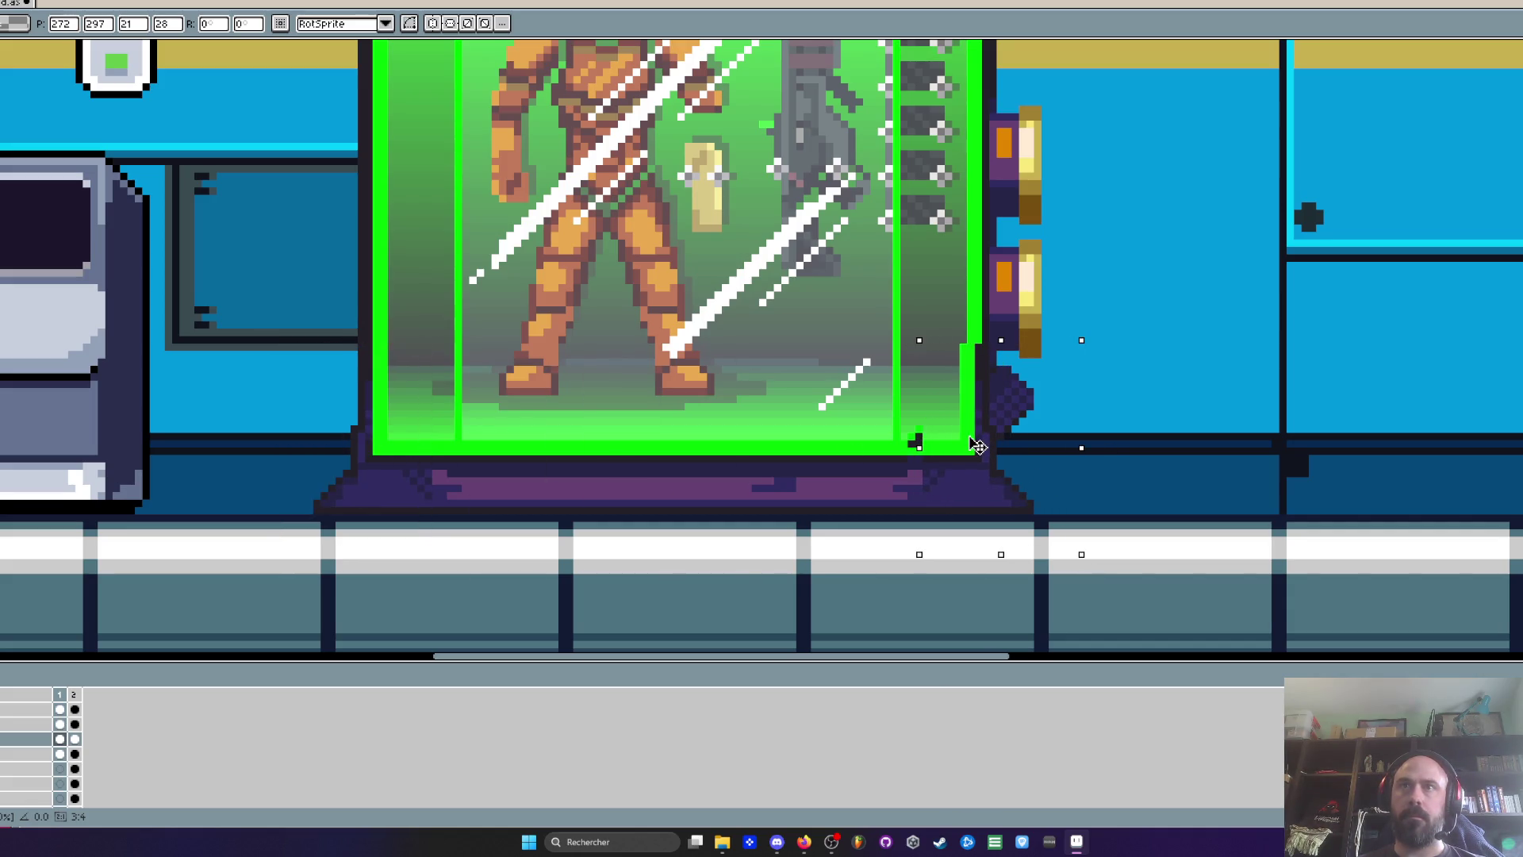
{"action": "key", "text": "Right"}
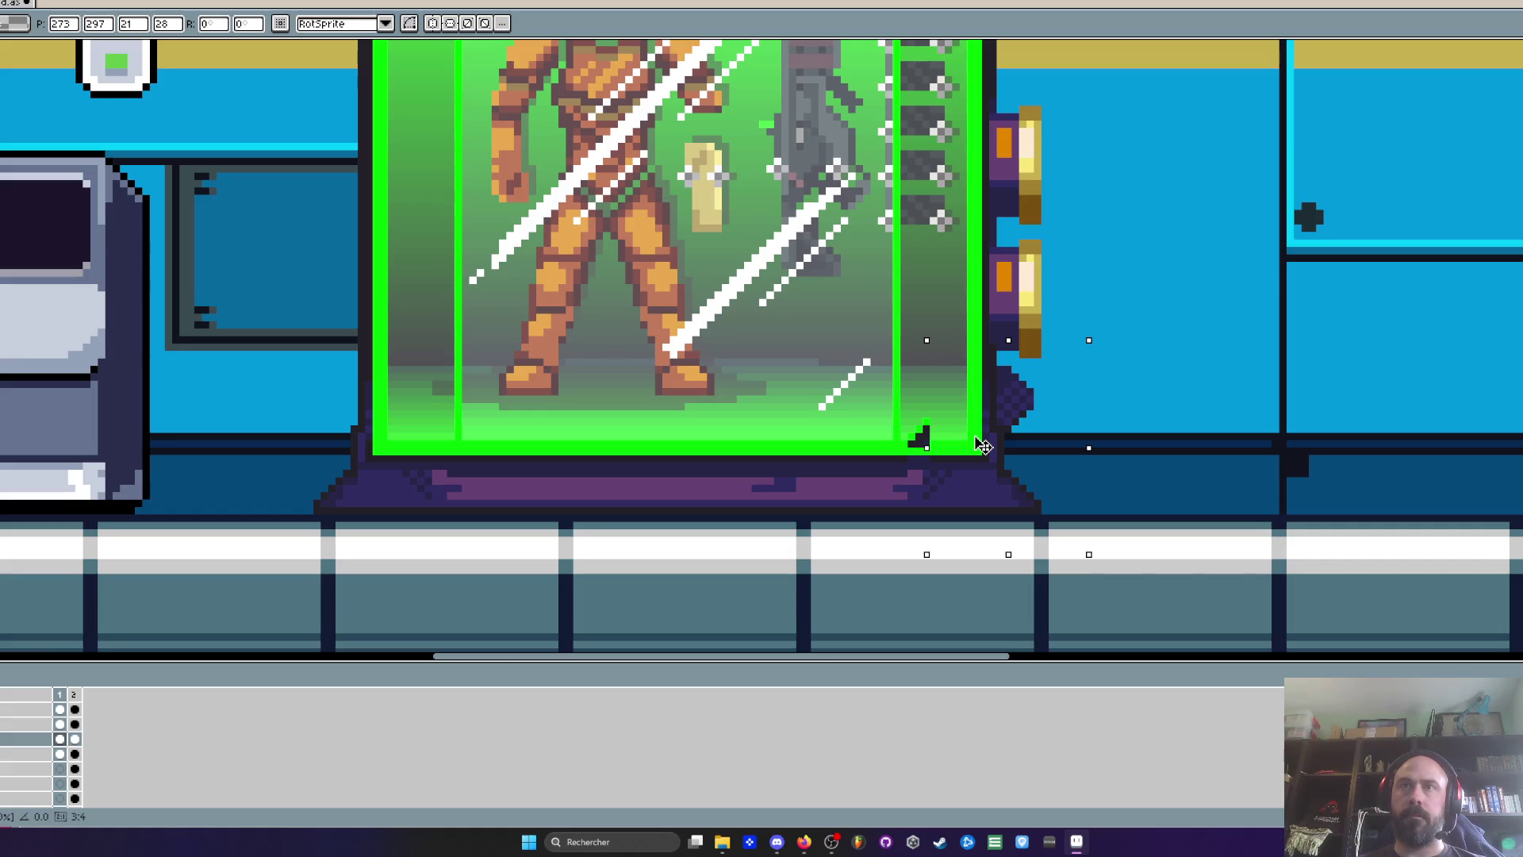
{"action": "scroll", "coordinate": [1055, 418], "scroll_direction": "up", "scroll_amount": 2}
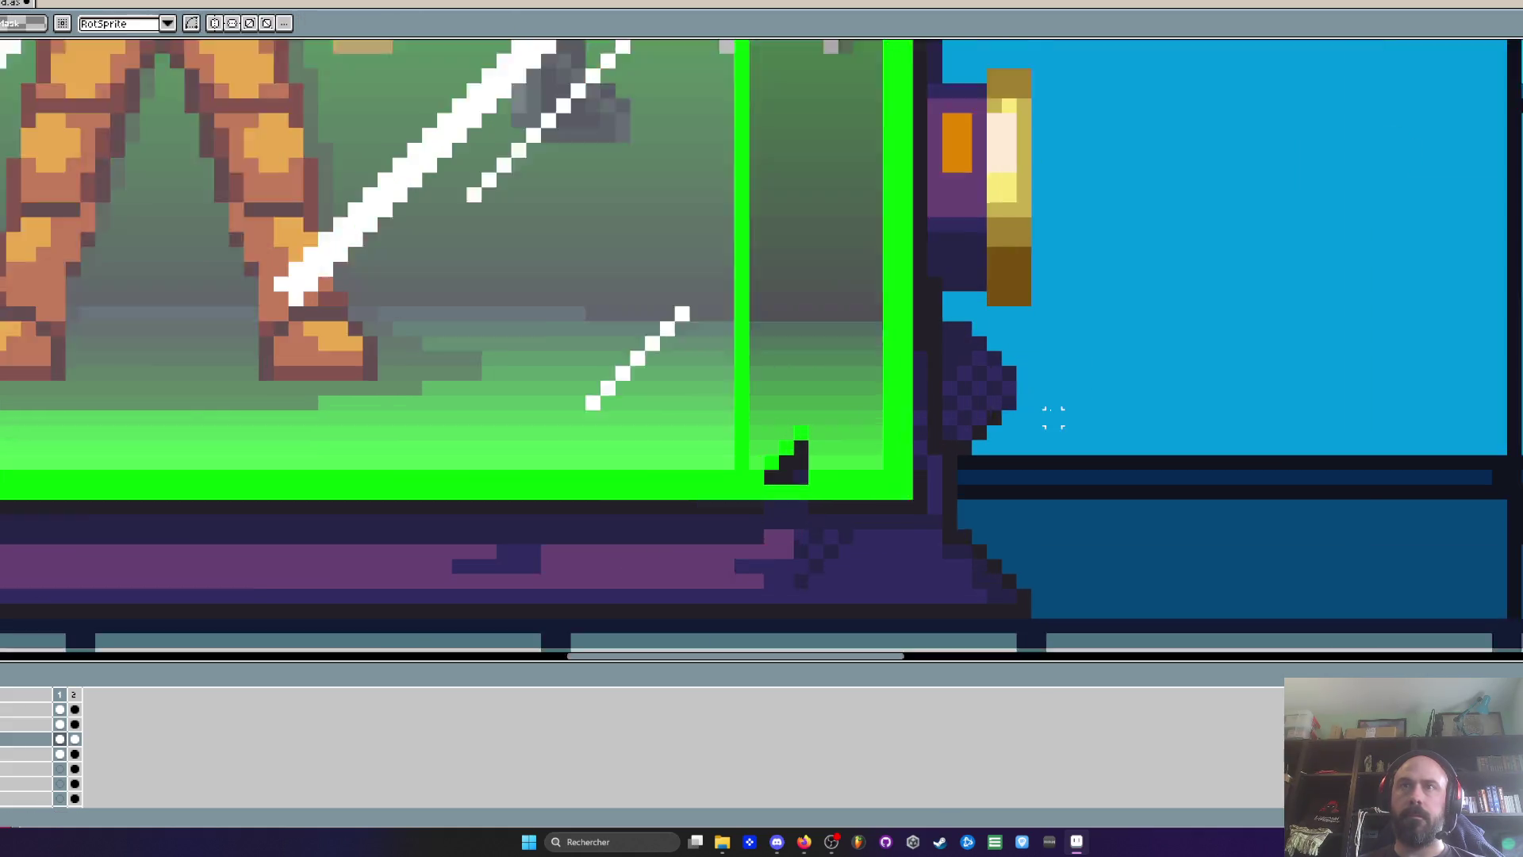
{"action": "key", "text": "Return"}
Paint stray dark pixels sky blue and add a dark stroke beside the capsule
{"action": "mouse_move", "coordinate": [958, 335]}
{"action": "left_mouse_down"}
{"action": "mouse_move", "coordinate": [916, 300]}
{"action": "mouse_move", "coordinate": [916, 409]}
{"action": "mouse_move", "coordinate": [936, 448]}
{"action": "mouse_move", "coordinate": [933, 301]}
{"action": "mouse_move", "coordinate": [995, 381]}
{"action": "left_mouse_up"}
{"action": "scroll", "coordinate": [996, 381], "scroll_direction": "down", "scroll_amount": 4}
{"action": "scroll", "coordinate": [564, 413], "scroll_direction": "up", "scroll_amount": 4}
{"action": "left_click", "coordinate": [440, 418]}
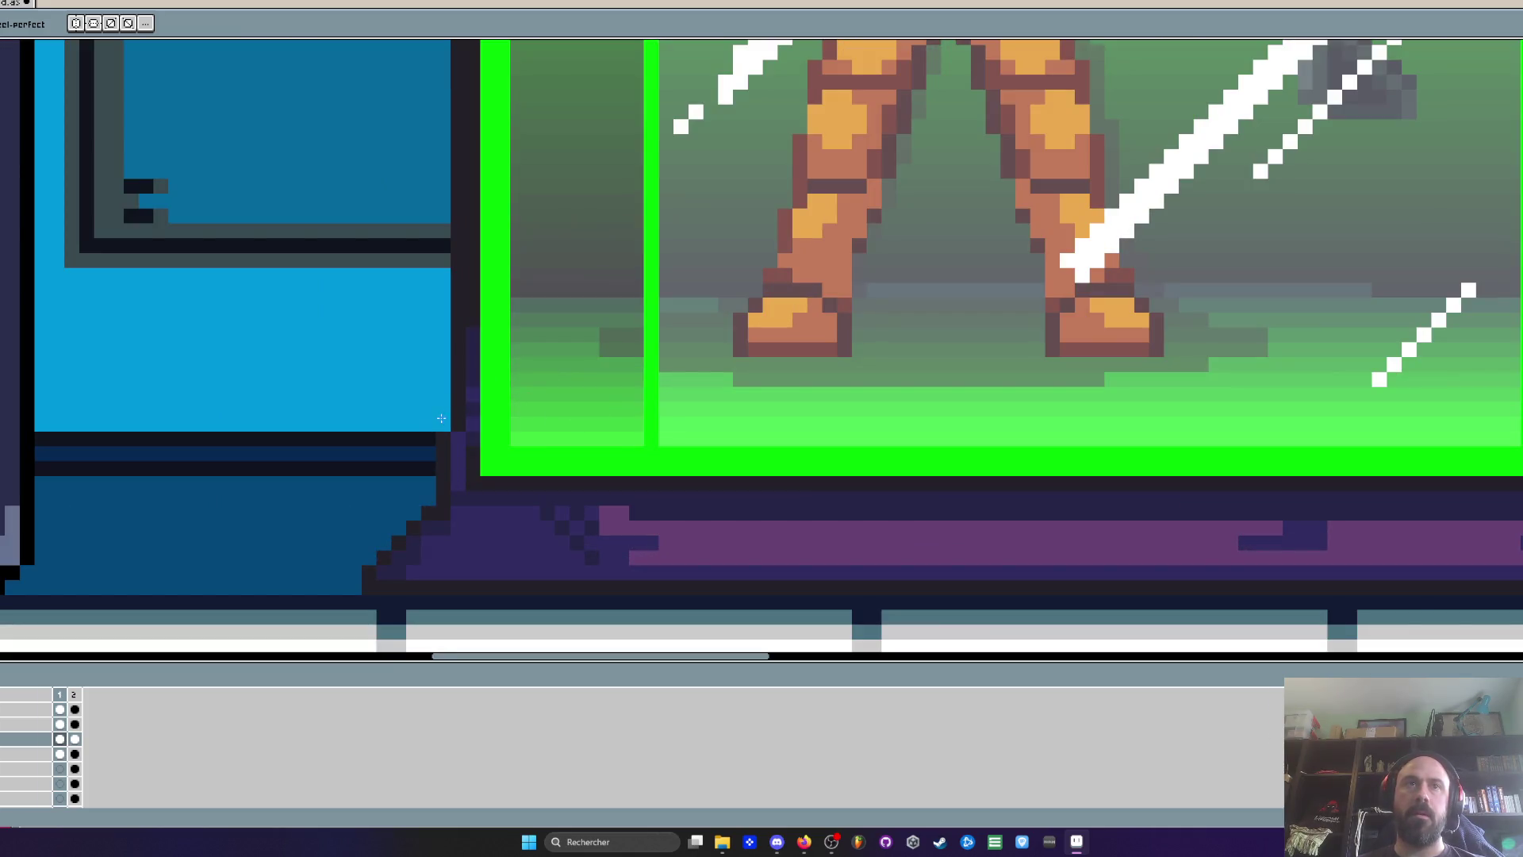
{"action": "scroll", "coordinate": [1321, 315], "scroll_direction": "down", "scroll_amount": 2}
{"action": "scroll", "coordinate": [1320, 315], "scroll_direction": "right", "scroll_amount": 5}
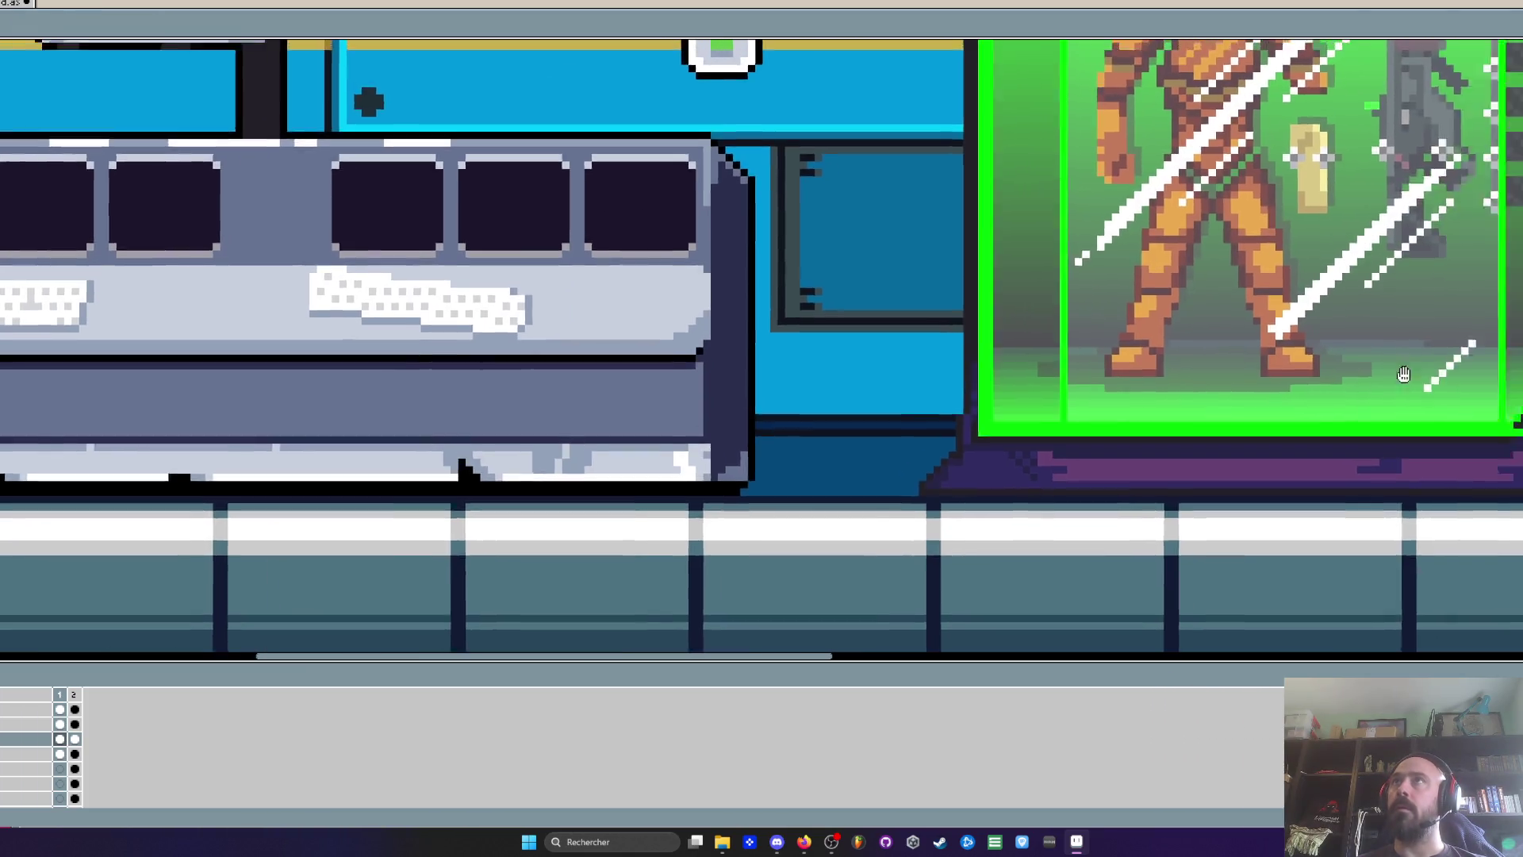
{"action": "scroll", "coordinate": [1321, 315], "scroll_direction": "up", "scroll_amount": 4}
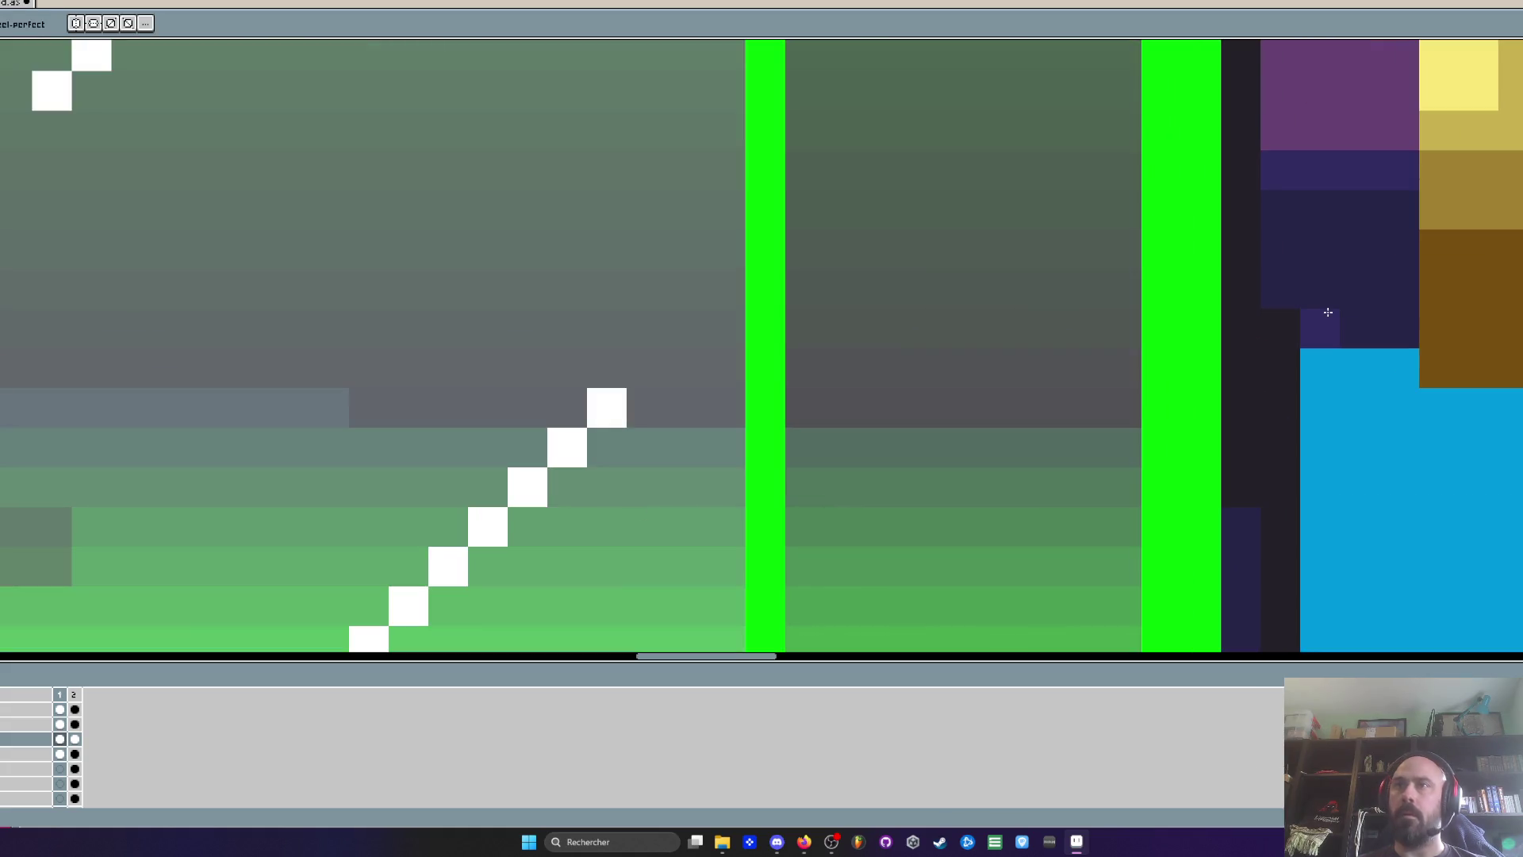
{"action": "left_click", "coordinate": [1358, 287], "text": "alt"}
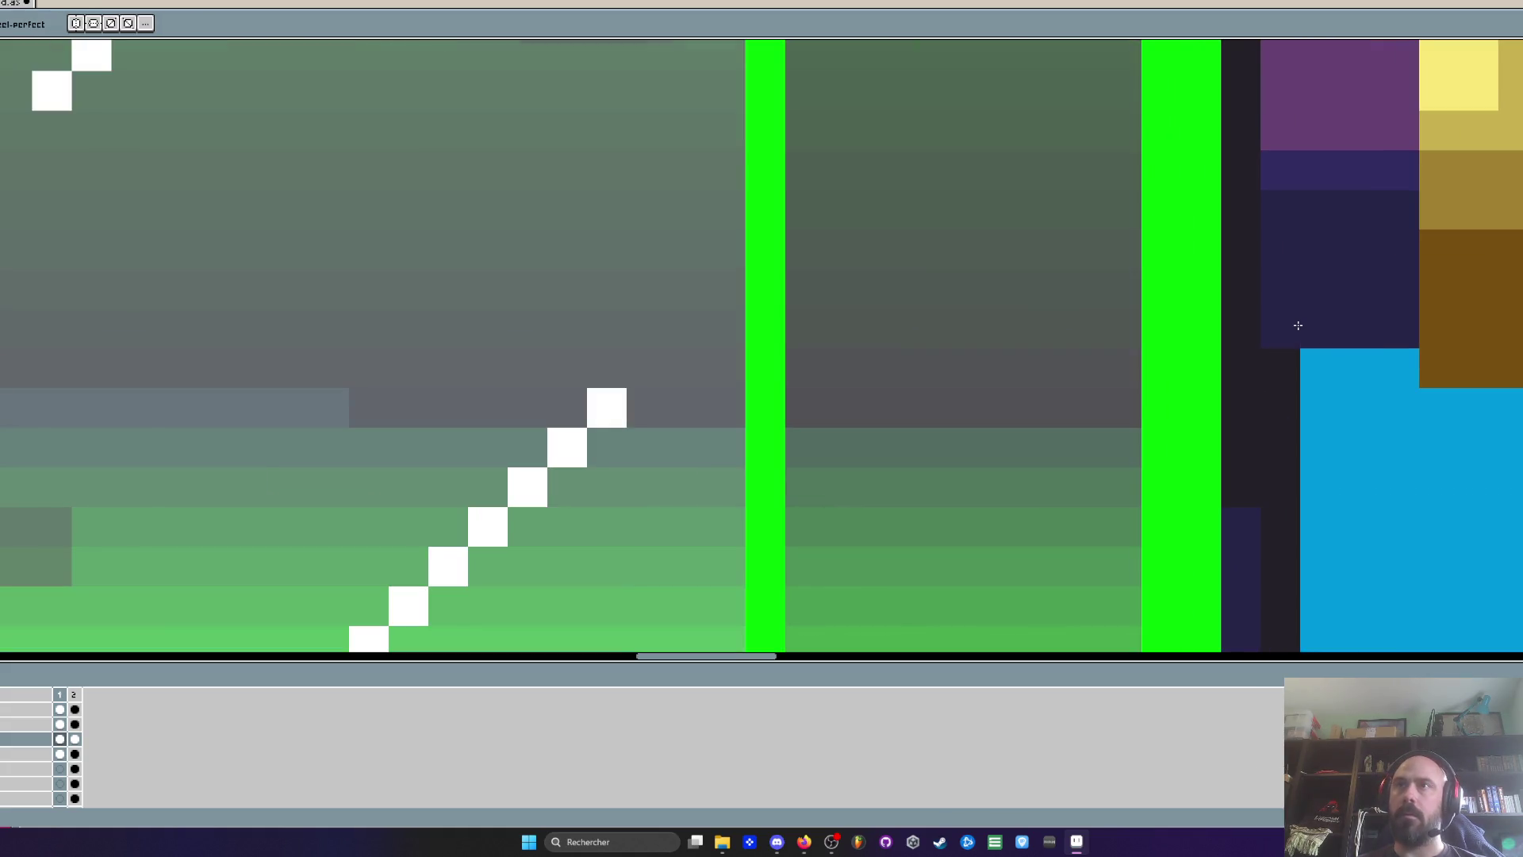
{"action": "scroll", "coordinate": [1298, 325], "scroll_direction": "down", "scroll_amount": 6}
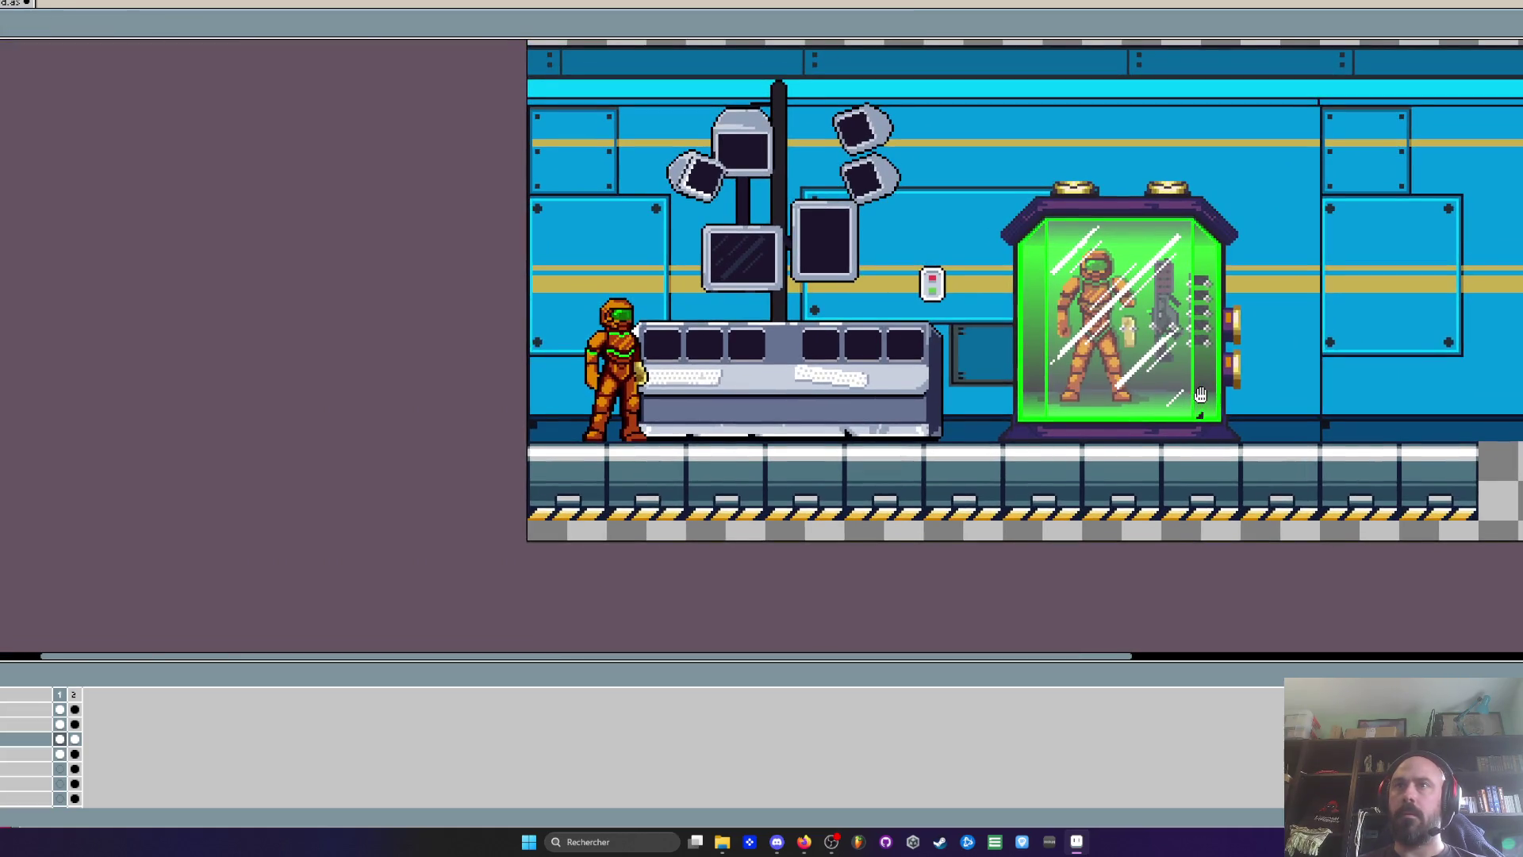
{"action": "left_click_drag", "start_coordinate": [1201, 394], "coordinate": [1170, 394]}
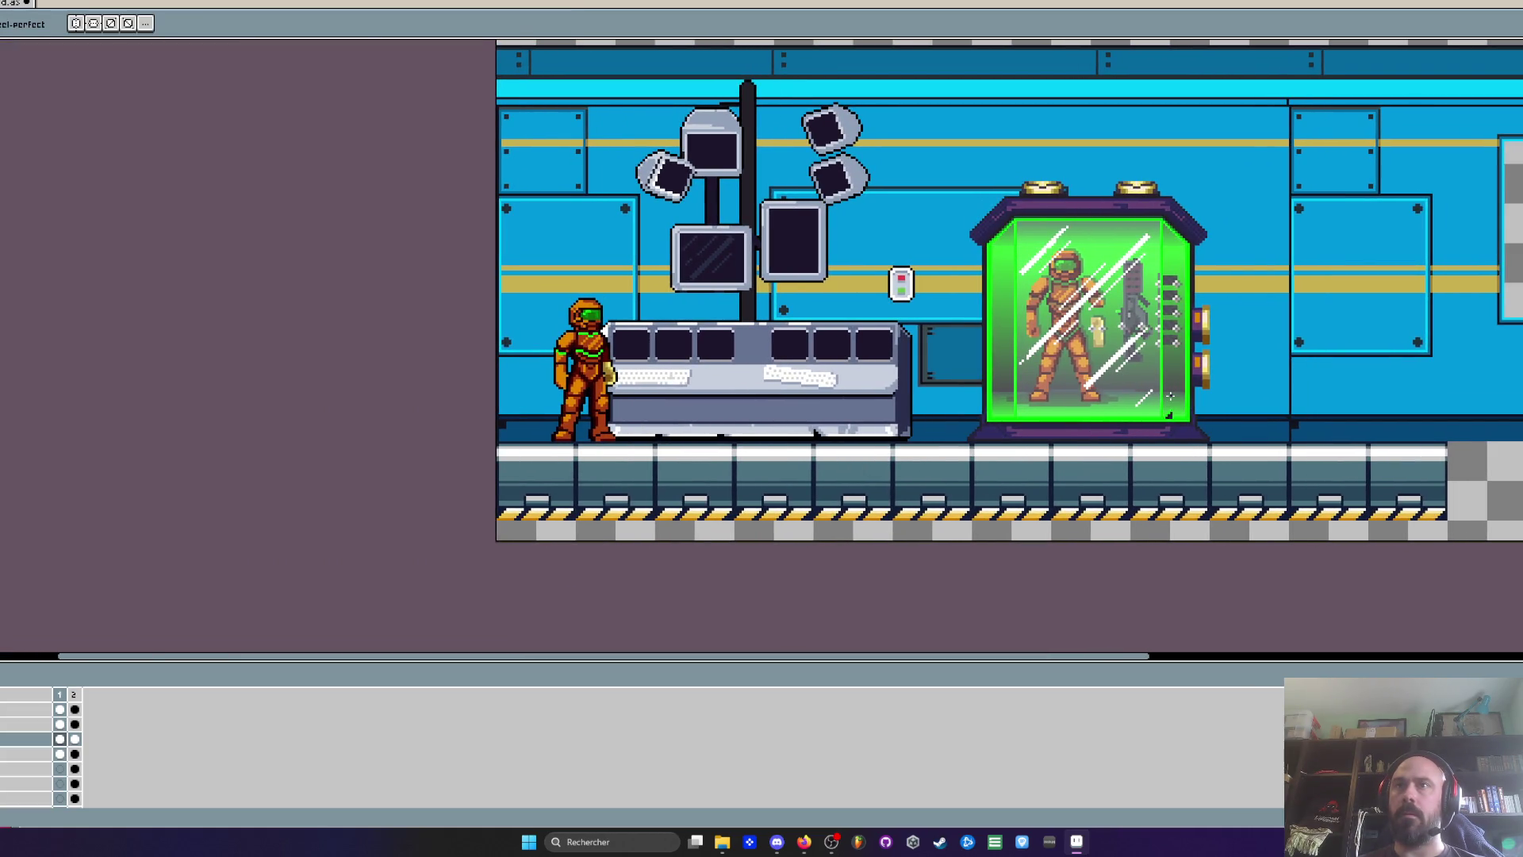
{"action": "scroll", "coordinate": [1170, 394], "scroll_direction": "up", "scroll_amount": 6}
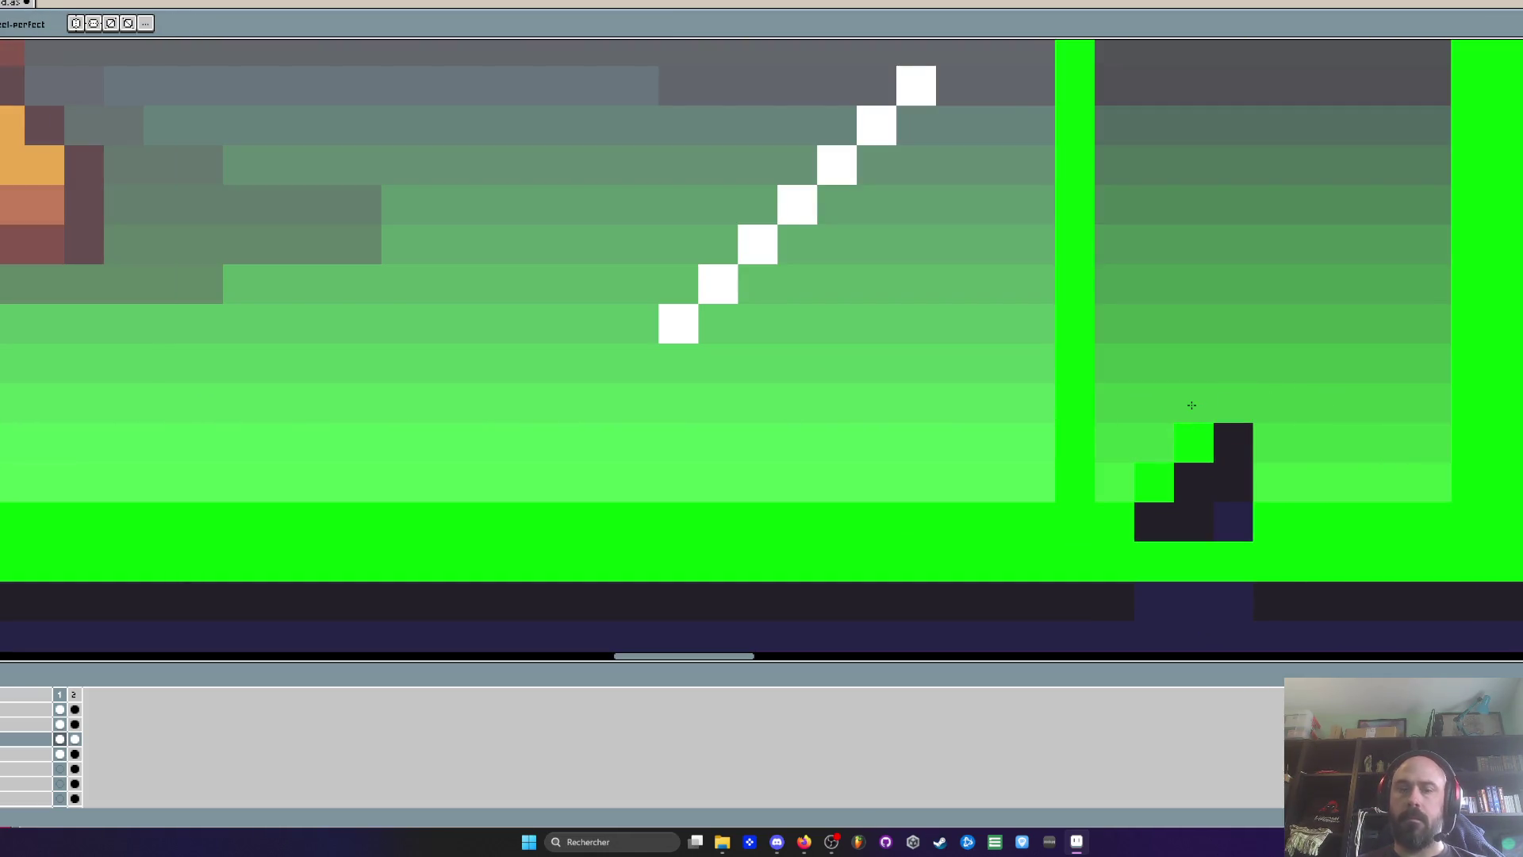
Repaint the dark lower-right corner rows with light green sampled from the glass
{"action": "key", "text": "i"}
{"action": "left_click", "coordinate": [1299, 435]}
{"action": "key", "text": "b"}
{"action": "left_click_drag", "start_coordinate": [1237, 443], "coordinate": [1133, 443]}
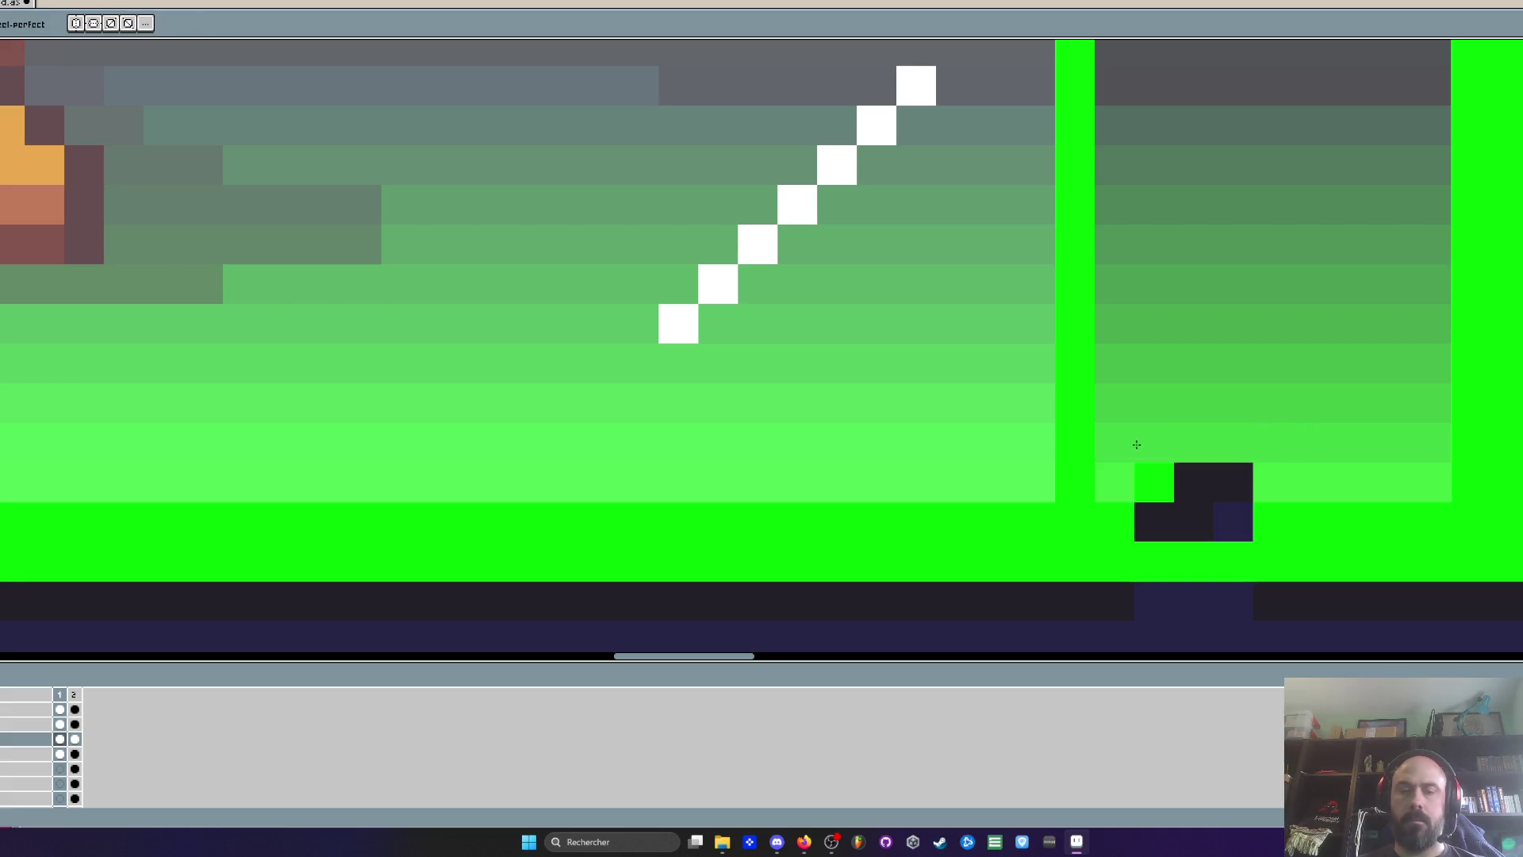
{"action": "key", "text": "i"}
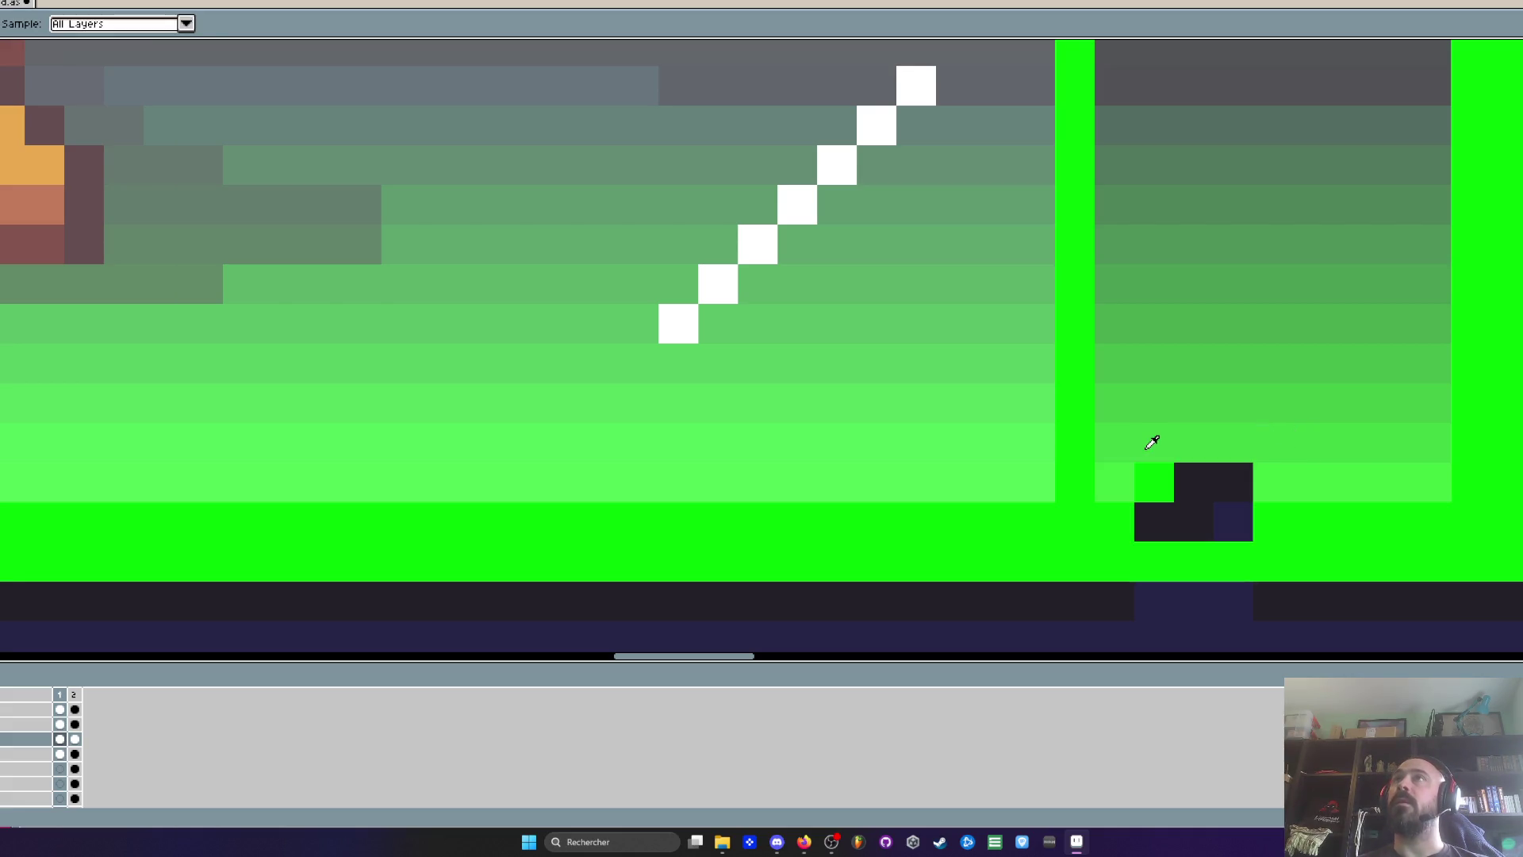
{"action": "left_click", "coordinate": [1295, 481]}
{"action": "key", "text": "b"}
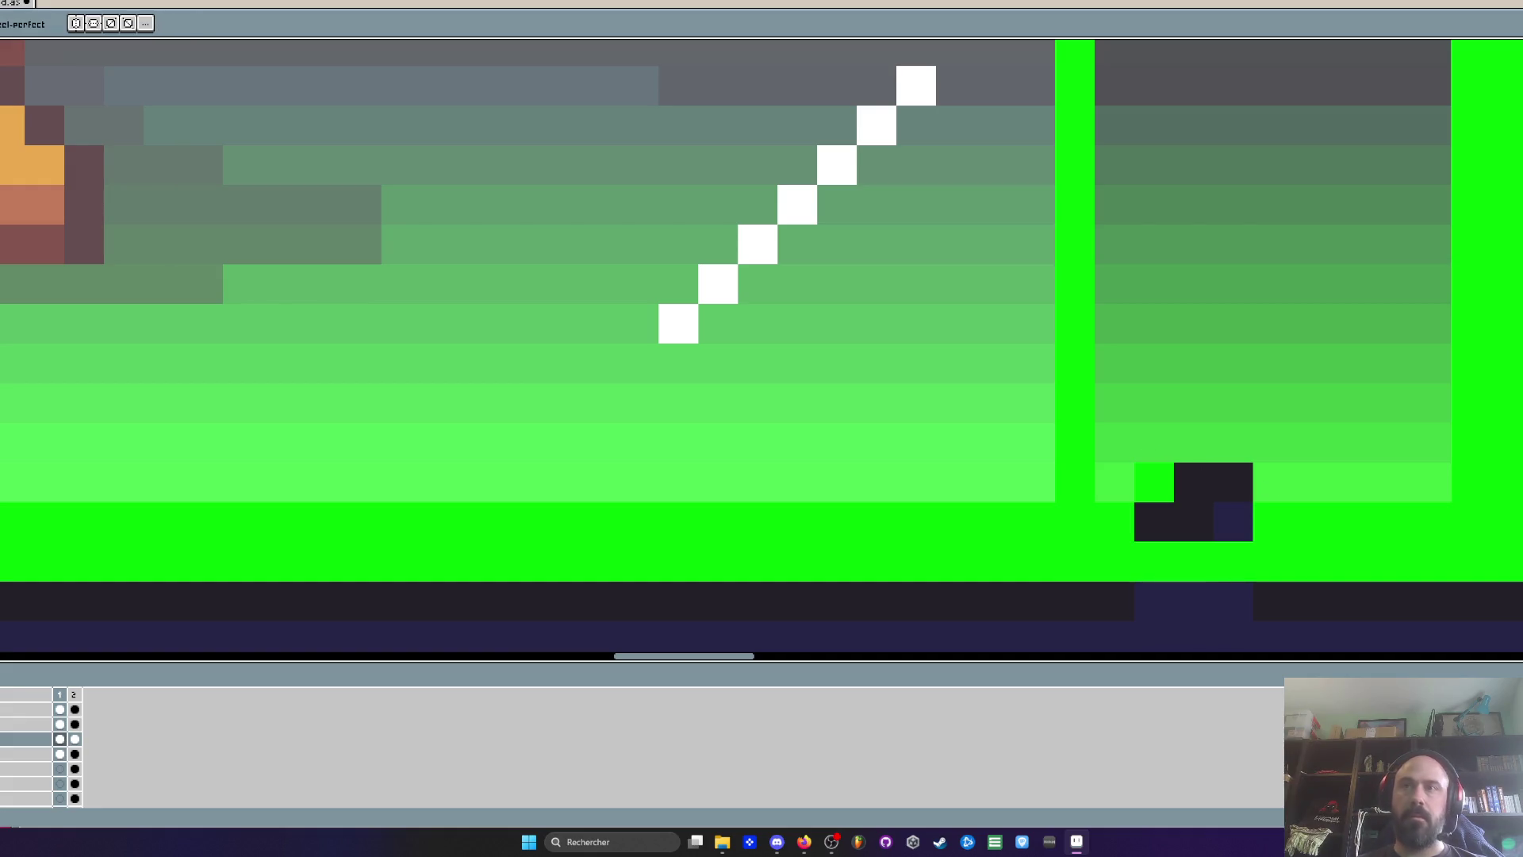
{"action": "left_click_drag", "start_coordinate": [1269, 482], "coordinate": [1142, 482]}
Cover the remaining dark pixel block with the frame's bright green
{"action": "key", "text": "i"}
{"action": "left_click", "coordinate": [1318, 520]}
{"action": "key", "text": "b"}
{"action": "left_click_drag", "start_coordinate": [1250, 522], "coordinate": [1136, 522]}
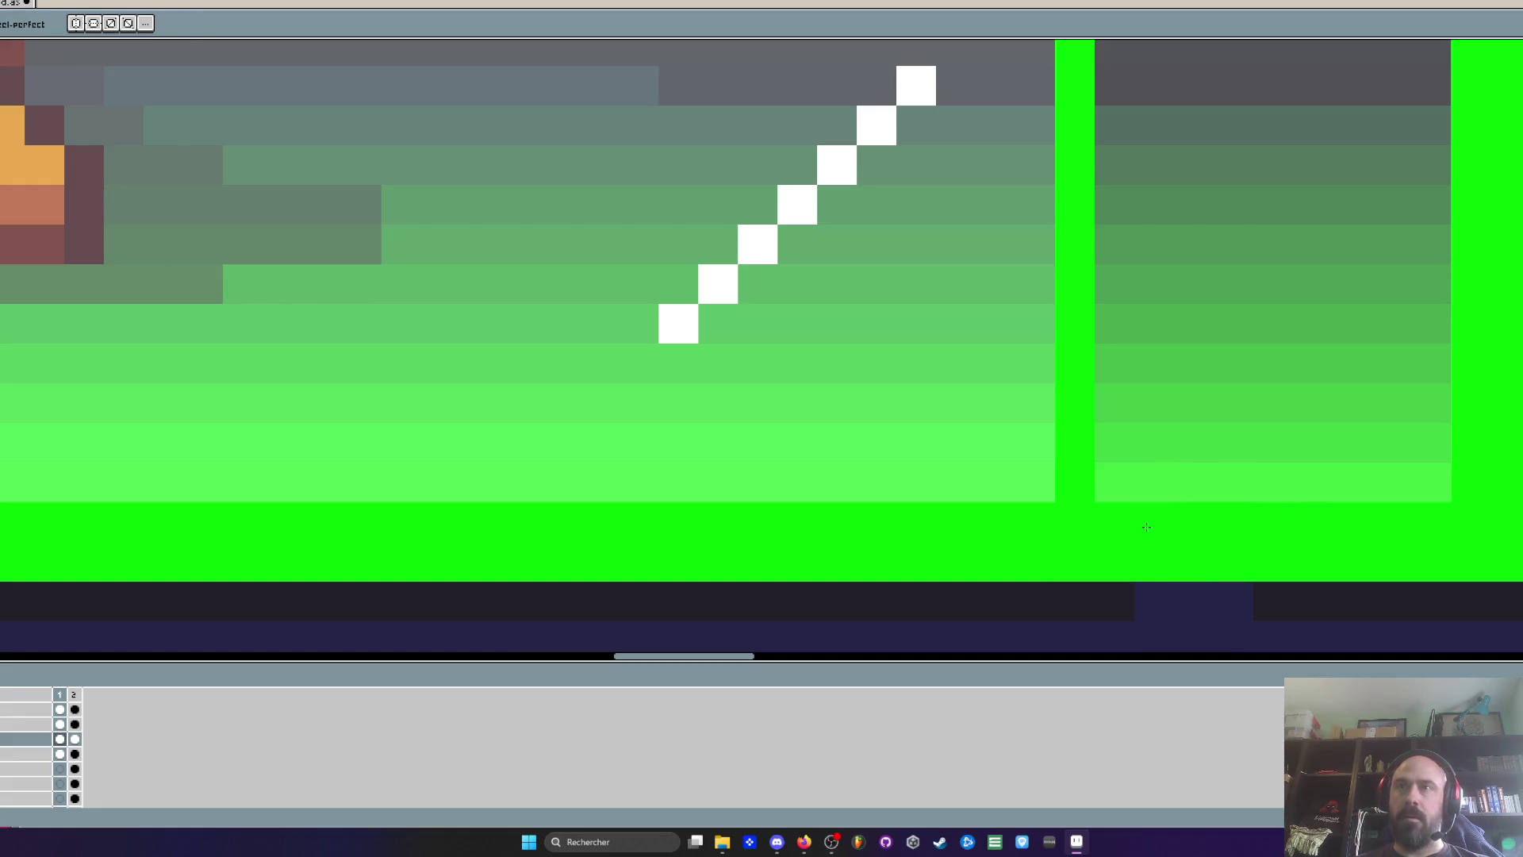
{"action": "scroll", "coordinate": [1134, 514], "scroll_direction": "down", "scroll_amount": 3}
{"action": "scroll", "coordinate": [979, 529], "scroll_direction": "up", "scroll_amount": 3}
Paint over the capsule's old light purple base stripe with sampled dark purple
{"action": "key", "text": "i"}
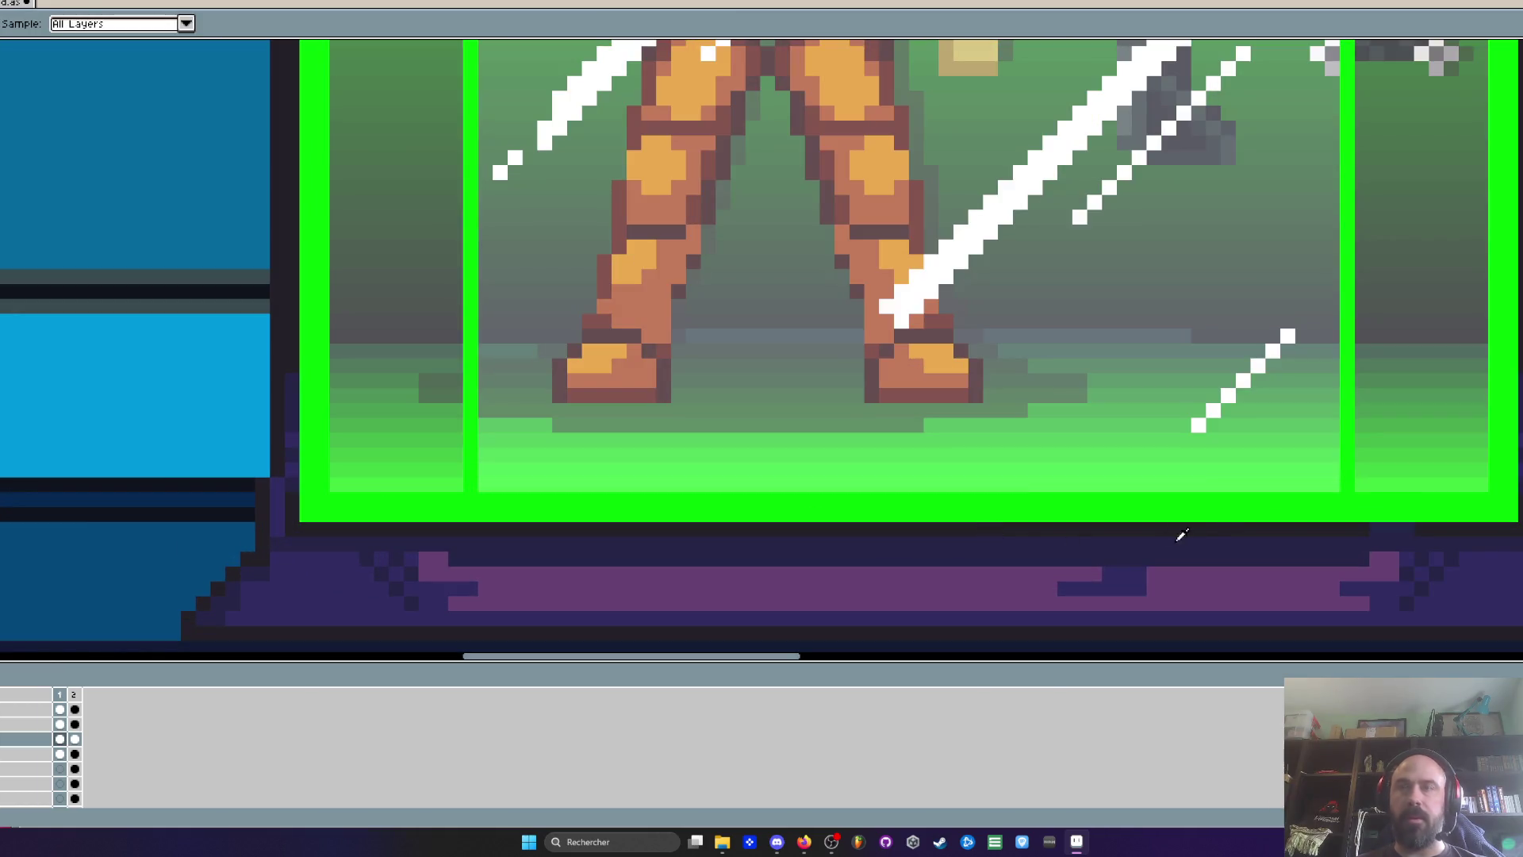
{"action": "key", "text": "b"}
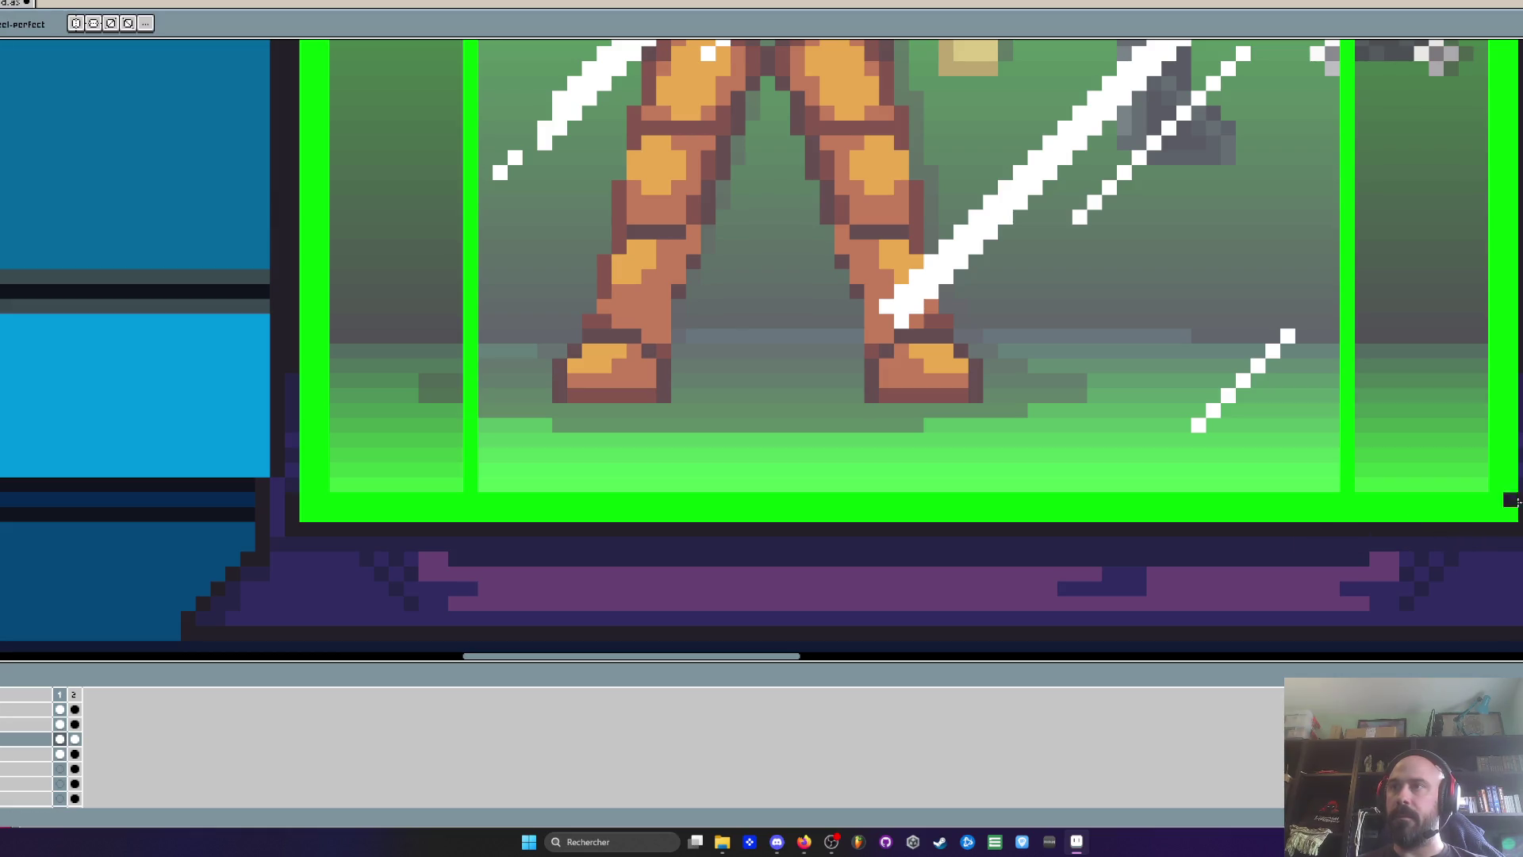
{"action": "scroll", "coordinate": [629, 544], "scroll_direction": "down", "scroll_amount": 3}
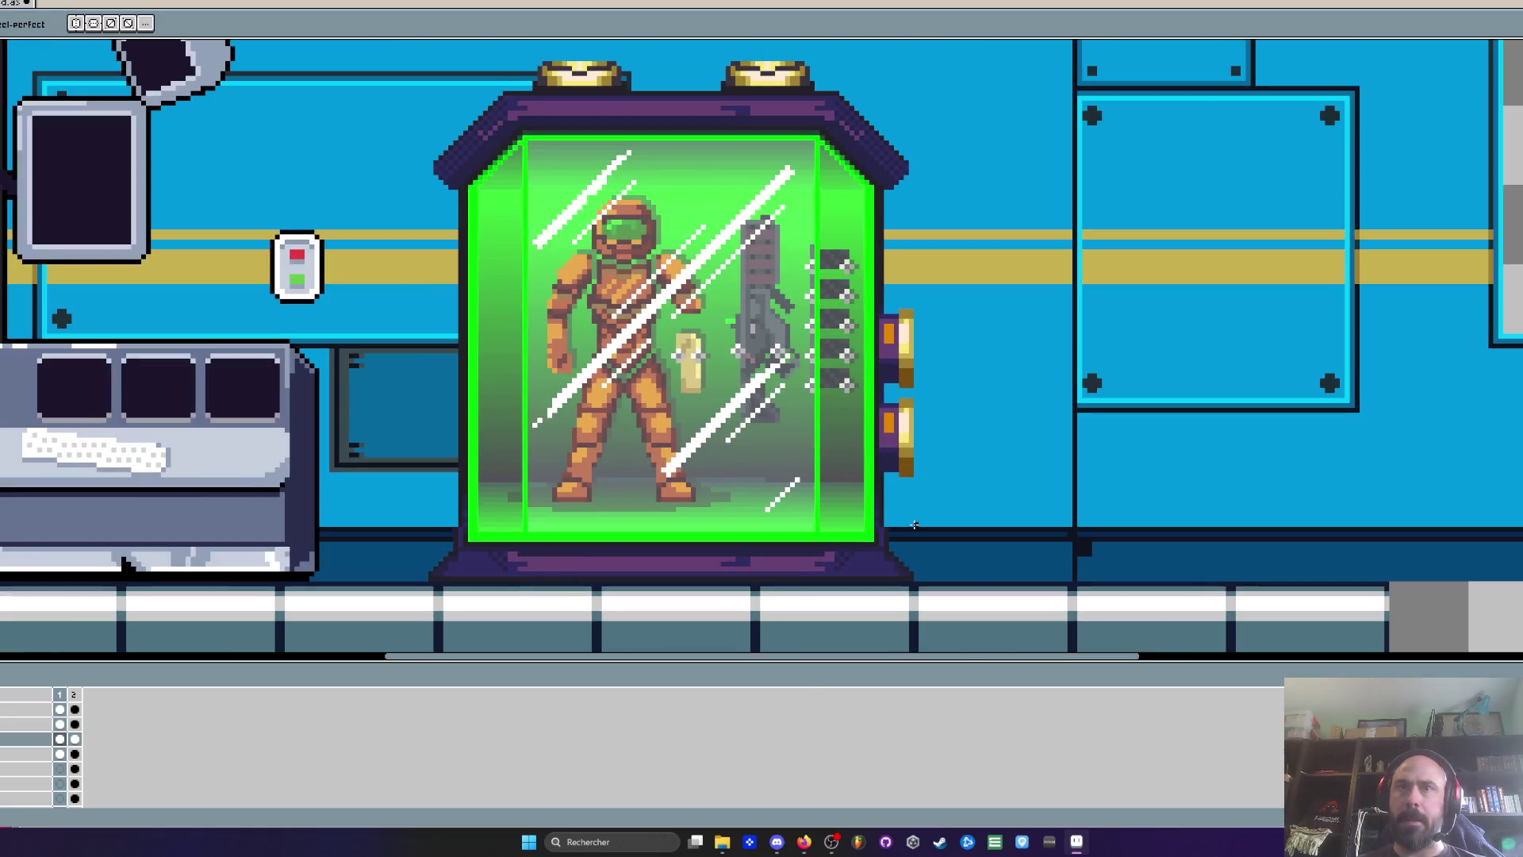
{"action": "scroll", "coordinate": [914, 525], "scroll_direction": "up", "scroll_amount": 1}
{"action": "scroll", "coordinate": [891, 531], "scroll_direction": "up", "scroll_amount": 1}
{"action": "scroll", "coordinate": [1132, 529], "scroll_direction": "up", "scroll_amount": 1}
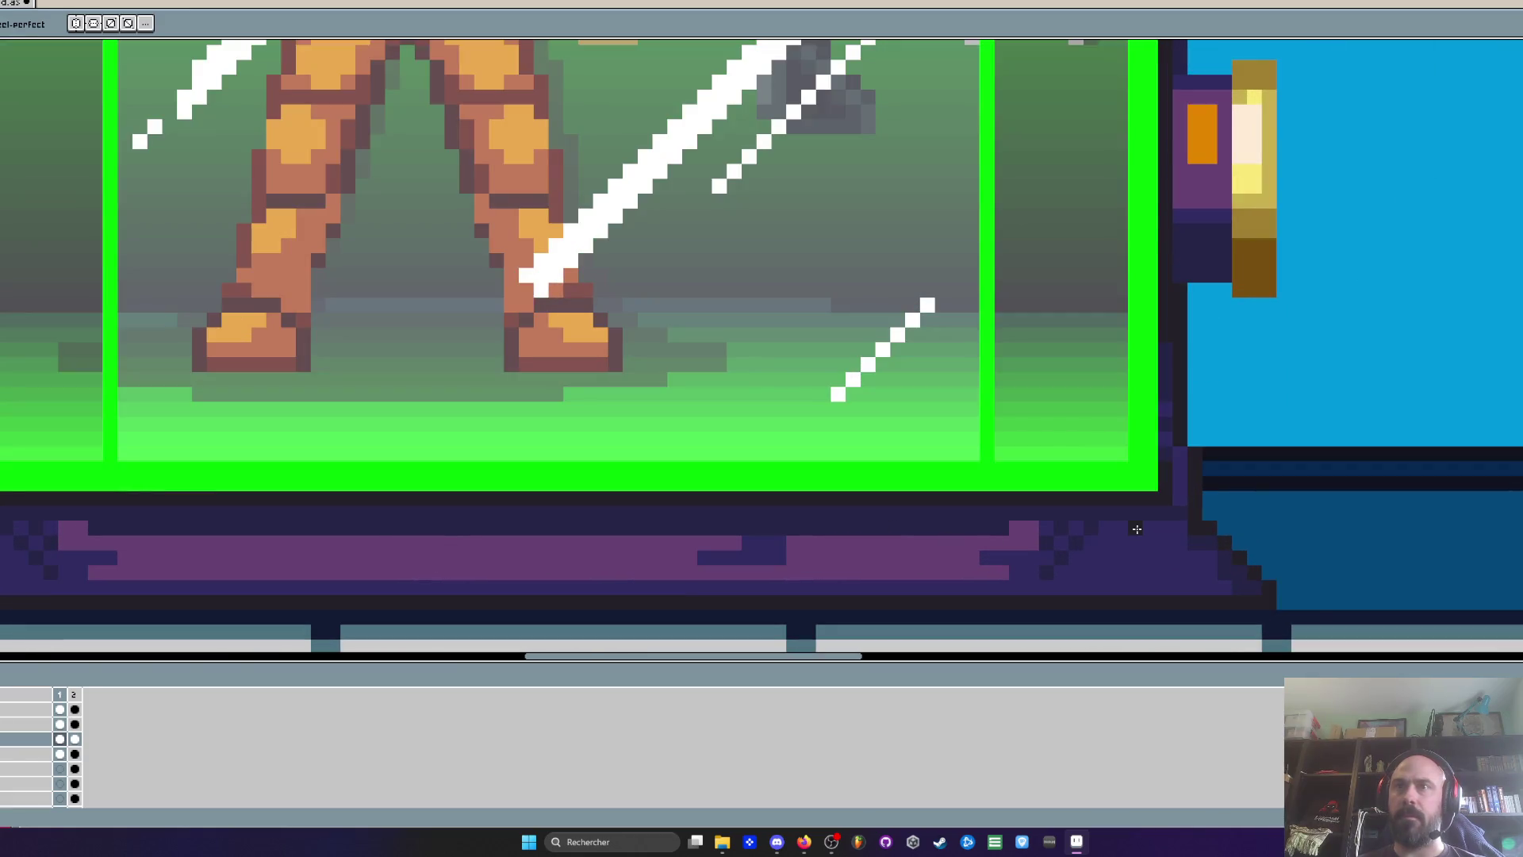
{"action": "scroll", "coordinate": [1132, 530], "scroll_direction": "up", "scroll_amount": 1}
{"action": "key", "text": "alt"}
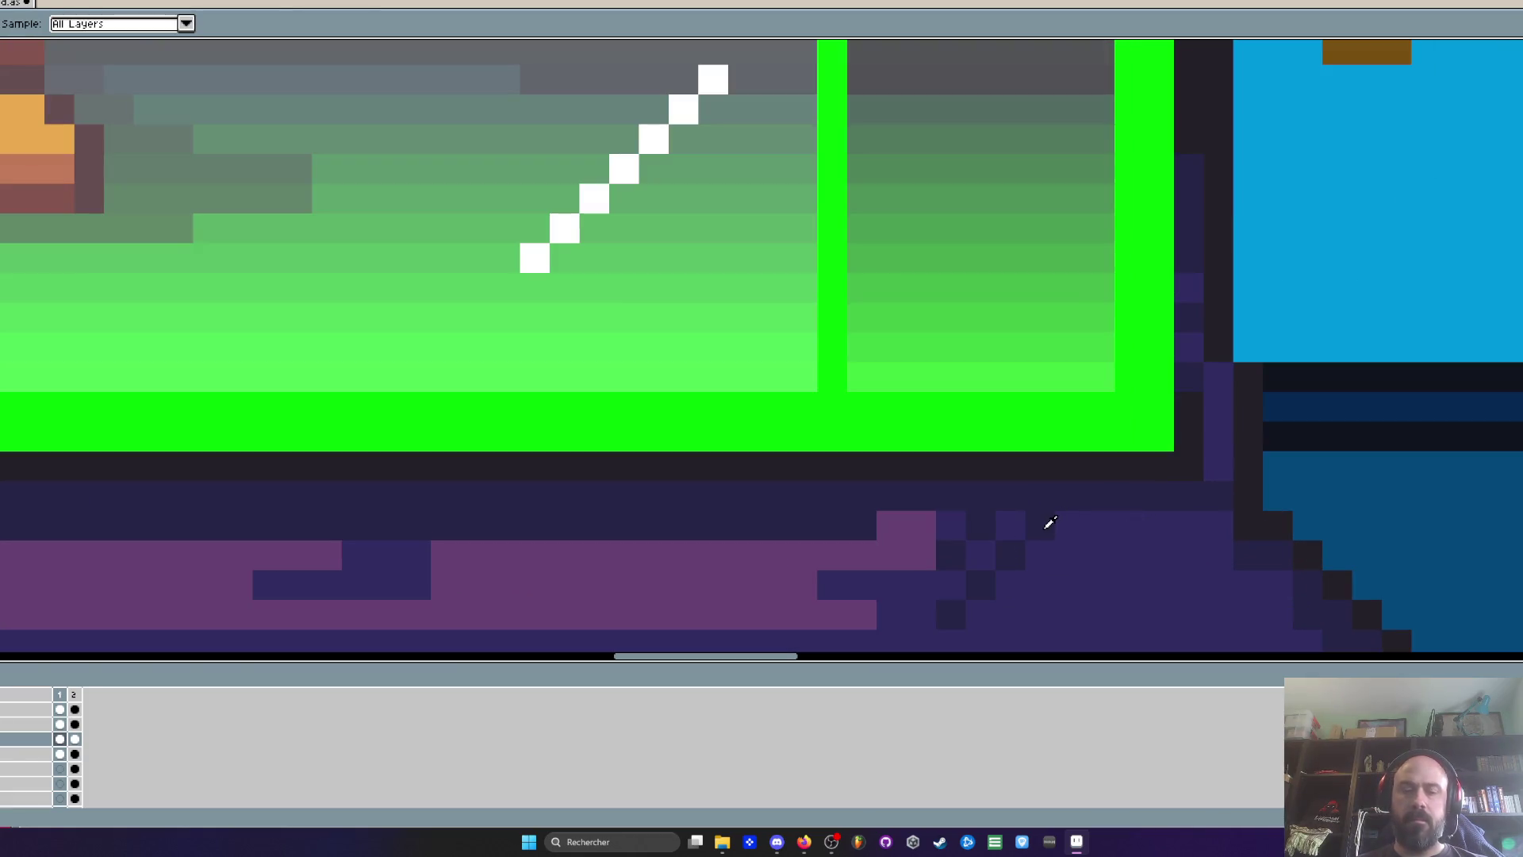
{"action": "scroll", "coordinate": [986, 516], "scroll_direction": "down", "scroll_amount": 1}
{"action": "scroll", "coordinate": [1096, 549], "scroll_direction": "down", "scroll_amount": 2}
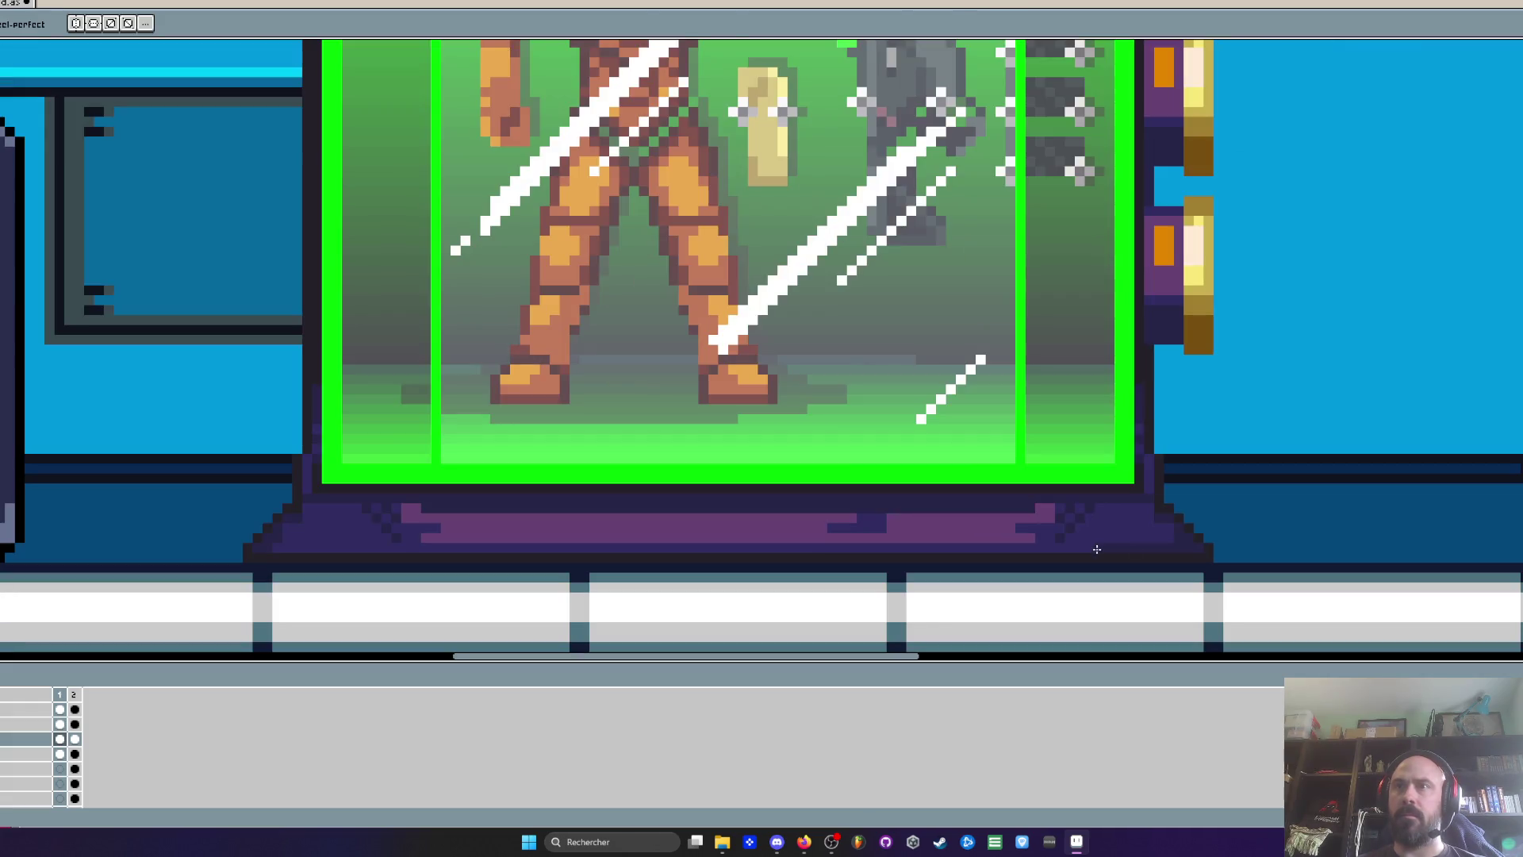
{"action": "key", "text": "e"}
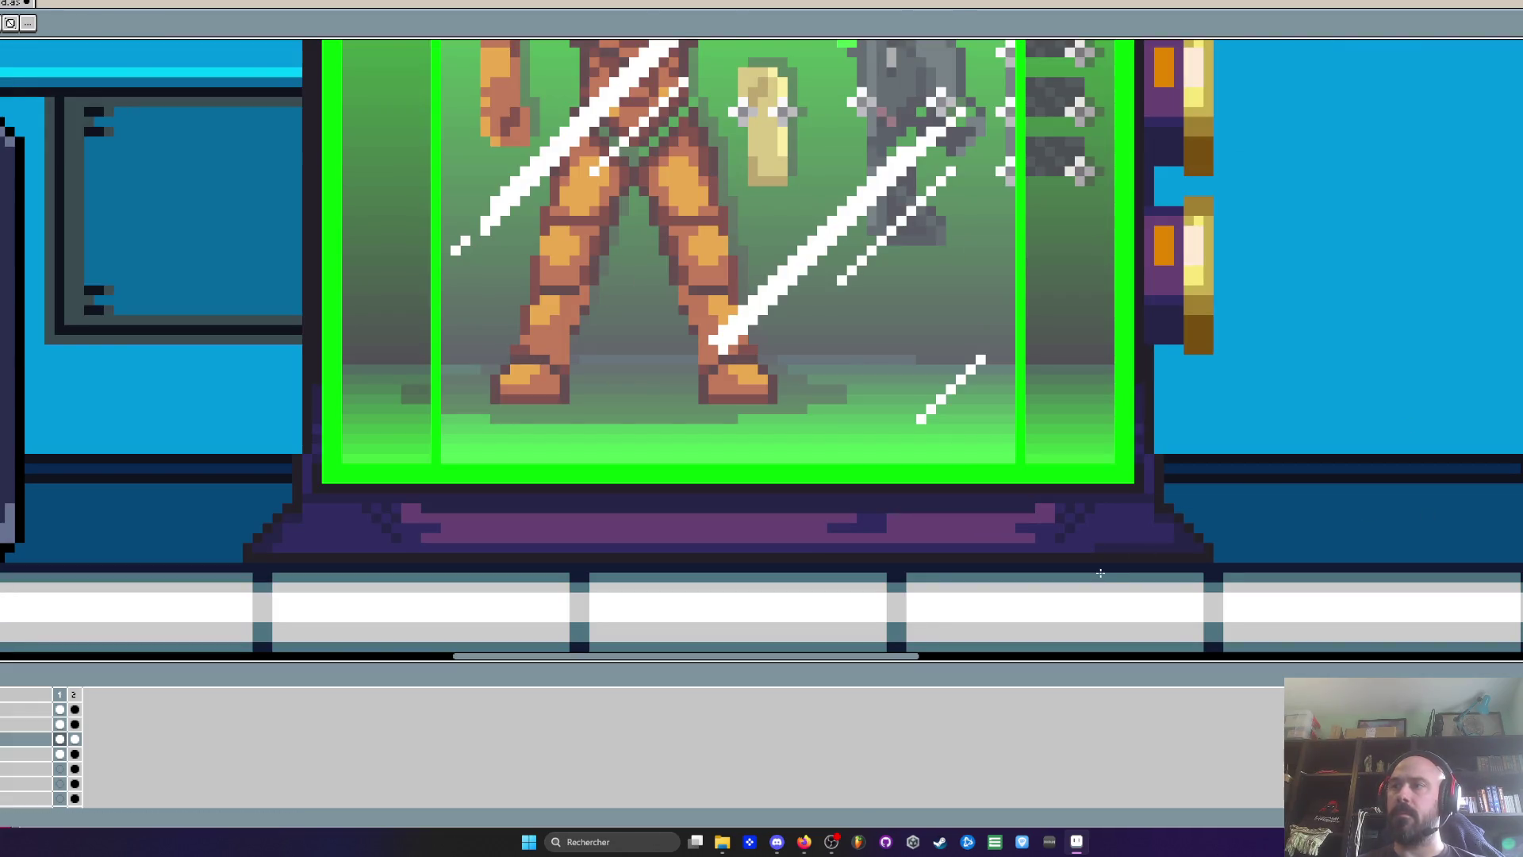
{"action": "scroll", "coordinate": [1102, 571], "scroll_direction": "up", "scroll_amount": 4}
{"action": "scroll", "coordinate": [1058, 500], "scroll_direction": "down", "scroll_amount": 4}
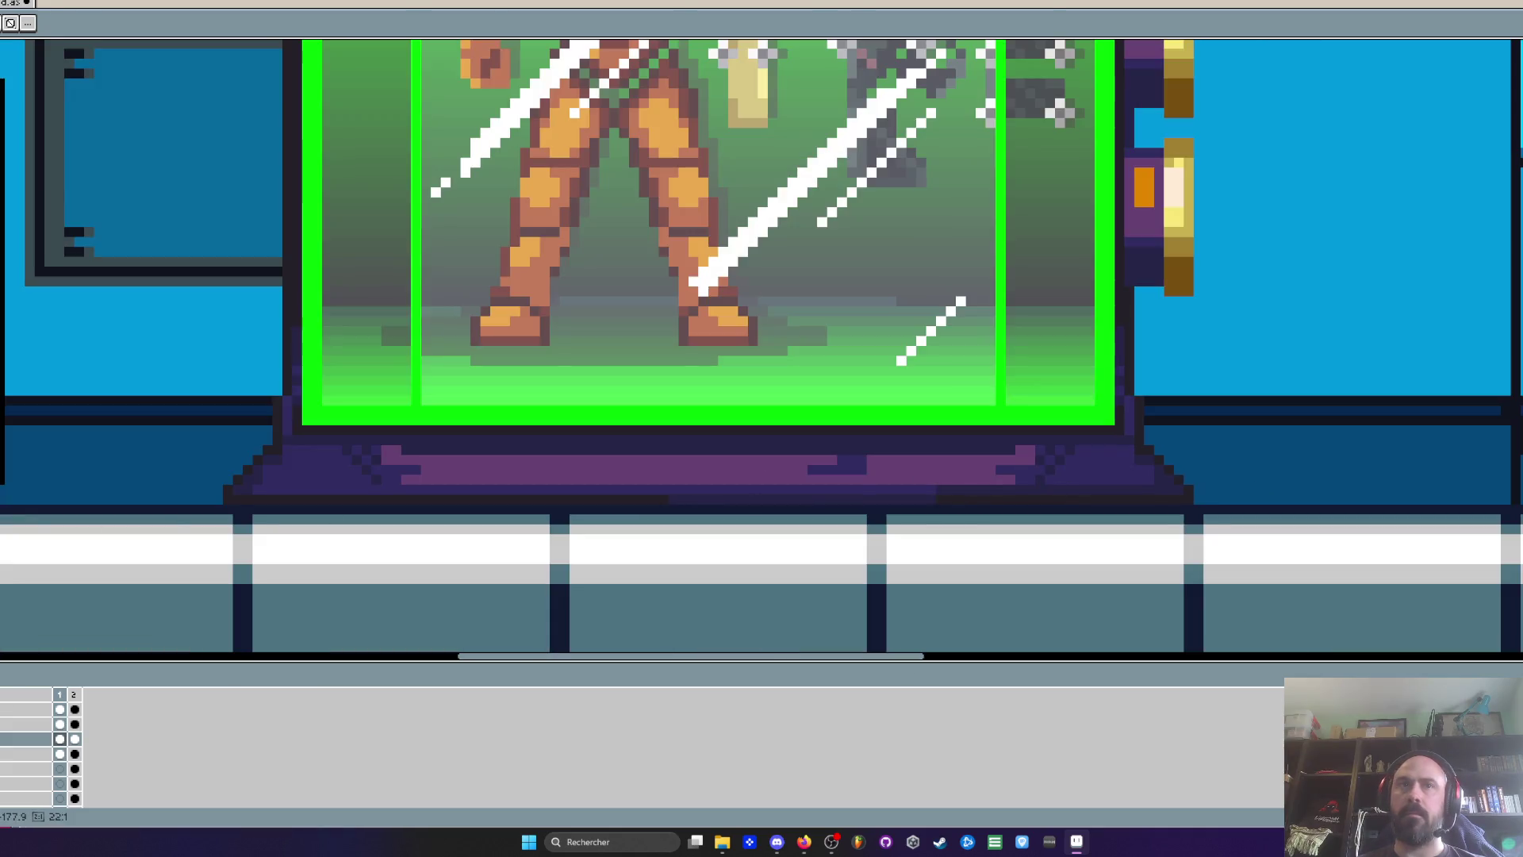
{"action": "scroll", "coordinate": [326, 469], "scroll_direction": "up", "scroll_amount": 3}
{"action": "scroll", "coordinate": [327, 469], "scroll_direction": "down", "scroll_amount": 2}
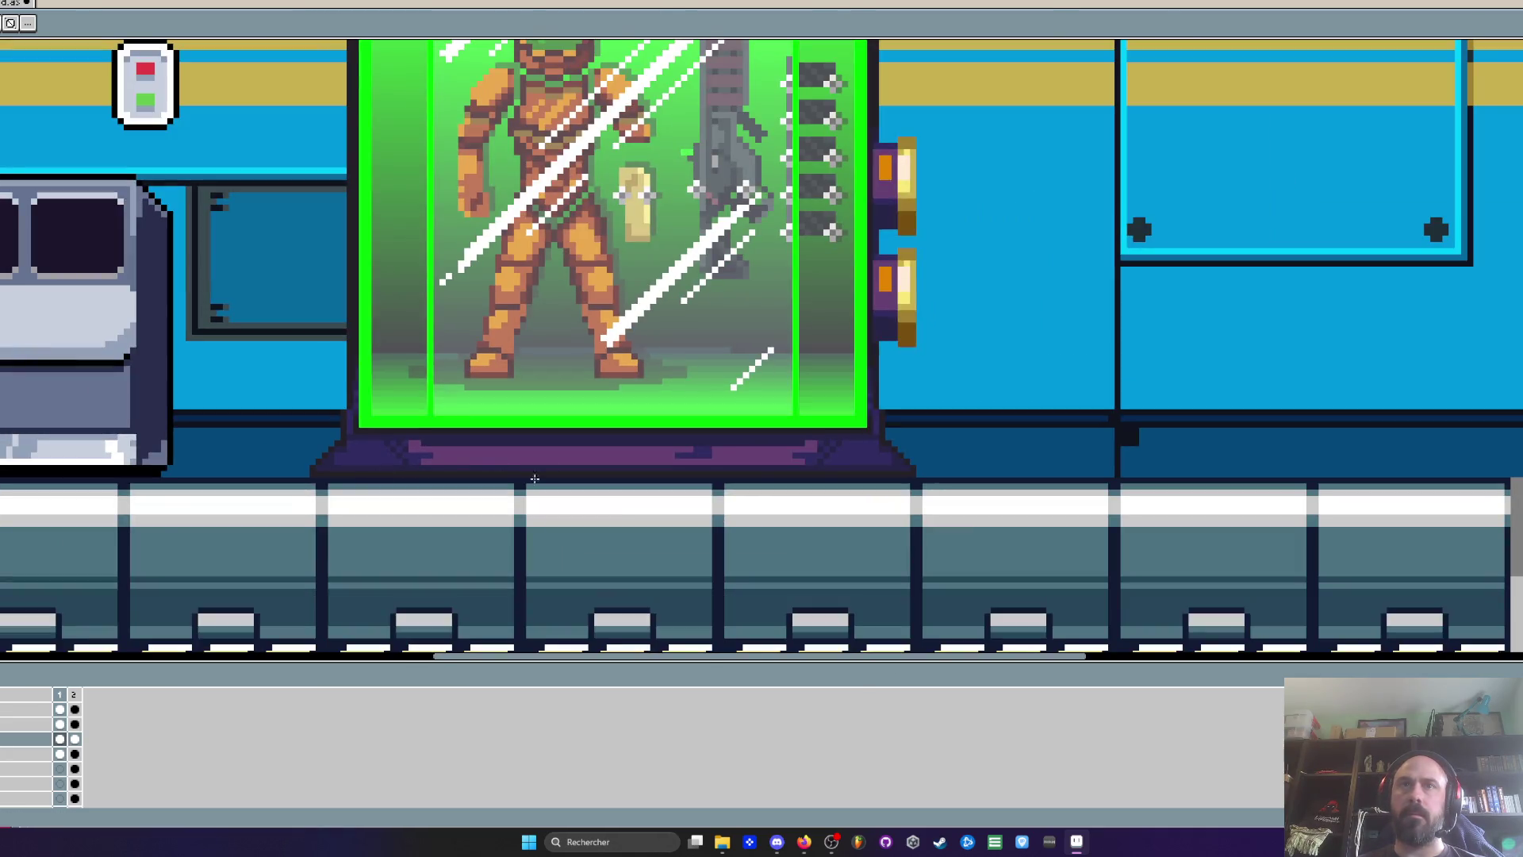
{"action": "scroll", "coordinate": [525, 485], "scroll_direction": "up", "scroll_amount": 4}
{"action": "key", "text": "alt"}
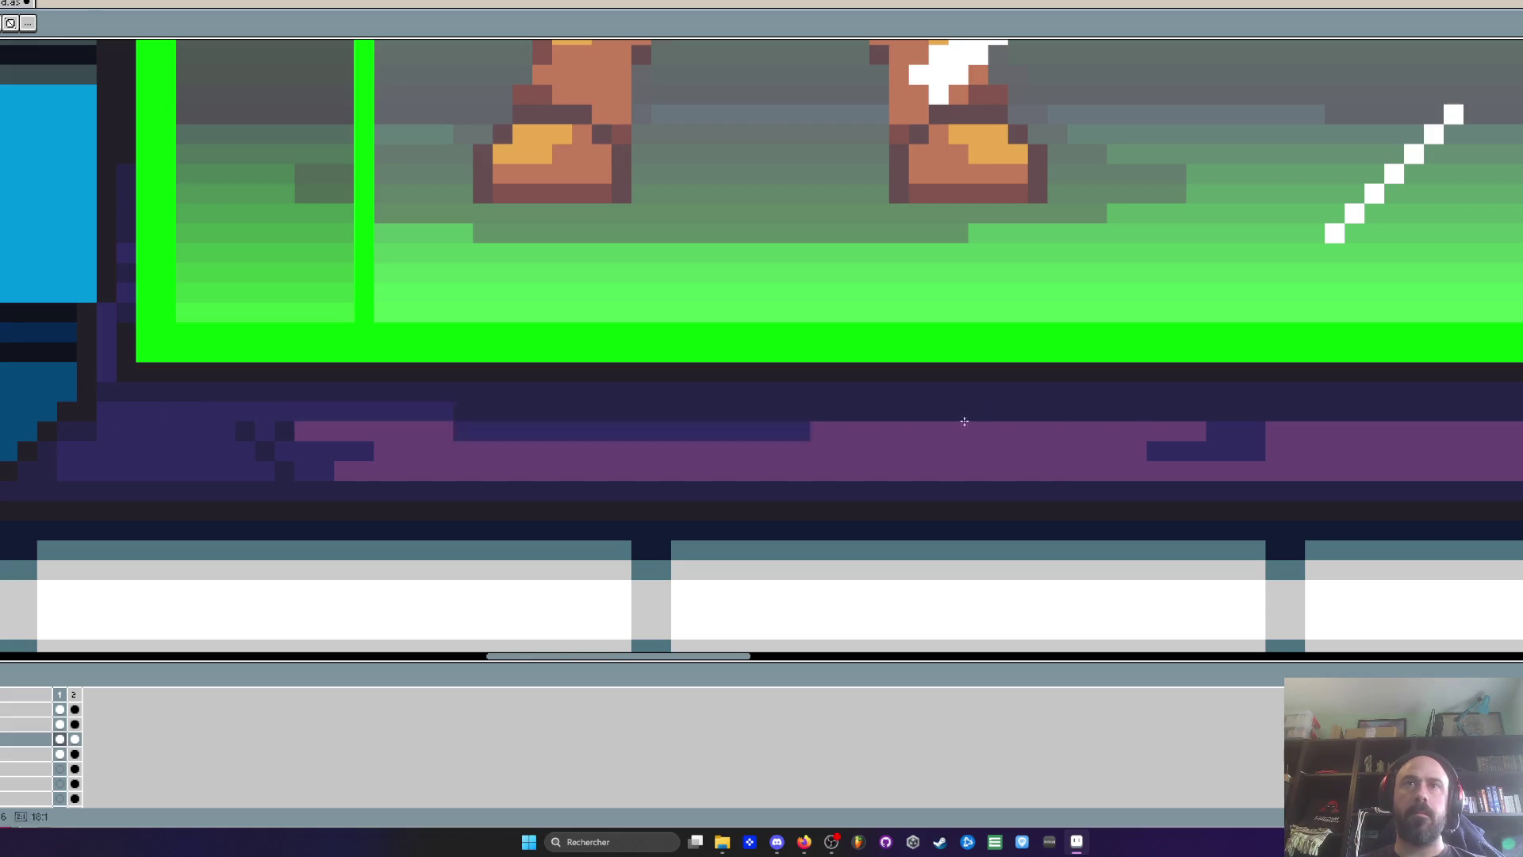
{"action": "scroll", "coordinate": [1099, 408], "scroll_direction": "right", "scroll_amount": 5}
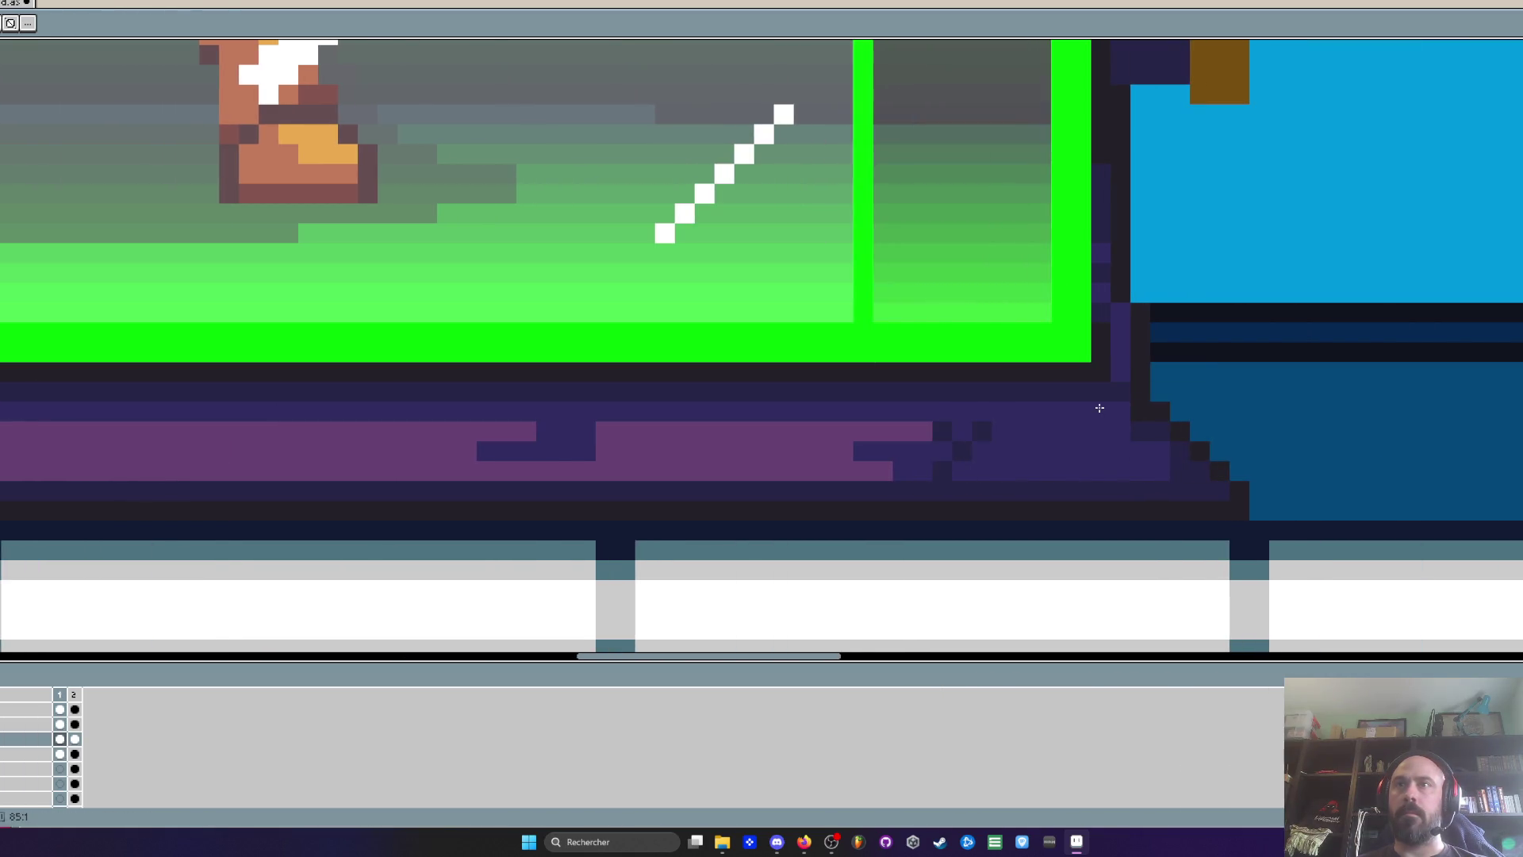
{"action": "scroll", "coordinate": [1137, 413], "scroll_direction": "down", "scroll_amount": 3}
{"action": "scroll", "coordinate": [694, 403], "scroll_direction": "up", "scroll_amount": 4}
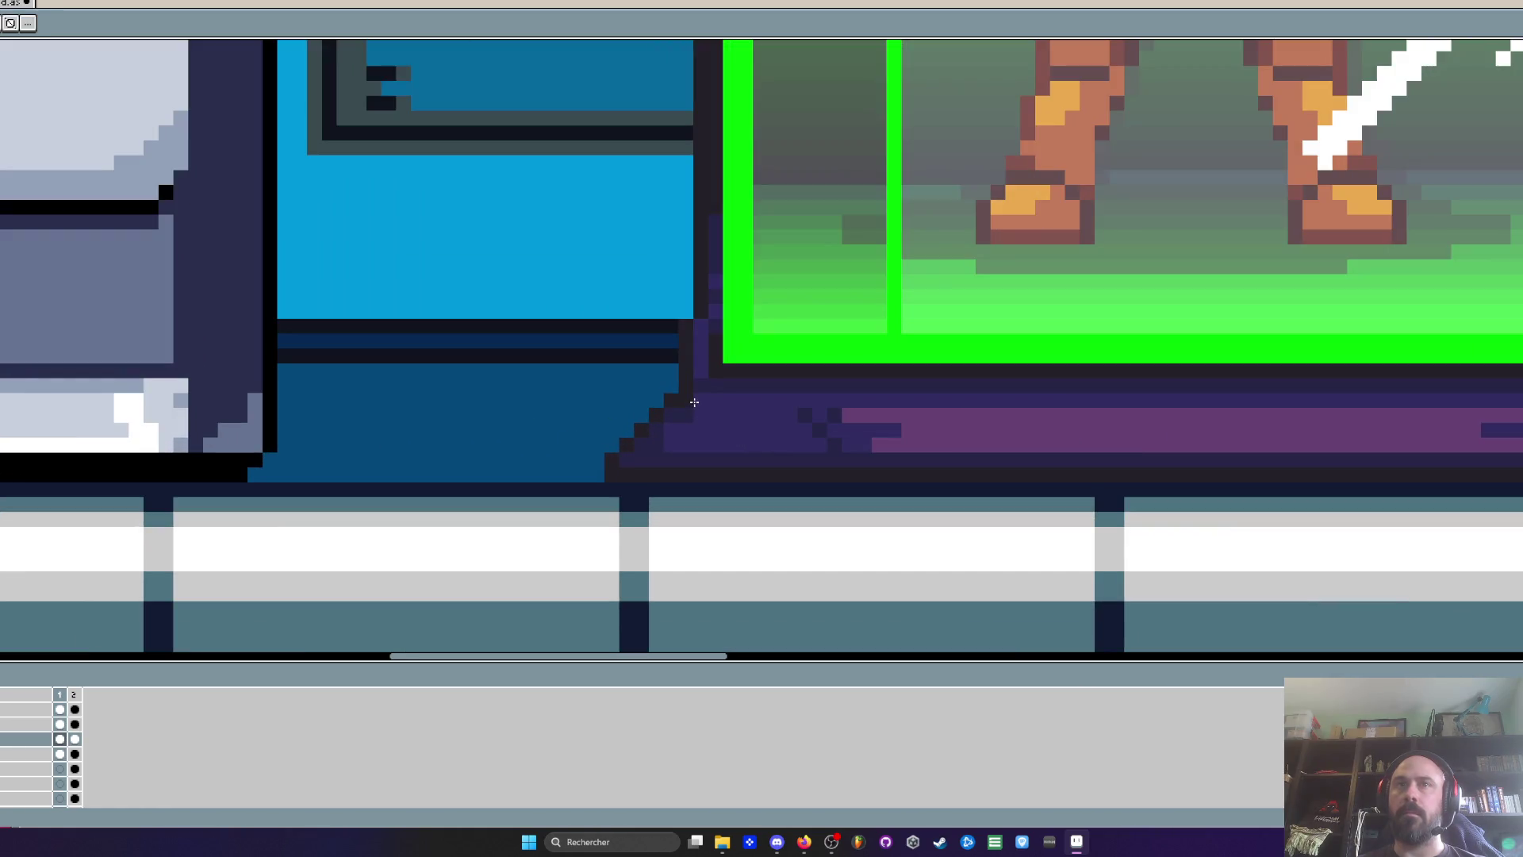
{"action": "scroll", "coordinate": [690, 401], "scroll_direction": "down", "scroll_amount": 3}
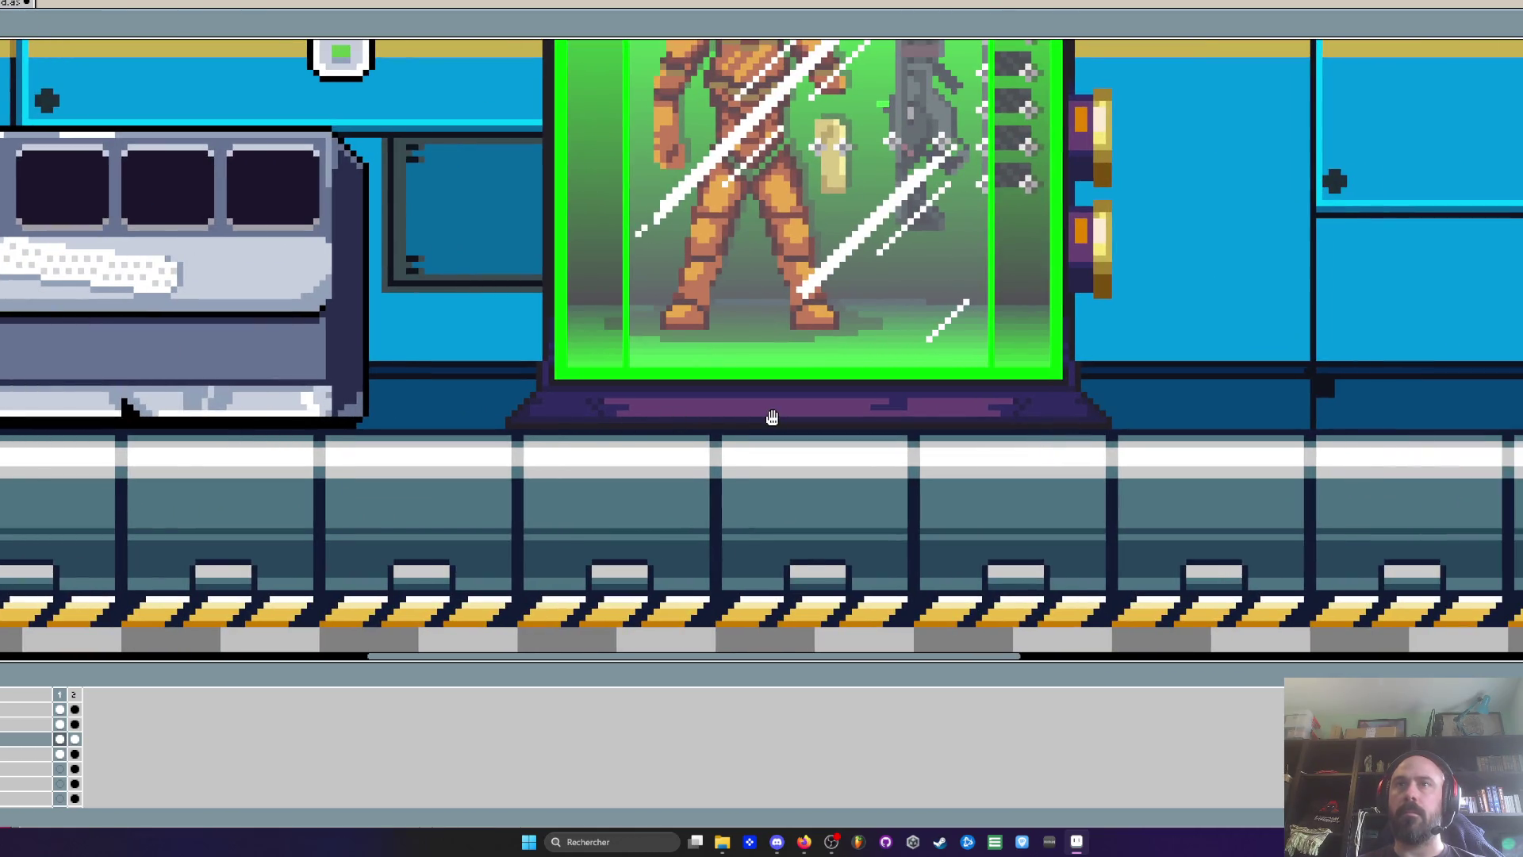
{"action": "scroll", "coordinate": [611, 412], "scroll_direction": "up", "scroll_amount": 2}
{"action": "key", "text": "i"}
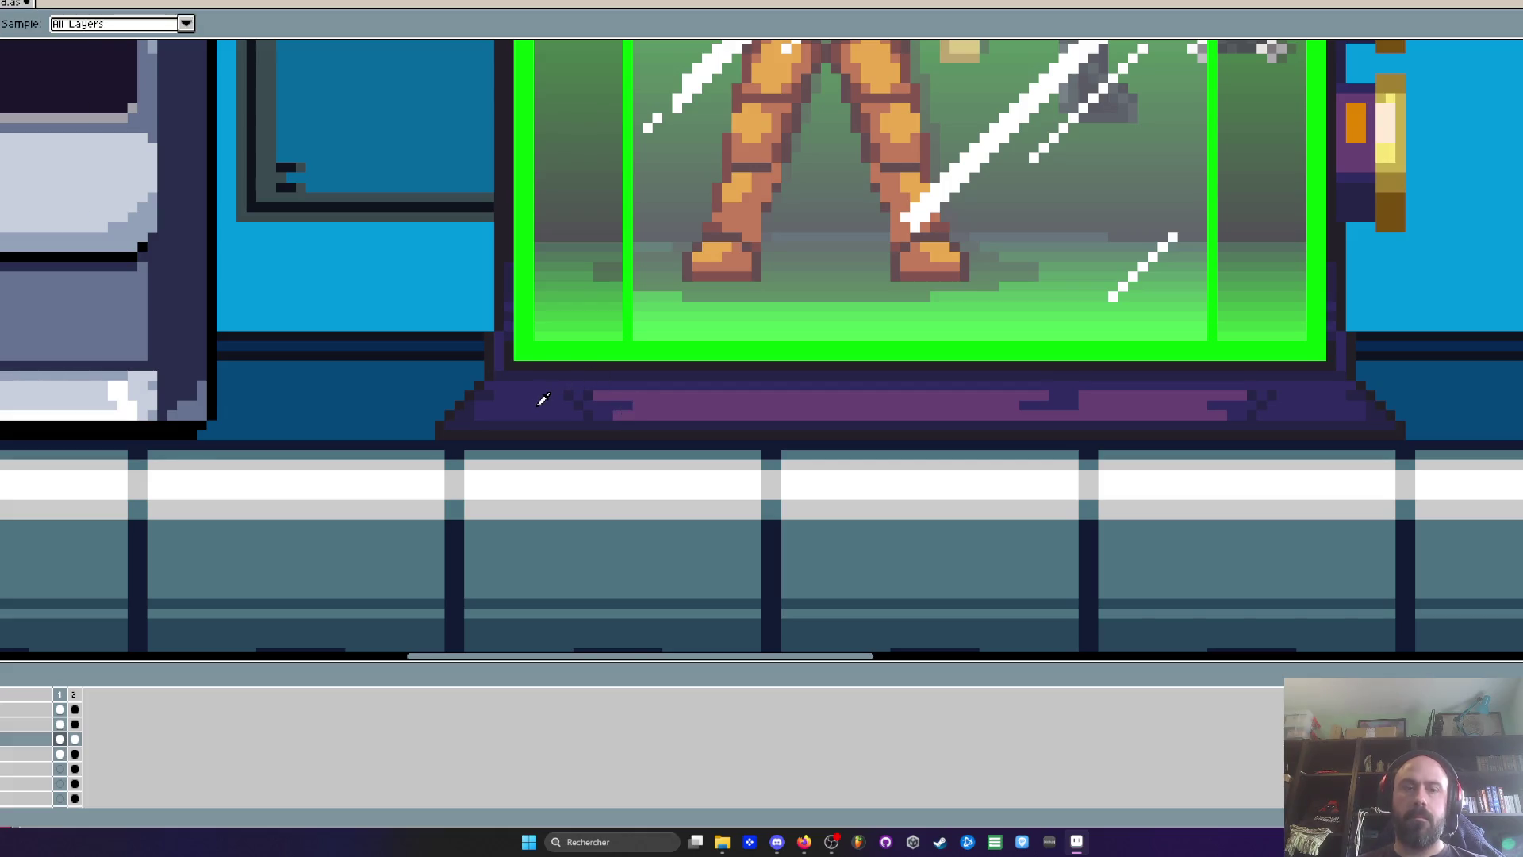
{"action": "scroll", "coordinate": [543, 399], "scroll_direction": "up", "scroll_amount": 2}
{"action": "key", "text": "b"}
{"action": "left_click_drag", "start_coordinate": [585, 401], "coordinate": [1224, 402]}
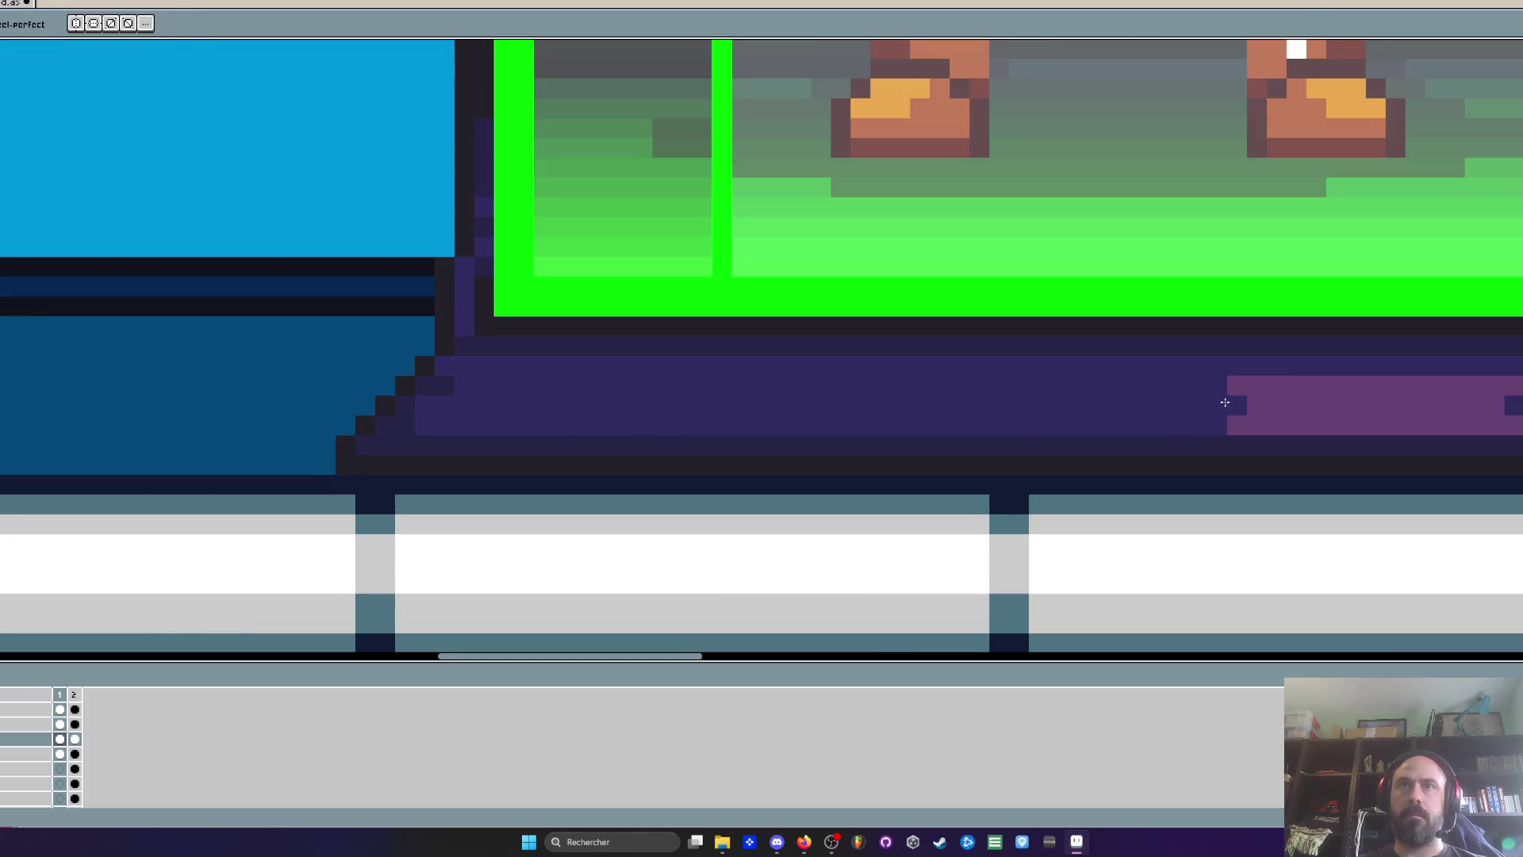
{"action": "scroll", "coordinate": [697, 400], "scroll_direction": "down", "scroll_amount": 1}
{"action": "left_click_drag", "start_coordinate": [697, 400], "coordinate": [1380, 400]}
Draw a new light-purple highlight line along the capsule base
{"action": "scroll", "coordinate": [1404, 401], "scroll_direction": "right", "scroll_amount": 3}
{"action": "scroll", "coordinate": [1338, 397], "scroll_direction": "down", "scroll_amount": 1}
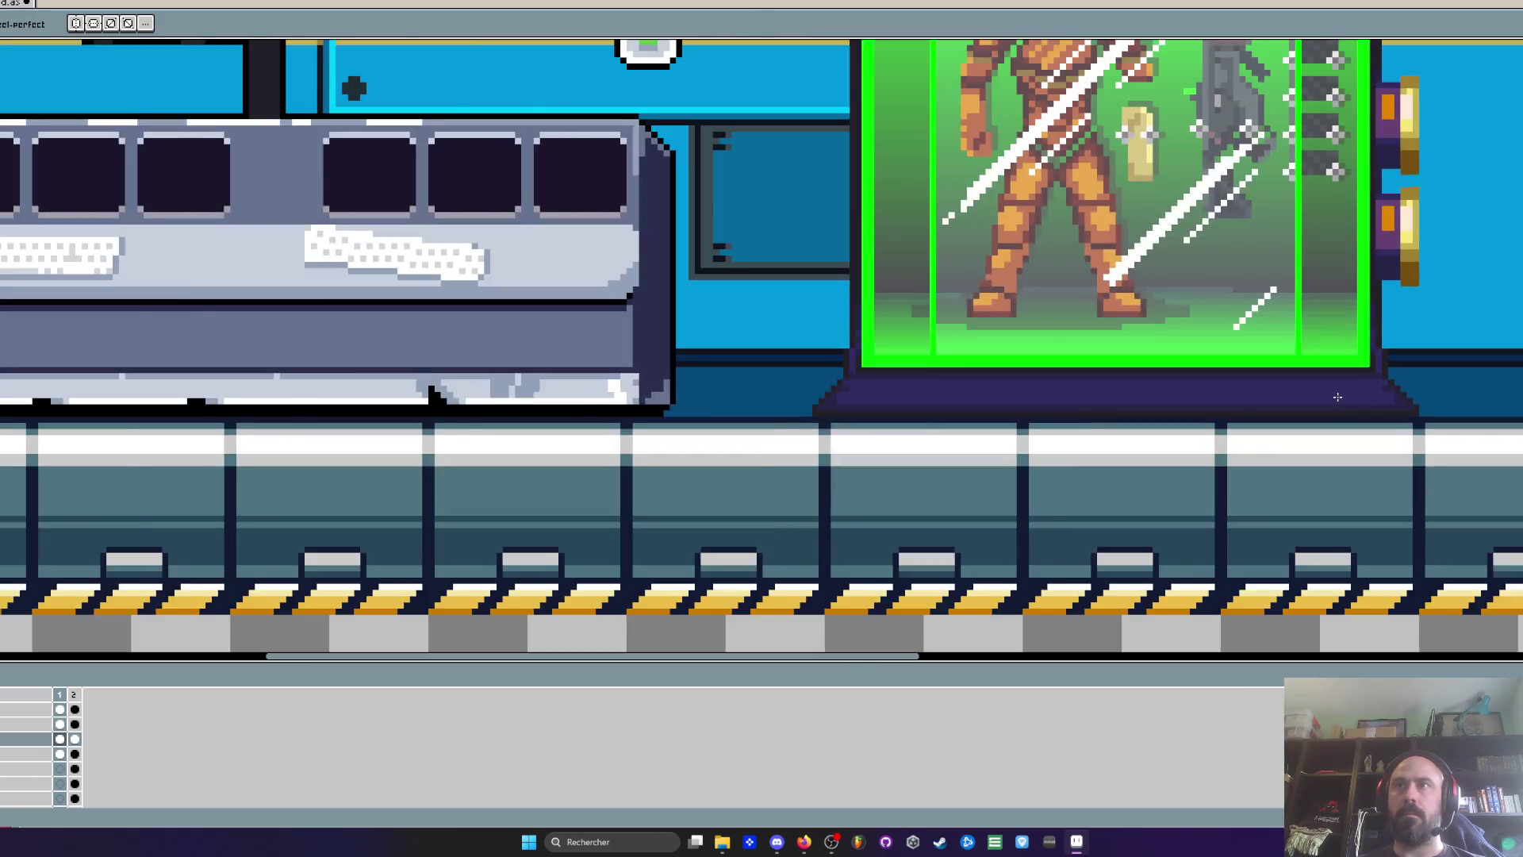
{"action": "scroll", "coordinate": [1338, 396], "scroll_direction": "down", "scroll_amount": 2}
{"action": "scroll", "coordinate": [1081, 429], "scroll_direction": "right", "scroll_amount": 3}
{"action": "scroll", "coordinate": [880, 436], "scroll_direction": "up", "scroll_amount": 2}
{"action": "key", "text": "i"}
{"action": "scroll", "coordinate": [879, 433], "scroll_direction": "down", "scroll_amount": 2}
{"action": "scroll", "coordinate": [936, 164], "scroll_direction": "up", "scroll_amount": 2}
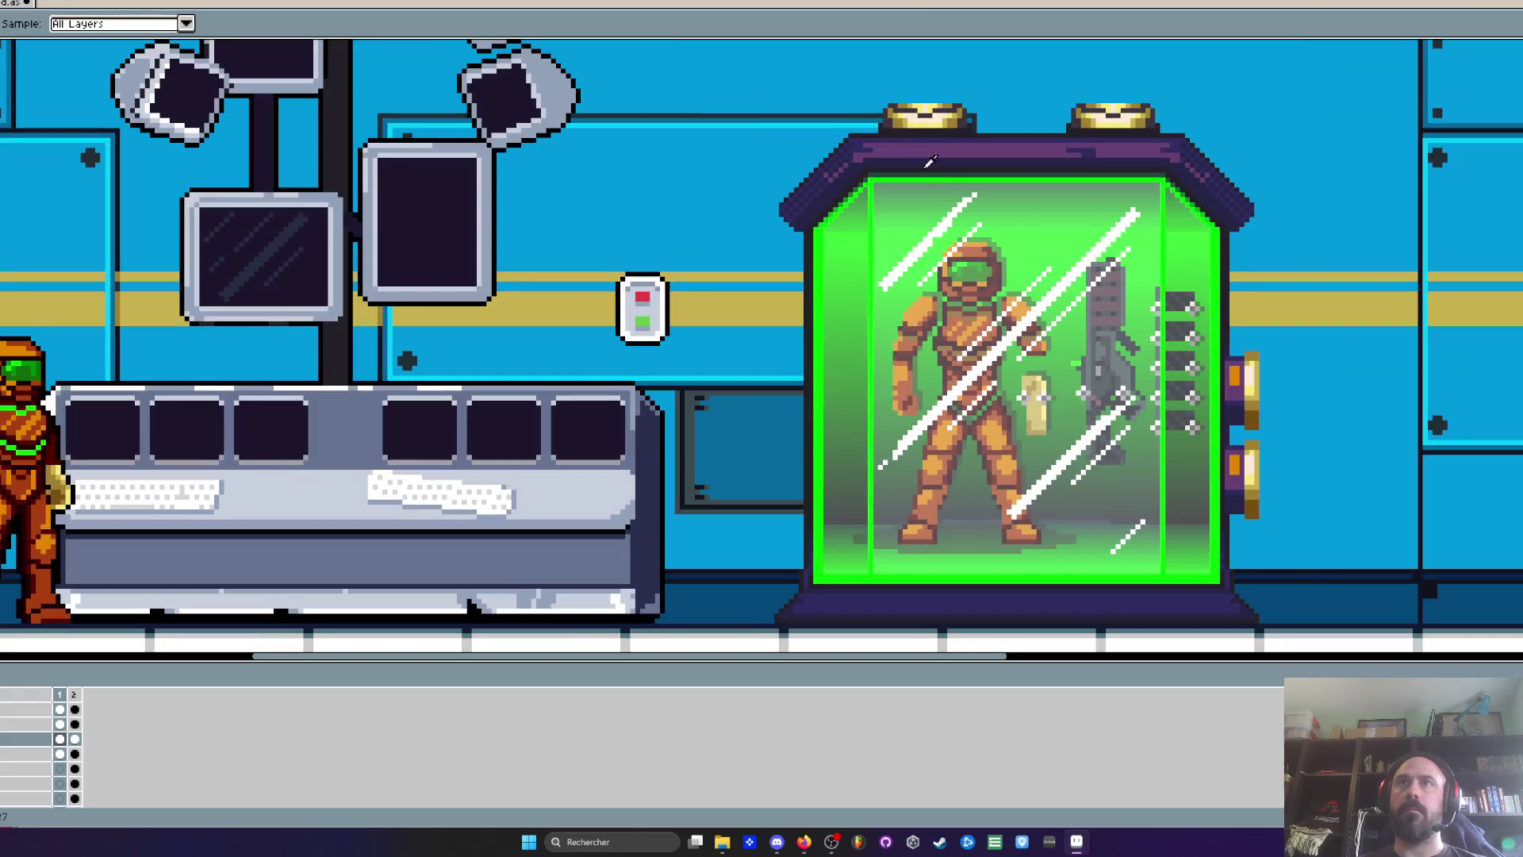
{"action": "scroll", "coordinate": [782, 374], "scroll_direction": "up", "scroll_amount": 3}
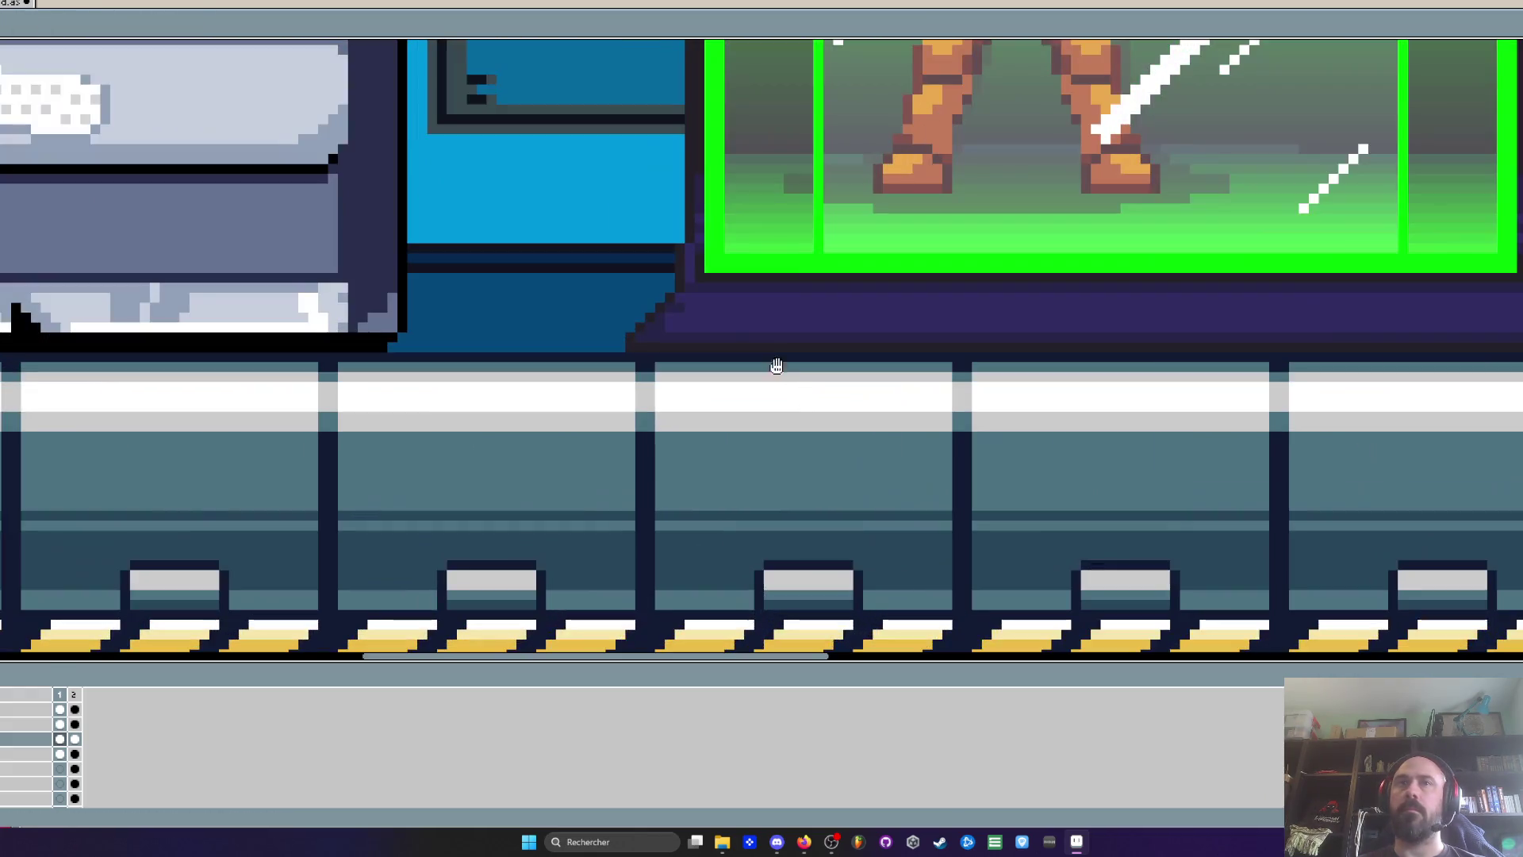
{"action": "left_click_drag", "start_coordinate": [696, 300], "coordinate": [855, 300]}
{"action": "left_click_drag", "start_coordinate": [947, 295], "coordinate": [1507, 298]}
Add three pink pixels along the base trim's diagonal edge
{"action": "scroll", "coordinate": [1095, 501], "scroll_direction": "down", "scroll_amount": 4}
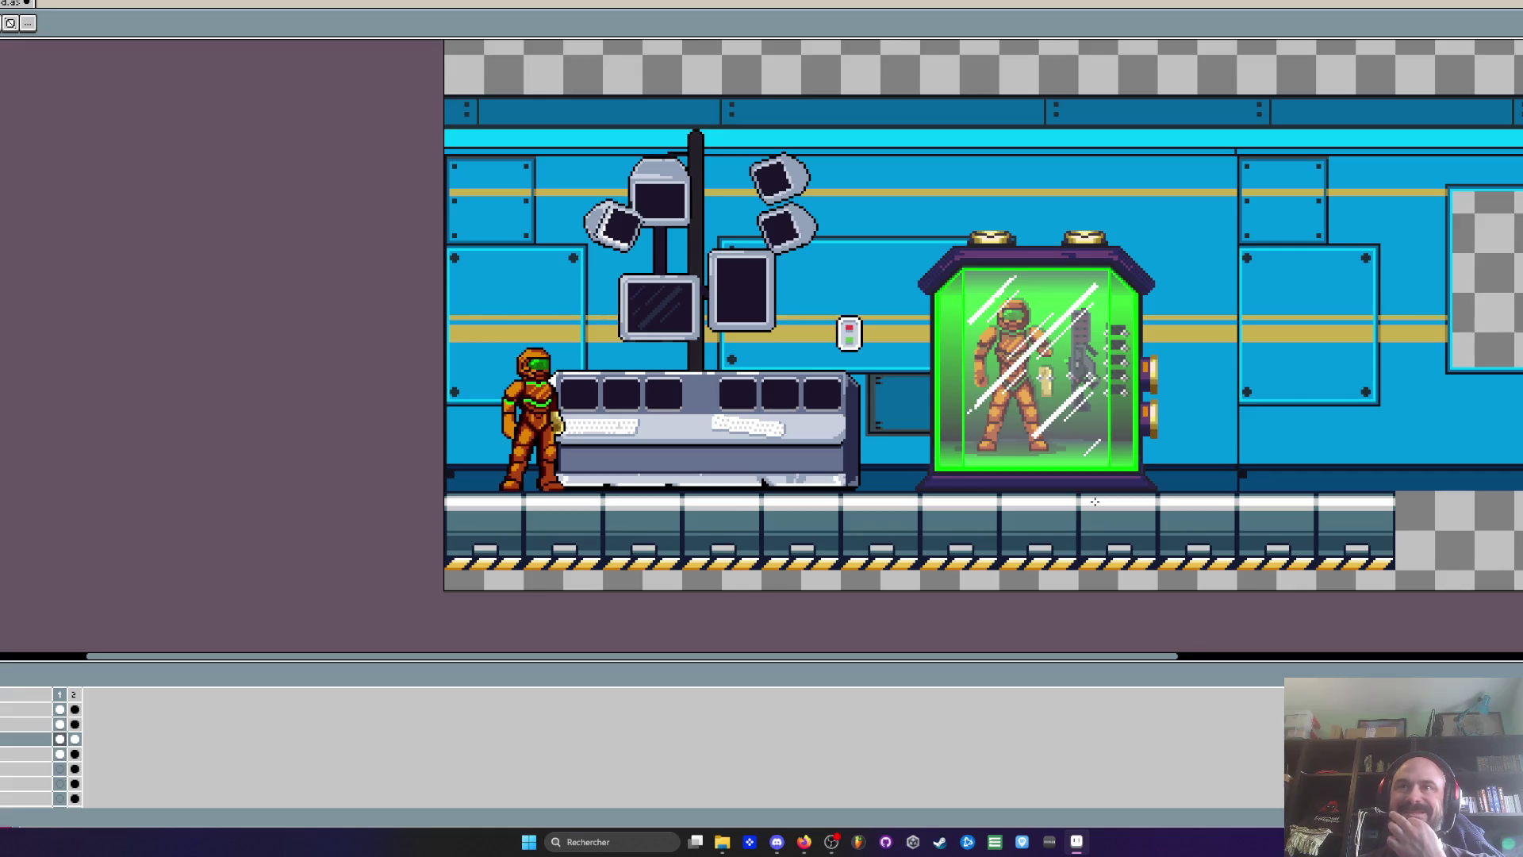
{"action": "scroll", "coordinate": [1005, 486], "scroll_direction": "up", "scroll_amount": 3}
{"action": "left_click", "coordinate": [582, 519]}
{"action": "left_click", "coordinate": [622, 481]}
{"action": "left_click", "coordinate": [556, 539]}
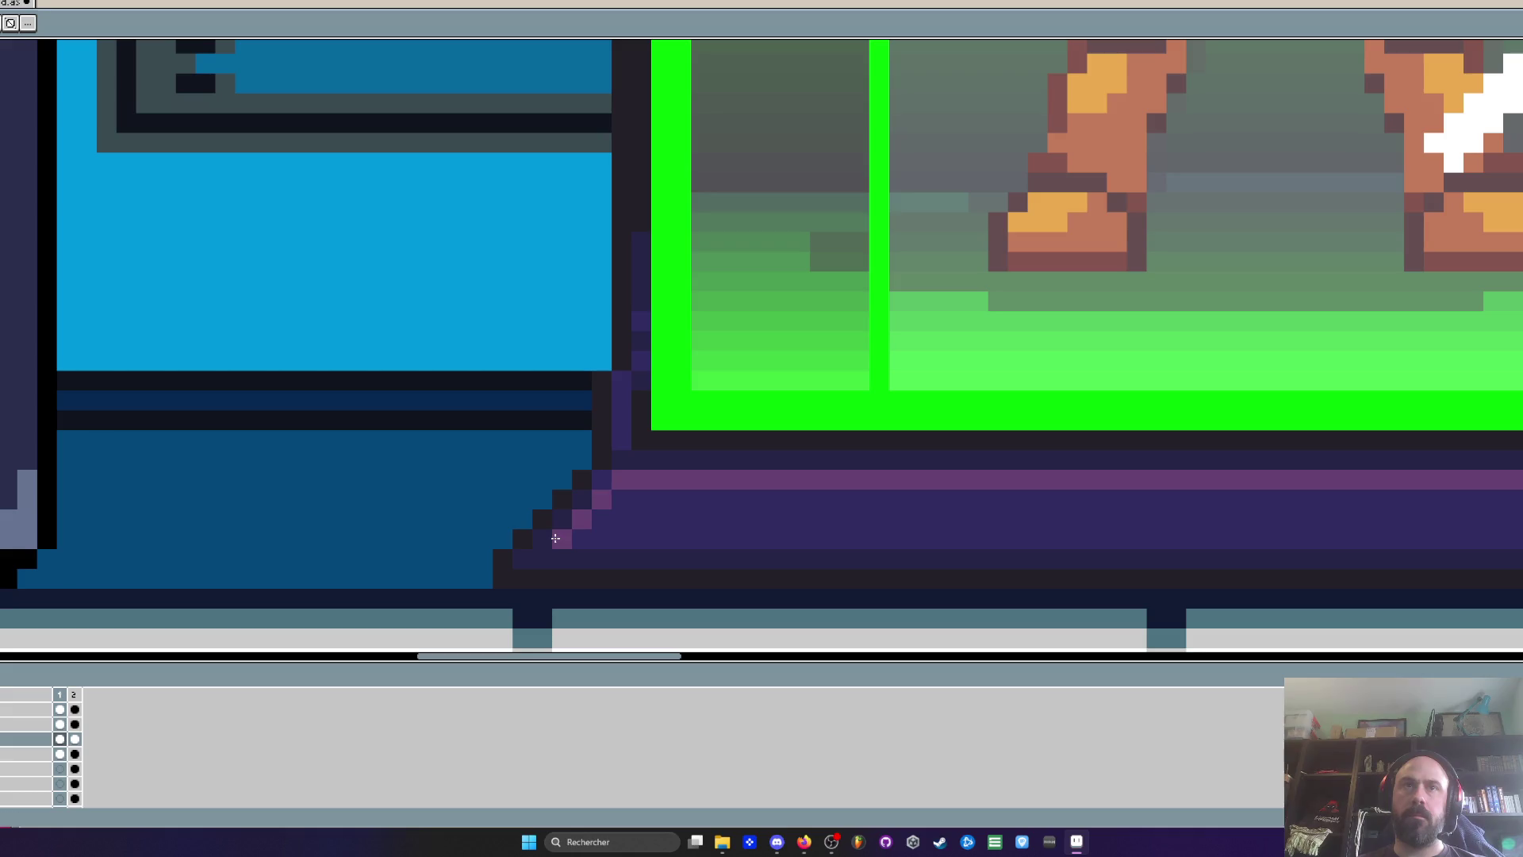
{"action": "scroll", "coordinate": [1095, 529], "scroll_direction": "down", "scroll_amount": 3}
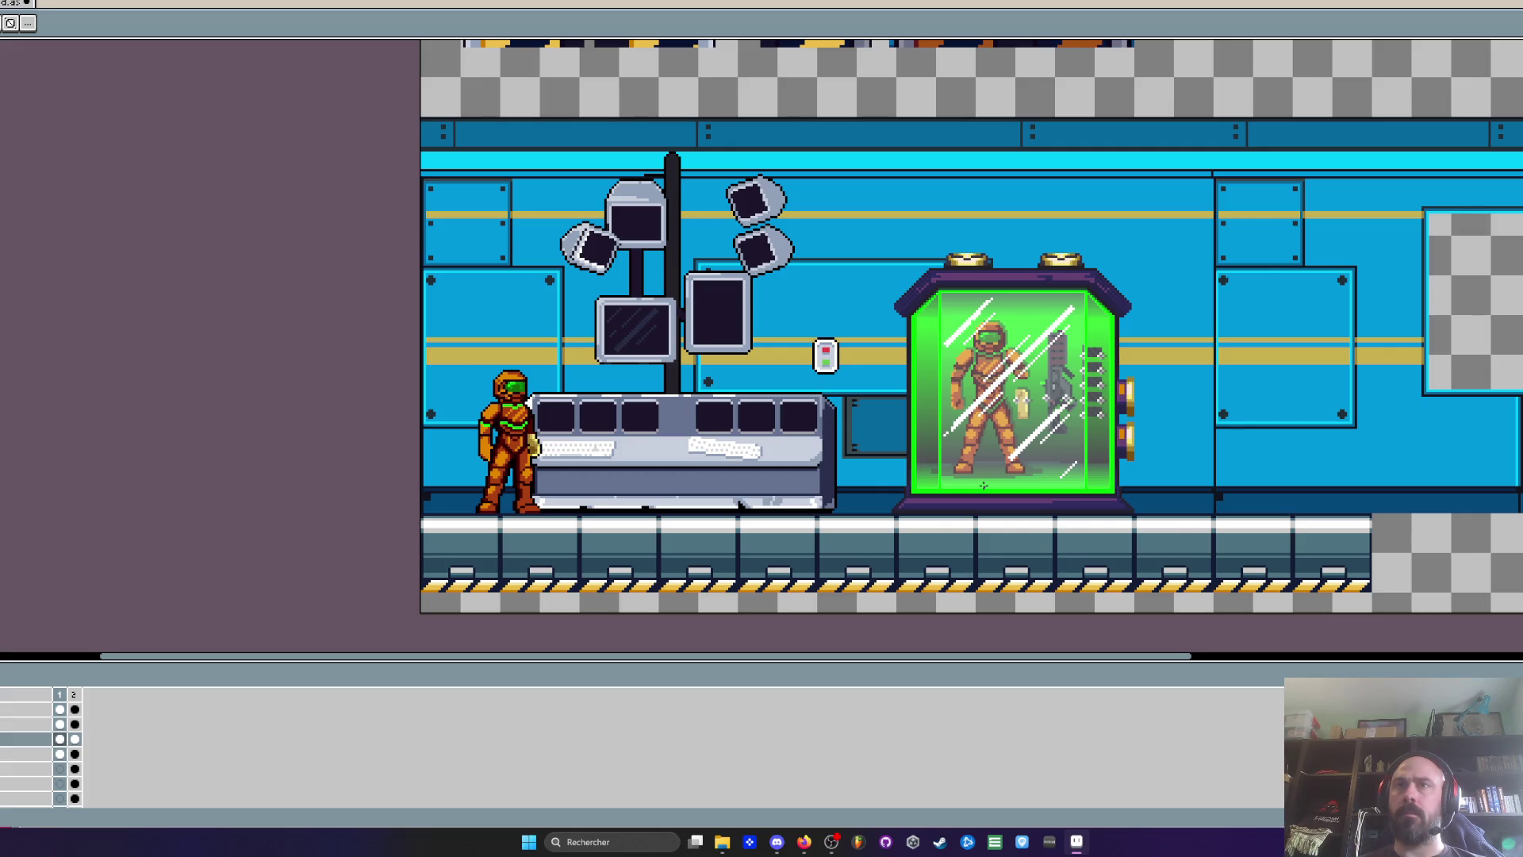
{"action": "scroll", "coordinate": [984, 486], "scroll_direction": "down", "scroll_amount": 2}
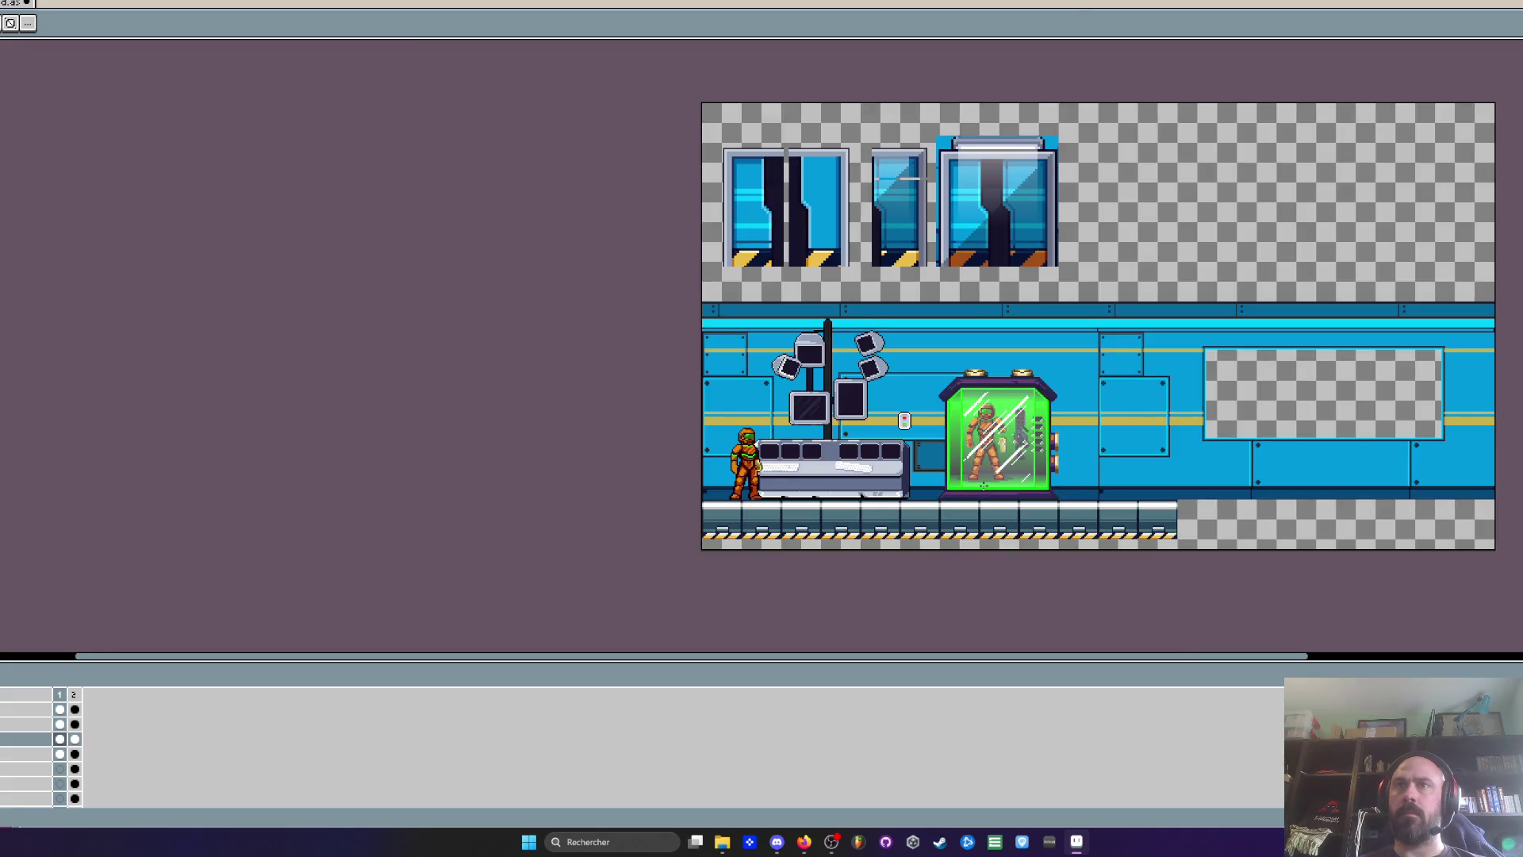
{"action": "scroll", "coordinate": [983, 486], "scroll_direction": "up", "scroll_amount": 2}
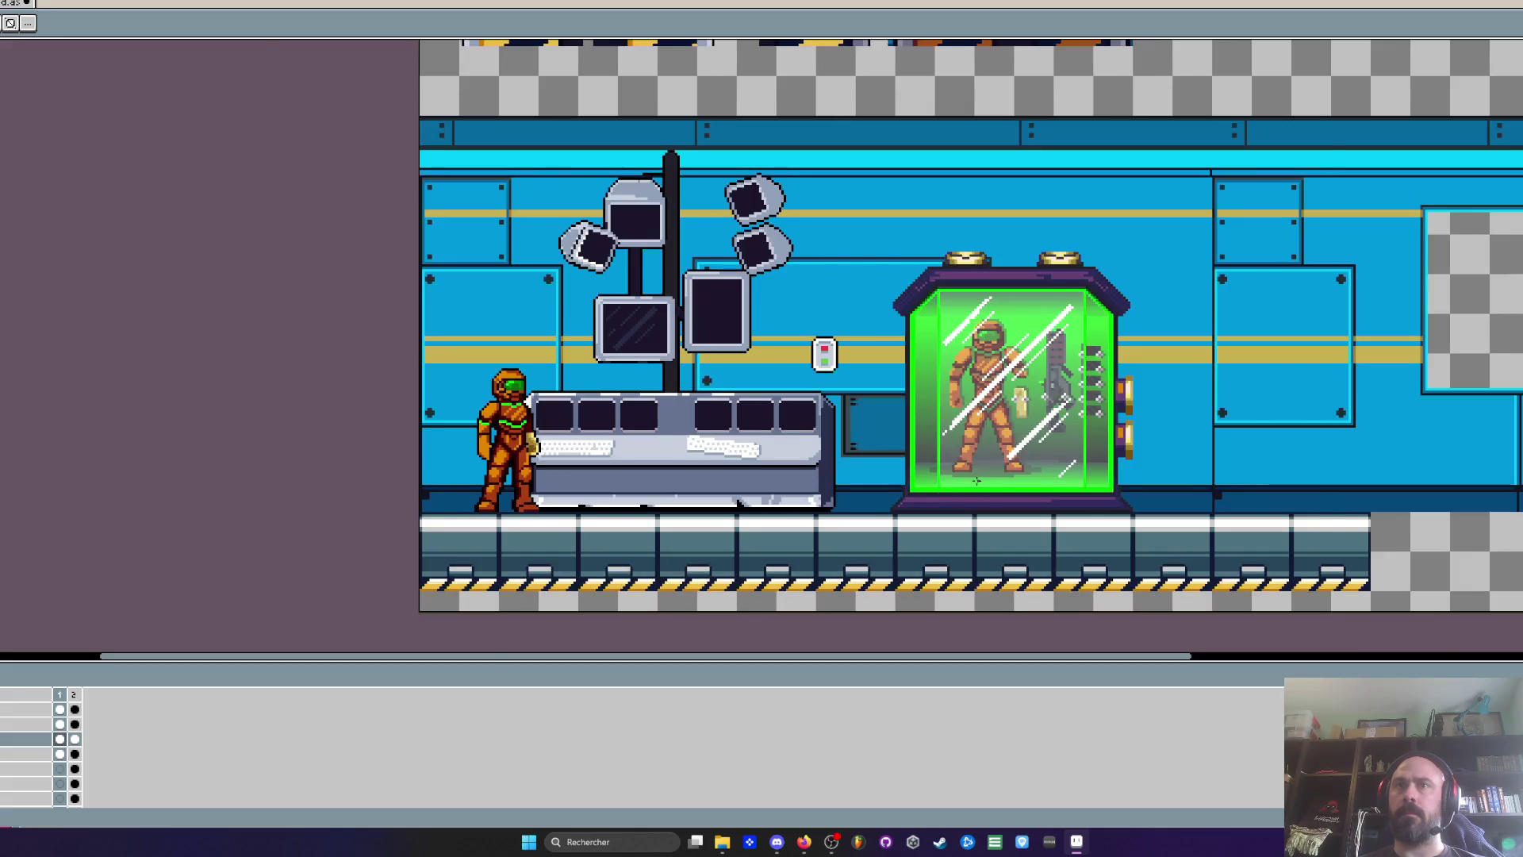
Zoom and pan in on the capsule's top-left roof corner
{"action": "scroll", "coordinate": [976, 480], "scroll_direction": "up", "scroll_amount": 1}
{"action": "scroll", "coordinate": [866, 290], "scroll_direction": "up", "scroll_amount": 2}
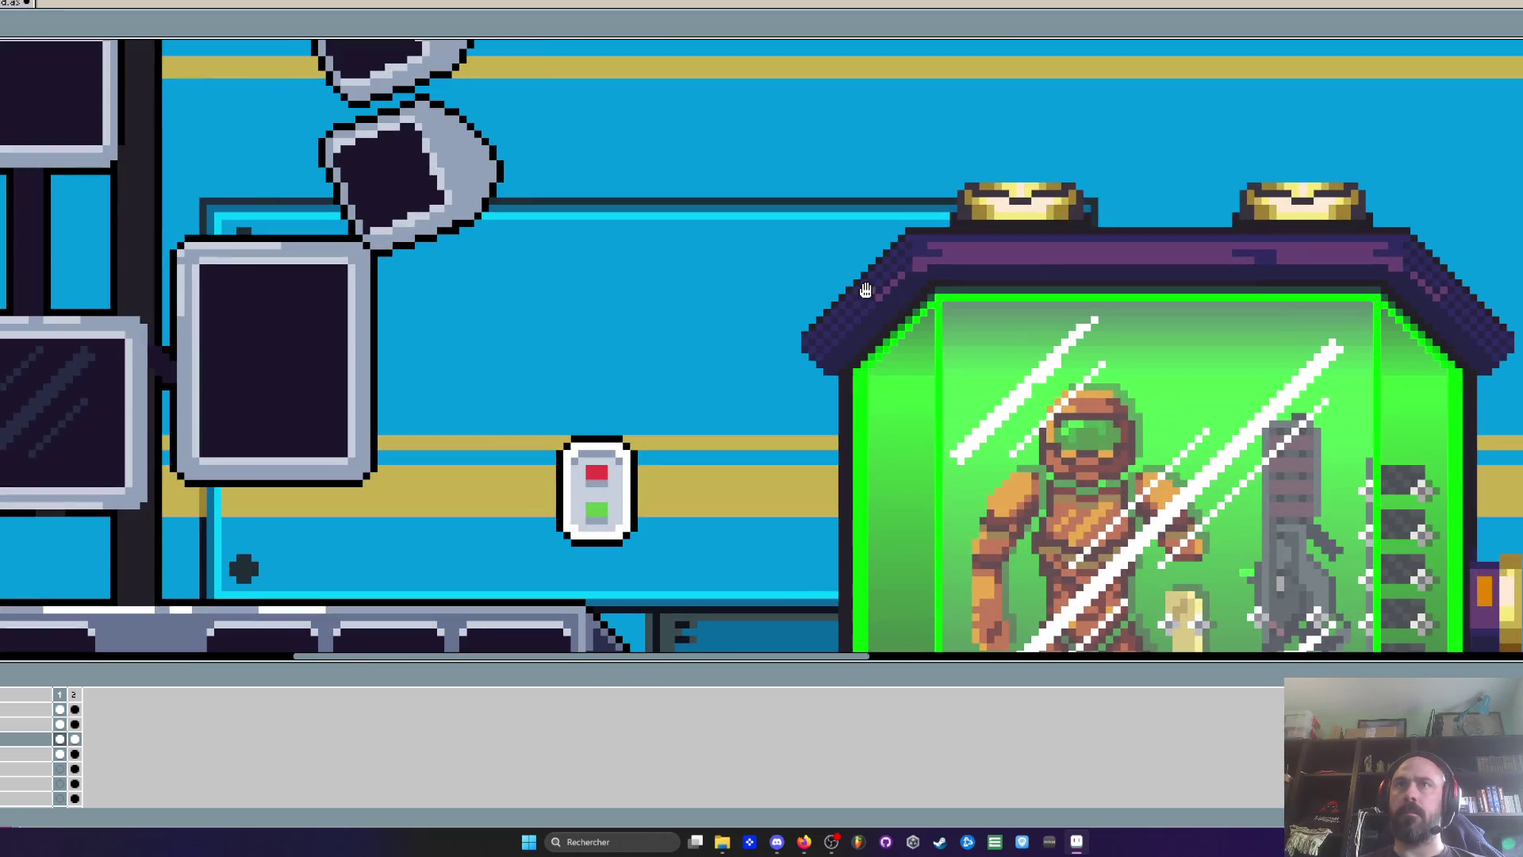
{"action": "scroll", "coordinate": [866, 290], "scroll_direction": "down", "scroll_amount": 1}
{"action": "mouse_move", "coordinate": [898, 476]}
{"action": "left_mouse_down"}
{"action": "mouse_move", "coordinate": [898, 316]}
{"action": "mouse_move", "coordinate": [876, 466]}
{"action": "left_mouse_up"}
{"action": "scroll", "coordinate": [869, 284], "scroll_direction": "up", "scroll_amount": 2}
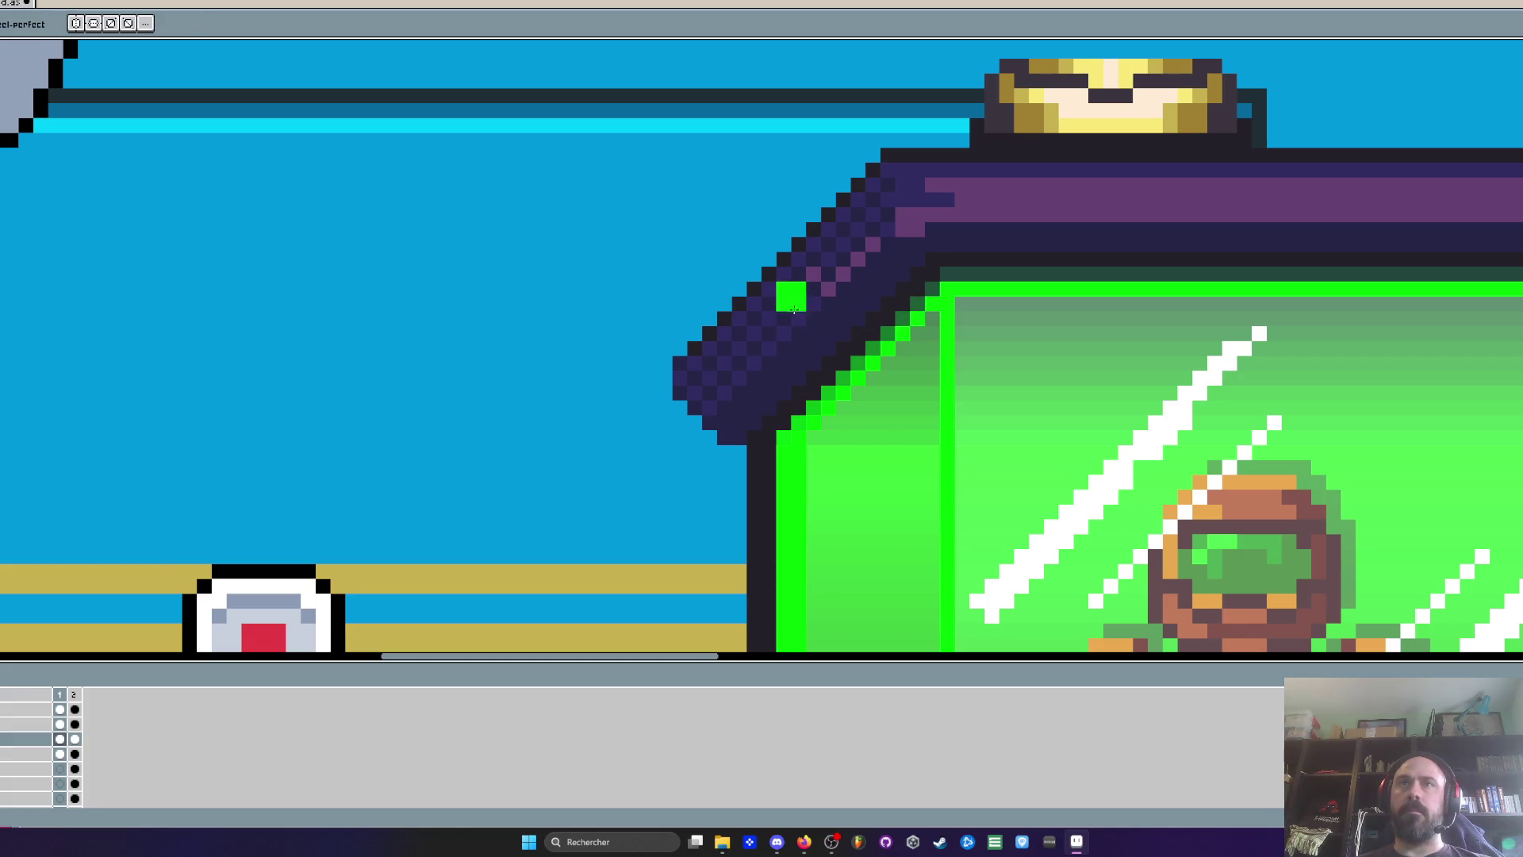
Paint a green left edge on the glass and extend its green top border leftward
{"action": "left_click_drag", "start_coordinate": [793, 444], "coordinate": [805, 331]}
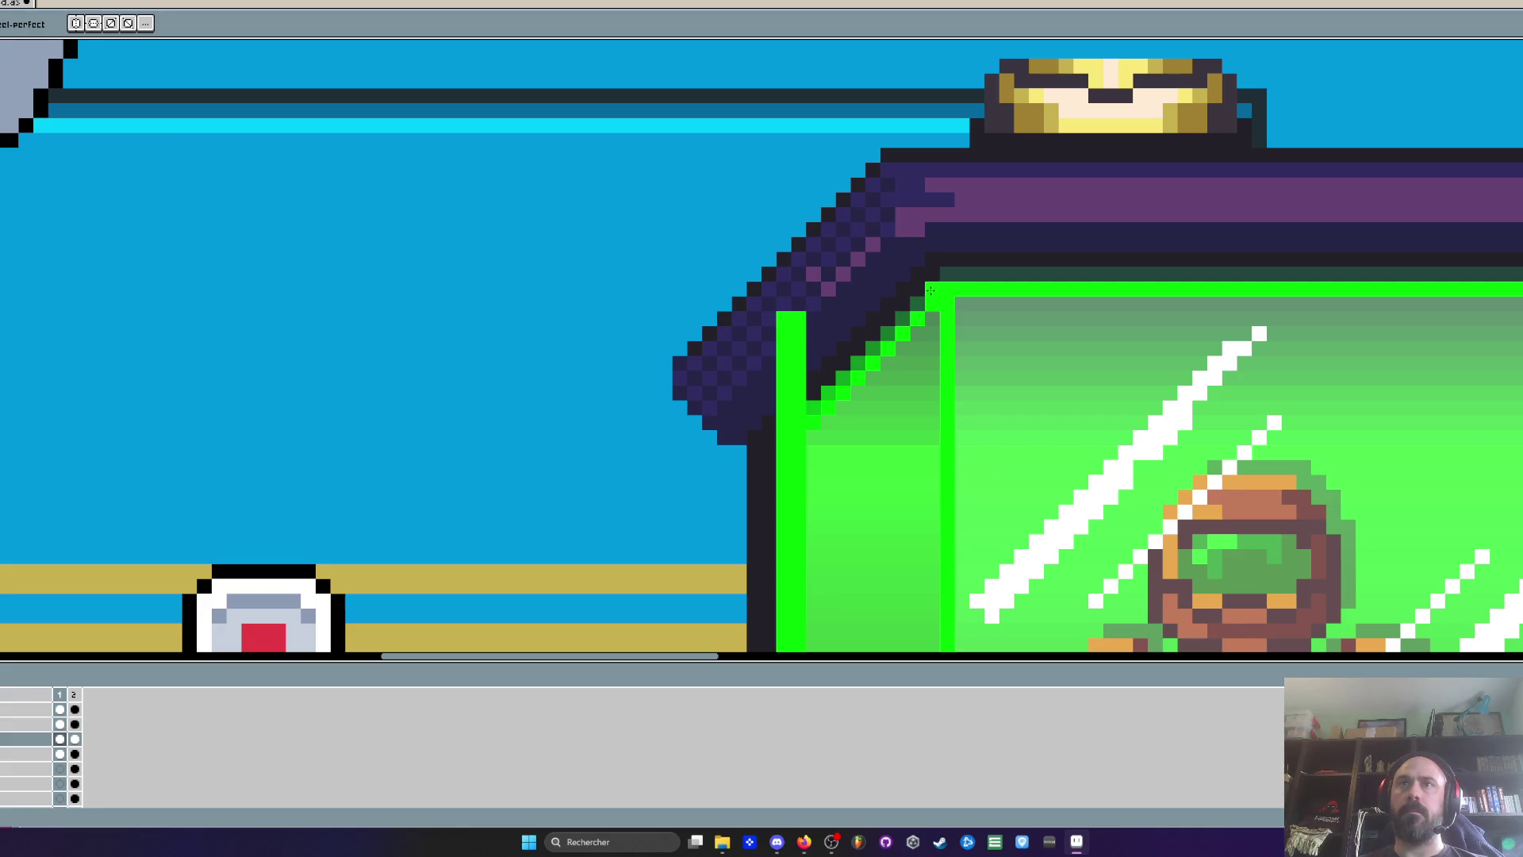
{"action": "left_click_drag", "start_coordinate": [933, 291], "coordinate": [874, 289]}
{"action": "scroll", "coordinate": [813, 305], "scroll_direction": "down", "scroll_amount": 3}
{"action": "scroll", "coordinate": [831, 327], "scroll_direction": "up", "scroll_amount": 3}
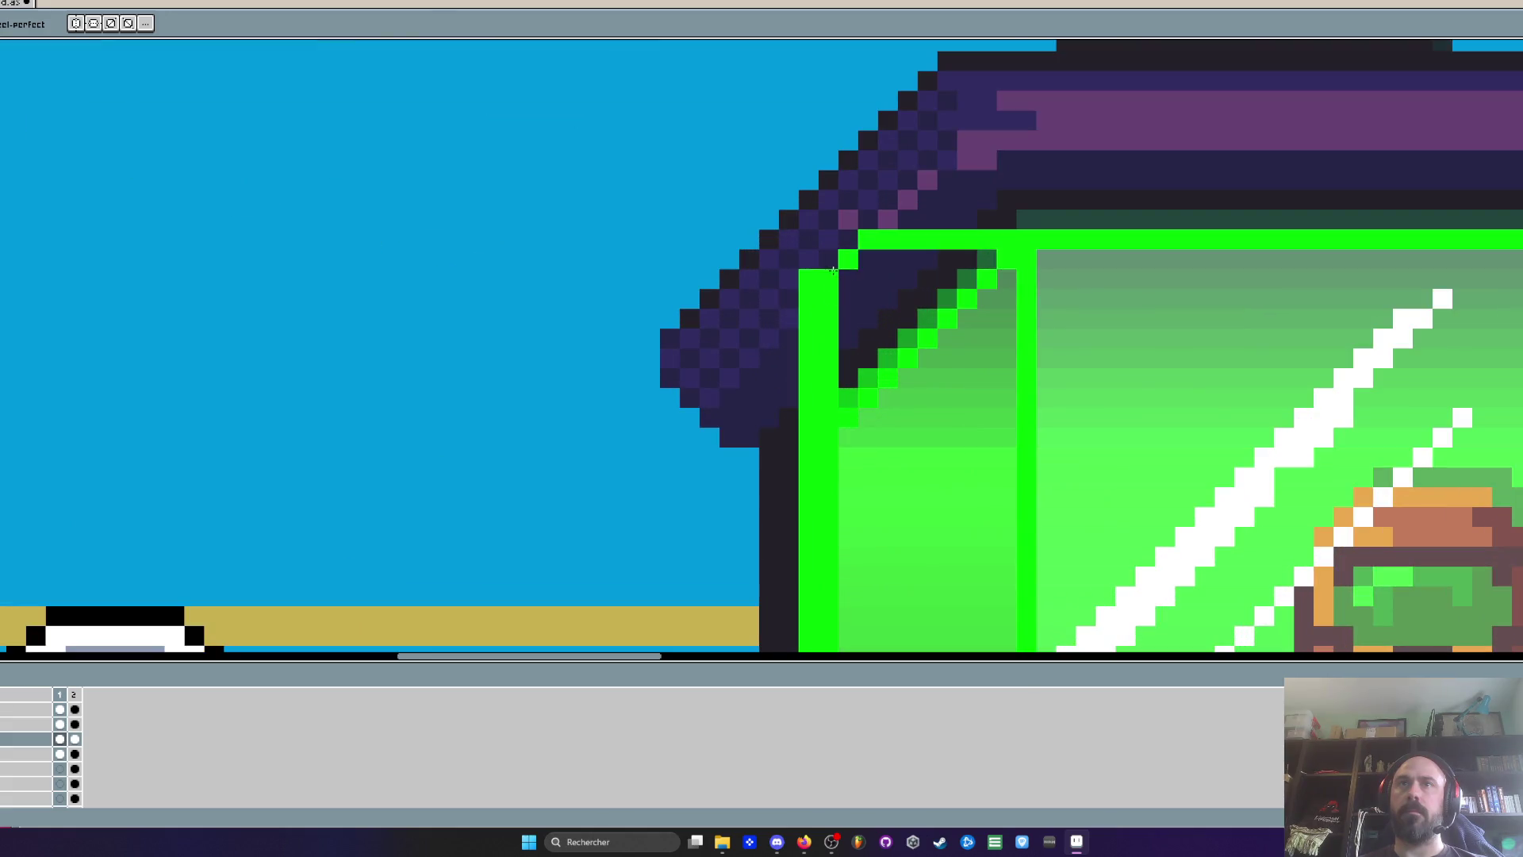
{"action": "scroll", "coordinate": [828, 262], "scroll_direction": "down", "scroll_amount": 2}
{"action": "scroll", "coordinate": [808, 261], "scroll_direction": "down", "scroll_amount": 3}
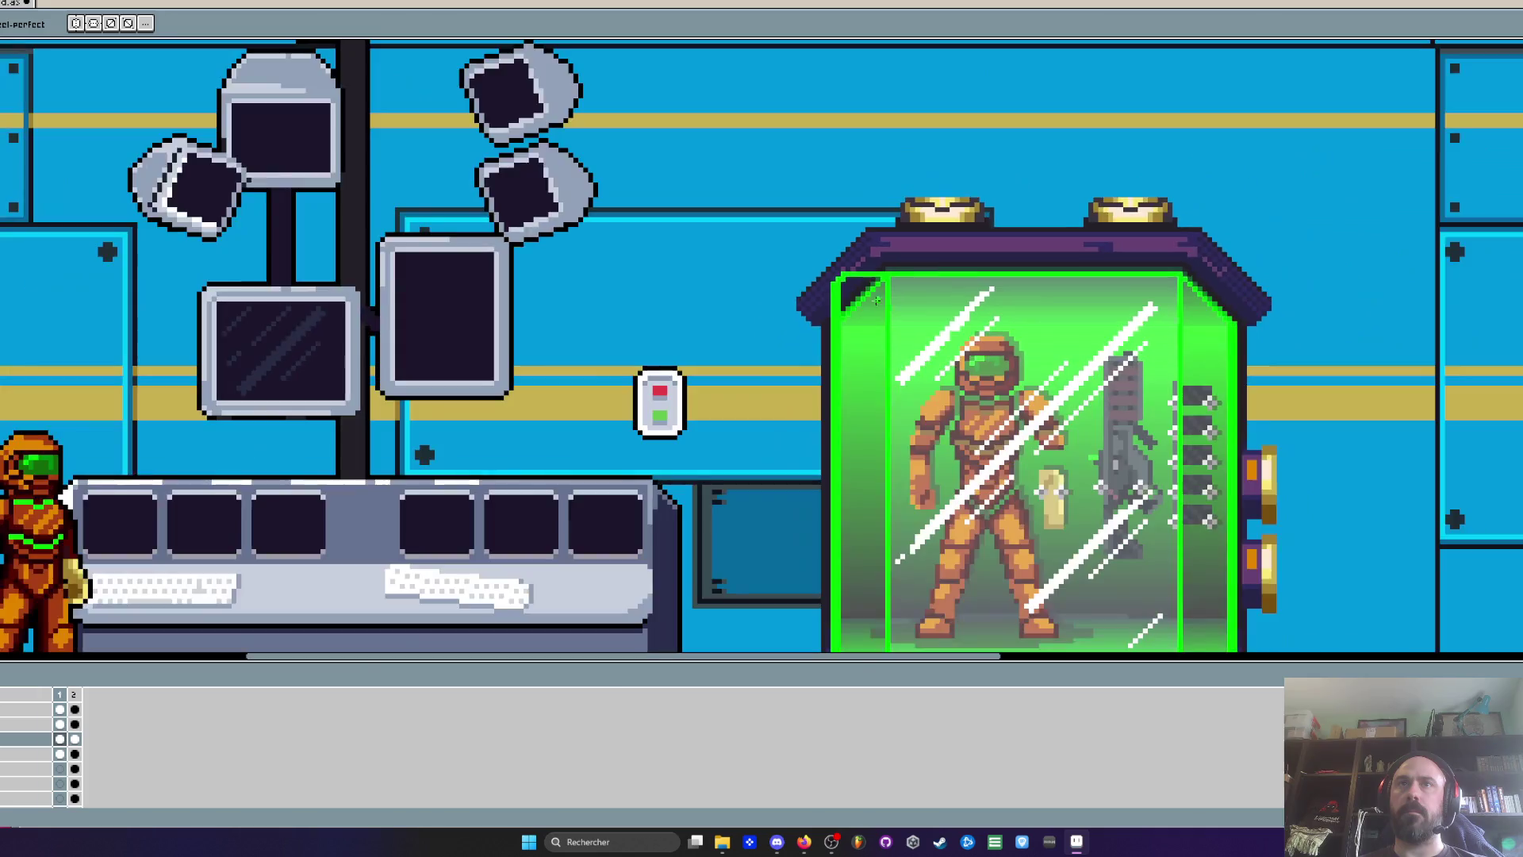
{"action": "scroll", "coordinate": [863, 296], "scroll_direction": "up", "scroll_amount": 2}
{"action": "scroll", "coordinate": [868, 262], "scroll_direction": "up", "scroll_amount": 1}
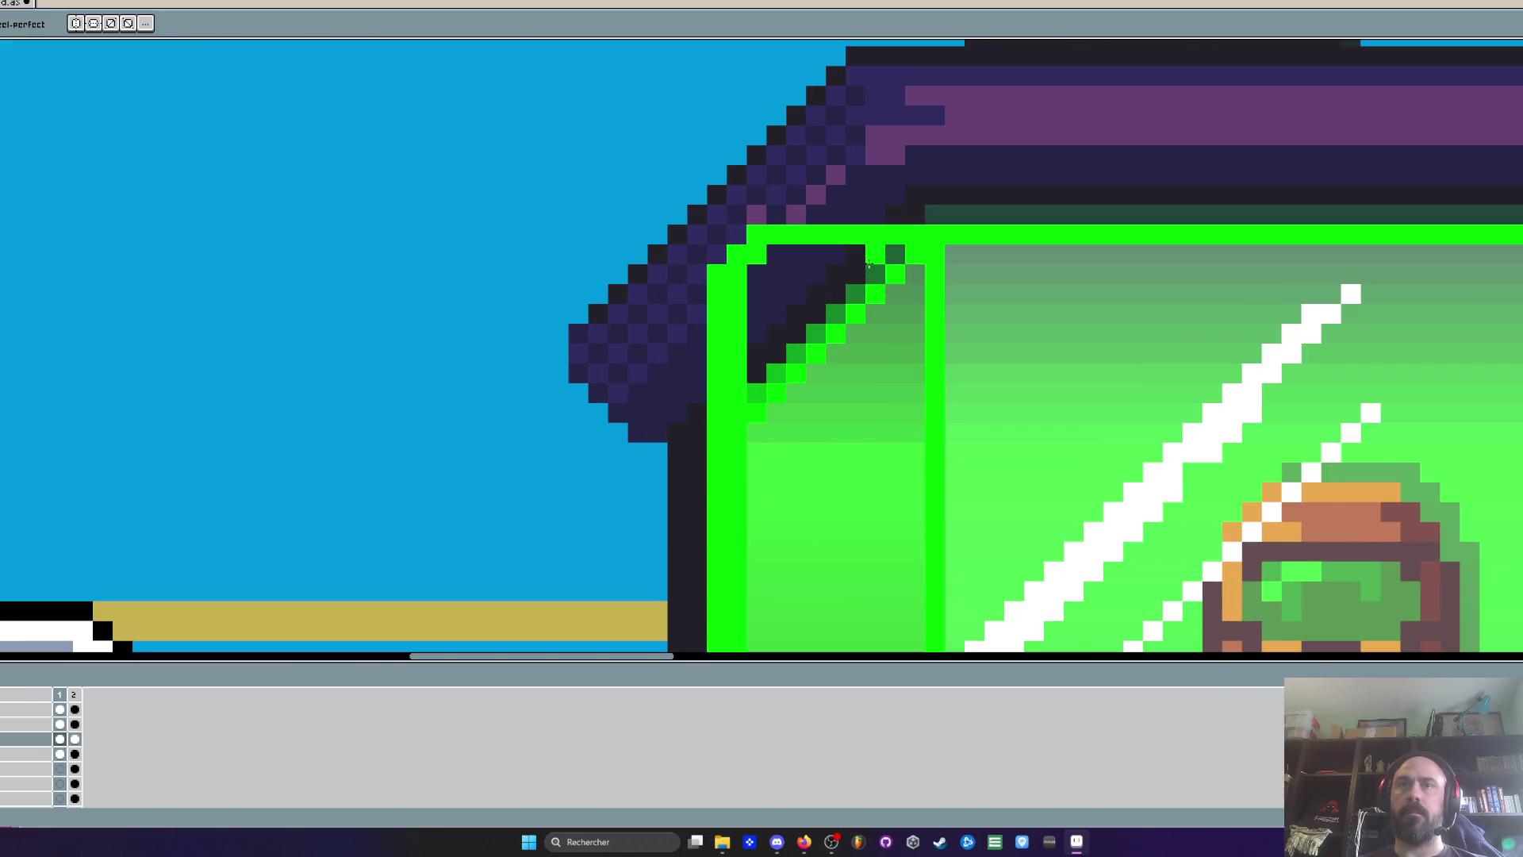
{"action": "scroll", "coordinate": [962, 246], "scroll_direction": "up", "scroll_amount": 2}
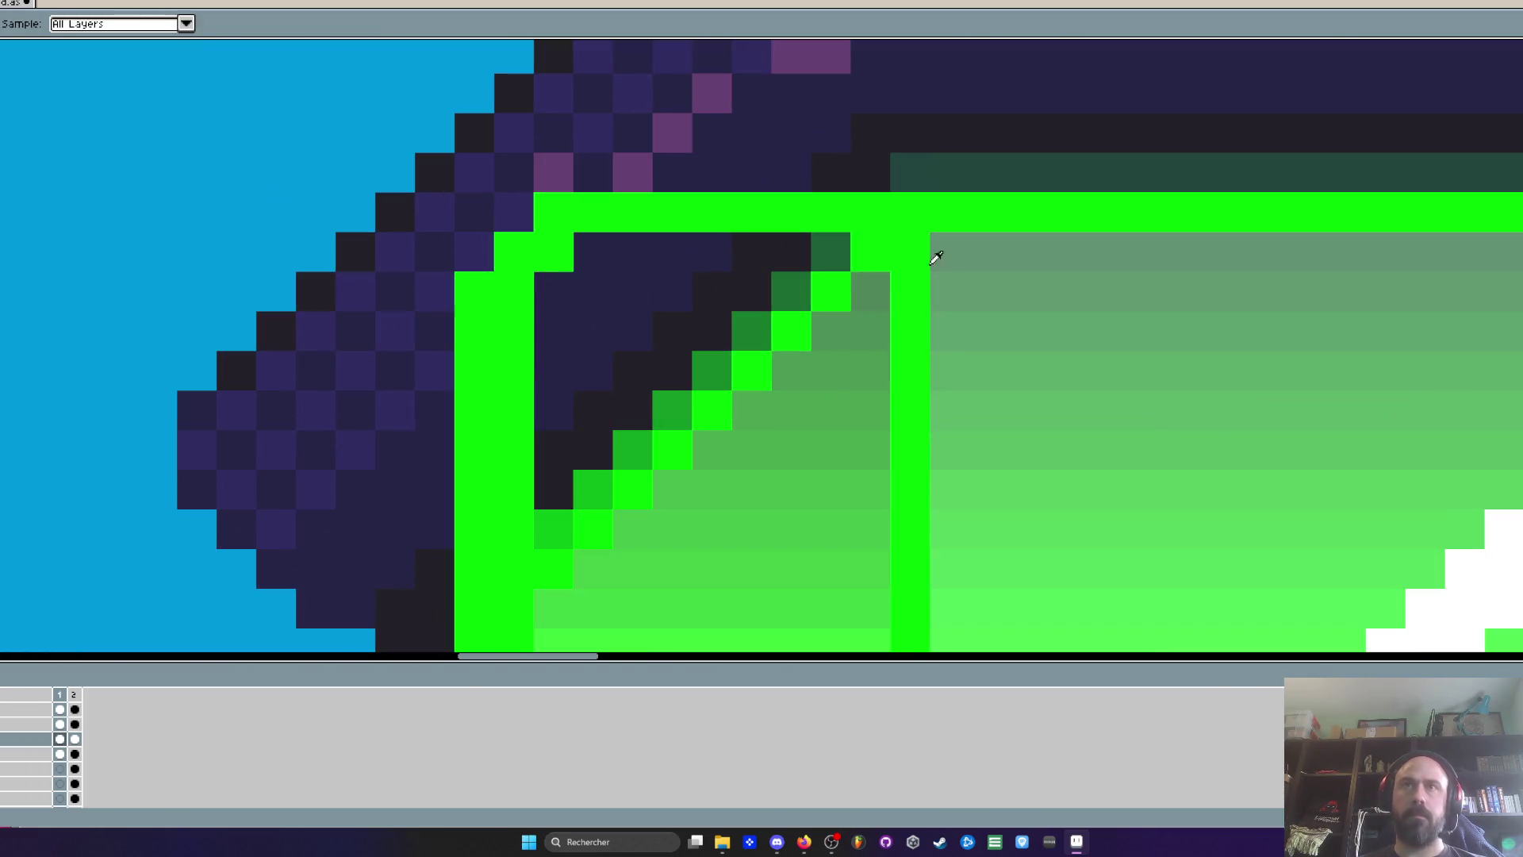
Repaint the top four dark rows of the left glass pane in sampled grey-green
{"action": "left_click_drag", "start_coordinate": [821, 263], "coordinate": [601, 266]}
{"action": "key", "text": "i"}
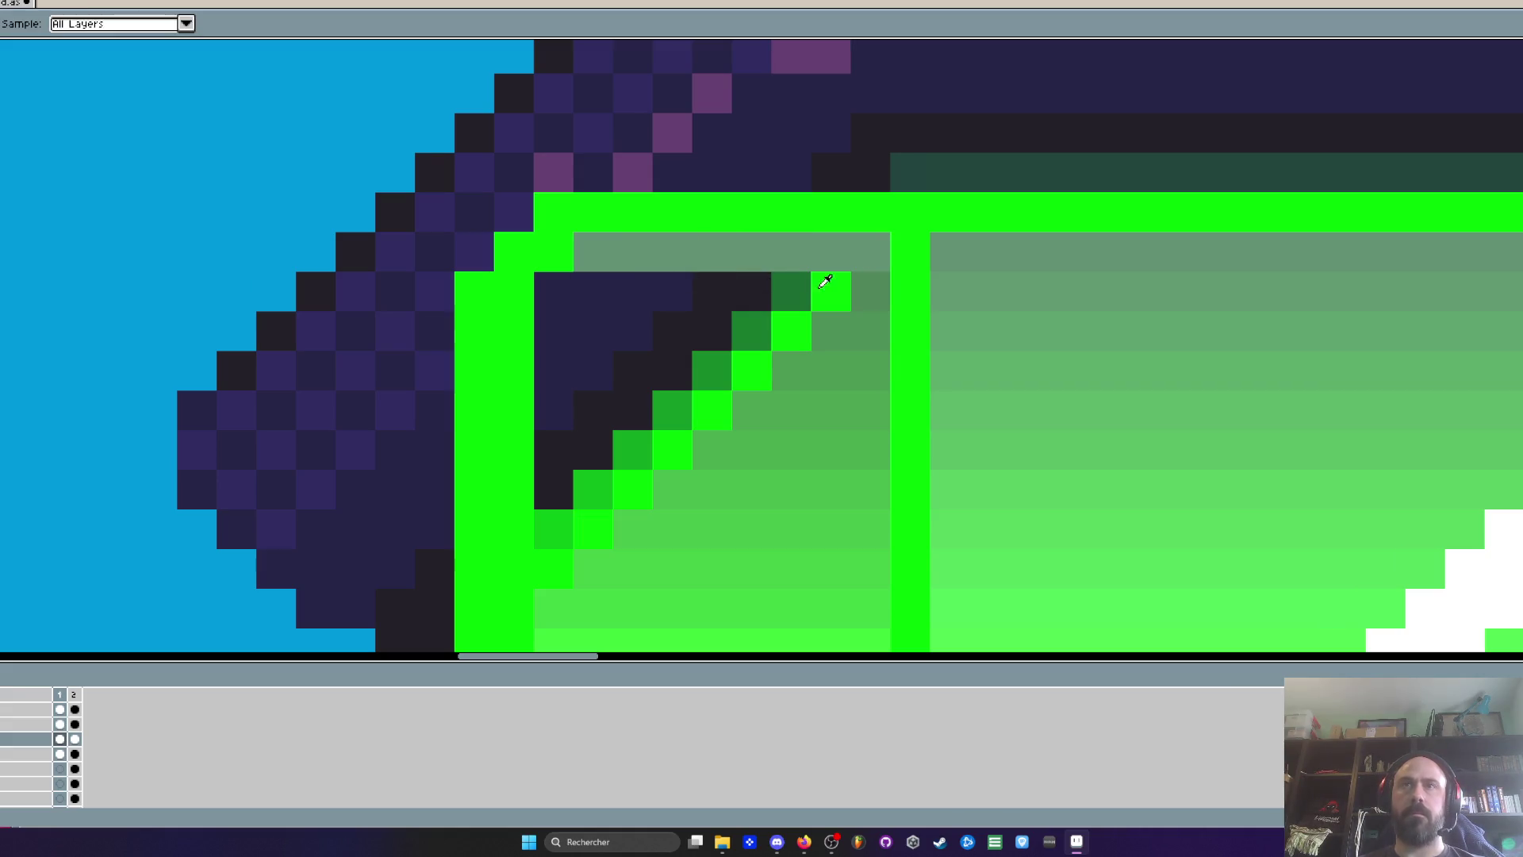
{"action": "key", "text": "b"}
{"action": "left_click_drag", "start_coordinate": [849, 302], "coordinate": [563, 295]}
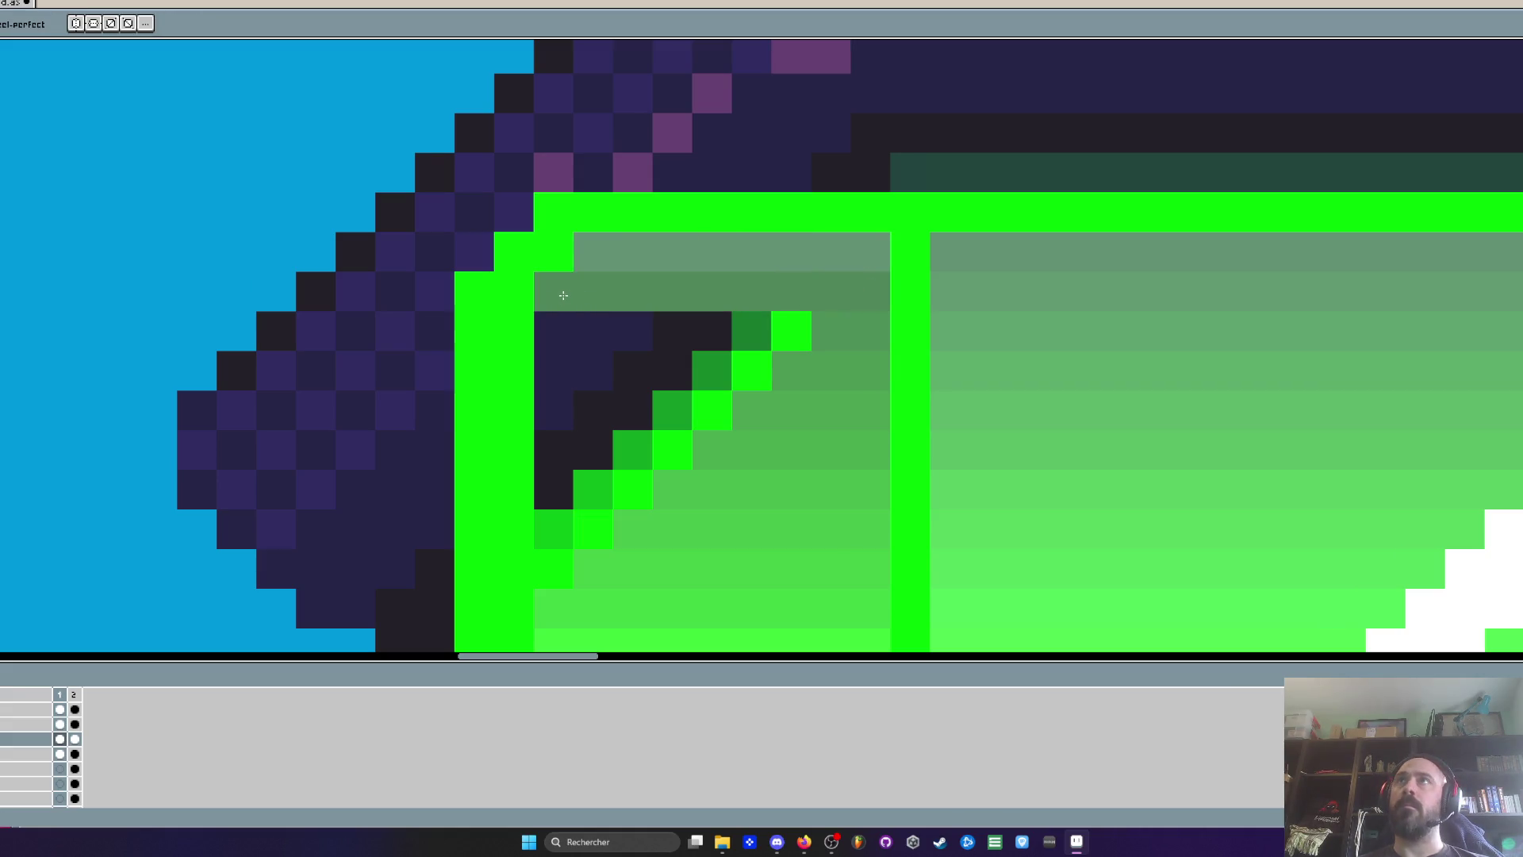
{"action": "key", "text": "i"}
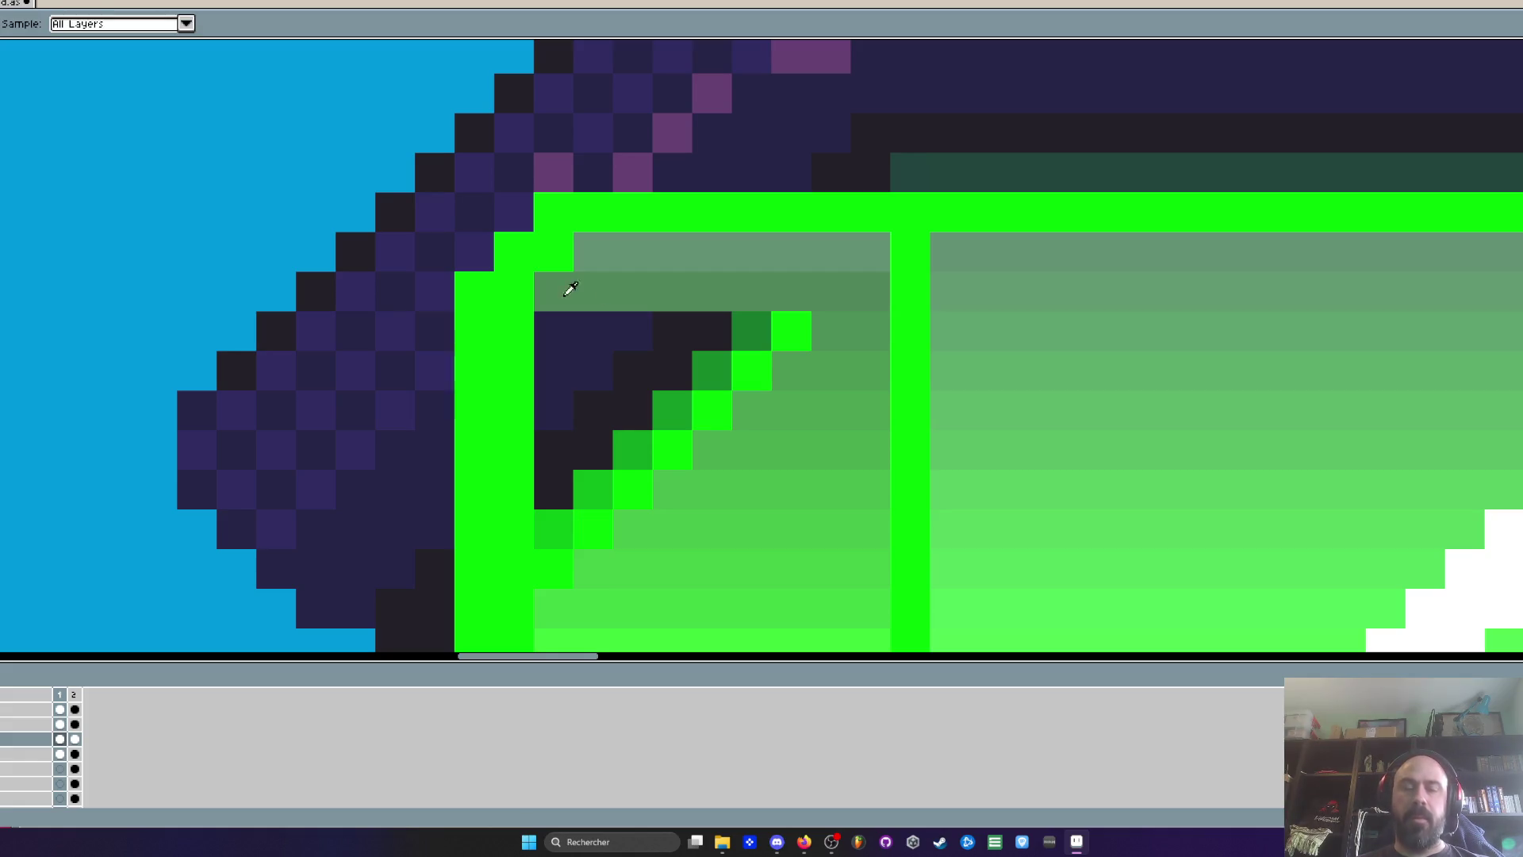
{"action": "key", "text": "b"}
{"action": "left_click_drag", "start_coordinate": [833, 321], "coordinate": [568, 329]}
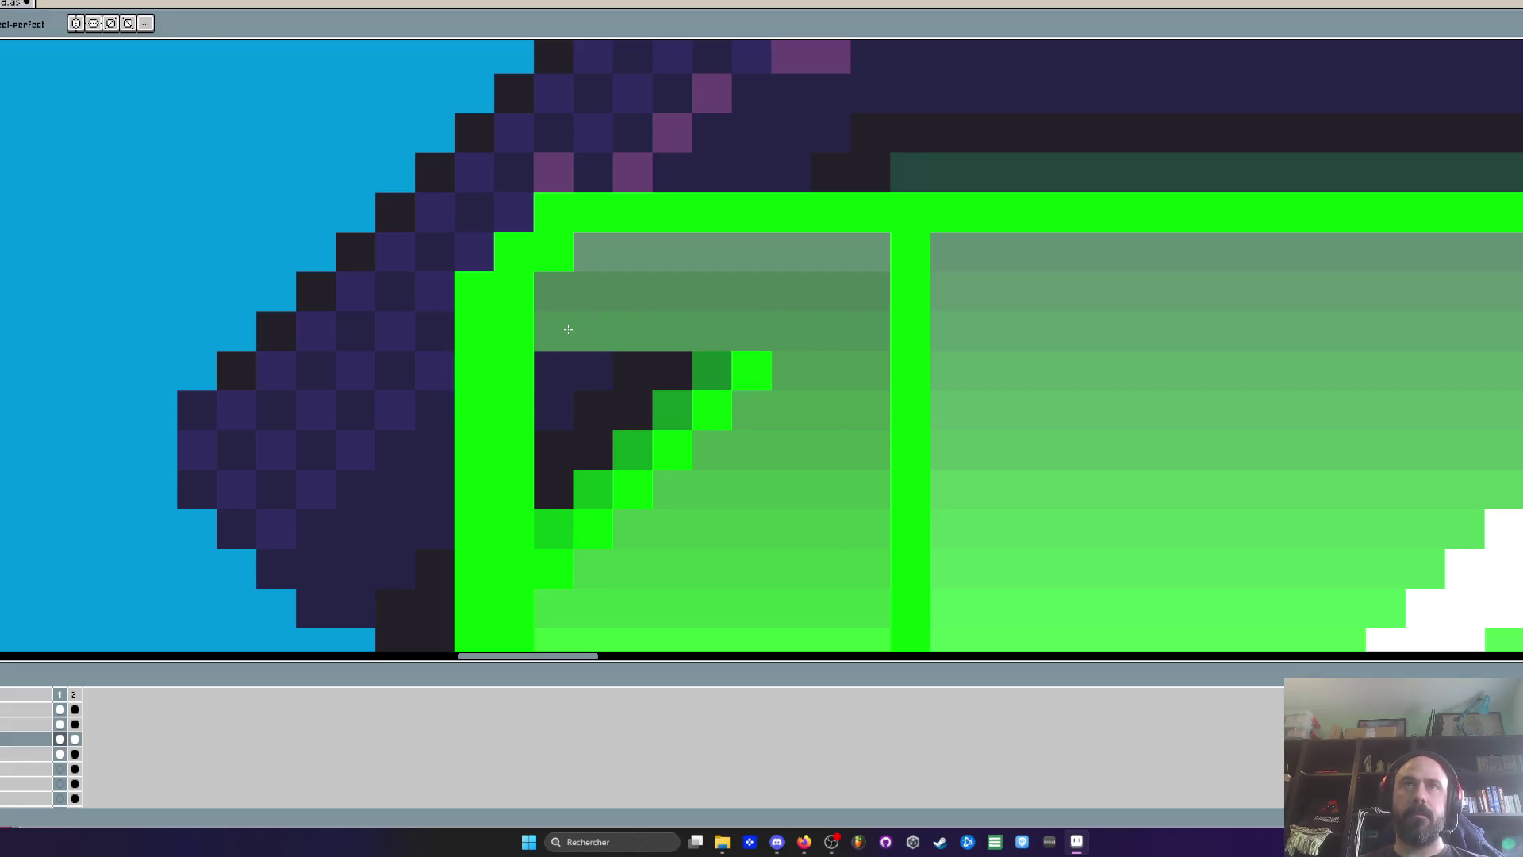
{"action": "key", "text": "i"}
{"action": "key", "text": "b"}
{"action": "left_click_drag", "start_coordinate": [817, 359], "coordinate": [548, 367]}
{"action": "key", "text": "i"}
{"action": "key", "text": "b"}
Repaint the remaining dark rows and two leftover bright green pixels to match the gradient
{"action": "left_click_drag", "start_coordinate": [754, 404], "coordinate": [560, 400]}
{"action": "key", "text": "i"}
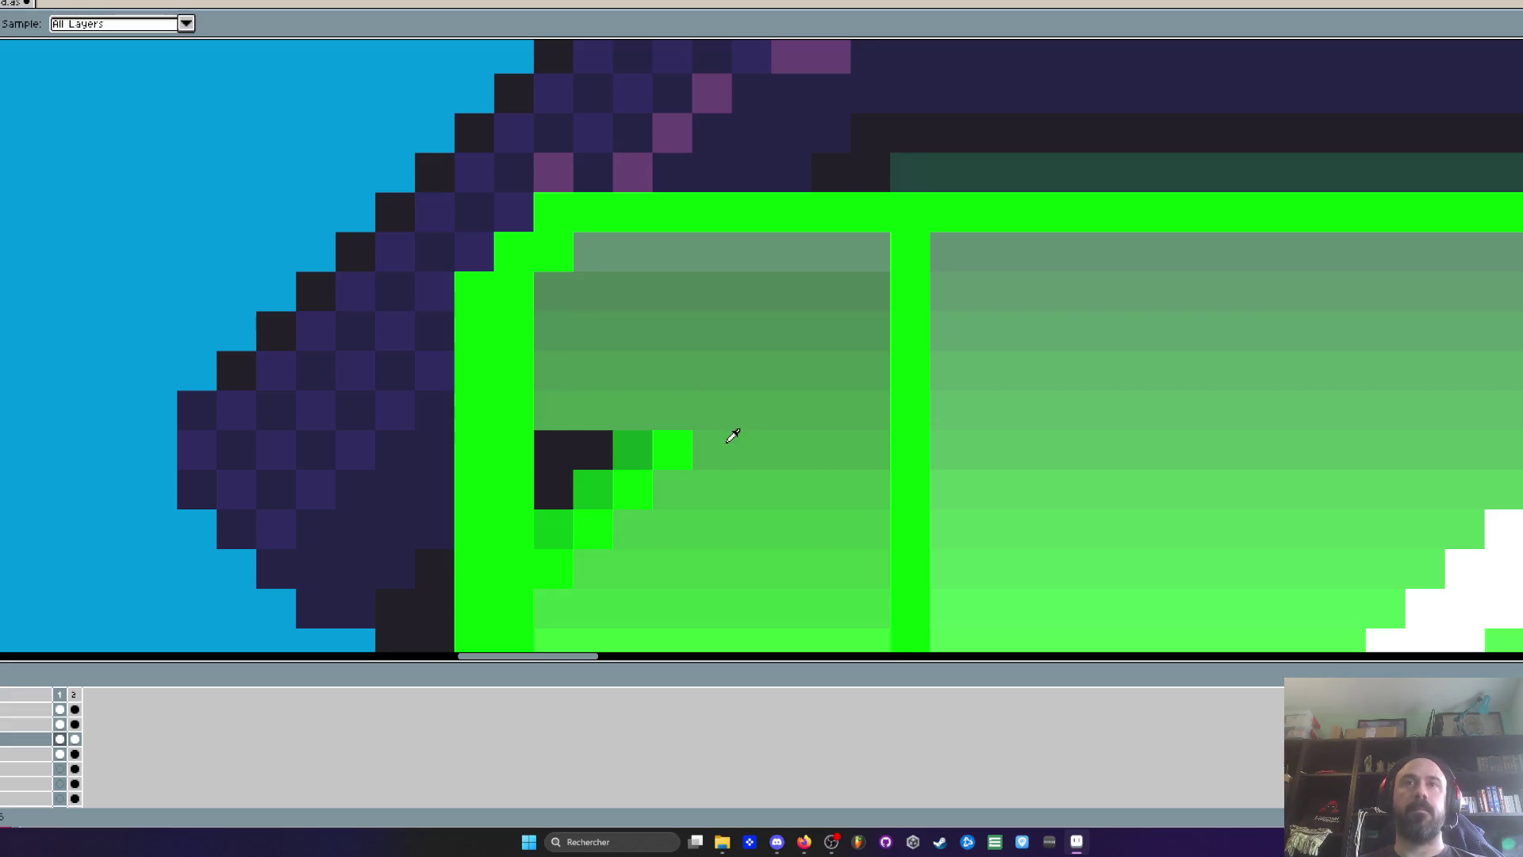
{"action": "key", "text": "b"}
{"action": "left_click_drag", "start_coordinate": [714, 448], "coordinate": [547, 449]}
{"action": "key", "text": "i"}
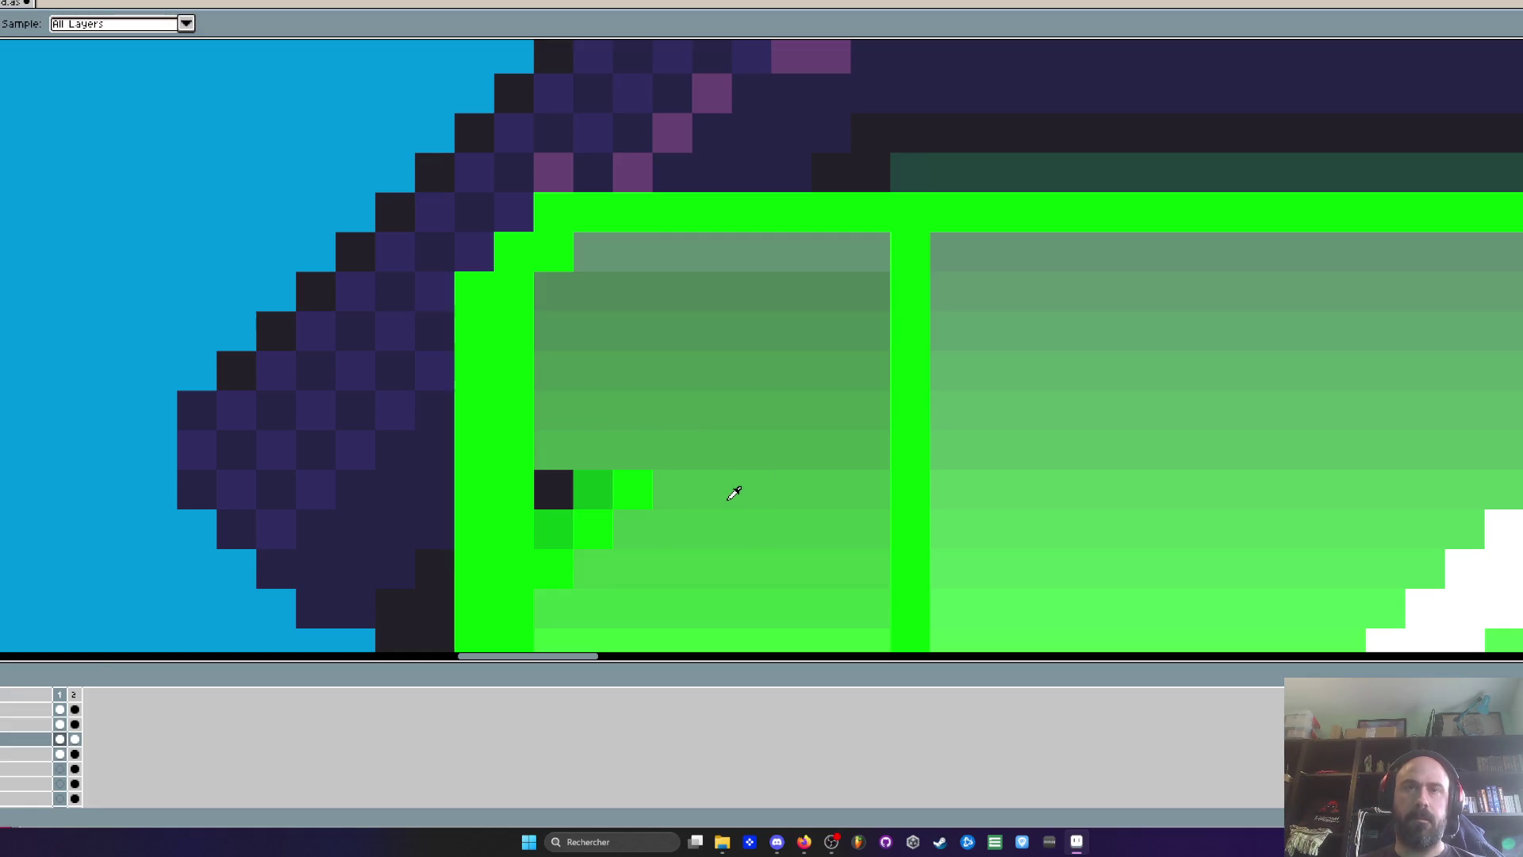
{"action": "key", "text": "b"}
{"action": "left_click_drag", "start_coordinate": [708, 499], "coordinate": [548, 492]}
{"action": "scroll", "coordinate": [609, 380], "scroll_direction": "down", "scroll_amount": 2}
{"action": "key", "text": "i"}
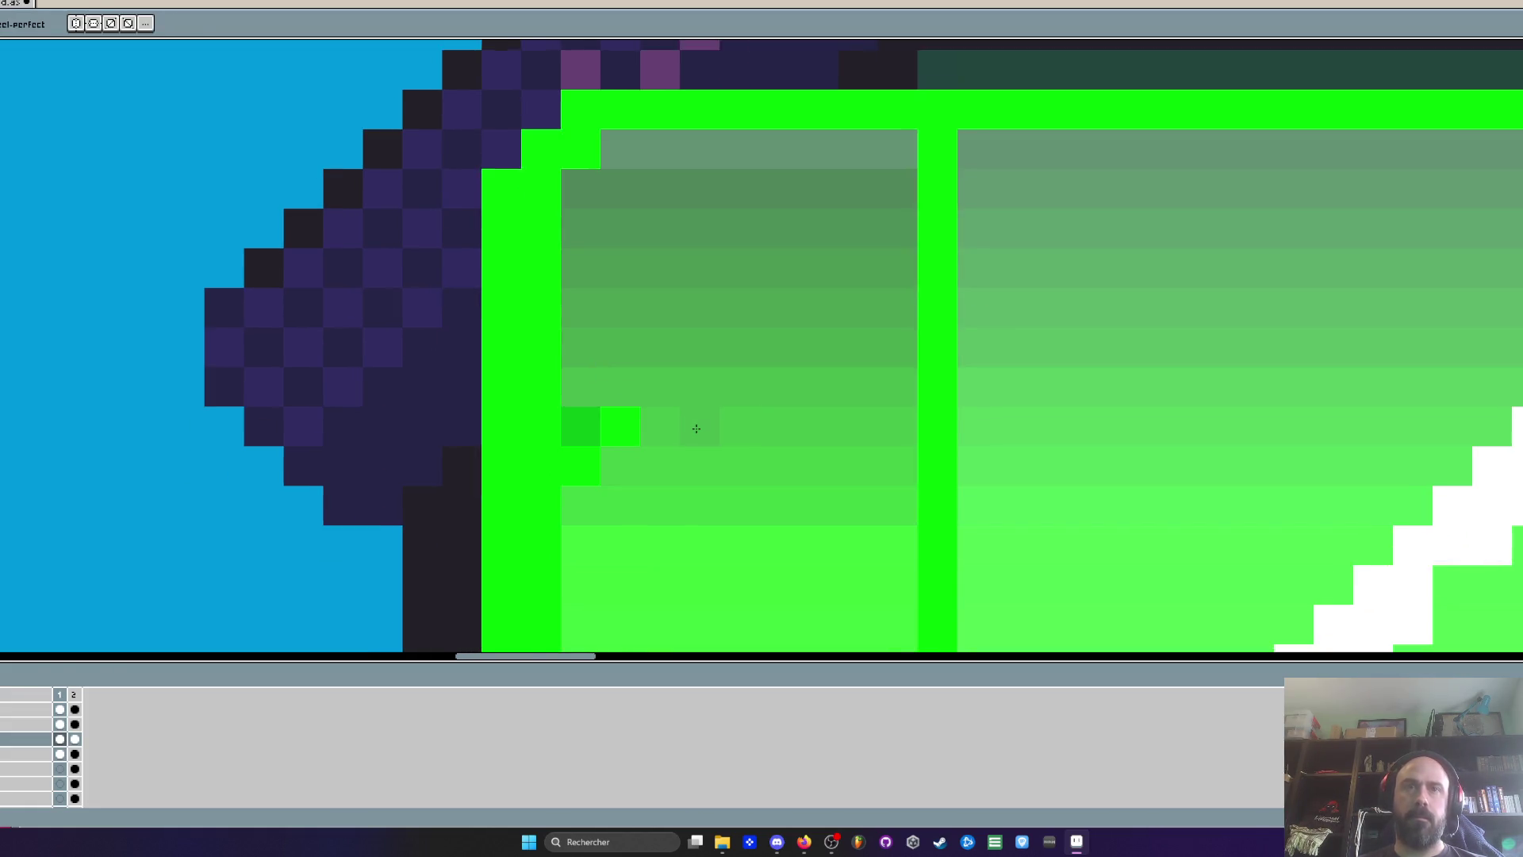
{"action": "key", "text": "b"}
{"action": "left_click_drag", "start_coordinate": [689, 426], "coordinate": [595, 431]}
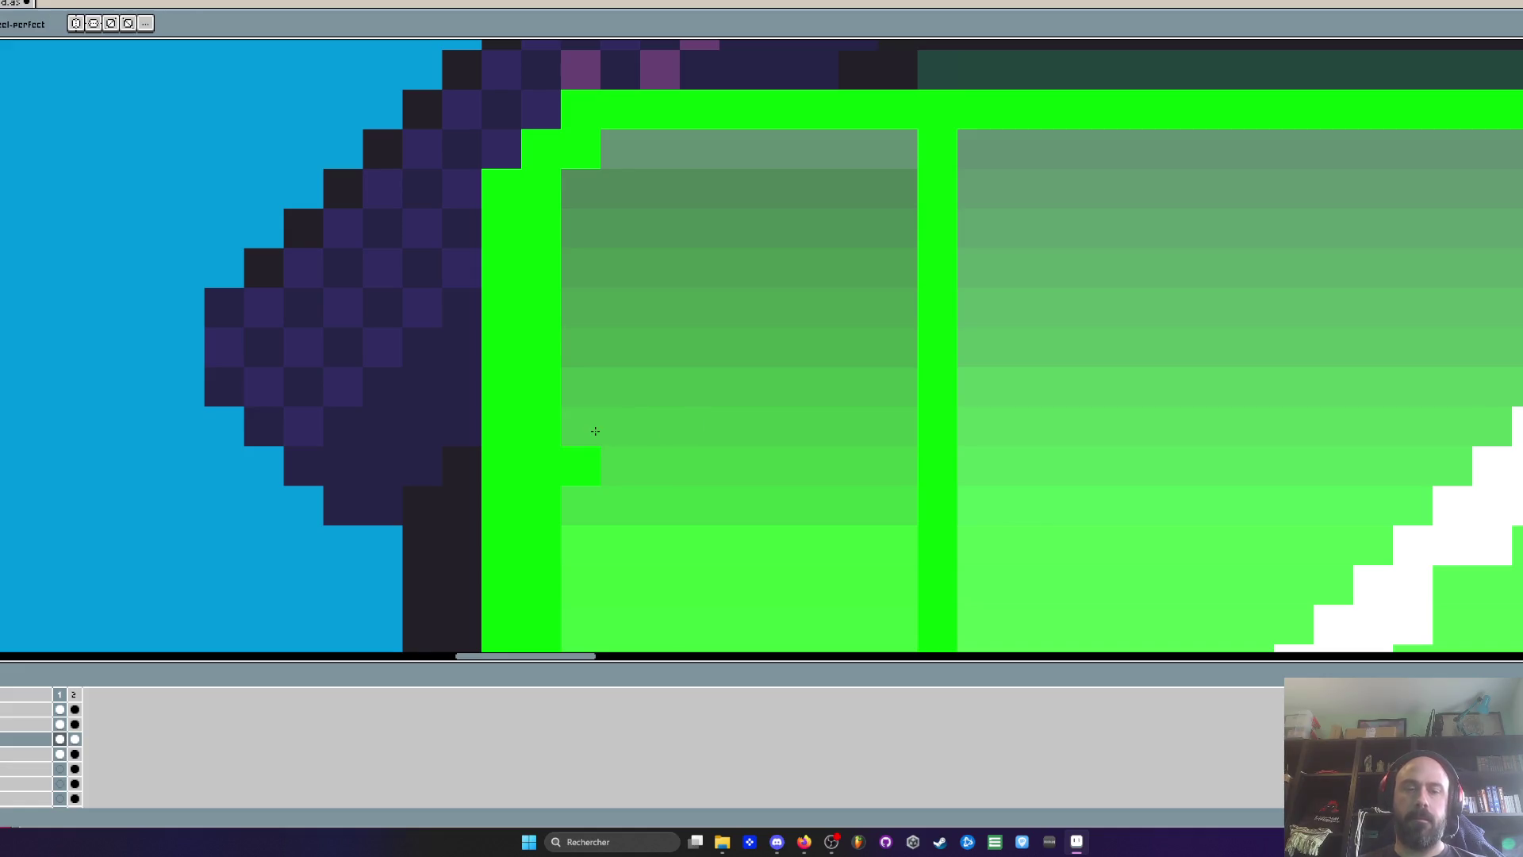
{"action": "key", "text": "i"}
{"action": "key", "text": "b"}
{"action": "scroll", "coordinate": [624, 473], "scroll_direction": "down", "scroll_amount": 3}
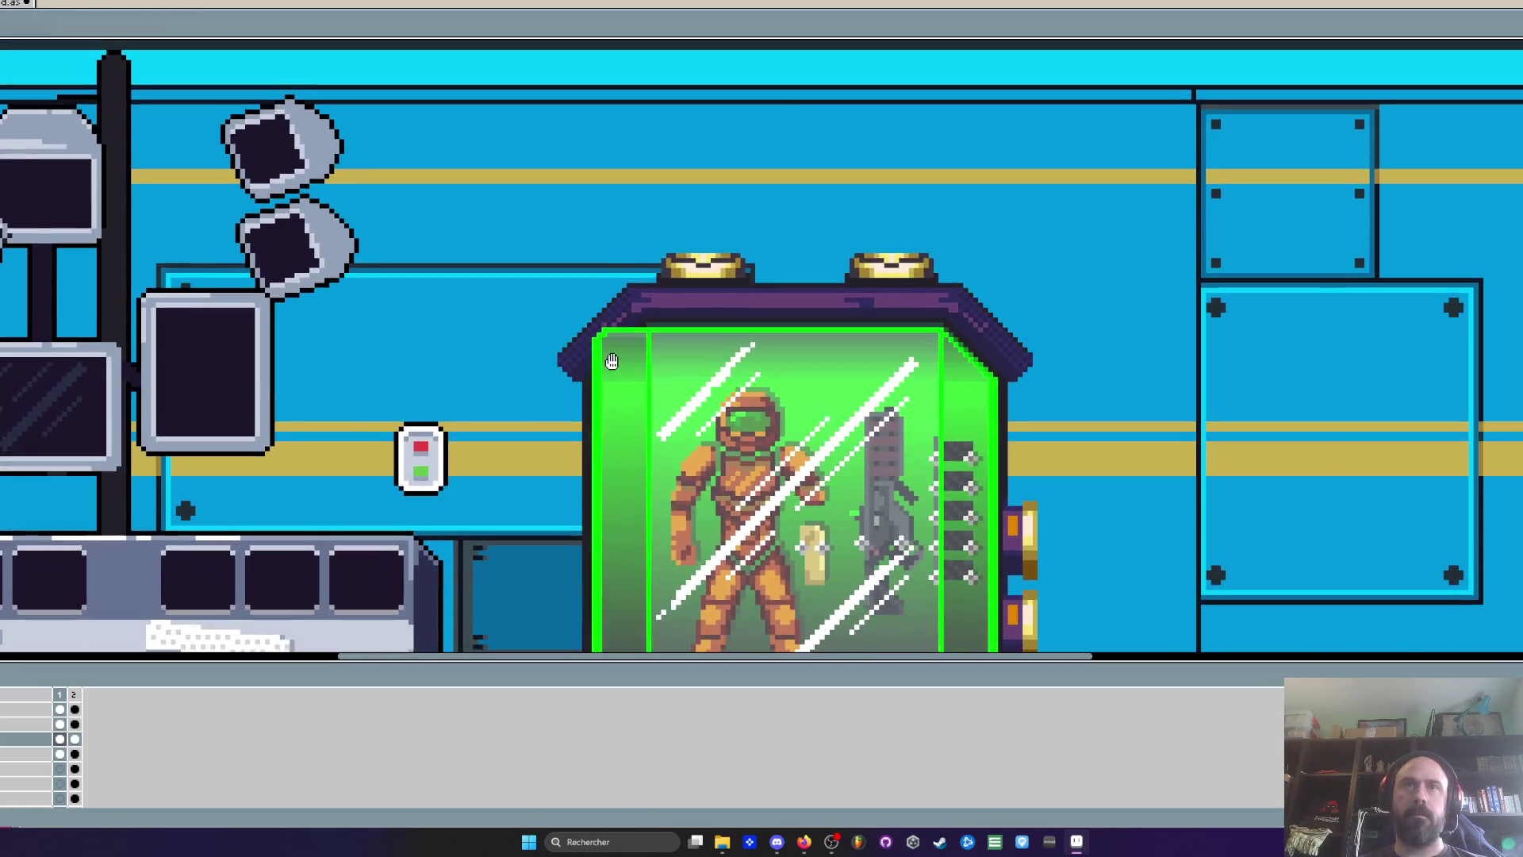
Paint a black row under the roof and turn stray outline pixels sky blue
{"action": "scroll", "coordinate": [575, 324], "scroll_direction": "up", "scroll_amount": 3}
{"action": "scroll", "coordinate": [575, 324], "scroll_direction": "up", "scroll_amount": 2}
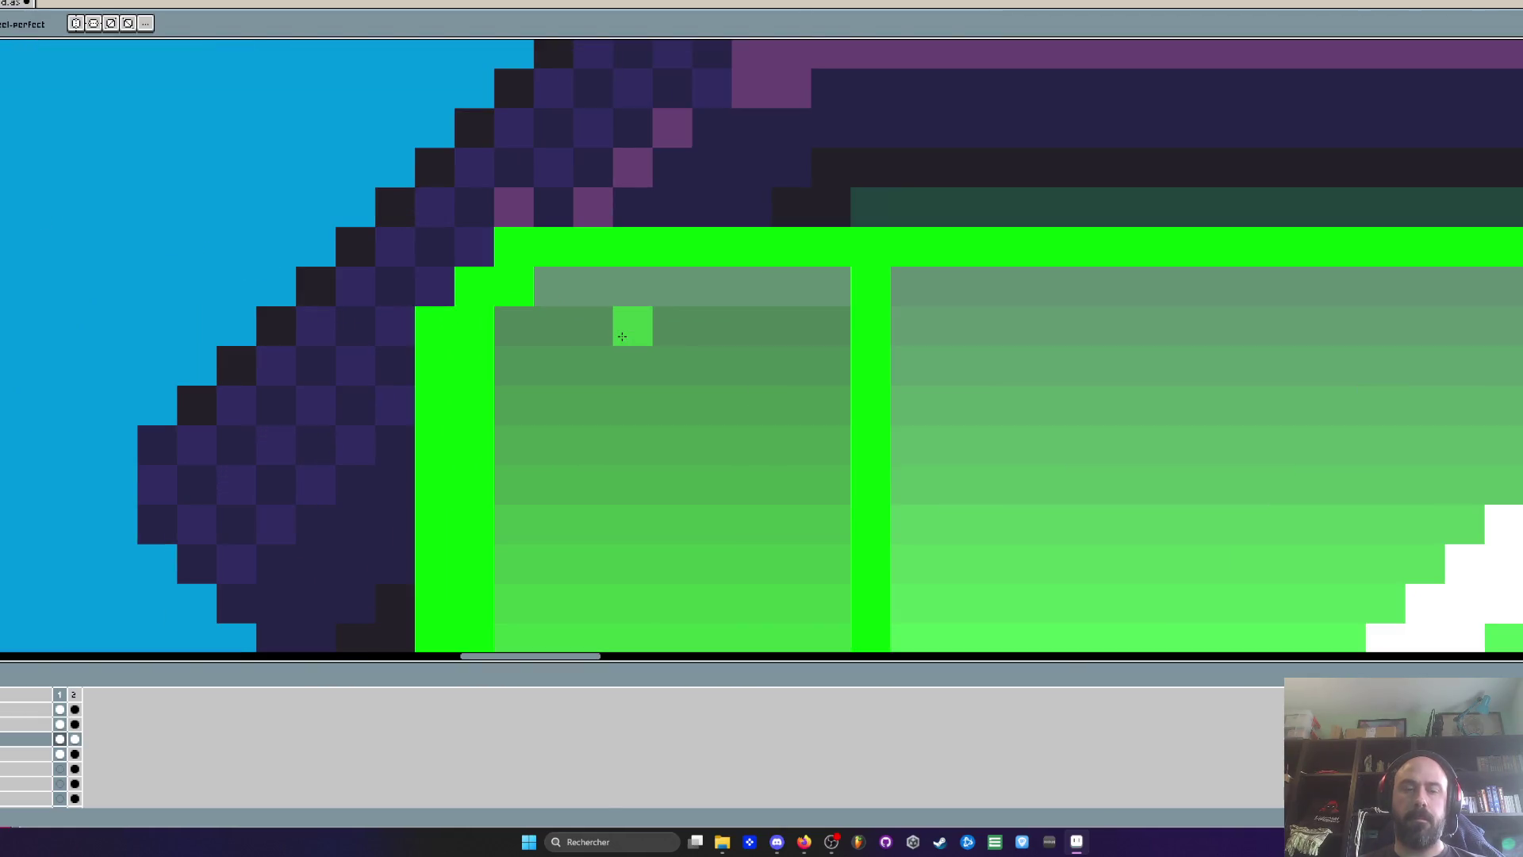
{"action": "scroll", "coordinate": [561, 281], "scroll_direction": "down", "scroll_amount": 5}
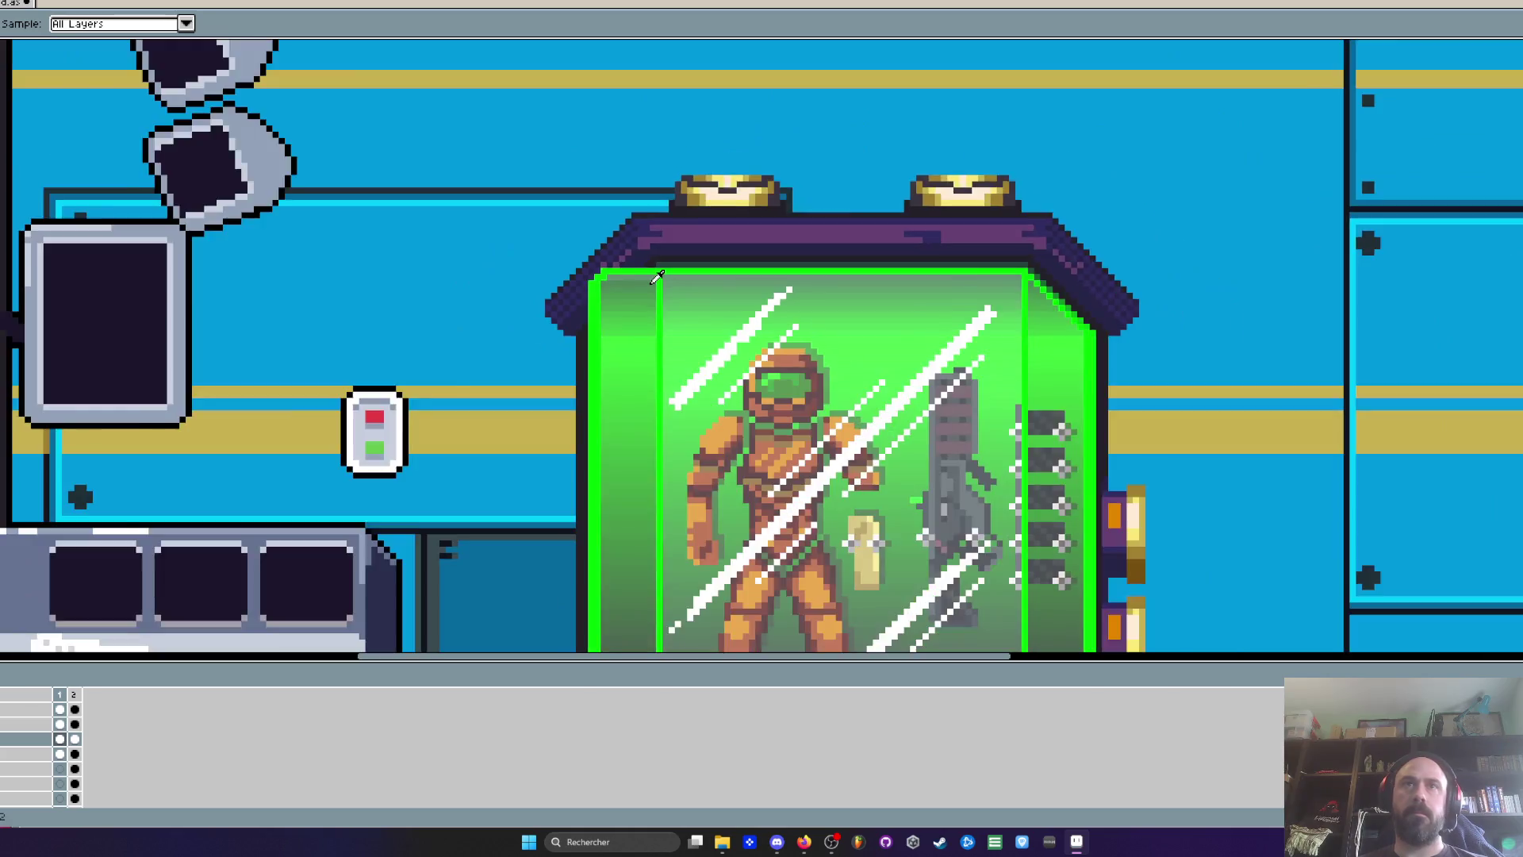
{"action": "scroll", "coordinate": [524, 274], "scroll_direction": "up", "scroll_amount": 2}
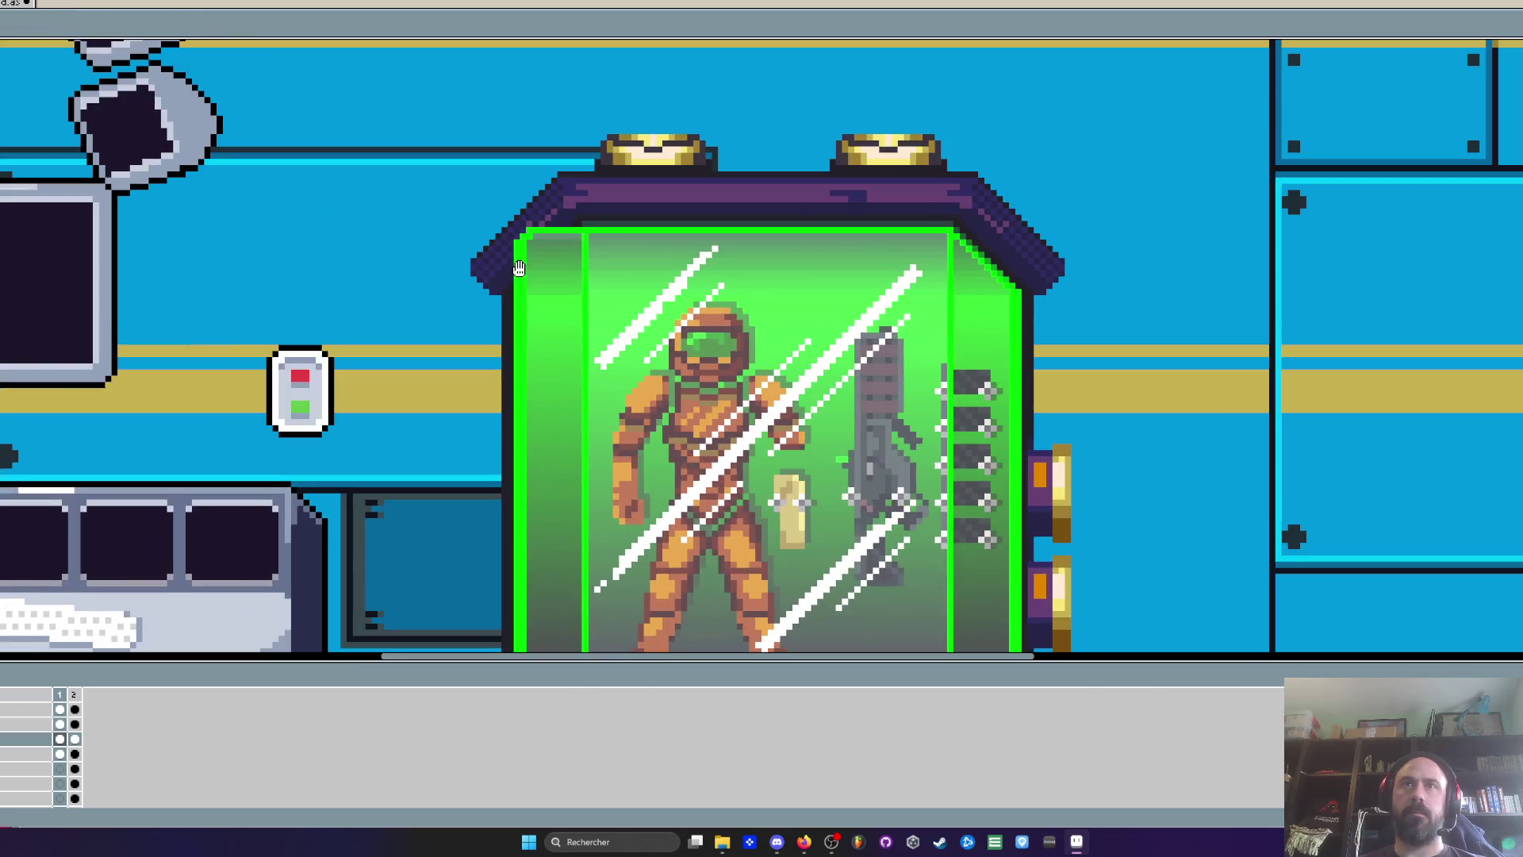
{"action": "scroll", "coordinate": [519, 268], "scroll_direction": "up", "scroll_amount": 2}
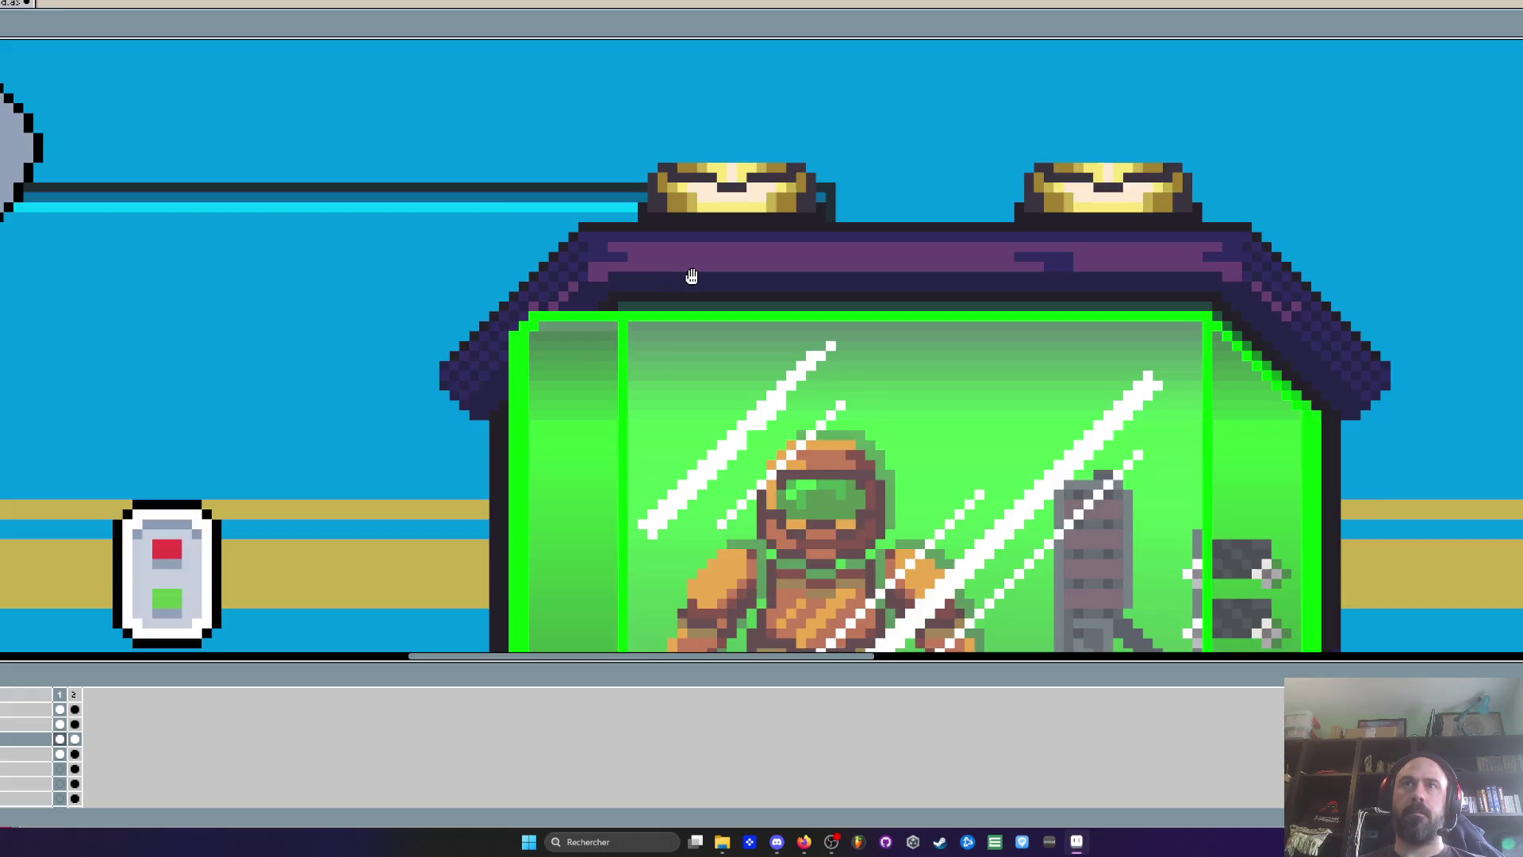
{"action": "scroll", "coordinate": [691, 274], "scroll_direction": "up", "scroll_amount": 2}
{"action": "key", "text": "i"}
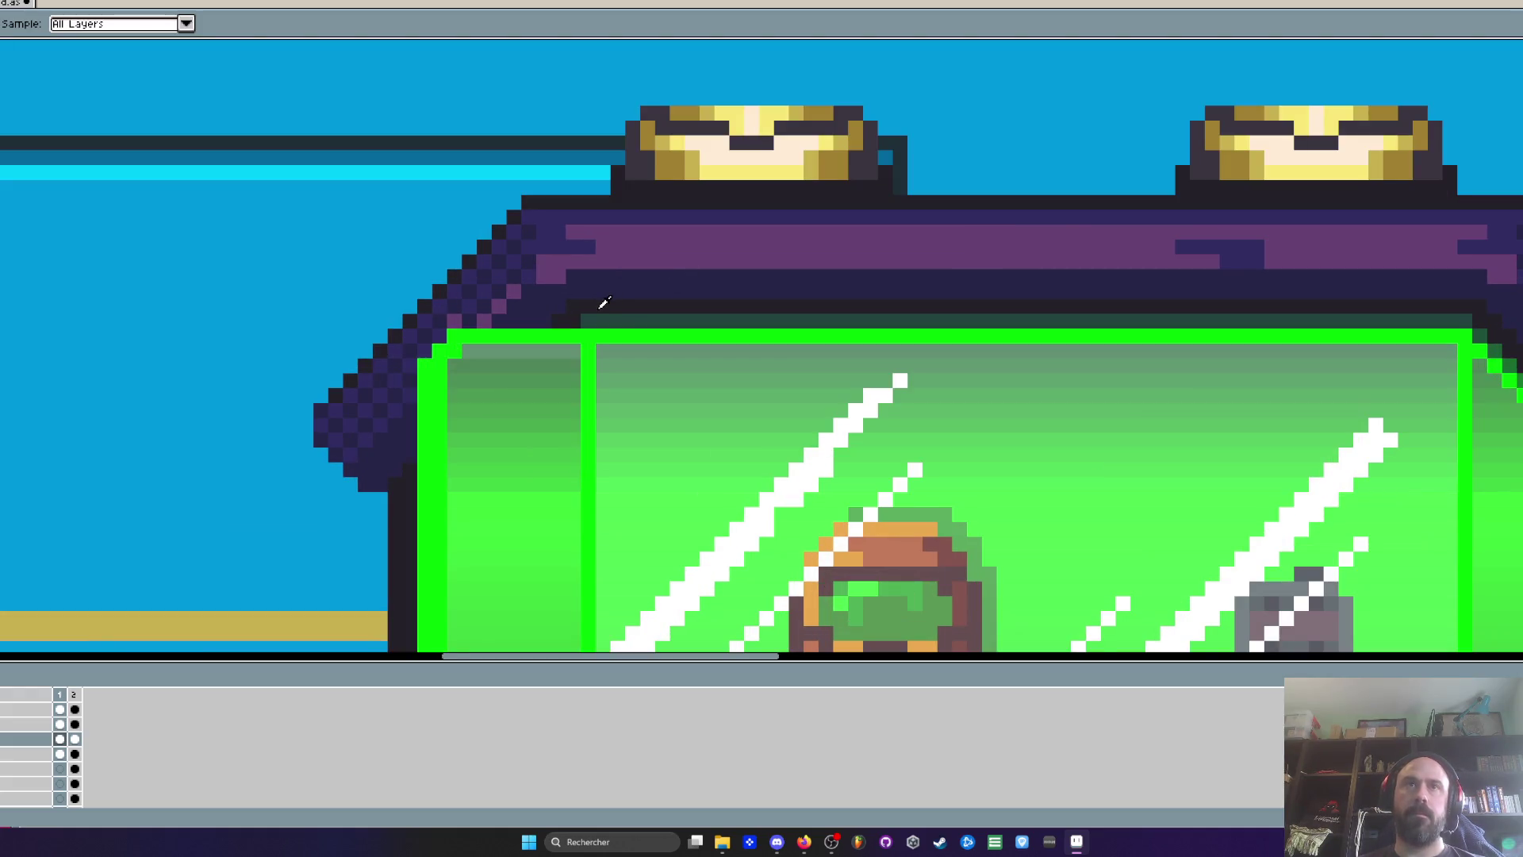
{"action": "scroll", "coordinate": [605, 302], "scroll_direction": "up", "scroll_amount": 2}
{"action": "key", "text": "b"}
{"action": "mouse_move", "coordinate": [397, 303]}
{"action": "left_mouse_down"}
{"action": "mouse_move", "coordinate": [258, 308]}
{"action": "mouse_move", "coordinate": [213, 365]}
{"action": "mouse_move", "coordinate": [214, 421]}
{"action": "mouse_move", "coordinate": [242, 389]}
{"action": "mouse_move", "coordinate": [215, 314]}
{"action": "mouse_move", "coordinate": [183, 519]}
{"action": "mouse_move", "coordinate": [197, 302]}
{"action": "mouse_move", "coordinate": [196, 387]}
{"action": "mouse_move", "coordinate": [168, 413]}
{"action": "mouse_move", "coordinate": [141, 226]}
{"action": "mouse_move", "coordinate": [78, 262]}
{"action": "mouse_move", "coordinate": [129, 247]}
{"action": "mouse_move", "coordinate": [151, 432]}
{"action": "mouse_move", "coordinate": [199, 444]}
{"action": "mouse_move", "coordinate": [199, 175]}
{"action": "left_mouse_up"}
{"action": "left_click", "coordinate": [215, 314]}
Draw a dark diagonal outline along the roof's left edge with the Line tool
{"action": "scroll", "coordinate": [211, 196], "scroll_direction": "down", "scroll_amount": 2}
{"action": "scroll", "coordinate": [211, 196], "scroll_direction": "down", "scroll_amount": 2}
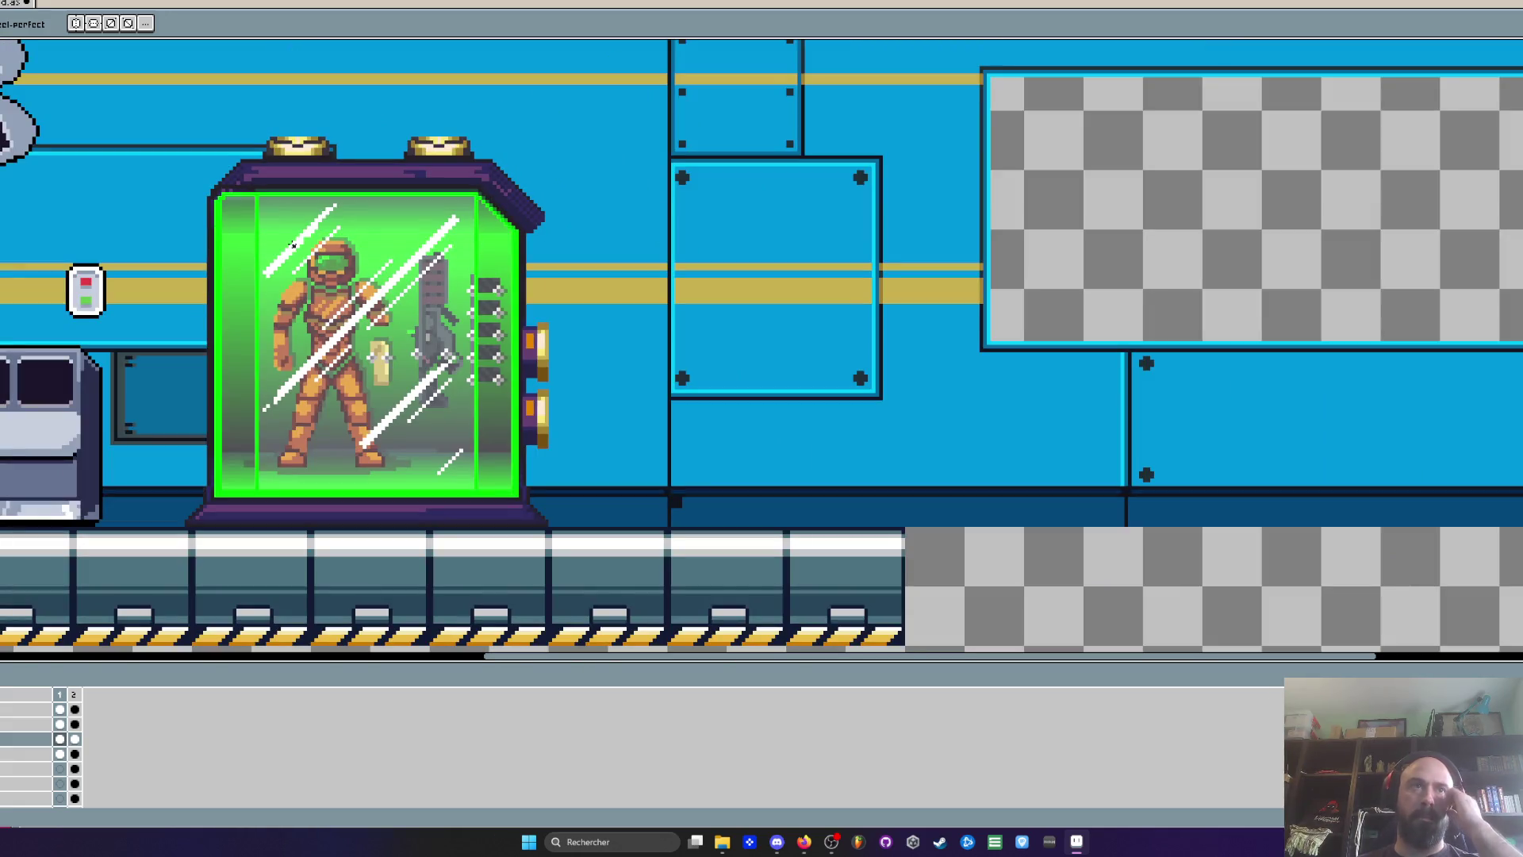
{"action": "scroll", "coordinate": [249, 175], "scroll_direction": "up", "scroll_amount": 4}
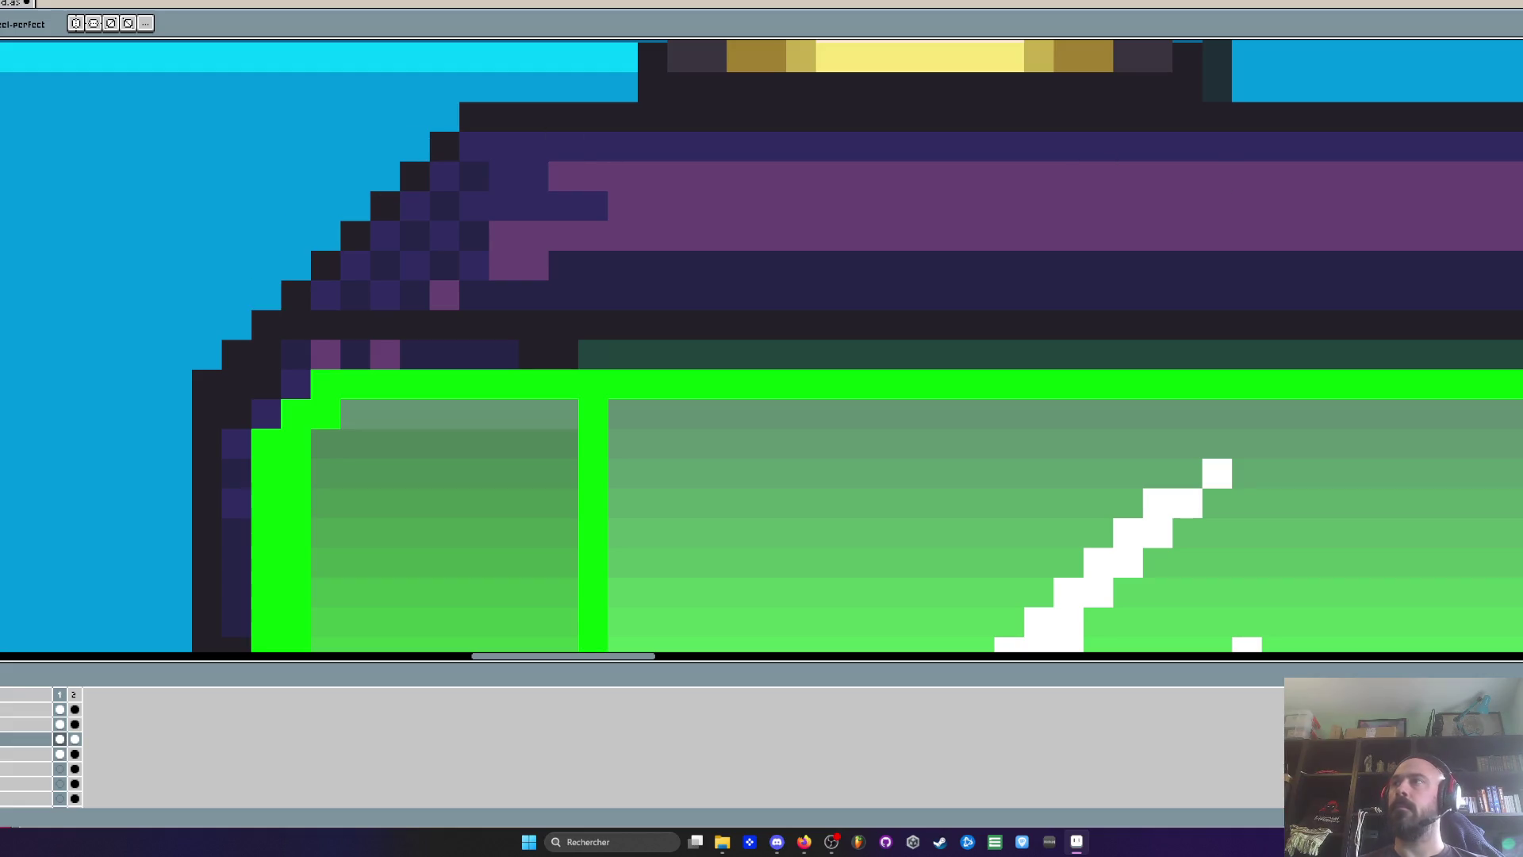
{"action": "key", "text": "m"}
{"action": "mouse_move", "coordinate": [444, 117]}
{"action": "left_mouse_down"}
{"action": "mouse_move", "coordinate": [143, 400]}
{"action": "mouse_move", "coordinate": [112, 410]}
{"action": "mouse_move", "coordinate": [112, 436]}
{"action": "mouse_move", "coordinate": [149, 444]}
{"action": "mouse_move", "coordinate": [178, 414]}
{"action": "mouse_move", "coordinate": [148, 473]}
{"action": "mouse_move", "coordinate": [182, 515]}
{"action": "left_mouse_up"}
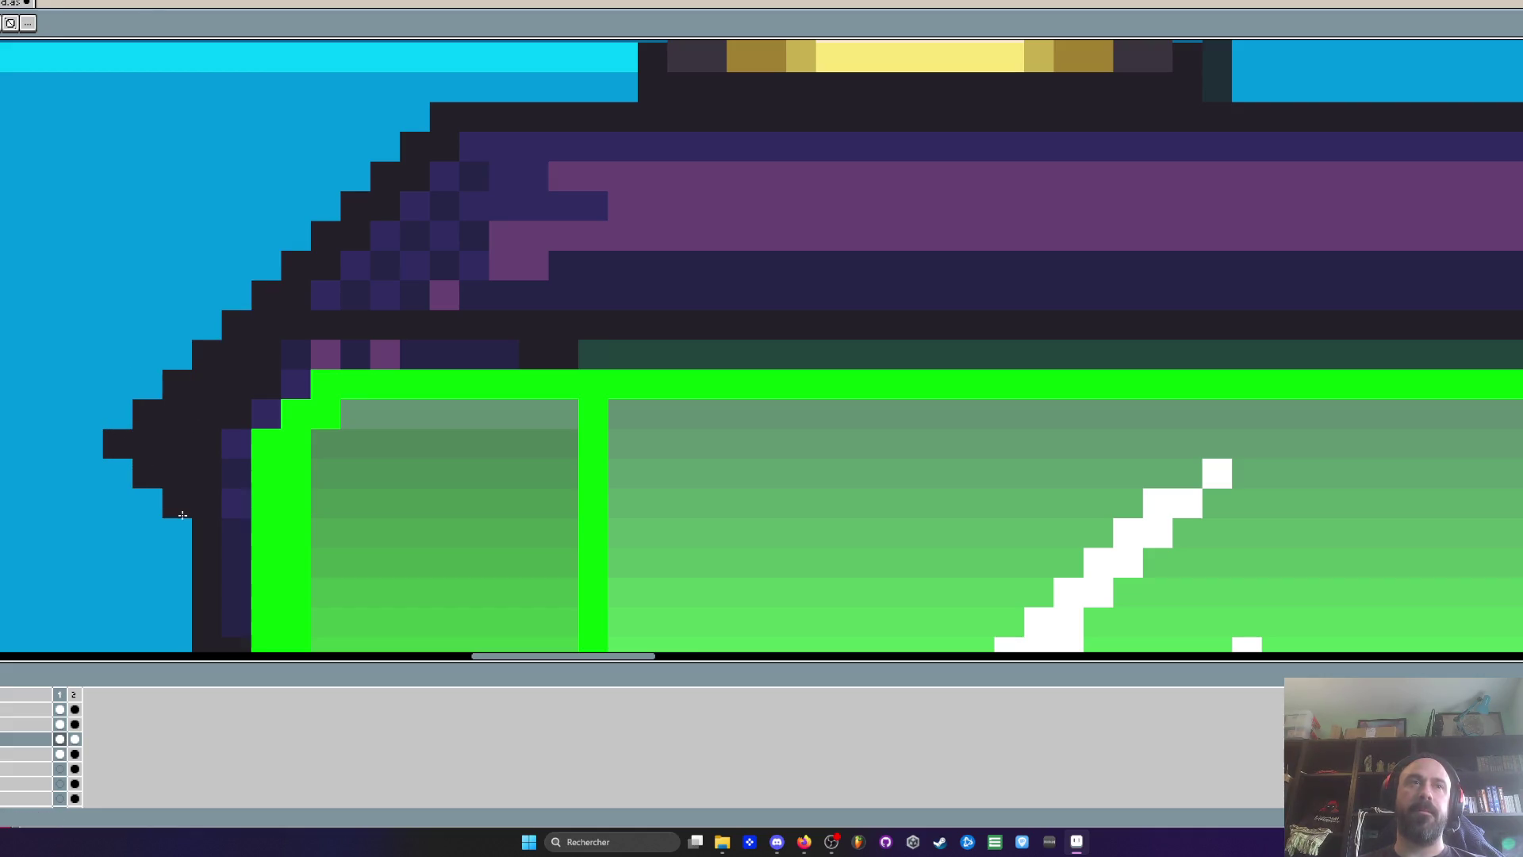
Recolour the roof-to-glass seam row dark teal, including its two magenta pixels
{"action": "scroll", "coordinate": [183, 515], "scroll_direction": "down", "scroll_amount": 3}
{"action": "scroll", "coordinate": [171, 353], "scroll_direction": "up", "scroll_amount": 2}
{"action": "scroll", "coordinate": [89, 389], "scroll_direction": "down", "scroll_amount": 2}
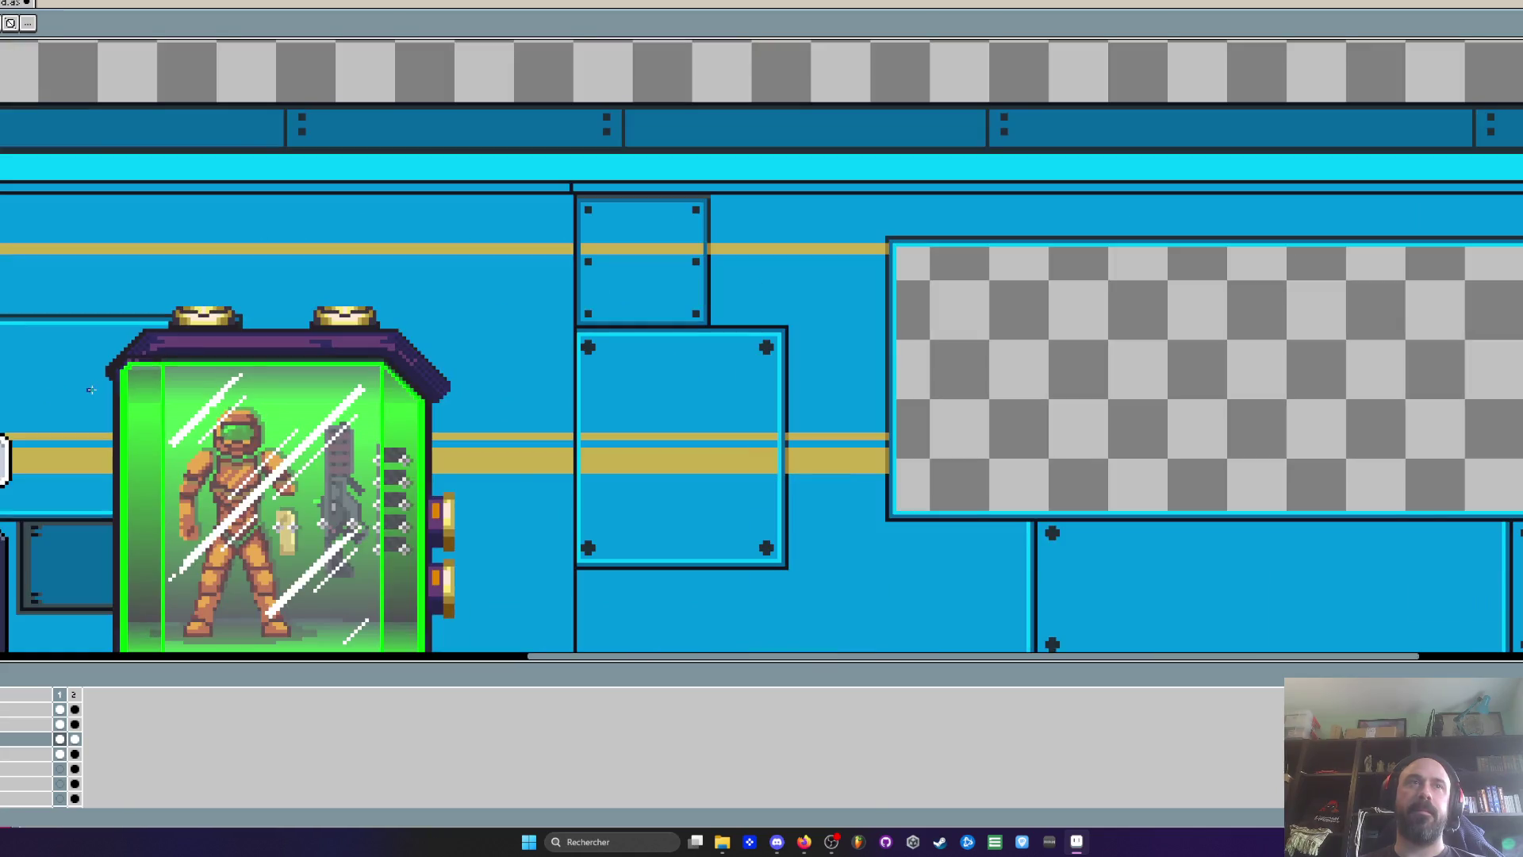
{"action": "scroll", "coordinate": [88, 389], "scroll_direction": "up", "scroll_amount": 3}
{"action": "scroll", "coordinate": [295, 296], "scroll_direction": "down", "scroll_amount": 2}
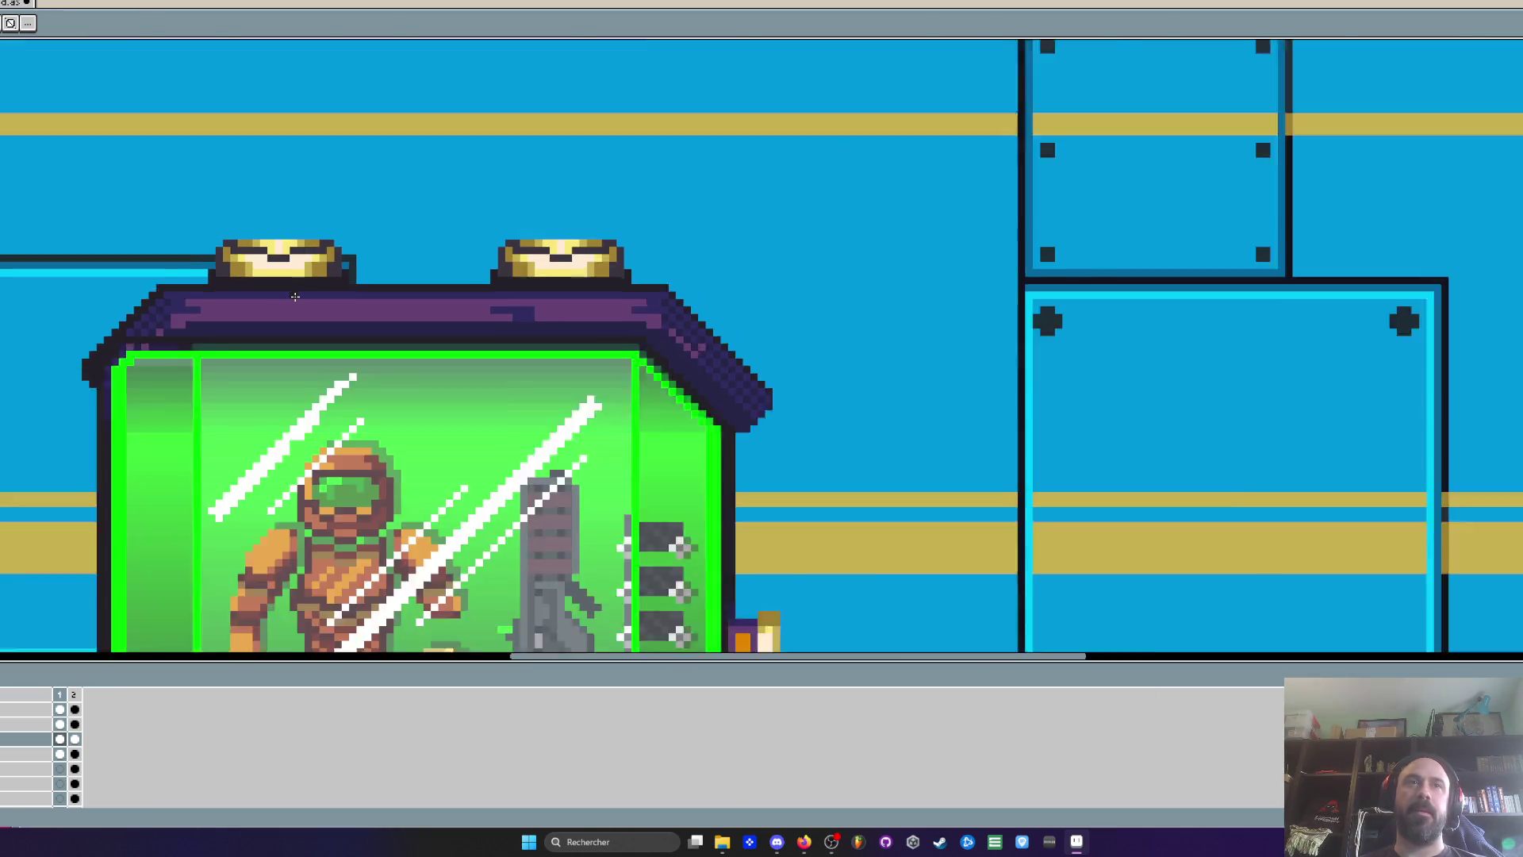
{"action": "scroll", "coordinate": [295, 295], "scroll_direction": "down", "scroll_amount": 2}
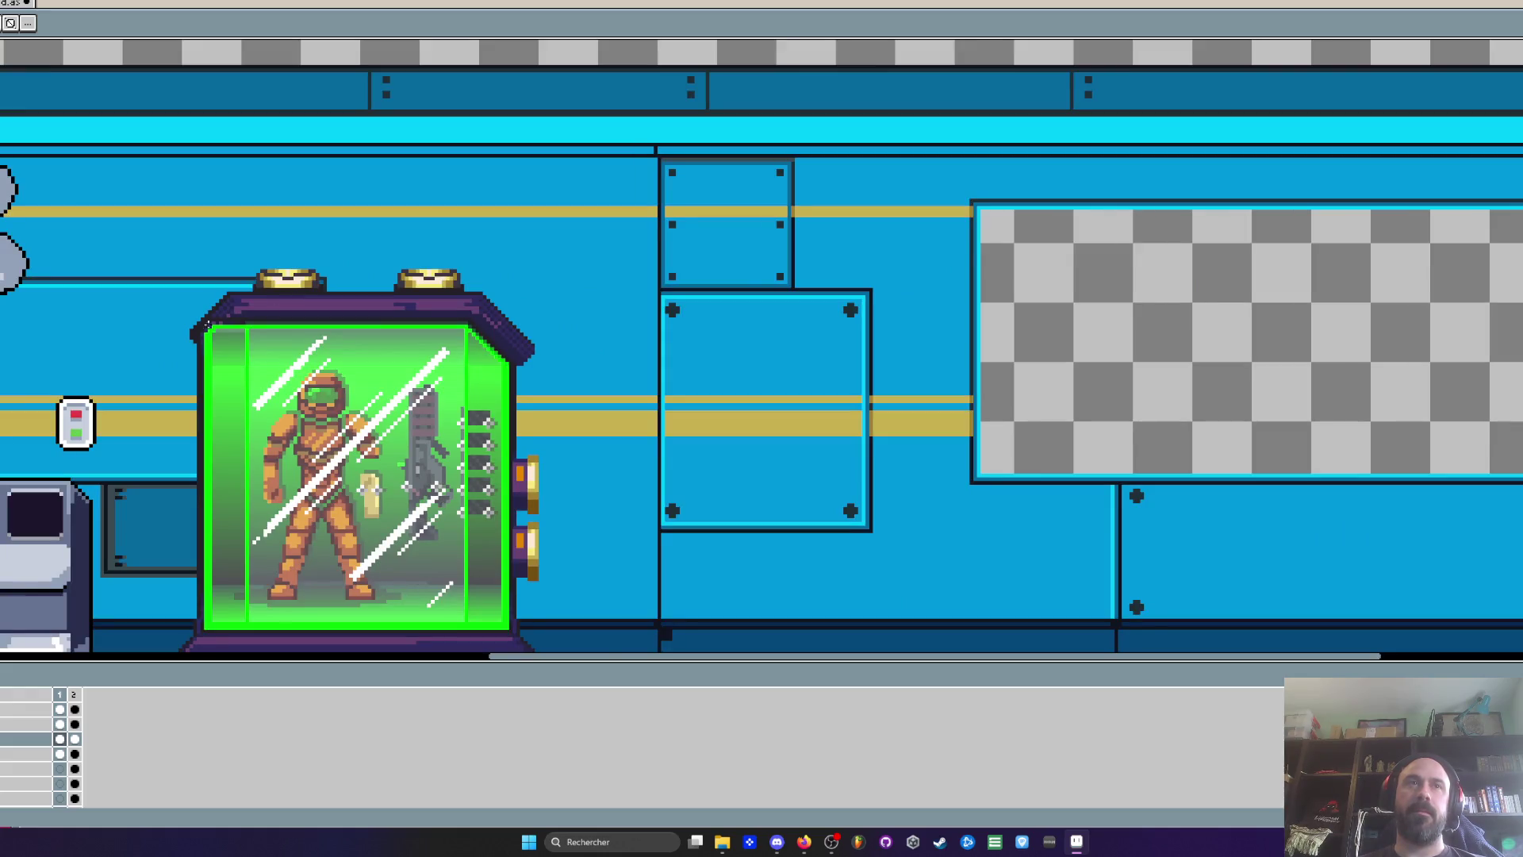
{"action": "scroll", "coordinate": [220, 323], "scroll_direction": "up", "scroll_amount": 3}
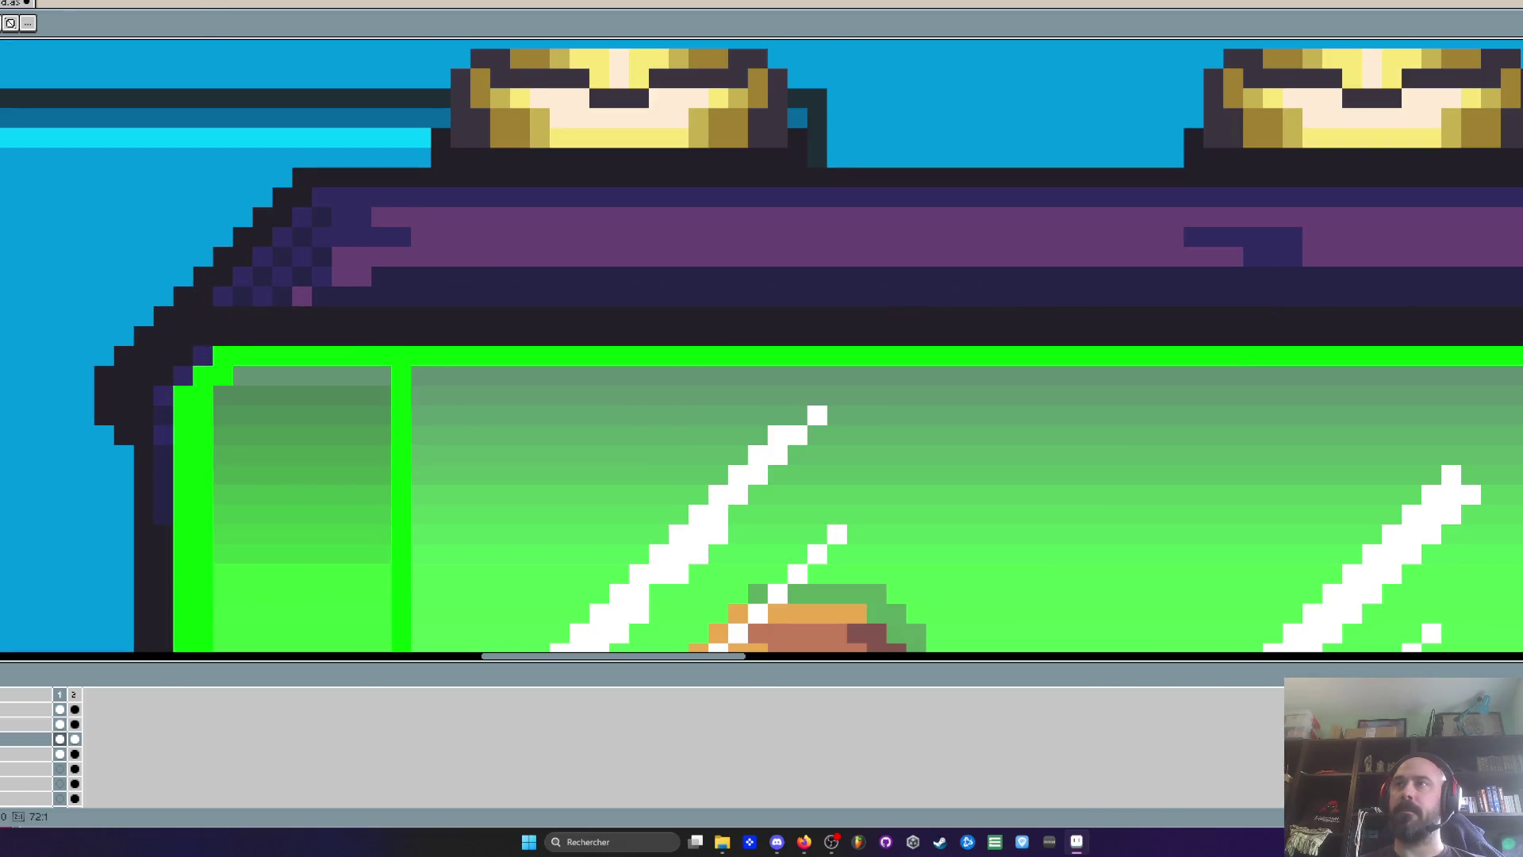
{"action": "left_click", "coordinate": [569, 312]}
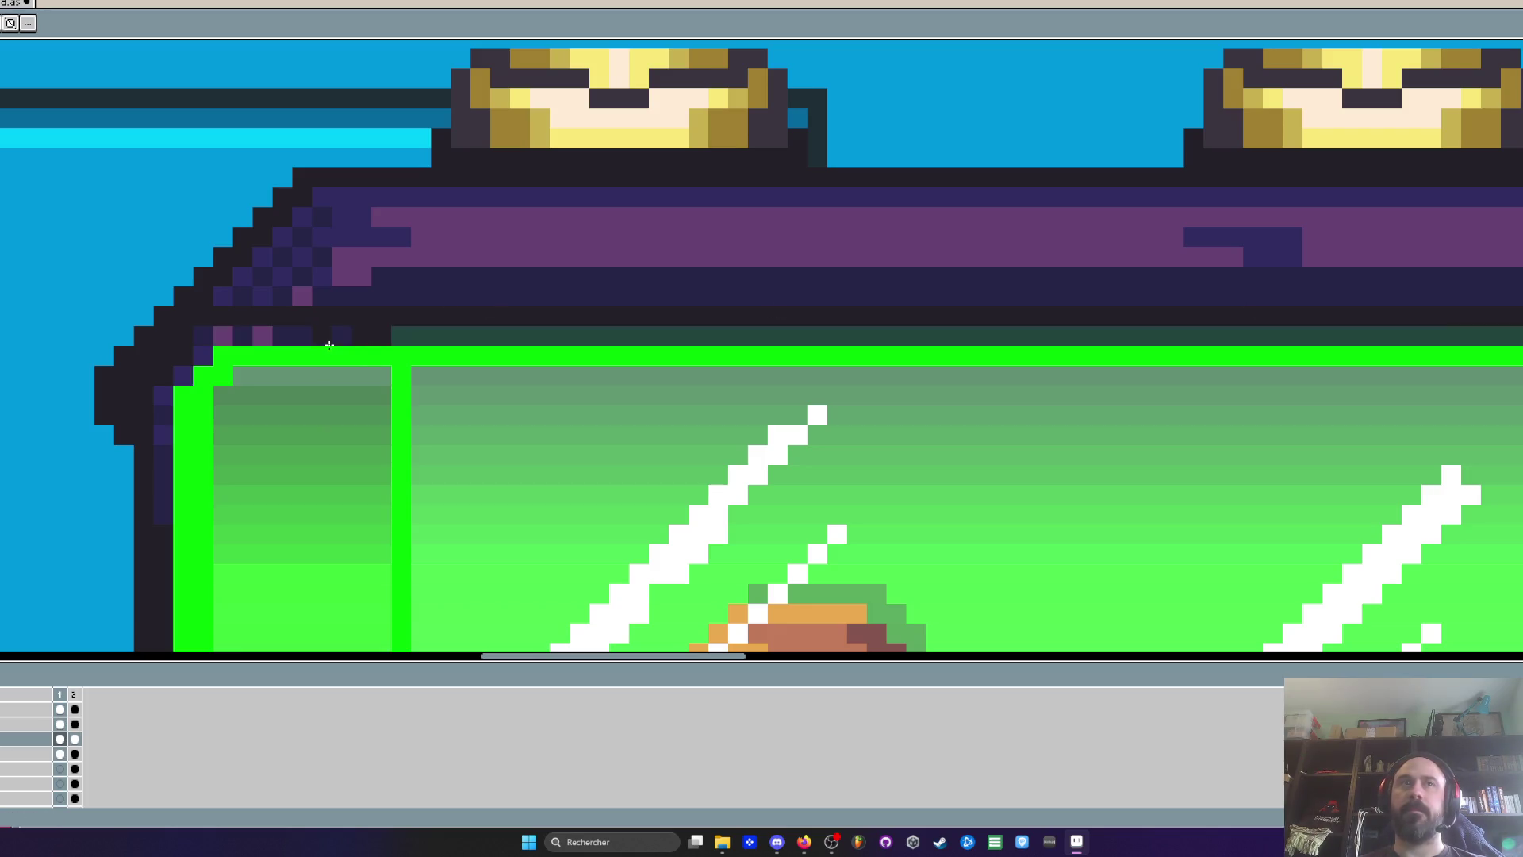
{"action": "left_click_drag", "start_coordinate": [336, 332], "coordinate": [202, 338]}
{"action": "scroll", "coordinate": [177, 375], "scroll_direction": "down", "scroll_amount": 3}
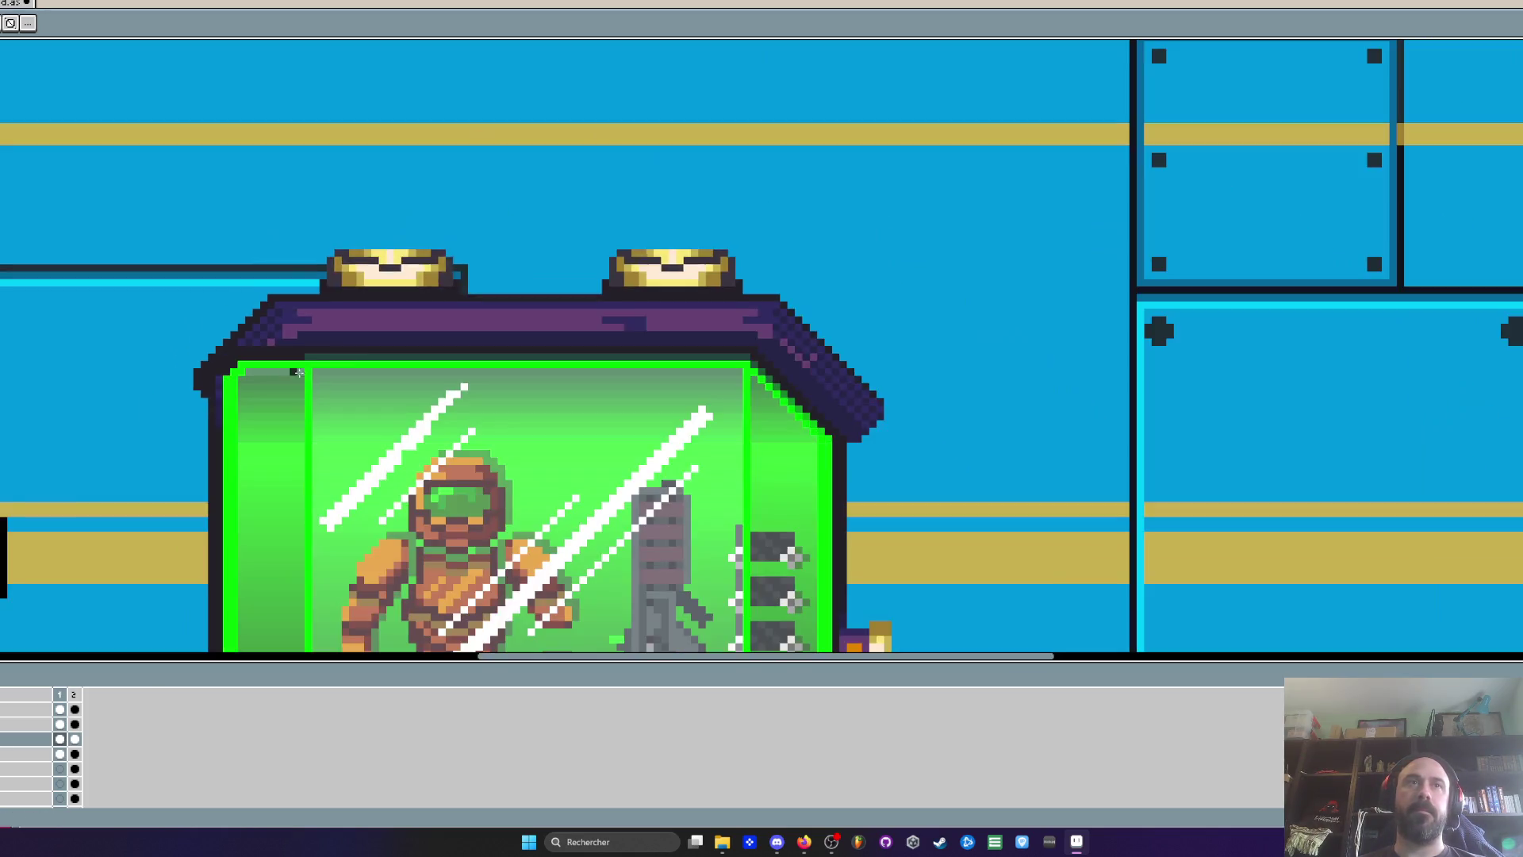
{"action": "scroll", "coordinate": [363, 351], "scroll_direction": "up", "scroll_amount": 2}
{"action": "scroll", "coordinate": [286, 354], "scroll_direction": "up", "scroll_amount": 3}
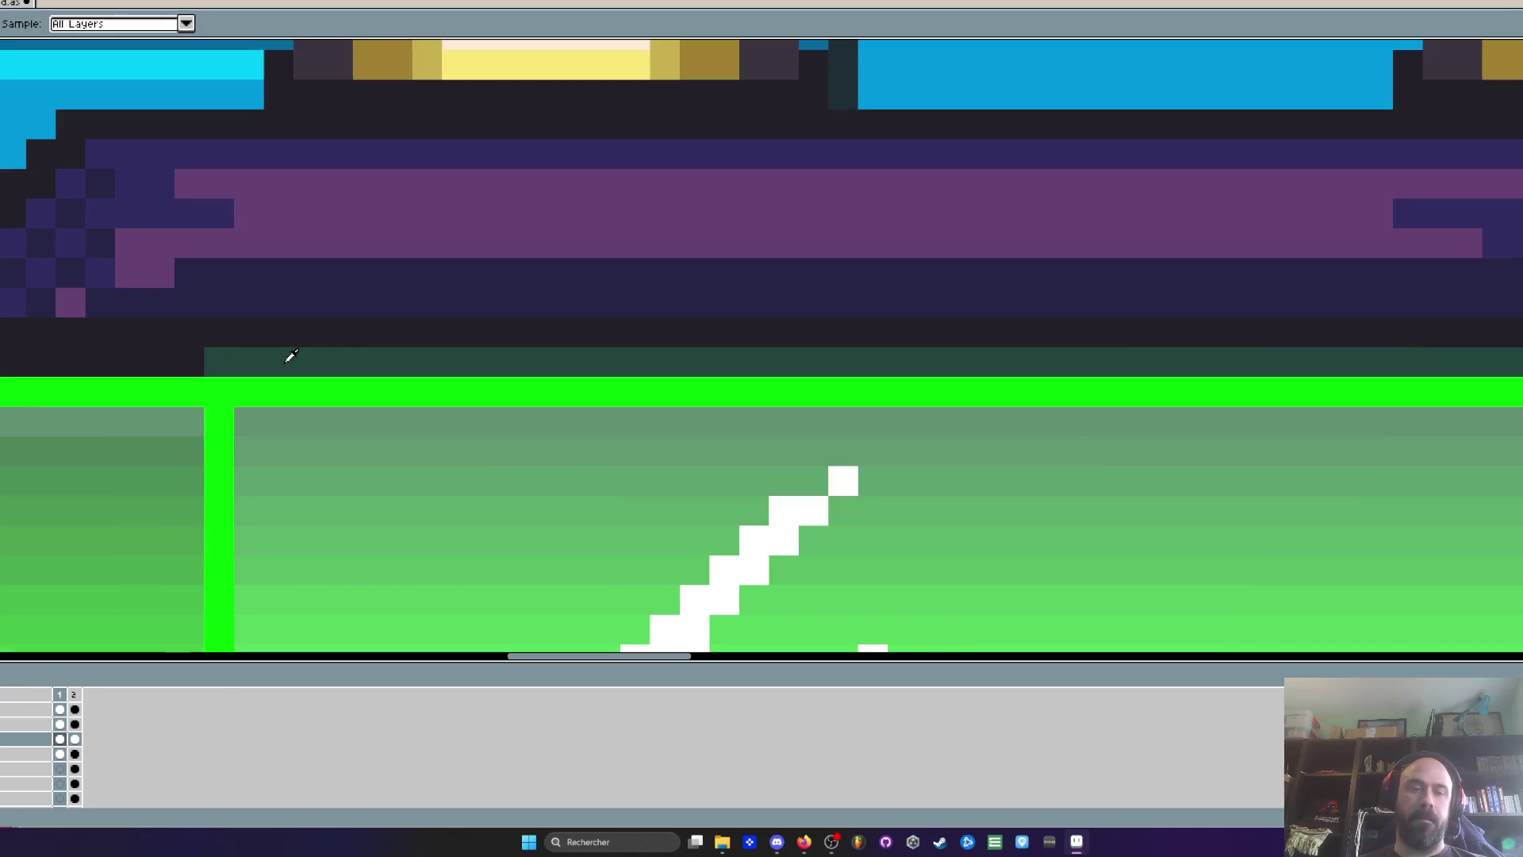
{"action": "left_click_drag", "start_coordinate": [41, 365], "coordinate": [360, 357]}
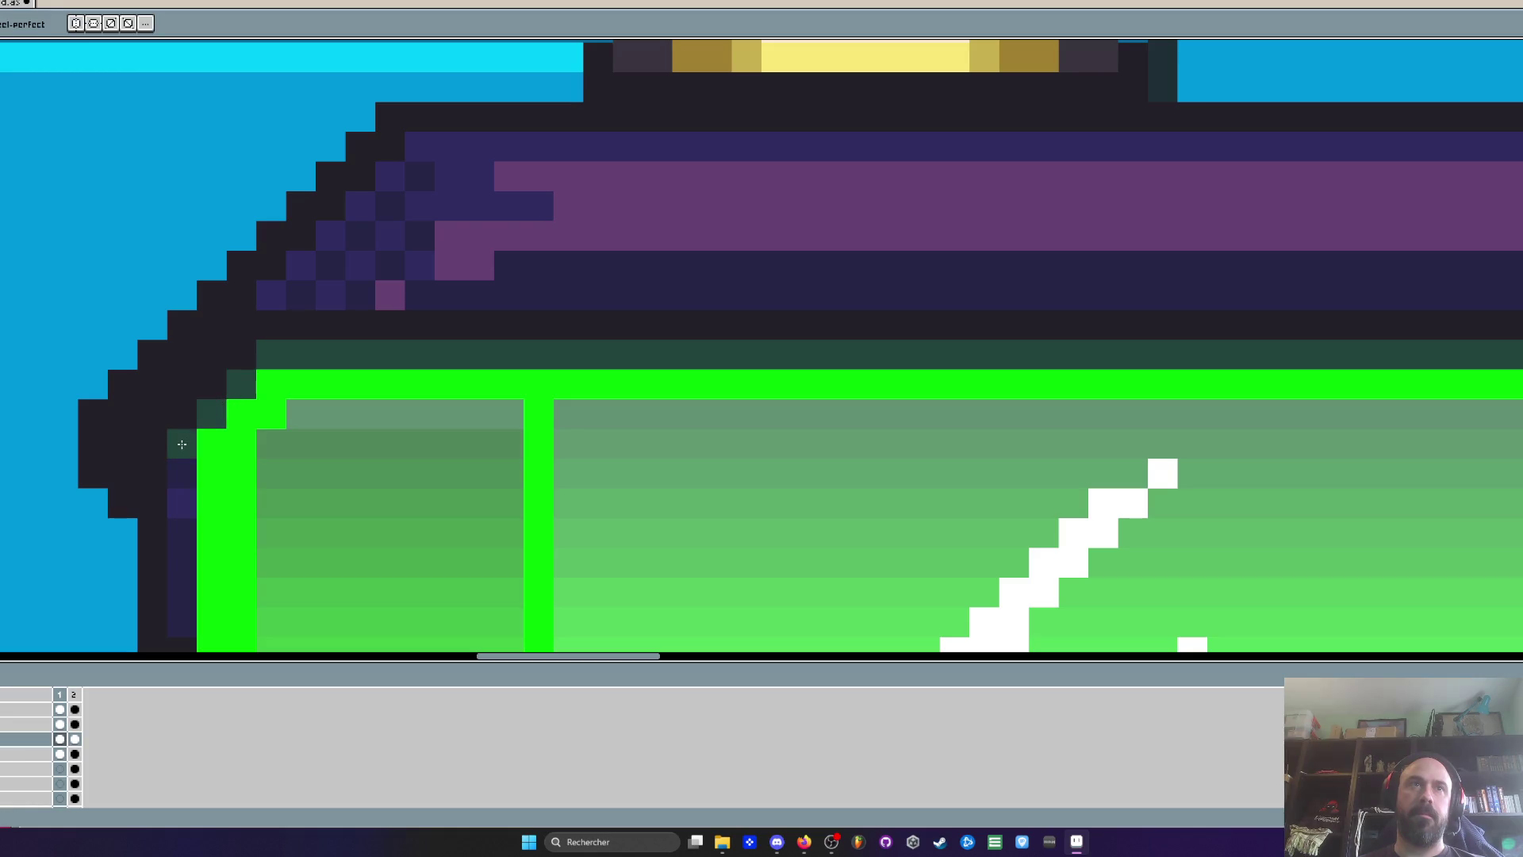
{"action": "scroll", "coordinate": [175, 356], "scroll_direction": "down", "scroll_amount": 3}
{"action": "scroll", "coordinate": [175, 356], "scroll_direction": "down", "scroll_amount": 2}
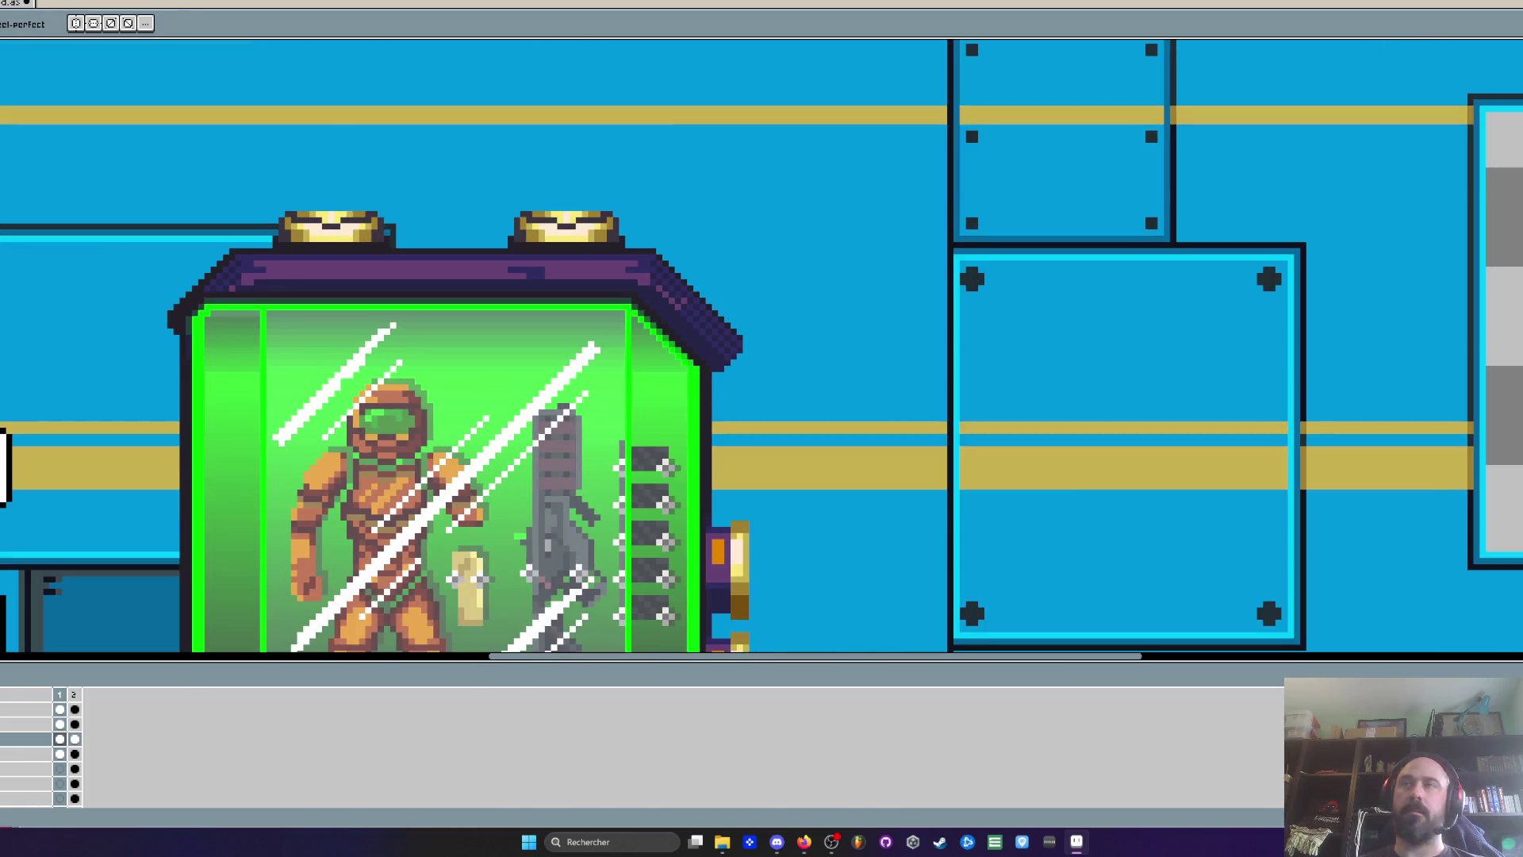
Select the capsule's top-left corner pixels and shift them a few pixels left
{"action": "scroll", "coordinate": [383, 251], "scroll_direction": "up", "scroll_amount": 2}
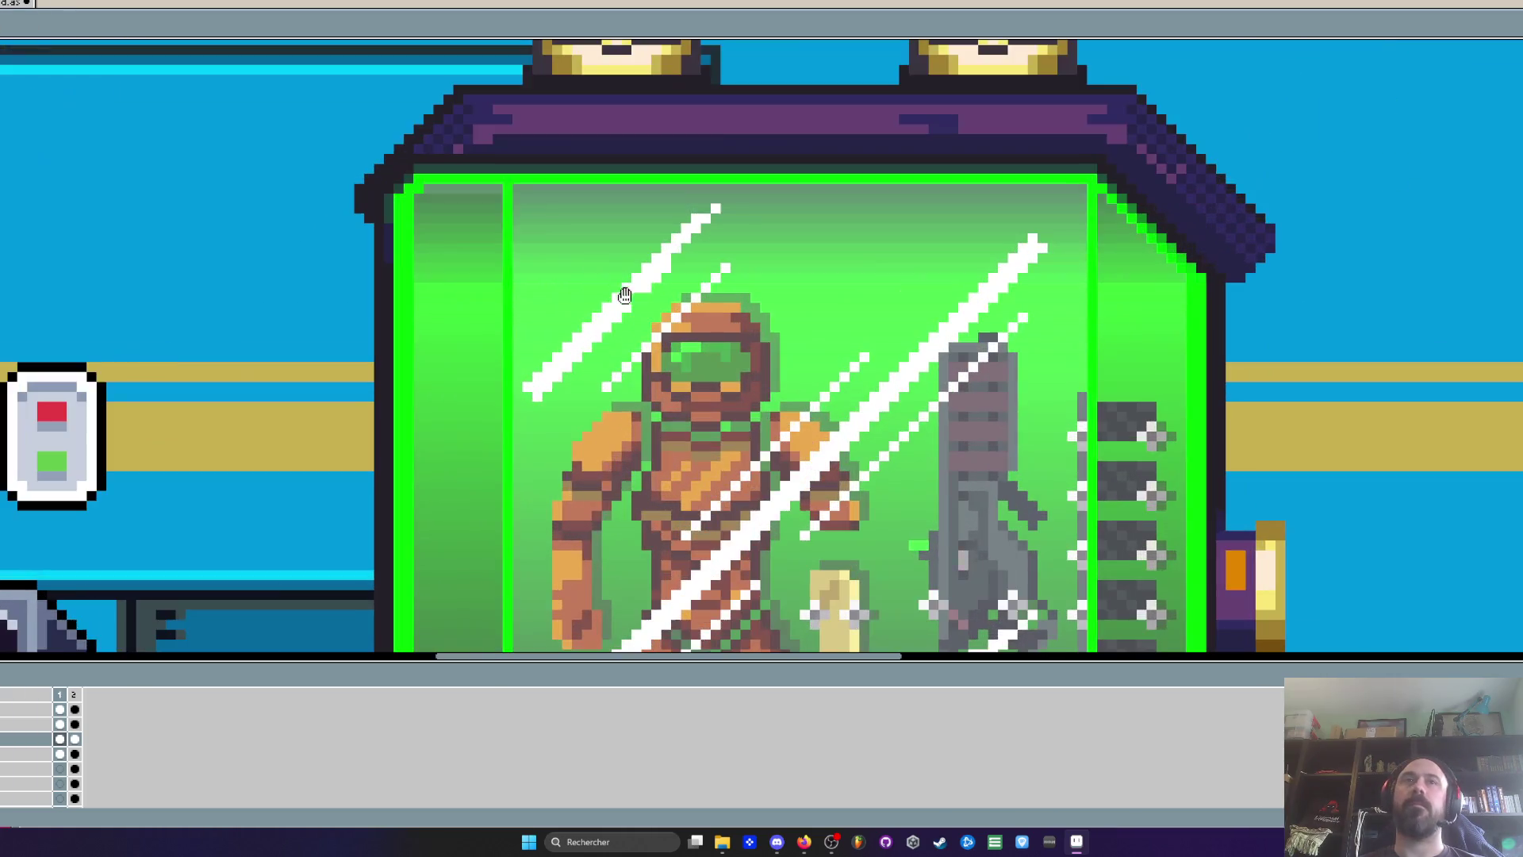
{"action": "scroll", "coordinate": [383, 251], "scroll_direction": "down", "scroll_amount": 2}
{"action": "scroll", "coordinate": [382, 252], "scroll_direction": "down", "scroll_amount": 2}
{"action": "scroll", "coordinate": [401, 446], "scroll_direction": "up", "scroll_amount": 3}
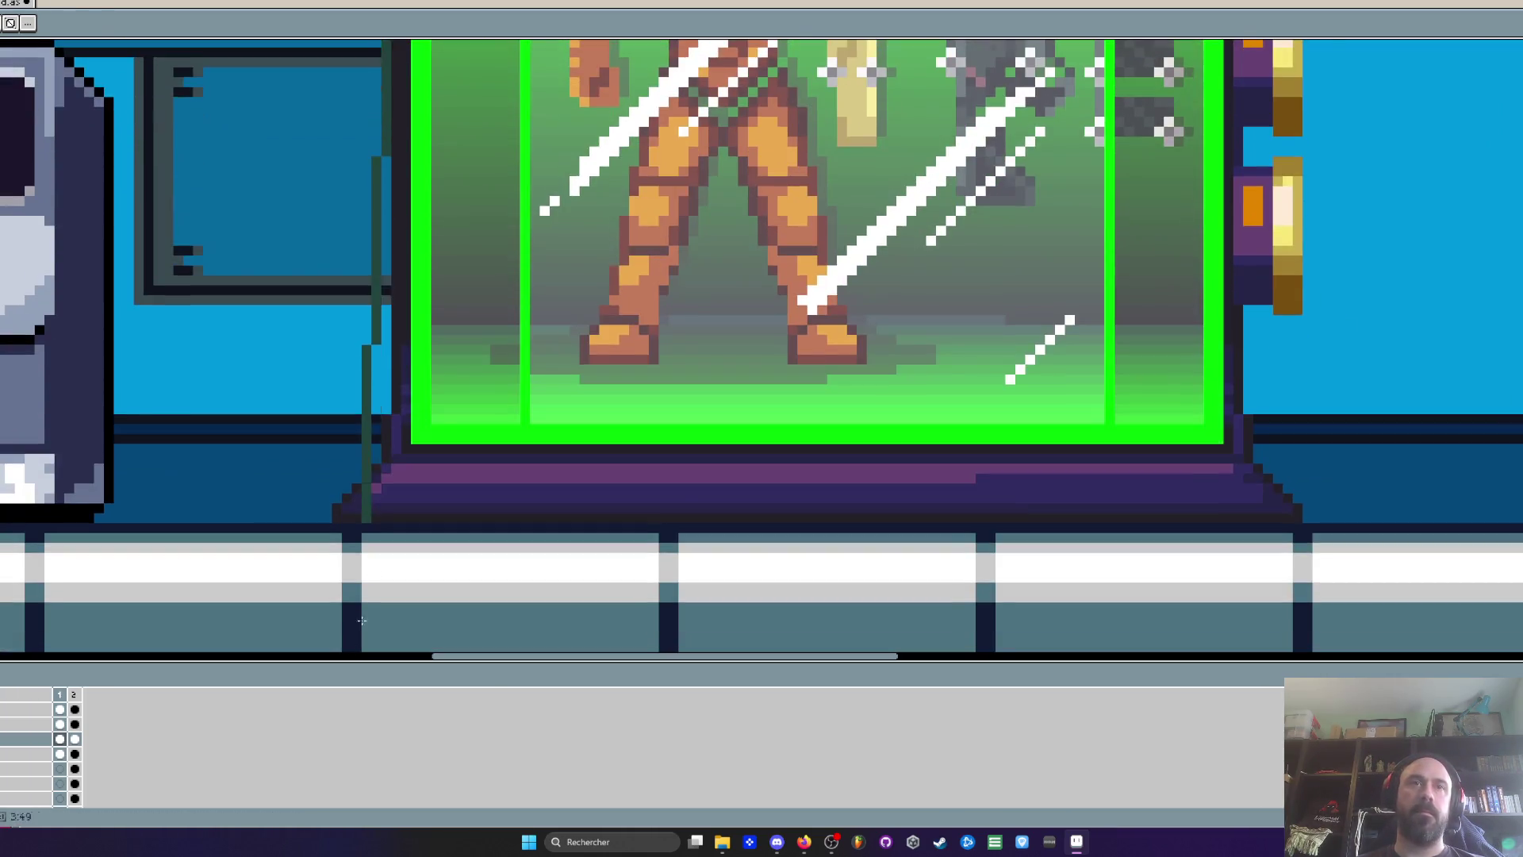
{"action": "scroll", "coordinate": [401, 446], "scroll_direction": "down", "scroll_amount": 4}
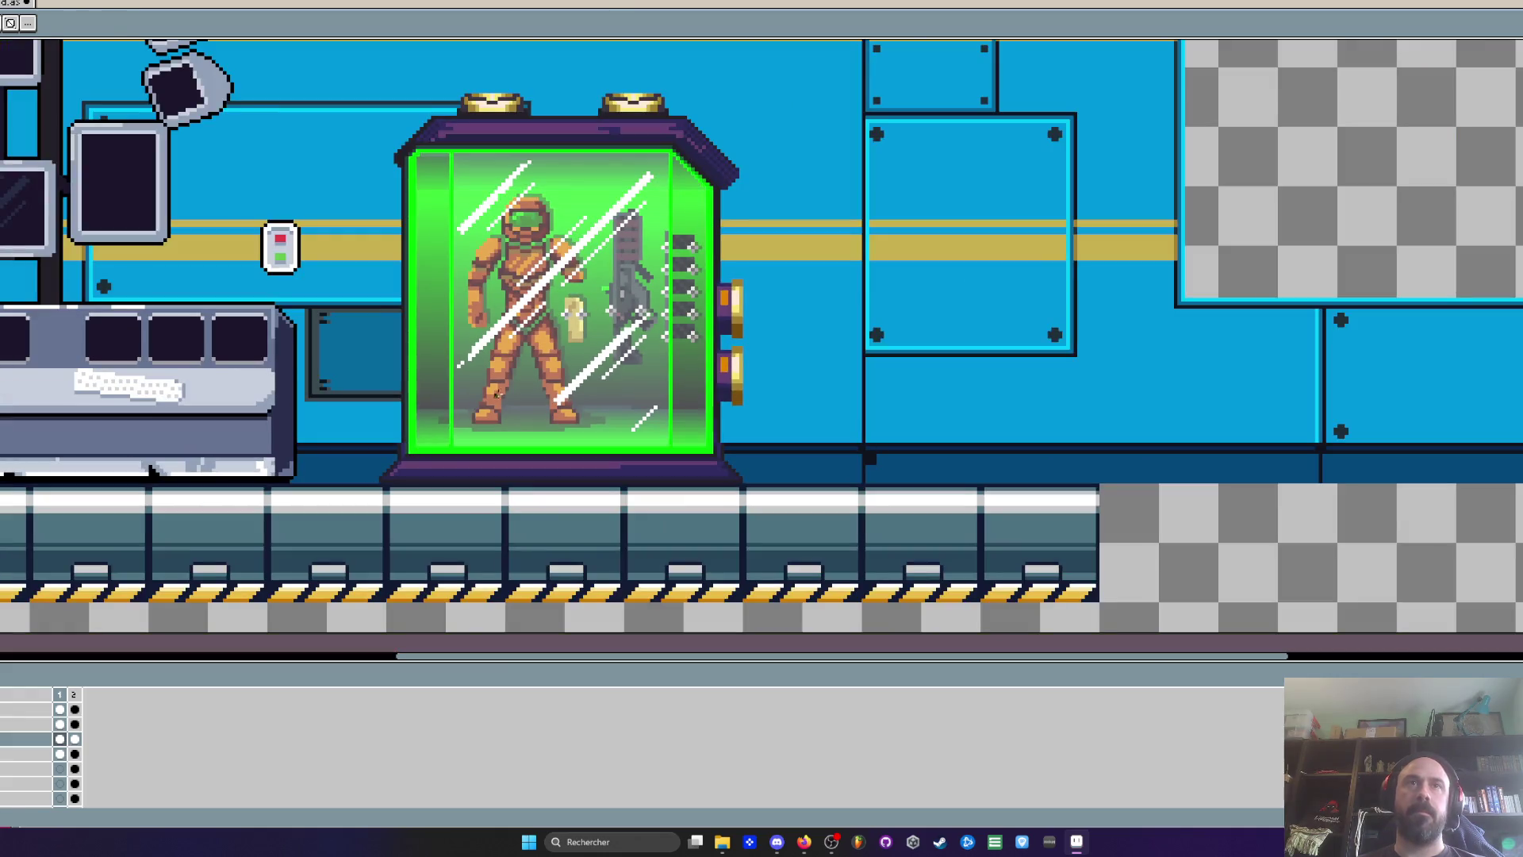
{"action": "left_click_drag", "start_coordinate": [571, 337], "coordinate": [612, 464]}
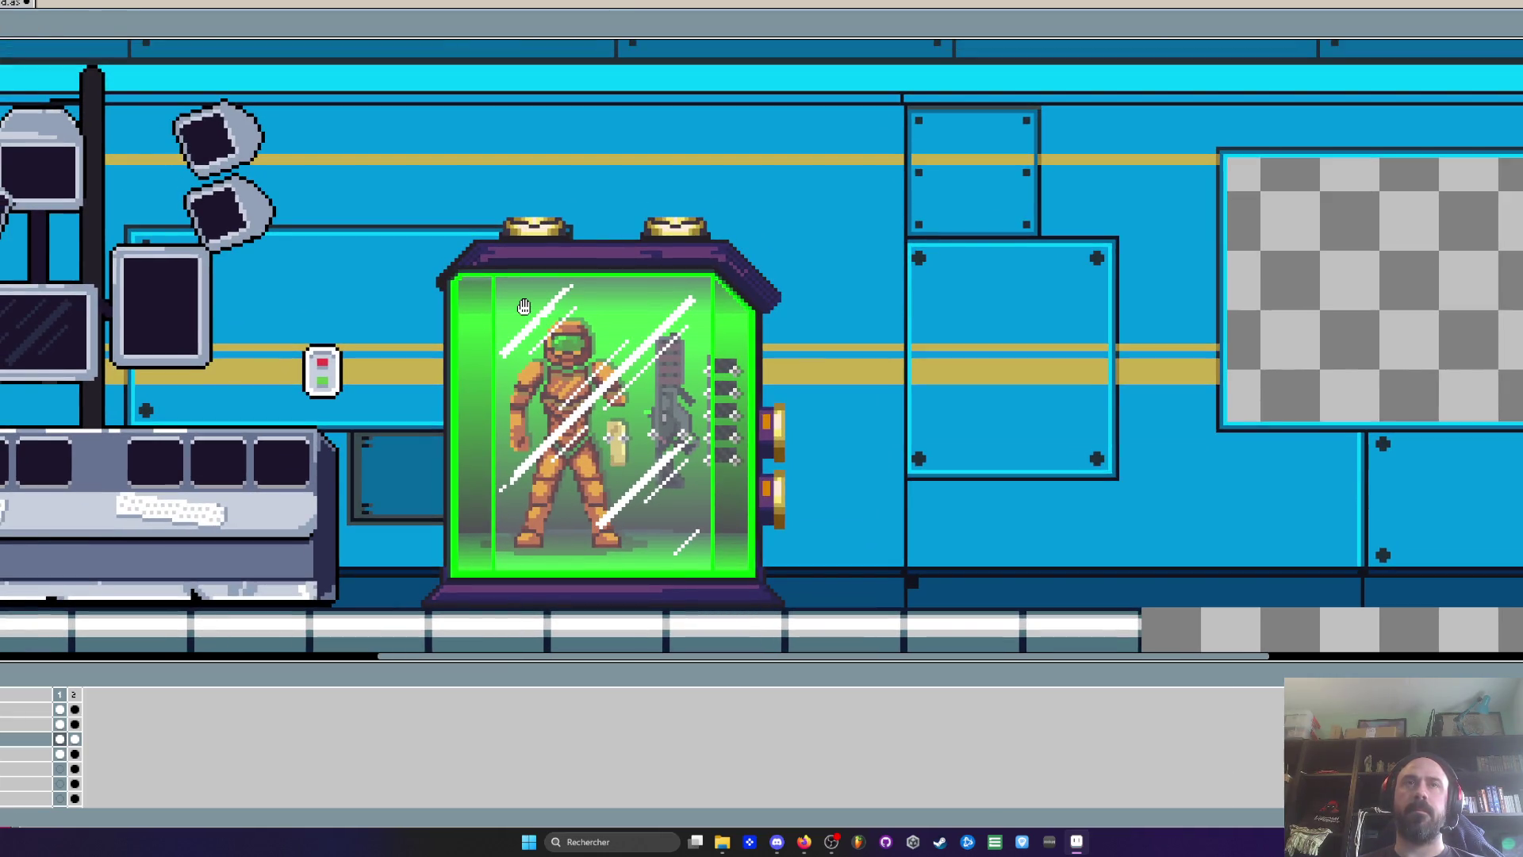
{"action": "scroll", "coordinate": [459, 248], "scroll_direction": "up", "scroll_amount": 3}
{"action": "left_click_drag", "start_coordinate": [421, 164], "coordinate": [603, 325]}
{"action": "mouse_move", "coordinate": [561, 278]}
{"action": "left_mouse_down"}
{"action": "mouse_move", "coordinate": [408, 285]}
{"action": "mouse_move", "coordinate": [446, 286]}
{"action": "left_mouse_up"}
Move the roof strip with its gold lights down-left onto the glass, nudging it one pixel right
{"action": "scroll", "coordinate": [449, 278], "scroll_direction": "down", "scroll_amount": 1}
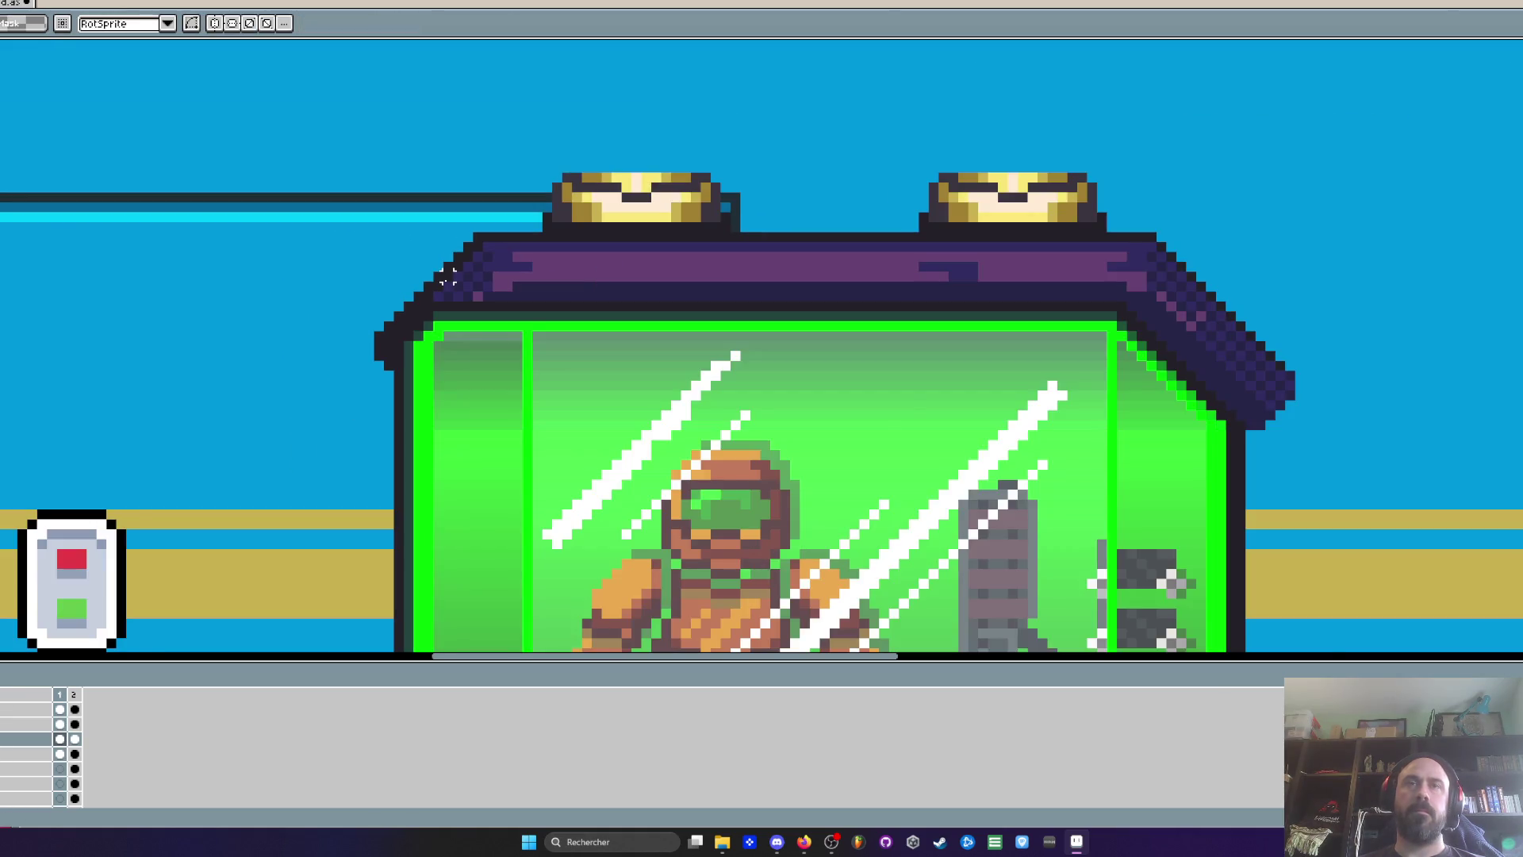
{"action": "scroll", "coordinate": [449, 278], "scroll_direction": "down", "scroll_amount": 1}
{"action": "scroll", "coordinate": [448, 278], "scroll_direction": "down", "scroll_amount": 2}
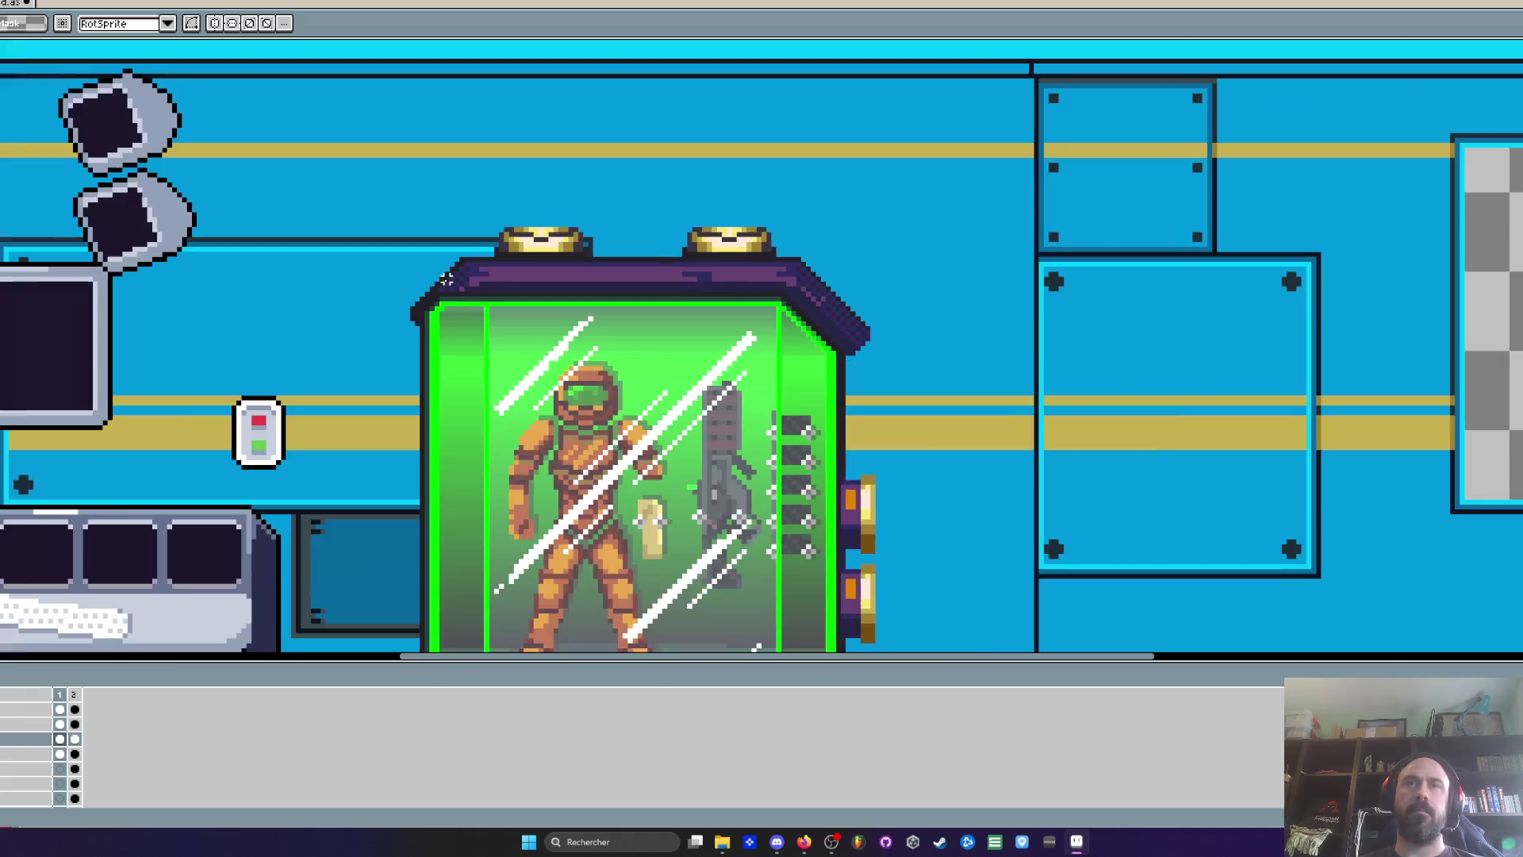
{"action": "scroll", "coordinate": [448, 277], "scroll_direction": "up", "scroll_amount": 2}
{"action": "mouse_move", "coordinate": [354, 153]}
{"action": "left_mouse_down"}
{"action": "mouse_move", "coordinate": [612, 204]}
{"action": "mouse_move", "coordinate": [1164, 266]}
{"action": "mouse_move", "coordinate": [1146, 279]}
{"action": "left_mouse_up"}
{"action": "left_click_drag", "start_coordinate": [769, 256], "coordinate": [752, 280]}
{"action": "scroll", "coordinate": [752, 280], "scroll_direction": "down", "scroll_amount": 2}
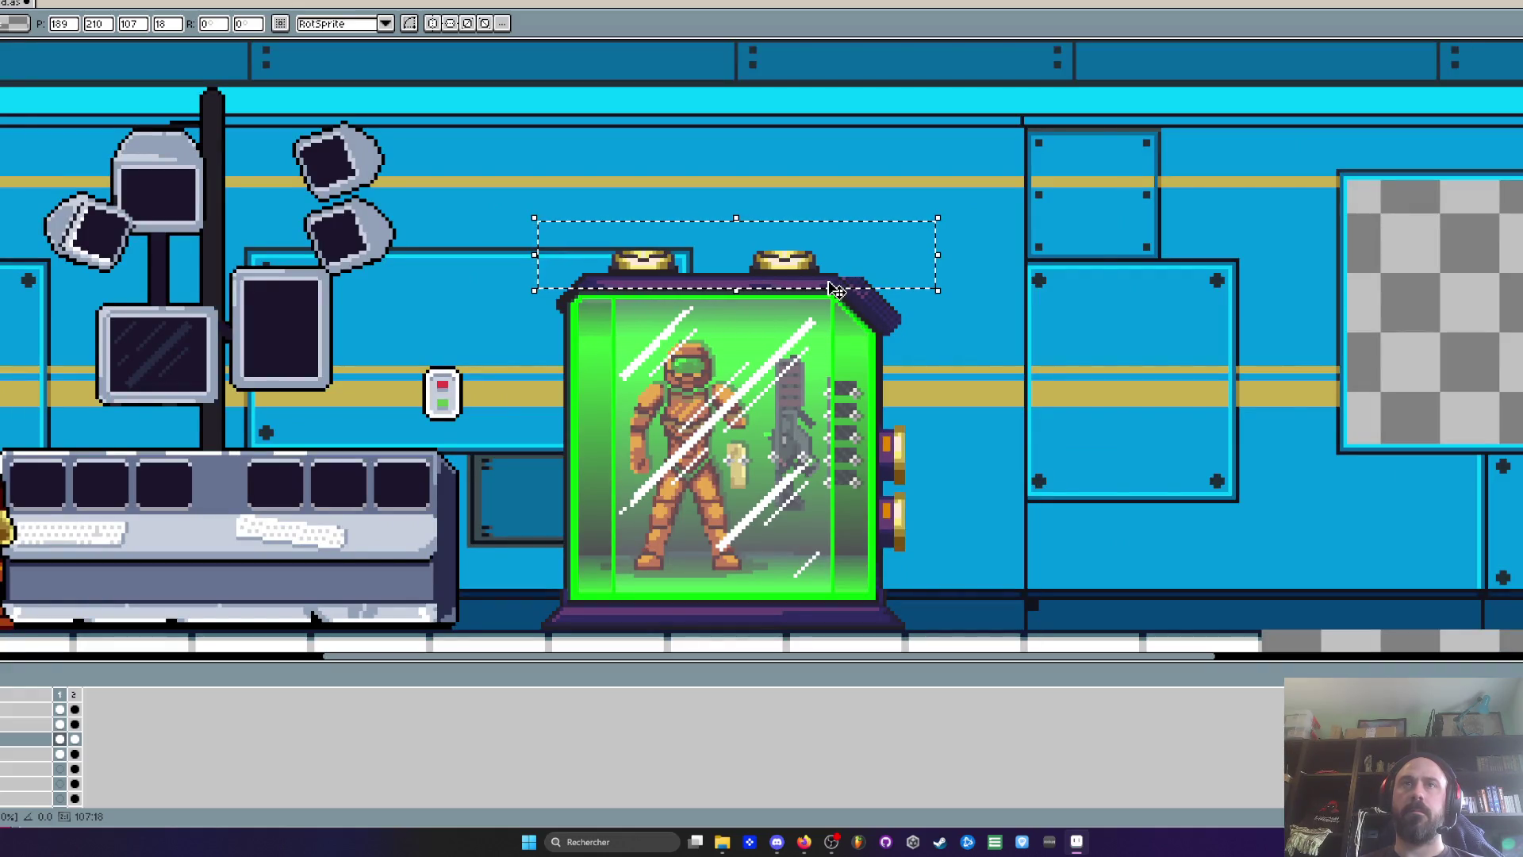
{"action": "scroll", "coordinate": [754, 281], "scroll_direction": "up", "scroll_amount": 1}
{"action": "left_click_drag", "start_coordinate": [793, 287], "coordinate": [827, 263]}
{"action": "scroll", "coordinate": [799, 287], "scroll_direction": "down", "scroll_amount": 1}
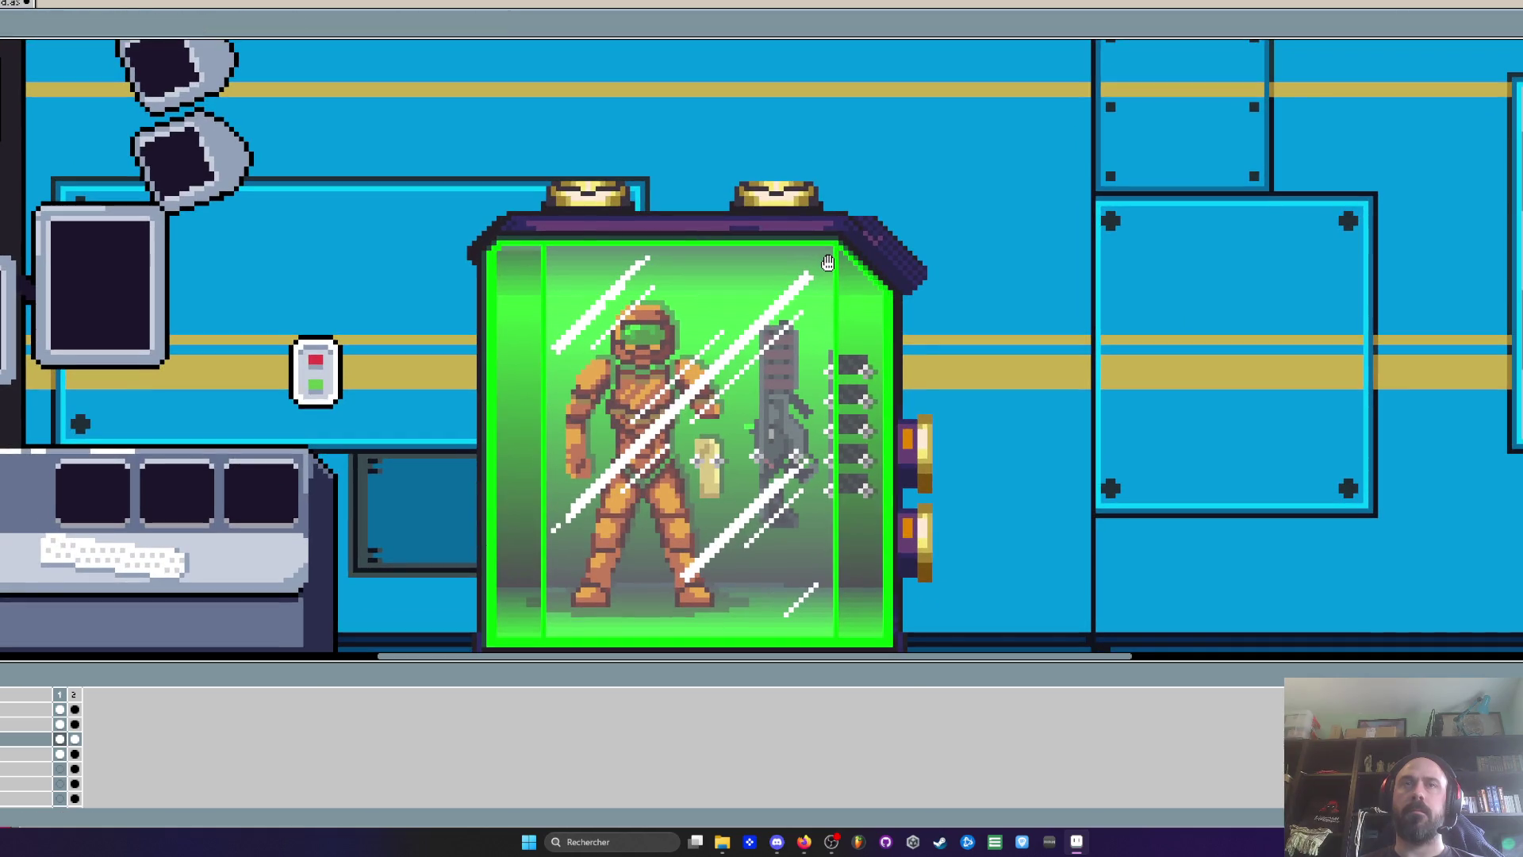
{"action": "scroll", "coordinate": [507, 246], "scroll_direction": "up", "scroll_amount": 2}
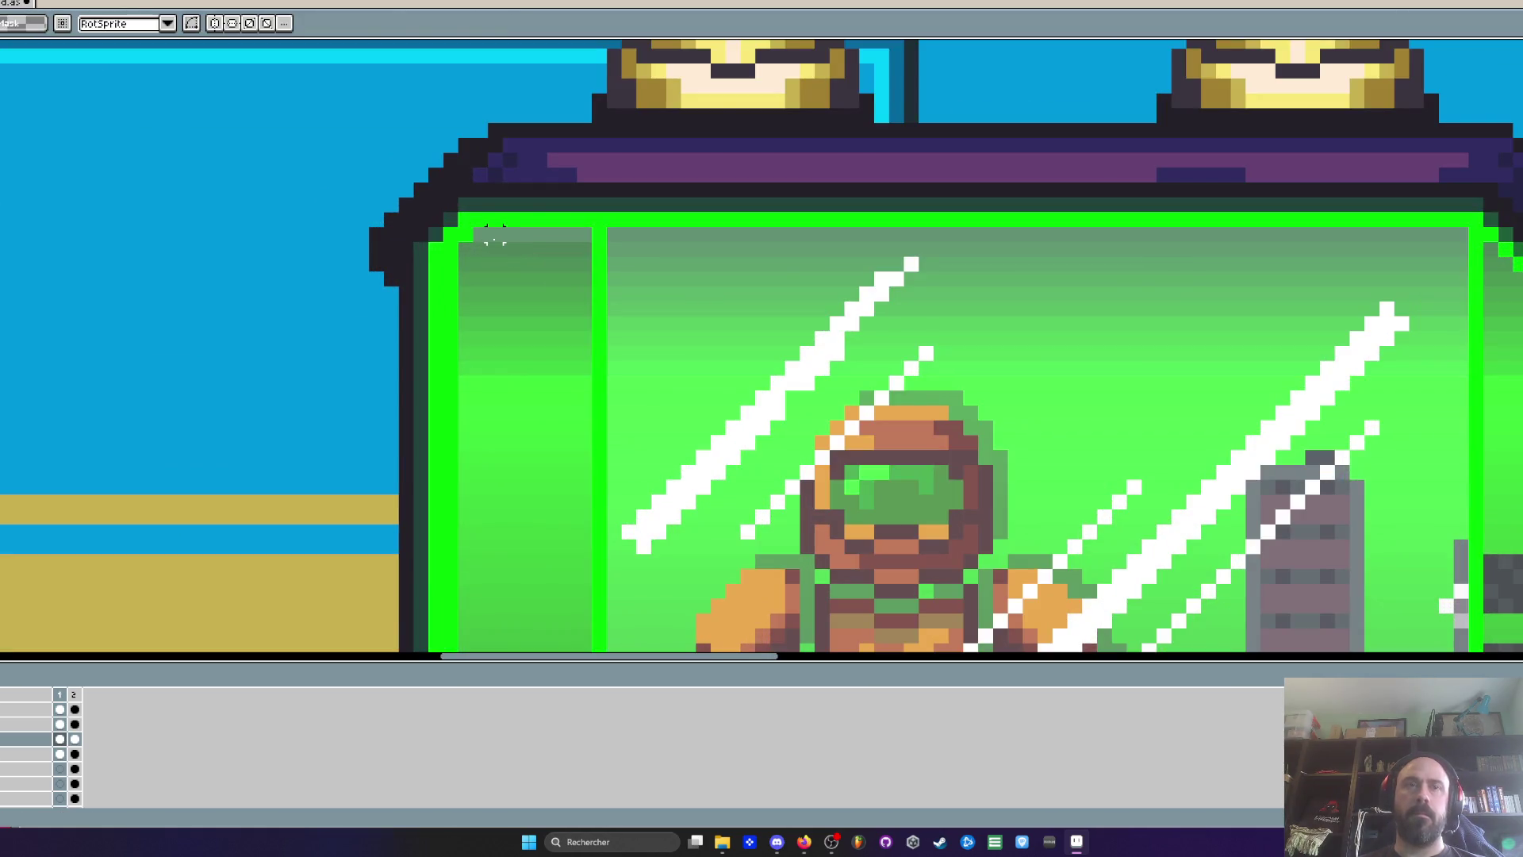
{"action": "key", "text": "i"}
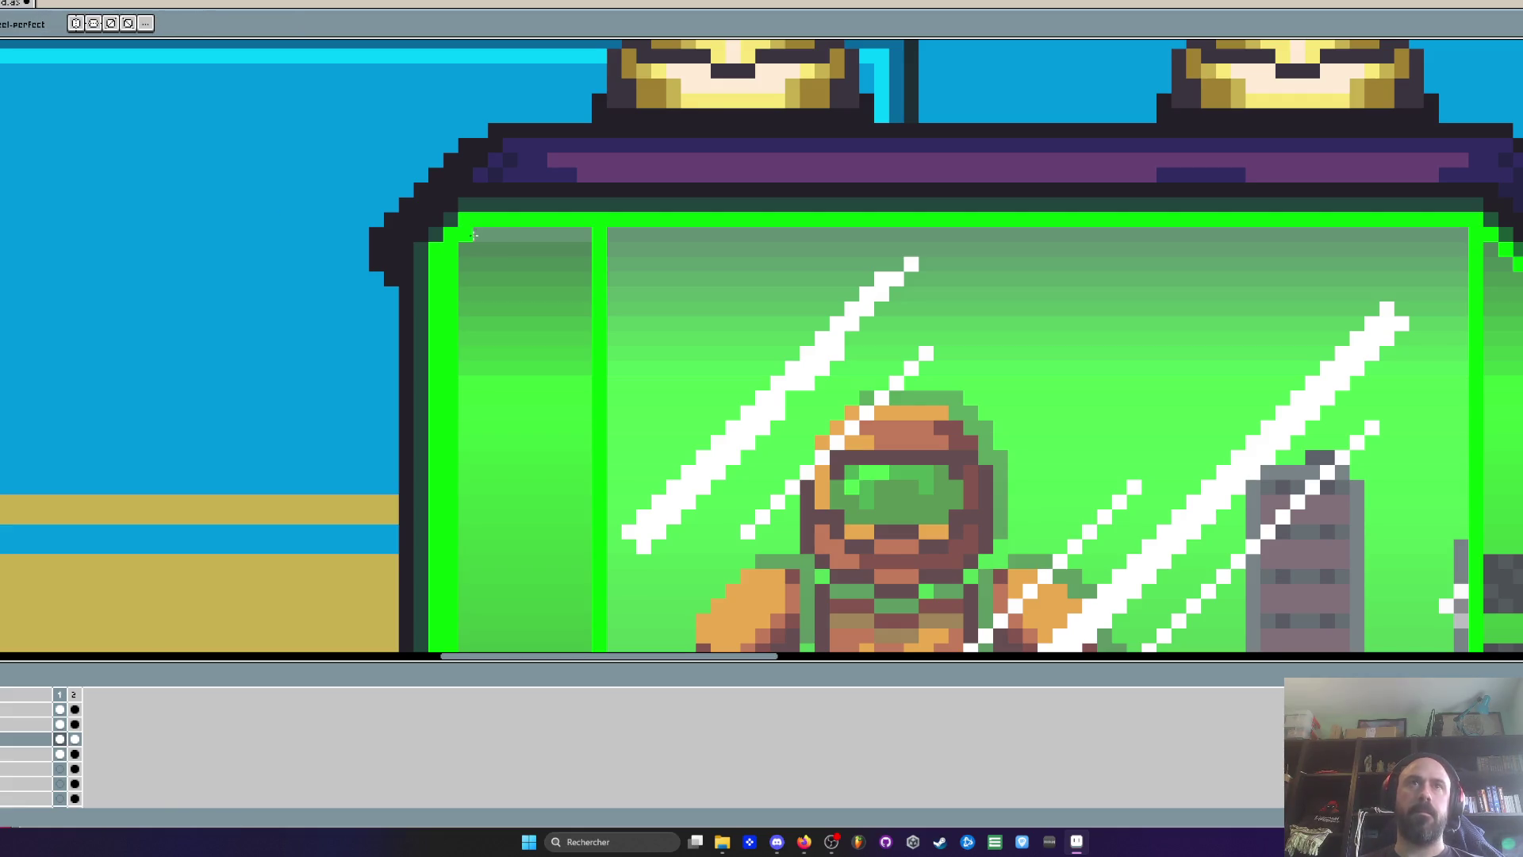
{"action": "scroll", "coordinate": [595, 250], "scroll_direction": "down", "scroll_amount": 2}
{"action": "key", "text": "b"}
{"action": "scroll", "coordinate": [603, 266], "scroll_direction": "up", "scroll_amount": 4}
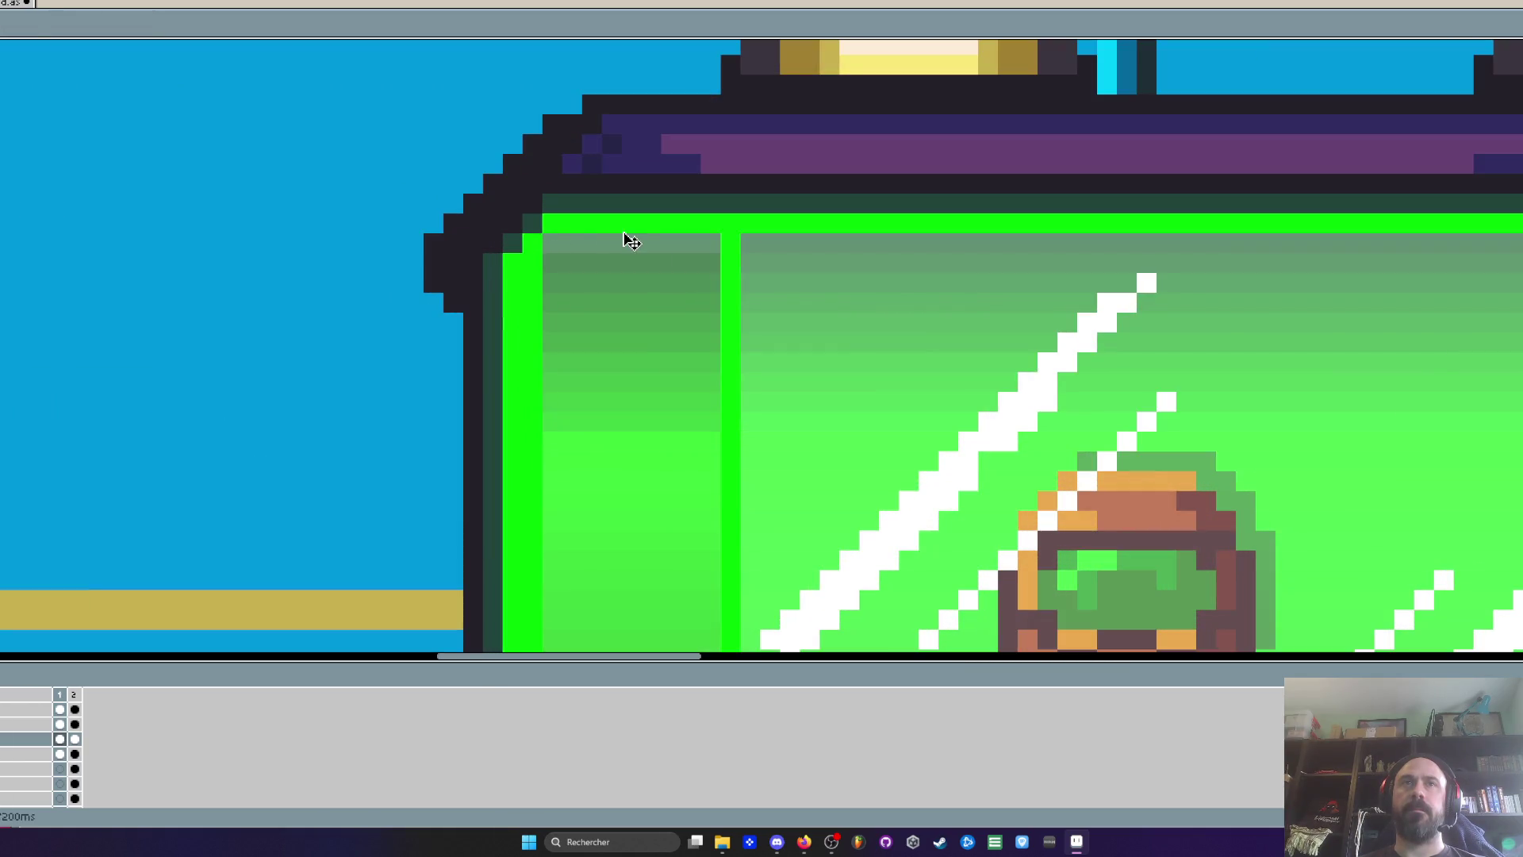
{"action": "scroll", "coordinate": [622, 238], "scroll_direction": "down", "scroll_amount": 4}
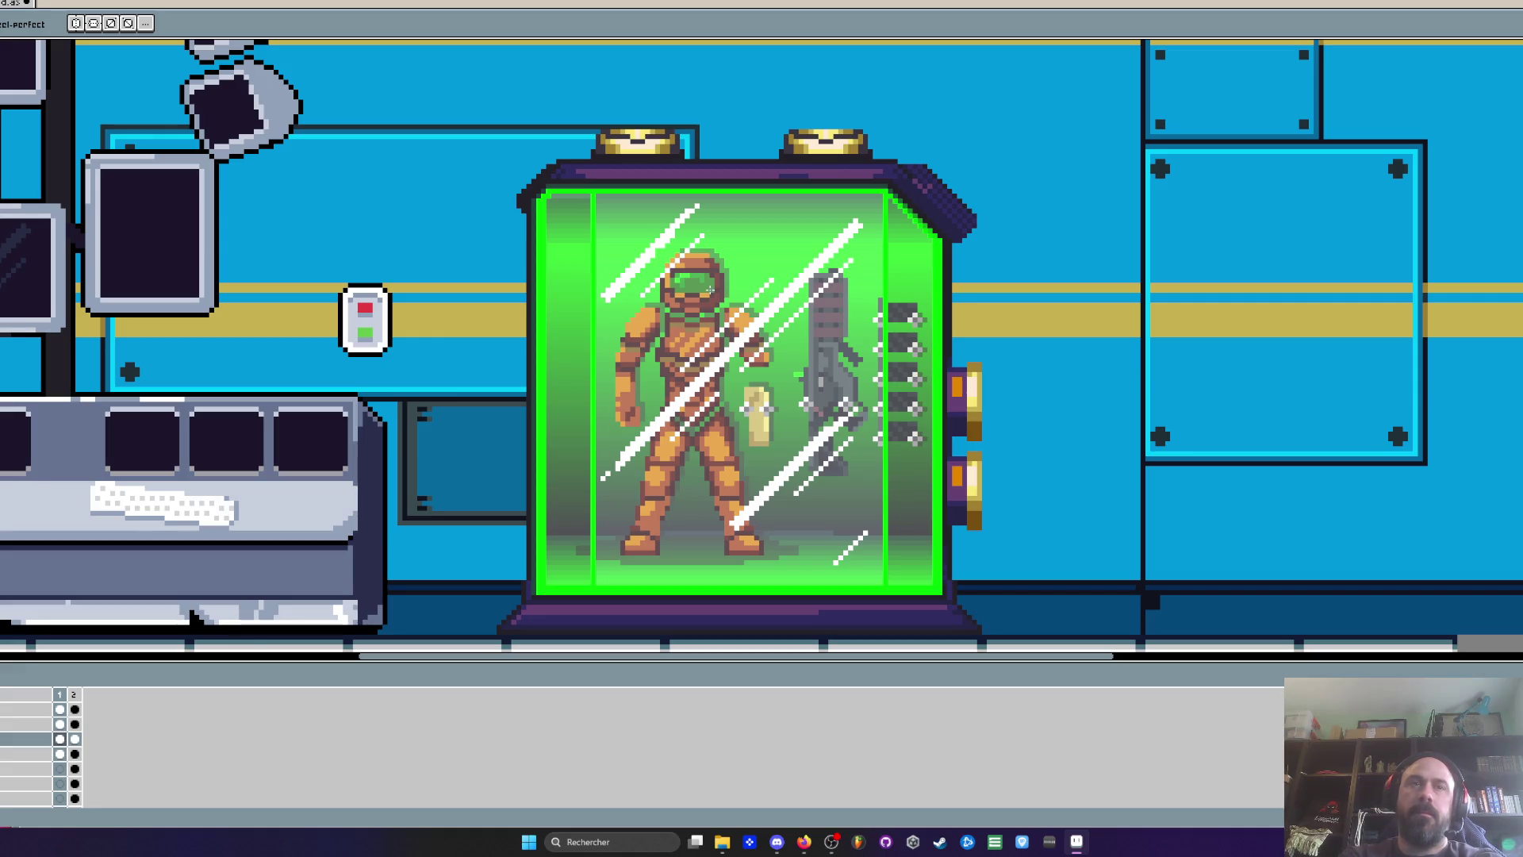
{"action": "scroll", "coordinate": [762, 349], "scroll_direction": "down", "scroll_amount": 4}
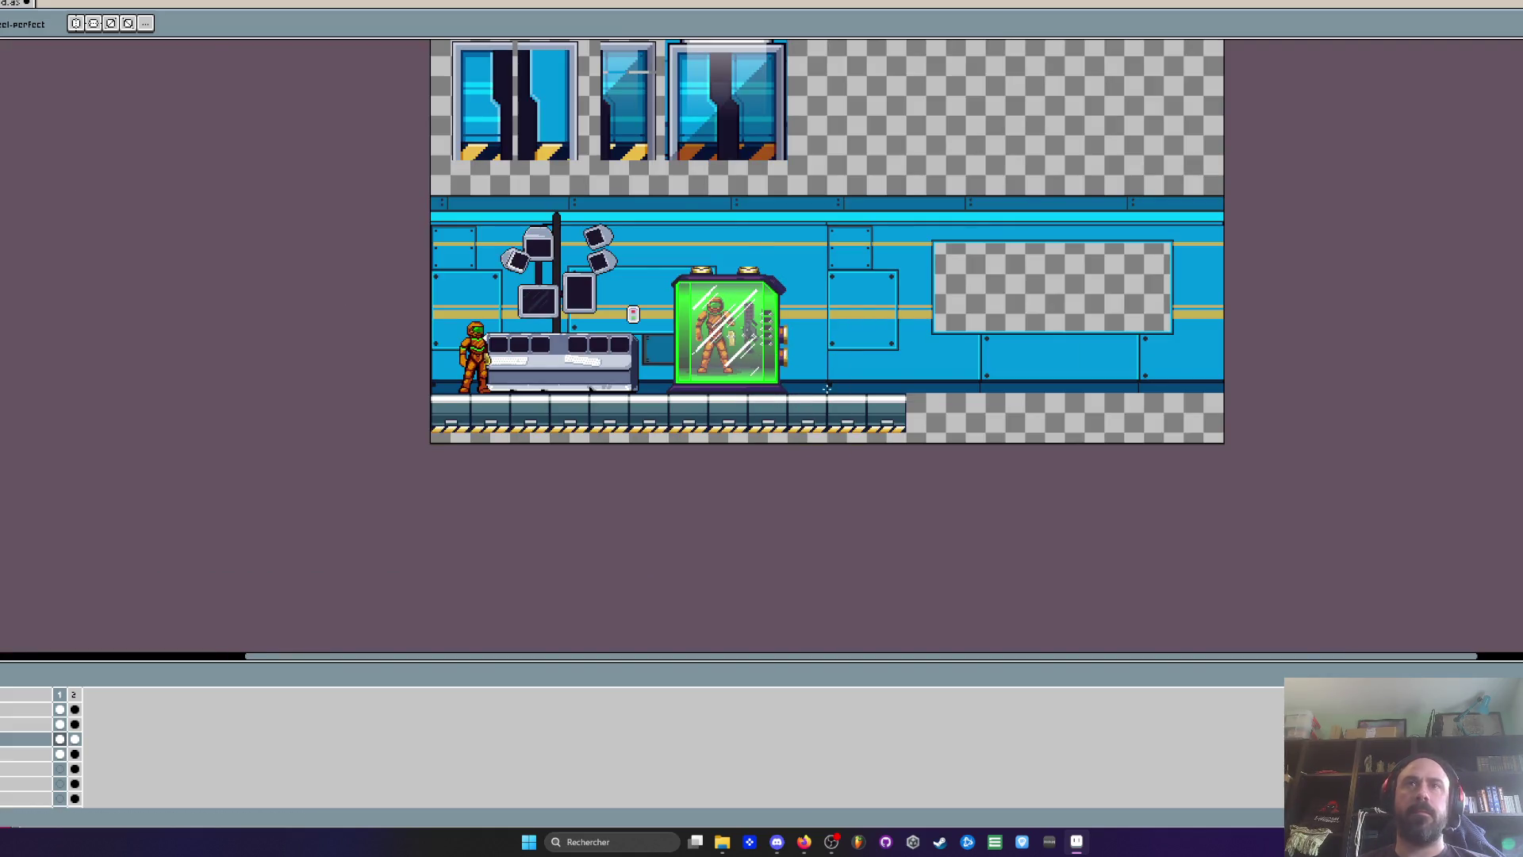
{"action": "scroll", "coordinate": [577, 392], "scroll_direction": "up", "scroll_amount": 2}
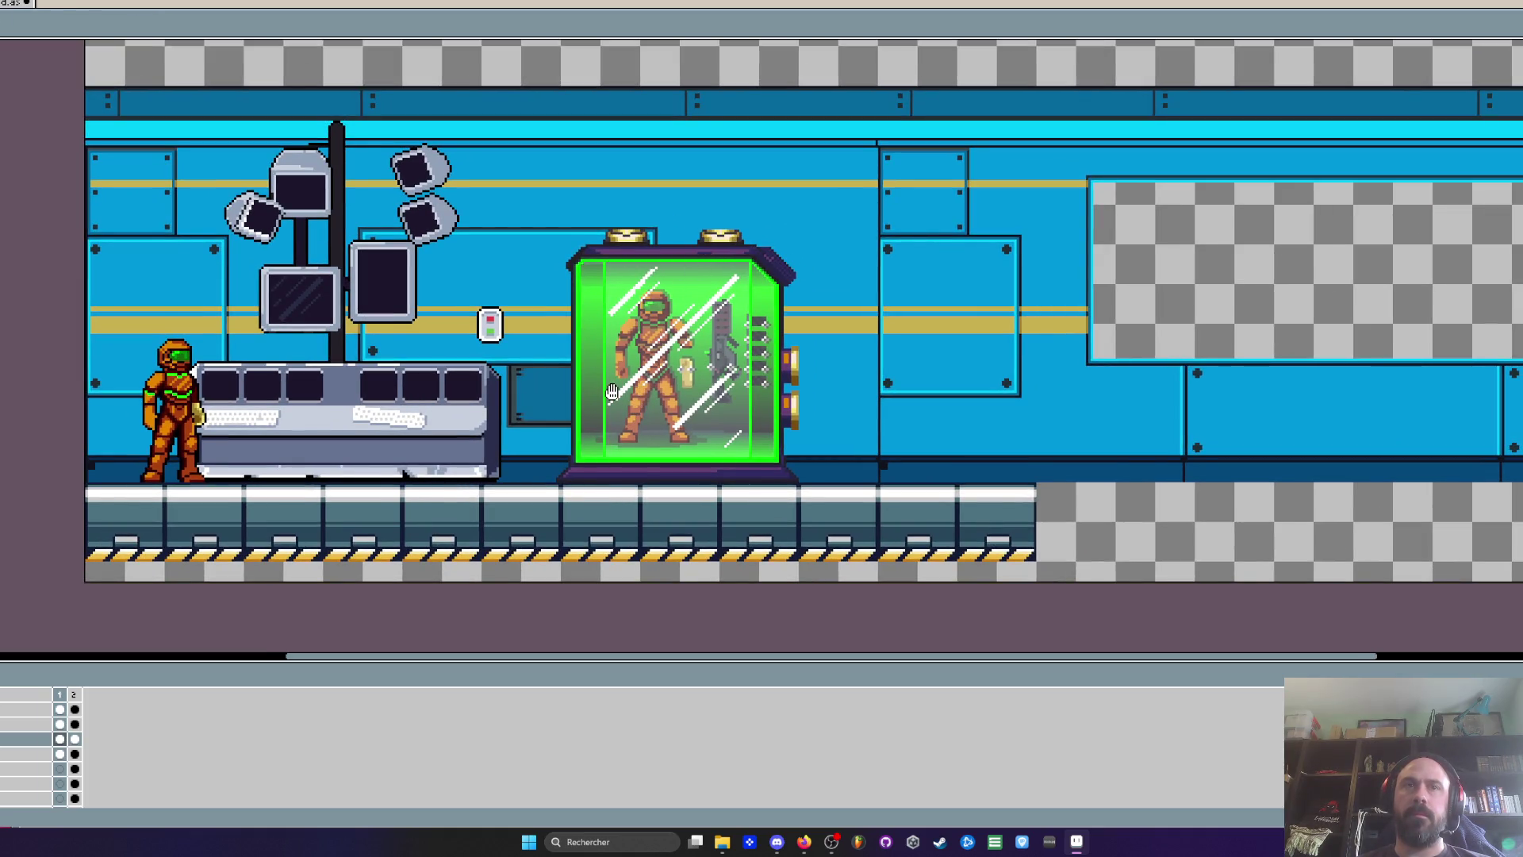
{"action": "scroll", "coordinate": [663, 241], "scroll_direction": "up", "scroll_amount": 2}
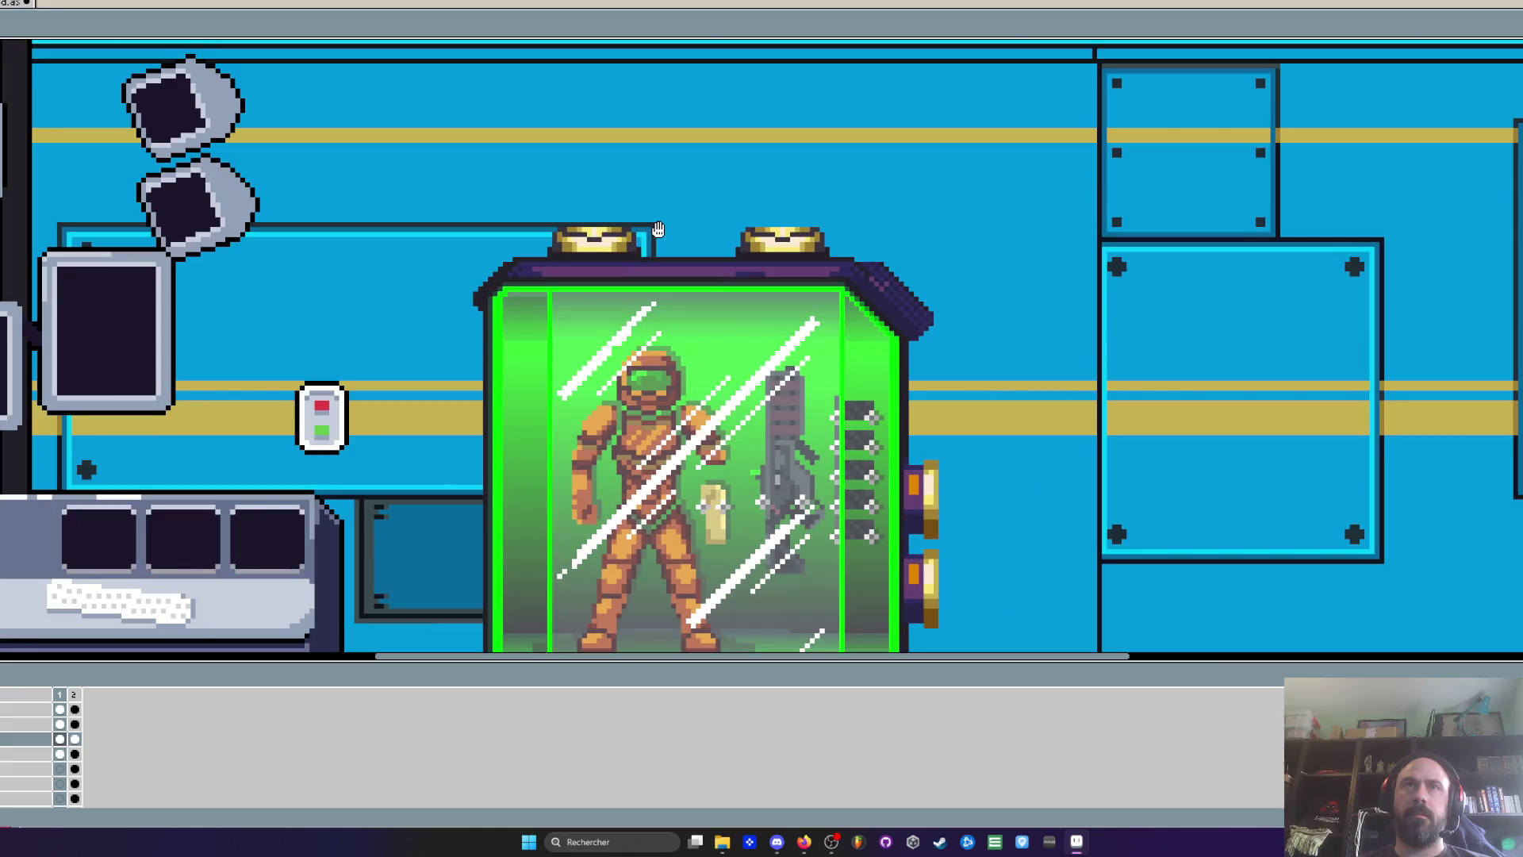
{"action": "scroll", "coordinate": [802, 258], "scroll_direction": "up", "scroll_amount": 1}
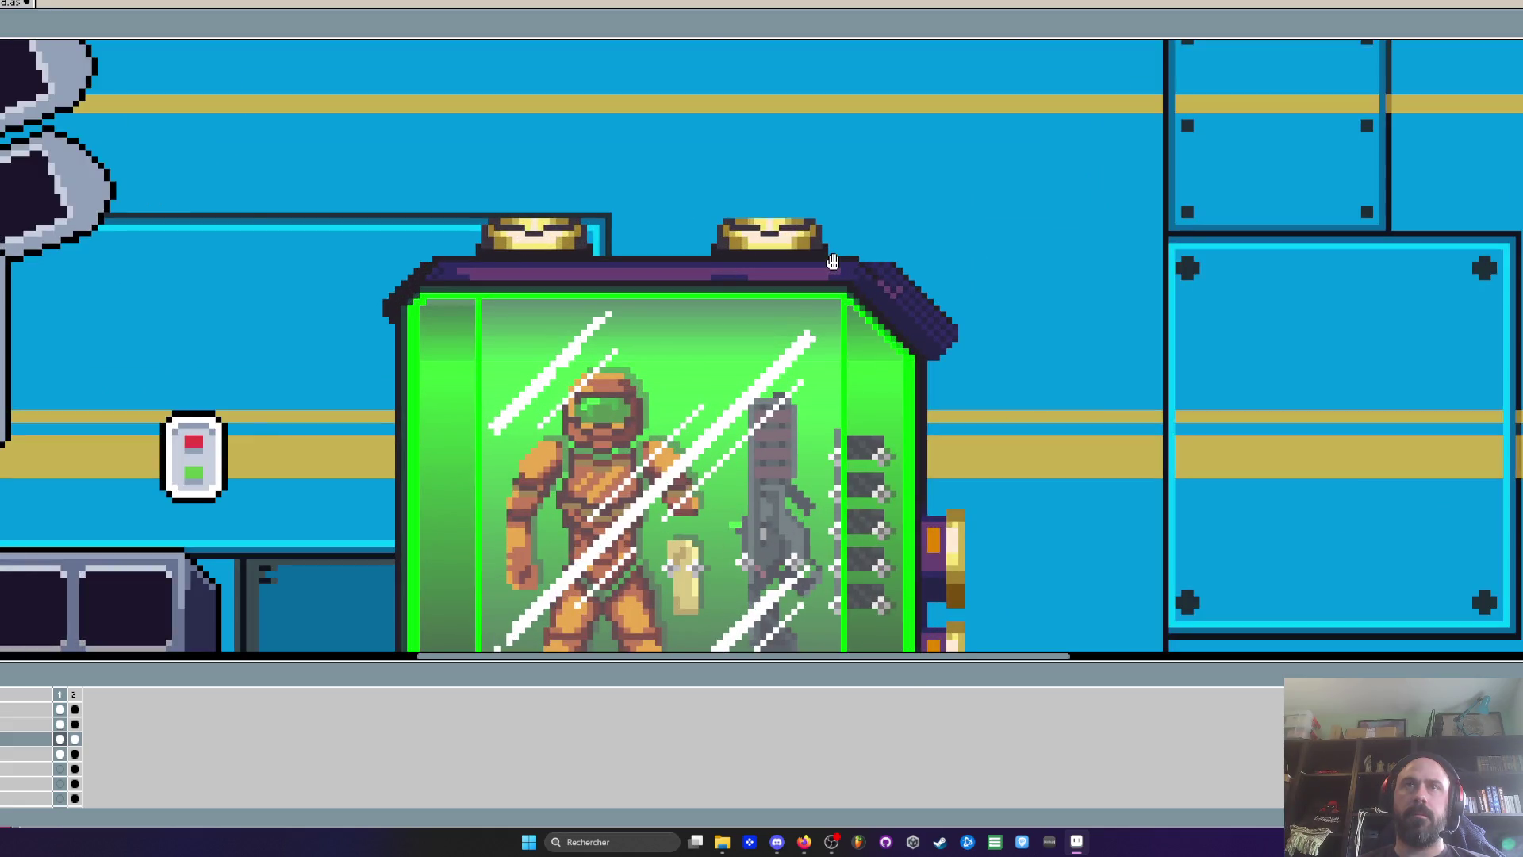
{"action": "scroll", "coordinate": [861, 313], "scroll_direction": "up", "scroll_amount": 1}
{"action": "scroll", "coordinate": [867, 325], "scroll_direction": "down", "scroll_amount": 1}
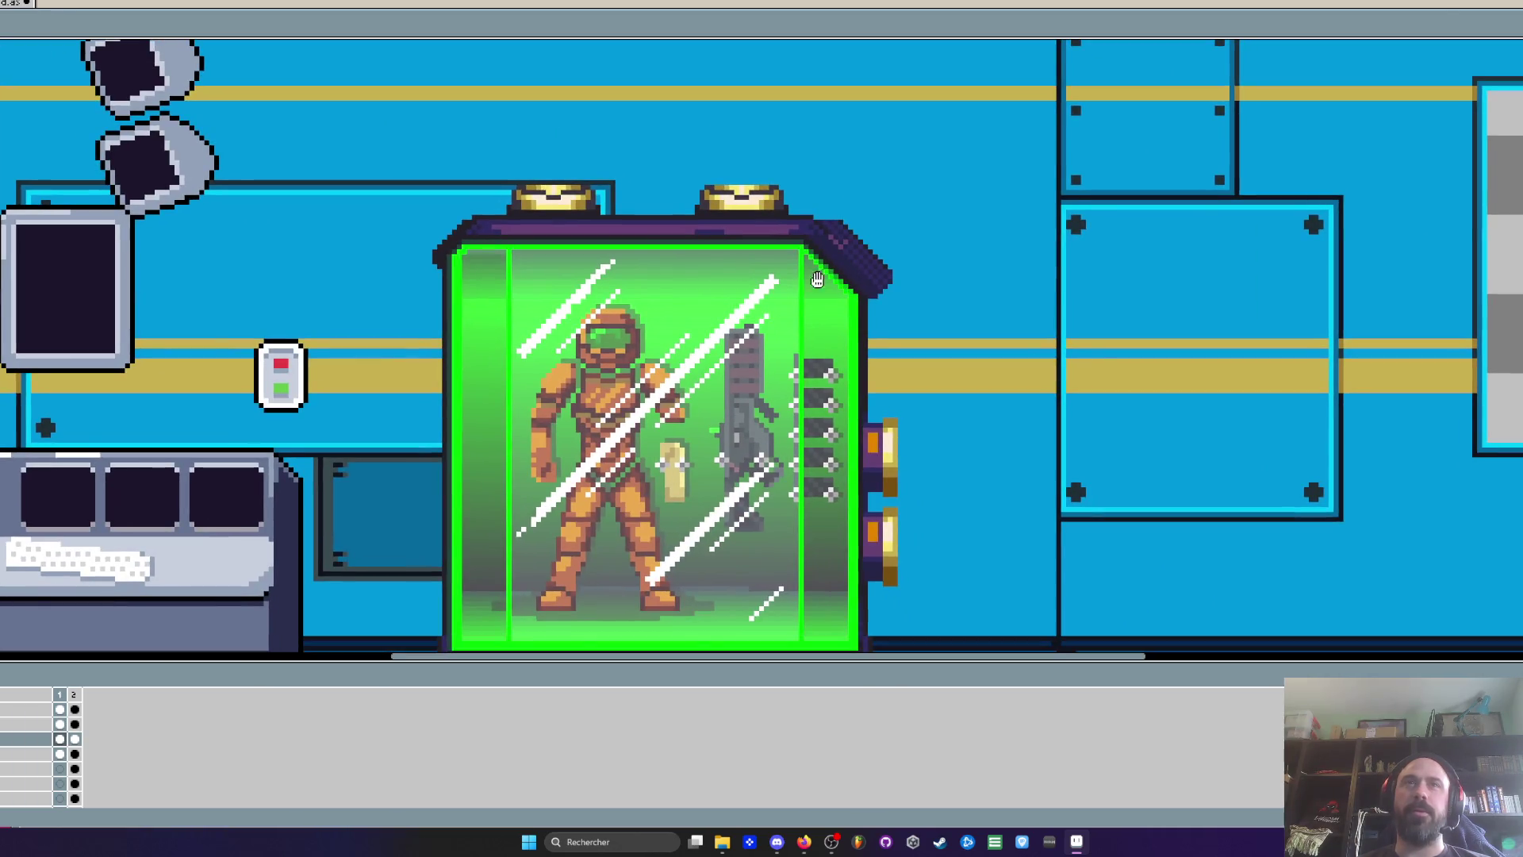
{"action": "key", "text": "b"}
{"action": "scroll", "coordinate": [449, 270], "scroll_direction": "up", "scroll_amount": 1}
{"action": "scroll", "coordinate": [449, 270], "scroll_direction": "up", "scroll_amount": 1}
{"action": "key", "text": "m"}
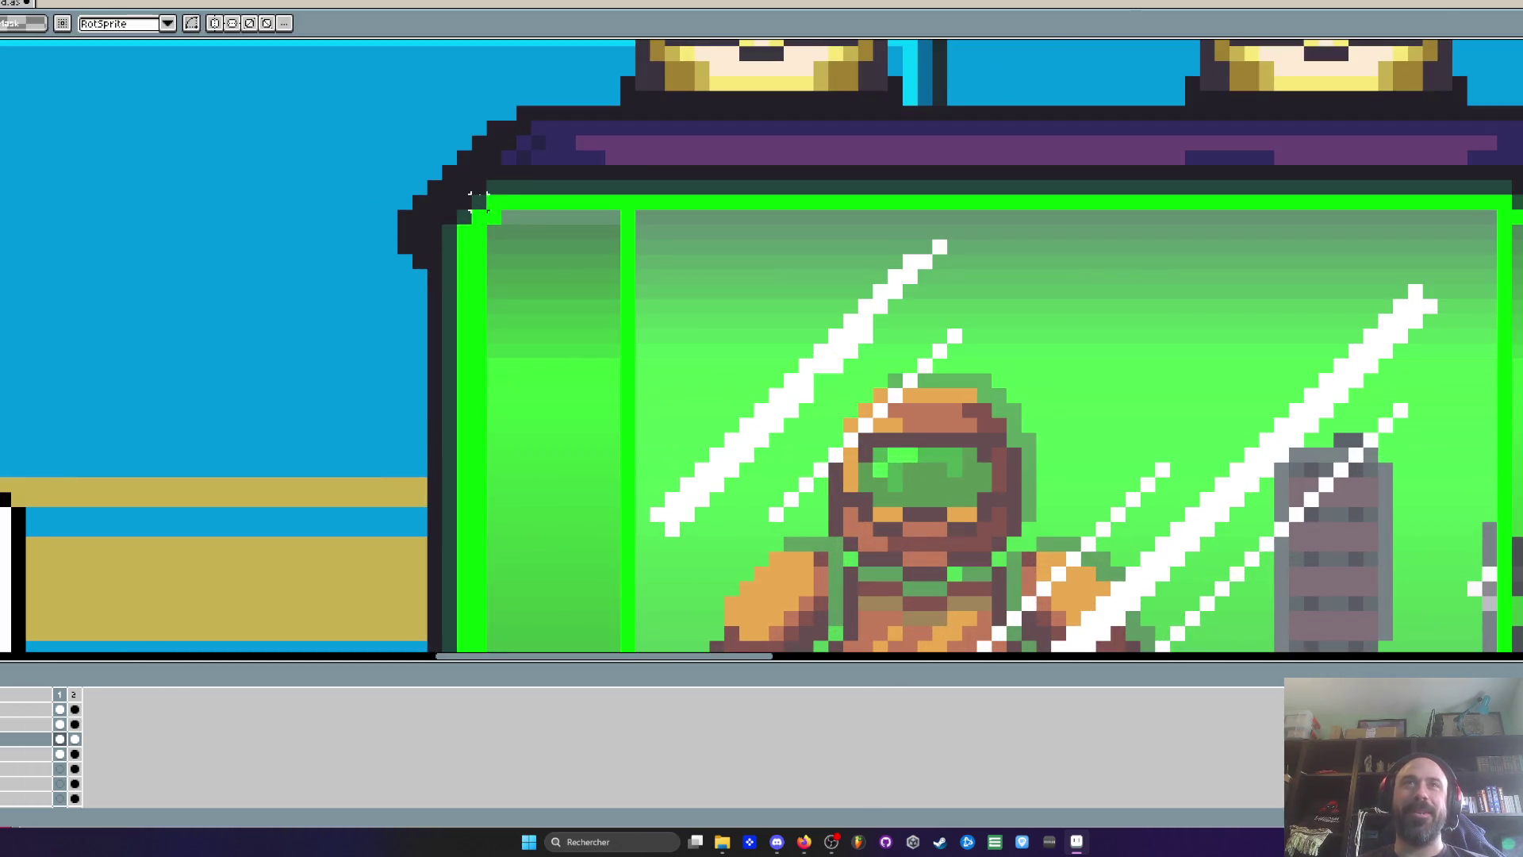
{"action": "mouse_move", "coordinate": [449, 202]}
{"action": "left_mouse_down"}
{"action": "mouse_move", "coordinate": [605, 313]}
{"action": "mouse_move", "coordinate": [638, 374]}
{"action": "left_mouse_up"}
{"action": "key", "text": "ctrl+d"}
{"action": "mouse_move", "coordinate": [463, 200]}
{"action": "left_mouse_down"}
{"action": "mouse_move", "coordinate": [631, 384]}
{"action": "mouse_move", "coordinate": [627, 365]}
{"action": "left_mouse_up"}
{"action": "key", "text": "ctrl+z"}
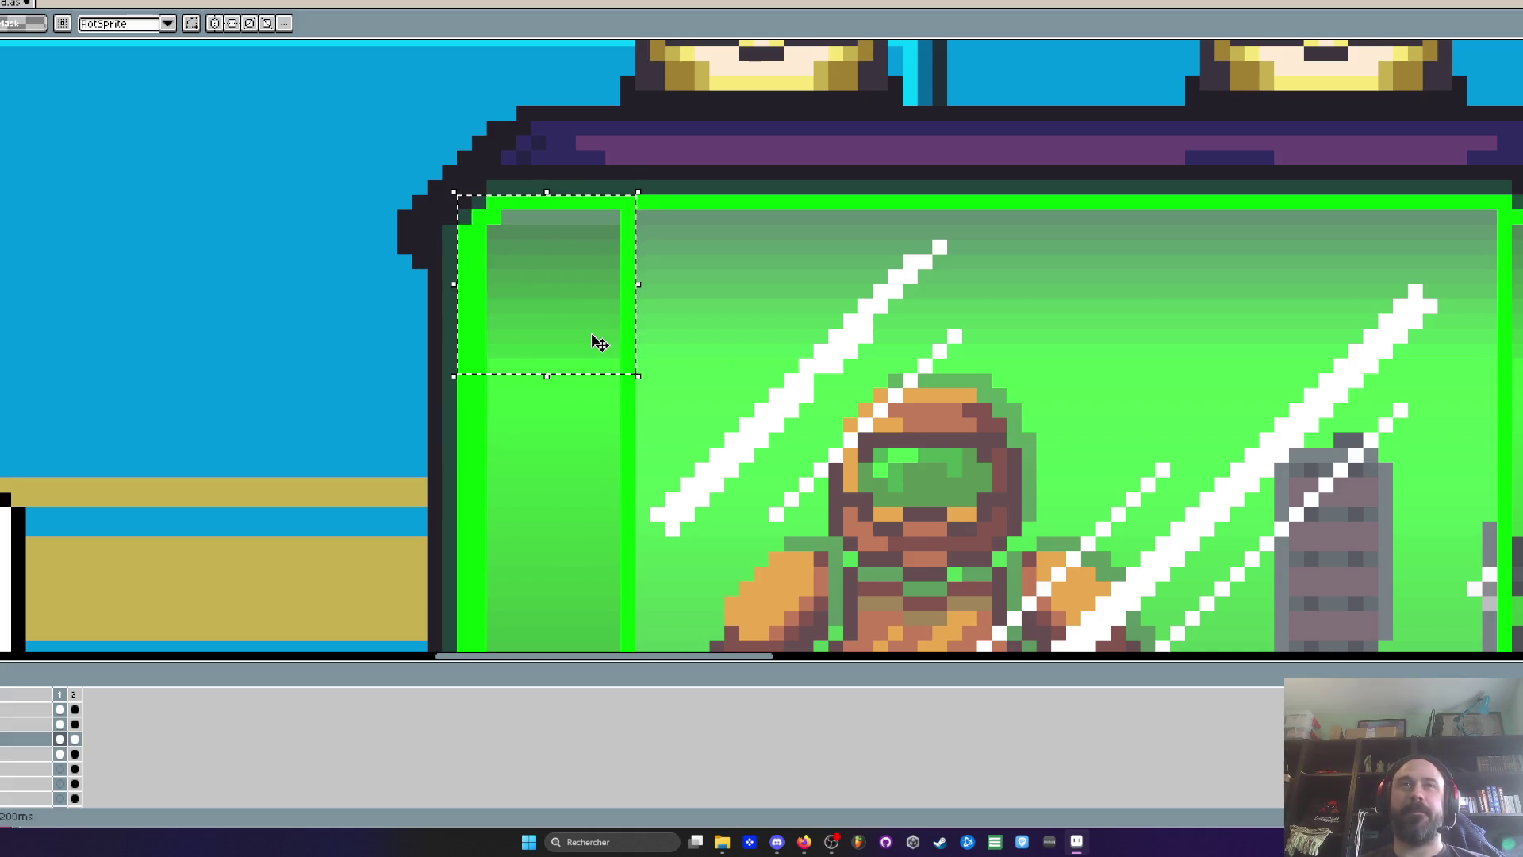
{"action": "left_click_drag", "start_coordinate": [598, 337], "coordinate": [1522, 337]}
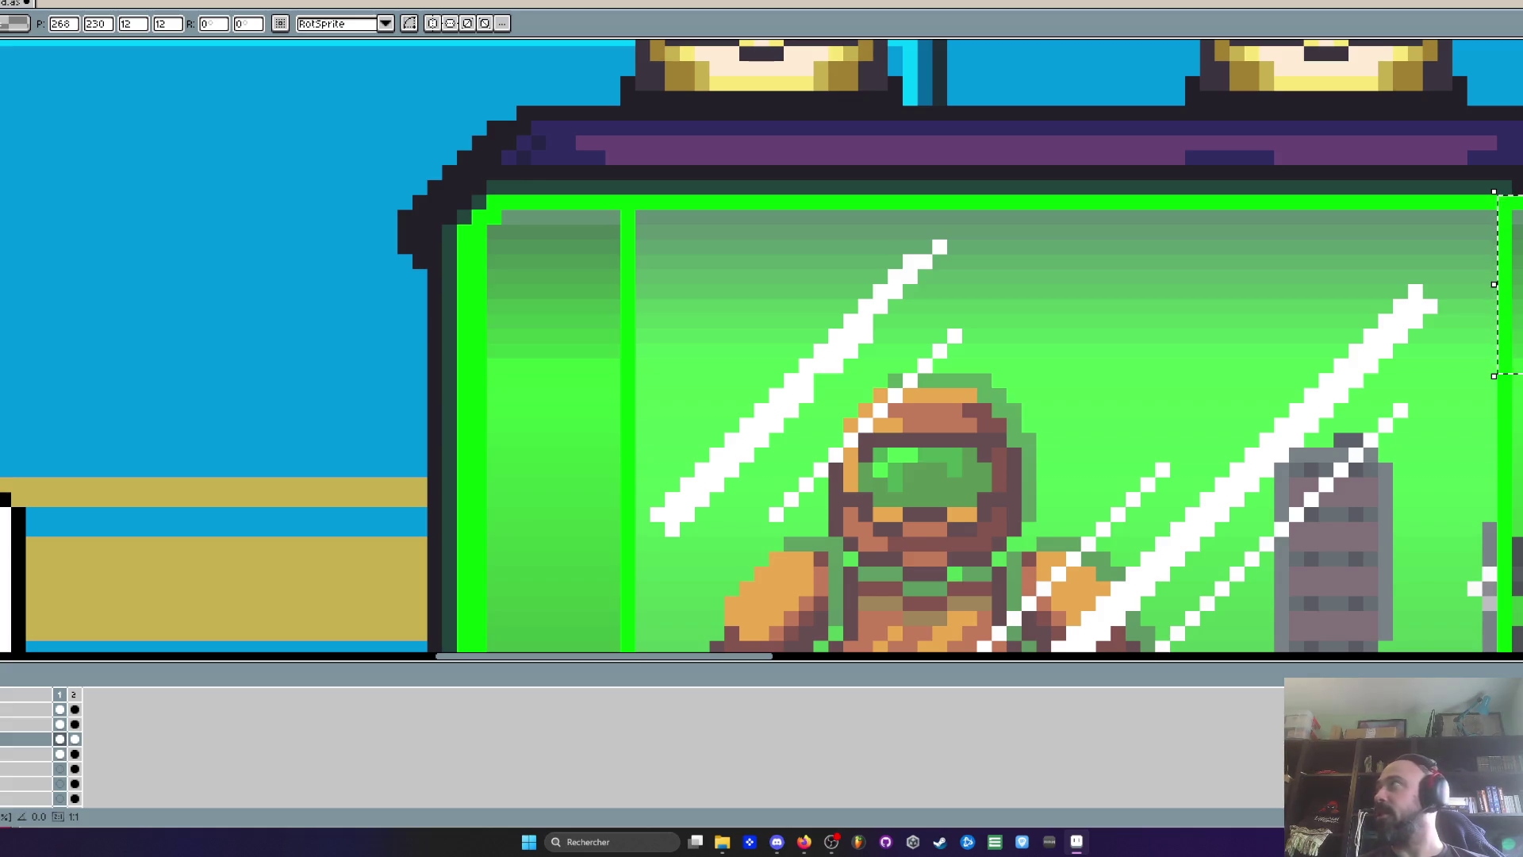
{"action": "scroll", "coordinate": [1507, 211], "scroll_direction": "down", "scroll_amount": 2}
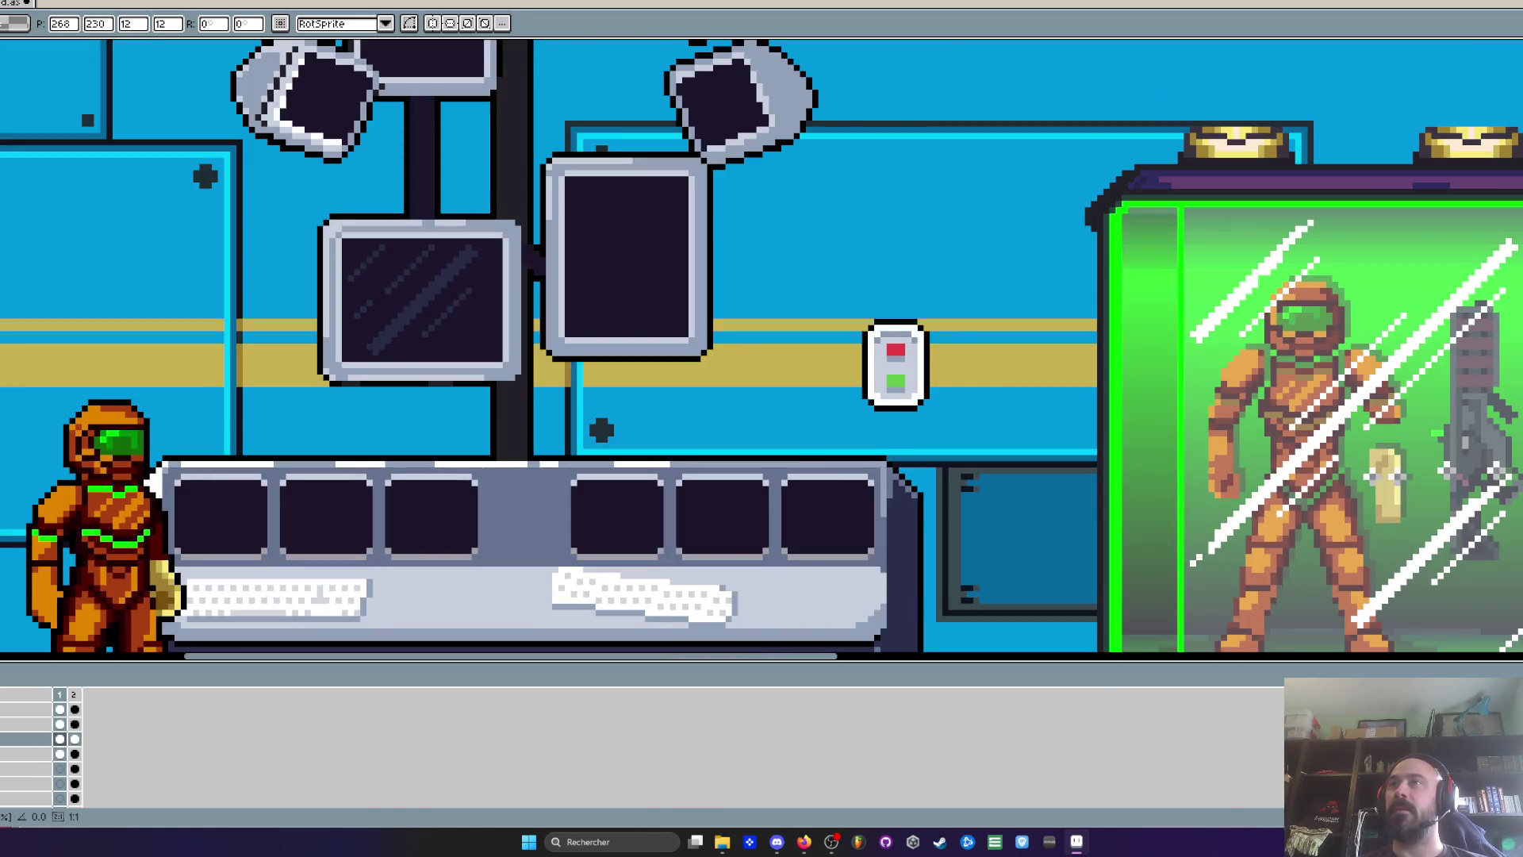
{"action": "scroll", "coordinate": [1507, 211], "scroll_direction": "up", "scroll_amount": 1}
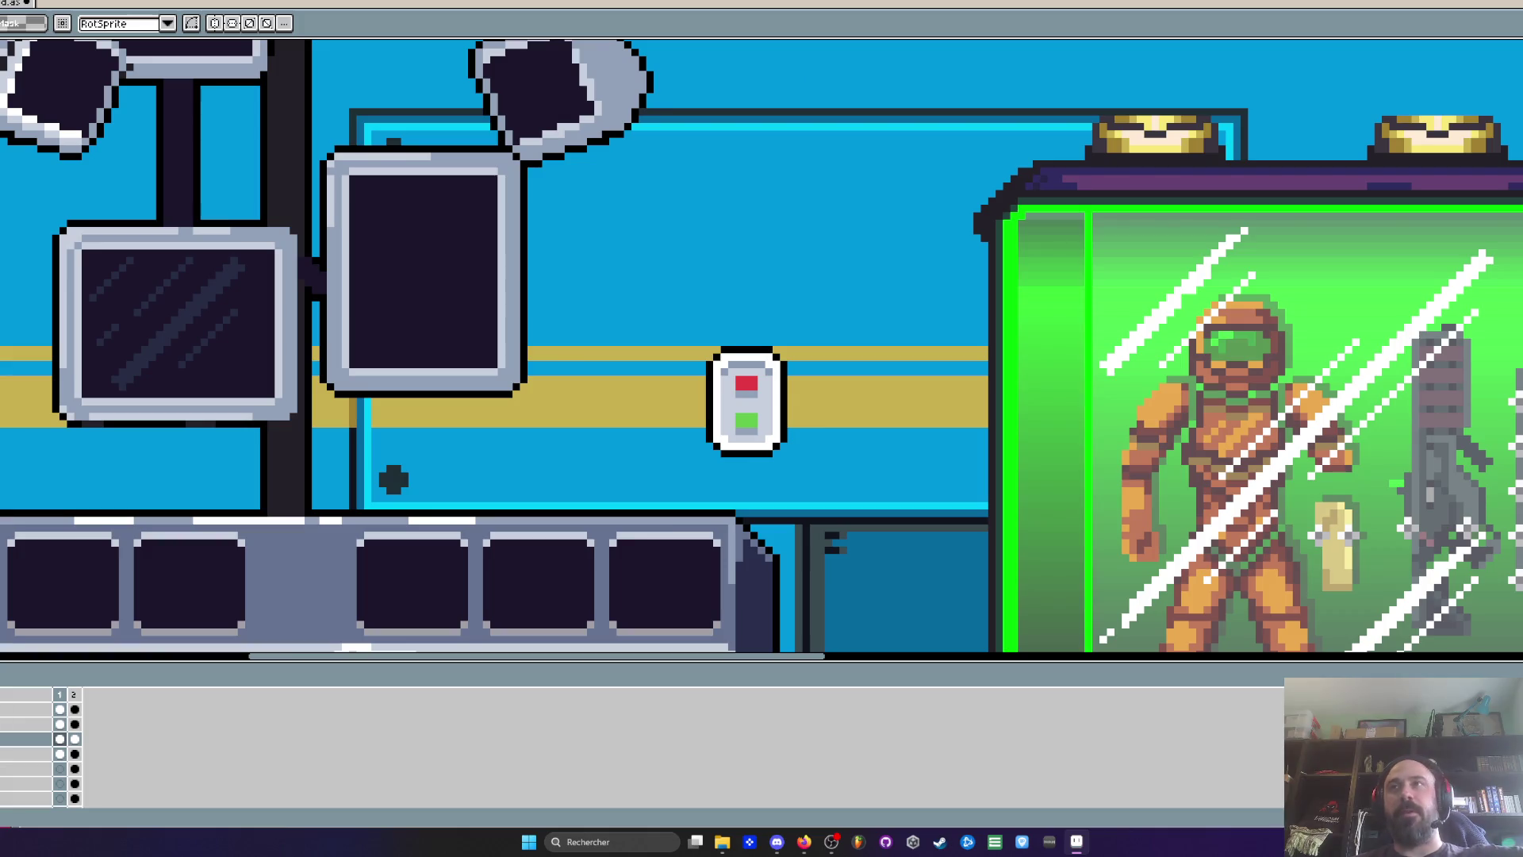
{"action": "scroll", "coordinate": [1395, 182], "scroll_direction": "down", "scroll_amount": 3}
{"action": "scroll", "coordinate": [1394, 182], "scroll_direction": "up", "scroll_amount": 3}
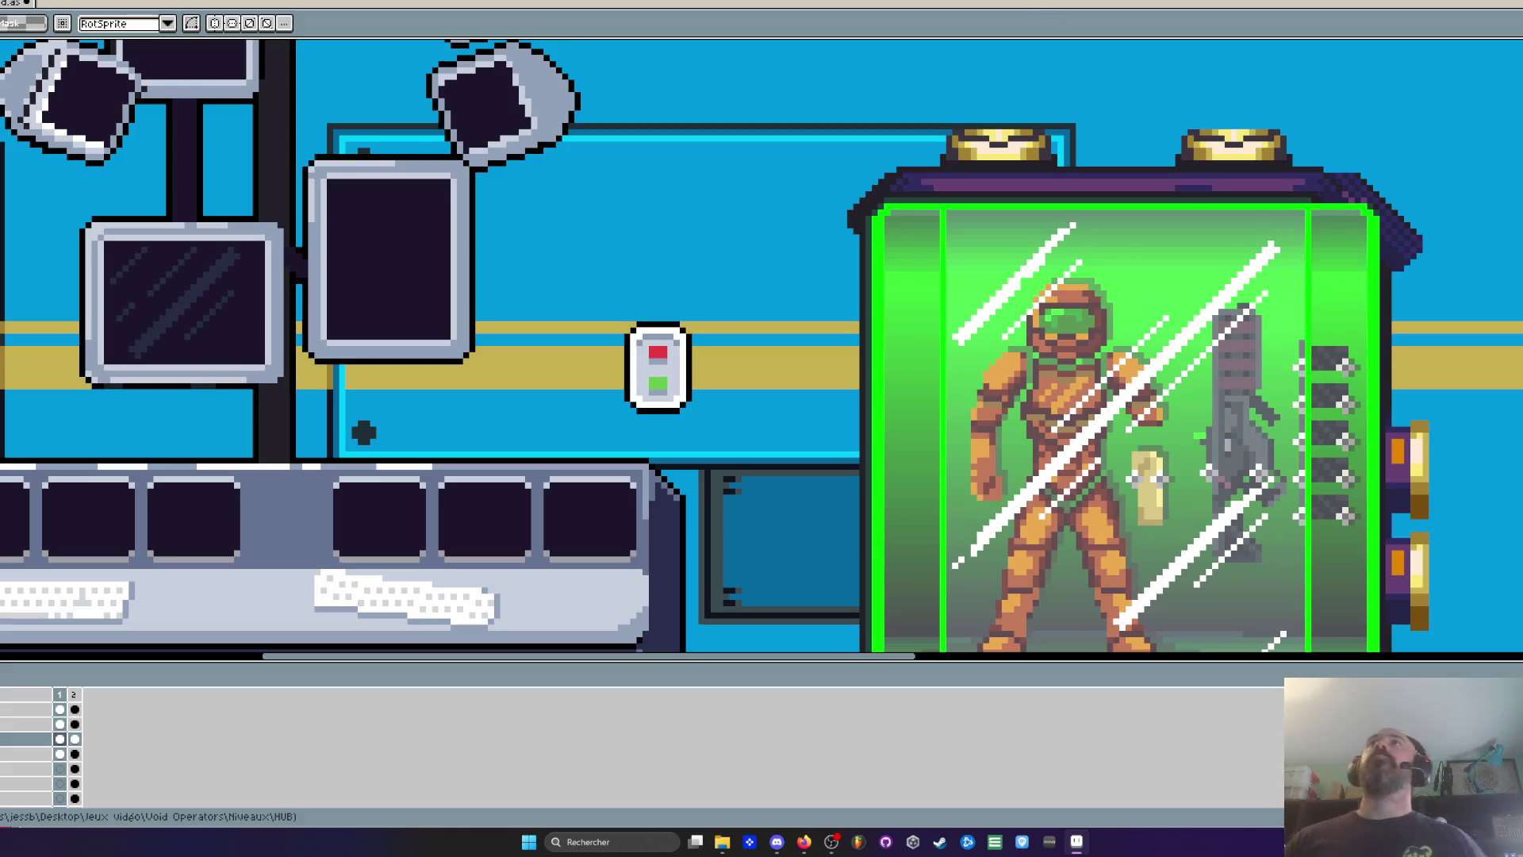
Back in Aseprite, paint a dark outline along the tube's top-left corner
{"action": "key", "text": "alt+Tab"}
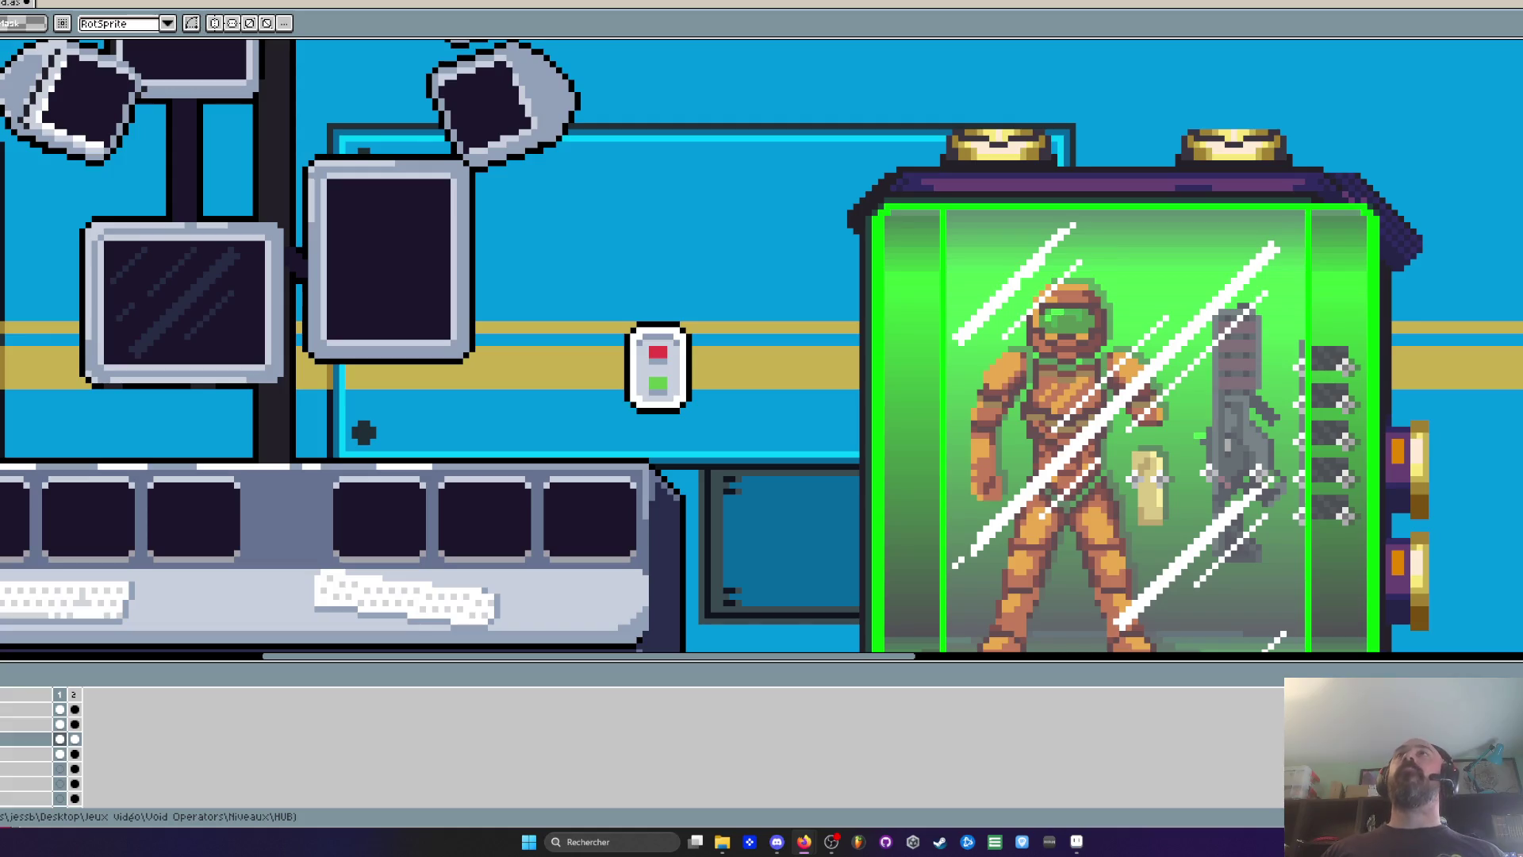
{"action": "scroll", "coordinate": [970, 181], "scroll_direction": "down", "scroll_amount": 2}
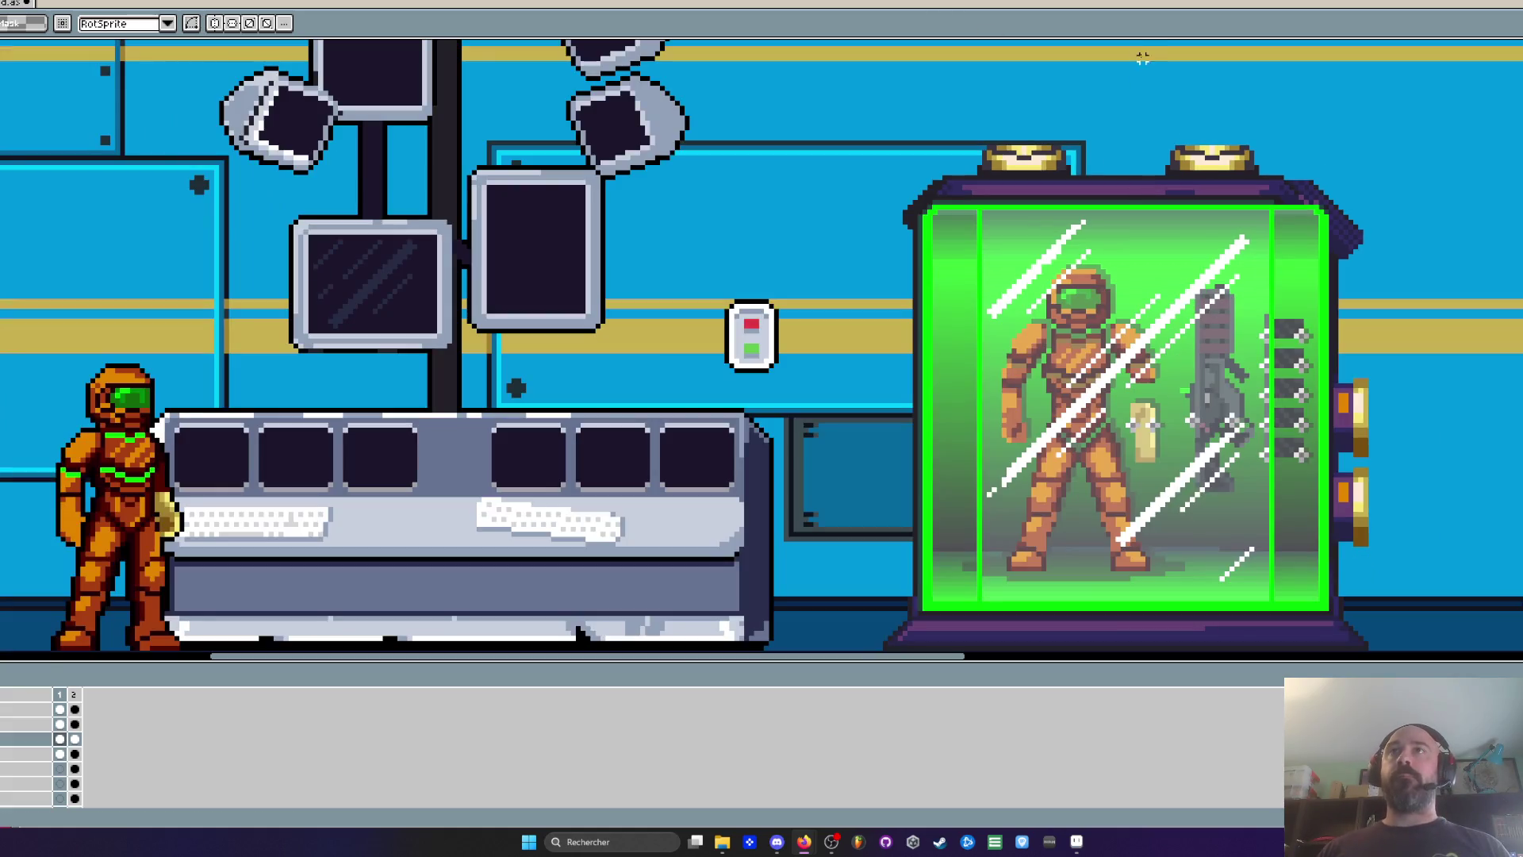
{"action": "scroll", "coordinate": [971, 181], "scroll_direction": "down", "scroll_amount": 2}
{"action": "scroll", "coordinate": [970, 181], "scroll_direction": "up", "scroll_amount": 3}
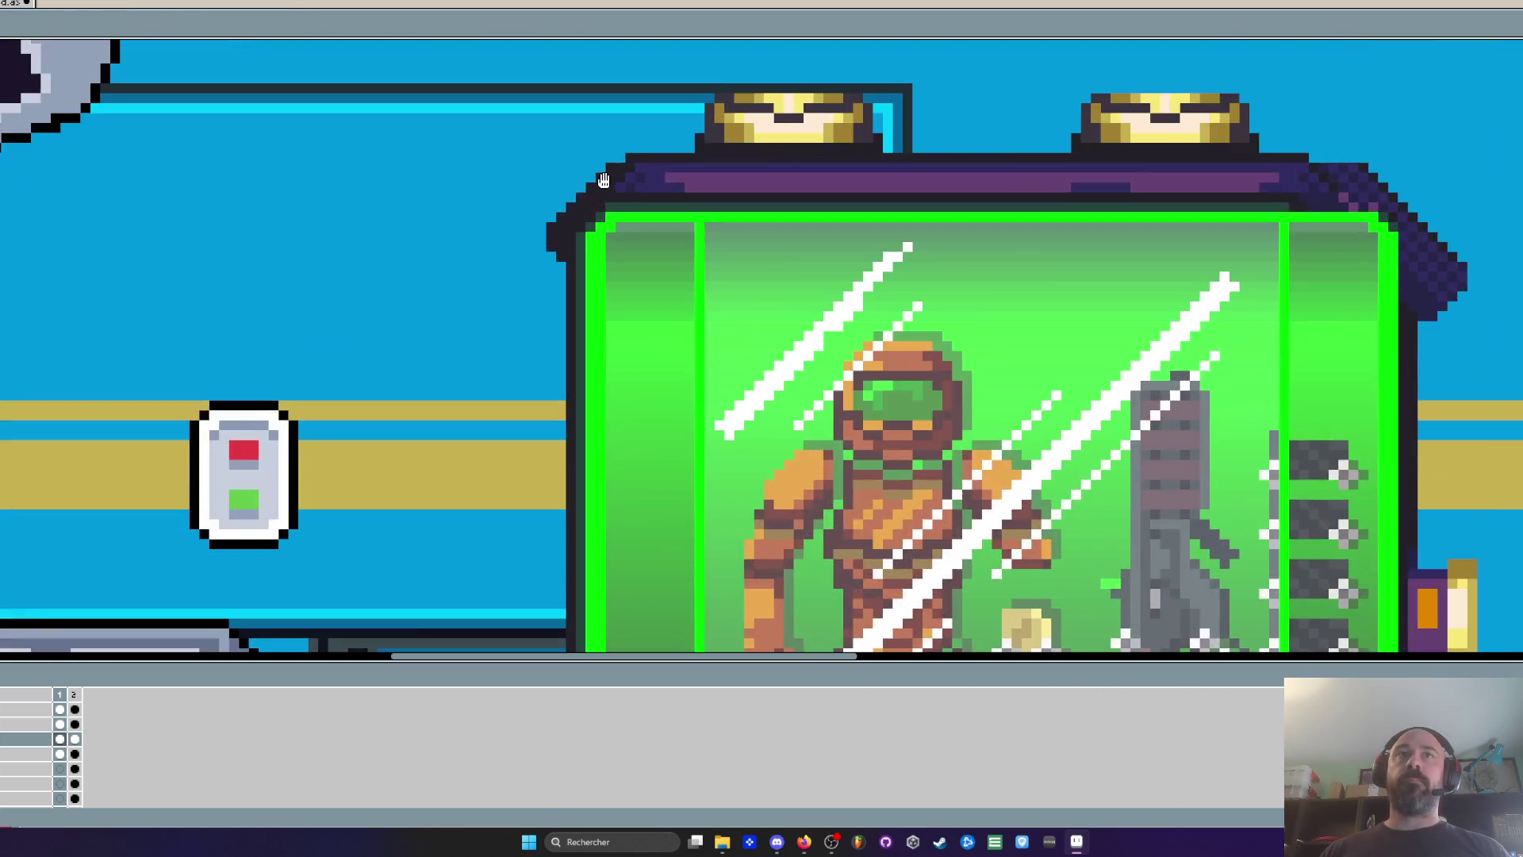
{"action": "scroll", "coordinate": [596, 173], "scroll_direction": "up", "scroll_amount": 1}
{"action": "key", "text": "b"}
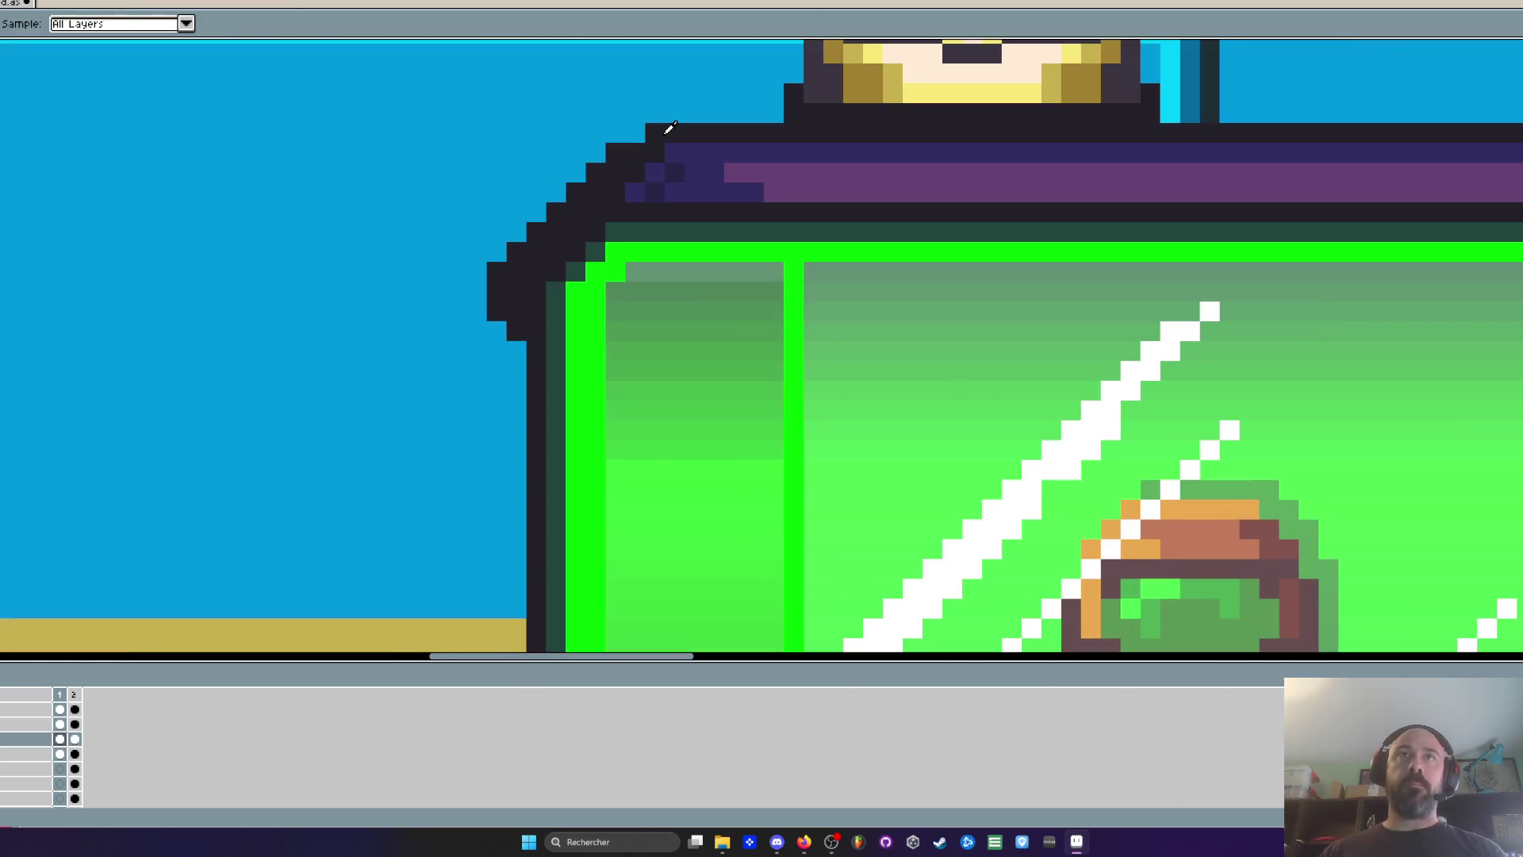
{"action": "mouse_move", "coordinate": [668, 129]}
{"action": "left_mouse_down"}
{"action": "mouse_move", "coordinate": [575, 132]}
{"action": "mouse_move", "coordinate": [601, 152]}
{"action": "left_mouse_up"}
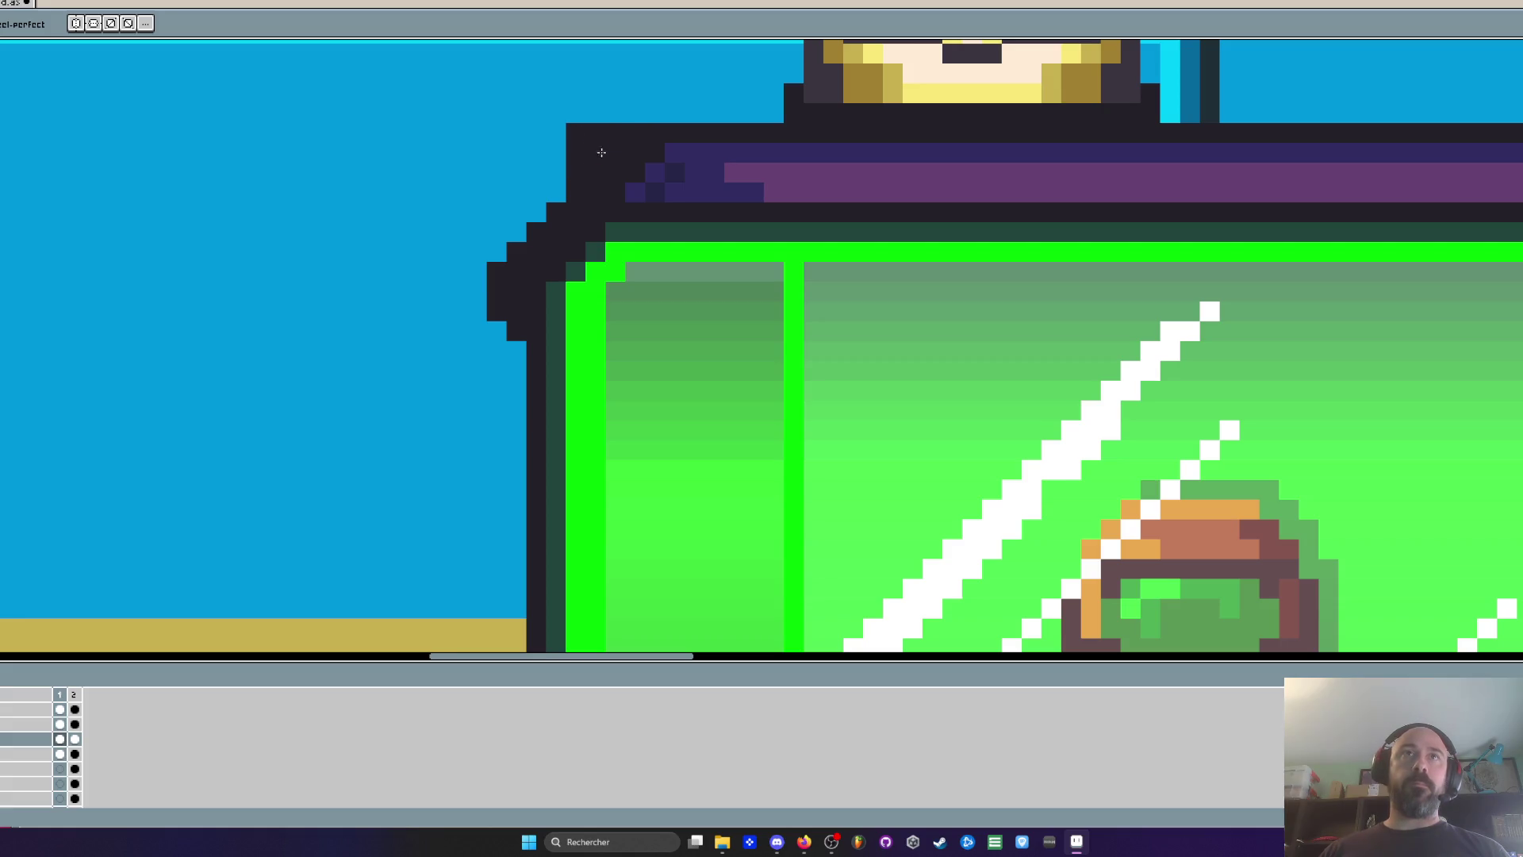
{"action": "left_click_drag", "start_coordinate": [558, 216], "coordinate": [555, 167]}
{"action": "left_click", "coordinate": [536, 212]}
{"action": "left_click", "coordinate": [536, 191]}
{"action": "left_click", "coordinate": [555, 157]}
{"action": "scroll", "coordinate": [550, 294], "scroll_direction": "up", "scroll_amount": 2}
{"action": "left_click", "coordinate": [482, 239]}
Undo the stray dark pixels and refill the tube's top-left corner with dark pixels
{"action": "key", "text": "ctrl+z"}
{"action": "scroll", "coordinate": [481, 239], "scroll_direction": "down", "scroll_amount": 8}
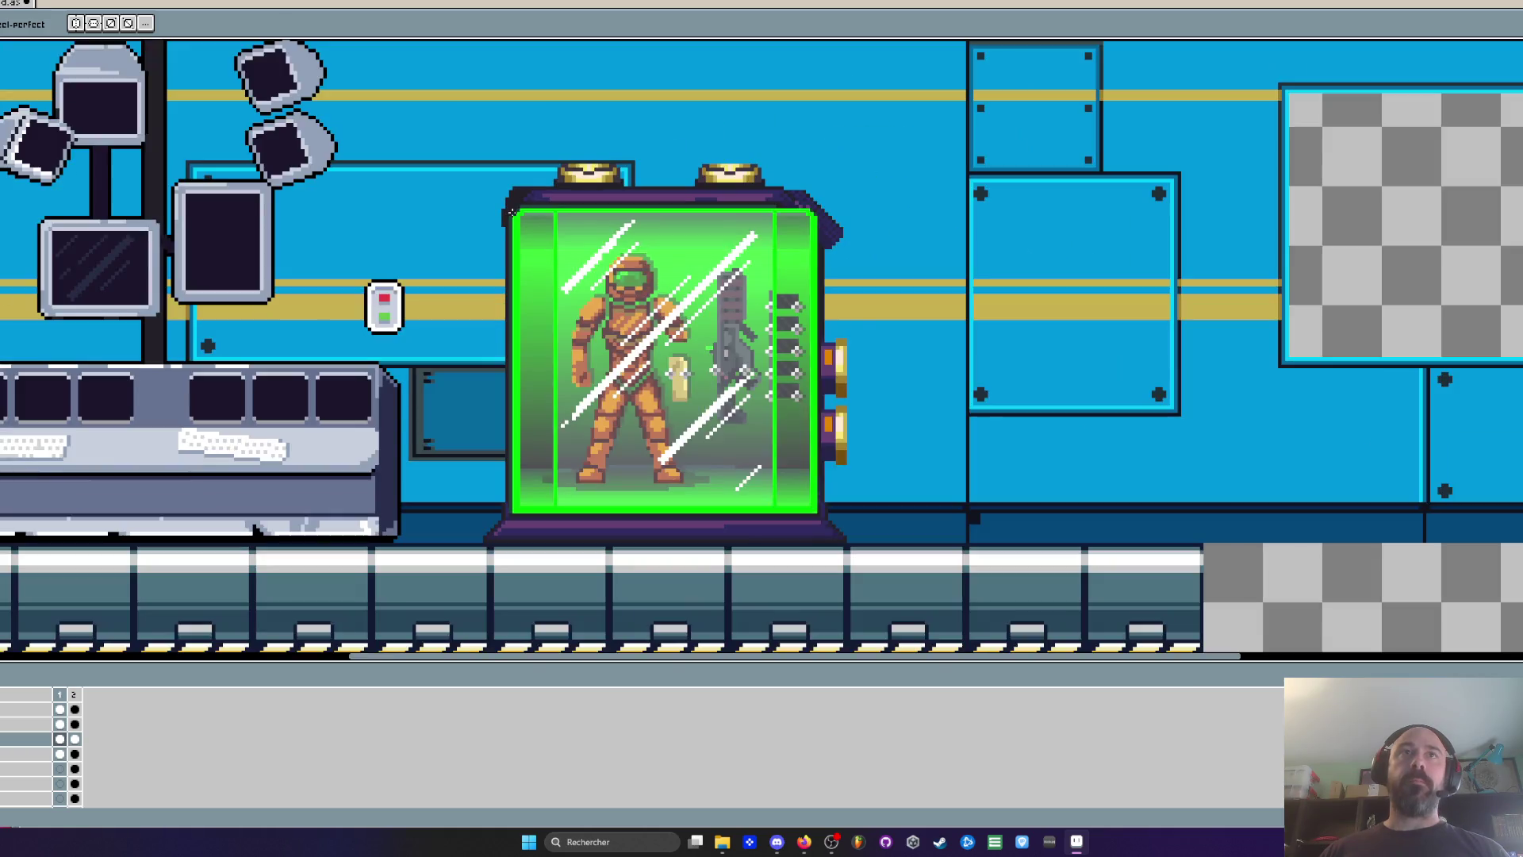
{"action": "scroll", "coordinate": [500, 161], "scroll_direction": "up", "scroll_amount": 7}
{"action": "left_click_drag", "start_coordinate": [507, 114], "coordinate": [467, 215]}
{"action": "scroll", "coordinate": [466, 214], "scroll_direction": "down", "scroll_amount": 5}
{"action": "scroll", "coordinate": [528, 209], "scroll_direction": "up", "scroll_amount": 3}
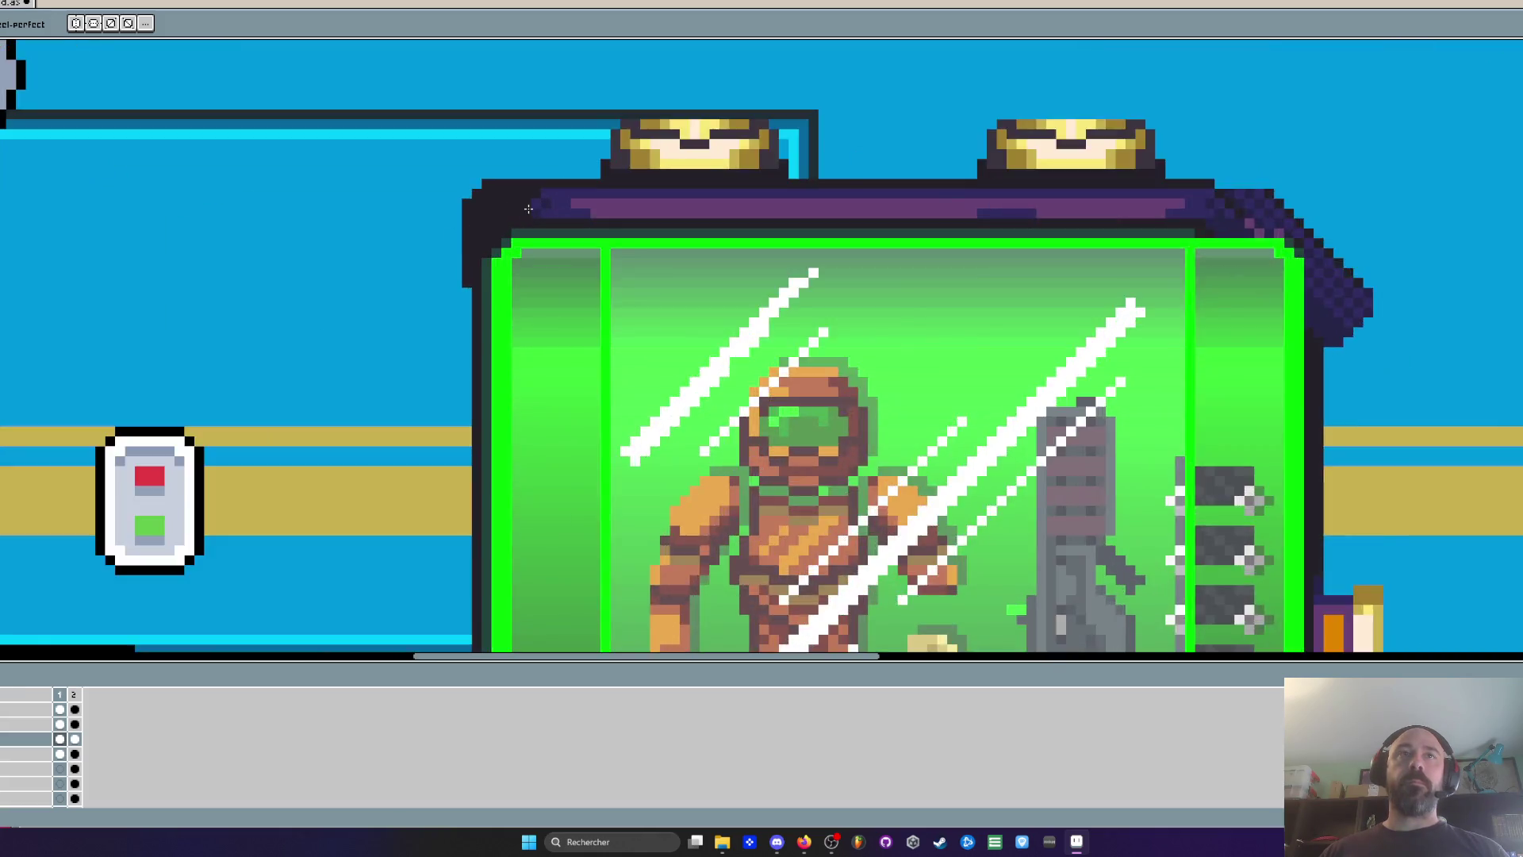
{"action": "scroll", "coordinate": [528, 209], "scroll_direction": "up", "scroll_amount": 2}
Paint the roof's dark purple over the top-left corner, then sample the capsule's top-frame colour
{"action": "key", "text": "i"}
{"action": "scroll", "coordinate": [590, 180], "scroll_direction": "up", "scroll_amount": 2}
{"action": "left_click", "coordinate": [590, 180]}
{"action": "key", "text": "b"}
{"action": "mouse_move", "coordinate": [495, 176]}
{"action": "left_mouse_down"}
{"action": "mouse_move", "coordinate": [330, 214]}
{"action": "mouse_move", "coordinate": [534, 231]}
{"action": "mouse_move", "coordinate": [330, 238]}
{"action": "mouse_move", "coordinate": [309, 250]}
{"action": "mouse_move", "coordinate": [326, 310]}
{"action": "mouse_move", "coordinate": [286, 340]}
{"action": "left_mouse_up"}
{"action": "left_click", "coordinate": [258, 373]}
{"action": "scroll", "coordinate": [349, 363], "scroll_direction": "down", "scroll_amount": 3}
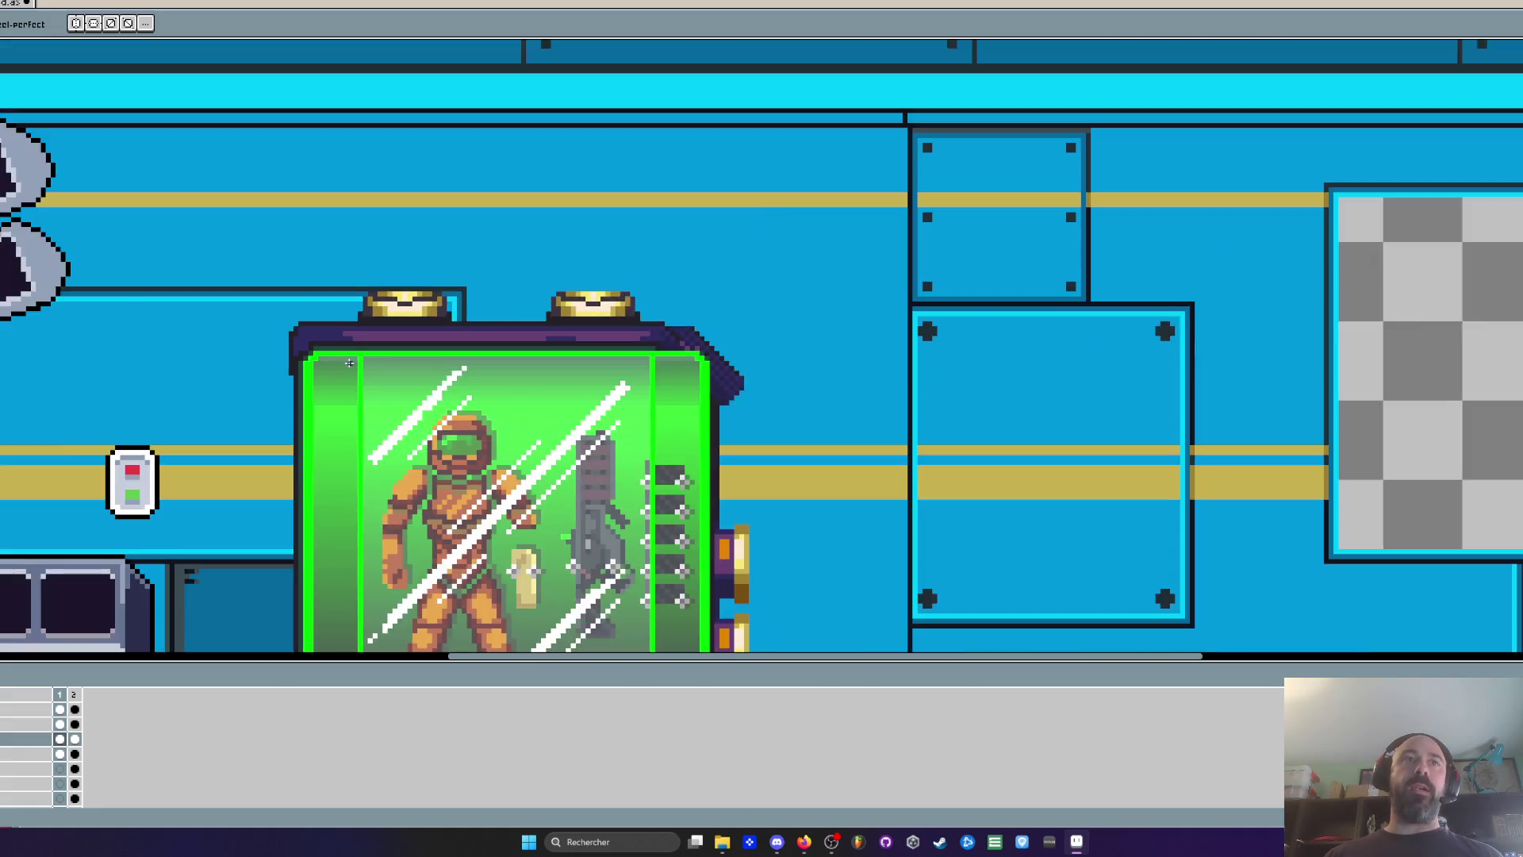
{"action": "scroll", "coordinate": [349, 362], "scroll_direction": "down", "scroll_amount": 3}
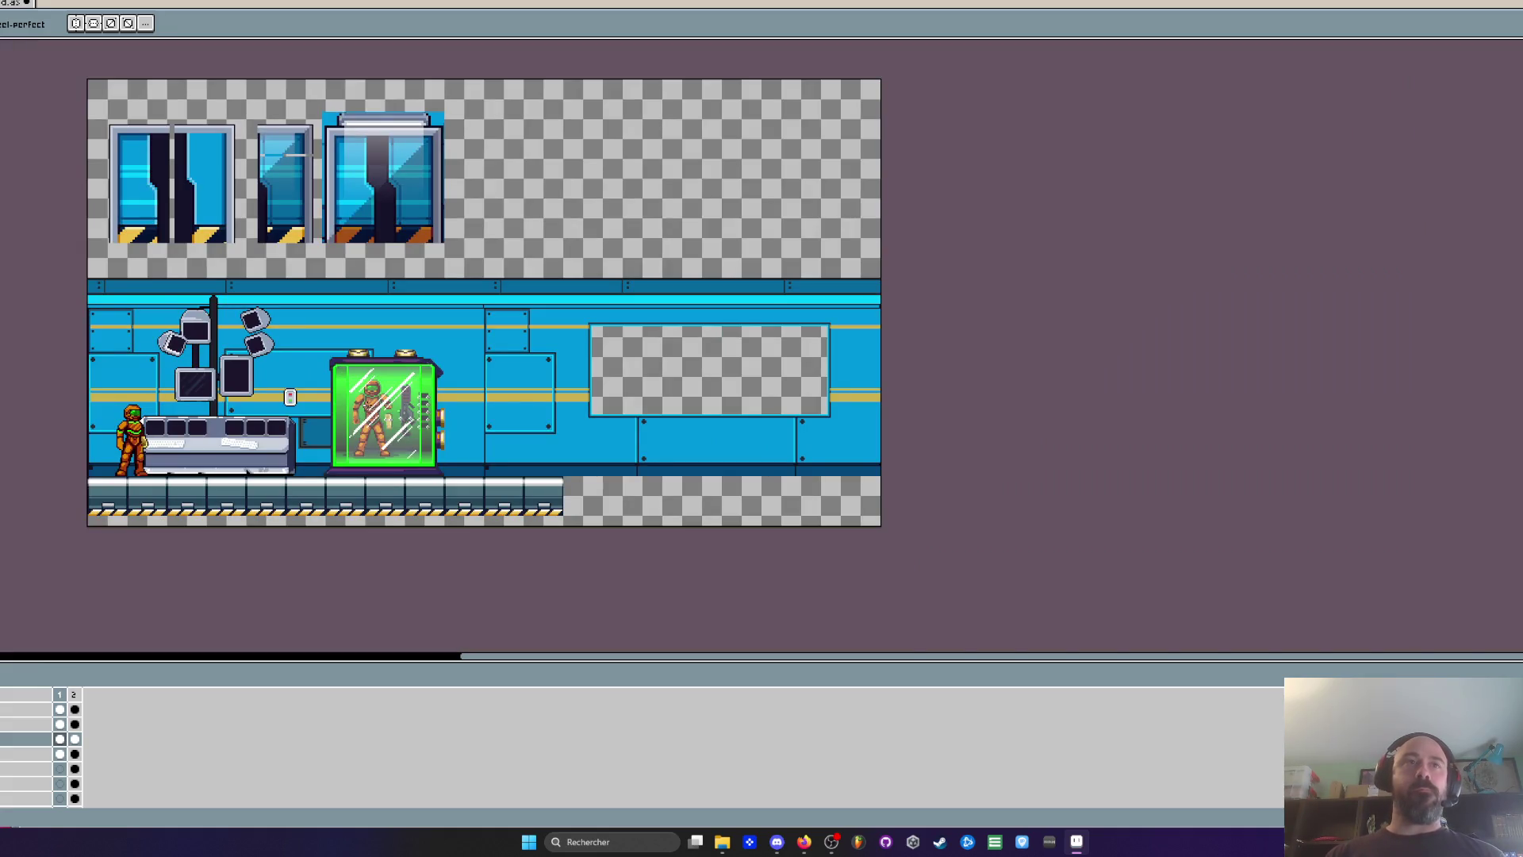
{"action": "scroll", "coordinate": [380, 388], "scroll_direction": "up", "scroll_amount": 3}
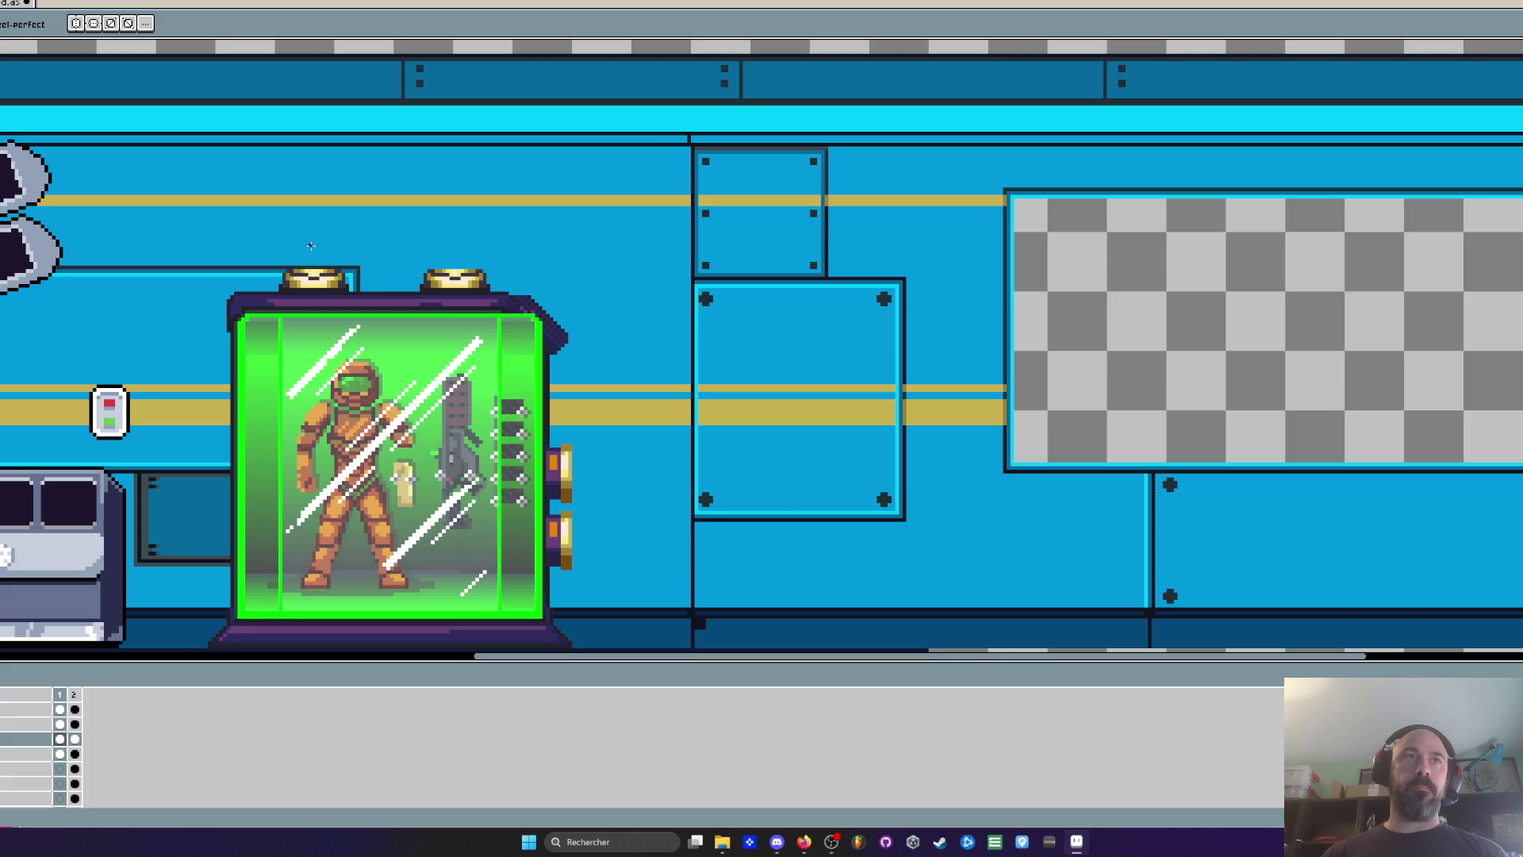
{"action": "scroll", "coordinate": [196, 286], "scroll_direction": "up", "scroll_amount": 3}
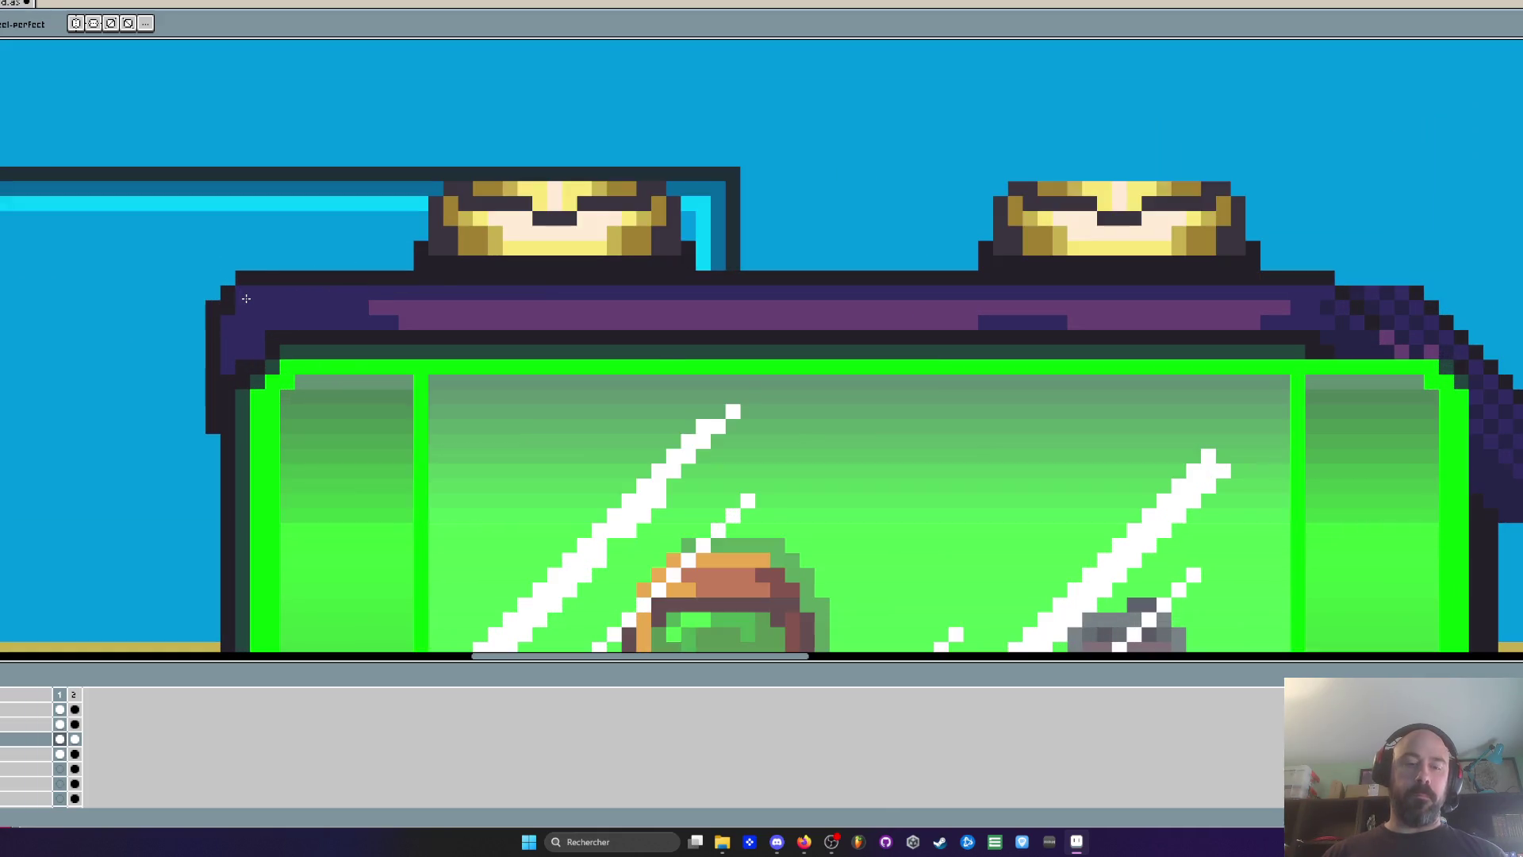
{"action": "key", "text": "i"}
{"action": "left_click", "coordinate": [262, 272]}
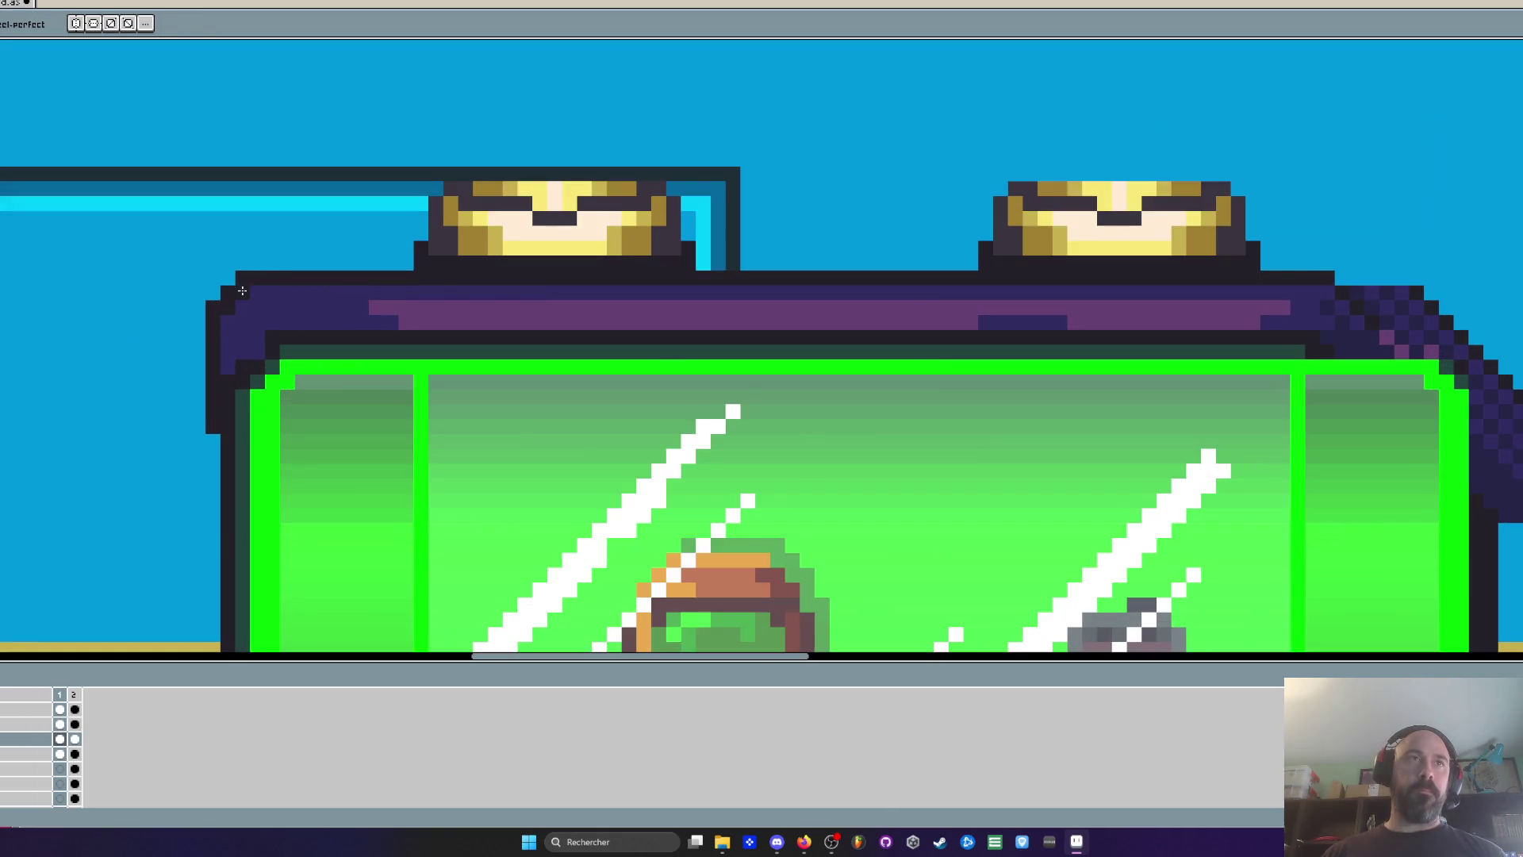
Draw a rectangular marquee over the area above the capsule's right side
{"action": "scroll", "coordinate": [298, 295], "scroll_direction": "down", "scroll_amount": 3}
{"action": "scroll", "coordinate": [298, 295], "scroll_direction": "down", "scroll_amount": 3}
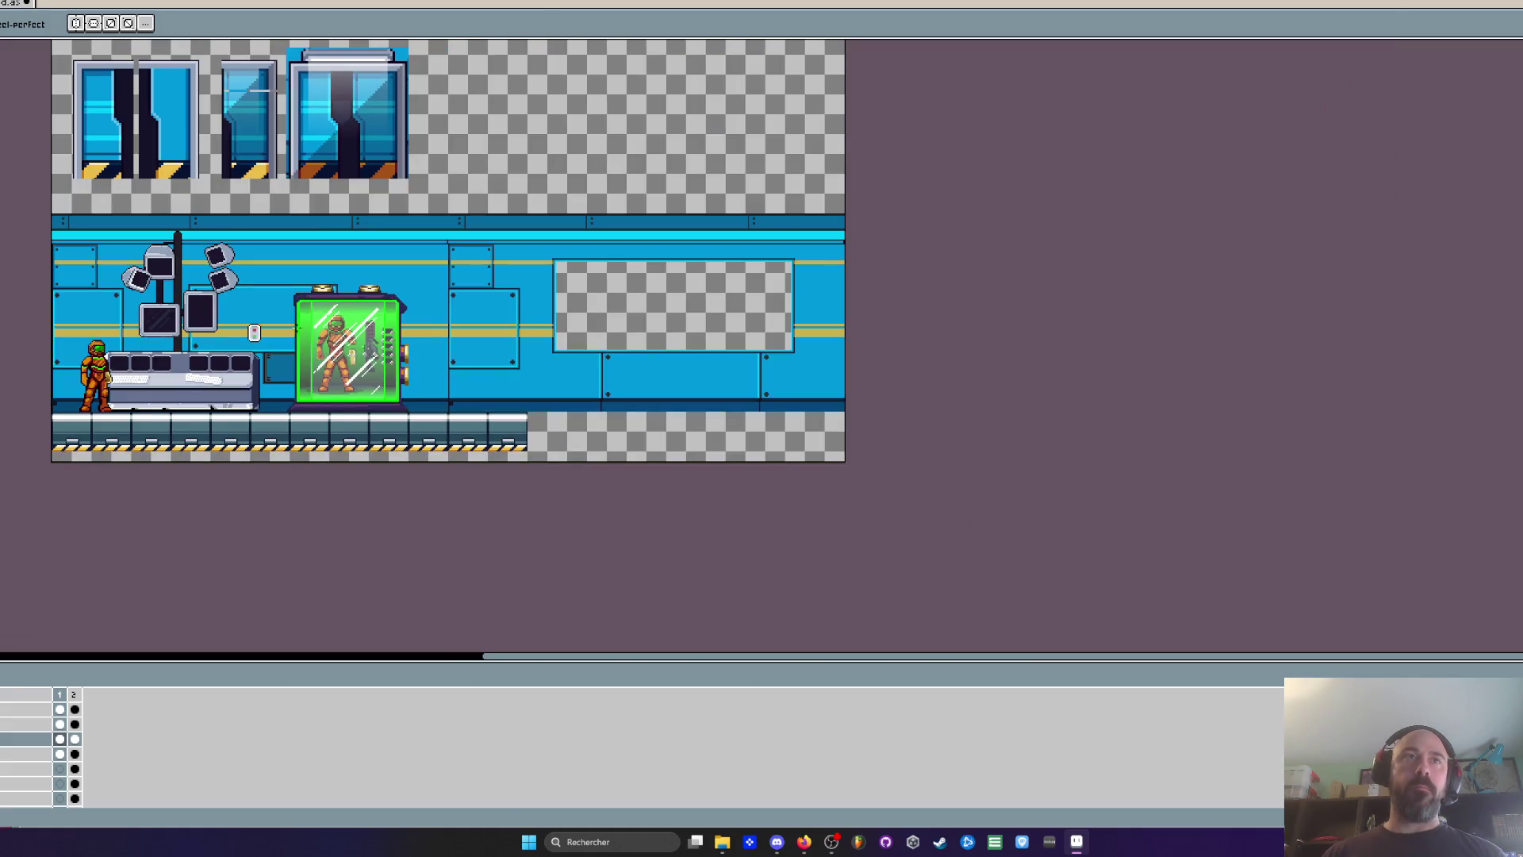
{"action": "scroll", "coordinate": [286, 377], "scroll_direction": "up", "scroll_amount": 3}
{"action": "scroll", "coordinate": [286, 378], "scroll_direction": "up", "scroll_amount": 3}
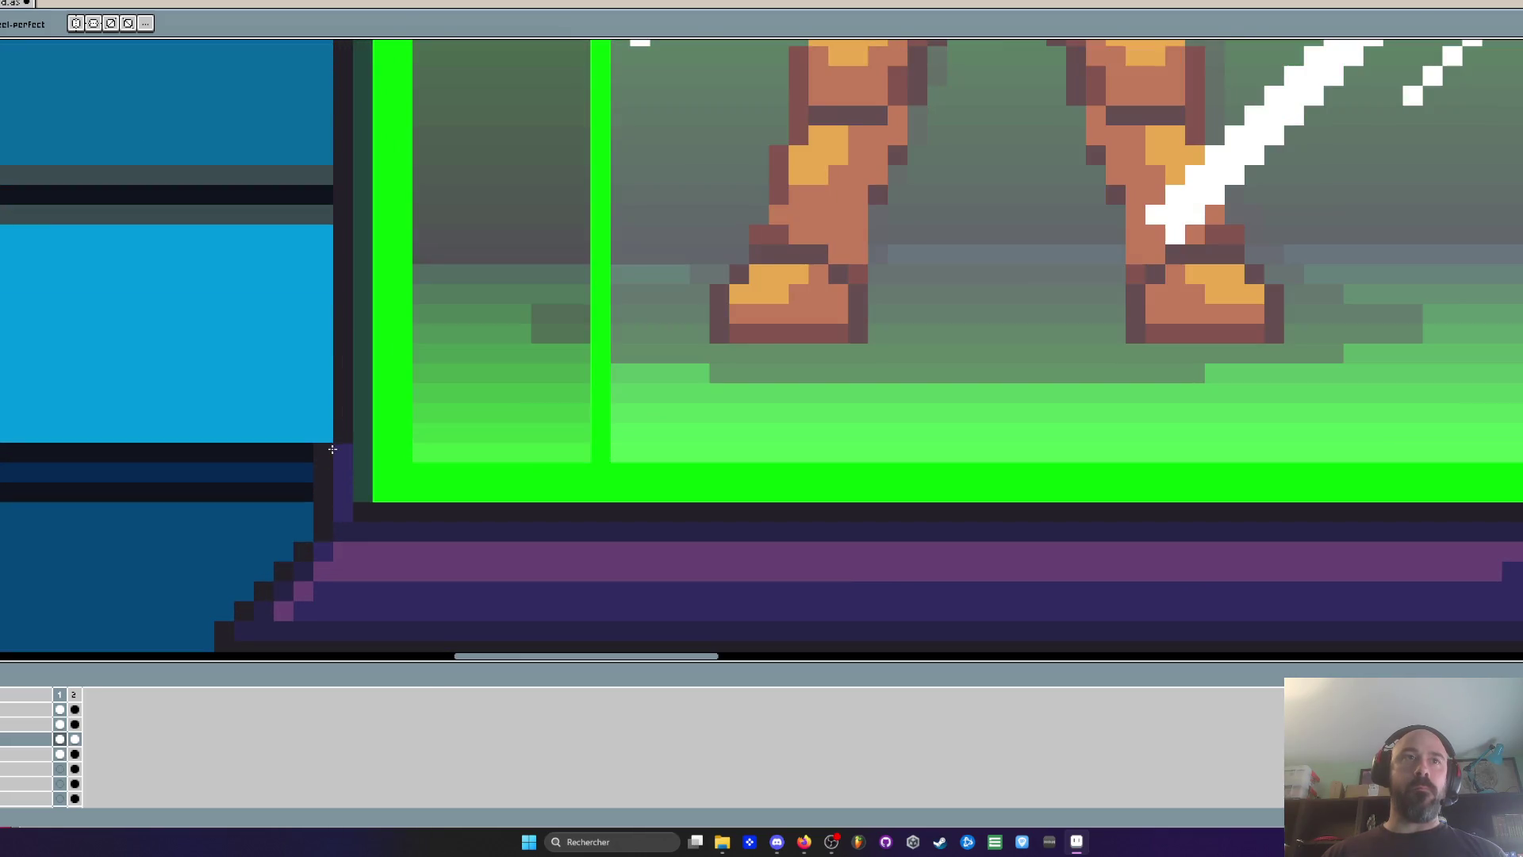
{"action": "scroll", "coordinate": [327, 442], "scroll_direction": "down", "scroll_amount": 2}
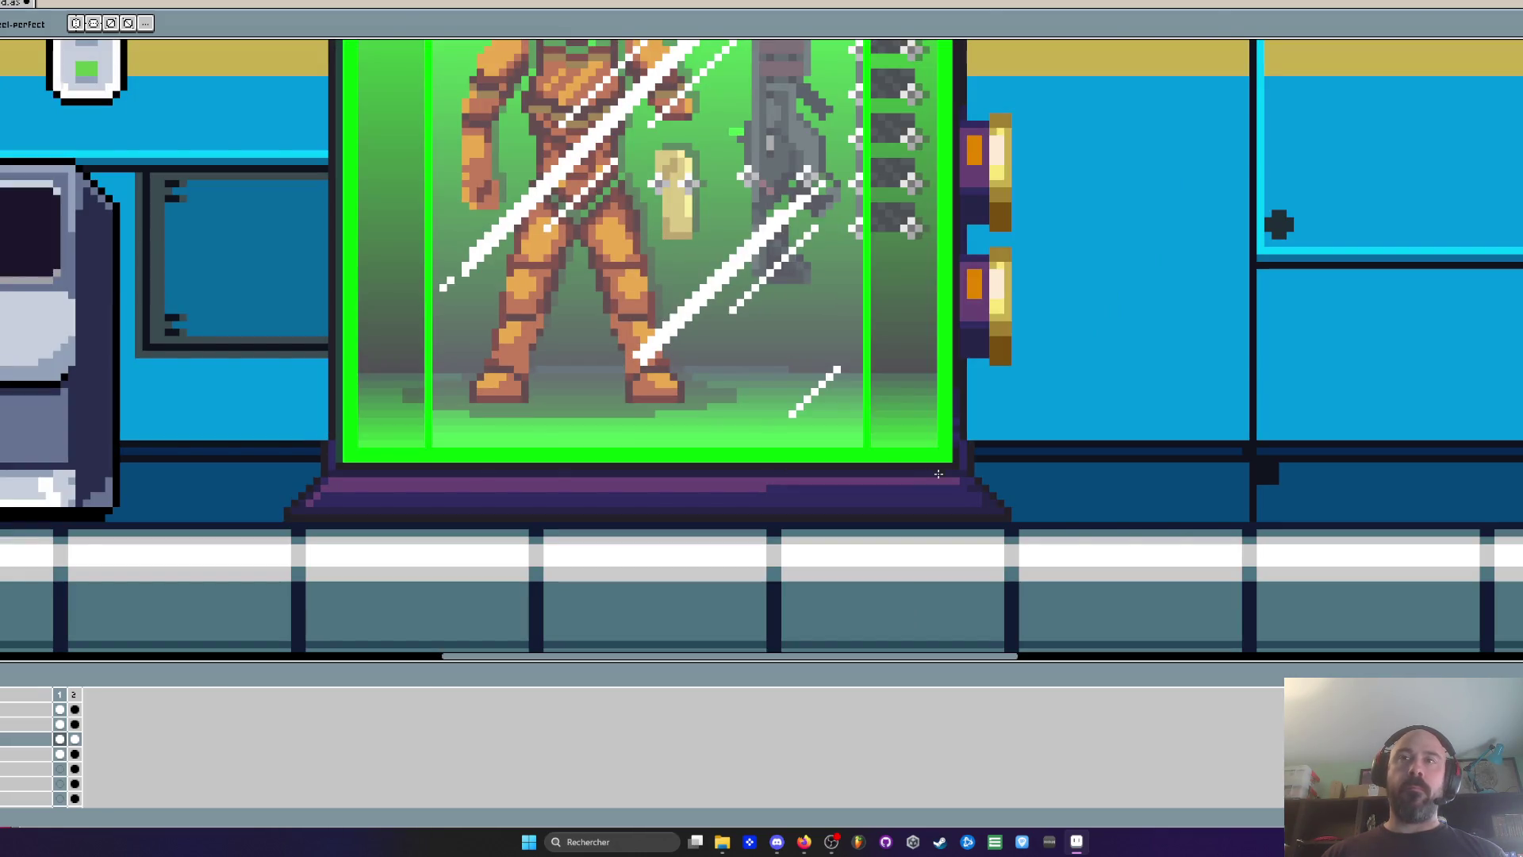
{"action": "scroll", "coordinate": [936, 473], "scroll_direction": "down", "scroll_amount": 1}
{"action": "scroll", "coordinate": [893, 421], "scroll_direction": "down", "scroll_amount": 1}
{"action": "scroll", "coordinate": [880, 381], "scroll_direction": "down", "scroll_amount": 1}
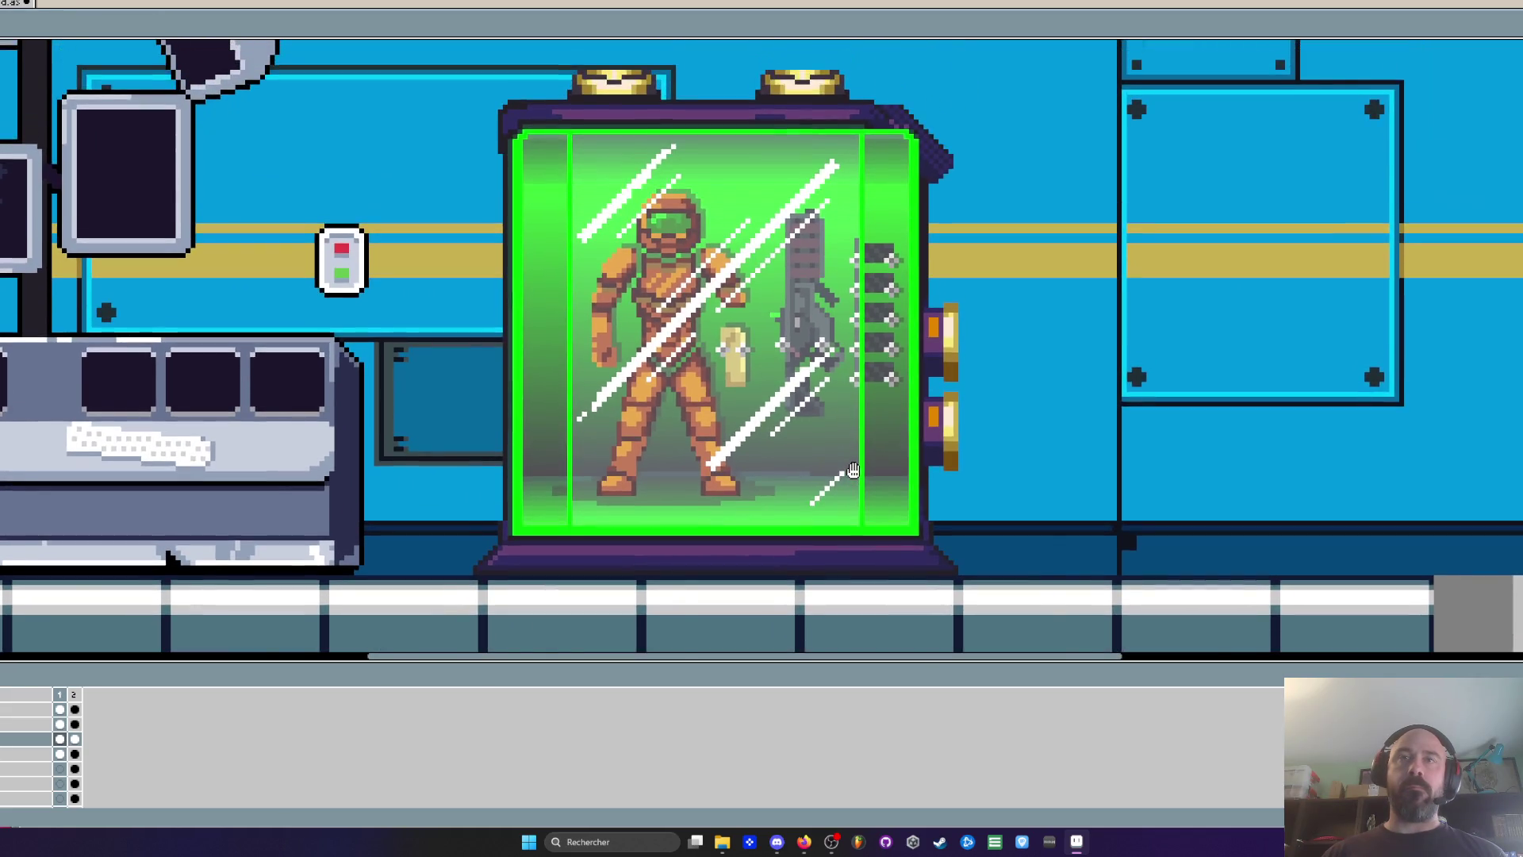
{"action": "scroll", "coordinate": [796, 289], "scroll_direction": "down", "scroll_amount": 1}
{"action": "scroll", "coordinate": [796, 290], "scroll_direction": "up", "scroll_amount": 1}
{"action": "scroll", "coordinate": [796, 289], "scroll_direction": "up", "scroll_amount": 1}
{"action": "key", "text": "m"}
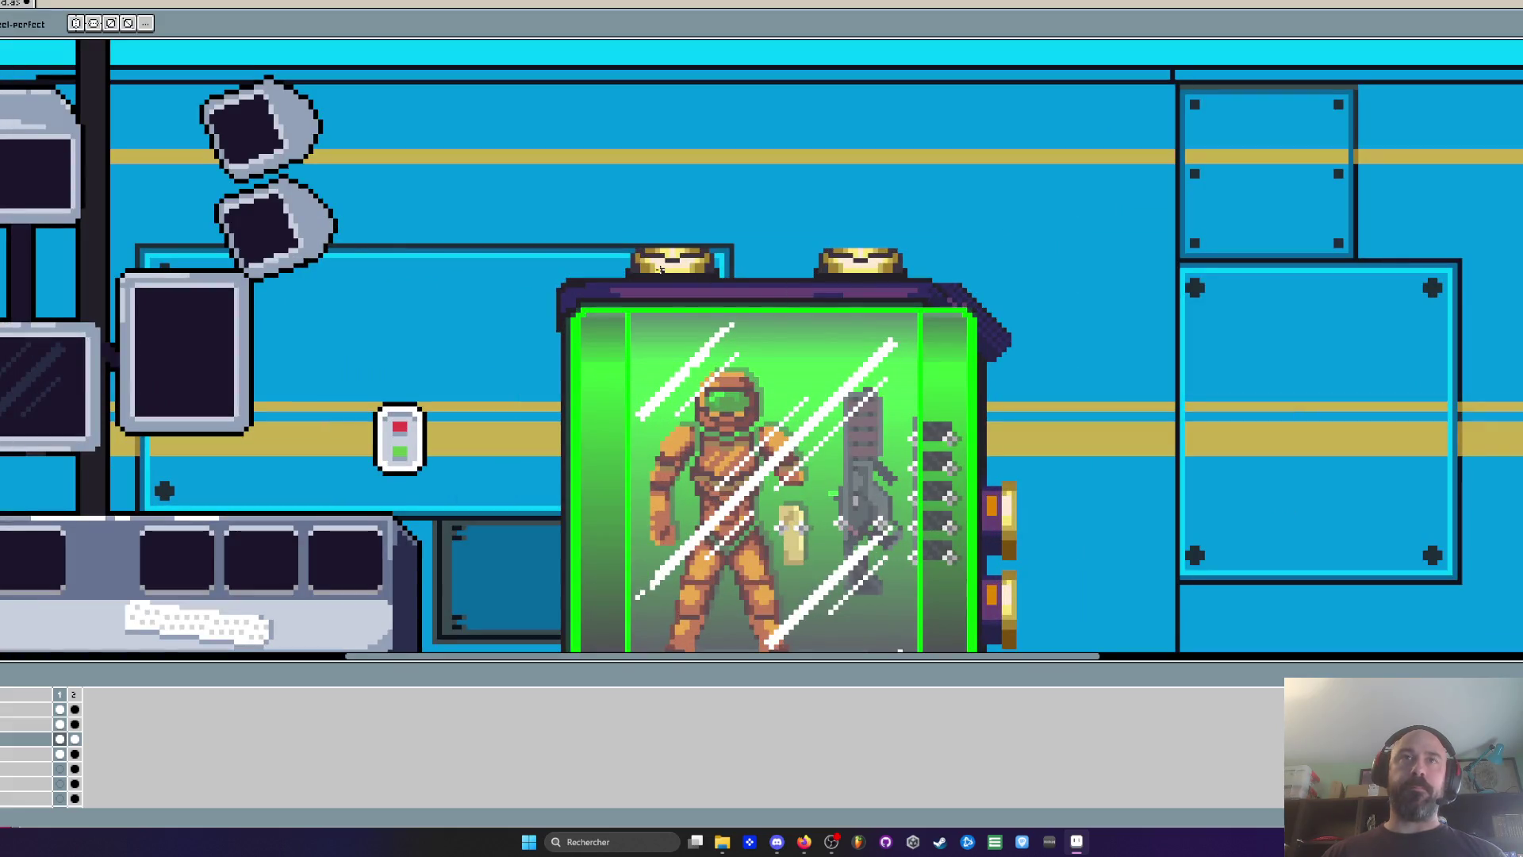
{"action": "mouse_move", "coordinate": [522, 183]}
{"action": "left_mouse_down"}
{"action": "mouse_move", "coordinate": [761, 314]}
{"action": "mouse_move", "coordinate": [711, 324]}
{"action": "mouse_move", "coordinate": [603, 292]}
{"action": "mouse_move", "coordinate": [956, 295]}
{"action": "mouse_move", "coordinate": [932, 295]}
{"action": "left_mouse_up"}
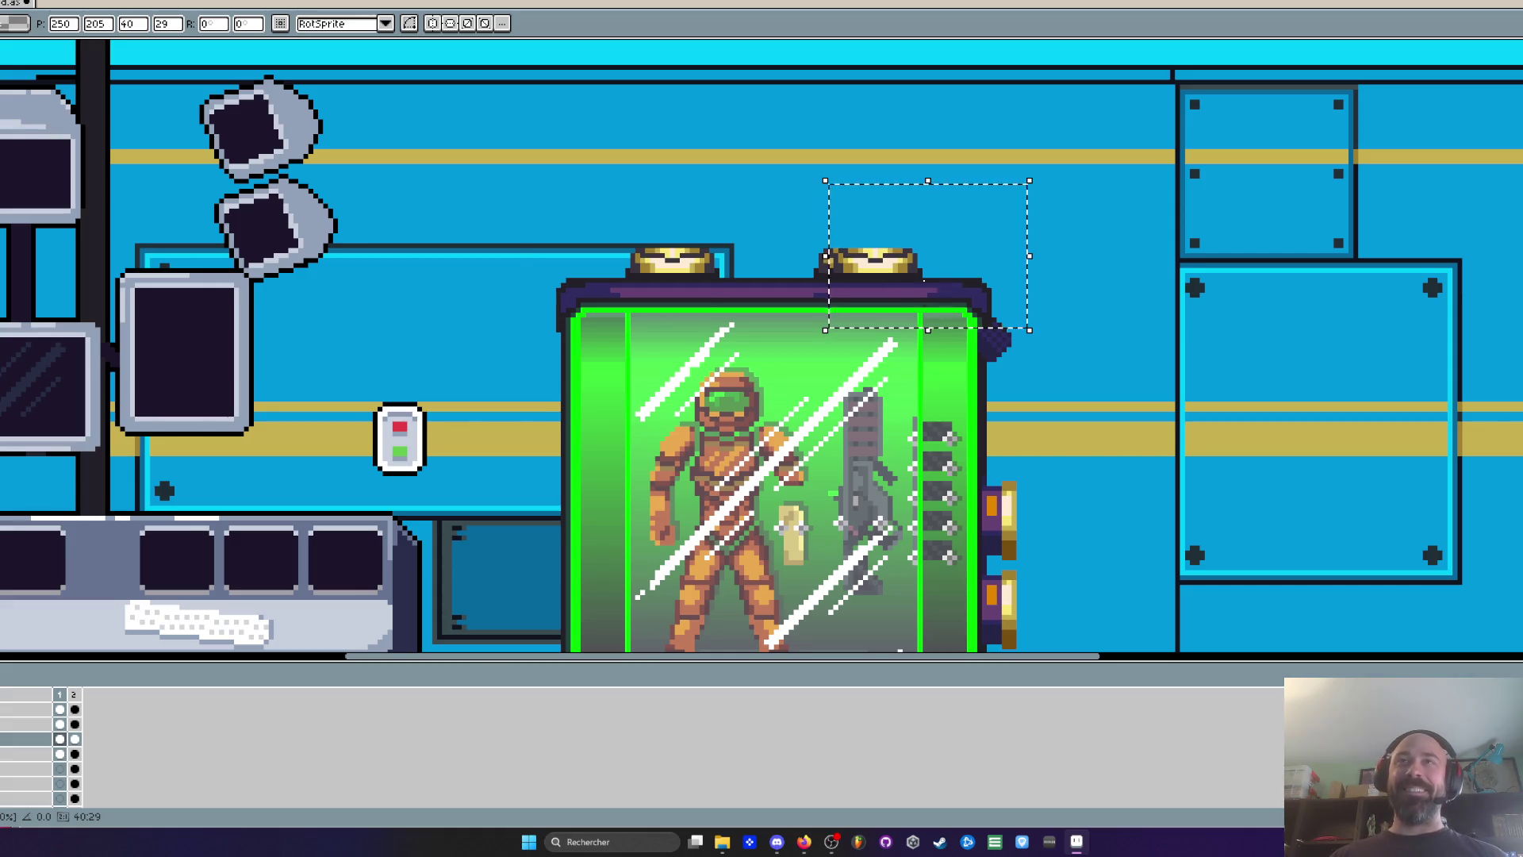
Delete the right lamp and the dark purple corner chunk right of the capsule
{"action": "scroll", "coordinate": [920, 262], "scroll_direction": "up", "scroll_amount": 1}
{"action": "mouse_move", "coordinate": [719, 198]}
{"action": "left_mouse_down"}
{"action": "mouse_move", "coordinate": [927, 247]}
{"action": "mouse_move", "coordinate": [954, 300]}
{"action": "left_mouse_up"}
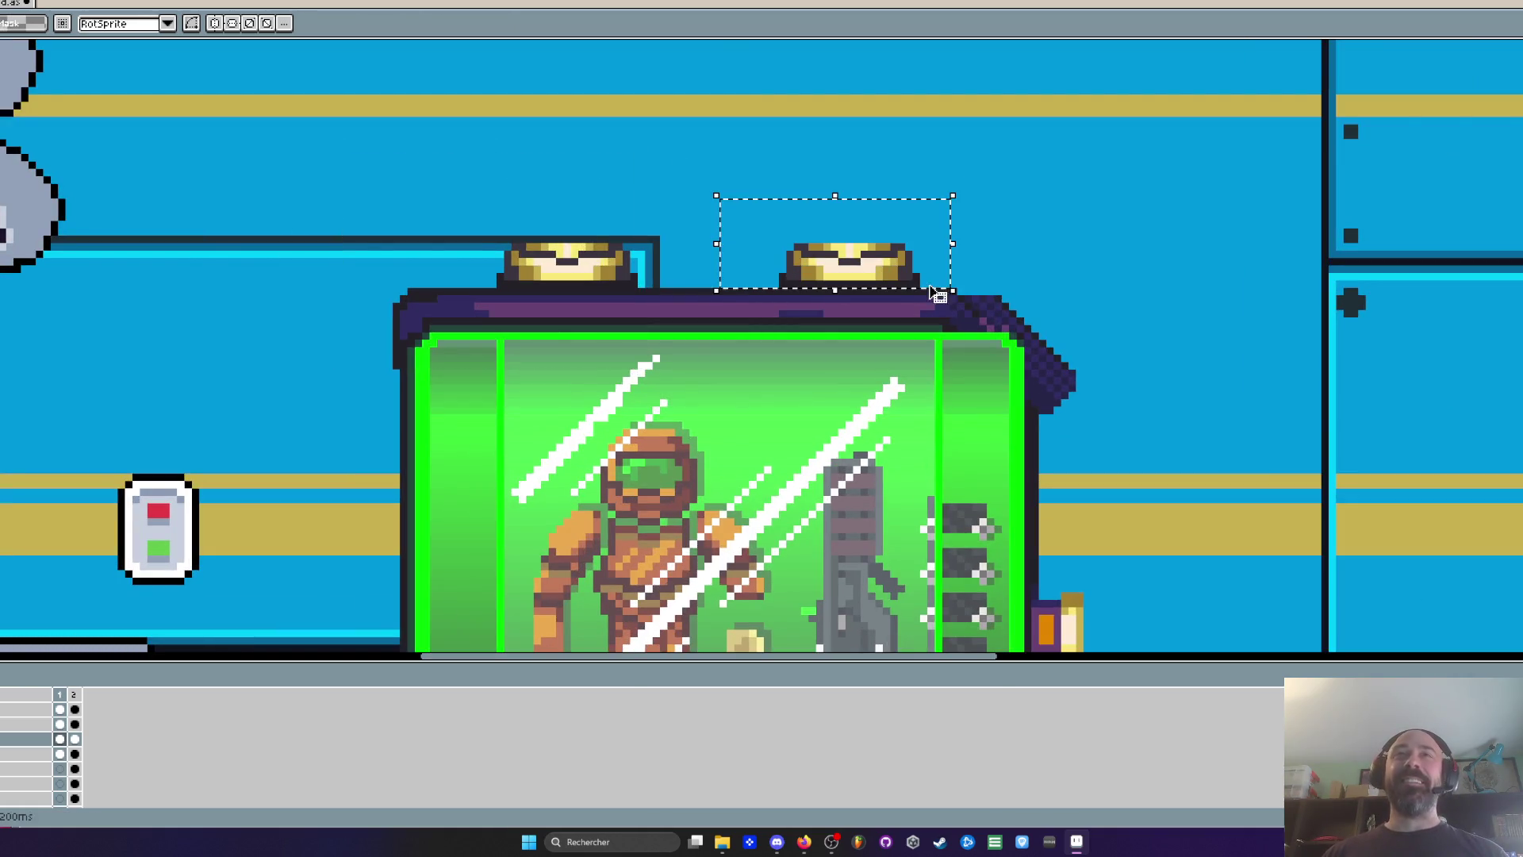
{"action": "key", "text": "Delete"}
{"action": "left_click_drag", "start_coordinate": [1042, 320], "coordinate": [1158, 492]}
{"action": "key", "text": "Delete"}
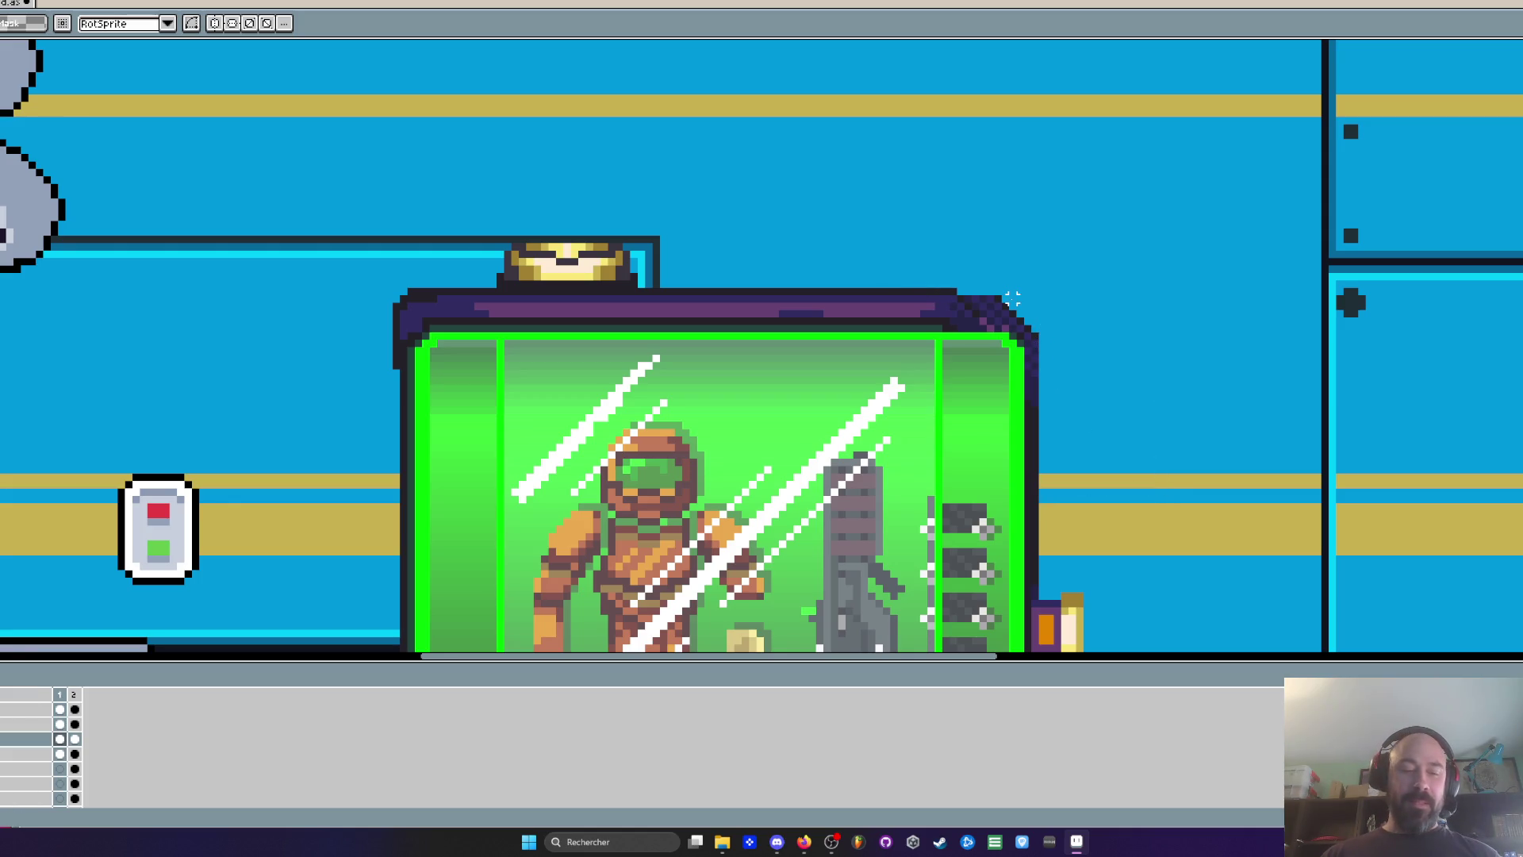
Paste the copied lamp and corner piece onto the capsule's new right end and commit it
{"action": "key", "text": "ctrl+v"}
{"action": "mouse_move", "coordinate": [538, 312]}
{"action": "left_mouse_down"}
{"action": "mouse_move", "coordinate": [1111, 306]}
{"action": "mouse_move", "coordinate": [1010, 299]}
{"action": "mouse_move", "coordinate": [1008, 319]}
{"action": "left_mouse_up"}
{"action": "scroll", "coordinate": [1014, 321], "scroll_direction": "down", "scroll_amount": 2}
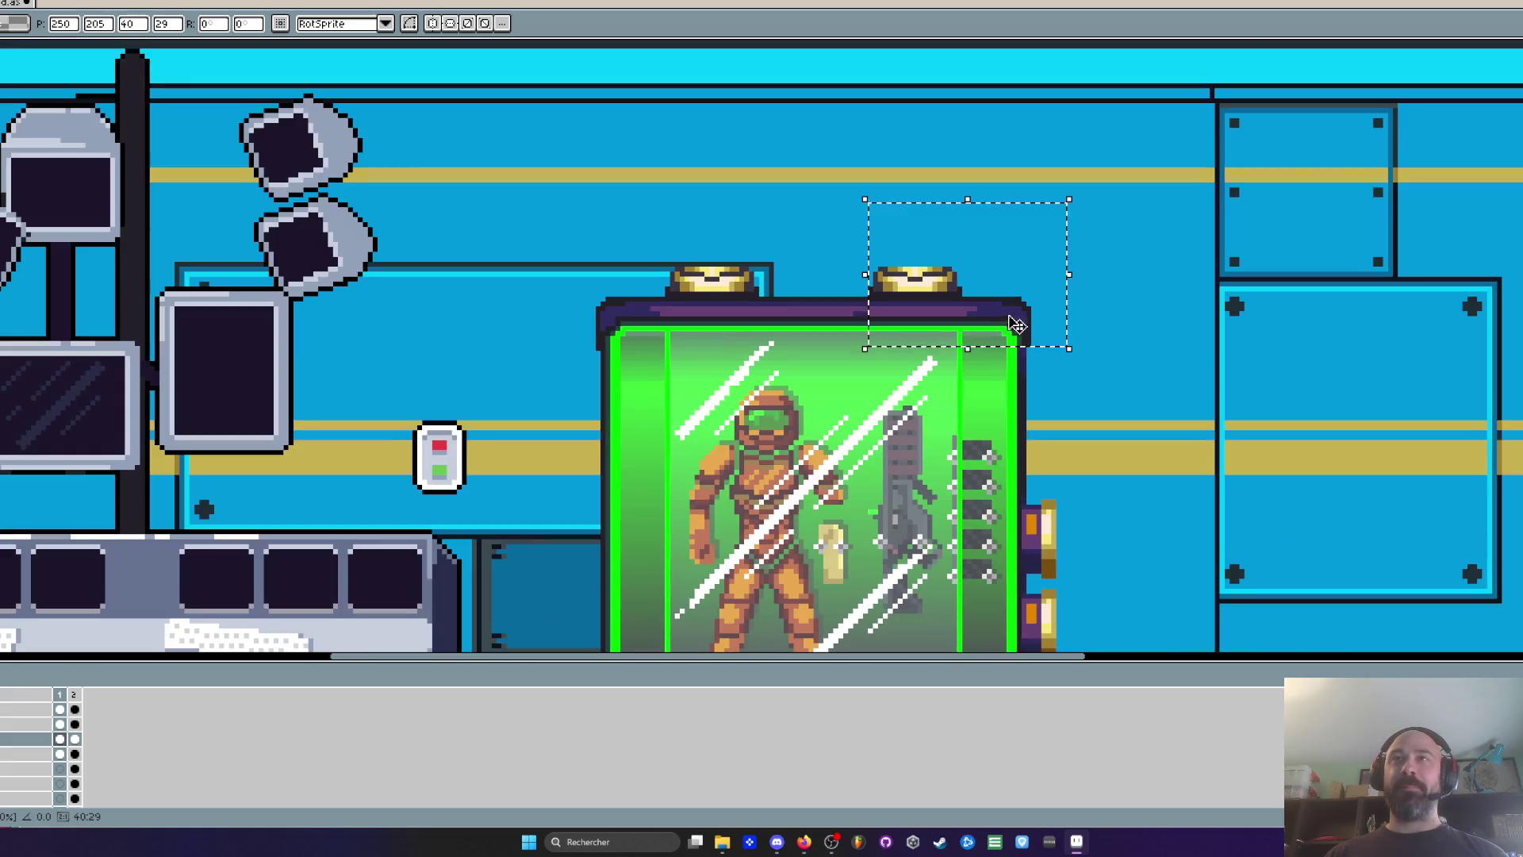
{"action": "key", "text": "Return"}
{"action": "scroll", "coordinate": [1009, 315], "scroll_direction": "down", "scroll_amount": 2}
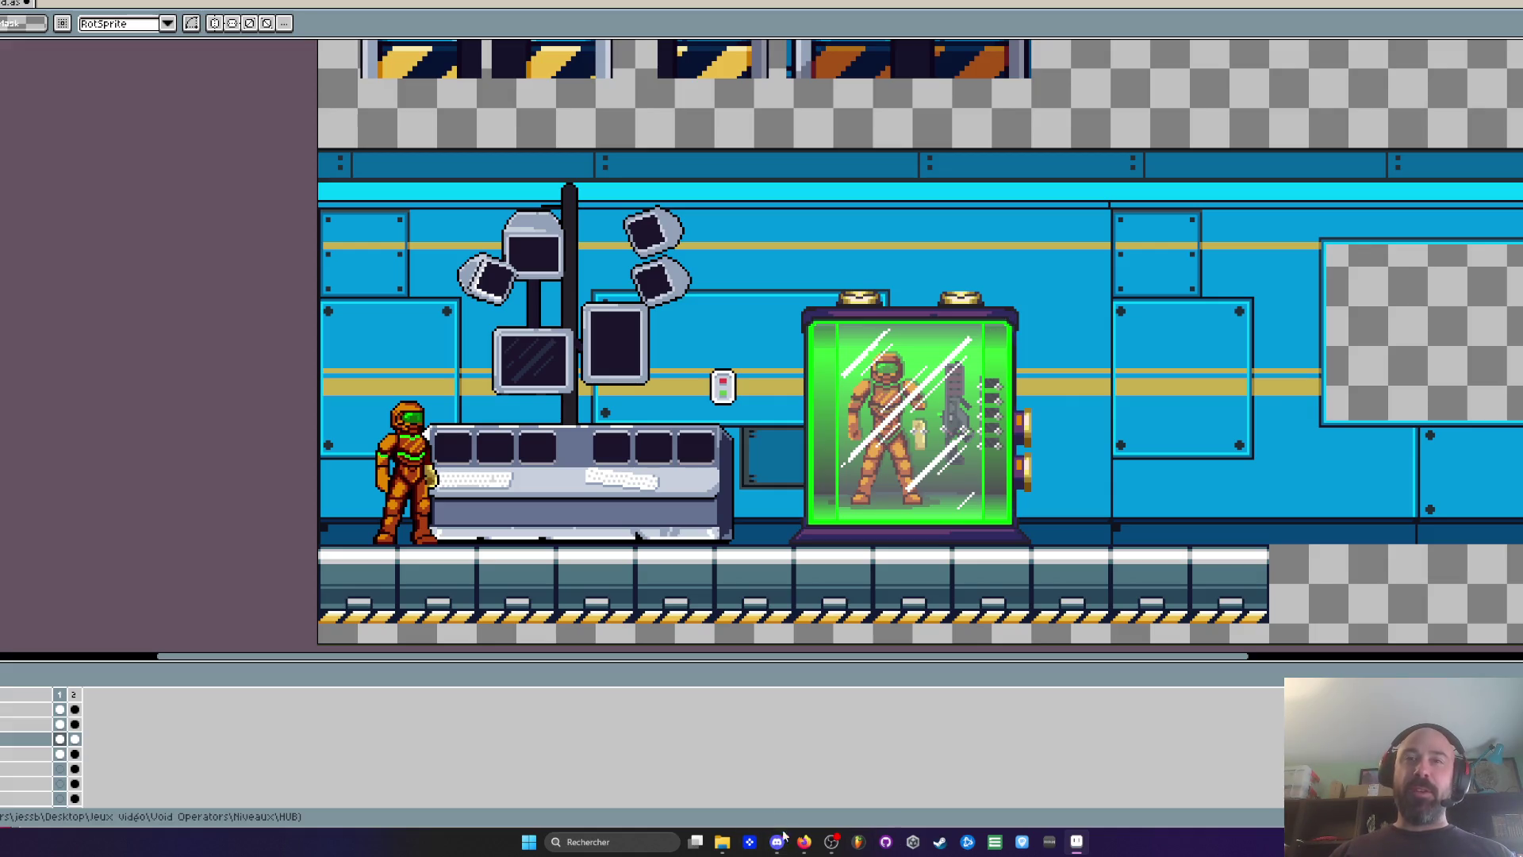
Bring up the Milanote Tuto story board, zoom out over its cards, then return to Aseprite
{"action": "mouse_move", "coordinate": [804, 842]}
{"action": "left_click", "coordinate": [1078, 790]}
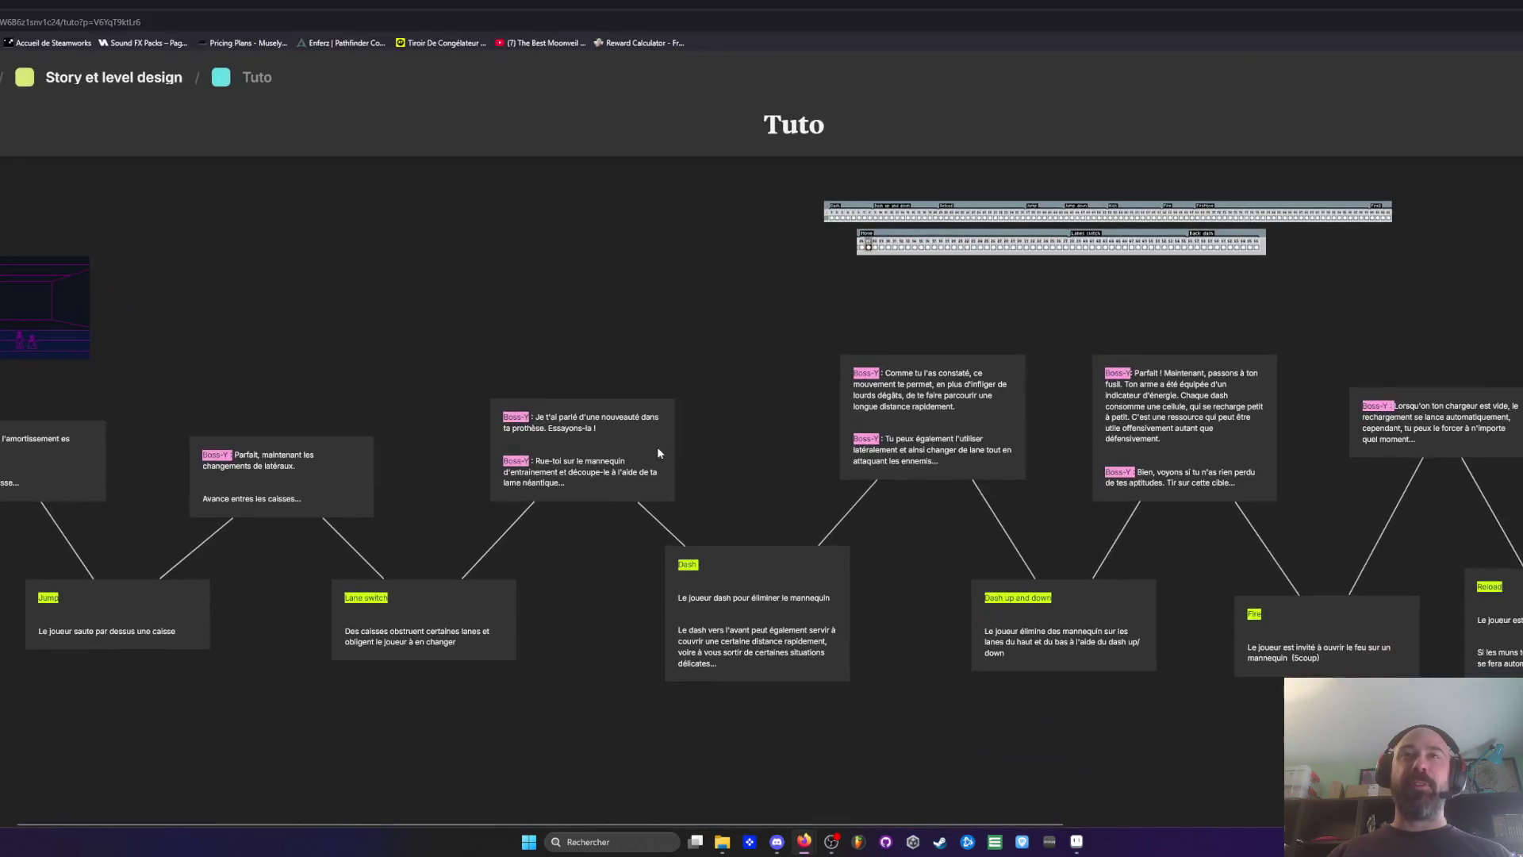
{"action": "scroll", "coordinate": [631, 413], "scroll_direction": "down", "scroll_amount": 3}
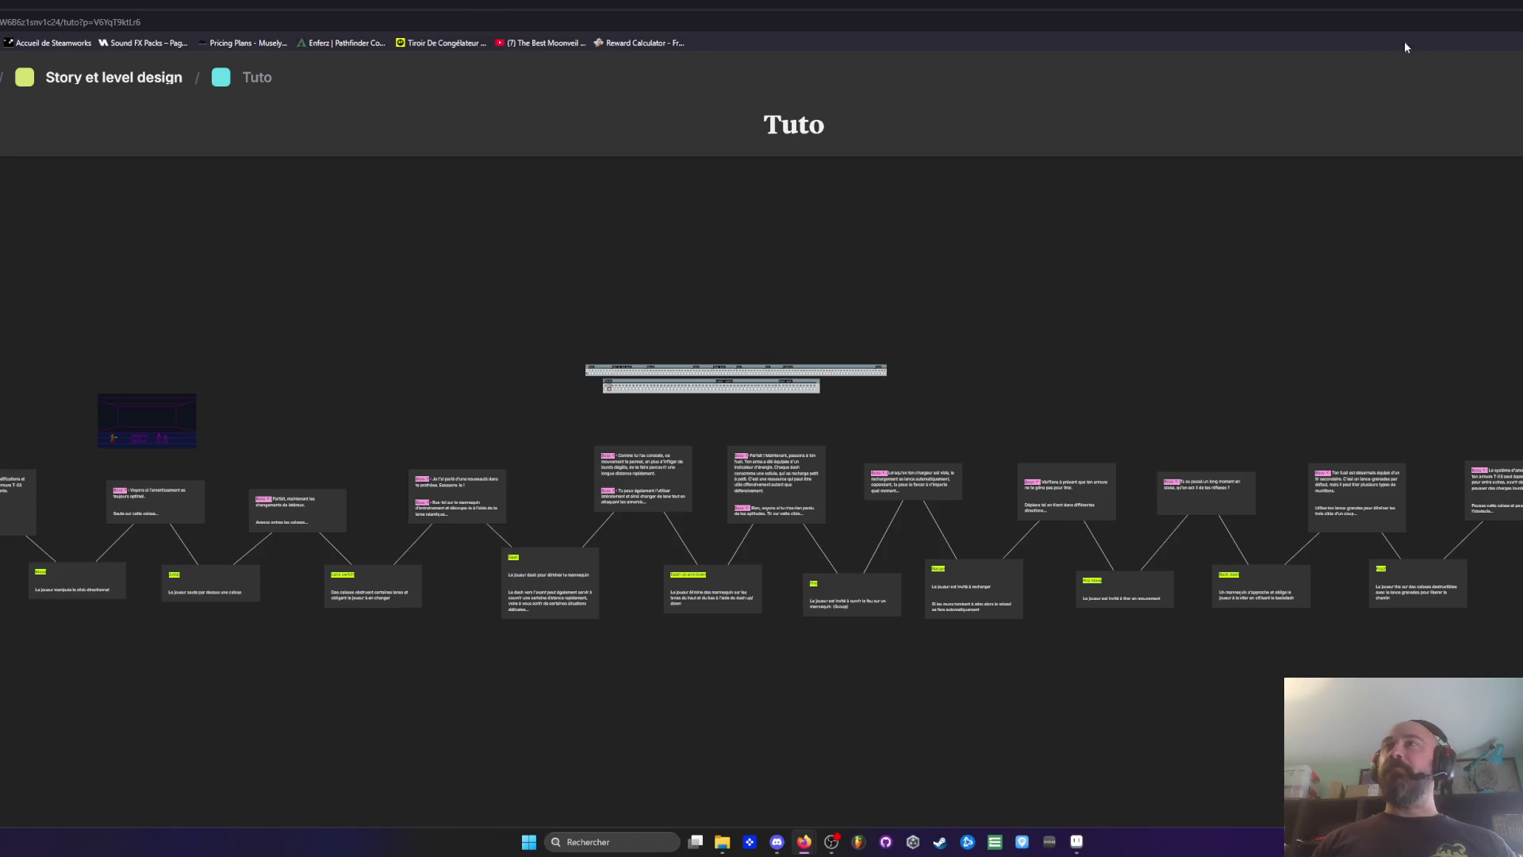
{"action": "key", "text": "alt+Tab"}
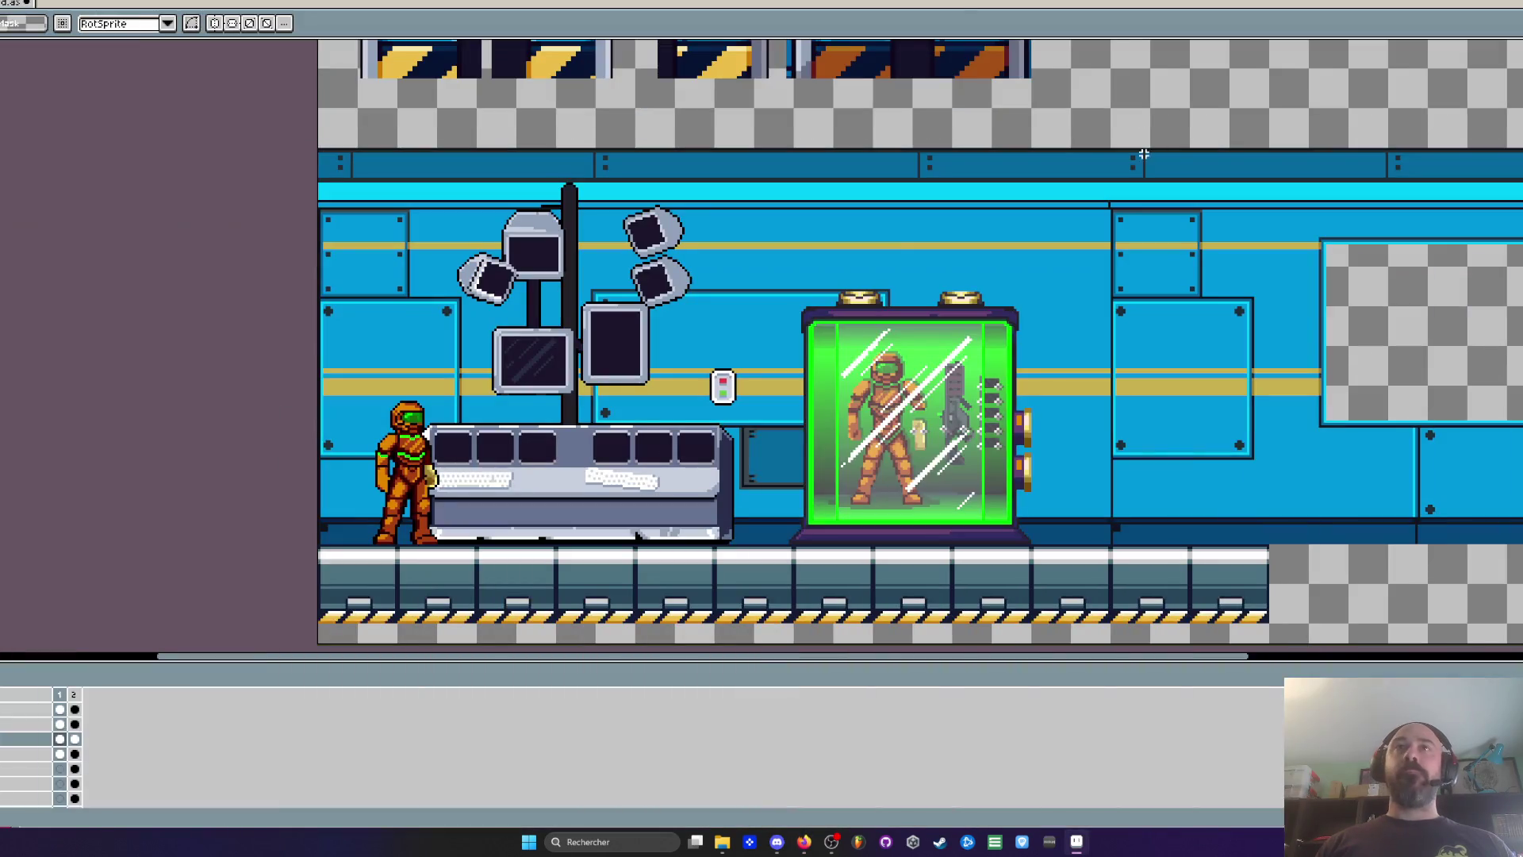
Glance at the capsule sprite document, then return to the corridor level document
{"action": "key", "text": "ctrl+Tab"}
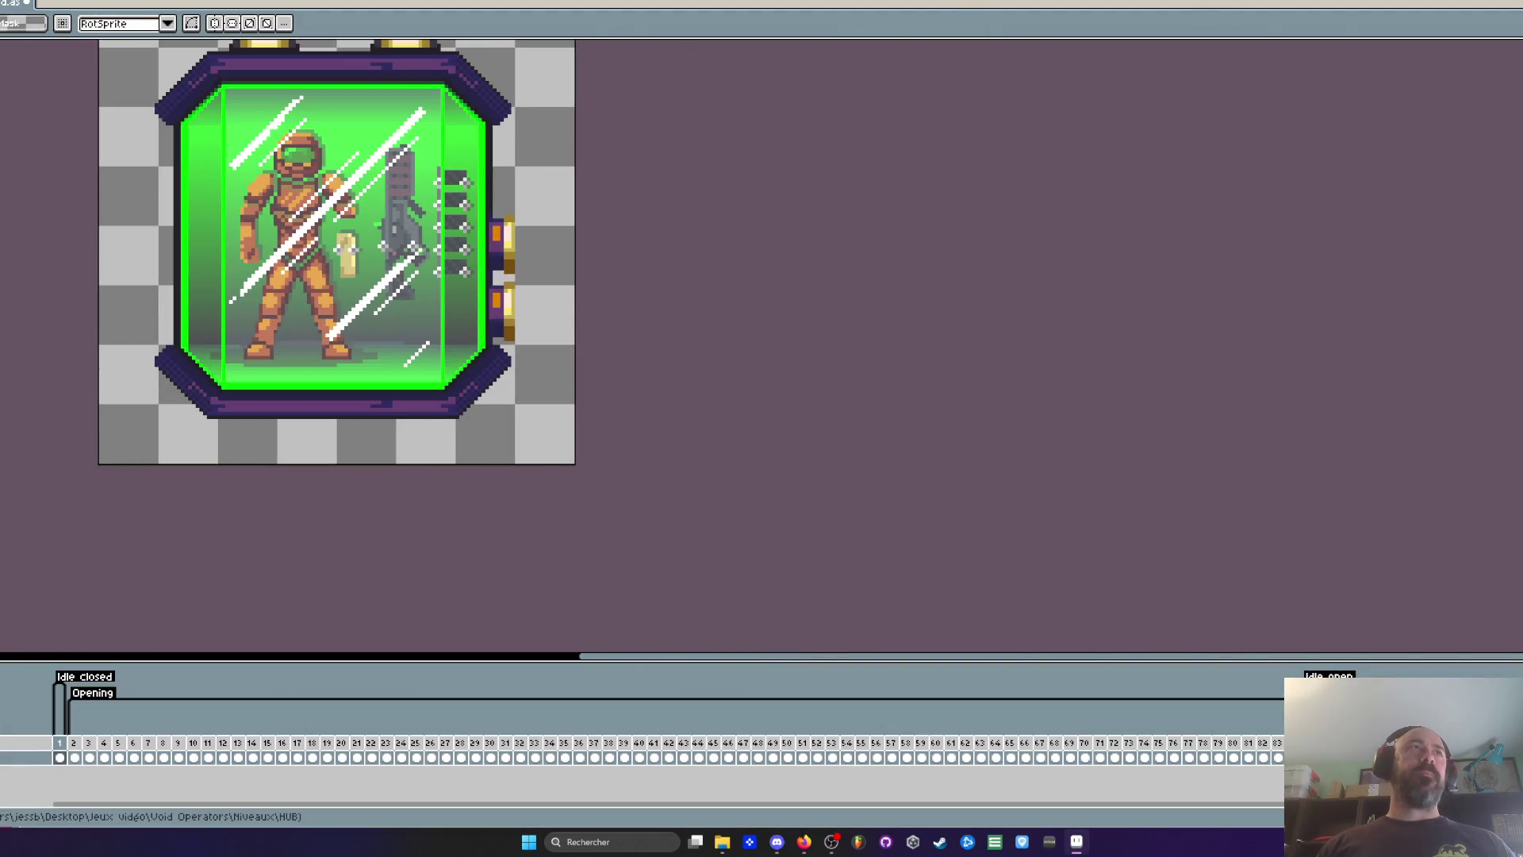
{"action": "key", "text": "ctrl+Tab"}
{"action": "scroll", "coordinate": [802, 117], "scroll_direction": "down", "scroll_amount": 1}
{"action": "scroll", "coordinate": [600, 253], "scroll_direction": "up", "scroll_amount": 1}
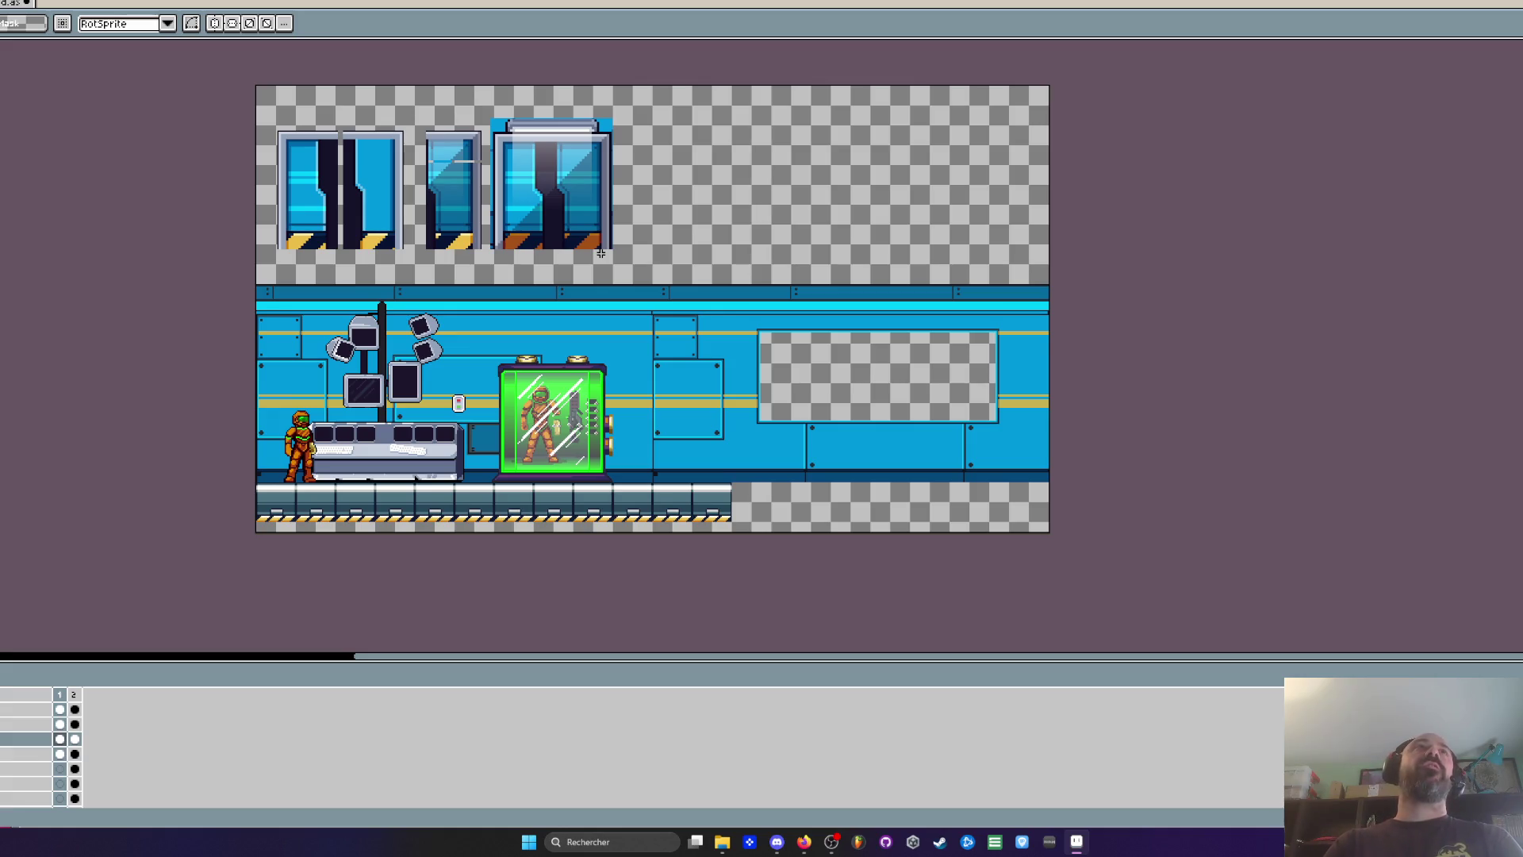
{"action": "scroll", "coordinate": [553, 426], "scroll_direction": "up", "scroll_amount": 2}
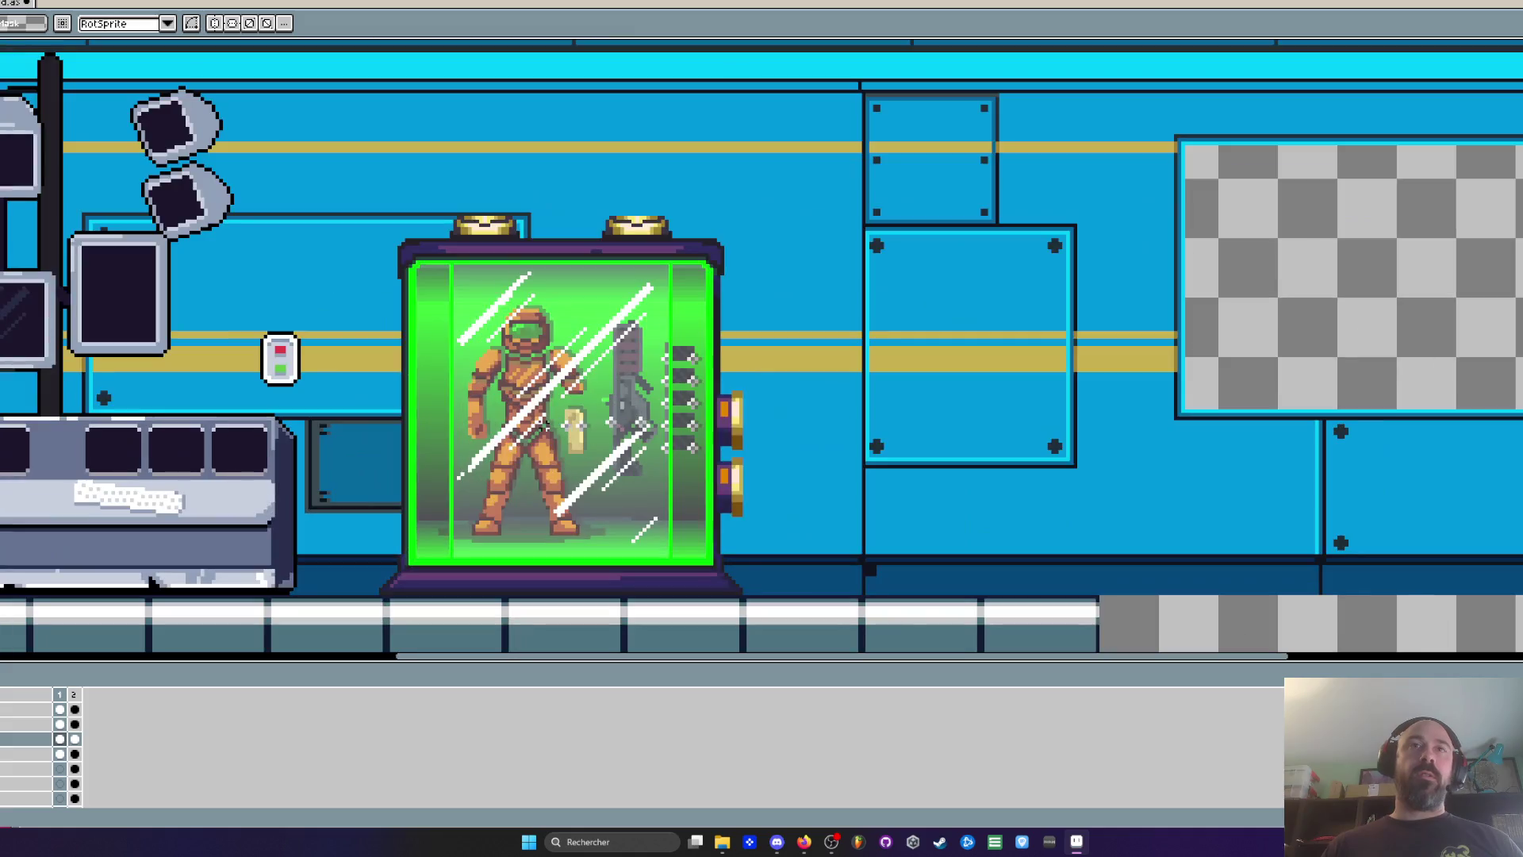
{"action": "scroll", "coordinate": [690, 200], "scroll_direction": "down", "scroll_amount": 2}
{"action": "scroll", "coordinate": [714, 238], "scroll_direction": "up", "scroll_amount": 3}
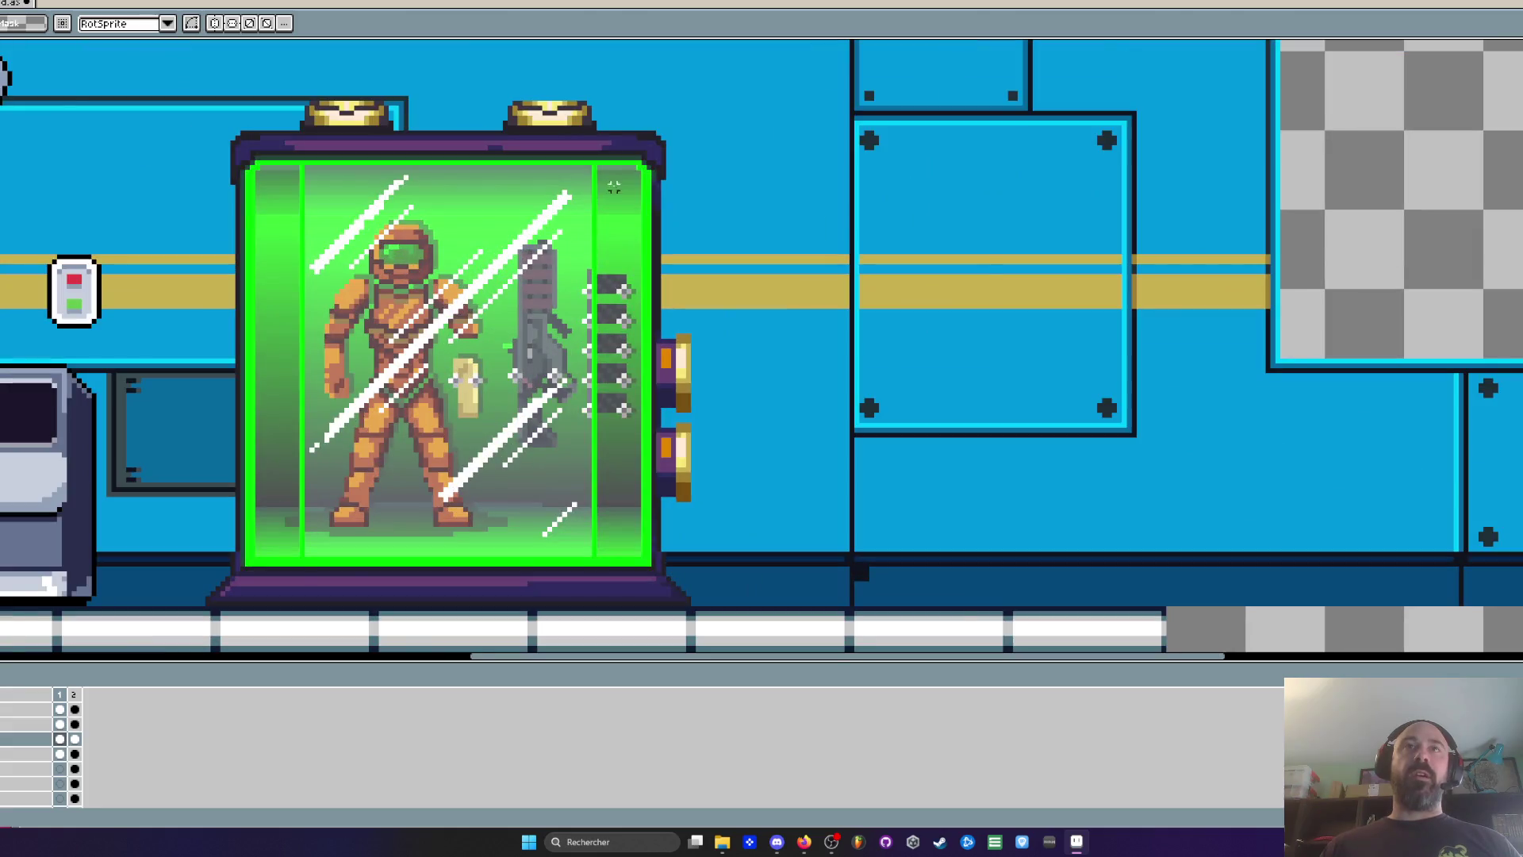
{"action": "scroll", "coordinate": [659, 158], "scroll_direction": "down", "scroll_amount": 1}
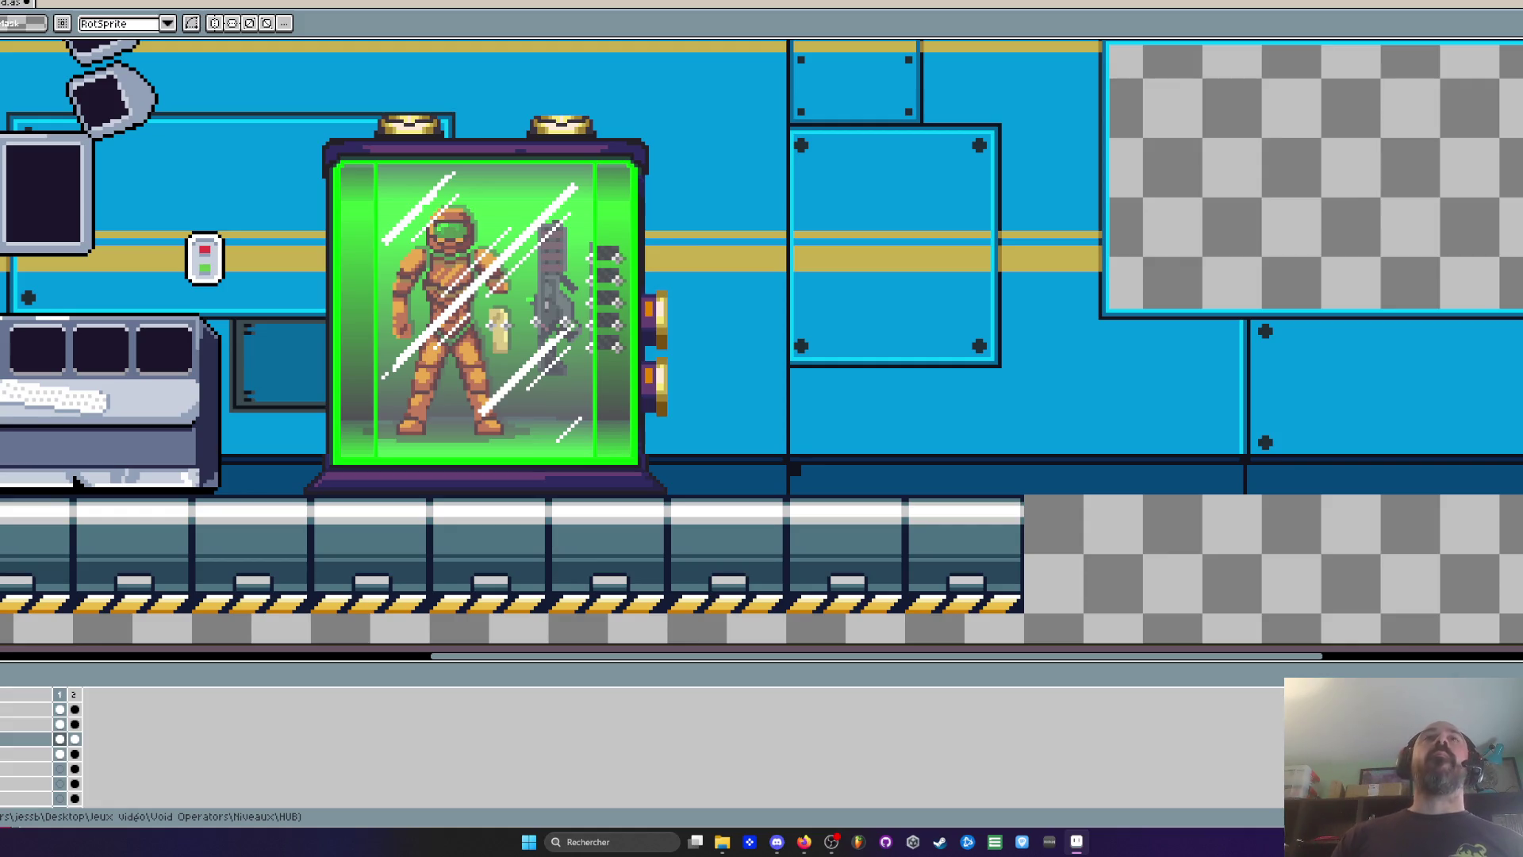
{"action": "scroll", "coordinate": [610, 113], "scroll_direction": "down", "scroll_amount": 1}
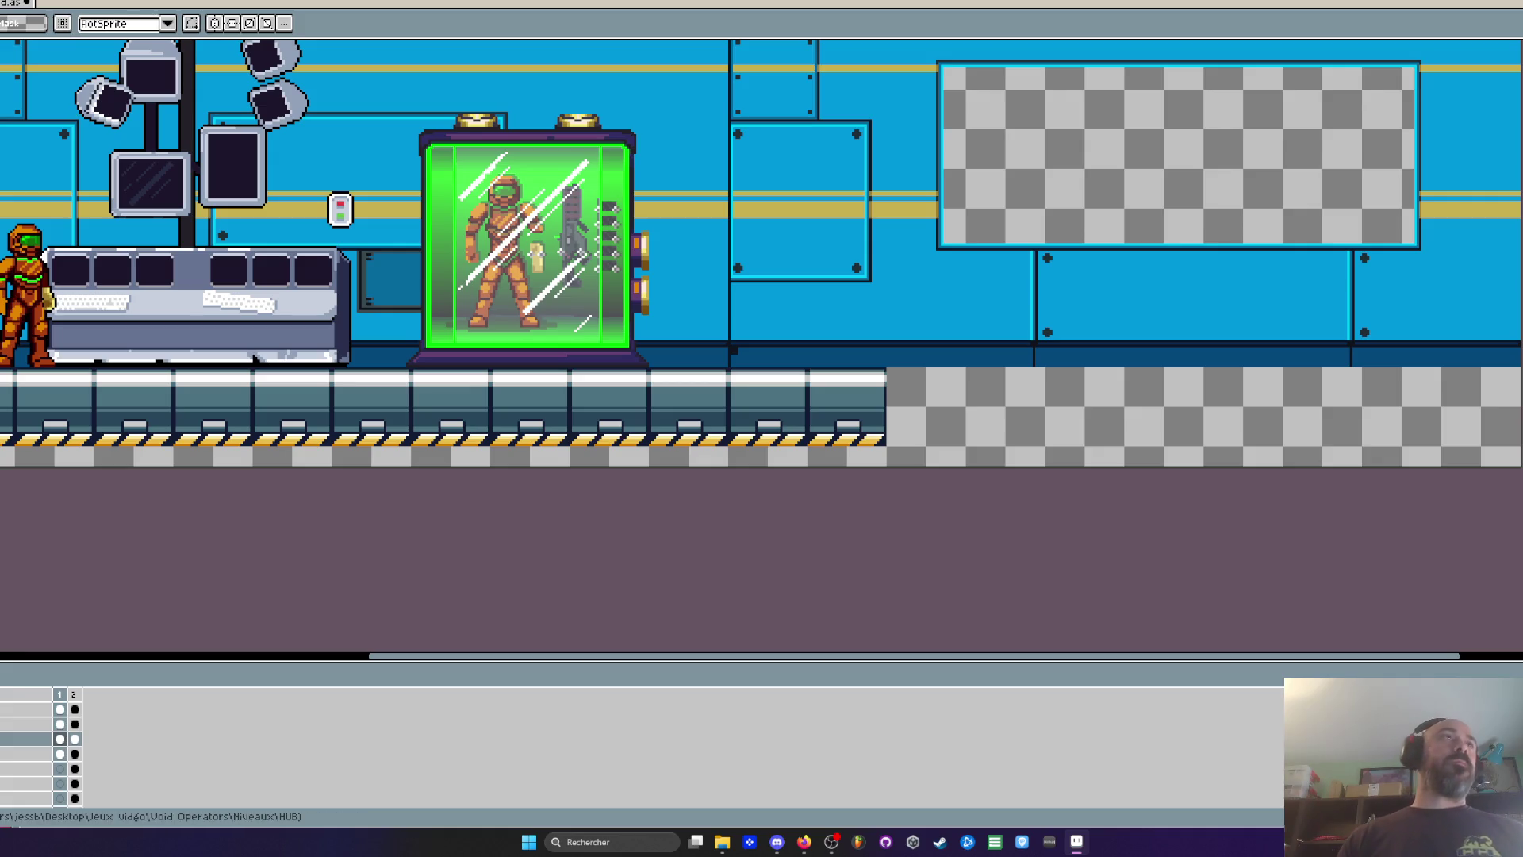
Sample black and outline the capsule base's diagonal and bottom edges
{"action": "scroll", "coordinate": [430, 257], "scroll_direction": "down", "scroll_amount": 2}
{"action": "scroll", "coordinate": [434, 250], "scroll_direction": "up", "scroll_amount": 2}
{"action": "left_click_drag", "start_coordinate": [434, 250], "coordinate": [359, 239]}
{"action": "scroll", "coordinate": [409, 278], "scroll_direction": "up", "scroll_amount": 1}
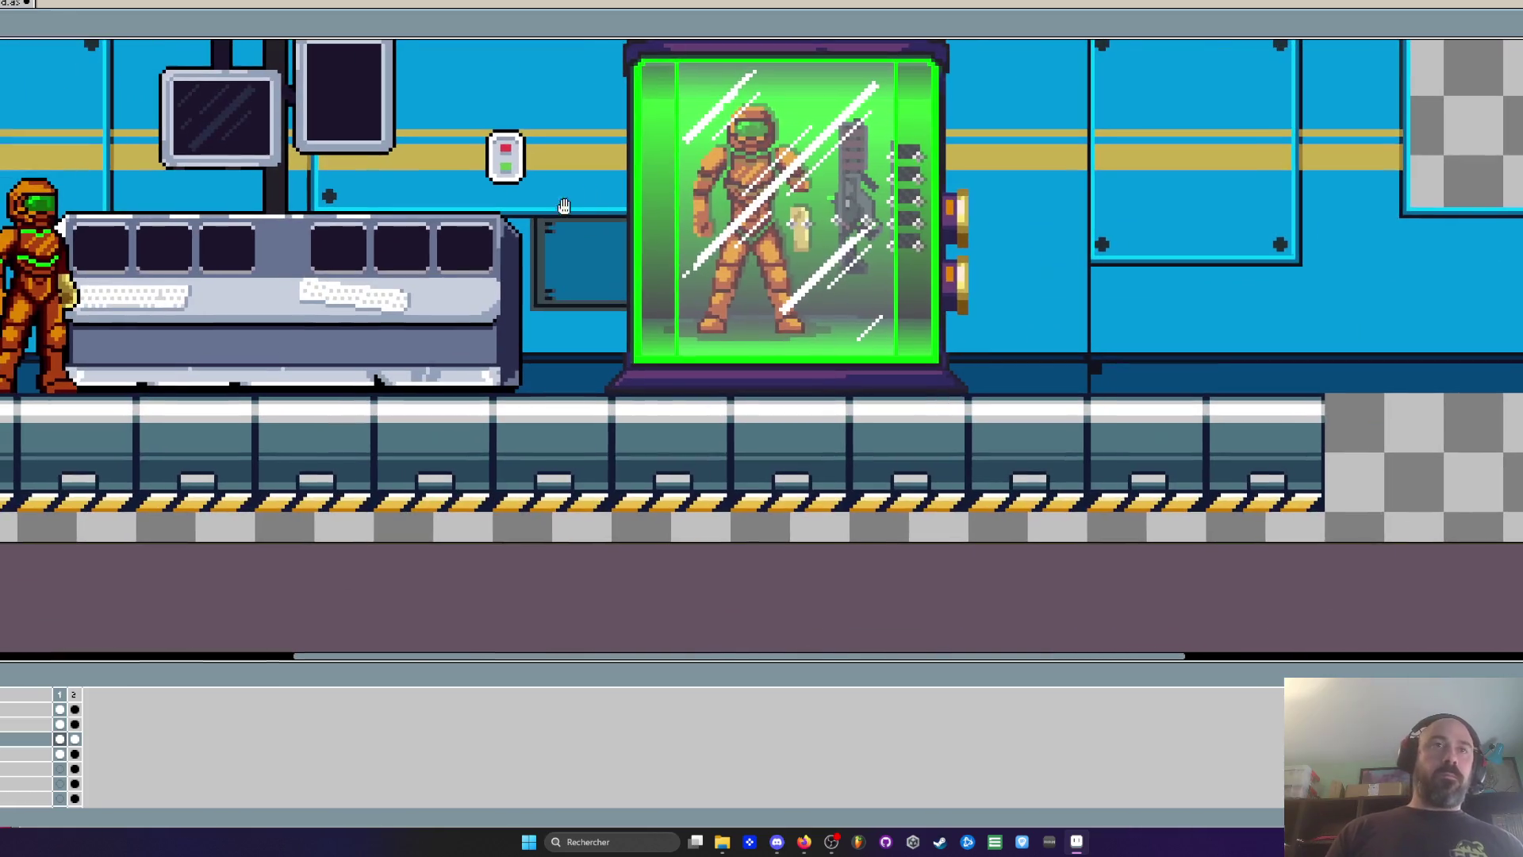
{"action": "key", "text": "alt"}
{"action": "scroll", "coordinate": [408, 277], "scroll_direction": "up", "scroll_amount": 1}
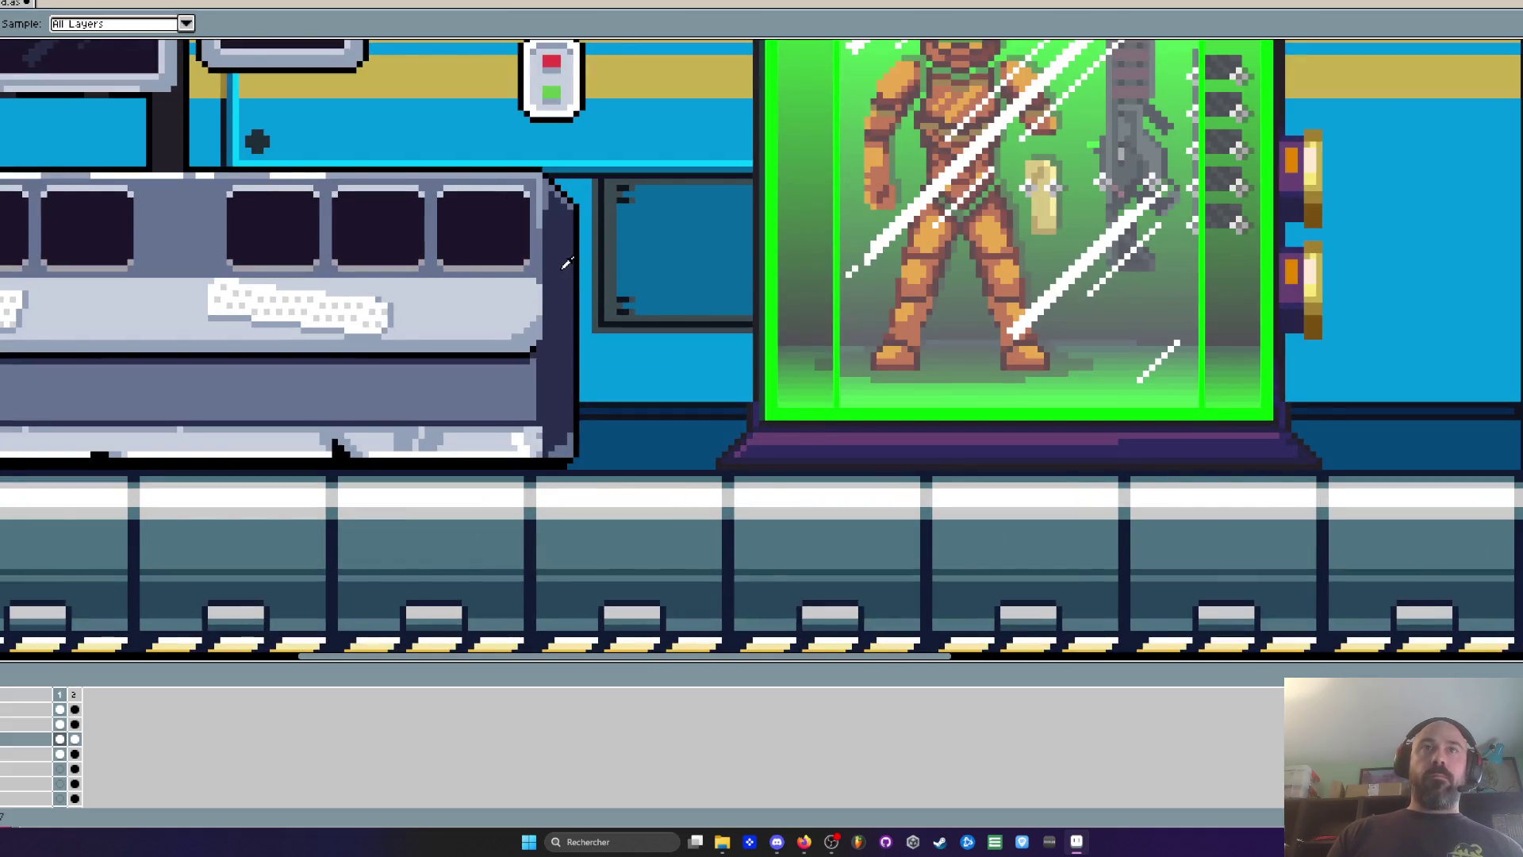
{"action": "scroll", "coordinate": [567, 262], "scroll_direction": "down", "scroll_amount": 1}
{"action": "scroll", "coordinate": [561, 261], "scroll_direction": "down", "scroll_amount": 1}
{"action": "left_click_drag", "start_coordinate": [561, 260], "coordinate": [540, 318]}
{"action": "scroll", "coordinate": [544, 309], "scroll_direction": "up", "scroll_amount": 1}
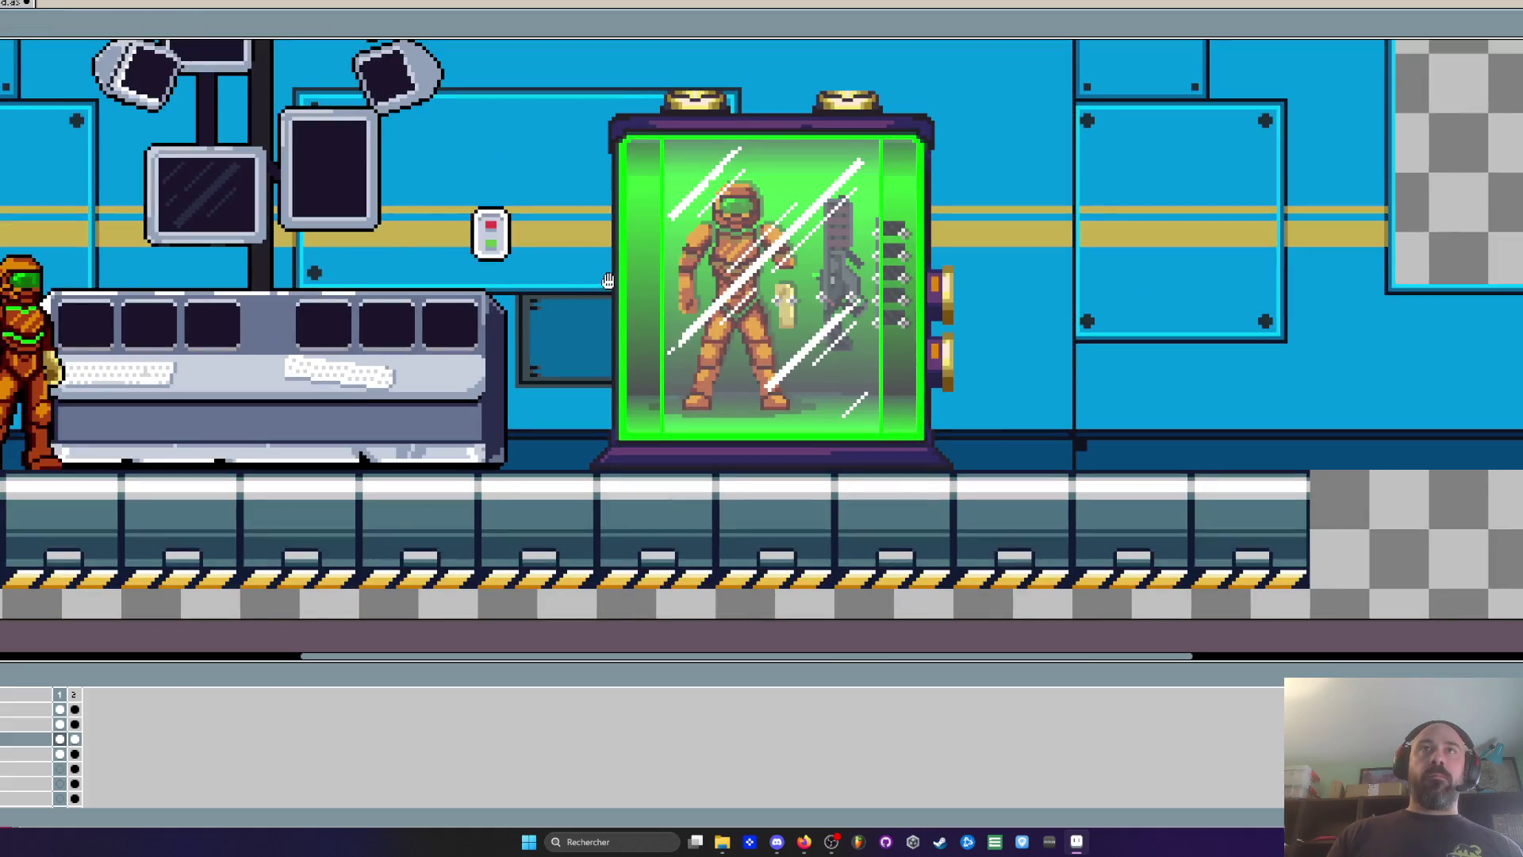
{"action": "scroll", "coordinate": [560, 286], "scroll_direction": "down", "scroll_amount": 1}
{"action": "scroll", "coordinate": [560, 287], "scroll_direction": "up", "scroll_amount": 1}
{"action": "key", "text": "alt"}
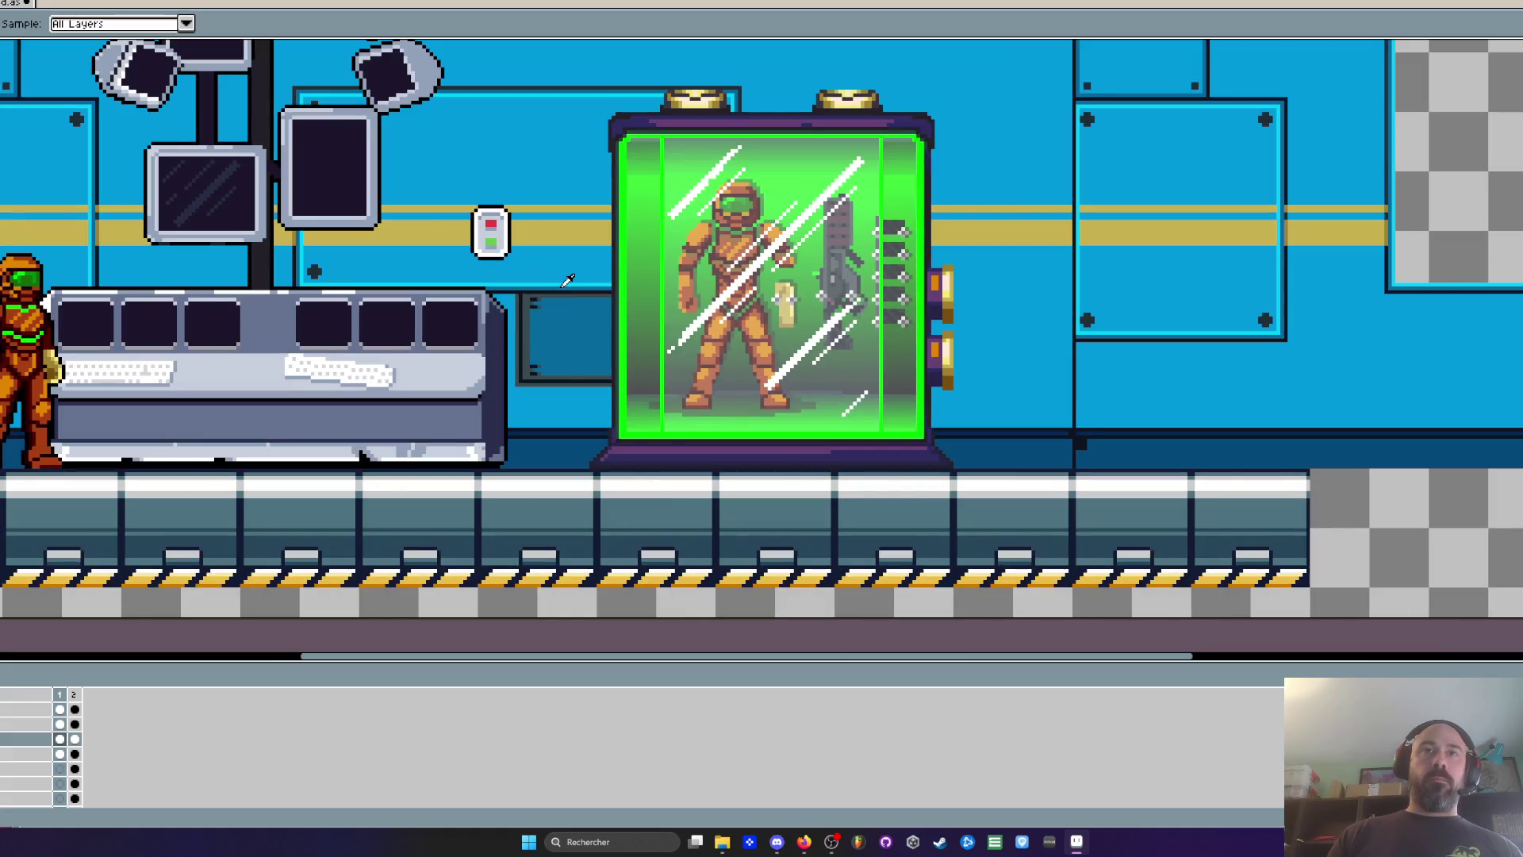
{"action": "scroll", "coordinate": [468, 435], "scroll_direction": "up", "scroll_amount": 1}
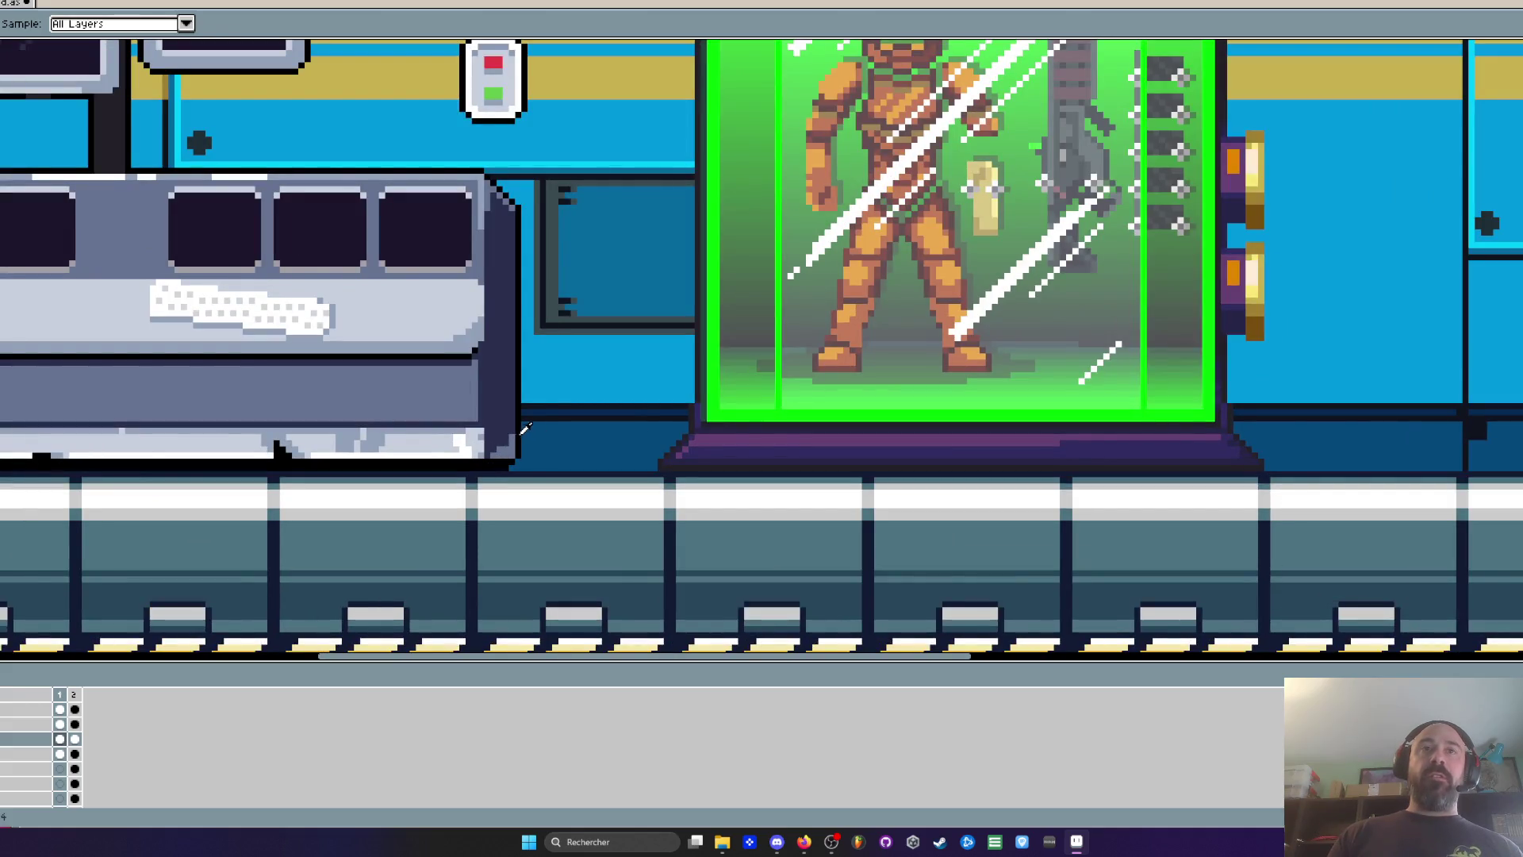
{"action": "scroll", "coordinate": [665, 420], "scroll_direction": "down", "scroll_amount": 1}
{"action": "scroll", "coordinate": [663, 419], "scroll_direction": "up", "scroll_amount": 2}
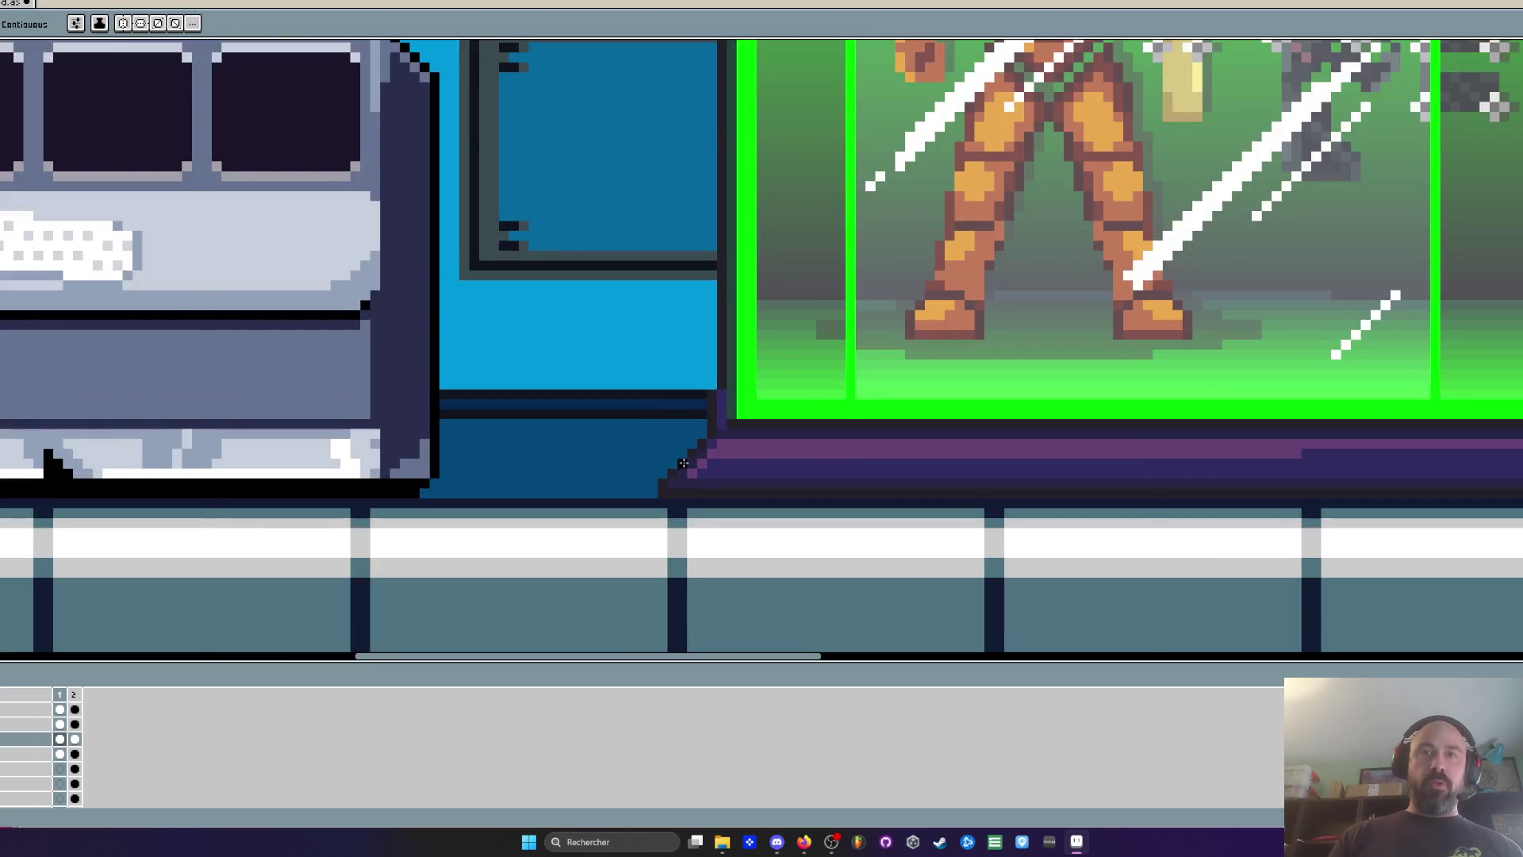
{"action": "scroll", "coordinate": [680, 458], "scroll_direction": "up", "scroll_amount": 2}
{"action": "left_click", "coordinate": [663, 429]}
{"action": "key", "text": "ctrl+z"}
{"action": "mouse_move", "coordinate": [680, 426]}
{"action": "left_mouse_down"}
{"action": "mouse_move", "coordinate": [702, 405]}
{"action": "mouse_move", "coordinate": [722, 317]}
{"action": "mouse_move", "coordinate": [624, 487]}
{"action": "left_mouse_up"}
{"action": "left_click", "coordinate": [627, 507]}
{"action": "scroll", "coordinate": [648, 461], "scroll_direction": "down", "scroll_amount": 3}
{"action": "scroll", "coordinate": [859, 442], "scroll_direction": "up", "scroll_amount": 3}
Extend the black outline down the blue panel's edge and the capsule's right edge
{"action": "mouse_move", "coordinate": [842, 391]}
{"action": "left_mouse_down"}
{"action": "mouse_move", "coordinate": [853, 464]}
{"action": "mouse_move", "coordinate": [900, 512]}
{"action": "left_mouse_up"}
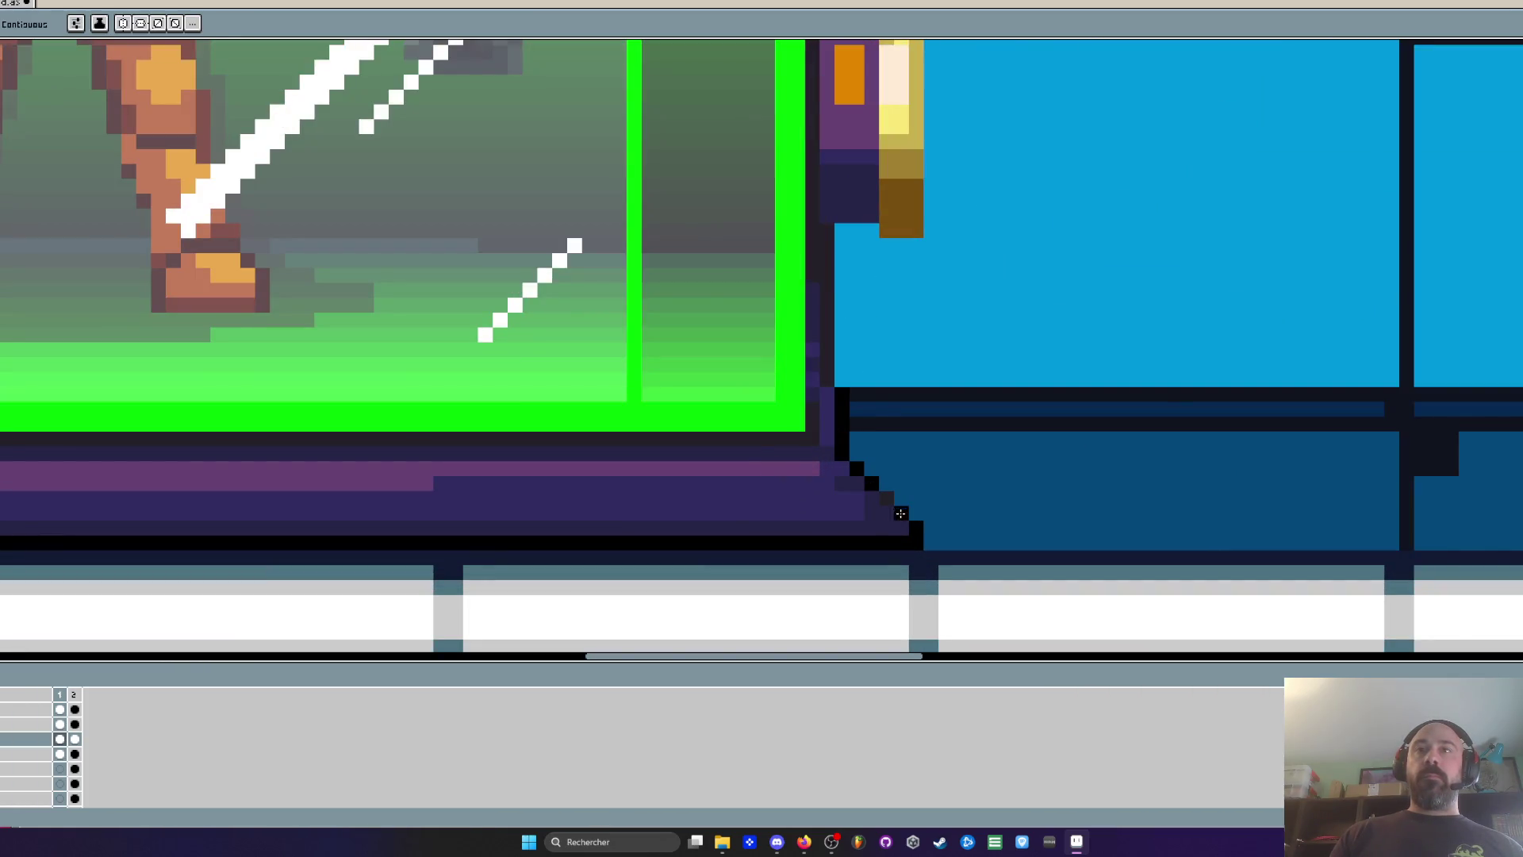
{"action": "left_click", "coordinate": [828, 452]}
{"action": "left_click", "coordinate": [826, 379]}
{"action": "left_click_drag", "start_coordinate": [826, 379], "coordinate": [820, 48]}
{"action": "scroll", "coordinate": [833, 374], "scroll_direction": "down", "scroll_amount": 3}
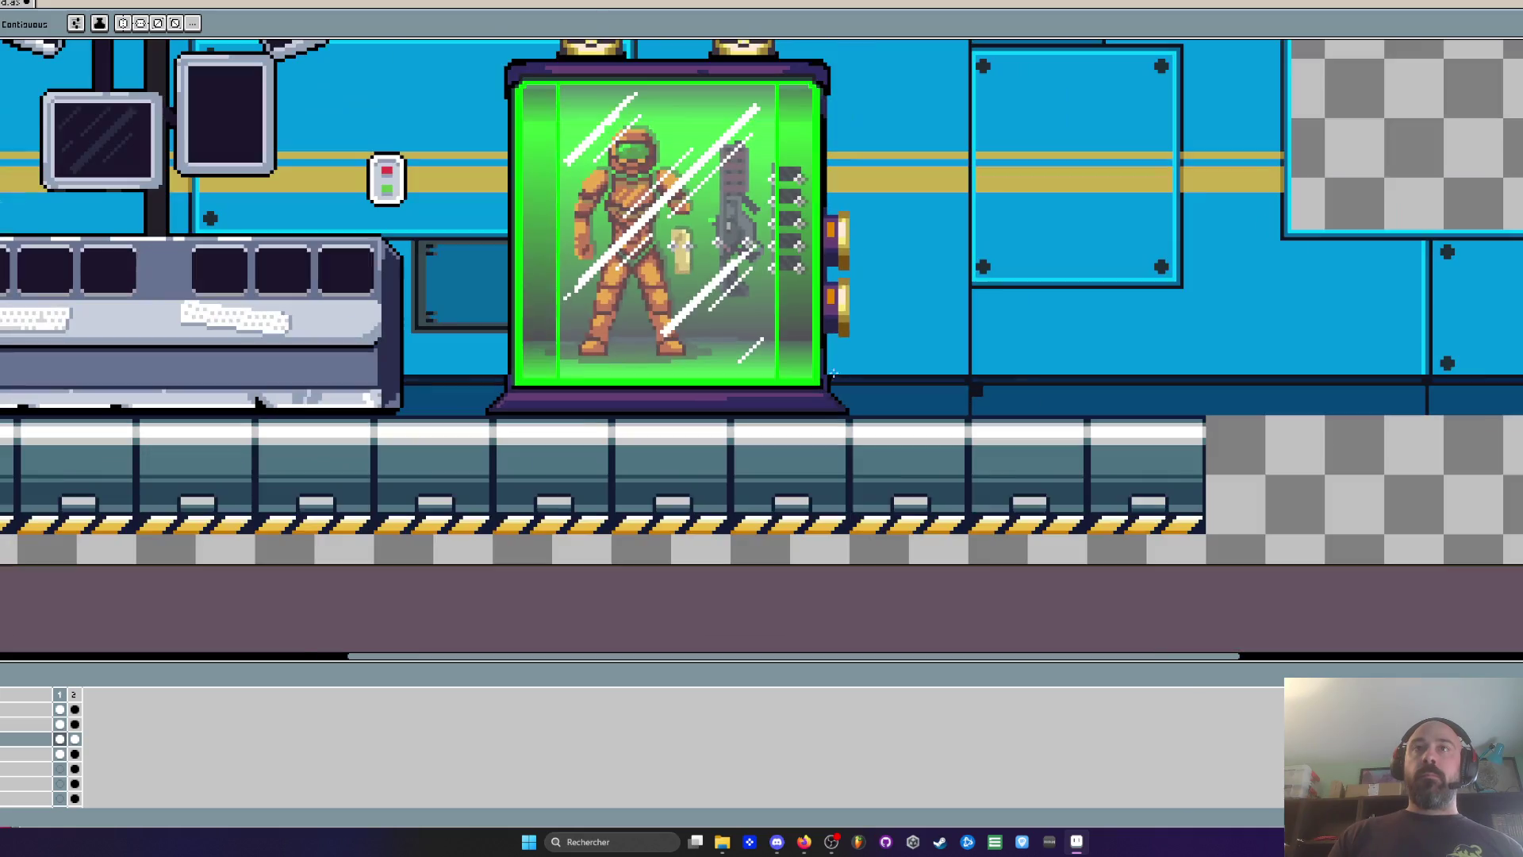
{"action": "scroll", "coordinate": [475, 294], "scroll_direction": "up", "scroll_amount": 2}
{"action": "scroll", "coordinate": [476, 294], "scroll_direction": "down", "scroll_amount": 1}
{"action": "scroll", "coordinate": [562, 274], "scroll_direction": "up", "scroll_amount": 2}
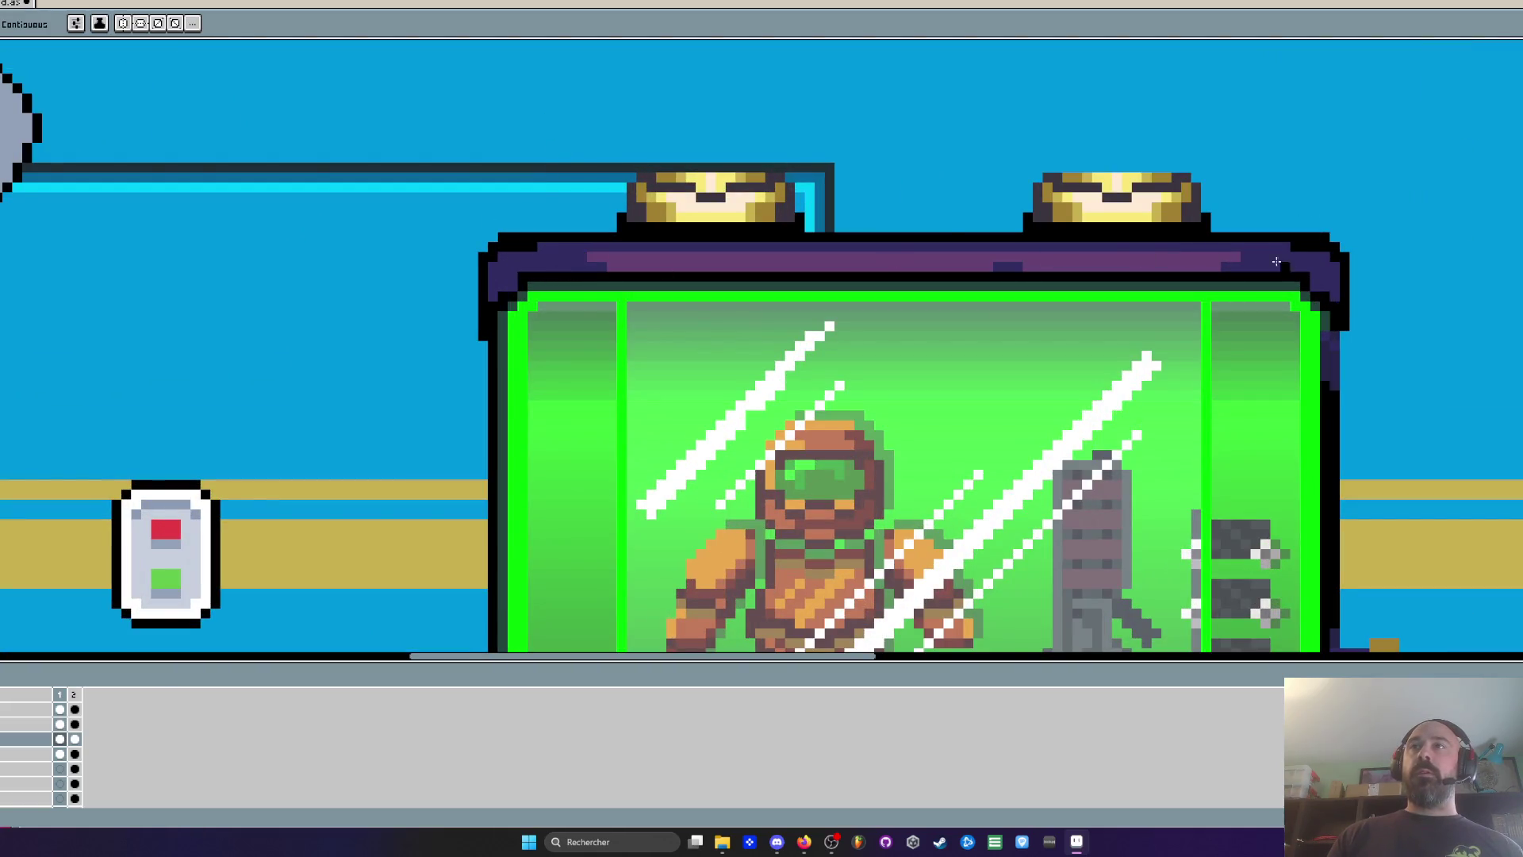
{"action": "scroll", "coordinate": [1248, 244], "scroll_direction": "down", "scroll_amount": 1}
{"action": "scroll", "coordinate": [1004, 250], "scroll_direction": "up", "scroll_amount": 2}
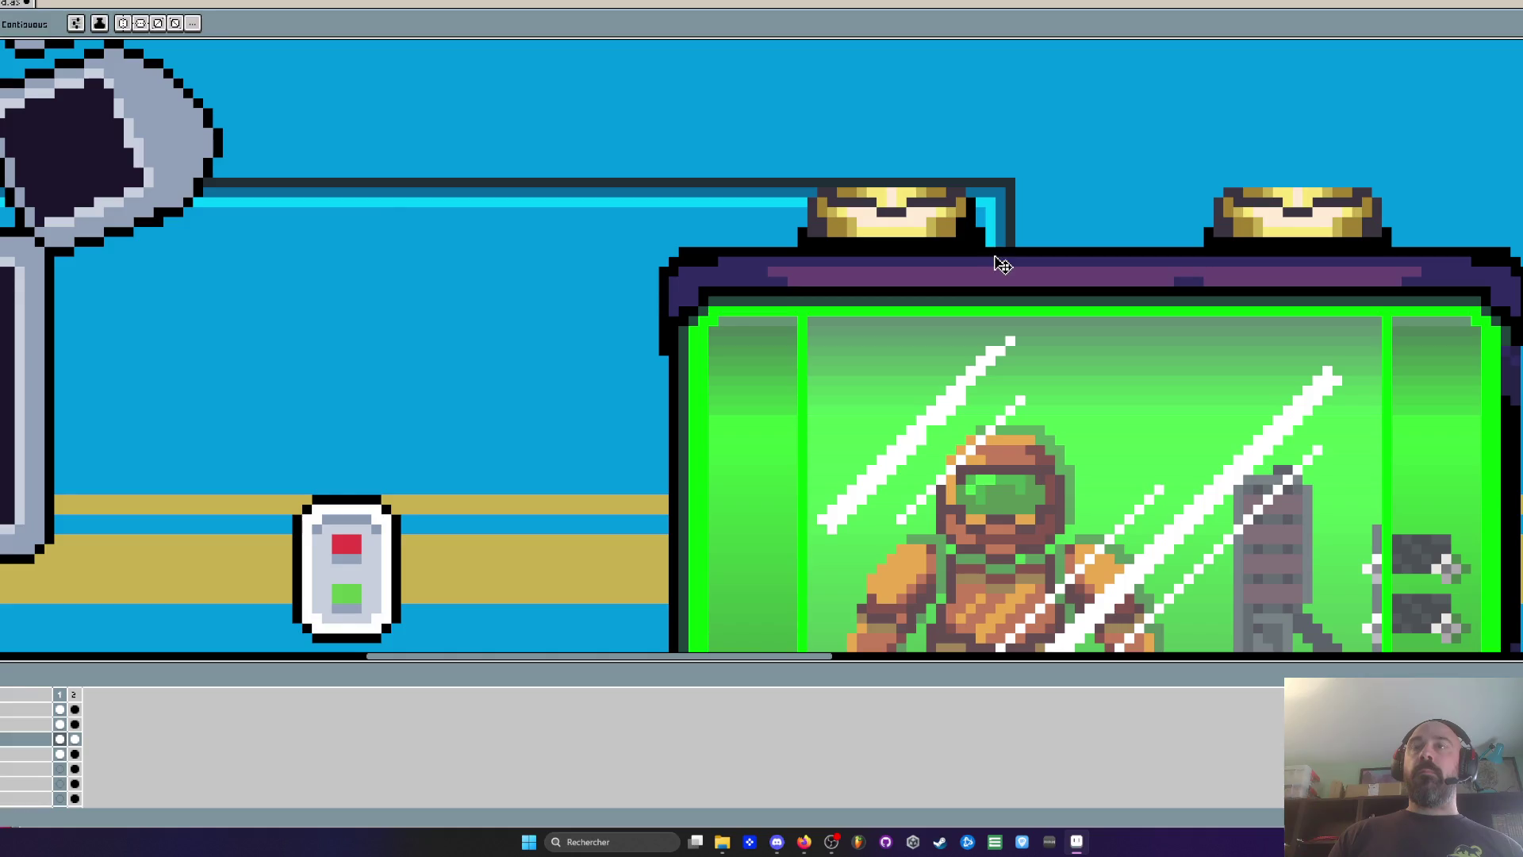
{"action": "scroll", "coordinate": [994, 255], "scroll_direction": "down", "scroll_amount": 2}
{"action": "scroll", "coordinate": [994, 255], "scroll_direction": "down", "scroll_amount": 2}
{"action": "scroll", "coordinate": [994, 256], "scroll_direction": "up", "scroll_amount": 1}
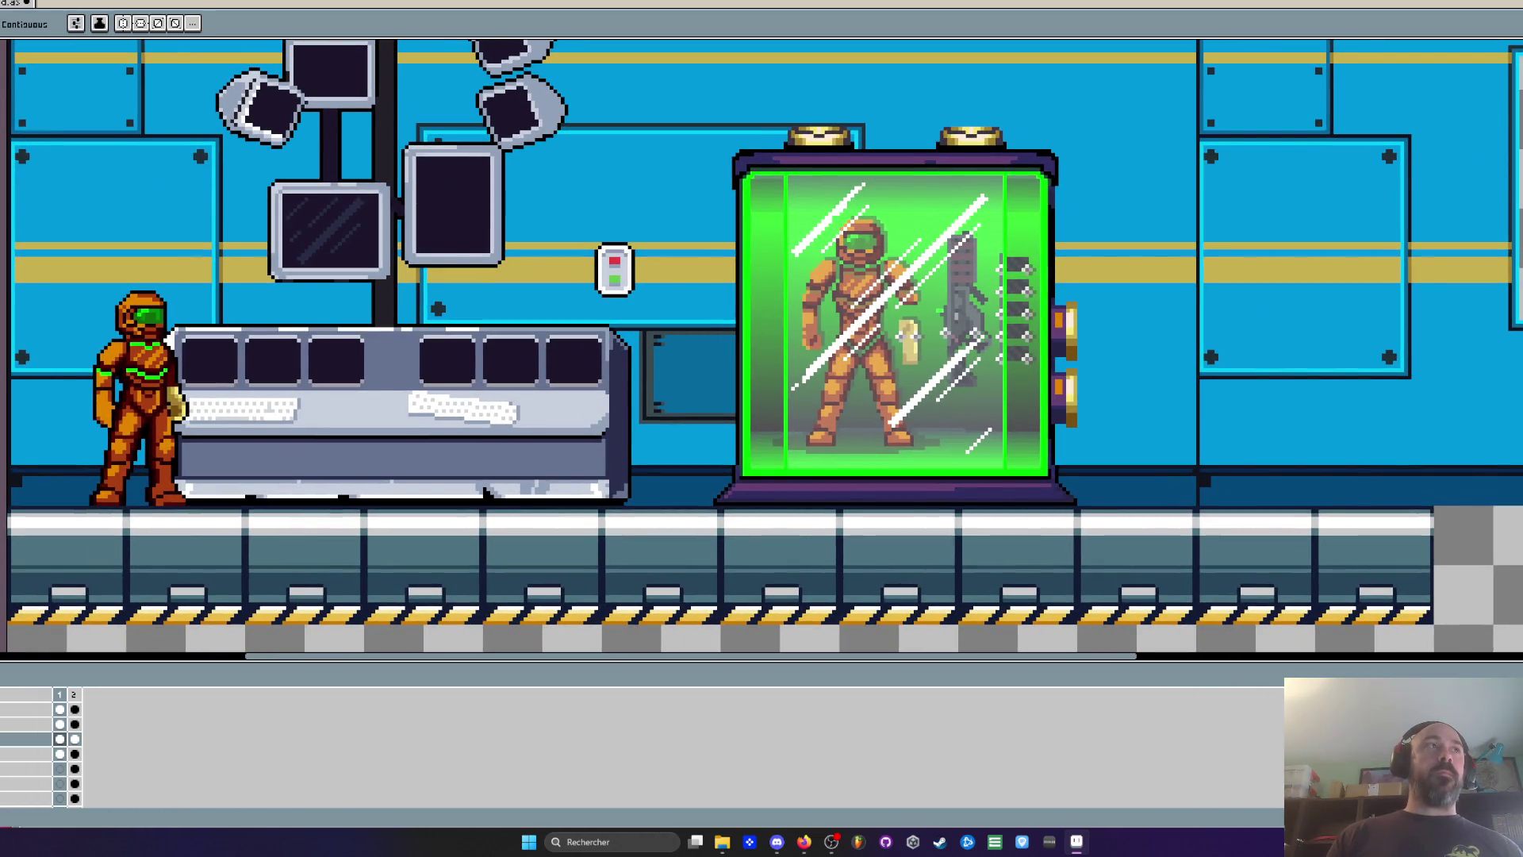
{"action": "scroll", "coordinate": [615, 460], "scroll_direction": "up", "scroll_amount": 1}
{"action": "scroll", "coordinate": [617, 468], "scroll_direction": "up", "scroll_amount": 1}
Try bucket-filling two pedestal bands lighter, then undo the fills
{"action": "key", "text": "i"}
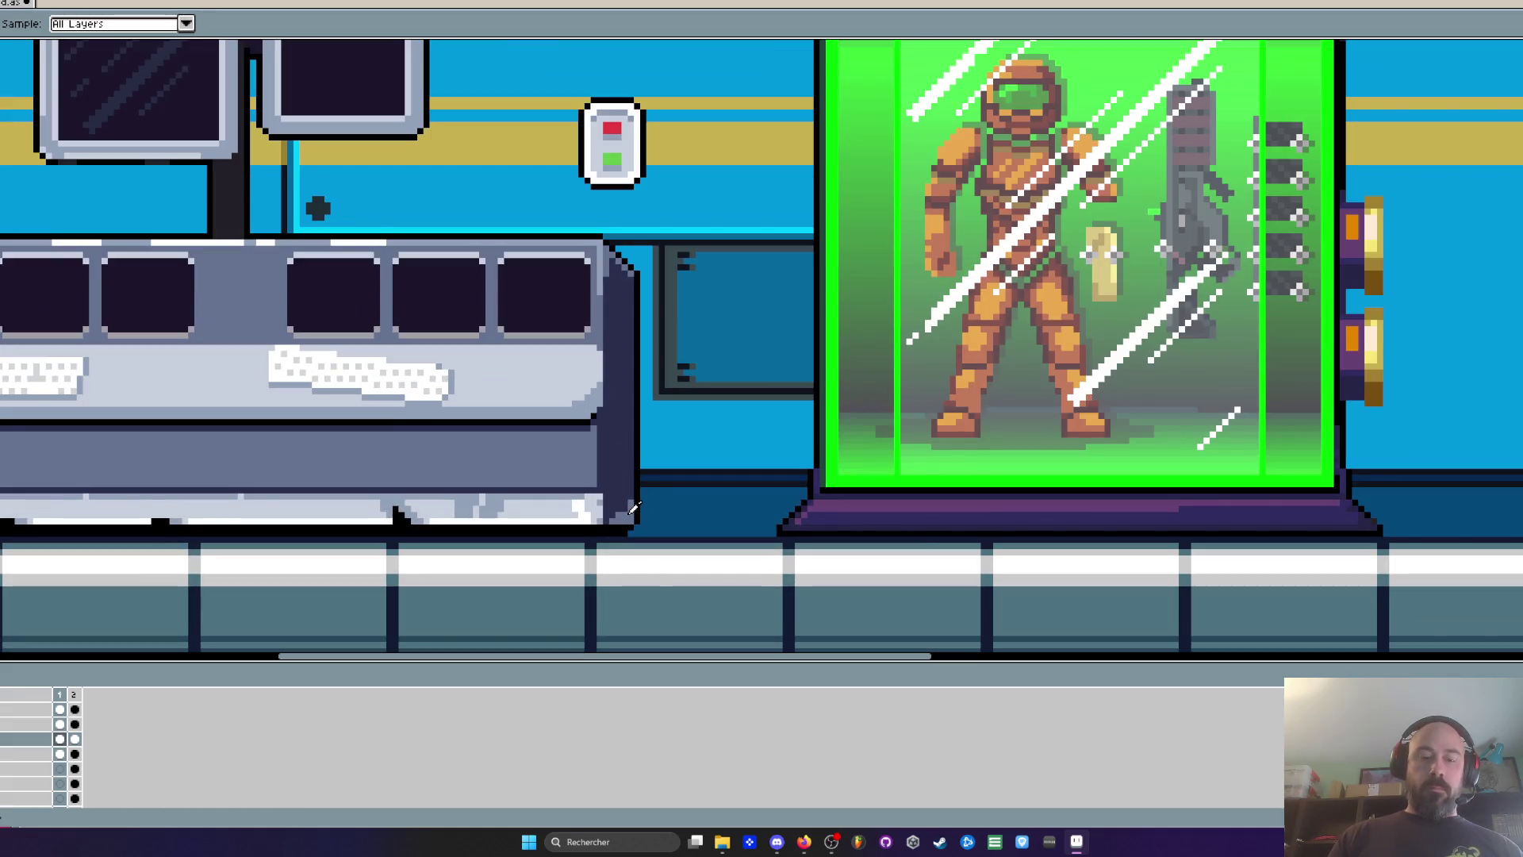
{"action": "key", "text": "g"}
{"action": "left_click", "coordinate": [852, 519]}
{"action": "left_click", "coordinate": [837, 496]}
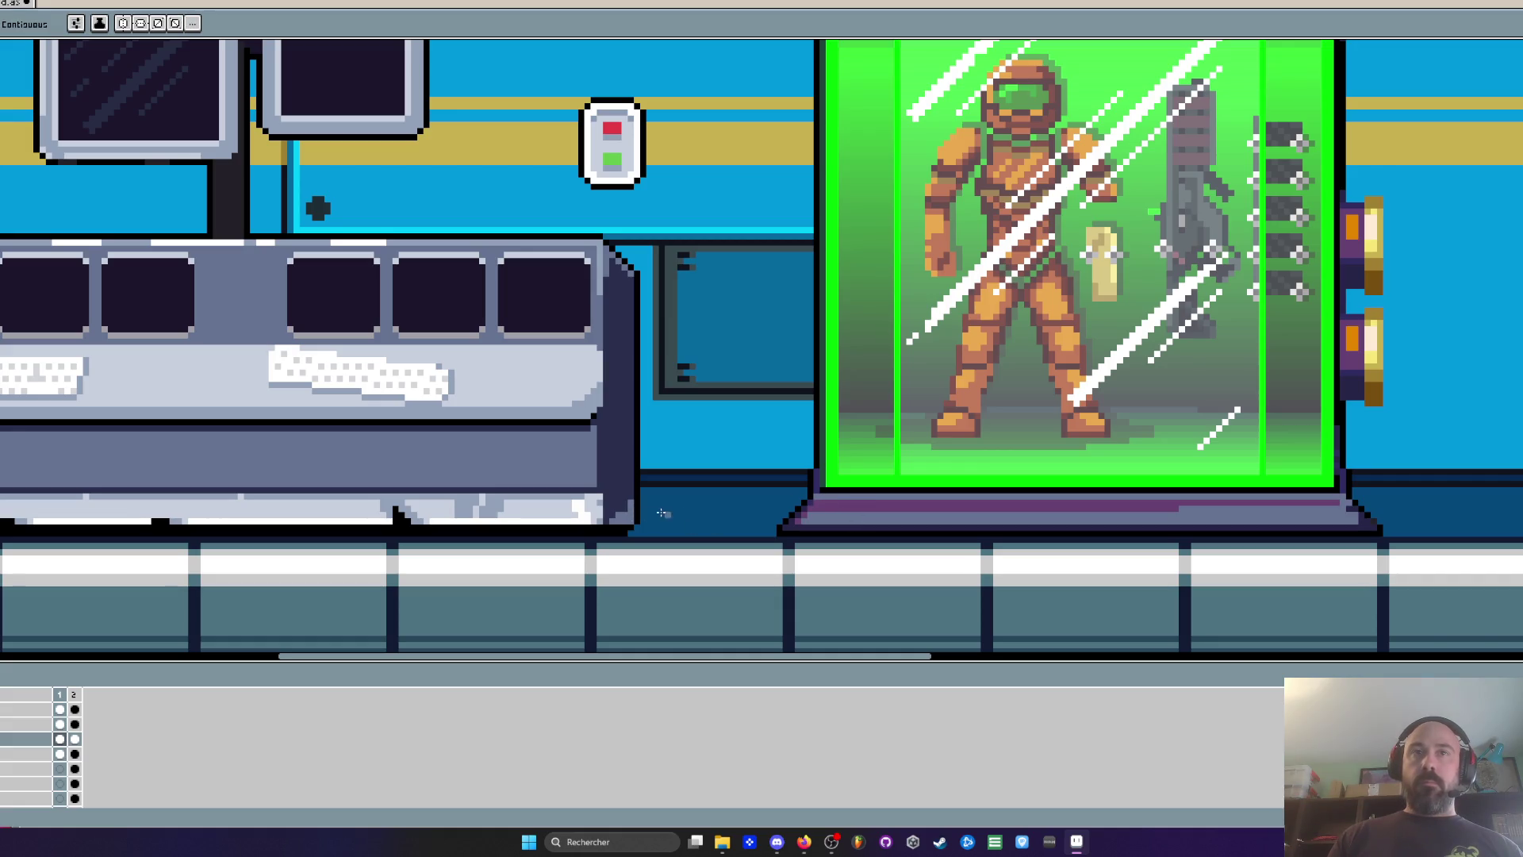
{"action": "key", "text": "ctrl+z"}
{"action": "key", "text": "ctrl+z"}
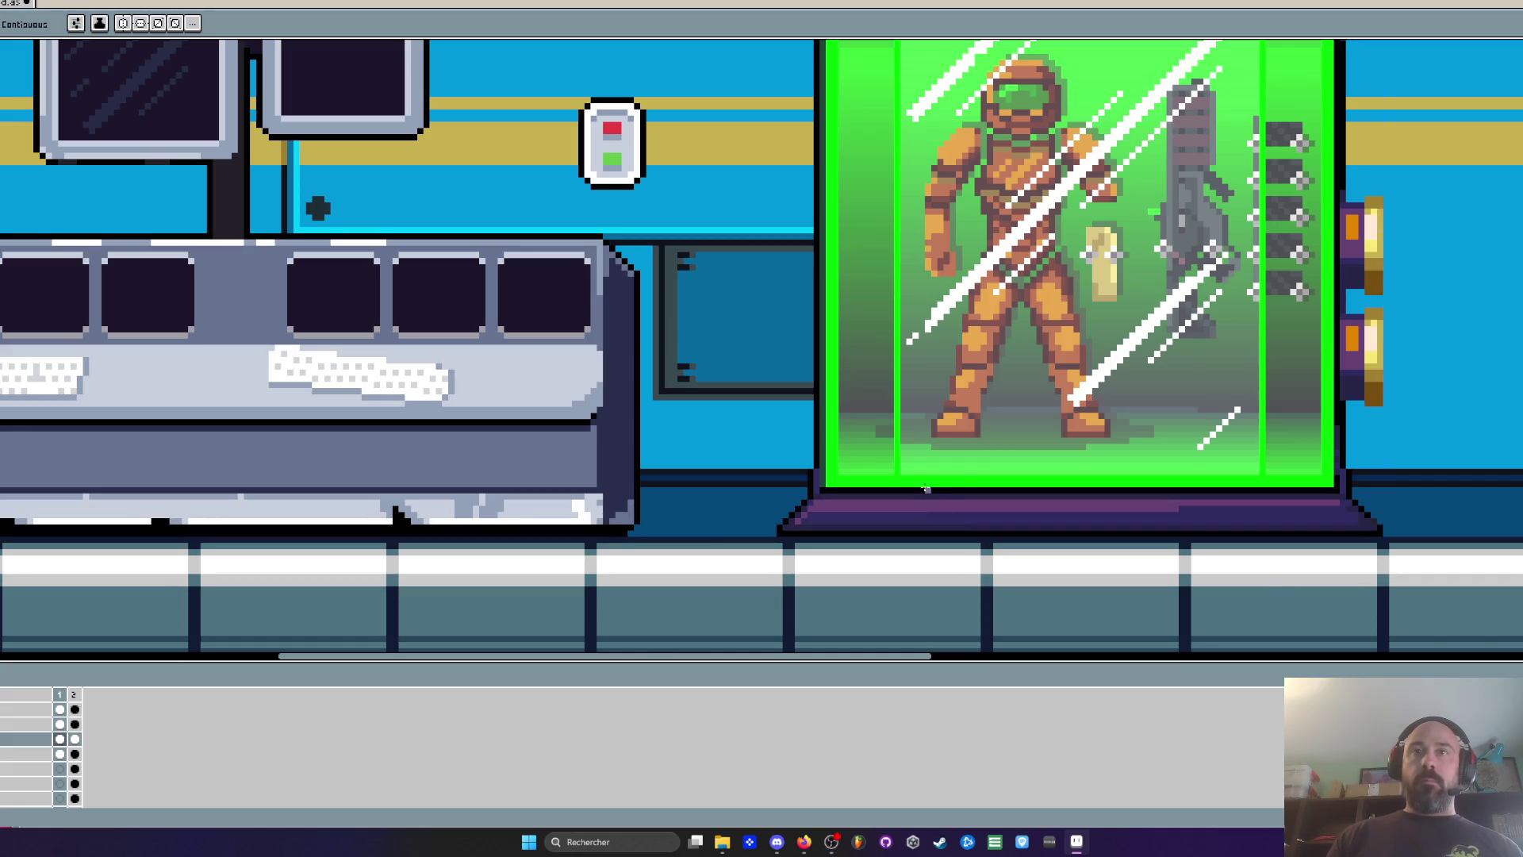
{"action": "scroll", "coordinate": [920, 472], "scroll_direction": "down", "scroll_amount": 3}
{"action": "scroll", "coordinate": [908, 127], "scroll_direction": "up", "scroll_amount": 4}
{"action": "scroll", "coordinate": [834, 208], "scroll_direction": "down", "scroll_amount": 3}
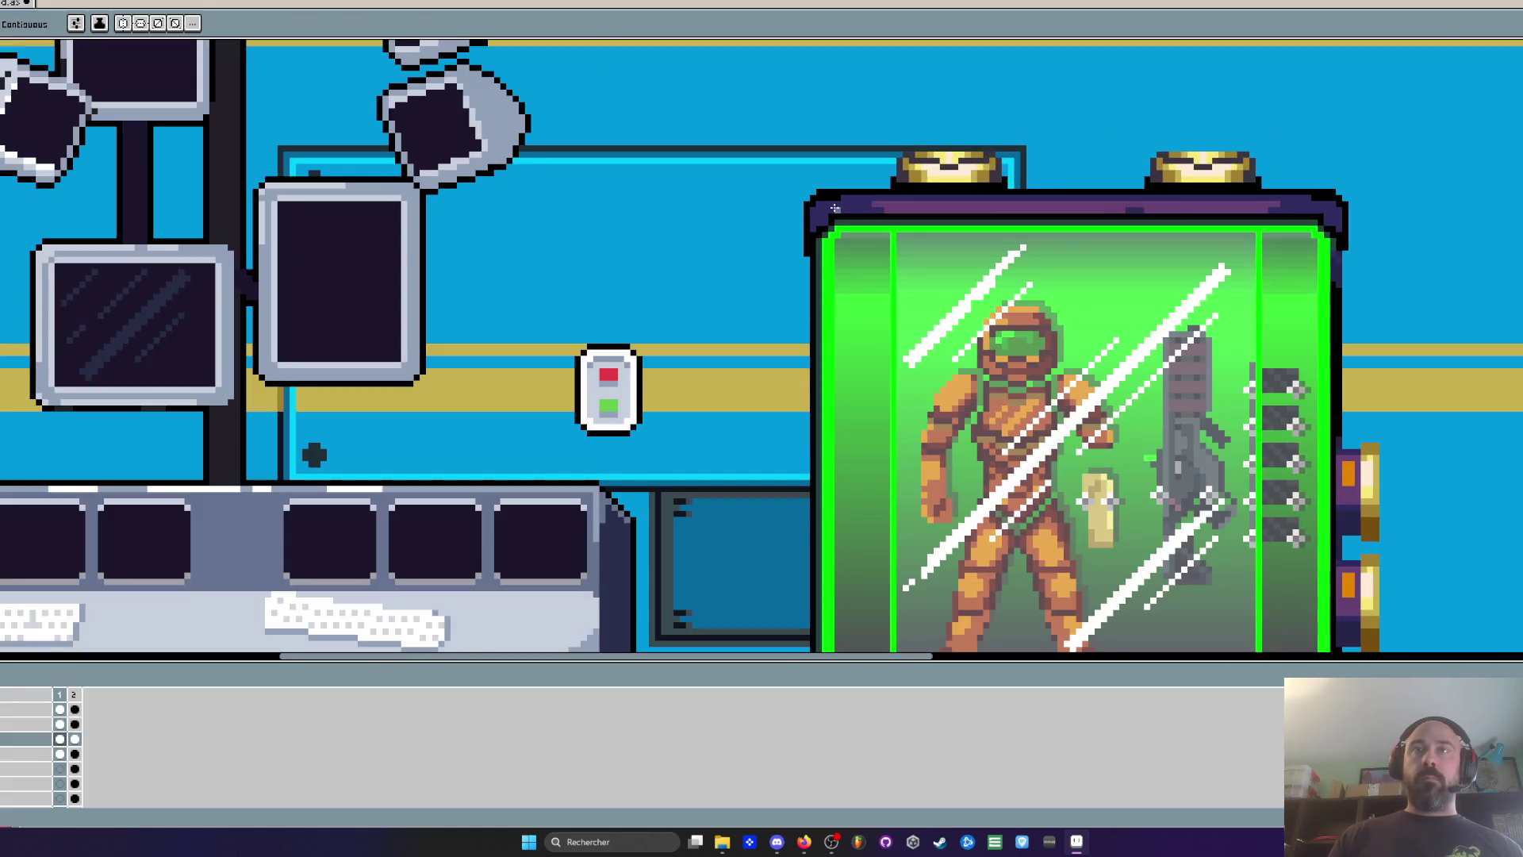
{"action": "scroll", "coordinate": [834, 208], "scroll_direction": "up", "scroll_amount": 5}
Paint light highlight pixels on the purple cap's top corners
{"action": "key", "text": "b"}
{"action": "left_click", "coordinate": [823, 226]}
{"action": "left_click", "coordinate": [784, 277]}
{"action": "left_click", "coordinate": [784, 253]}
{"action": "scroll", "coordinate": [791, 215], "scroll_direction": "down", "scroll_amount": 1}
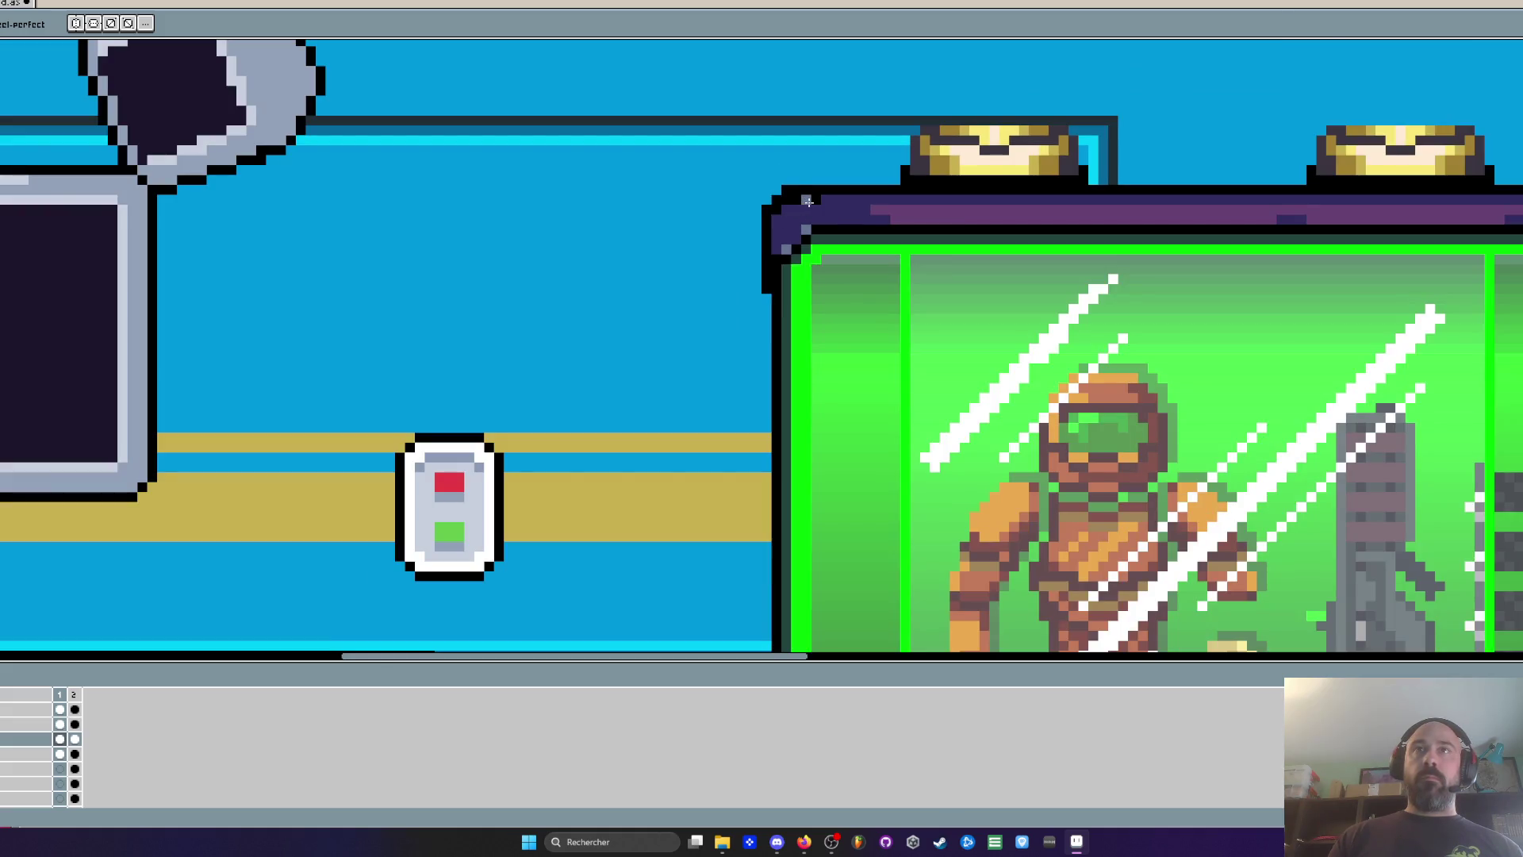
{"action": "scroll", "coordinate": [801, 203], "scroll_direction": "up", "scroll_amount": 1}
{"action": "scroll", "coordinate": [779, 206], "scroll_direction": "down", "scroll_amount": 2}
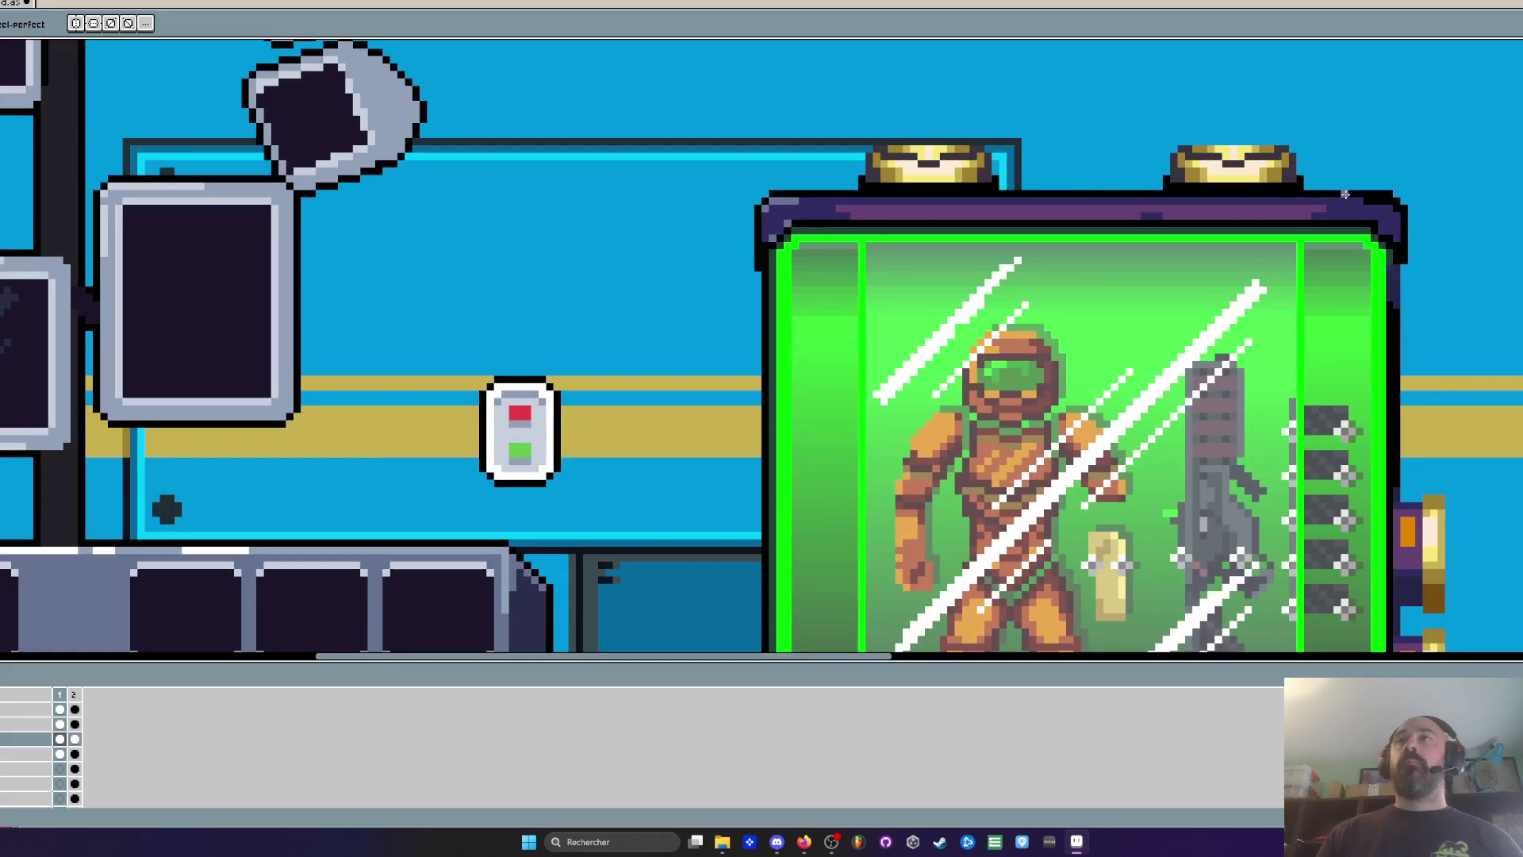
{"action": "scroll", "coordinate": [1345, 193], "scroll_direction": "up", "scroll_amount": 1}
{"action": "scroll", "coordinate": [1360, 188], "scroll_direction": "up", "scroll_amount": 1}
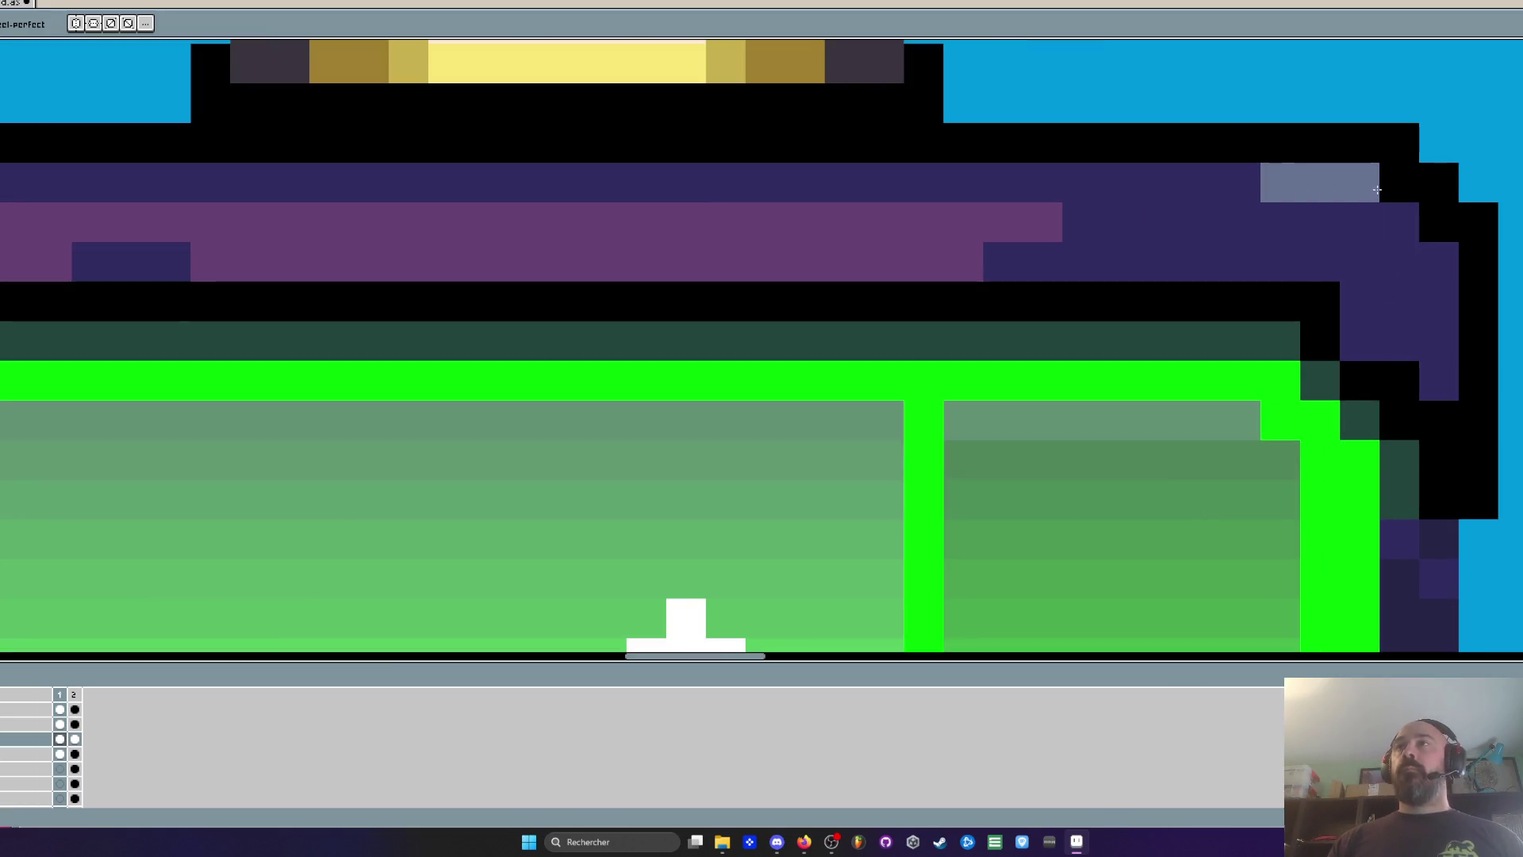
{"action": "scroll", "coordinate": [1385, 189], "scroll_direction": "down", "scroll_amount": 2}
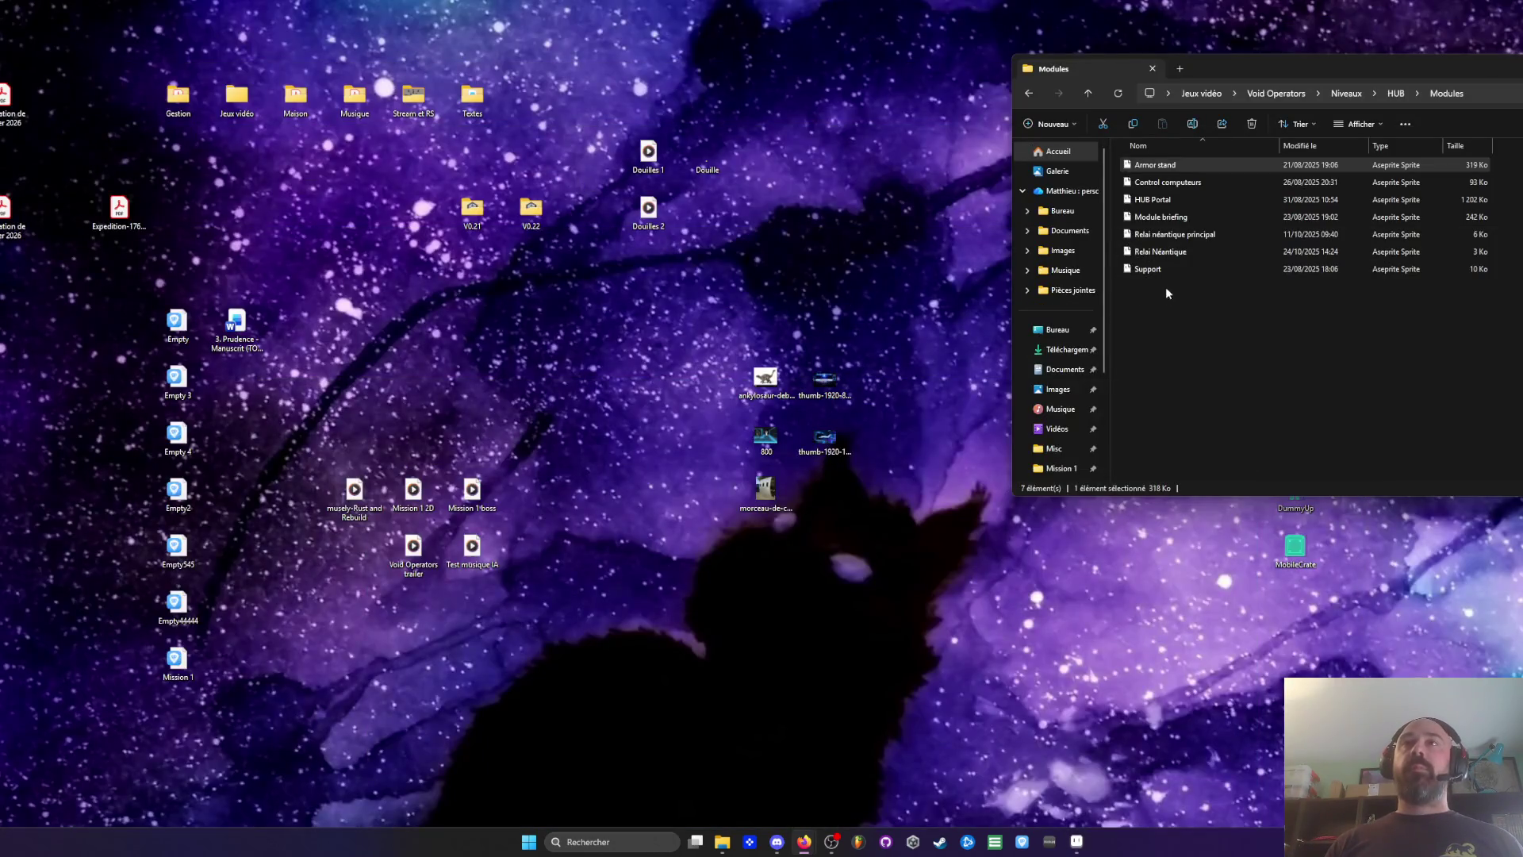
Move the Explorer window onscreen and go back from Modules through HUB to Niveaux
{"action": "left_click", "coordinate": [1170, 251]}
{"action": "left_click_drag", "start_coordinate": [1266, 80], "coordinate": [874, 94]}
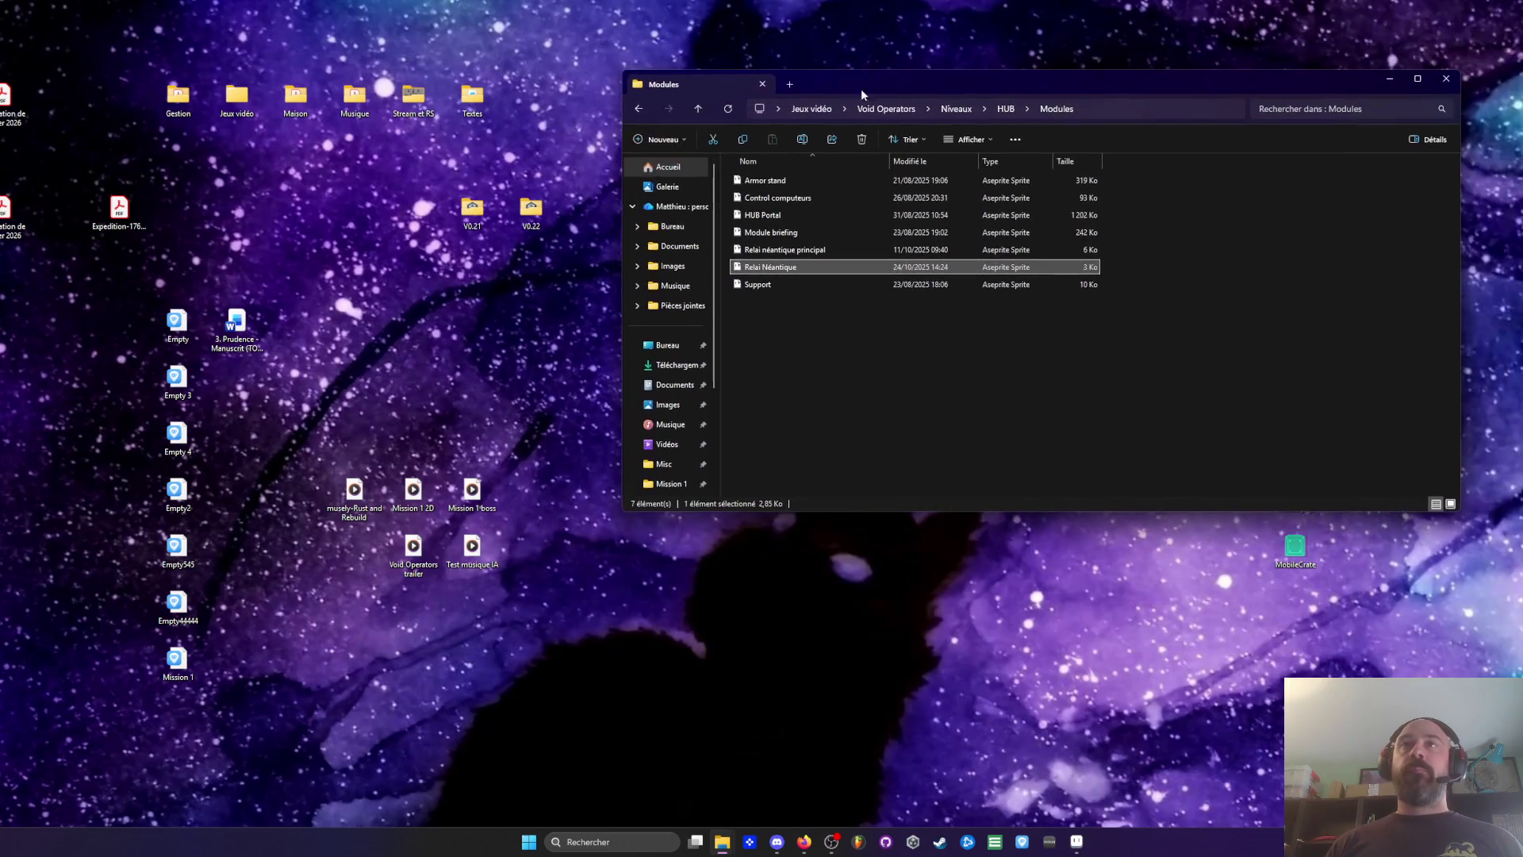
{"action": "left_click", "coordinate": [640, 111]}
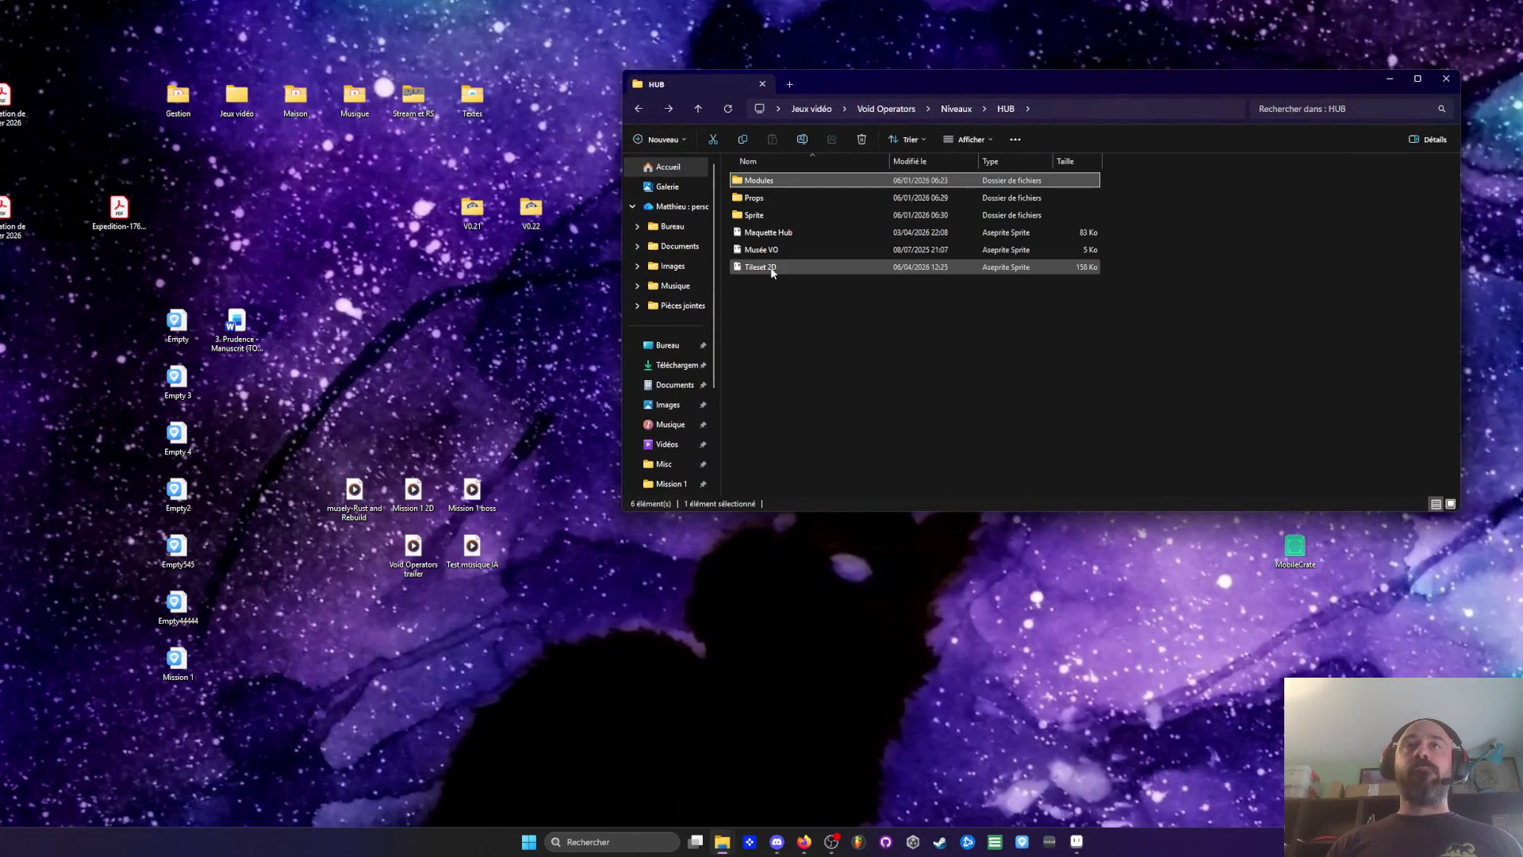
{"action": "left_click", "coordinate": [638, 109]}
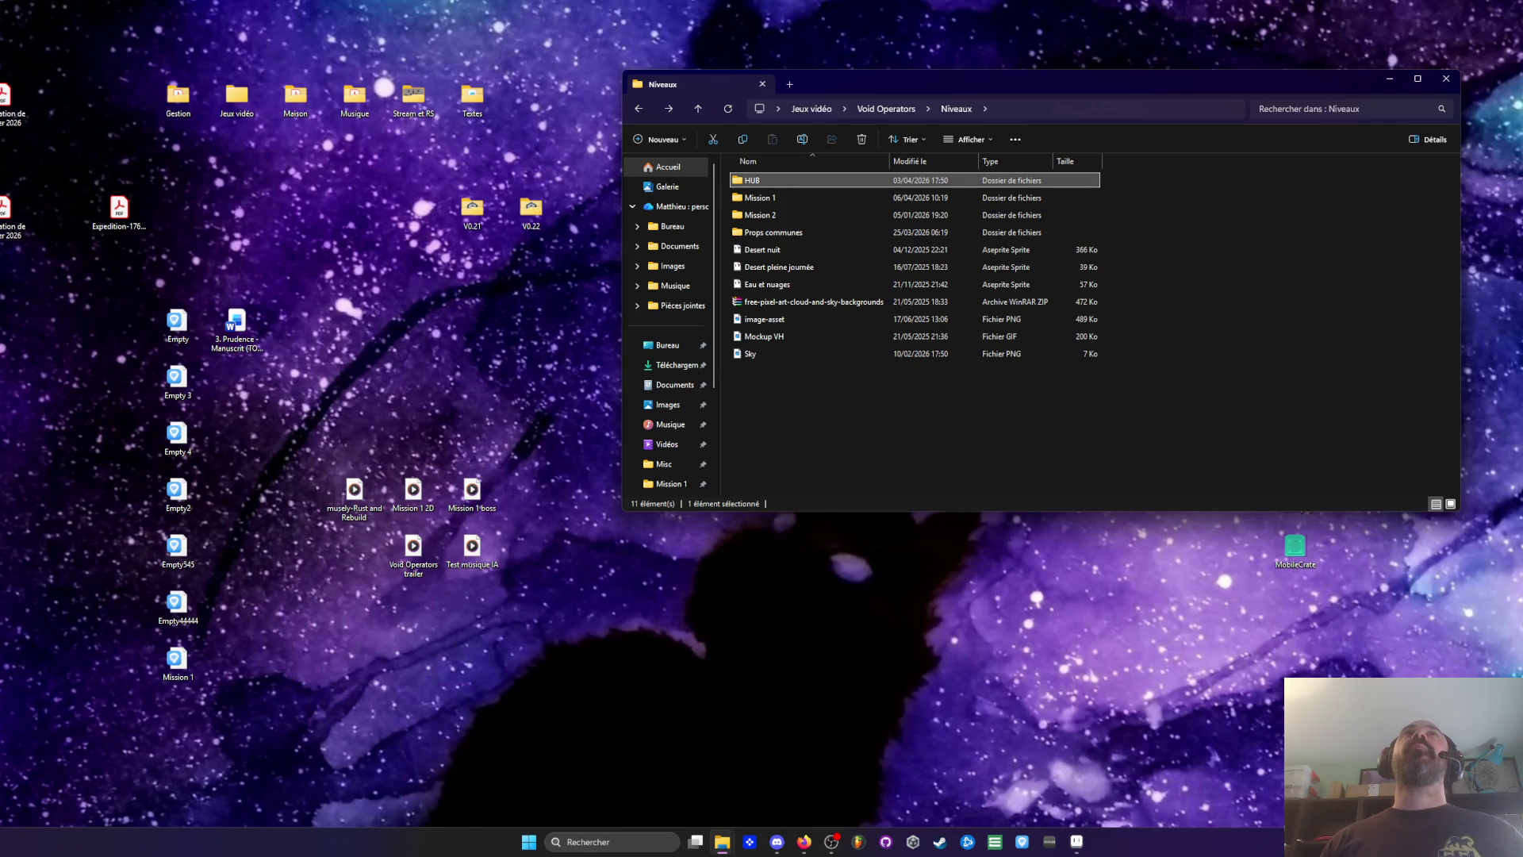
{"action": "left_click_drag", "start_coordinate": [833, 83], "coordinate": [814, 62]}
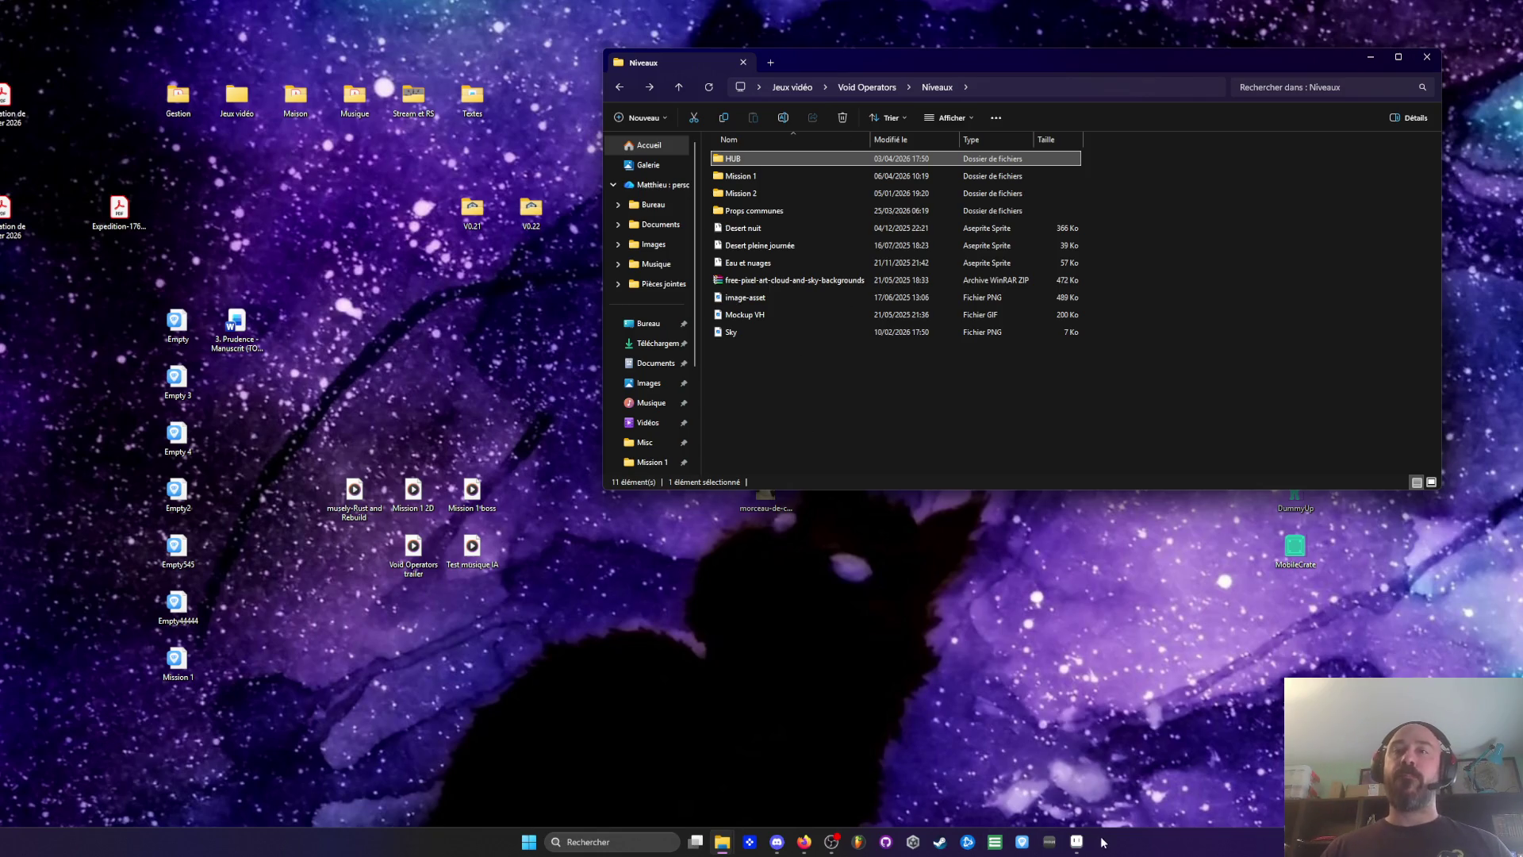
Bring the Aseprite corridor artwork back to the front
{"action": "left_click", "coordinate": [1076, 841]}
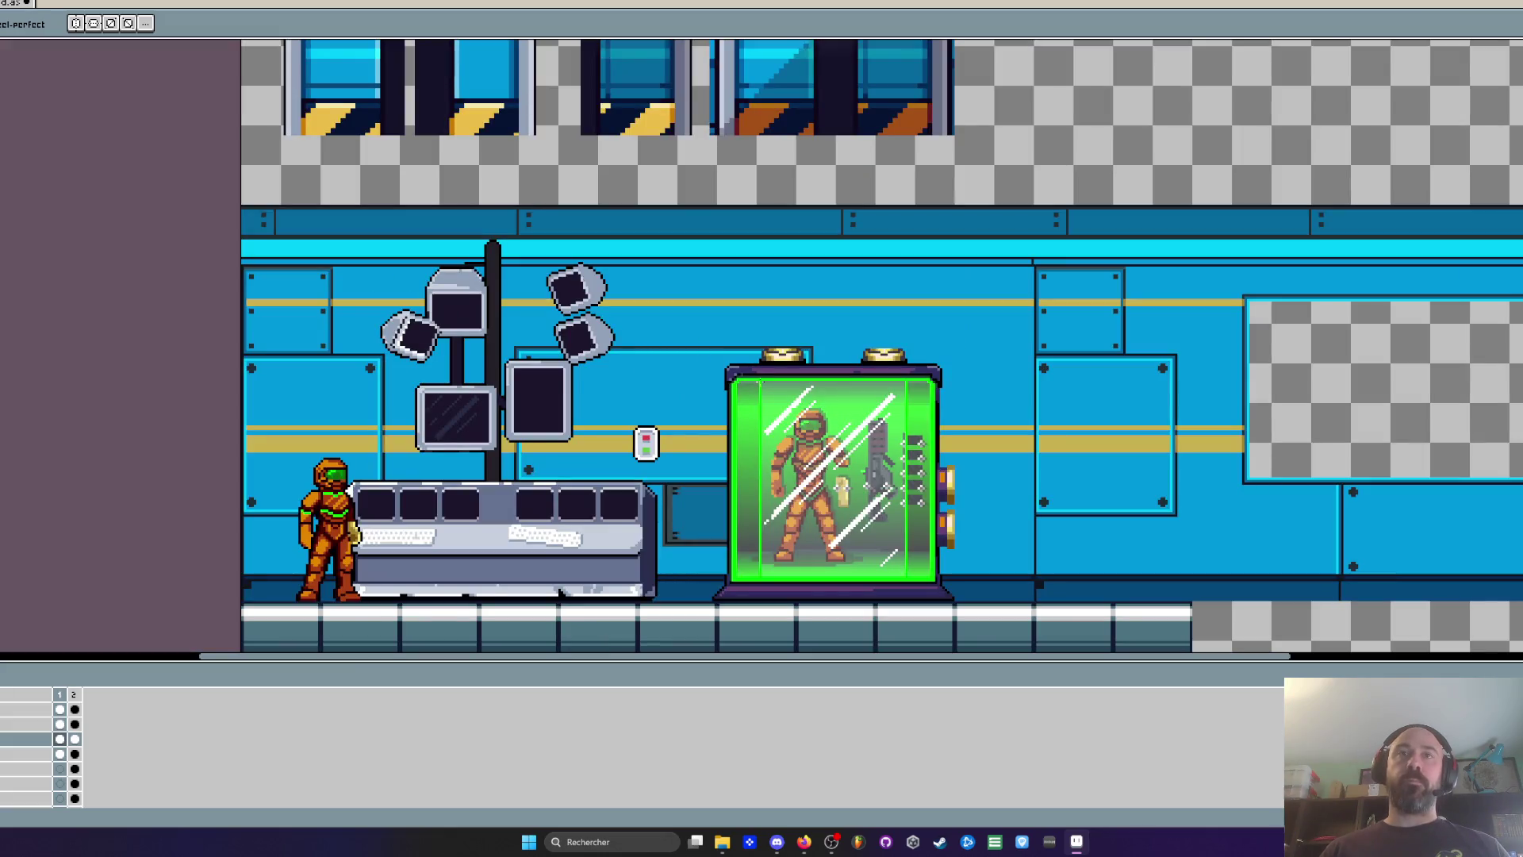
Fill the capsule's top band lighter and turn its dark purple base a lighter purple
{"action": "scroll", "coordinate": [791, 403], "scroll_direction": "up", "scroll_amount": 2}
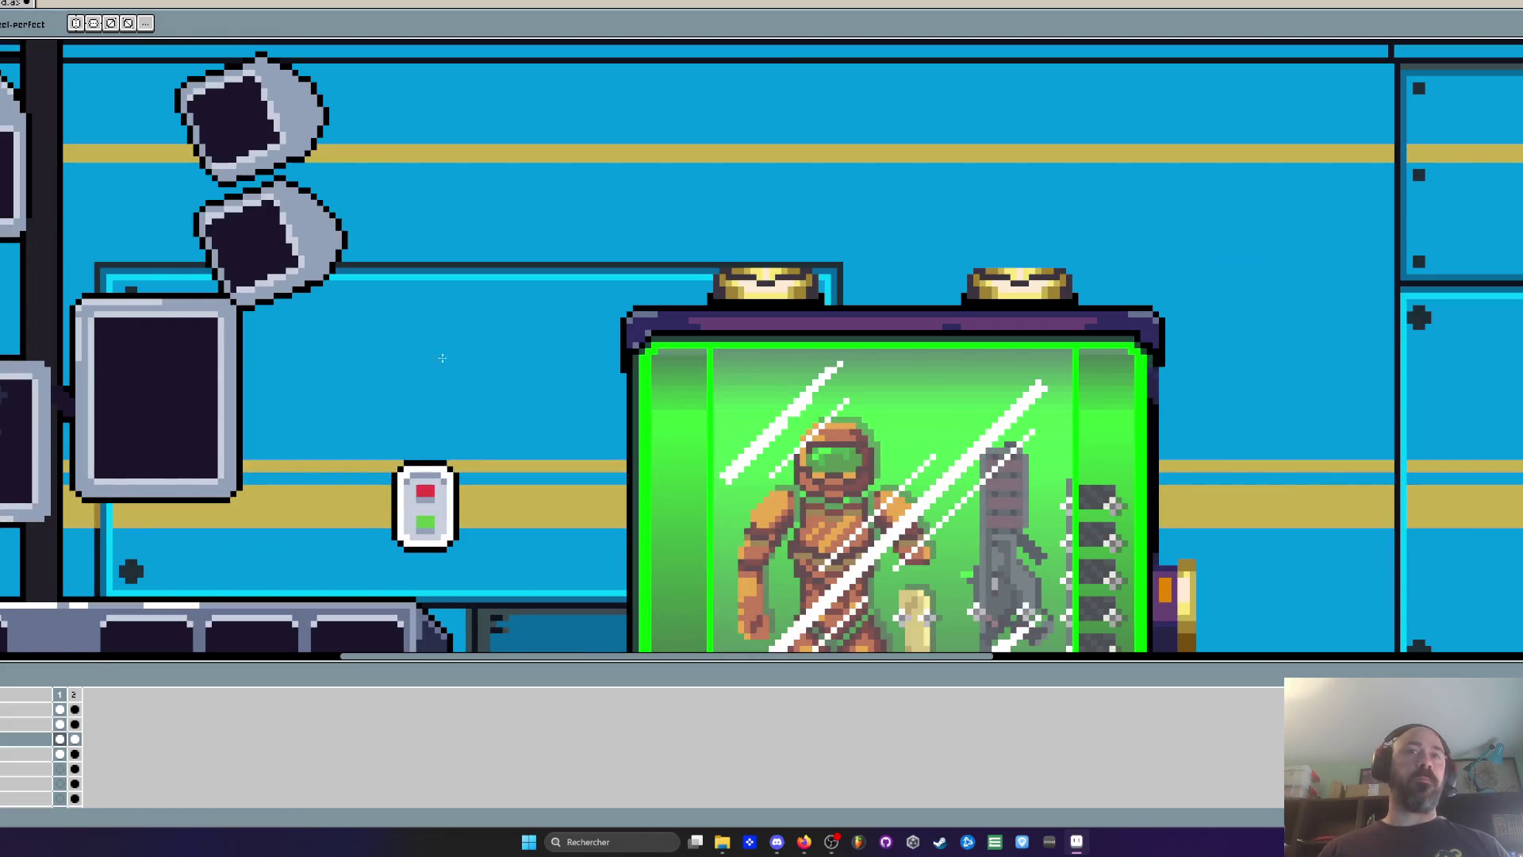
{"action": "scroll", "coordinate": [341, 325], "scroll_direction": "down", "scroll_amount": 2}
{"action": "scroll", "coordinate": [473, 438], "scroll_direction": "up", "scroll_amount": 2}
{"action": "scroll", "coordinate": [473, 438], "scroll_direction": "up", "scroll_amount": 1}
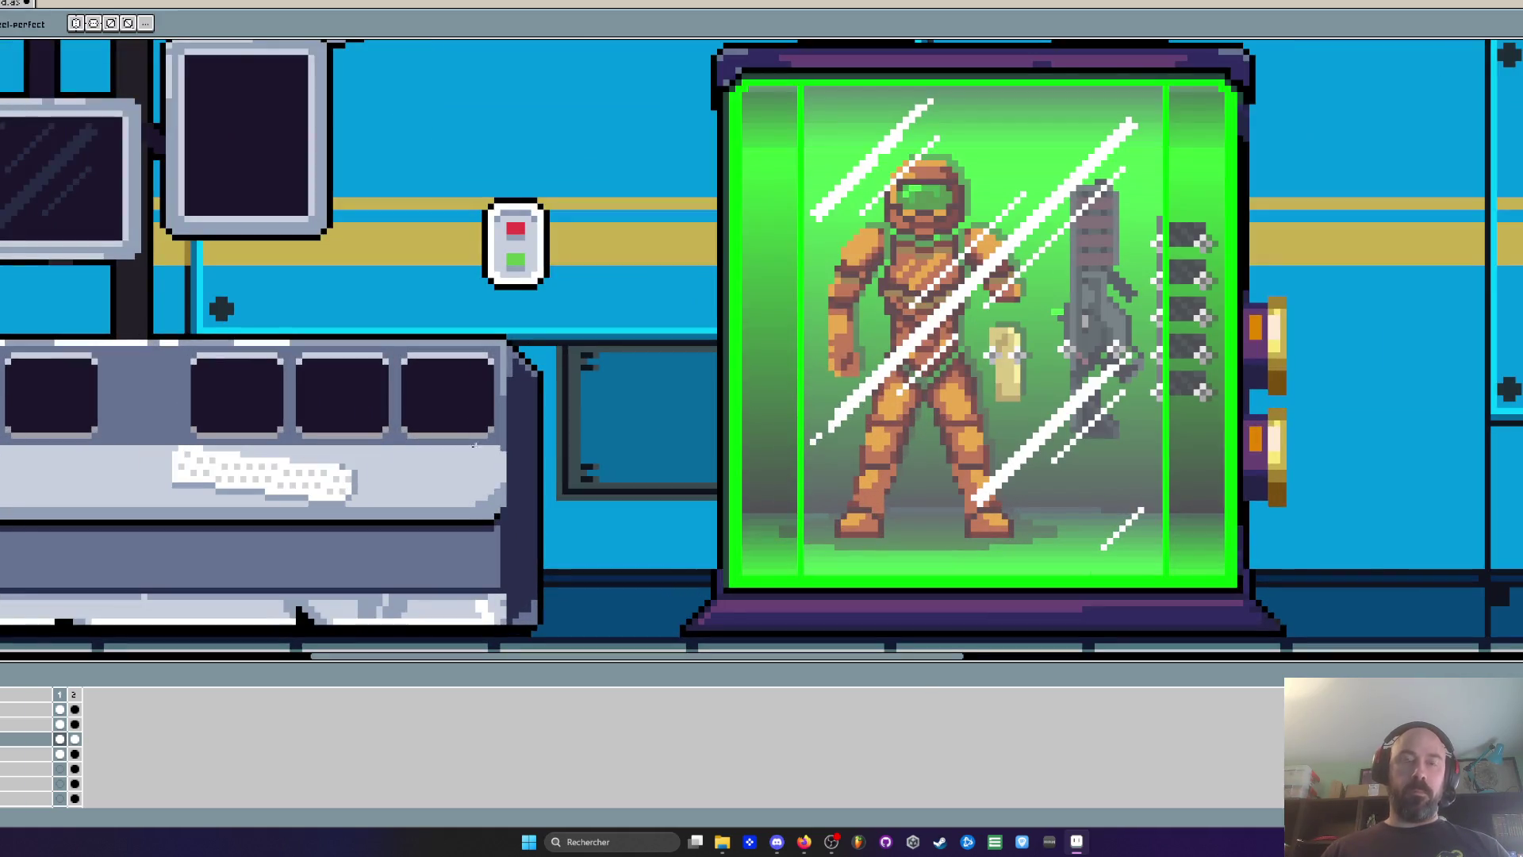
{"action": "key", "text": "g"}
{"action": "left_click", "coordinate": [747, 64]}
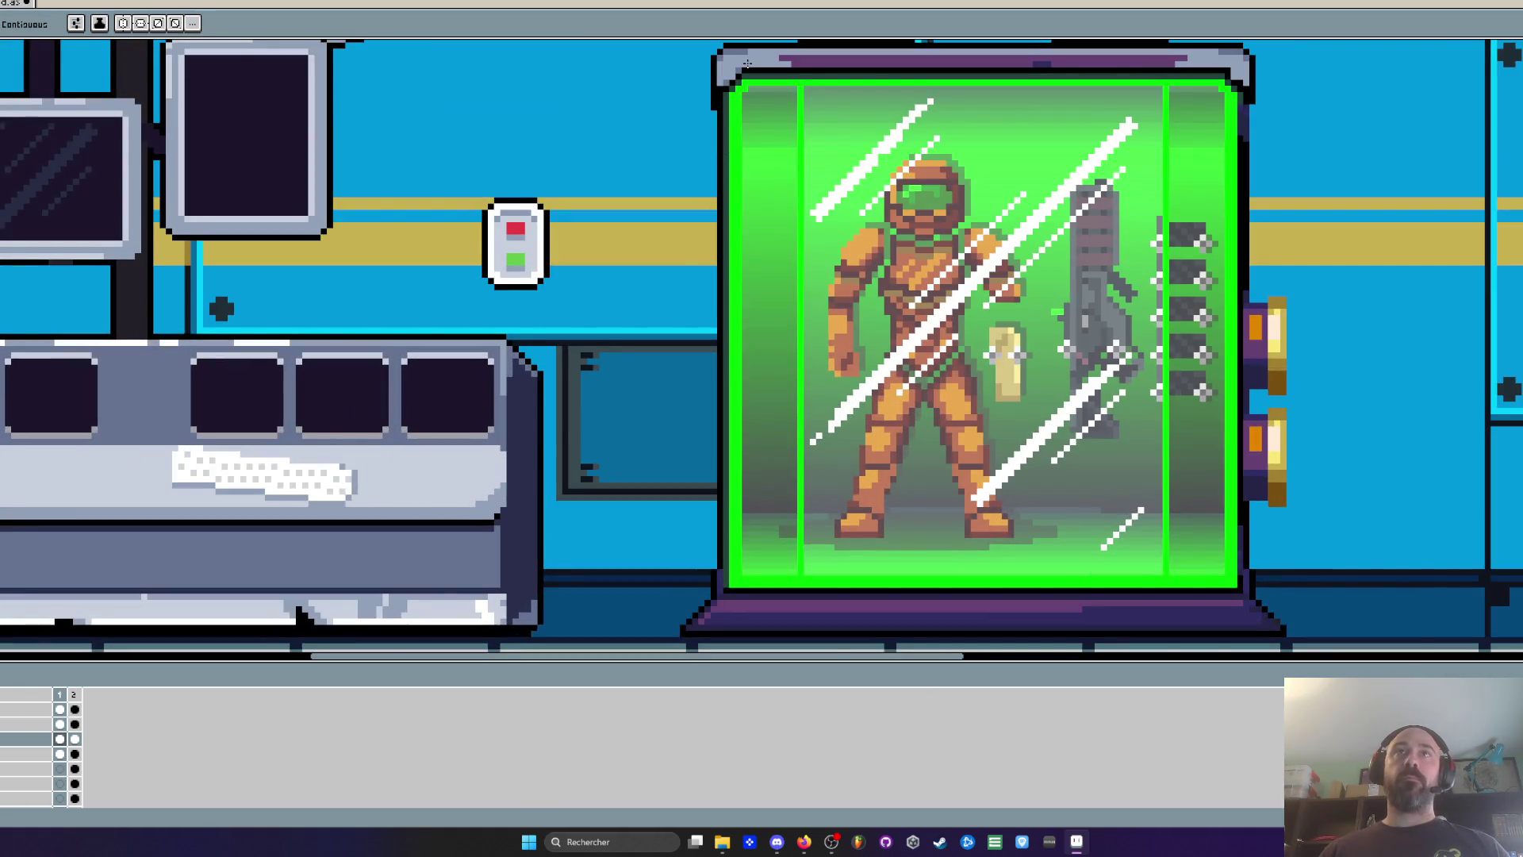
{"action": "left_click", "coordinate": [986, 623]}
{"action": "key", "text": "ctrl+z"}
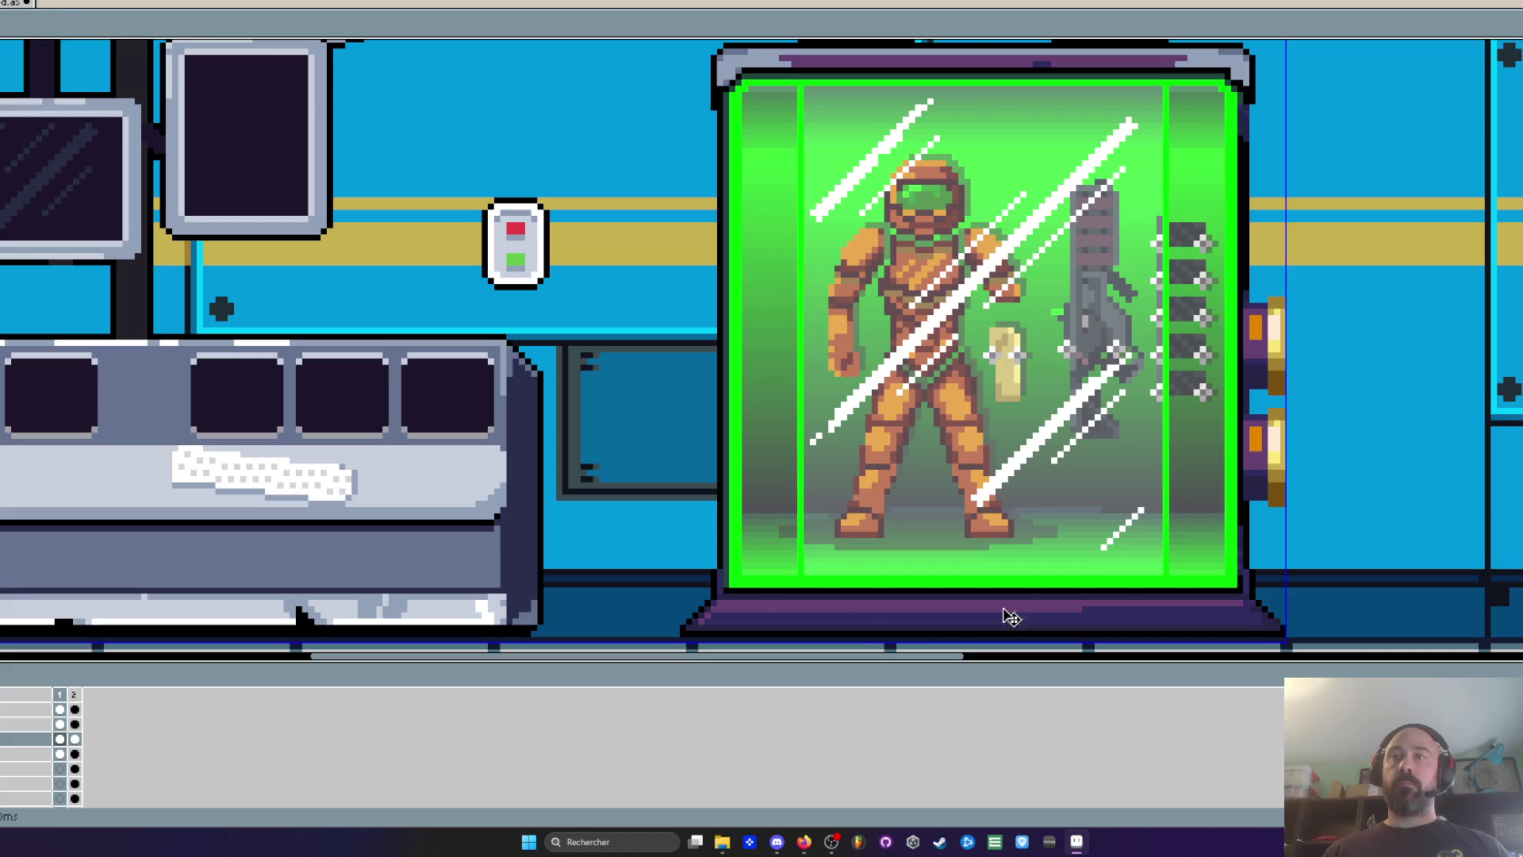
{"action": "left_click", "coordinate": [1128, 612]}
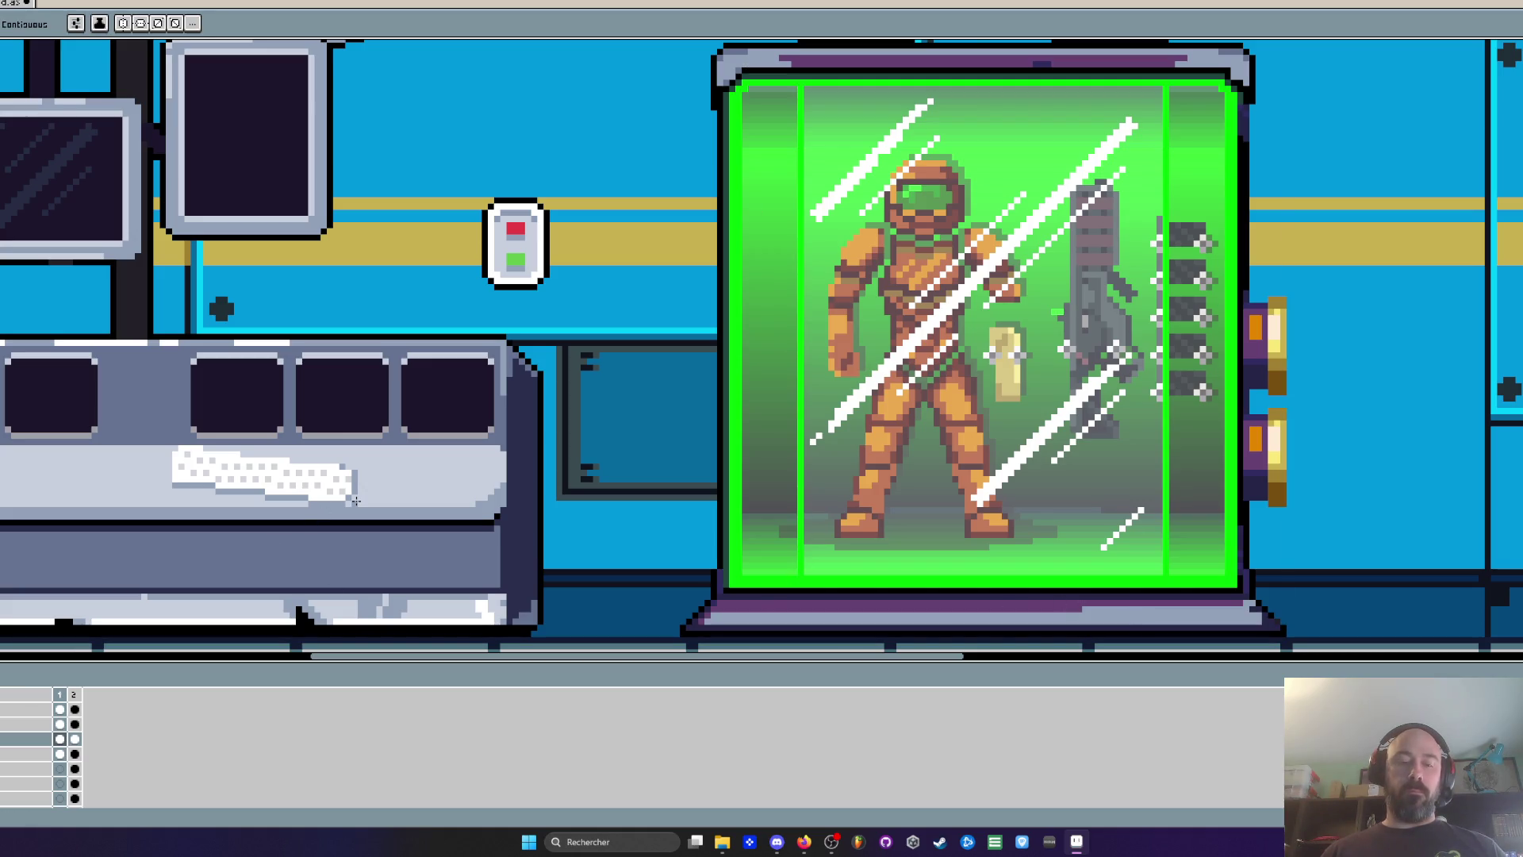
Sample a colour from the scene, then the monitor frame's colour
{"action": "key", "text": "i"}
{"action": "scroll", "coordinate": [282, 335], "scroll_direction": "up", "scroll_amount": 1}
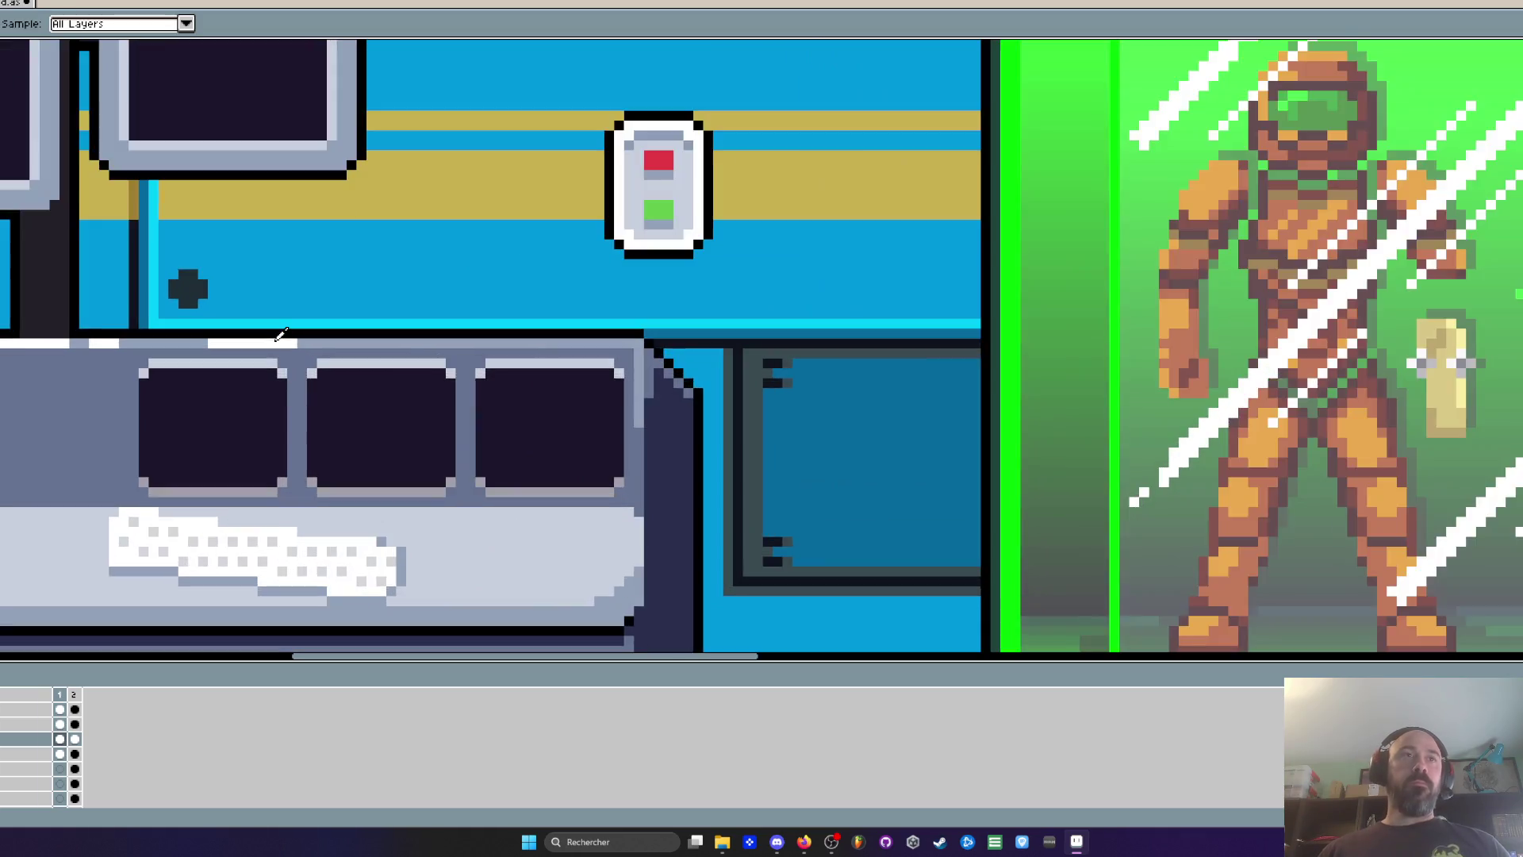
{"action": "scroll", "coordinate": [281, 335], "scroll_direction": "down", "scroll_amount": 1}
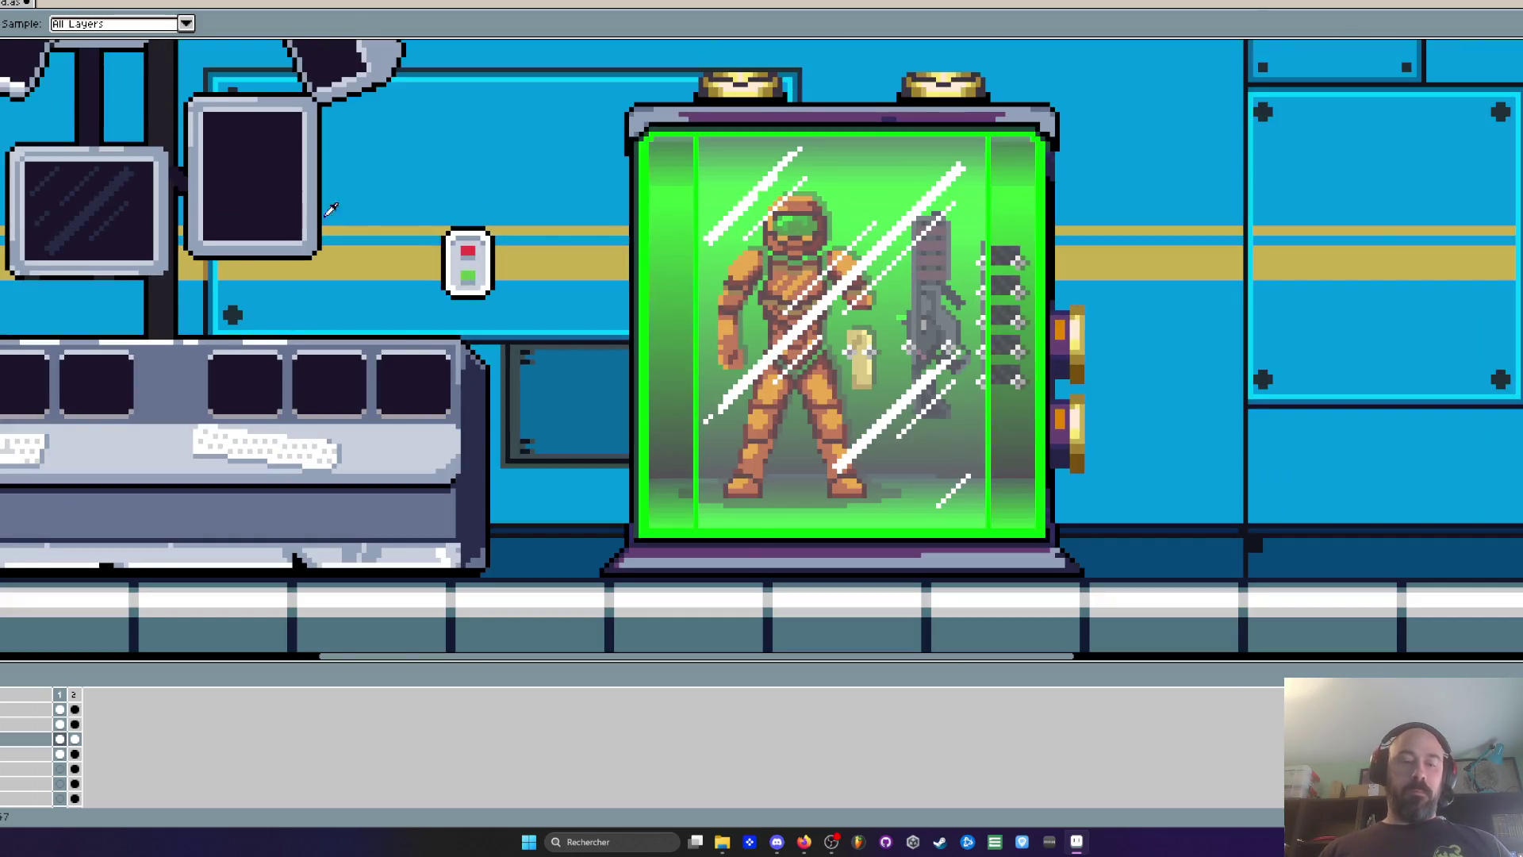
{"action": "left_click", "coordinate": [320, 211]}
{"action": "scroll", "coordinate": [320, 210], "scroll_direction": "up", "scroll_amount": 1}
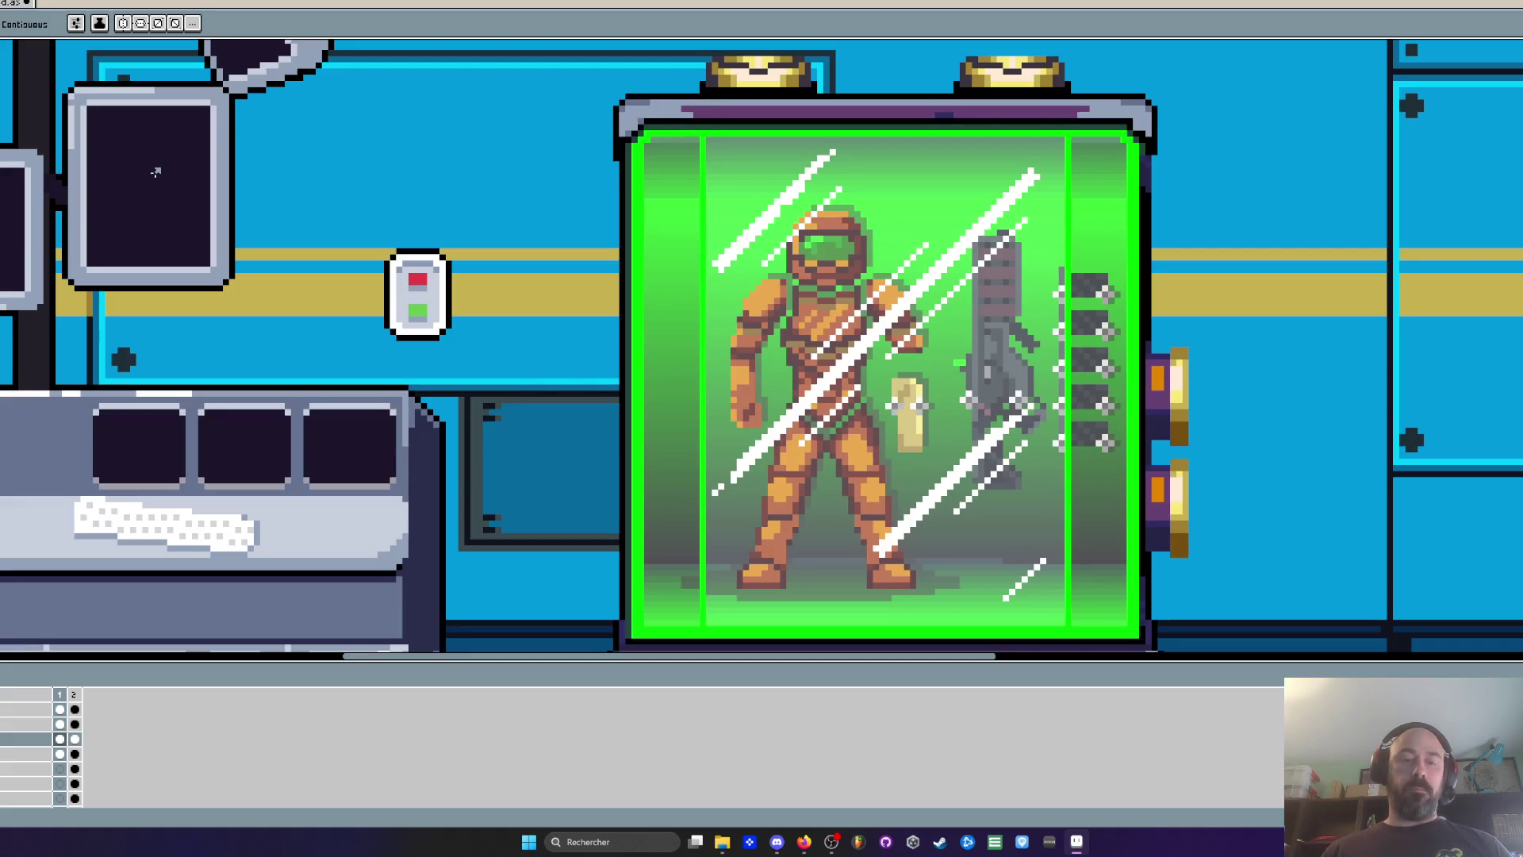
{"action": "key", "text": "i"}
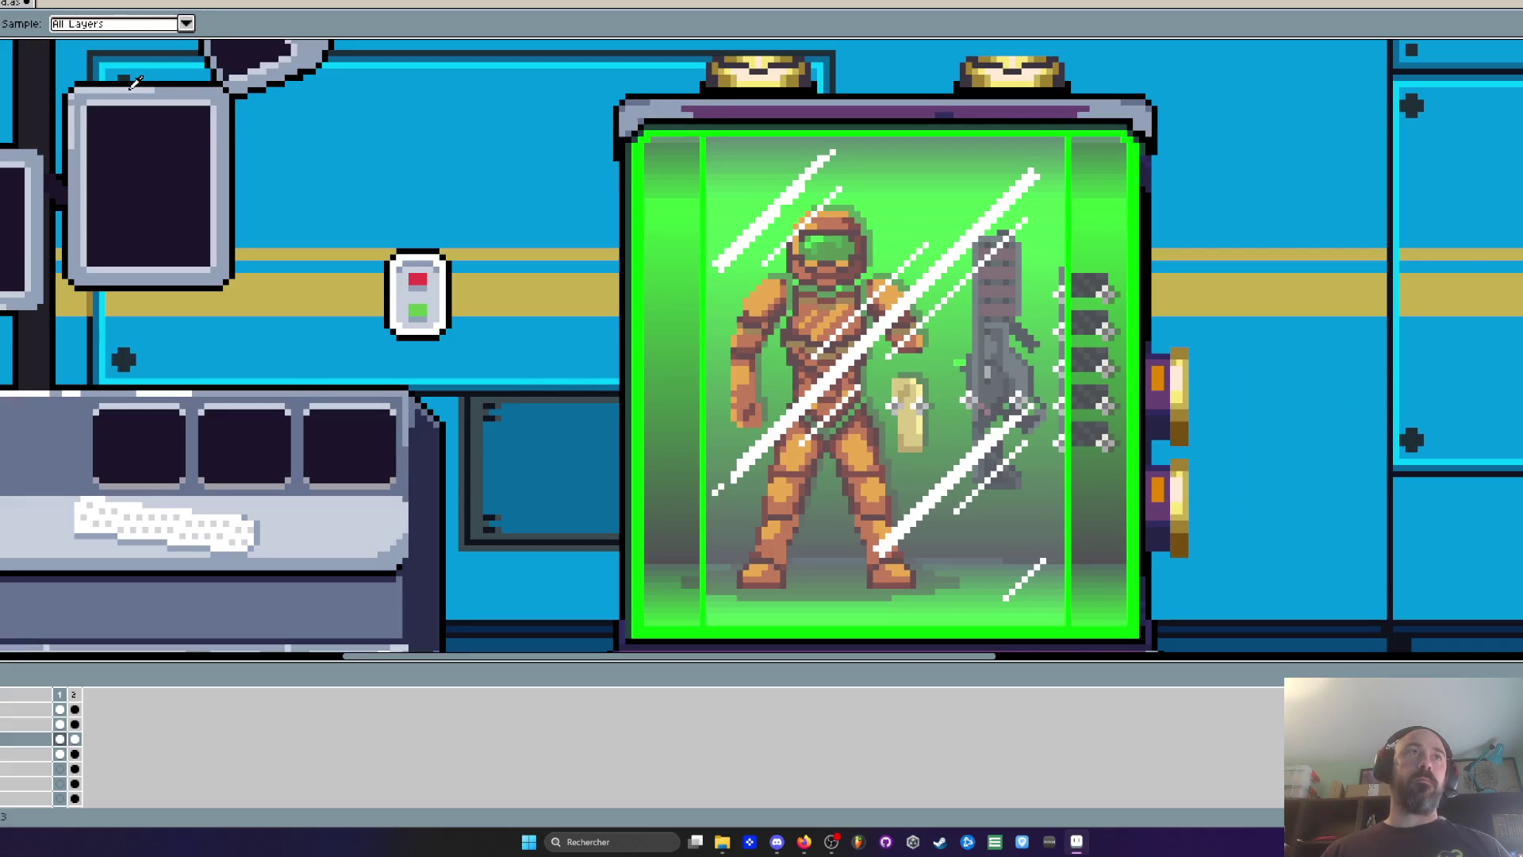
{"action": "left_click", "coordinate": [151, 80]}
Pan over the capsule's lower half and top, switching between eyedropper and pencil
{"action": "scroll", "coordinate": [746, 123], "scroll_direction": "up", "scroll_amount": 1}
{"action": "scroll", "coordinate": [747, 123], "scroll_direction": "down", "scroll_amount": 2}
{"action": "left_click_drag", "start_coordinate": [746, 123], "coordinate": [717, 43]}
{"action": "scroll", "coordinate": [829, 423], "scroll_direction": "up", "scroll_amount": 1}
{"action": "scroll", "coordinate": [504, 494], "scroll_direction": "up", "scroll_amount": 1}
{"action": "scroll", "coordinate": [505, 494], "scroll_direction": "down", "scroll_amount": 1}
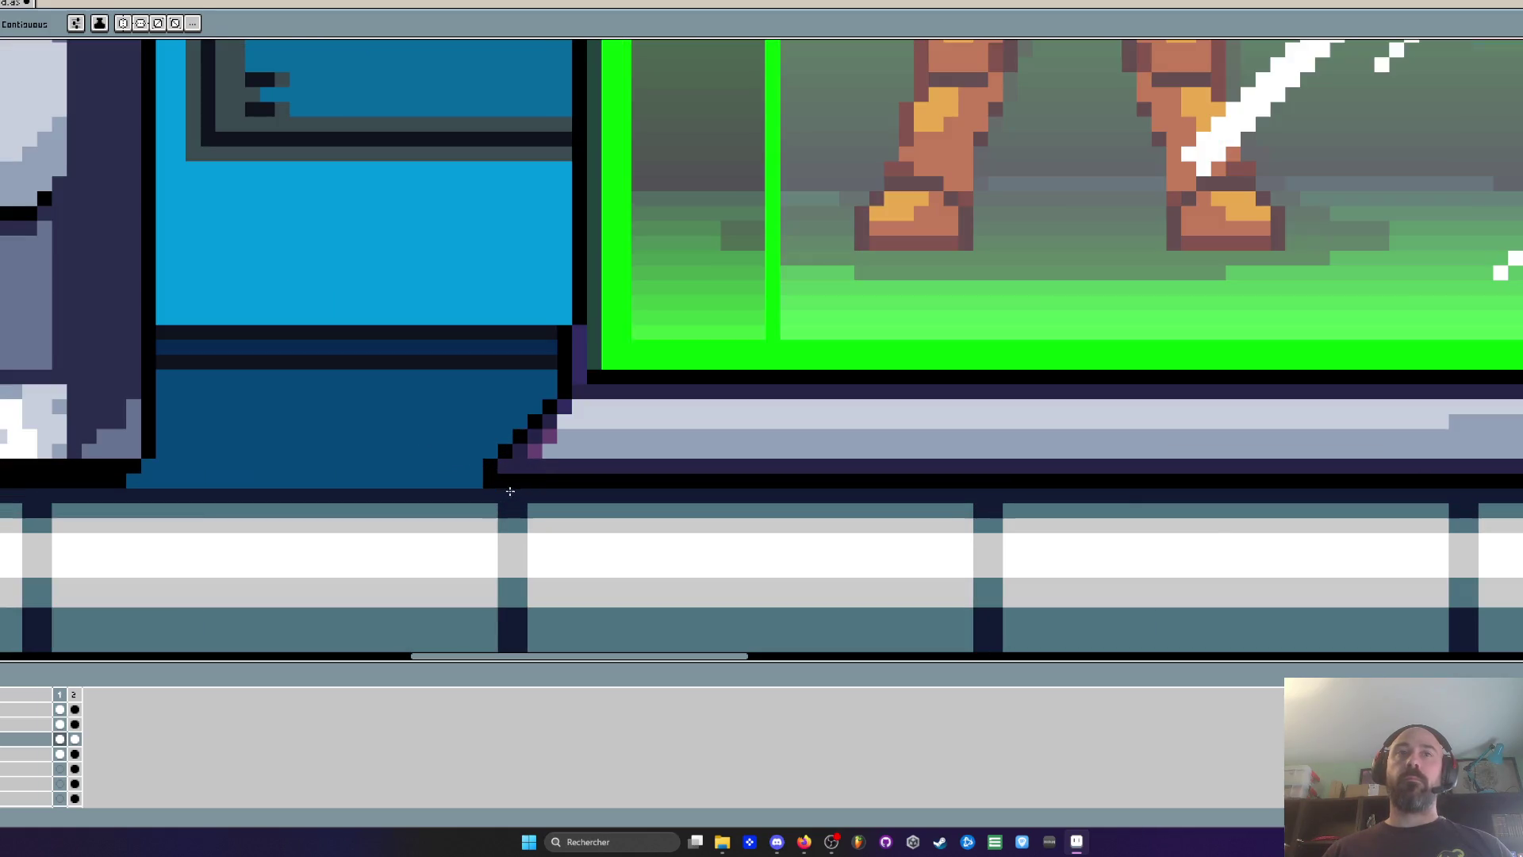
{"action": "scroll", "coordinate": [539, 444], "scroll_direction": "down", "scroll_amount": 2}
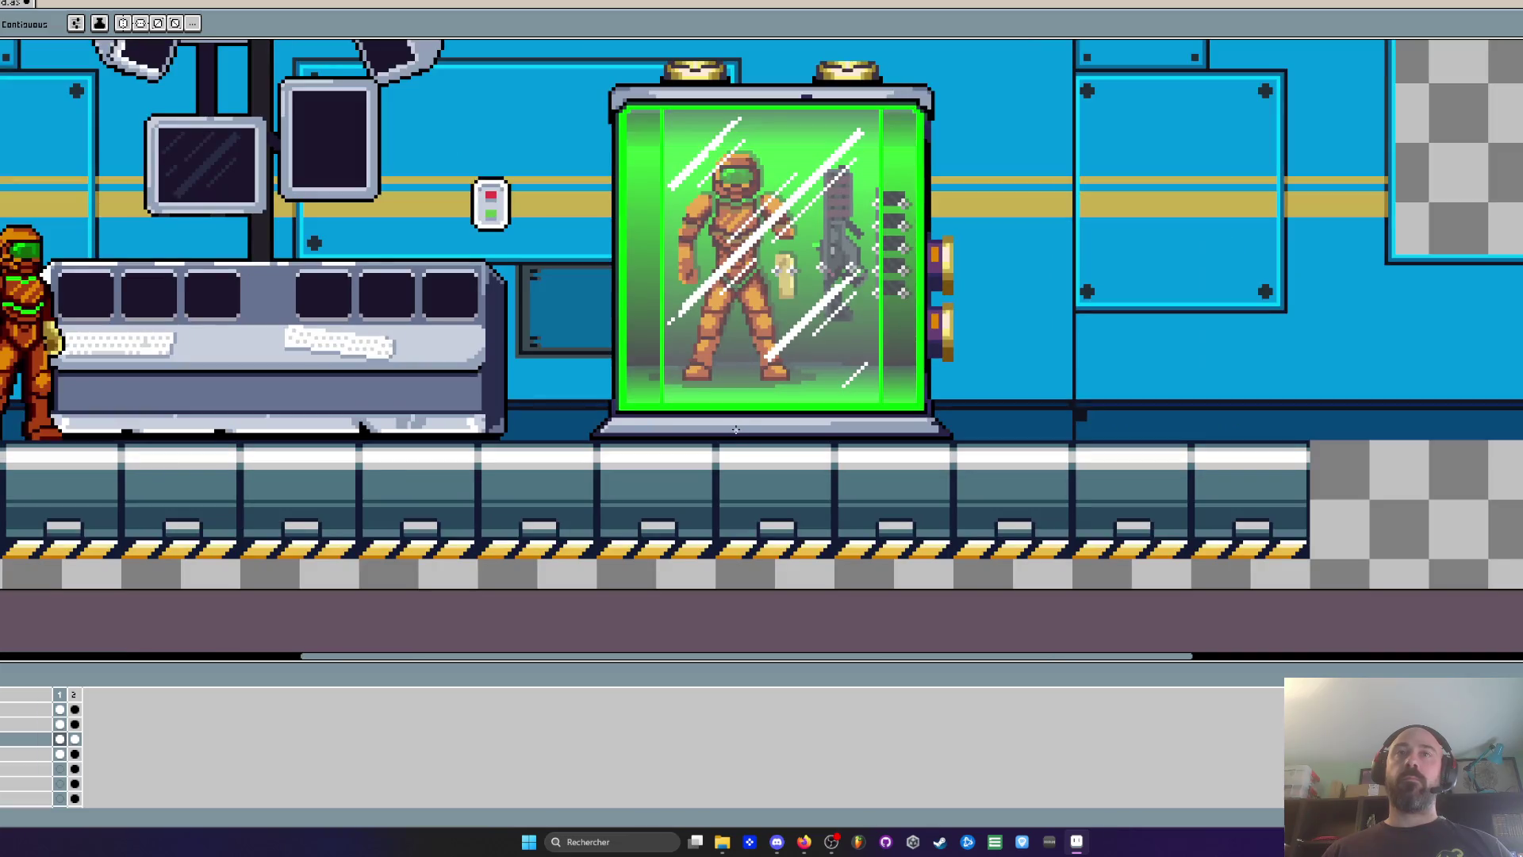
{"action": "scroll", "coordinate": [863, 421], "scroll_direction": "up", "scroll_amount": 2}
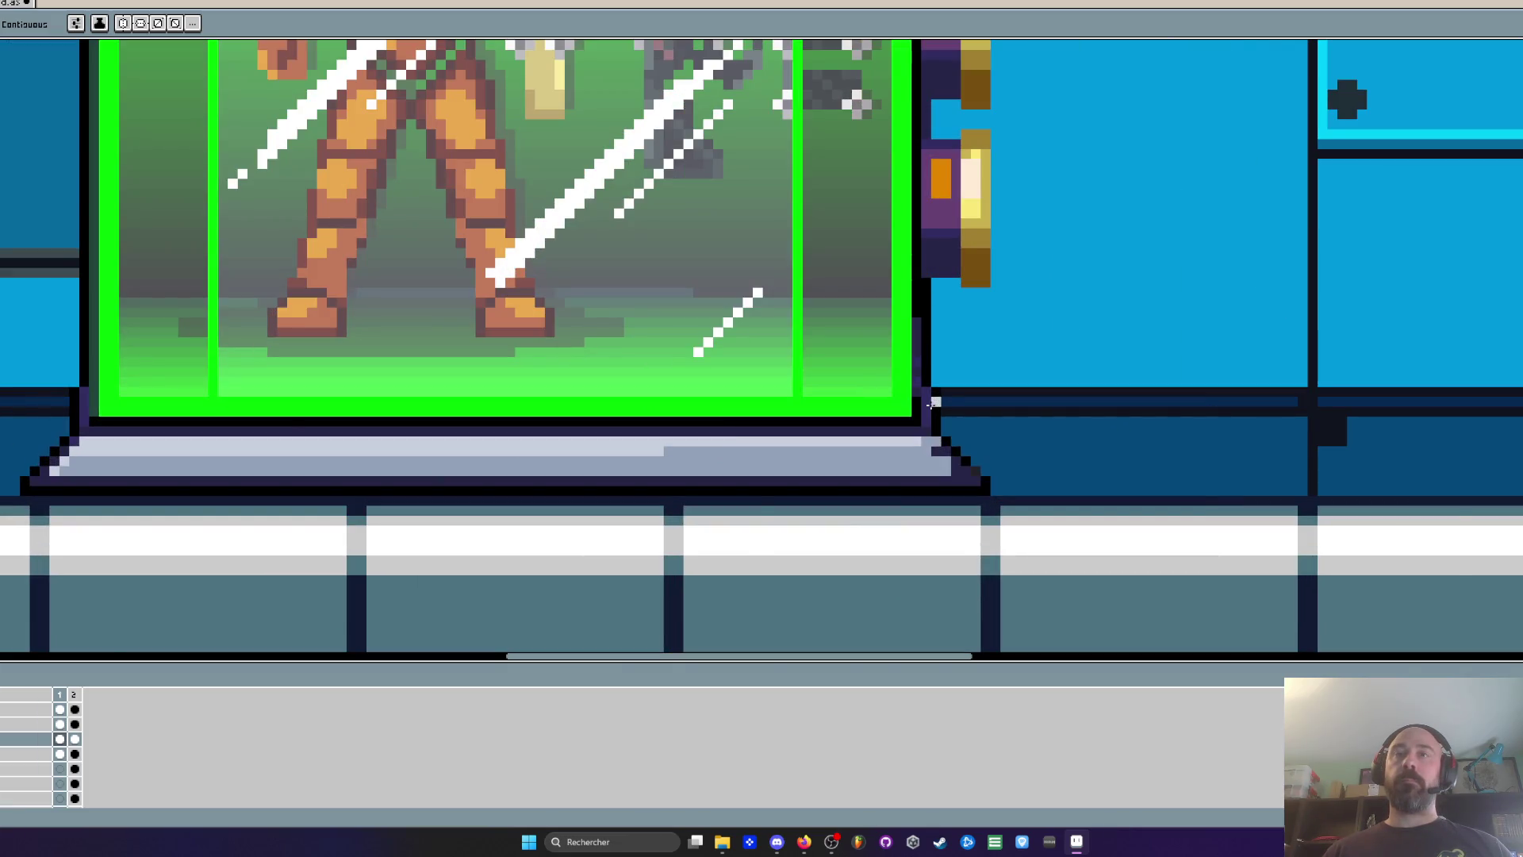
{"action": "scroll", "coordinate": [933, 404], "scroll_direction": "down", "scroll_amount": 2}
{"action": "scroll", "coordinate": [649, 315], "scroll_direction": "down", "scroll_amount": 1}
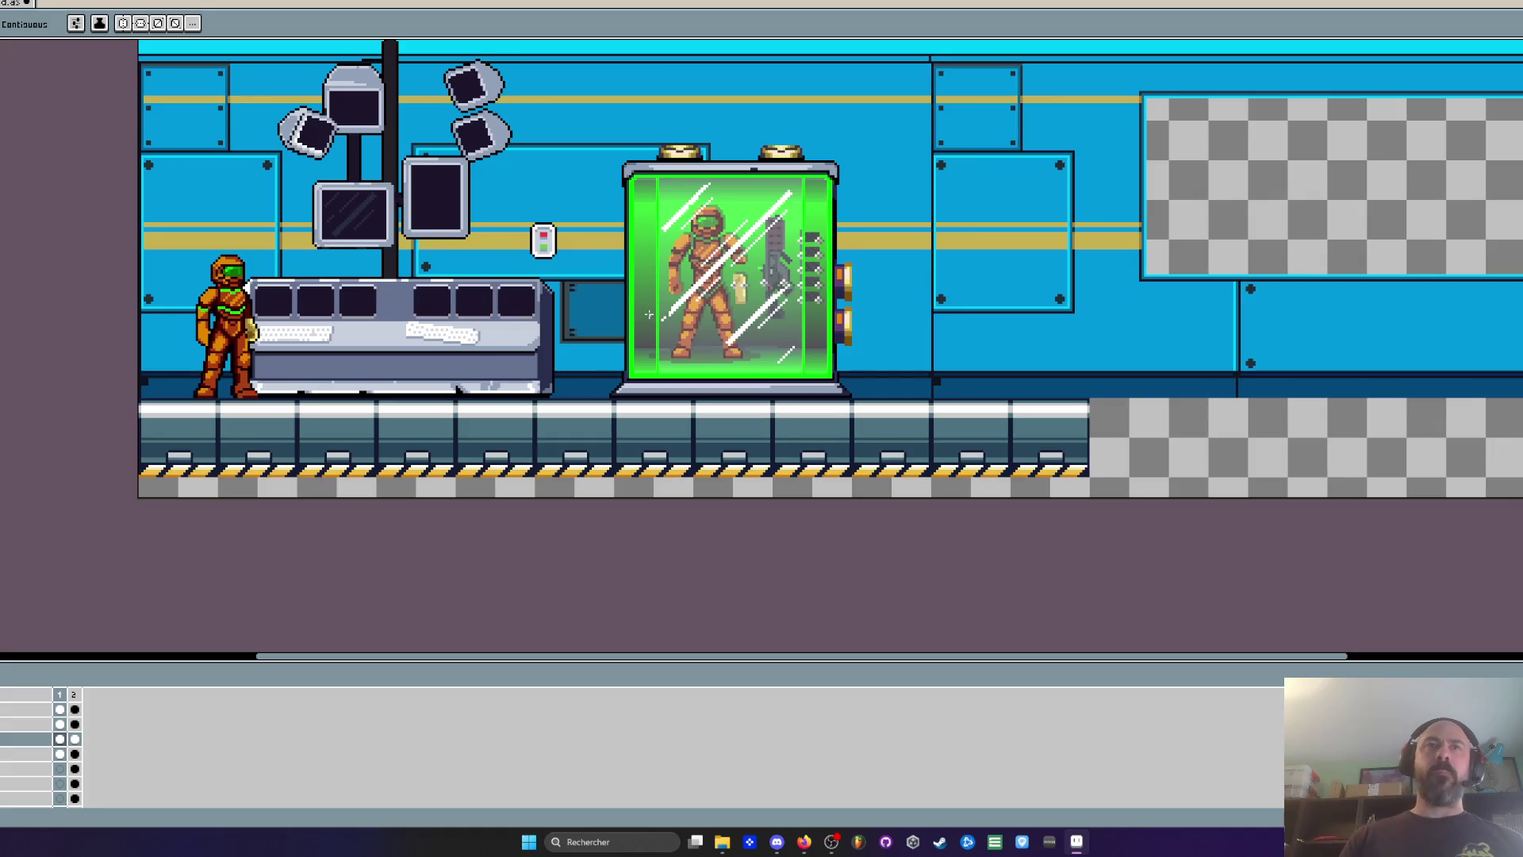
{"action": "scroll", "coordinate": [444, 362], "scroll_direction": "up", "scroll_amount": 2}
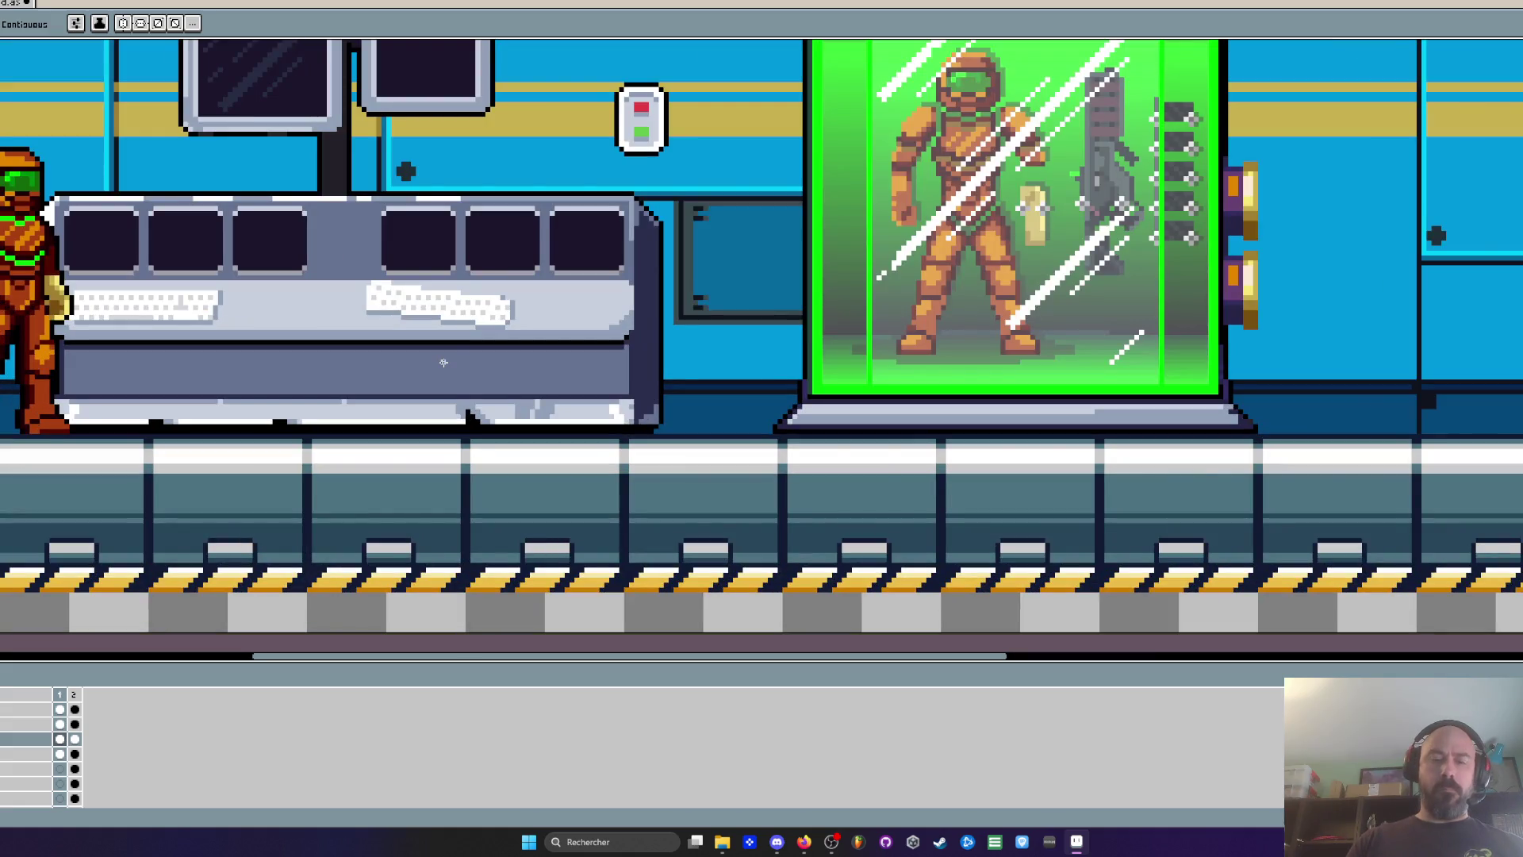
{"action": "key", "text": "i"}
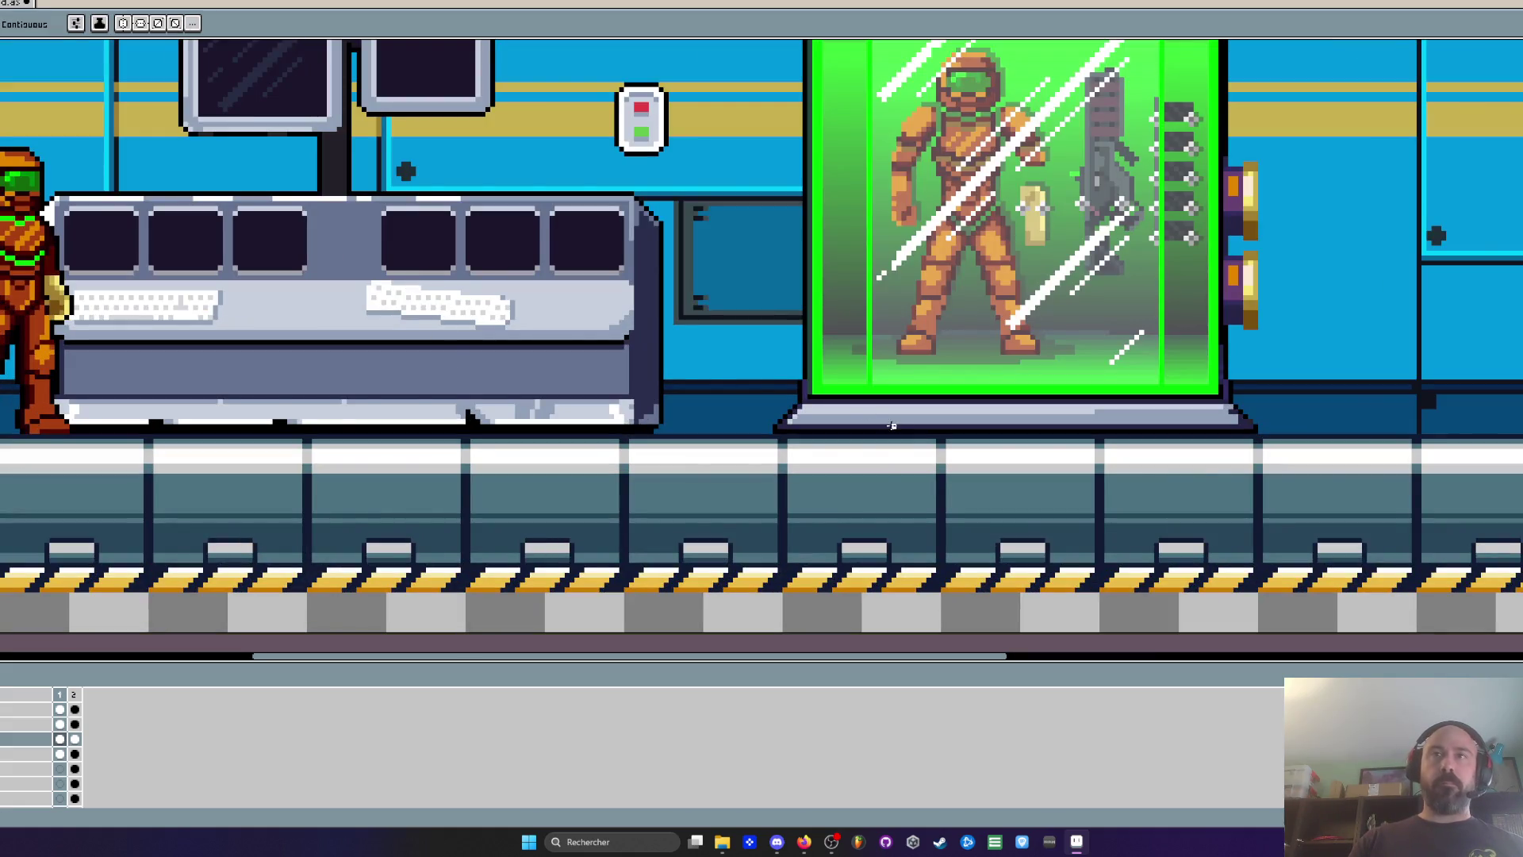
{"action": "scroll", "coordinate": [885, 270], "scroll_direction": "down", "scroll_amount": 2}
{"action": "left_click_drag", "start_coordinate": [885, 271], "coordinate": [801, 330]}
{"action": "scroll", "coordinate": [811, 260], "scroll_direction": "up", "scroll_amount": 2}
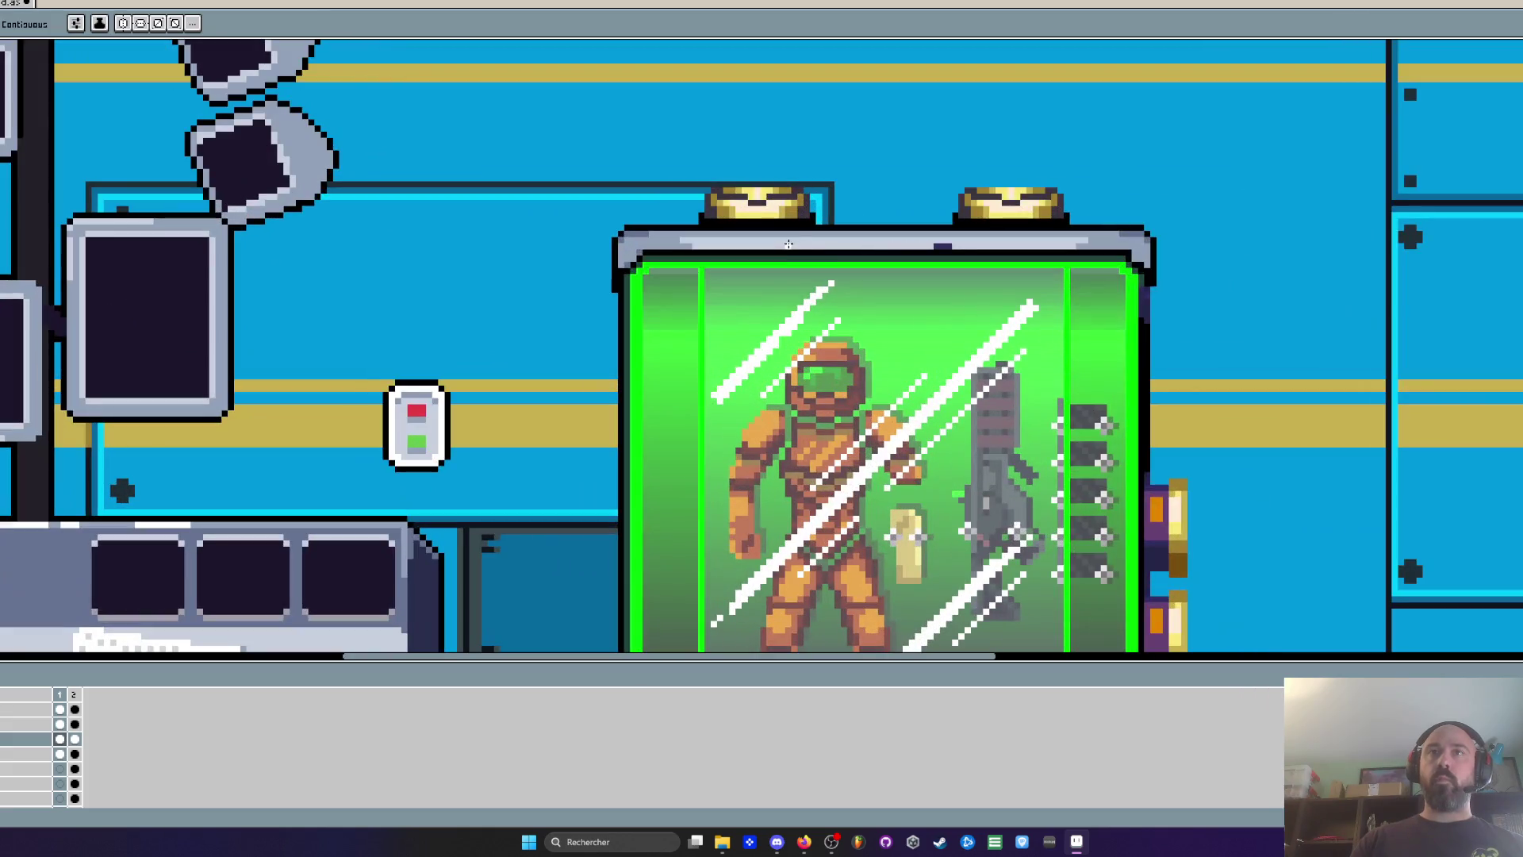
{"action": "key", "text": "i"}
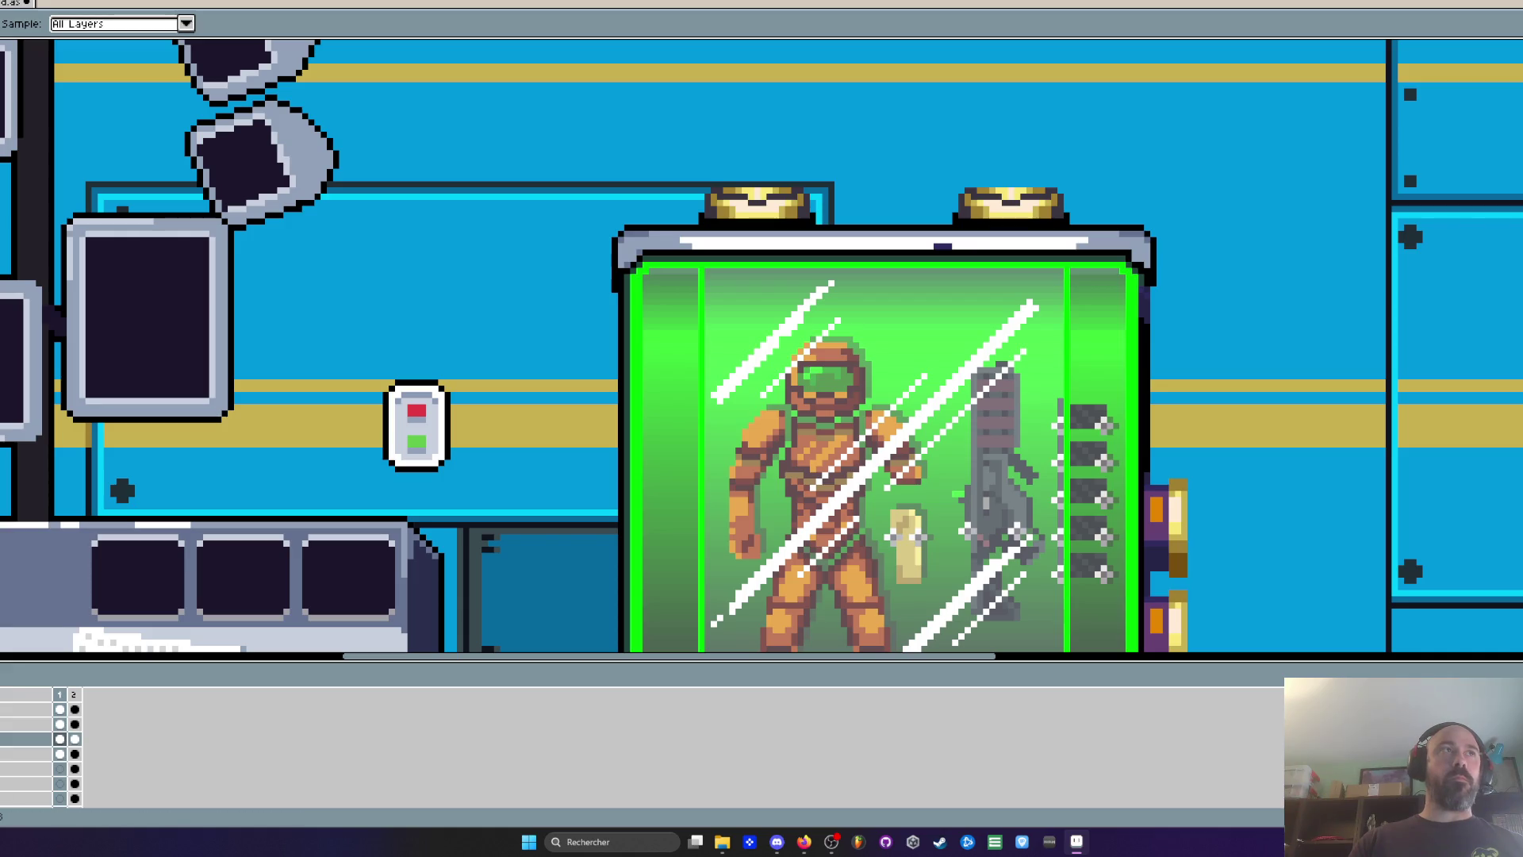
{"action": "key", "text": "b"}
{"action": "scroll", "coordinate": [843, 146], "scroll_direction": "up", "scroll_amount": 2}
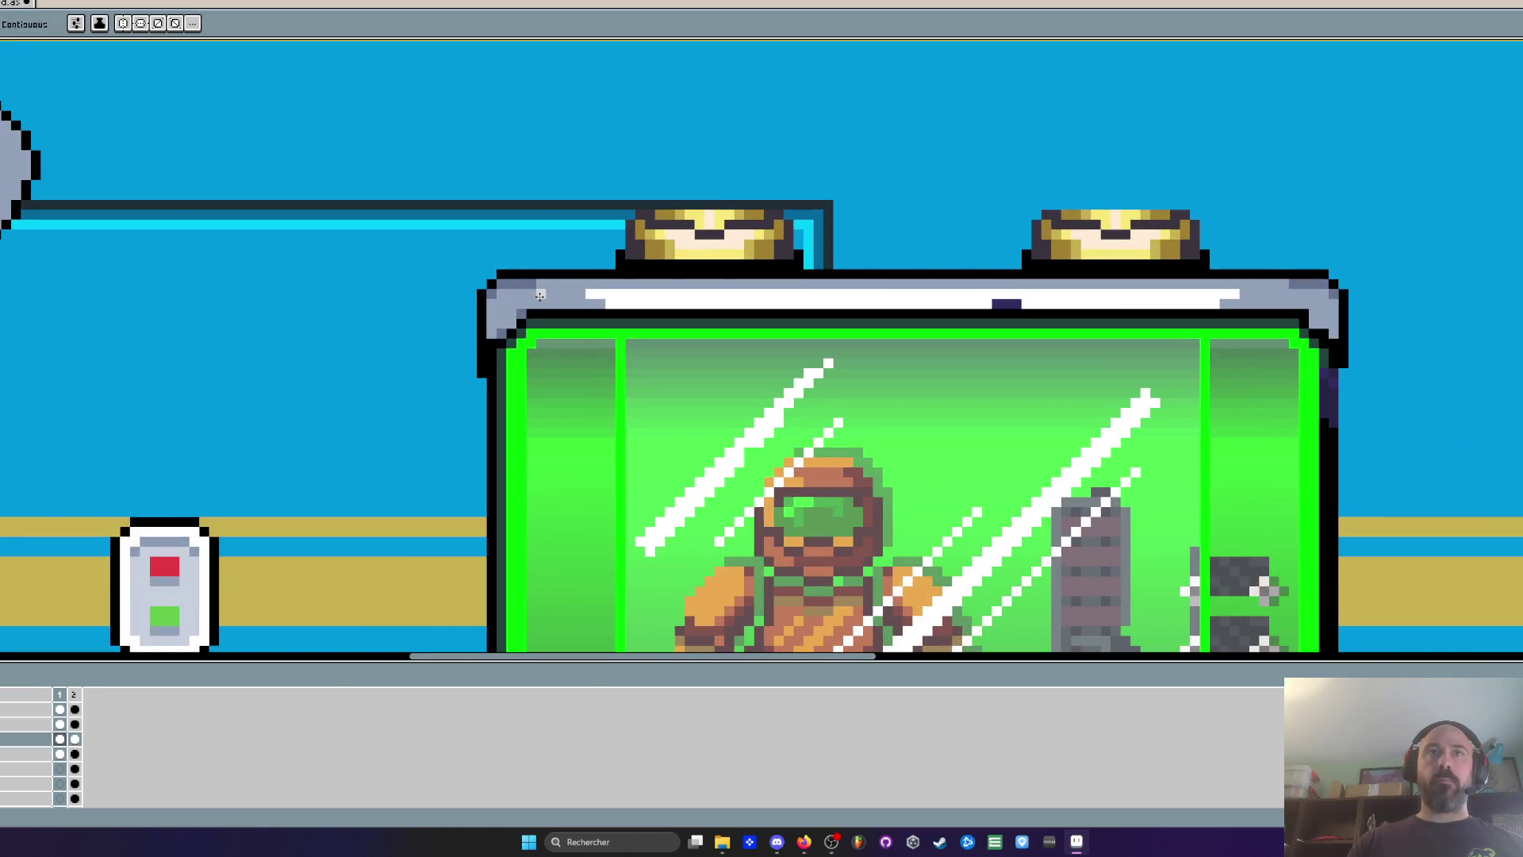
{"action": "scroll", "coordinate": [936, 287], "scroll_direction": "down", "scroll_amount": 3}
Paint a dark pixel on the base's lower-left corner and grey pixels along its edge
{"action": "left_click_drag", "start_coordinate": [969, 300], "coordinate": [819, 56]}
{"action": "scroll", "coordinate": [884, 462], "scroll_direction": "up", "scroll_amount": 1}
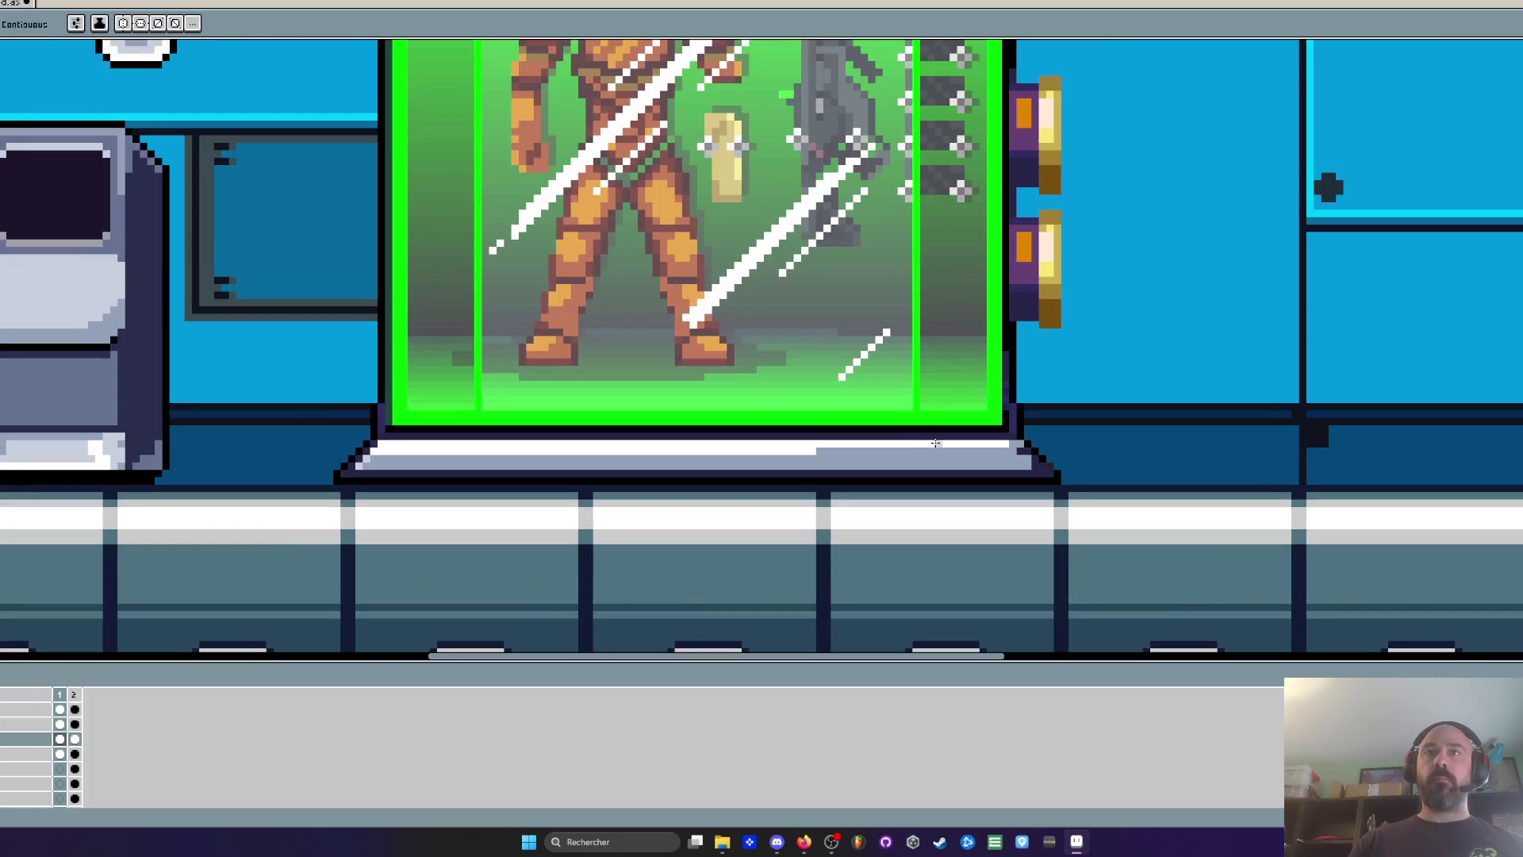
{"action": "key", "text": "i"}
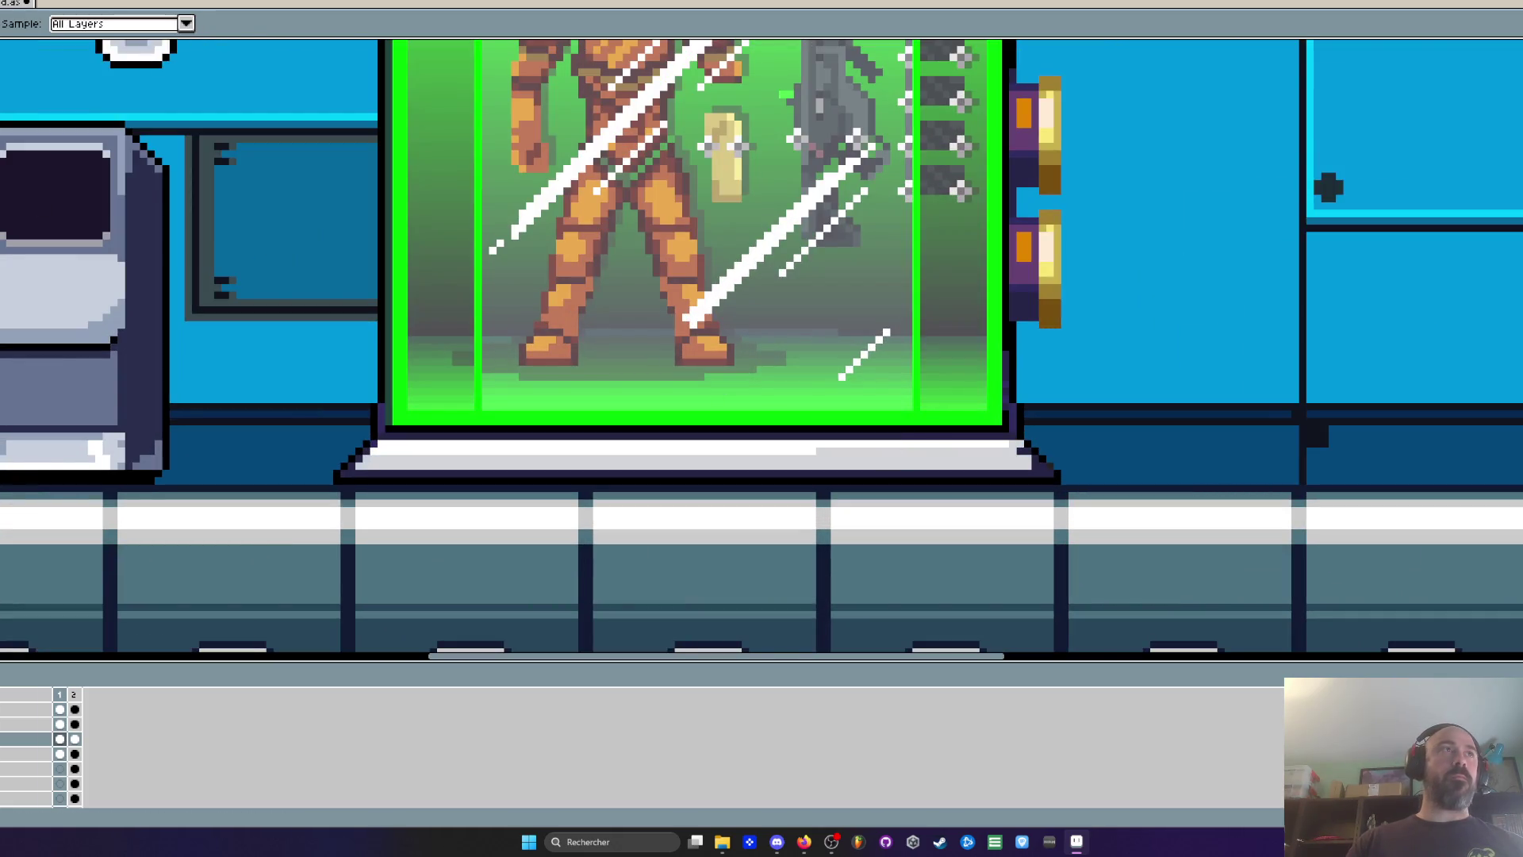
{"action": "key", "text": "b"}
{"action": "scroll", "coordinate": [1295, 616], "scroll_direction": "up", "scroll_amount": 2}
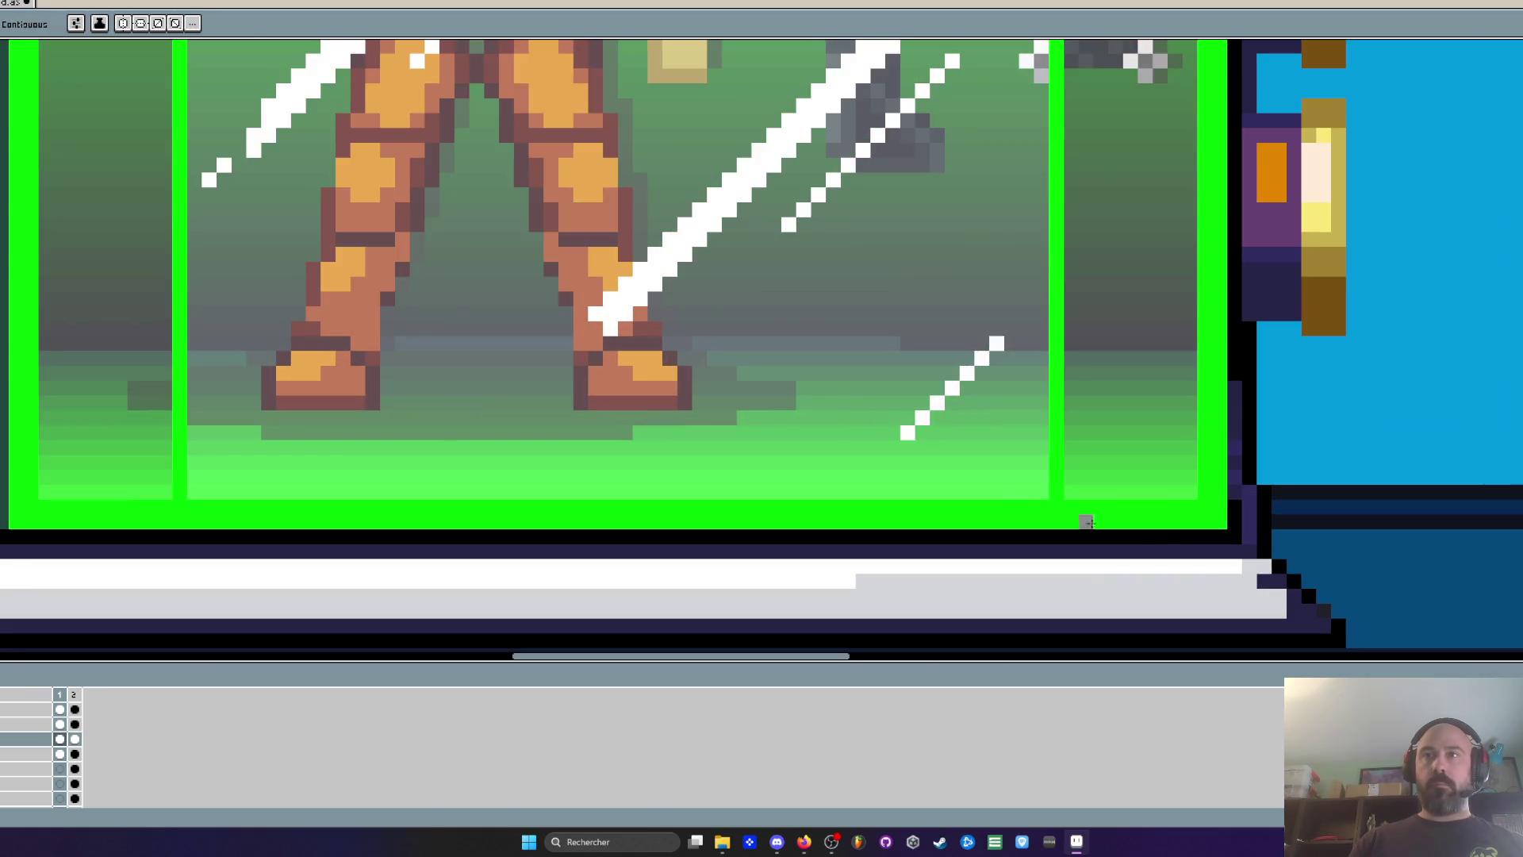
{"action": "scroll", "coordinate": [1295, 616], "scroll_direction": "down", "scroll_amount": 3}
{"action": "left_click_drag", "start_coordinate": [730, 480], "coordinate": [815, 480]}
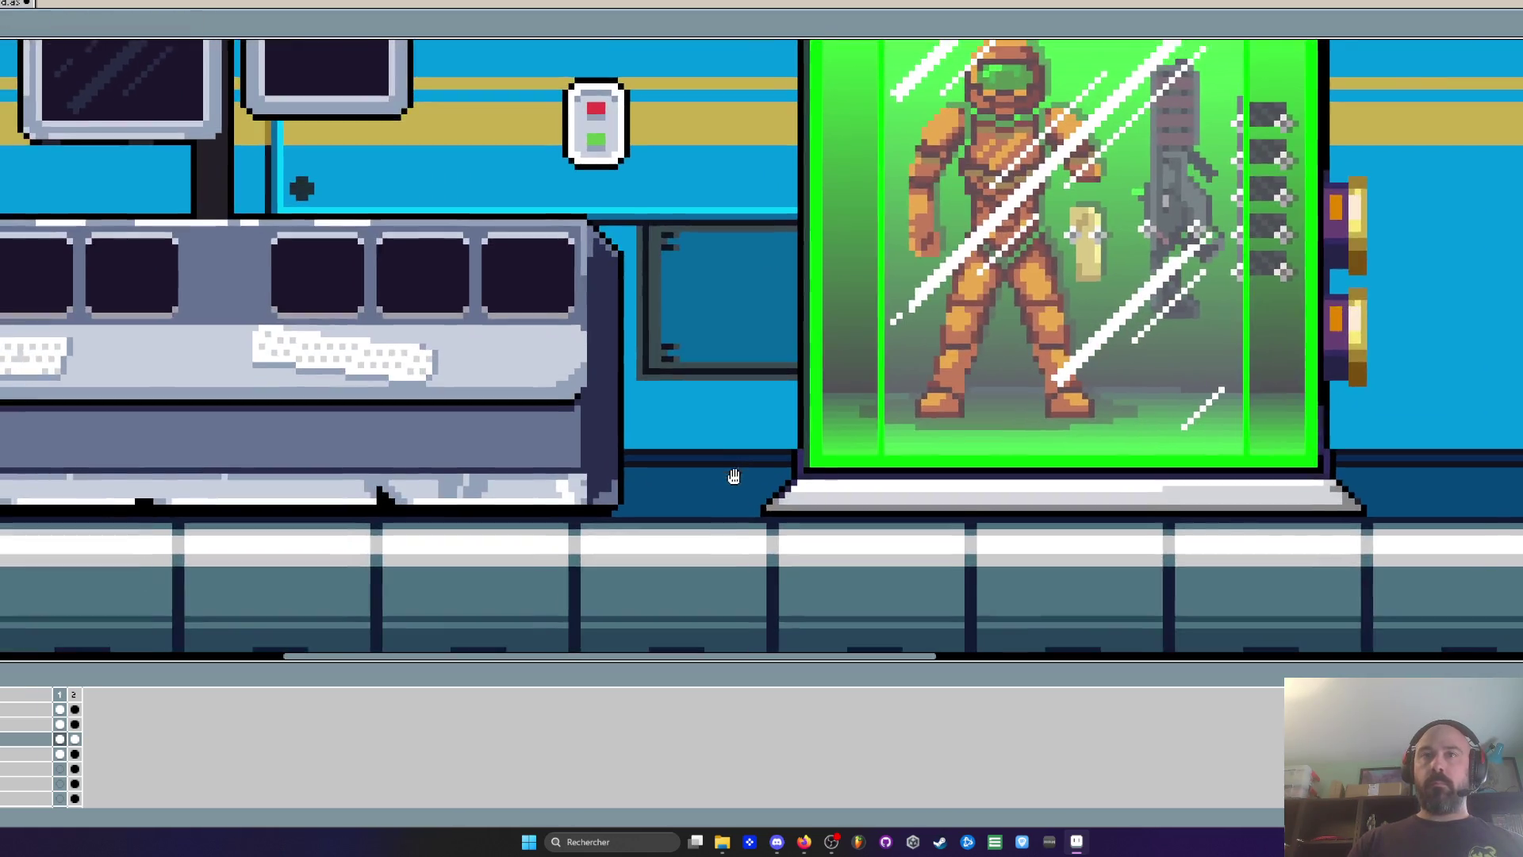
{"action": "scroll", "coordinate": [815, 480], "scroll_direction": "up", "scroll_amount": 2}
{"action": "left_click", "coordinate": [817, 483]}
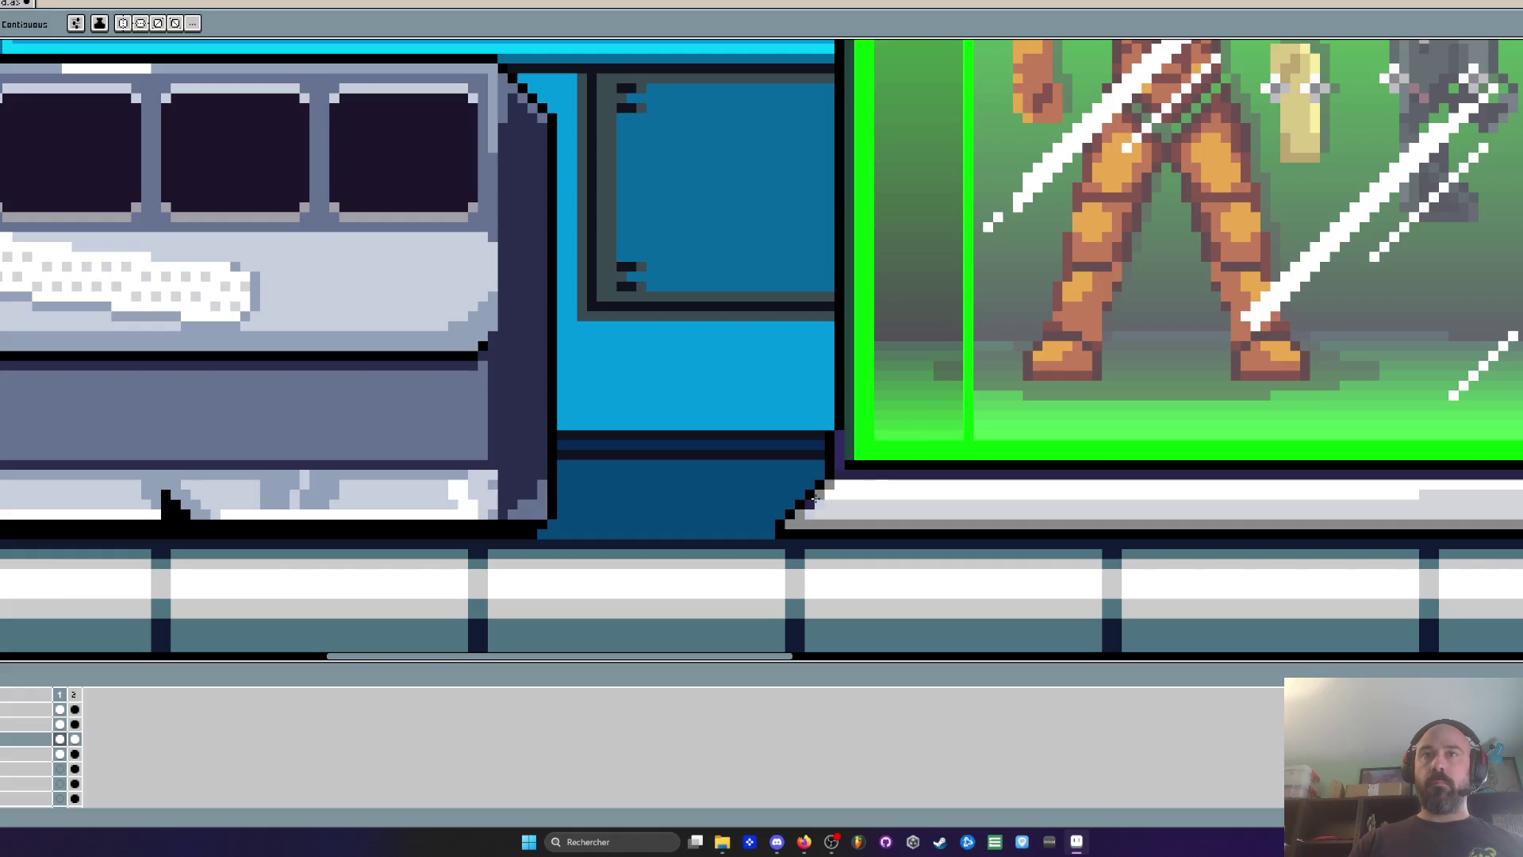
{"action": "left_click", "coordinate": [839, 456]}
{"action": "left_click", "coordinate": [844, 468]}
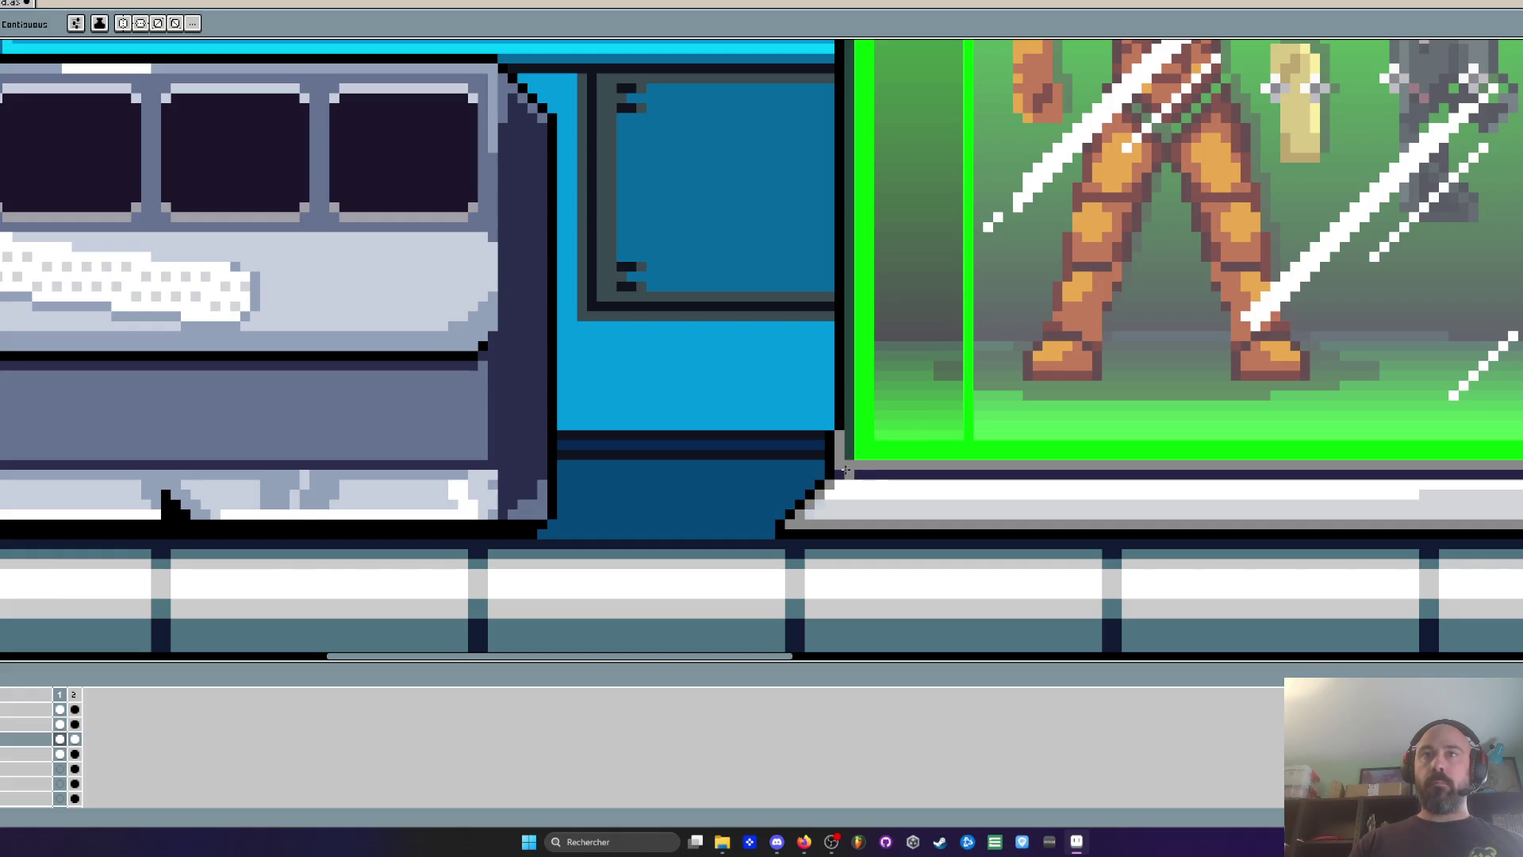
Centre the capsule in view, then pan across to its right side
{"action": "scroll", "coordinate": [846, 470], "scroll_direction": "down", "scroll_amount": 2}
{"action": "left_click_drag", "start_coordinate": [941, 445], "coordinate": [619, 500]}
{"action": "scroll", "coordinate": [913, 444], "scroll_direction": "up", "scroll_amount": 1}
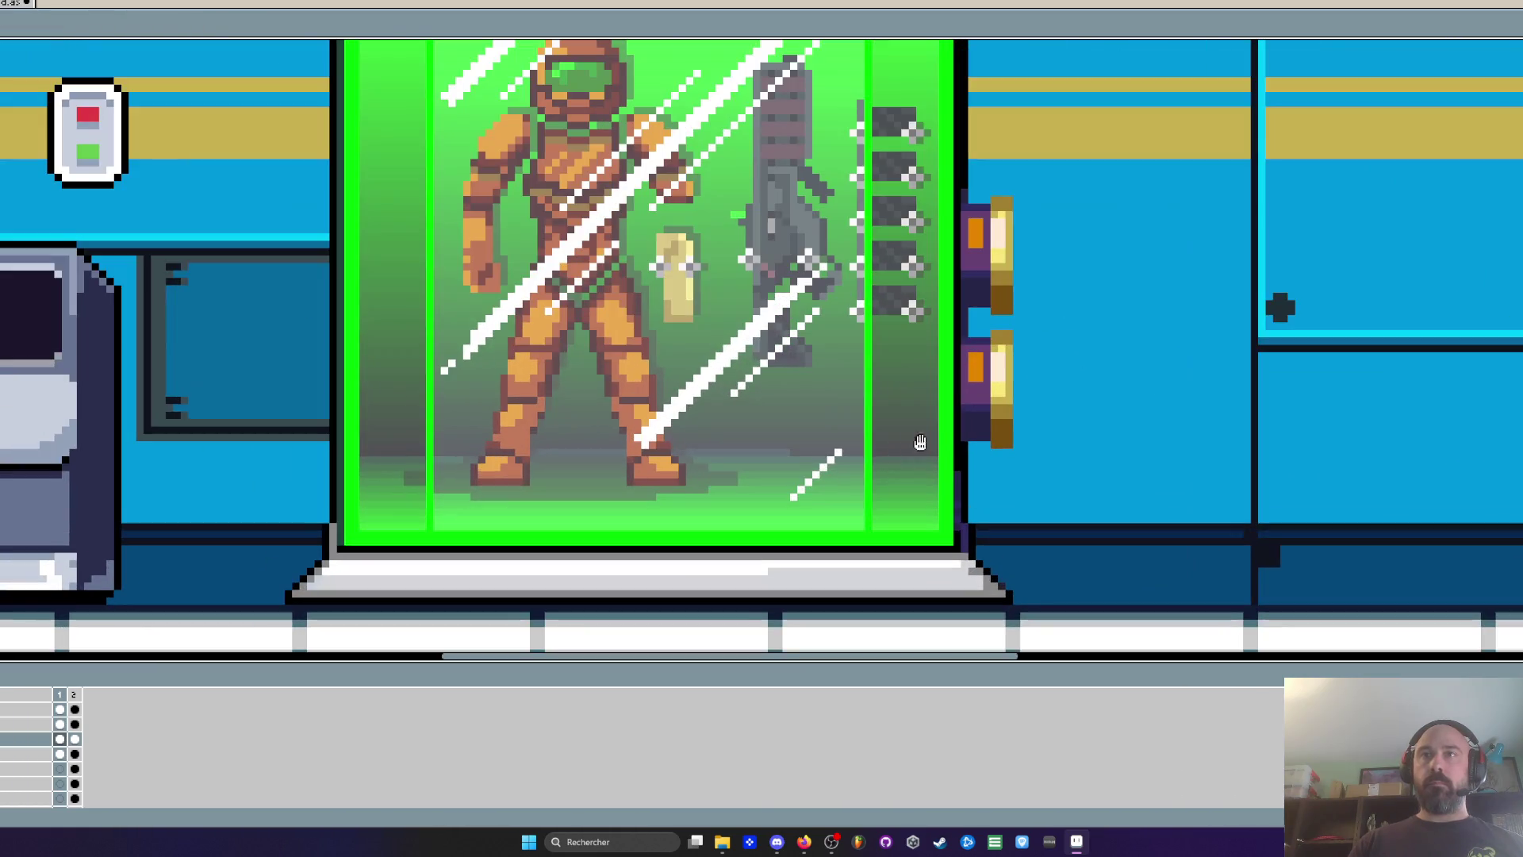
{"action": "scroll", "coordinate": [958, 504], "scroll_direction": "up", "scroll_amount": 1}
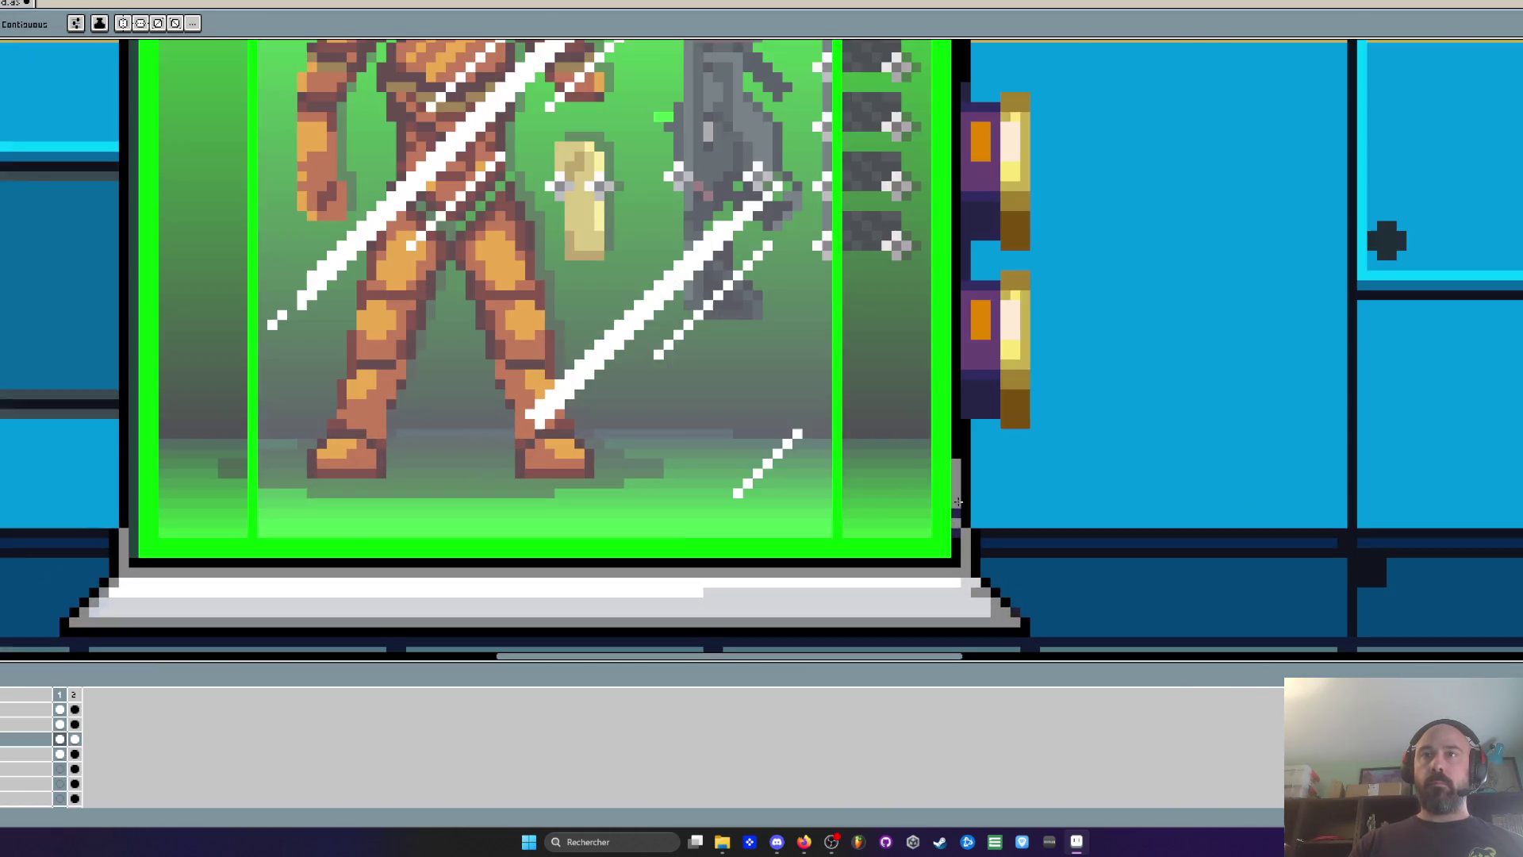
{"action": "scroll", "coordinate": [956, 532], "scroll_direction": "down", "scroll_amount": 1}
{"action": "scroll", "coordinate": [426, 541], "scroll_direction": "up", "scroll_amount": 2}
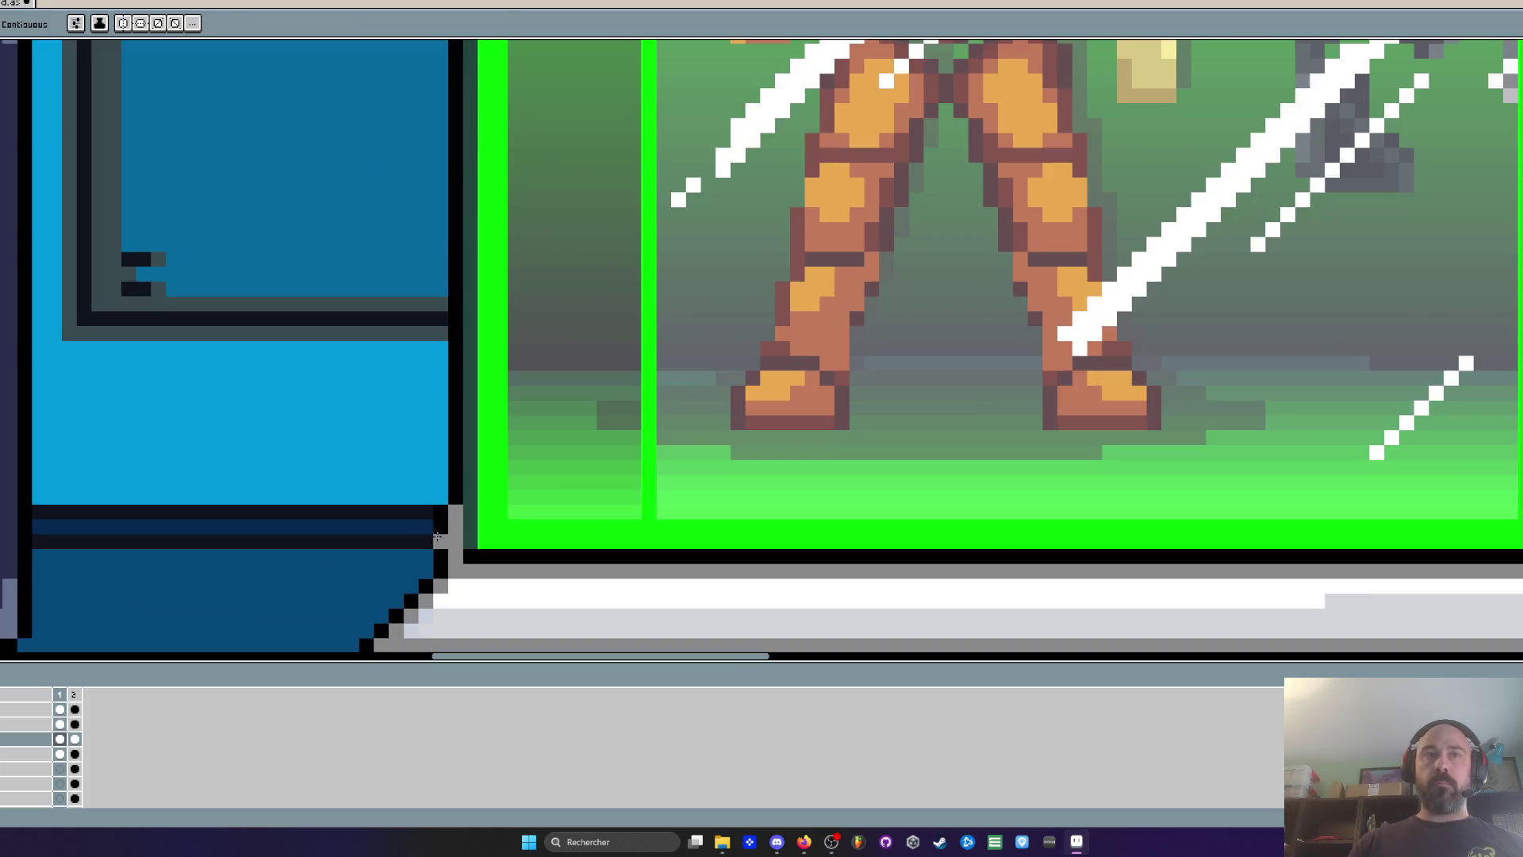
{"action": "scroll", "coordinate": [444, 539], "scroll_direction": "down", "scroll_amount": 2}
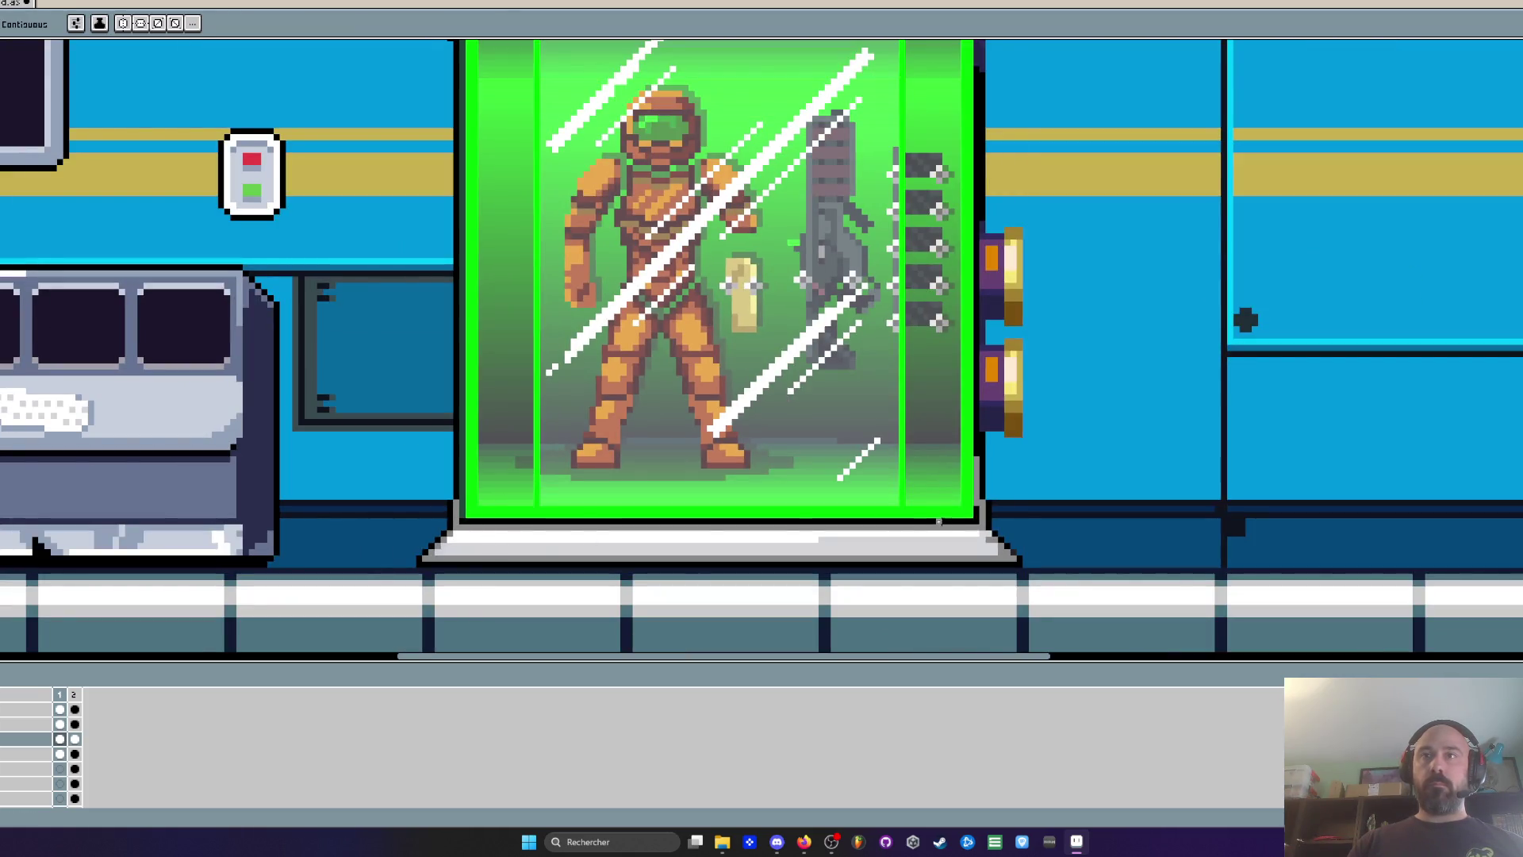
{"action": "scroll", "coordinate": [938, 521], "scroll_direction": "down", "scroll_amount": 1}
{"action": "scroll", "coordinate": [984, 499], "scroll_direction": "up", "scroll_amount": 2}
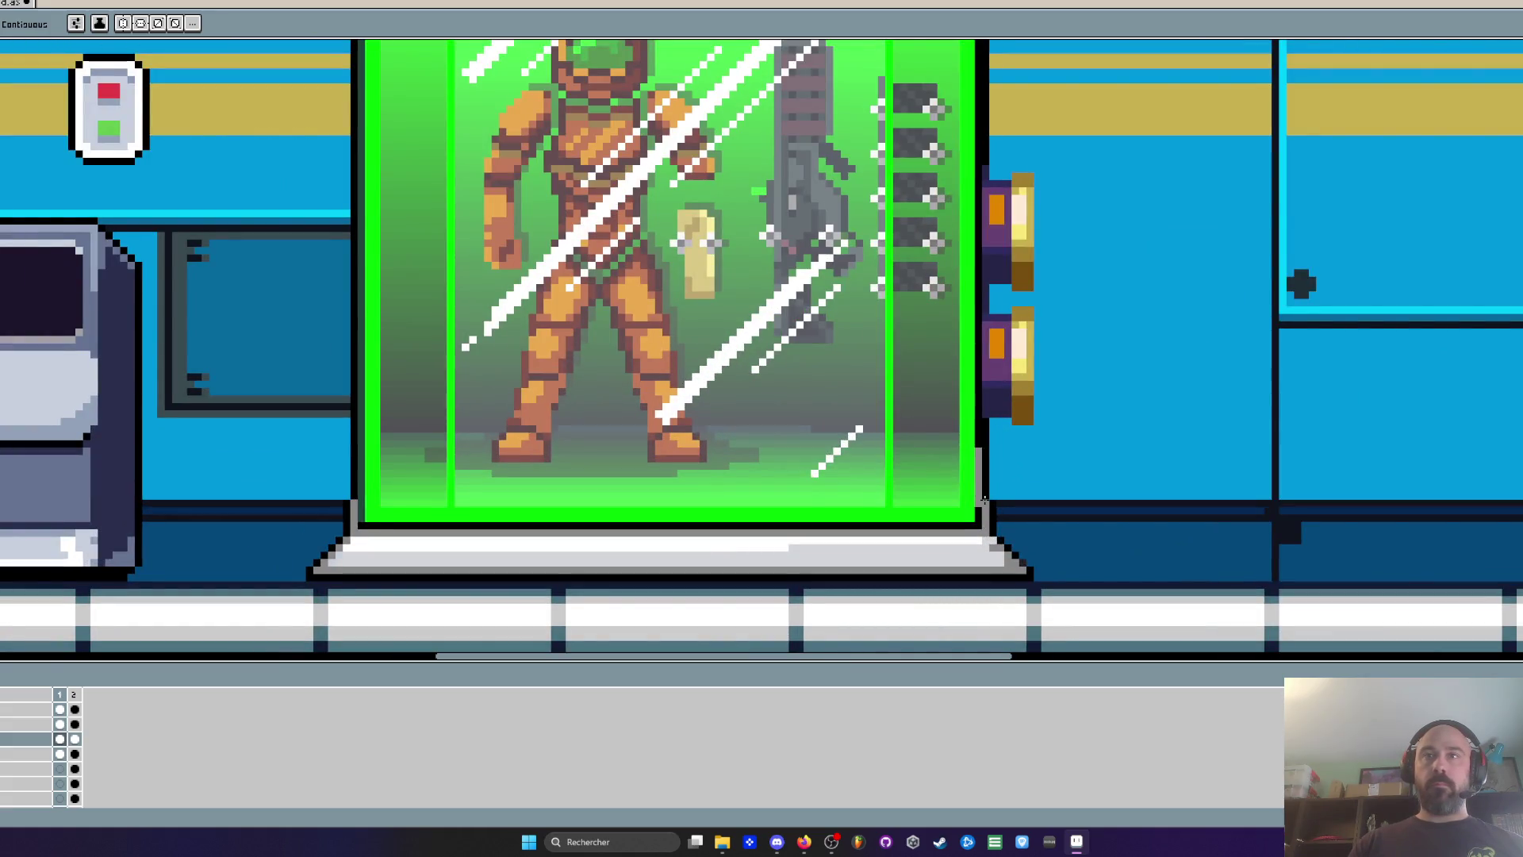
{"action": "scroll", "coordinate": [983, 500], "scroll_direction": "up", "scroll_amount": 1}
{"action": "key", "text": "space"}
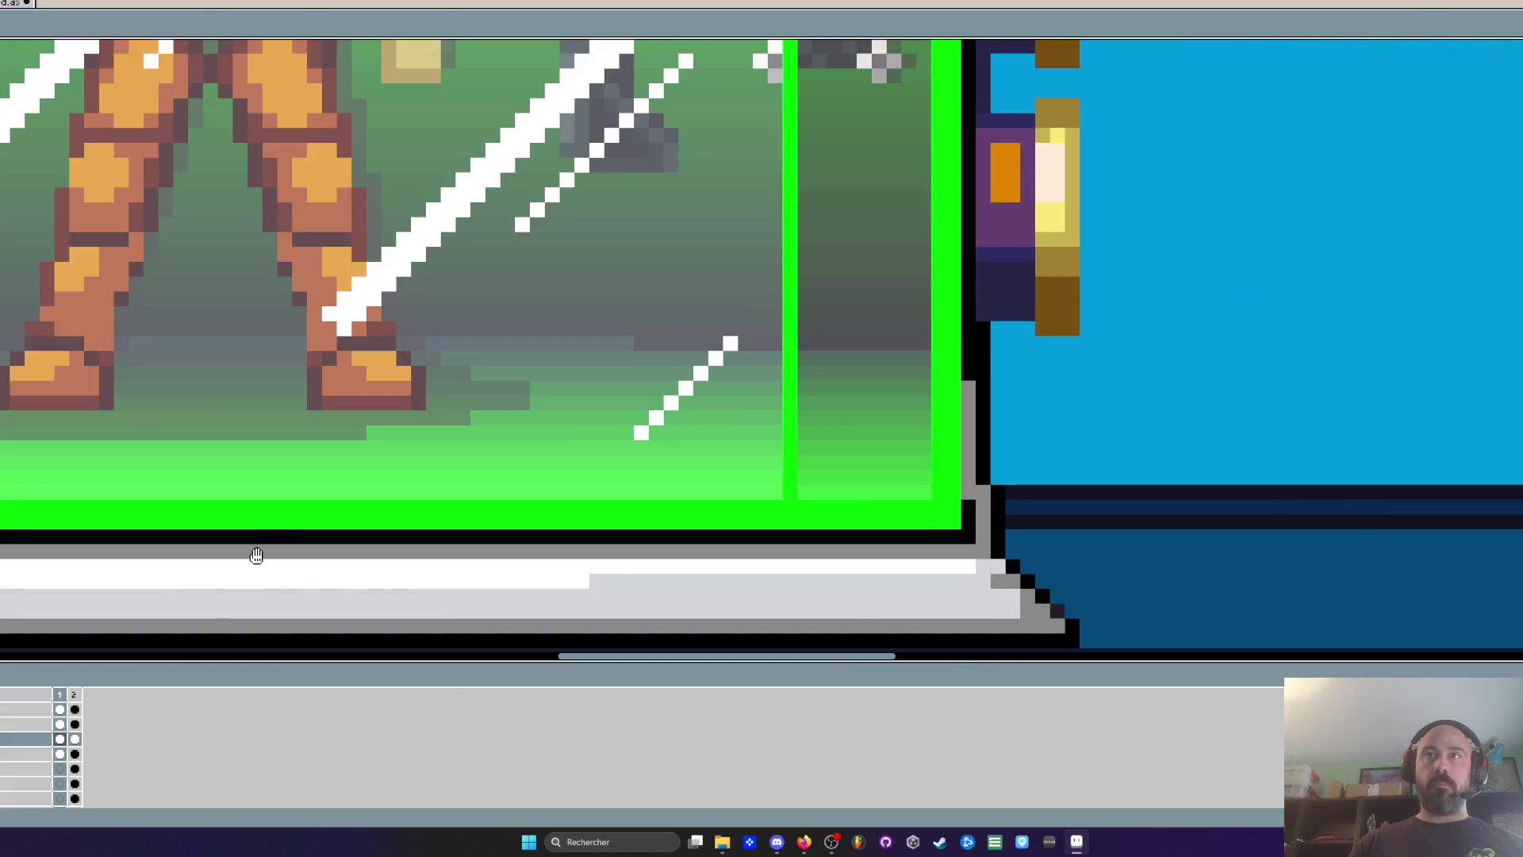
{"action": "left_click_drag", "start_coordinate": [255, 555], "coordinate": [408, 544]}
{"action": "scroll", "coordinate": [411, 546], "scroll_direction": "down", "scroll_amount": 1}
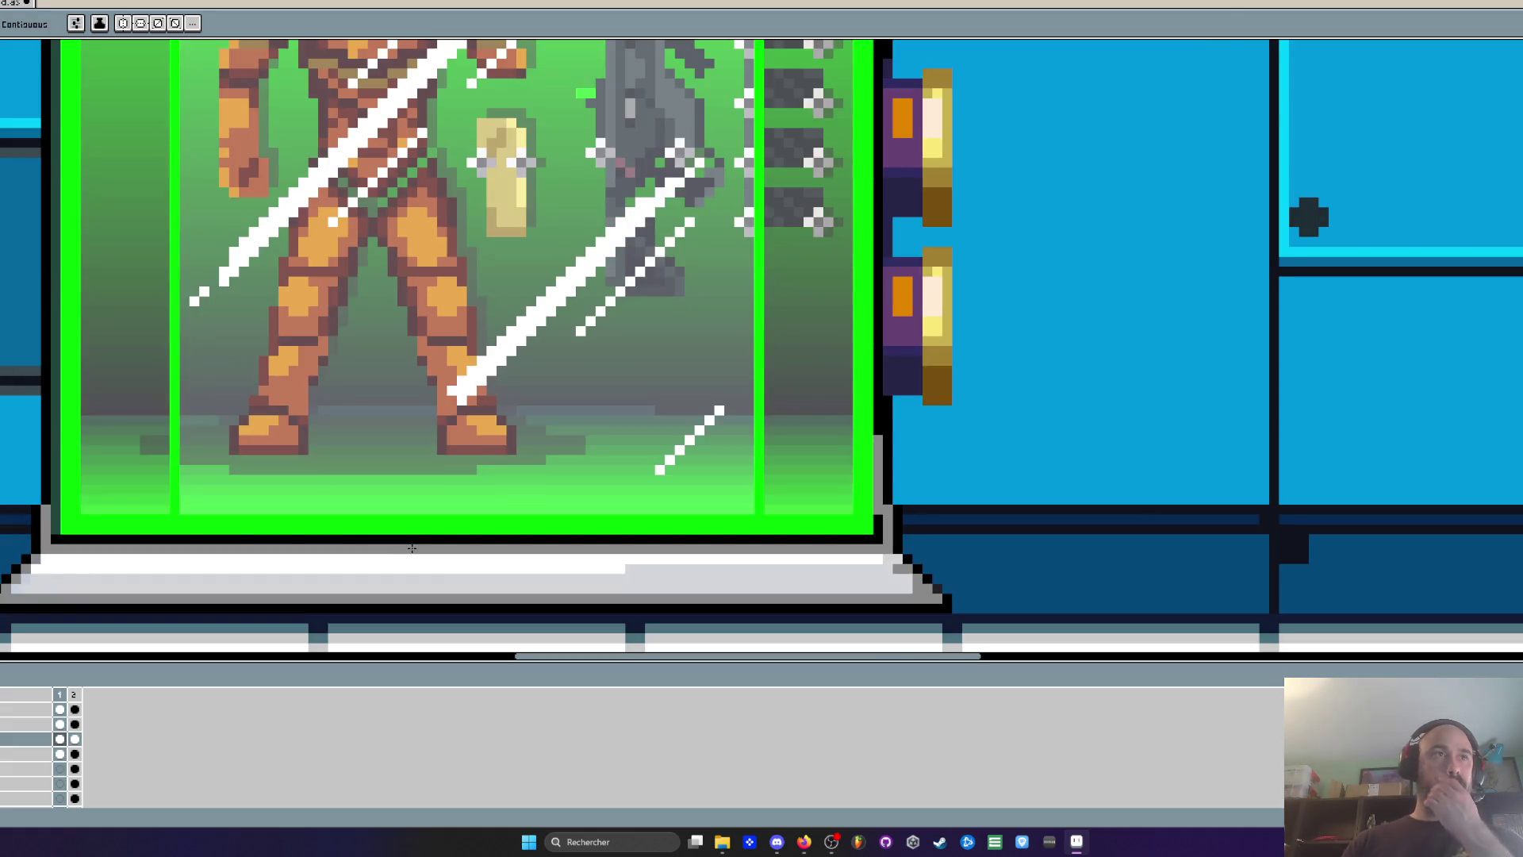
{"action": "scroll", "coordinate": [391, 540], "scroll_direction": "down", "scroll_amount": 1}
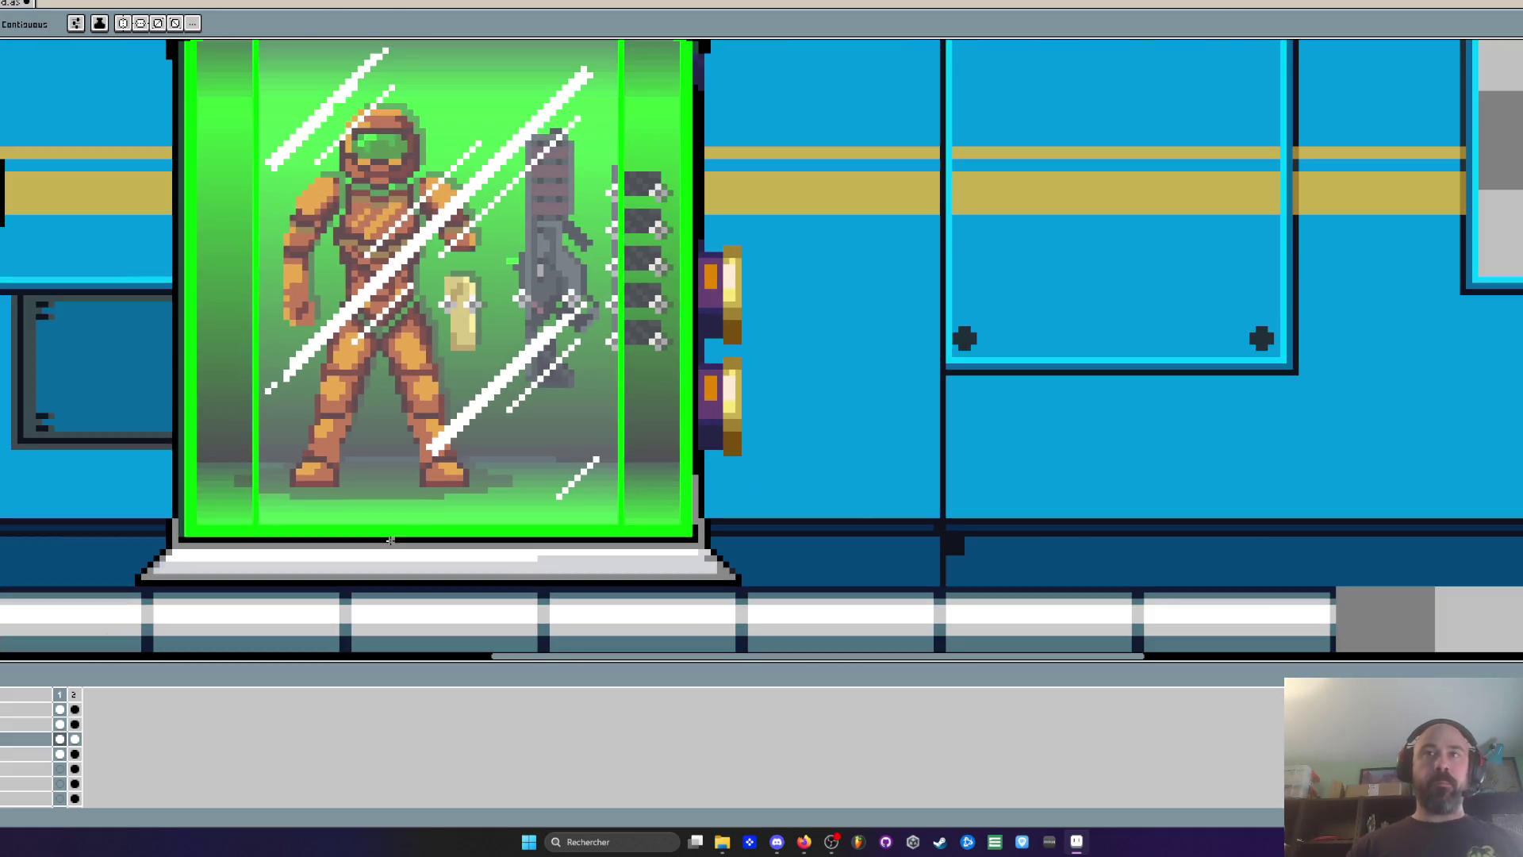
{"action": "scroll", "coordinate": [197, 482], "scroll_direction": "down", "scroll_amount": 1}
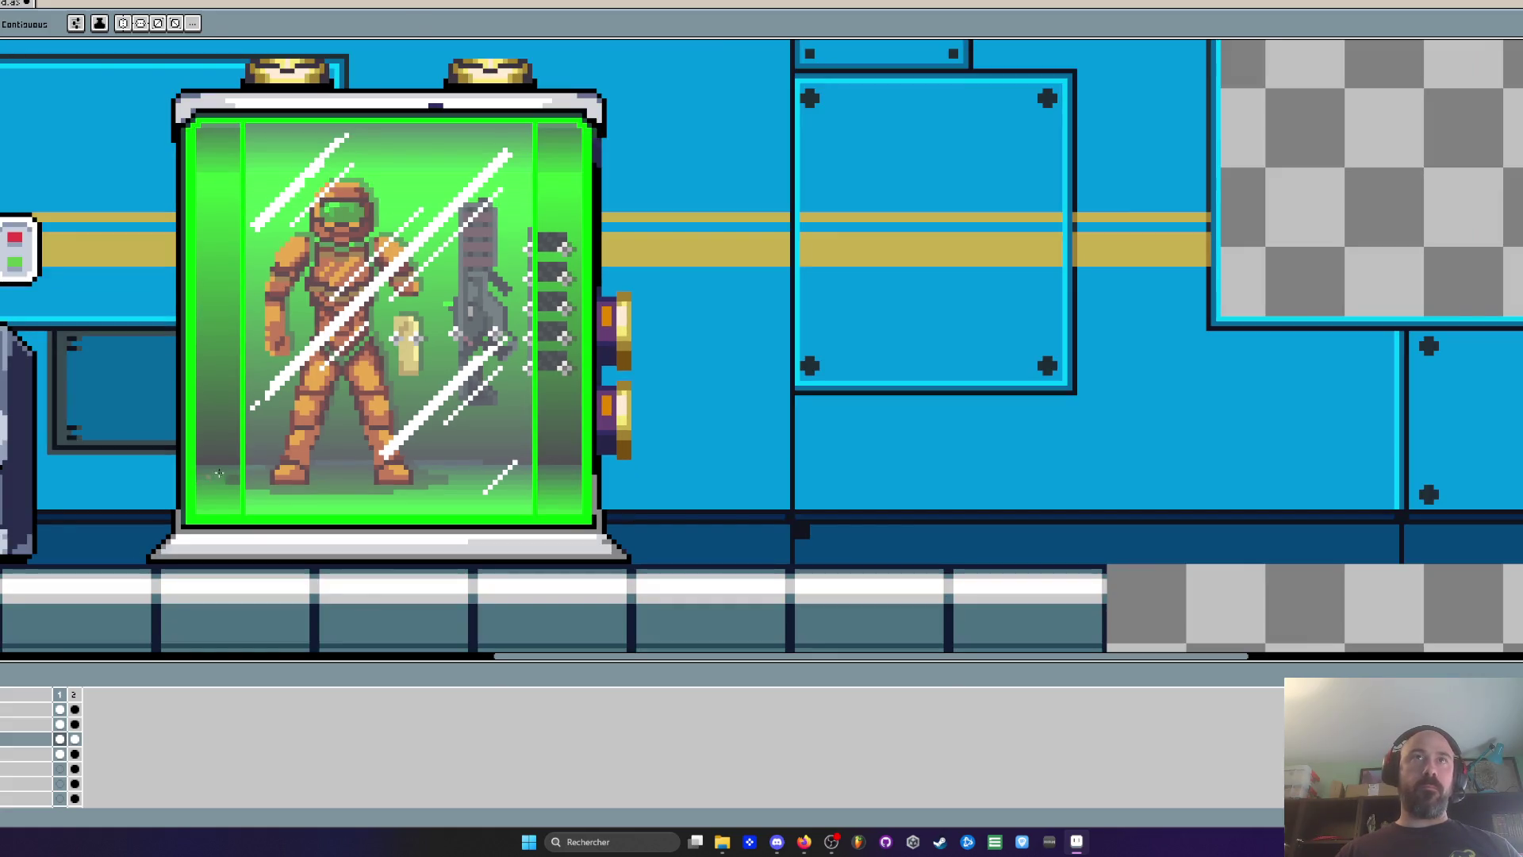
{"action": "scroll", "coordinate": [652, 306], "scroll_direction": "up", "scroll_amount": 1}
{"action": "scroll", "coordinate": [590, 315], "scroll_direction": "up", "scroll_amount": 1}
{"action": "key", "text": "m"}
{"action": "scroll", "coordinate": [587, 274], "scroll_direction": "up", "scroll_amount": 1}
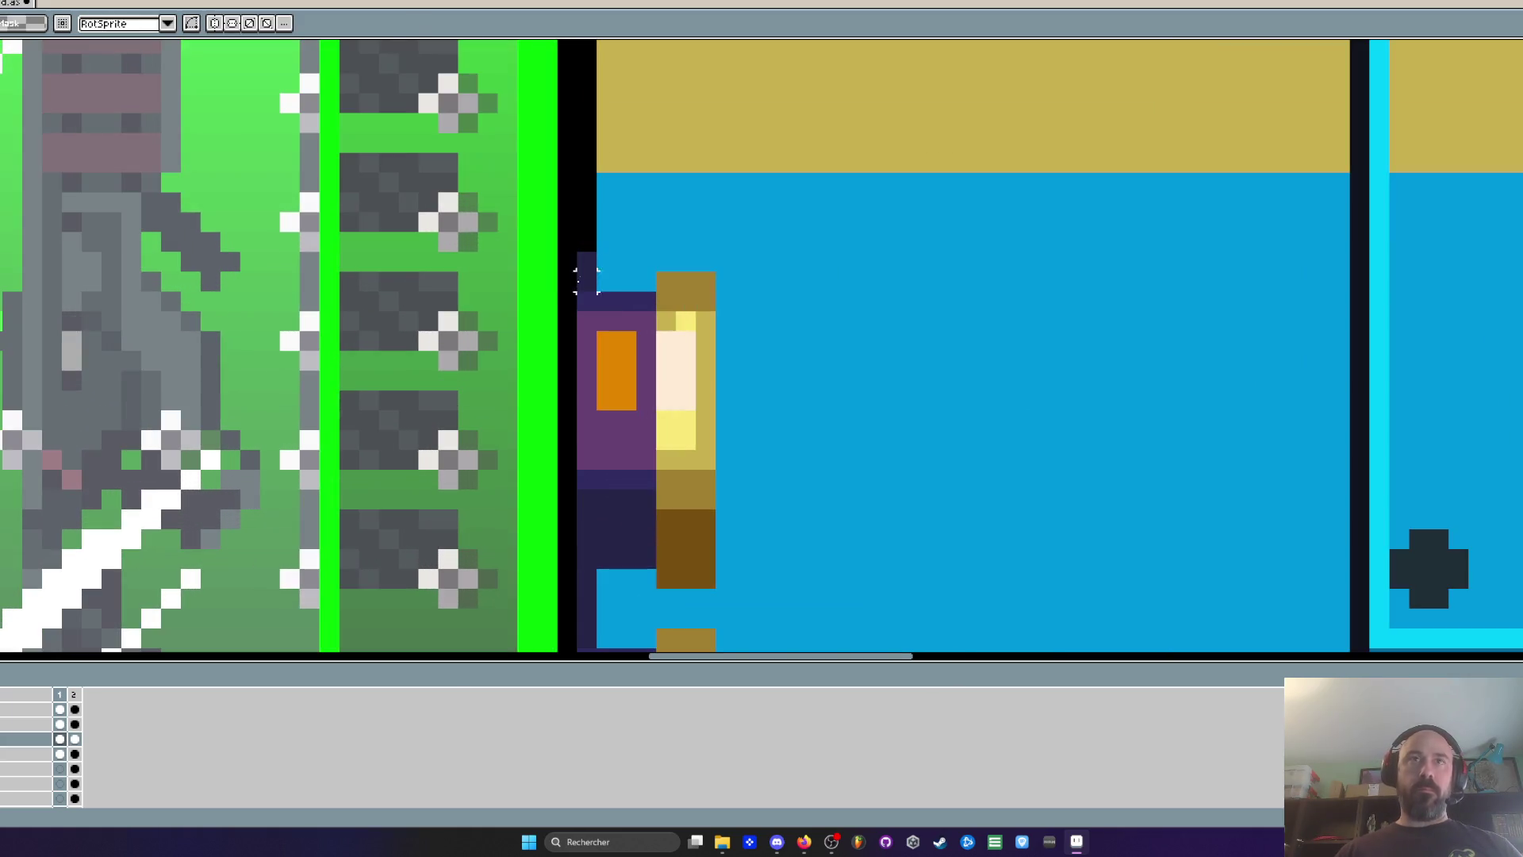
Select both connector pieces beside the capsule and nudge them a few pixels right
{"action": "scroll", "coordinate": [587, 274], "scroll_direction": "down", "scroll_amount": 2}
{"action": "mouse_move", "coordinate": [585, 258]}
{"action": "left_mouse_down"}
{"action": "mouse_move", "coordinate": [671, 442]}
{"action": "mouse_move", "coordinate": [679, 521]}
{"action": "mouse_move", "coordinate": [651, 505]}
{"action": "left_mouse_up"}
{"action": "key", "text": "ctrl+d"}
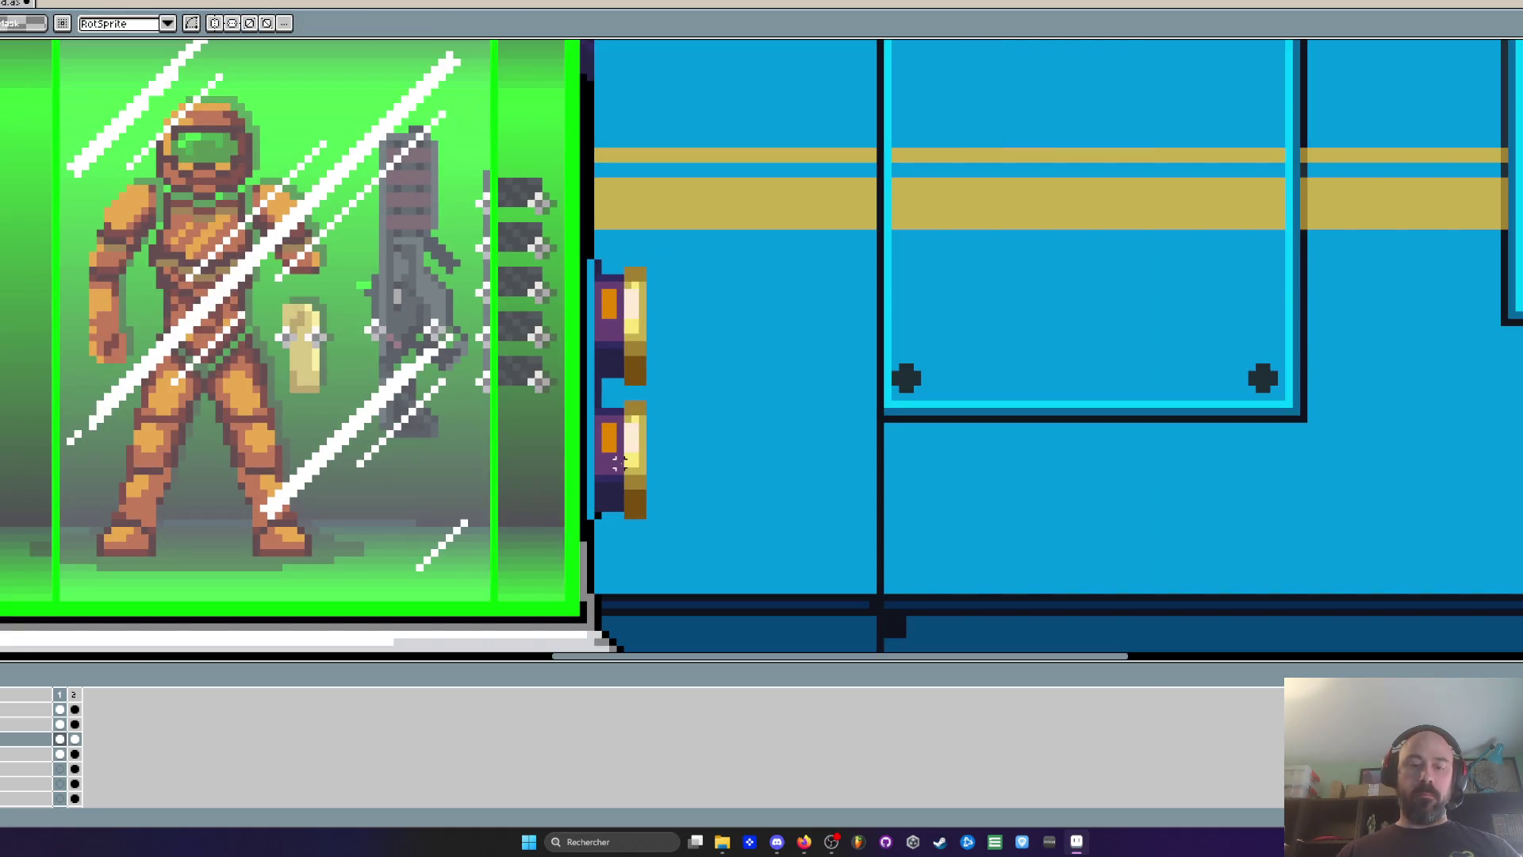
{"action": "key", "text": "i"}
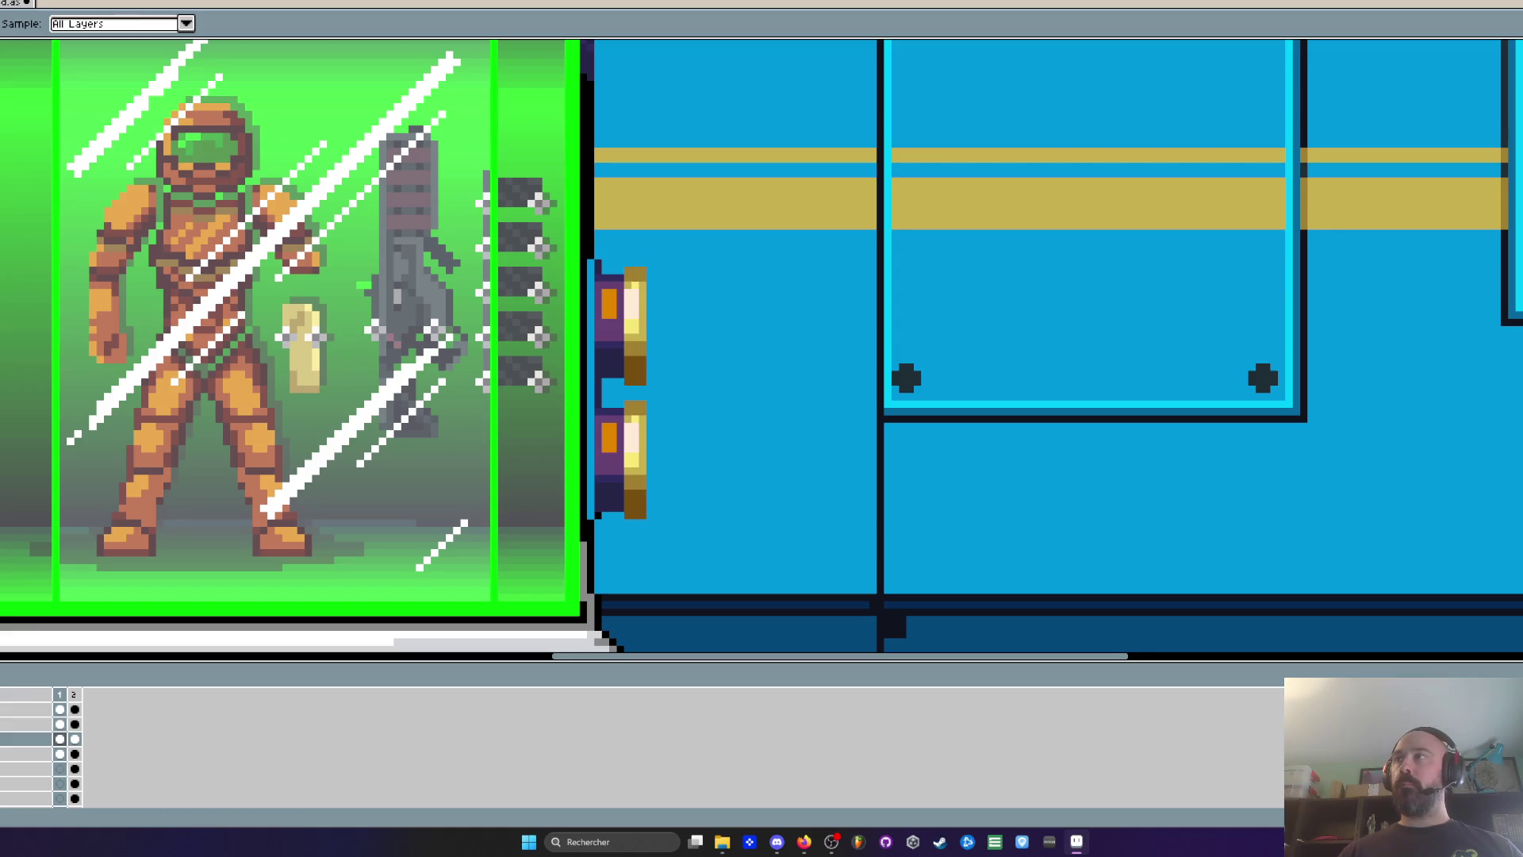
{"action": "key", "text": "b"}
Zoom in and out to check the shifted connectors against the capsule base
{"action": "scroll", "coordinate": [730, 260], "scroll_direction": "up", "scroll_amount": 1}
{"action": "scroll", "coordinate": [453, 259], "scroll_direction": "down", "scroll_amount": 3}
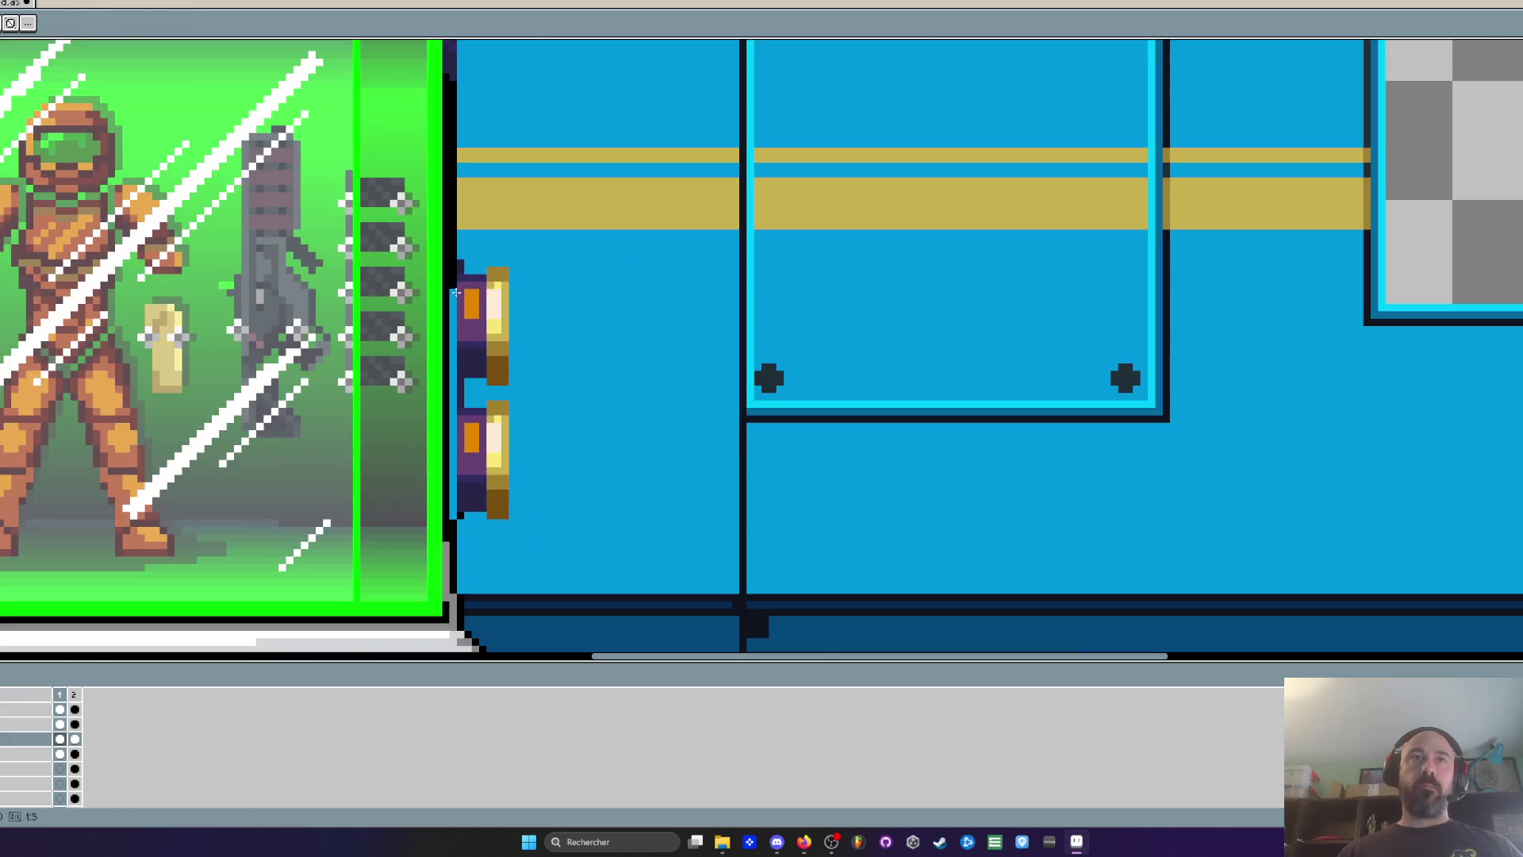
{"action": "scroll", "coordinate": [423, 507], "scroll_direction": "down", "scroll_amount": 1}
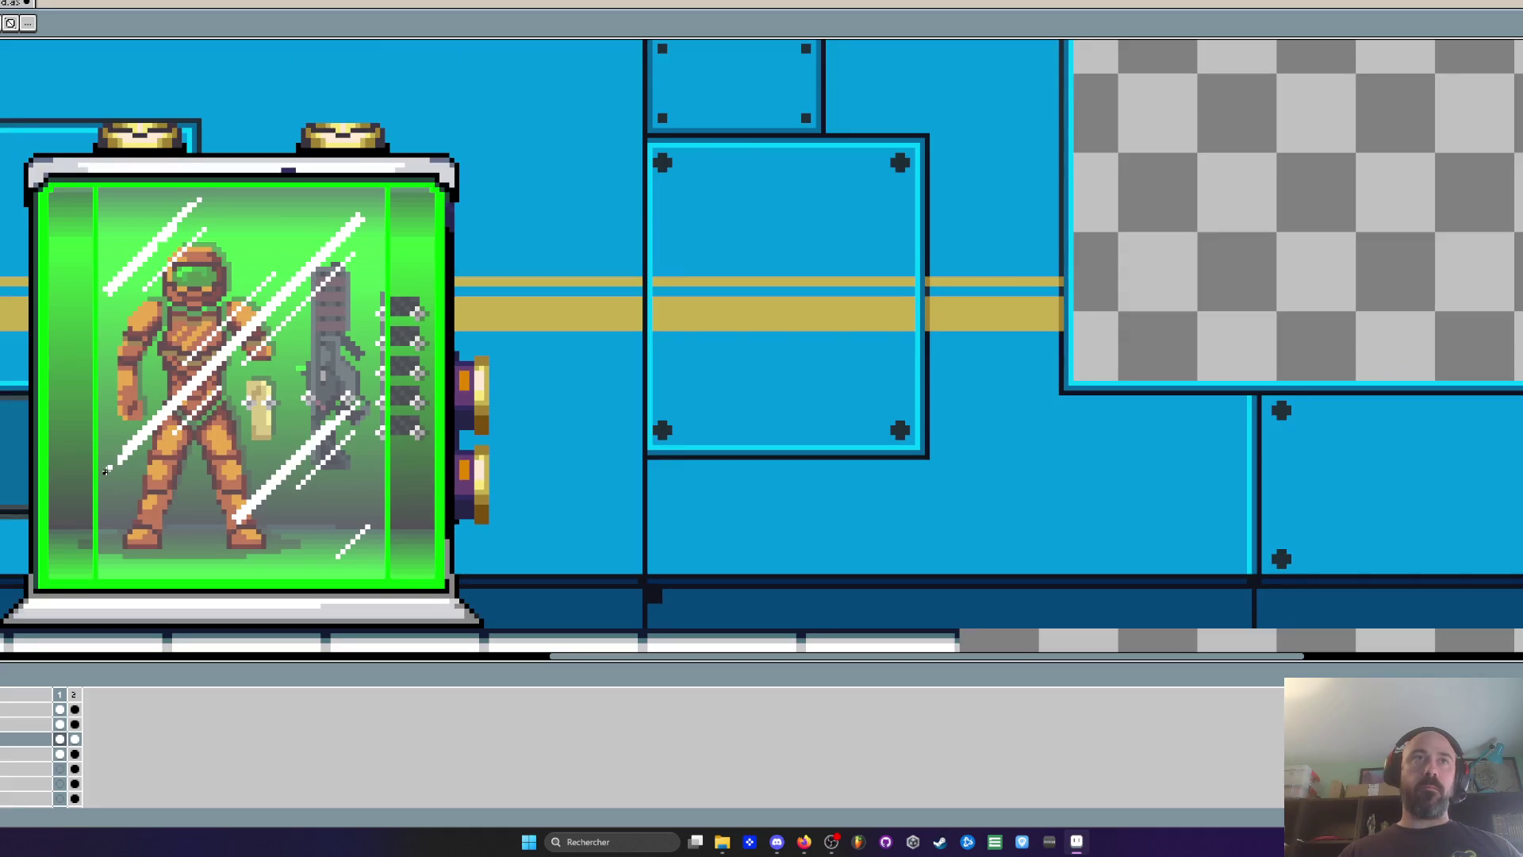
{"action": "scroll", "coordinate": [105, 472], "scroll_direction": "up", "scroll_amount": 2}
{"action": "key", "text": "i"}
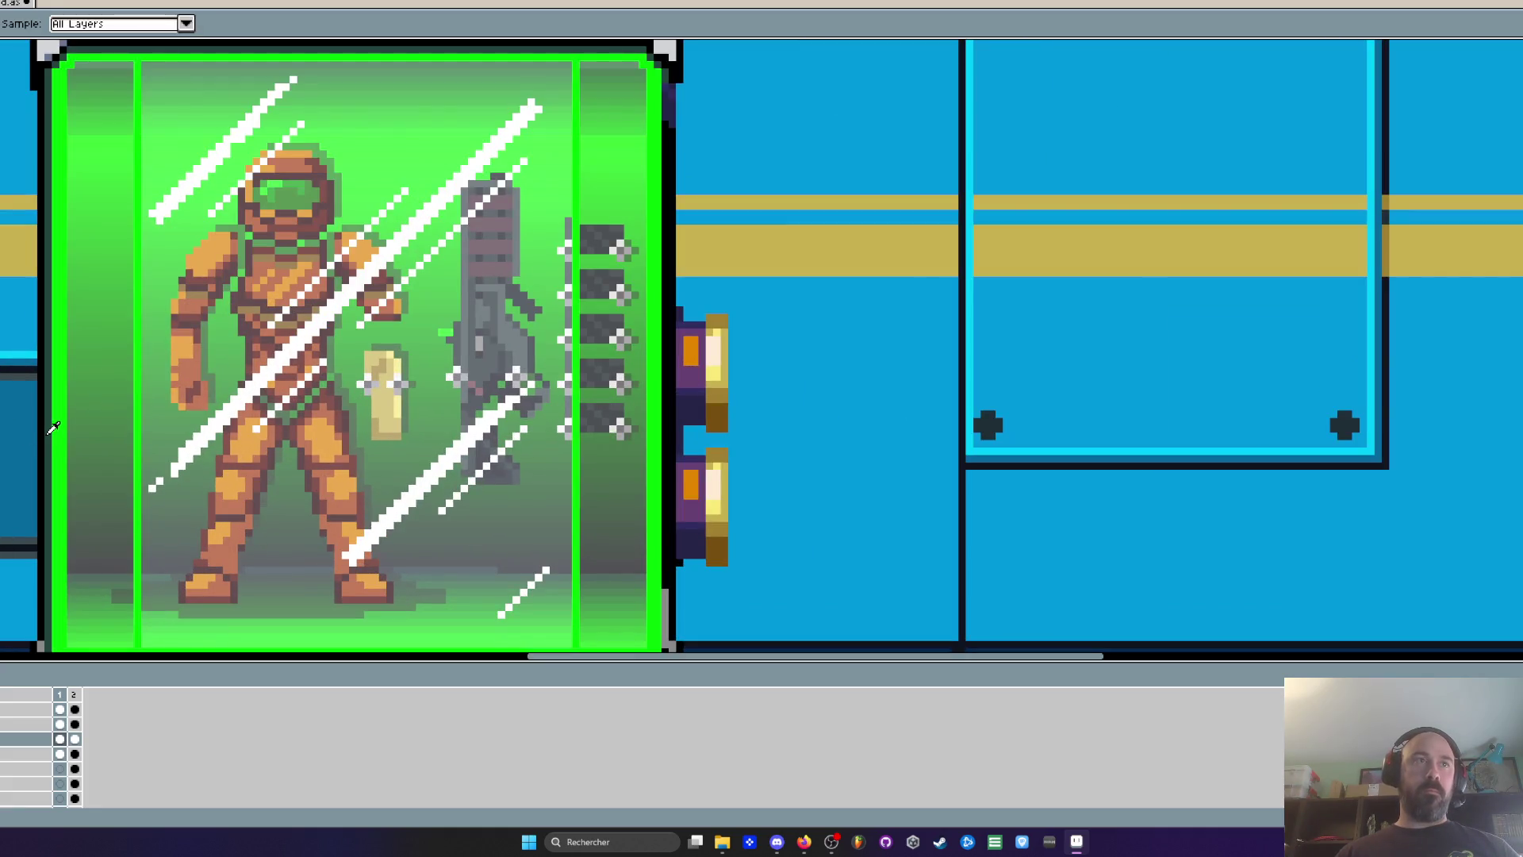
{"action": "key", "text": "b"}
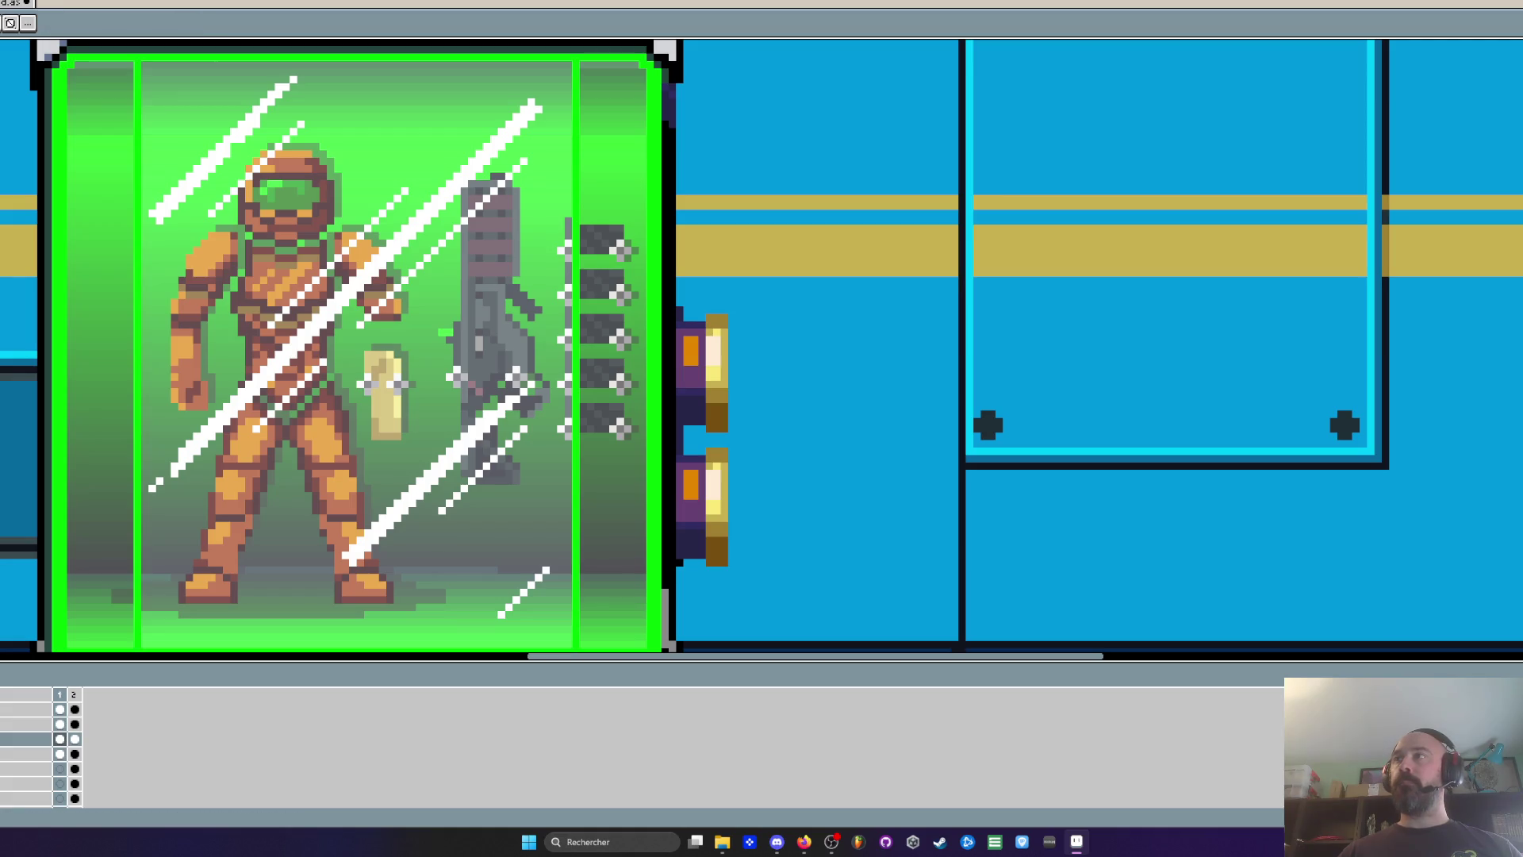
{"action": "scroll", "coordinate": [665, 79], "scroll_direction": "up", "scroll_amount": 2}
{"action": "scroll", "coordinate": [665, 80], "scroll_direction": "down", "scroll_amount": 2}
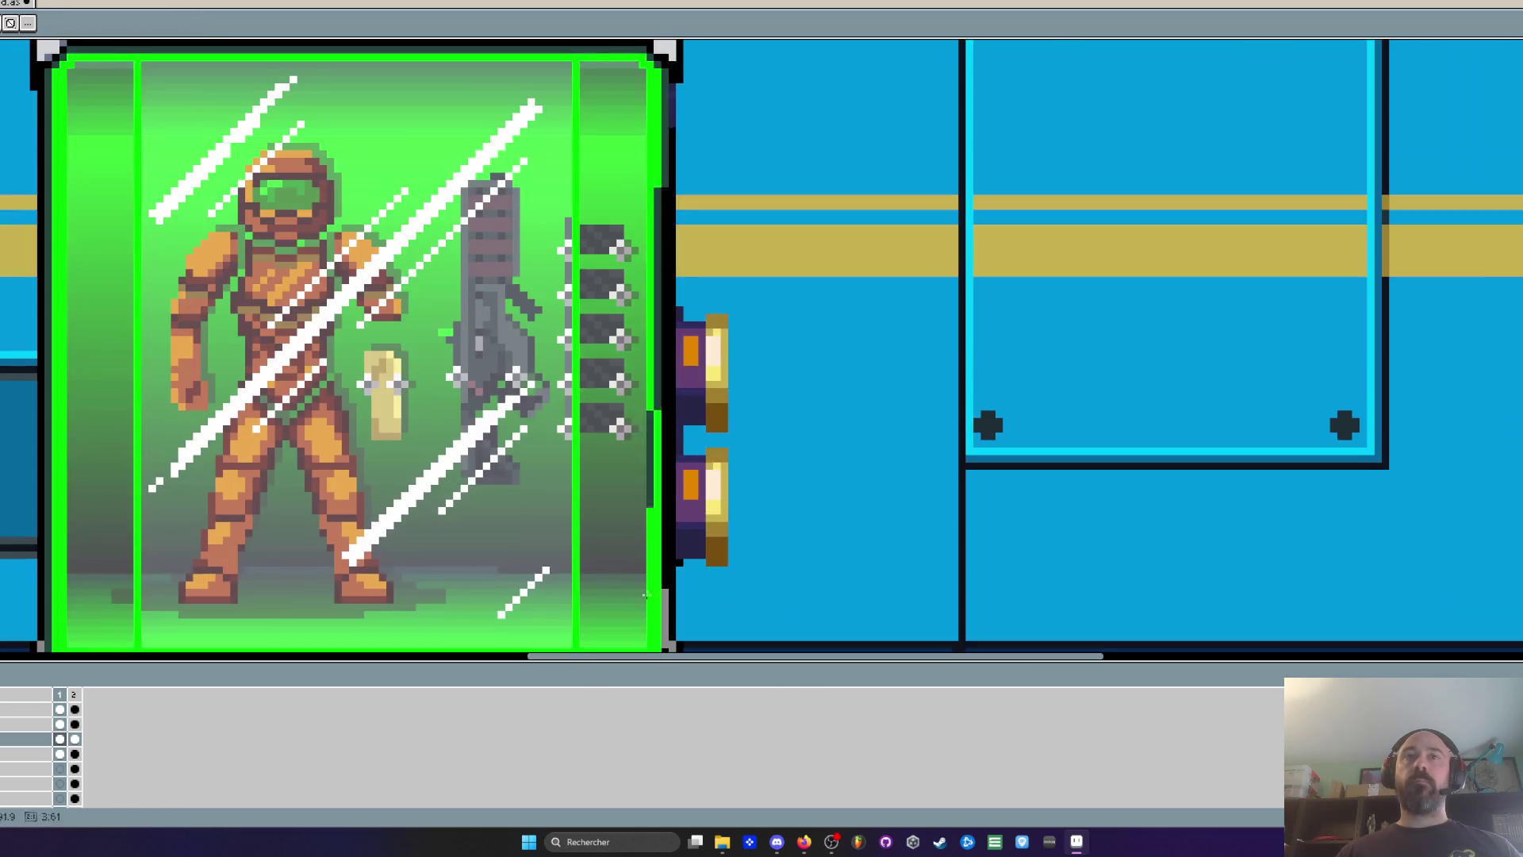
{"action": "scroll", "coordinate": [667, 291], "scroll_direction": "down", "scroll_amount": 5}
{"action": "scroll", "coordinate": [667, 291], "scroll_direction": "up", "scroll_amount": 2}
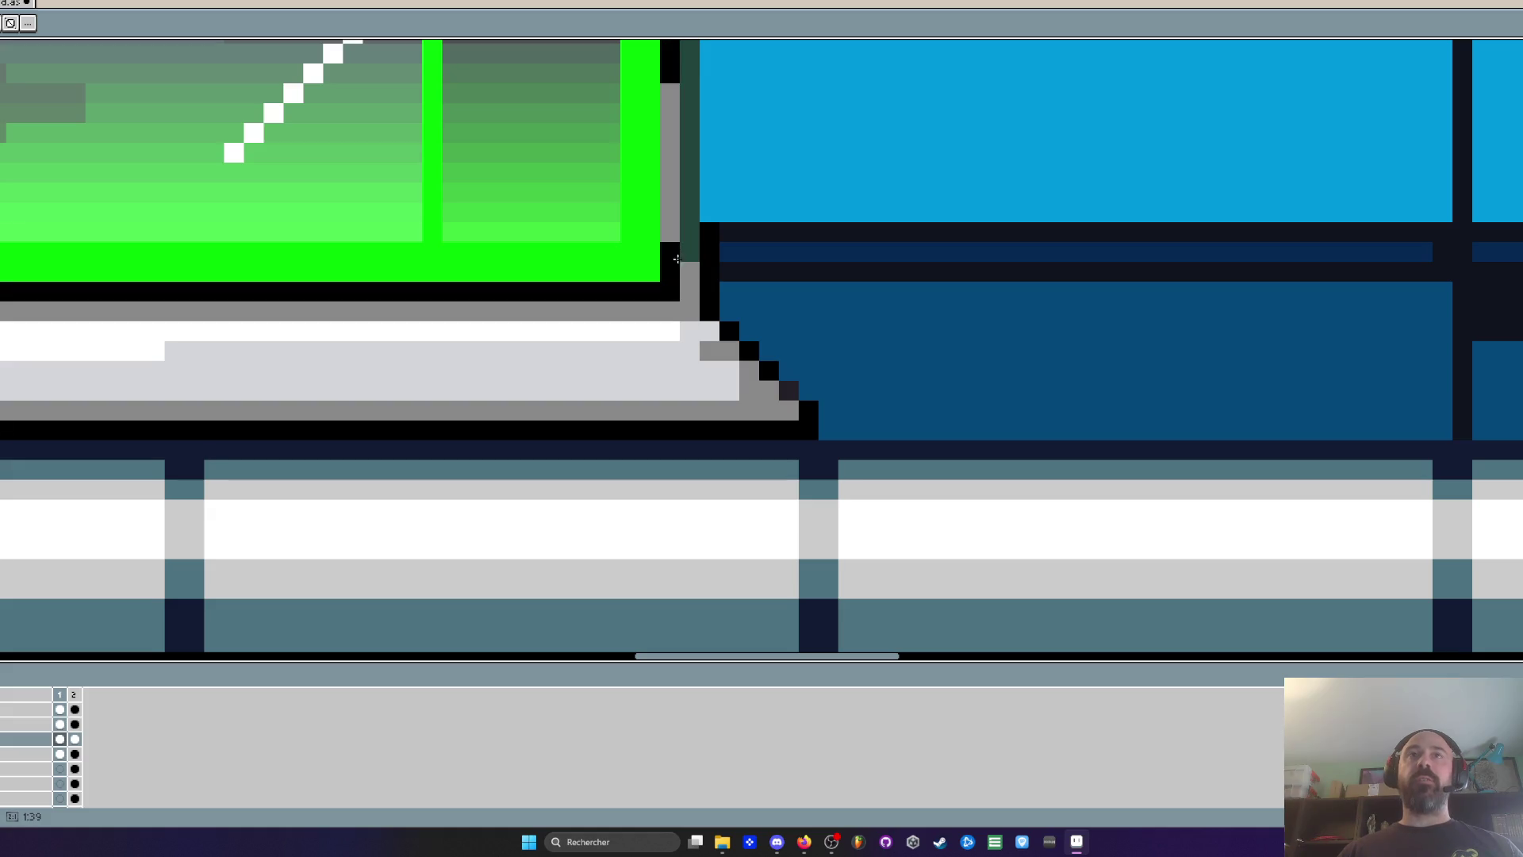
{"action": "scroll", "coordinate": [668, 292], "scroll_direction": "down", "scroll_amount": 4}
{"action": "scroll", "coordinate": [637, 251], "scroll_direction": "up", "scroll_amount": 1}
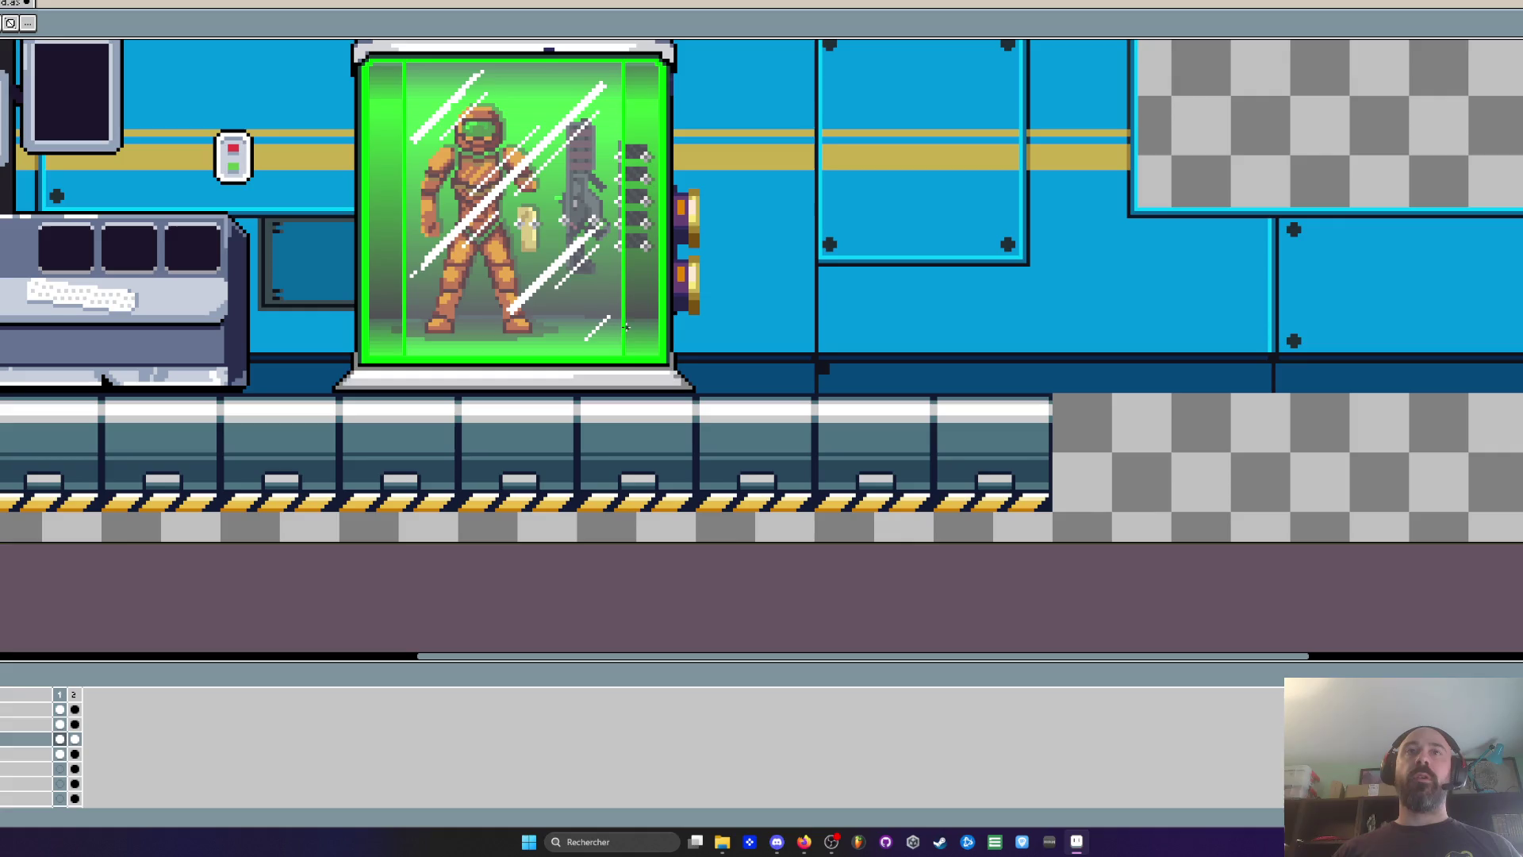
Sample a dark colour and paint a darker staircase on the tank's top-right corner
{"action": "scroll", "coordinate": [560, 309], "scroll_direction": "down", "scroll_amount": 1}
{"action": "scroll", "coordinate": [563, 110], "scroll_direction": "up", "scroll_amount": 1}
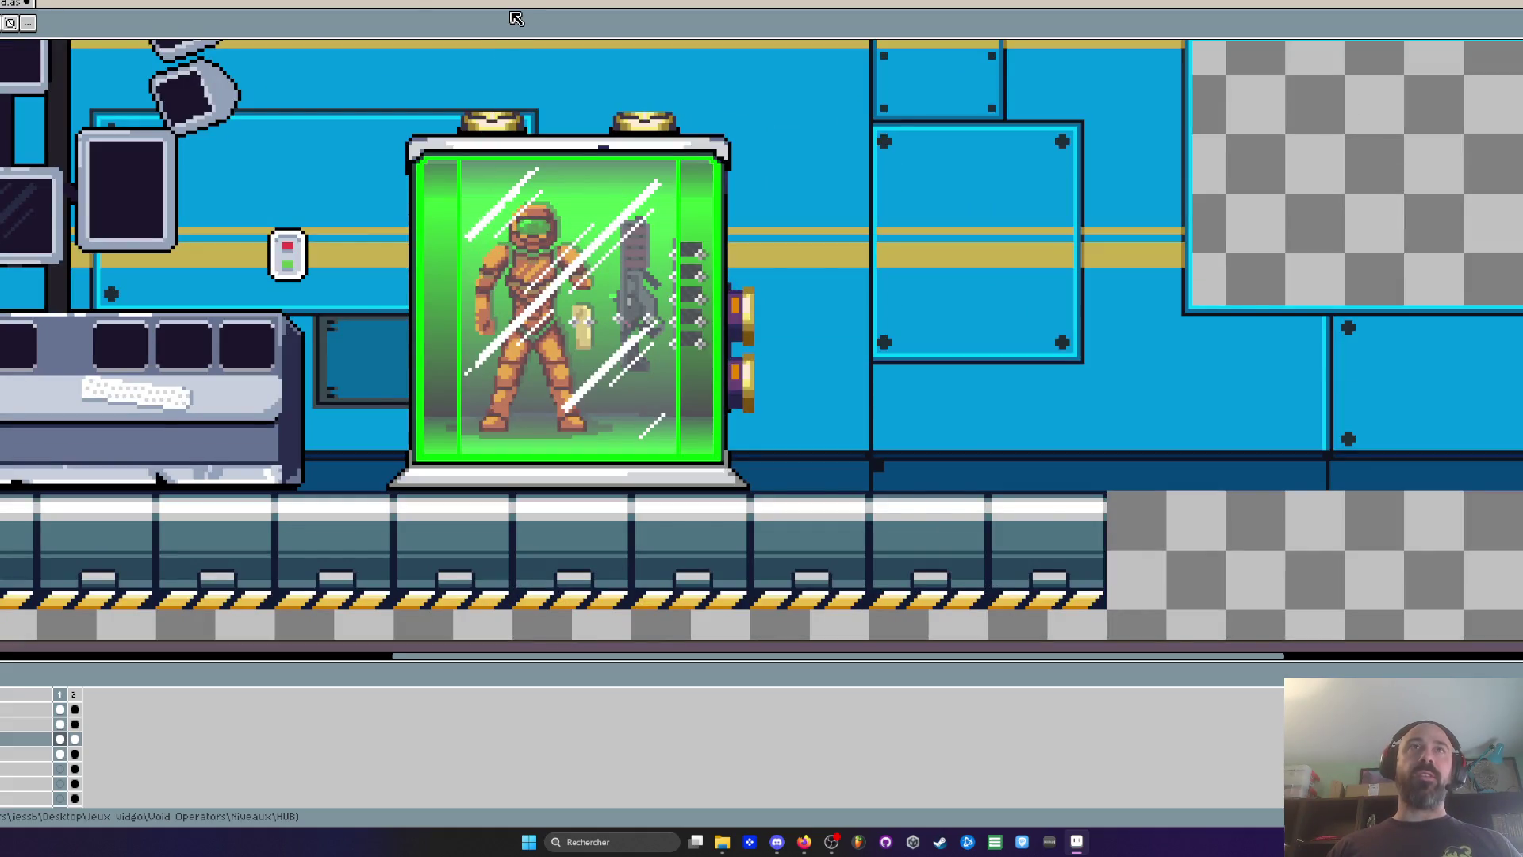
{"action": "scroll", "coordinate": [563, 110], "scroll_direction": "down", "scroll_amount": 1}
{"action": "scroll", "coordinate": [603, 127], "scroll_direction": "up", "scroll_amount": 4}
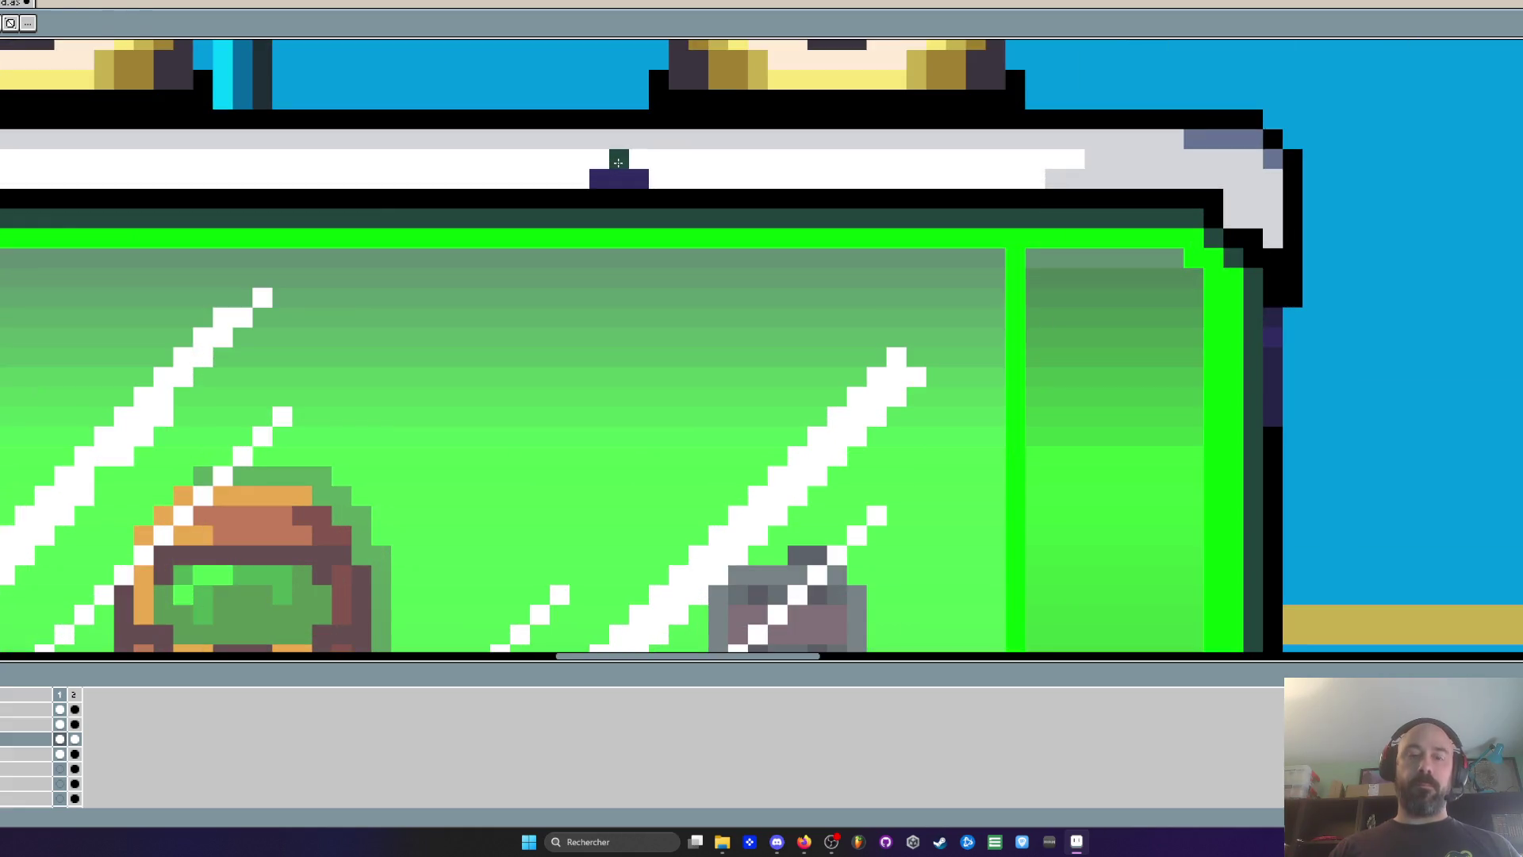
{"action": "key", "text": "i"}
{"action": "key", "text": "b"}
{"action": "scroll", "coordinate": [601, 135], "scroll_direction": "down", "scroll_amount": 1}
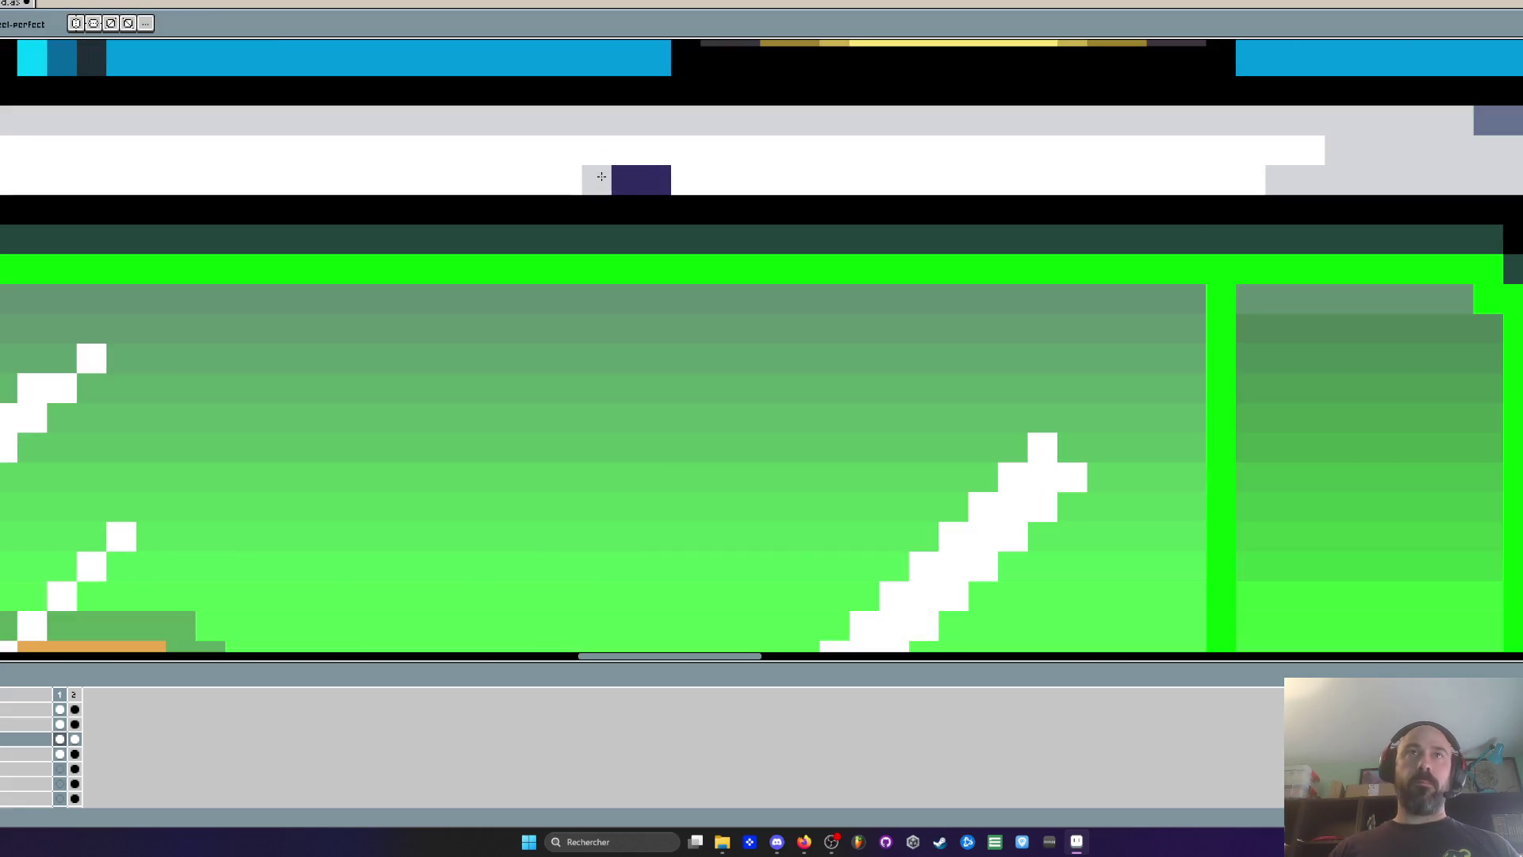
{"action": "scroll", "coordinate": [667, 197], "scroll_direction": "down", "scroll_amount": 3}
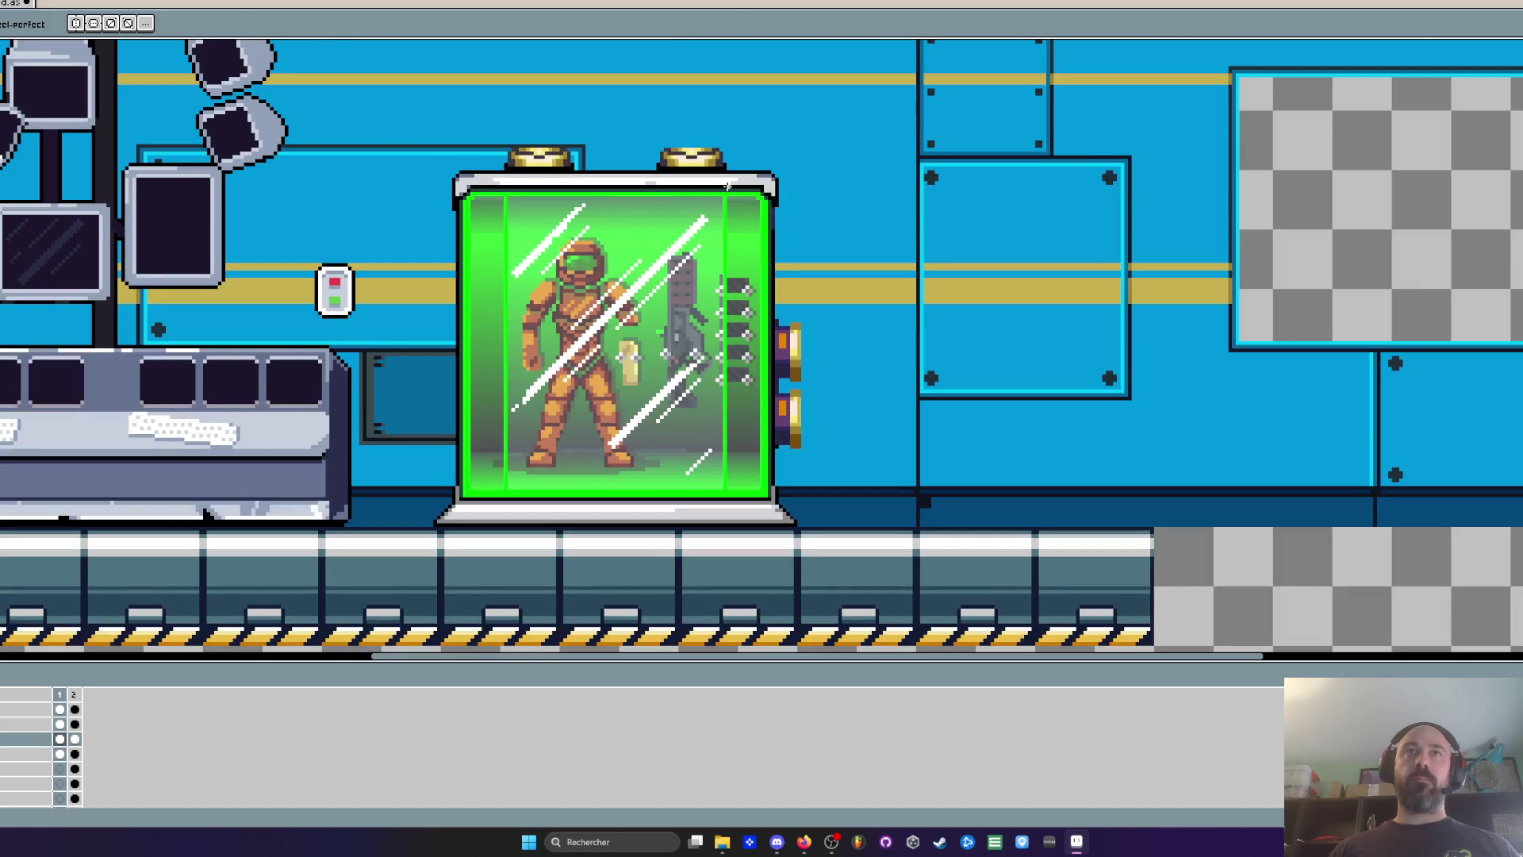
{"action": "scroll", "coordinate": [753, 179], "scroll_direction": "up", "scroll_amount": 4}
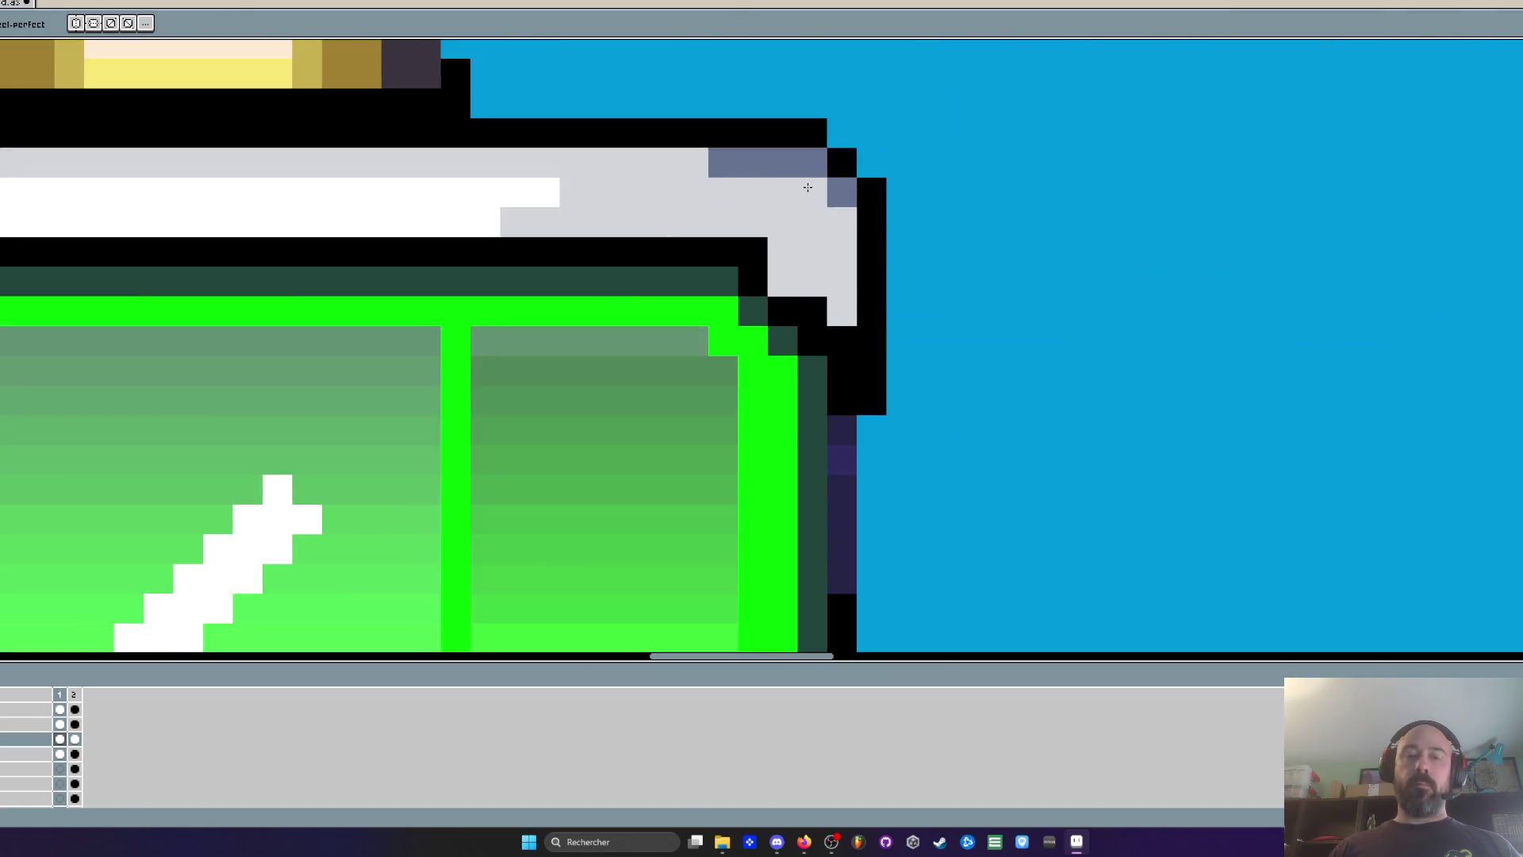
{"action": "key", "text": "i"}
{"action": "left_click", "coordinate": [775, 160]}
{"action": "key", "text": "b"}
{"action": "mouse_move", "coordinate": [781, 192]}
{"action": "left_mouse_down"}
{"action": "mouse_move", "coordinate": [810, 192]}
{"action": "mouse_move", "coordinate": [814, 222]}
{"action": "mouse_move", "coordinate": [841, 223]}
{"action": "left_mouse_up"}
Whiten the tank's top-left corner and bevel diagonal using the top rim's white
{"action": "scroll", "coordinate": [829, 226], "scroll_direction": "down", "scroll_amount": 4}
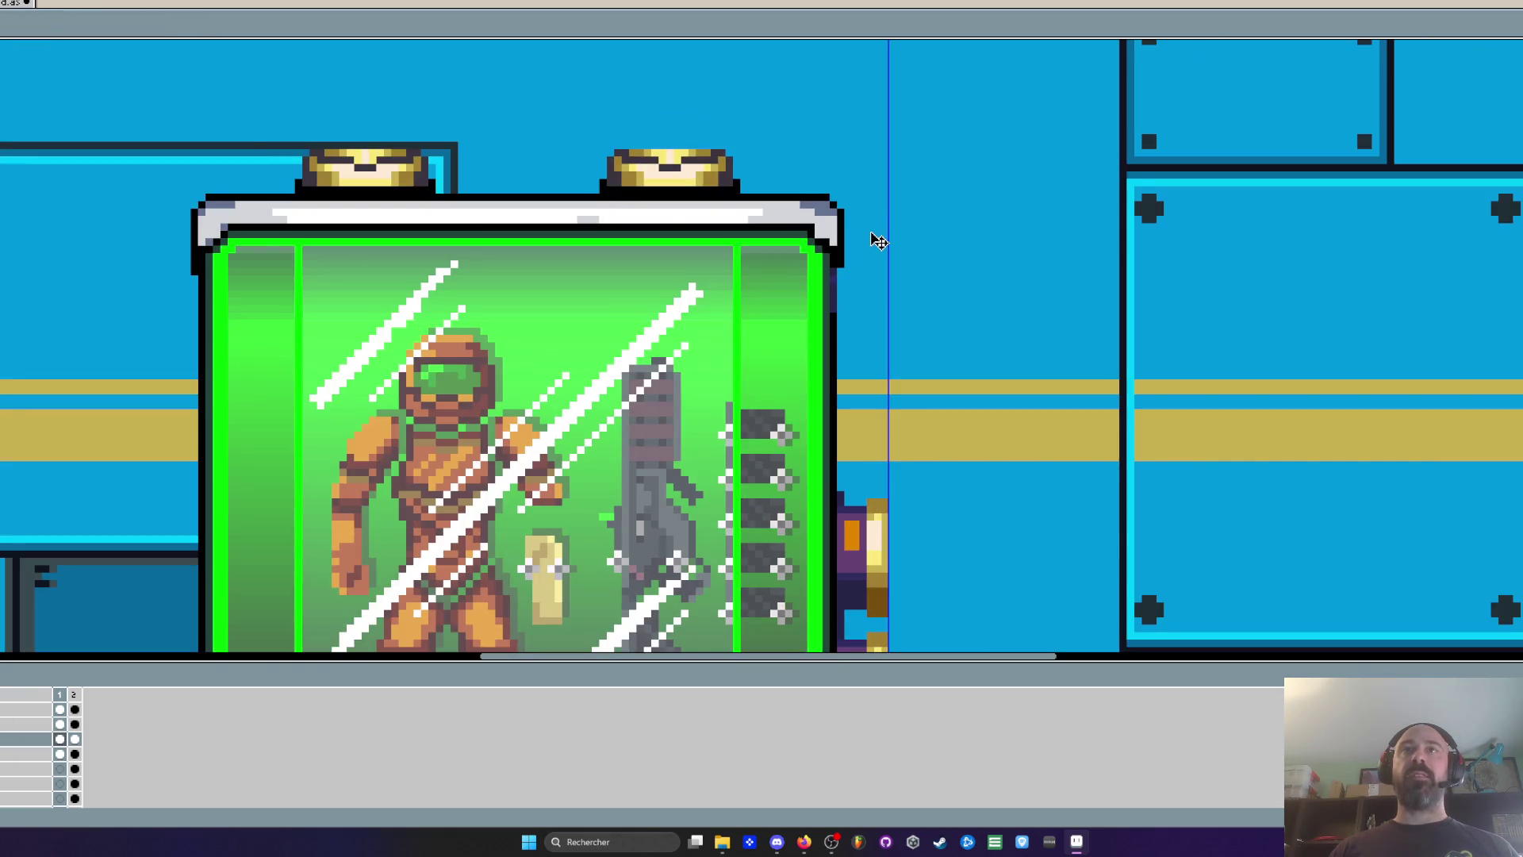
{"action": "scroll", "coordinate": [853, 230], "scroll_direction": "down", "scroll_amount": 1}
{"action": "scroll", "coordinate": [417, 218], "scroll_direction": "up", "scroll_amount": 3}
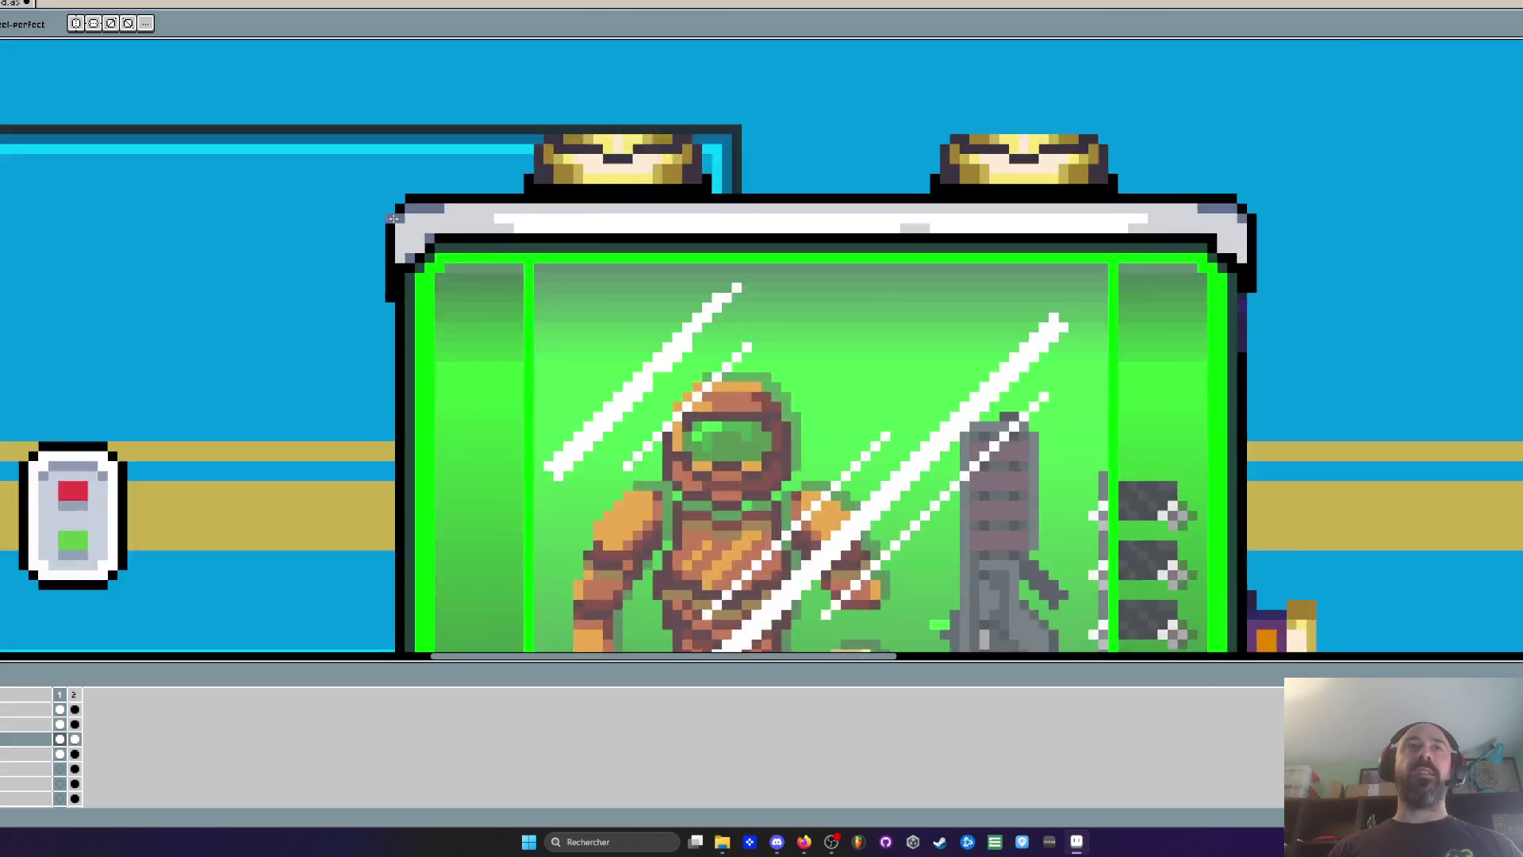
{"action": "key", "text": "i"}
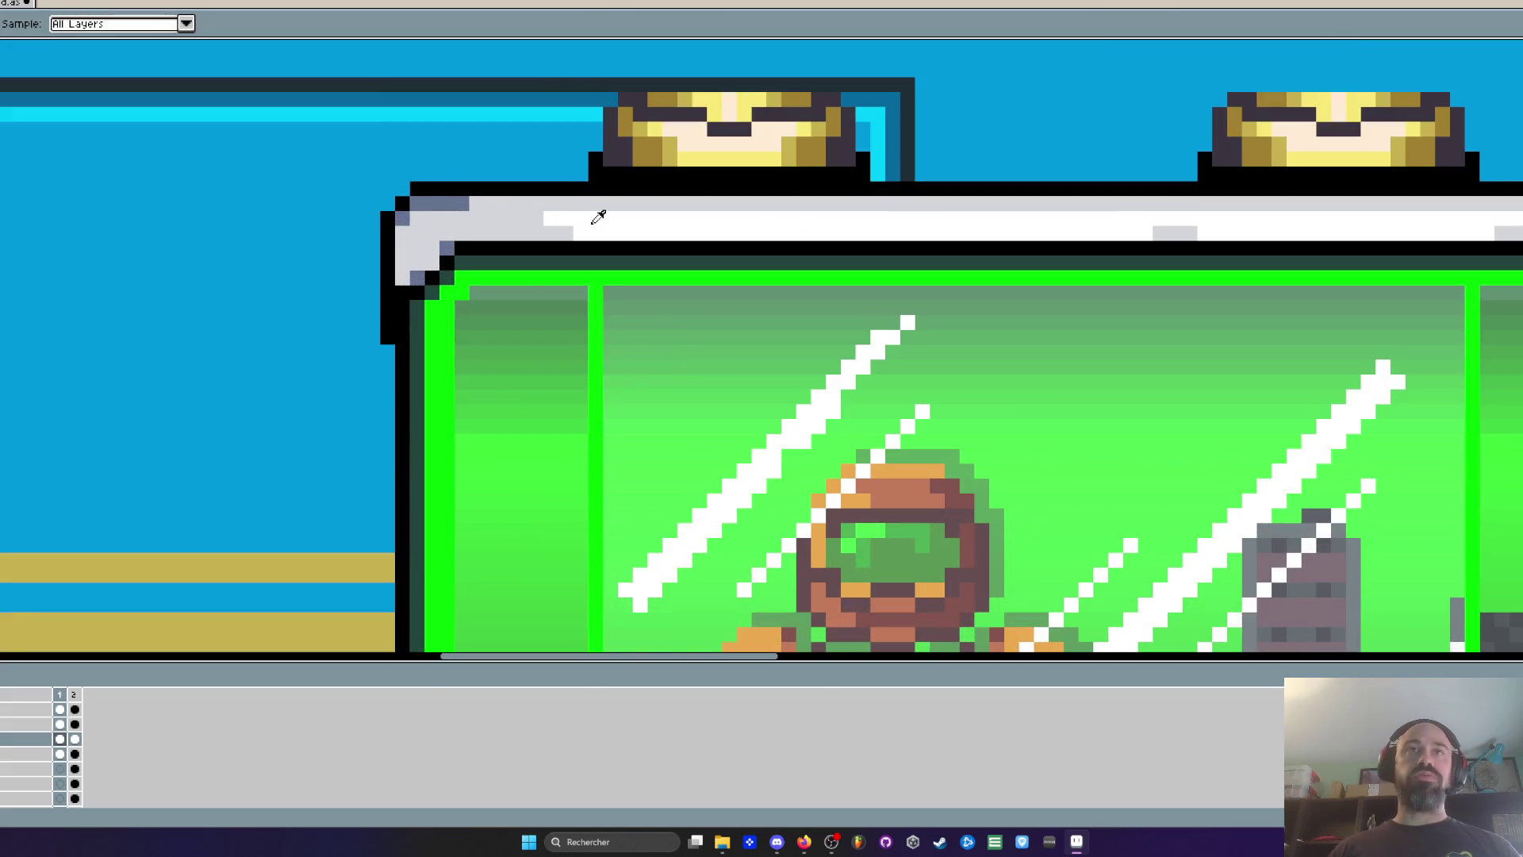
{"action": "left_click", "coordinate": [599, 217]}
{"action": "scroll", "coordinate": [599, 217], "scroll_direction": "up", "scroll_amount": 1}
{"action": "key", "text": "b"}
{"action": "mouse_move", "coordinate": [326, 210]}
{"action": "left_mouse_down"}
{"action": "mouse_move", "coordinate": [321, 189]}
{"action": "mouse_move", "coordinate": [222, 189]}
{"action": "left_mouse_up"}
{"action": "left_click", "coordinate": [208, 212]}
{"action": "left_click", "coordinate": [296, 272]}
{"action": "left_click", "coordinate": [267, 302]}
{"action": "left_click", "coordinate": [230, 325]}
Paint slate-blue pixels along the tube's edge, then undo most of that stroke
{"action": "scroll", "coordinate": [229, 322], "scroll_direction": "down", "scroll_amount": 5}
{"action": "scroll", "coordinate": [334, 311], "scroll_direction": "up", "scroll_amount": 3}
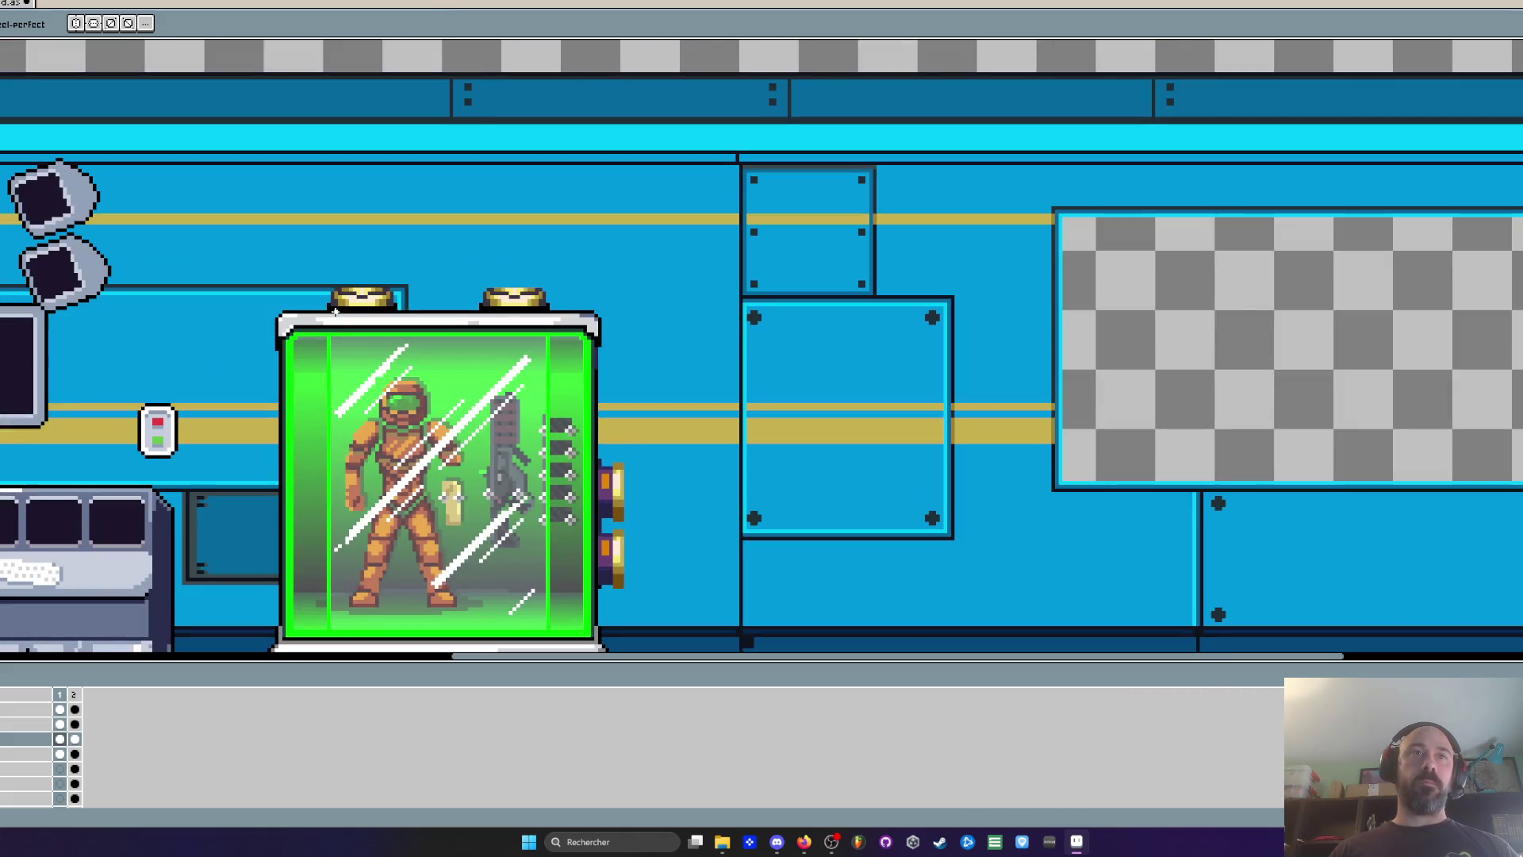
{"action": "left_click_drag", "start_coordinate": [333, 317], "coordinate": [333, 216]}
{"action": "scroll", "coordinate": [334, 216], "scroll_direction": "down", "scroll_amount": 1}
{"action": "key", "text": "b"}
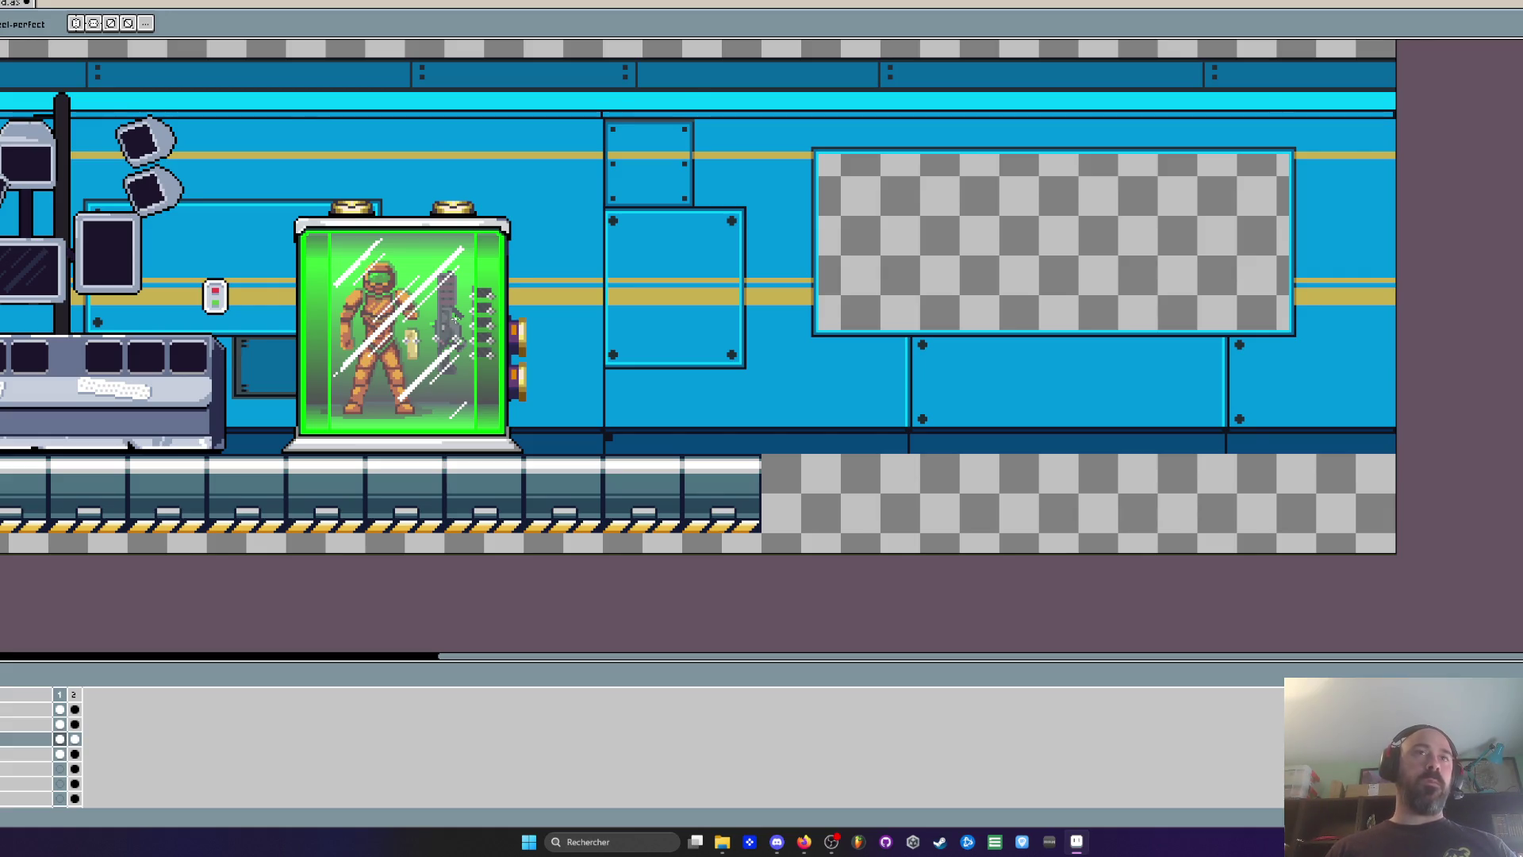
{"action": "scroll", "coordinate": [476, 333], "scroll_direction": "up", "scroll_amount": 5}
{"action": "scroll", "coordinate": [631, 280], "scroll_direction": "down", "scroll_amount": 2}
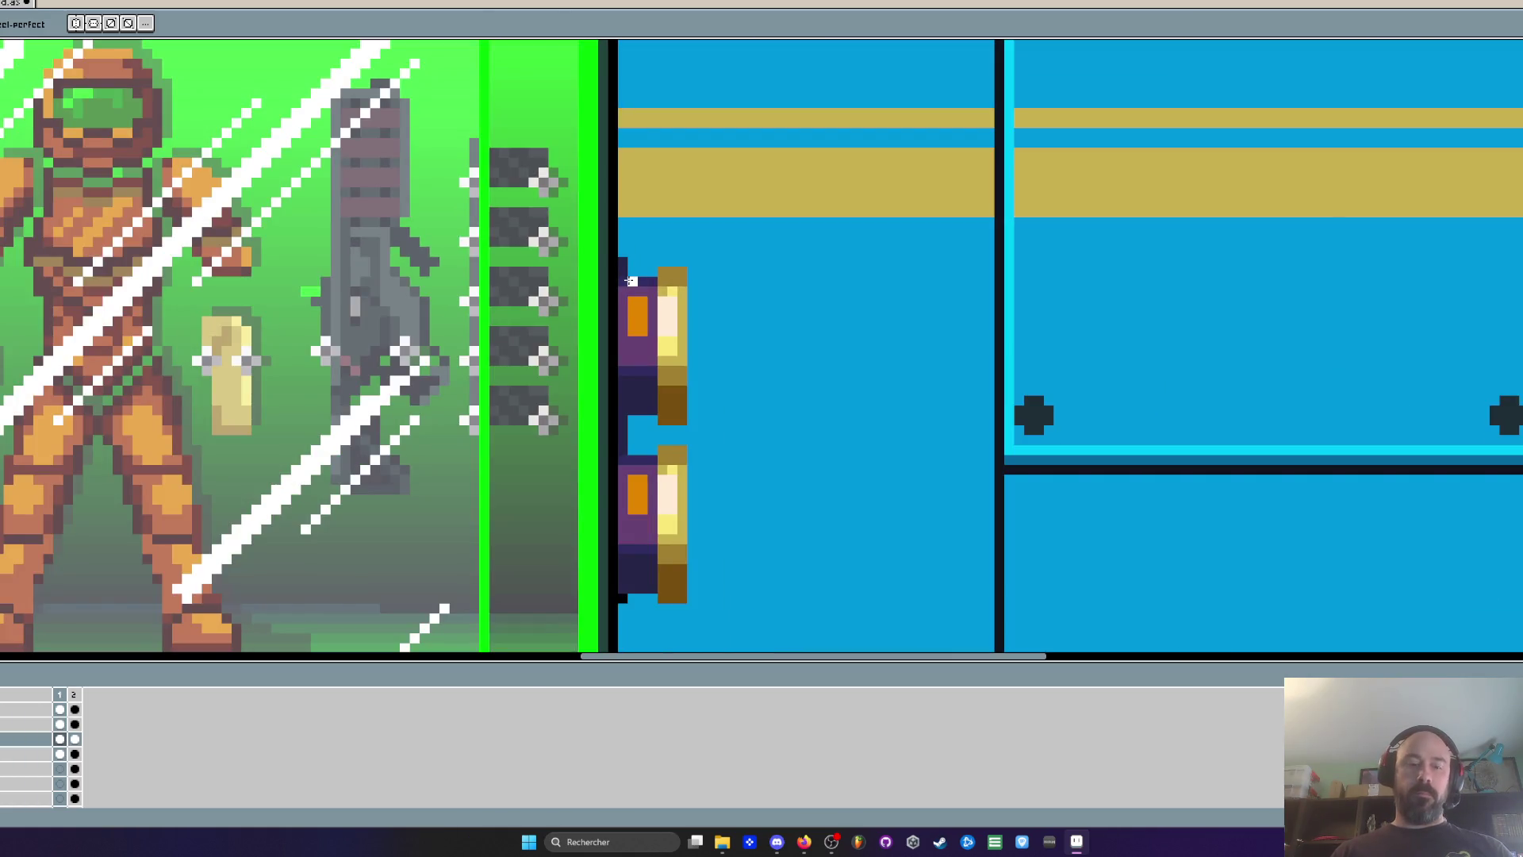
{"action": "key", "text": "i"}
{"action": "scroll", "coordinate": [631, 280], "scroll_direction": "down", "scroll_amount": 2}
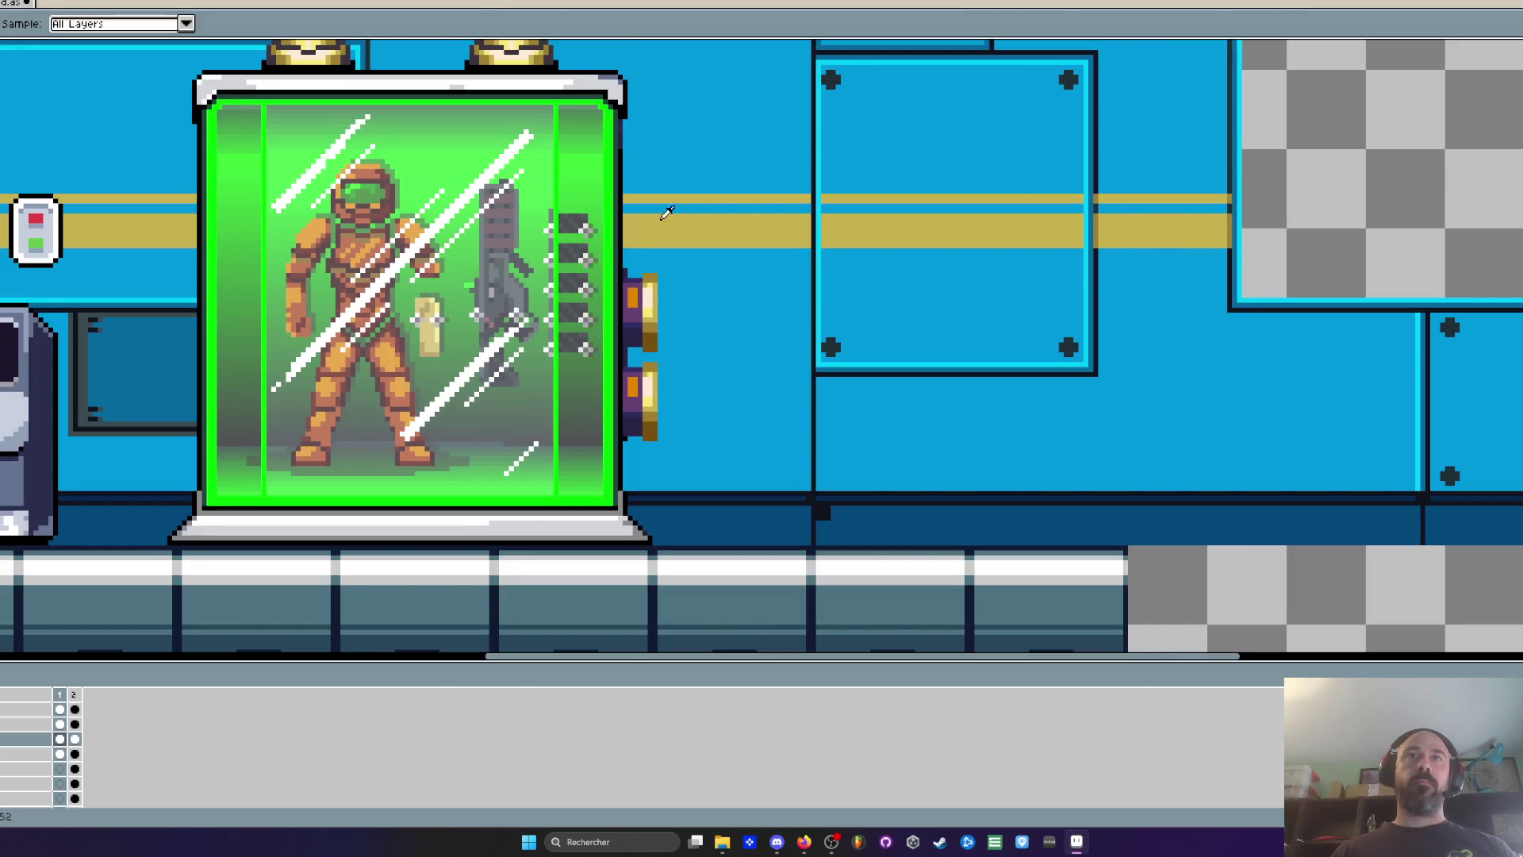
{"action": "scroll", "coordinate": [619, 284], "scroll_direction": "up", "scroll_amount": 3}
{"action": "key", "text": "b"}
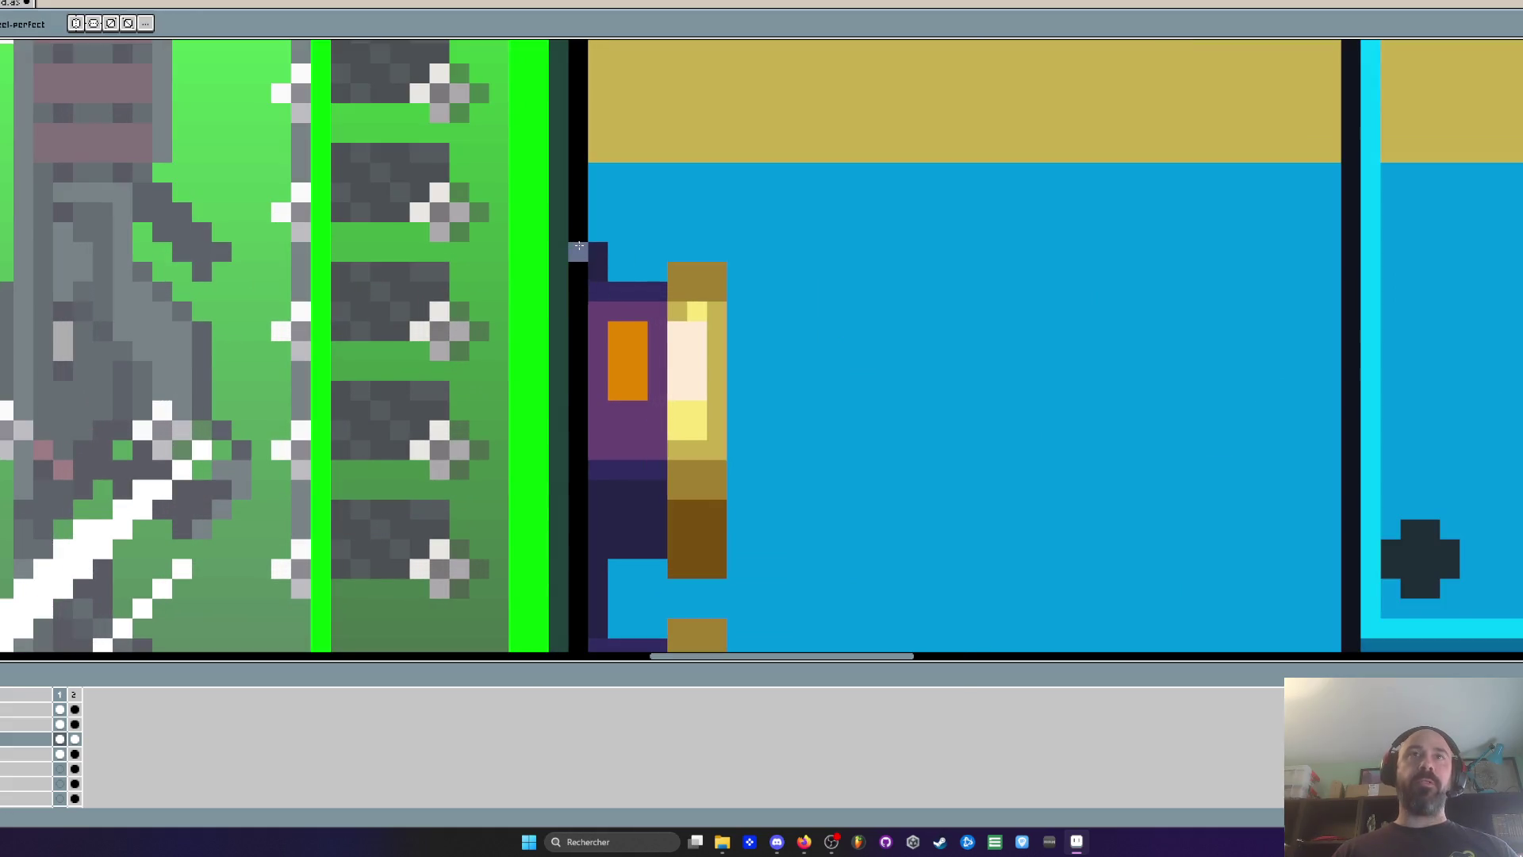
{"action": "mouse_move", "coordinate": [599, 251]}
{"action": "left_mouse_down"}
{"action": "mouse_move", "coordinate": [598, 271]}
{"action": "mouse_move", "coordinate": [655, 283]}
{"action": "left_mouse_up"}
{"action": "scroll", "coordinate": [654, 283], "scroll_direction": "down", "scroll_amount": 1}
{"action": "key", "text": "ctrl+z"}
{"action": "key", "text": "ctrl+z"}
Repaint the base's corner diagonal in the base's light grey
{"action": "scroll", "coordinate": [611, 268], "scroll_direction": "up", "scroll_amount": 1}
{"action": "scroll", "coordinate": [612, 268], "scroll_direction": "down", "scroll_amount": 3}
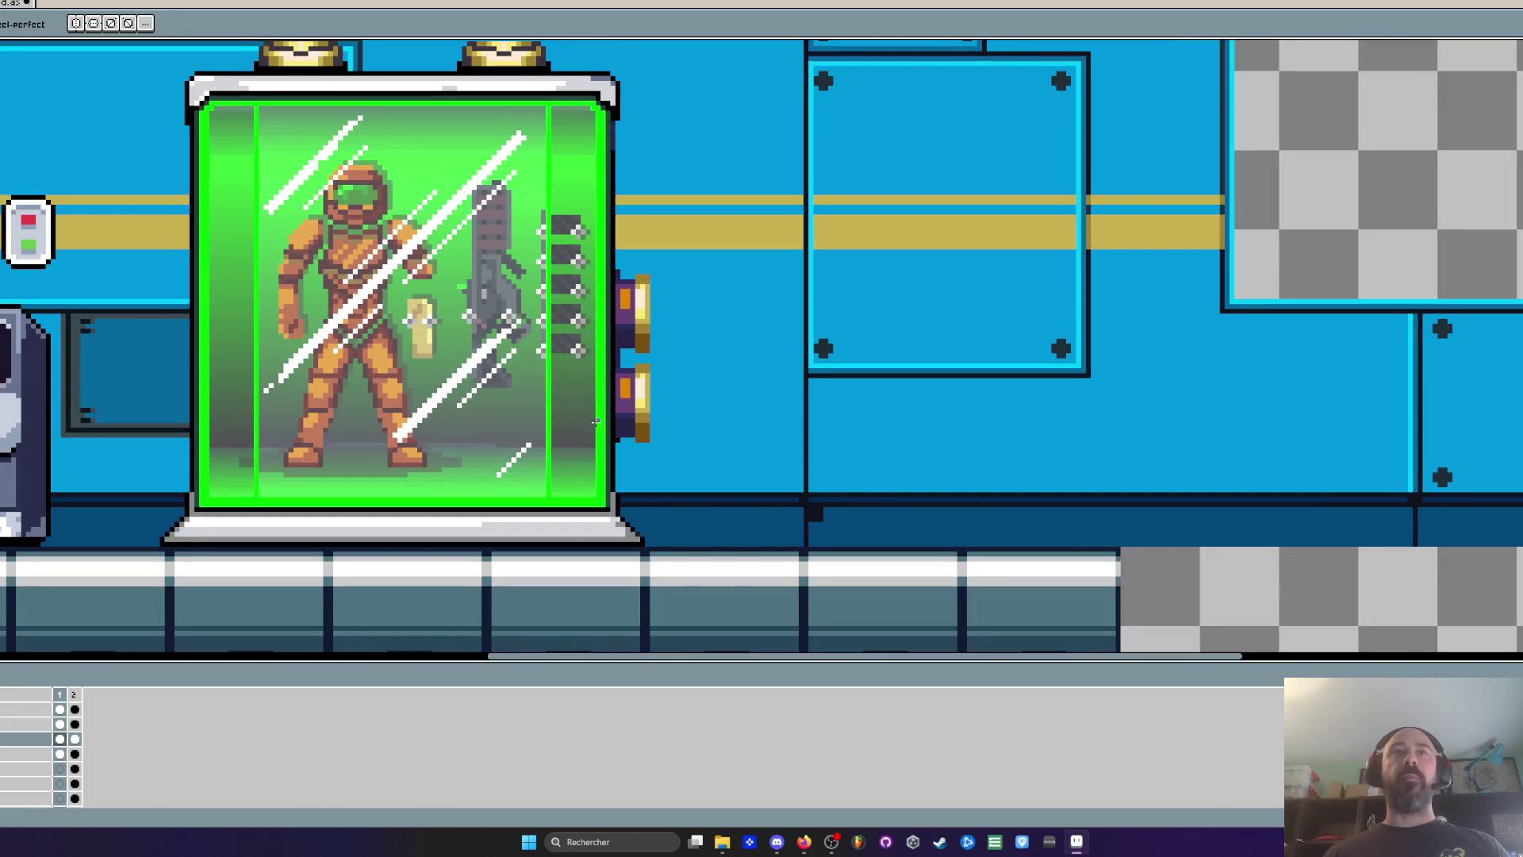
{"action": "scroll", "coordinate": [617, 464], "scroll_direction": "up", "scroll_amount": 3}
{"action": "scroll", "coordinate": [617, 464], "scroll_direction": "down", "scroll_amount": 3}
{"action": "scroll", "coordinate": [716, 506], "scroll_direction": "up", "scroll_amount": 3}
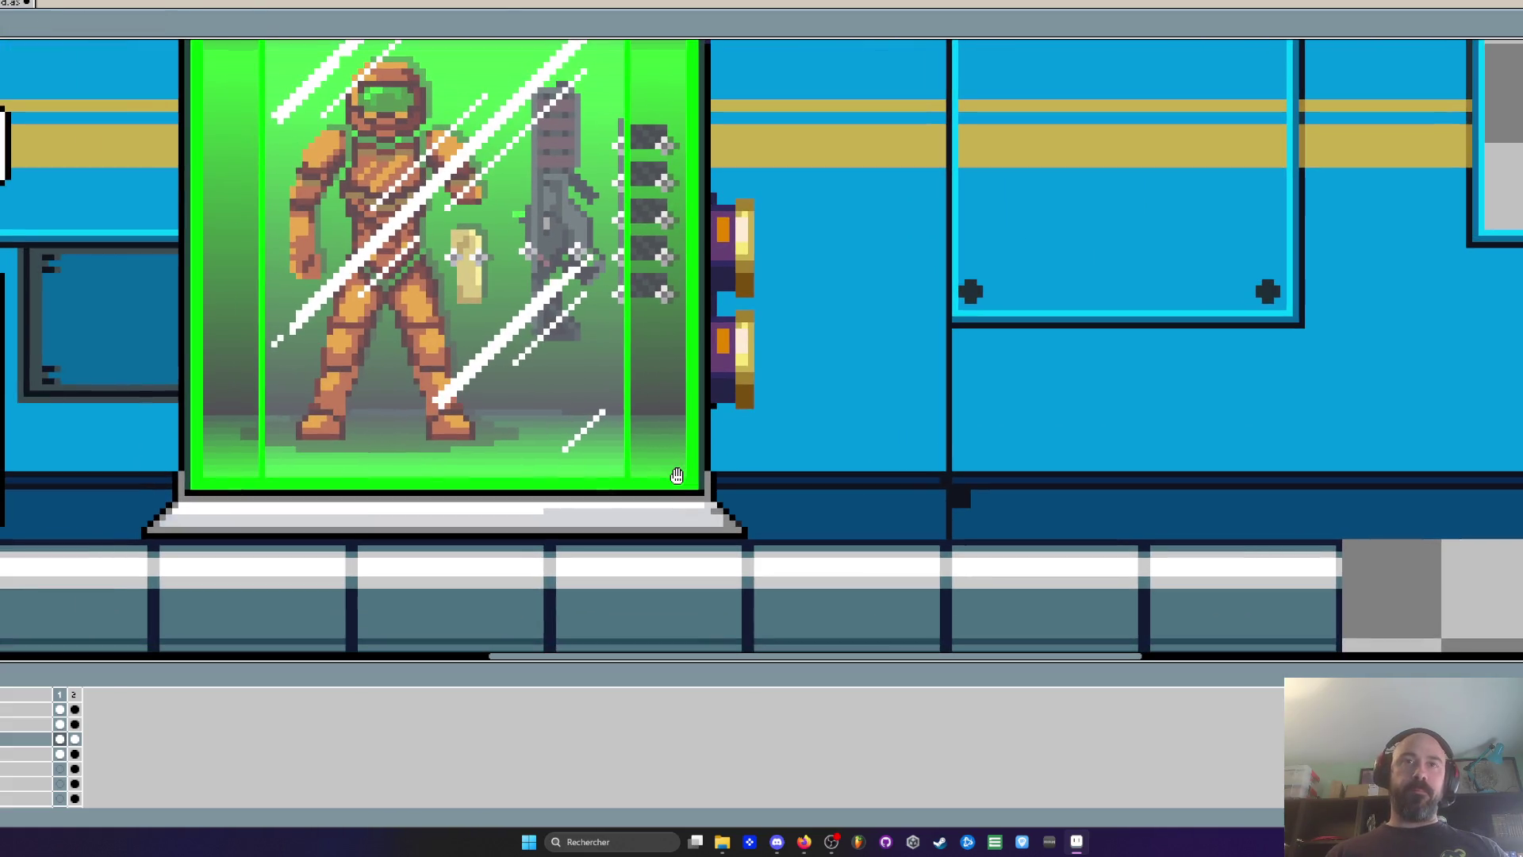
{"action": "scroll", "coordinate": [716, 506], "scroll_direction": "up", "scroll_amount": 2}
{"action": "key", "text": "alt"}
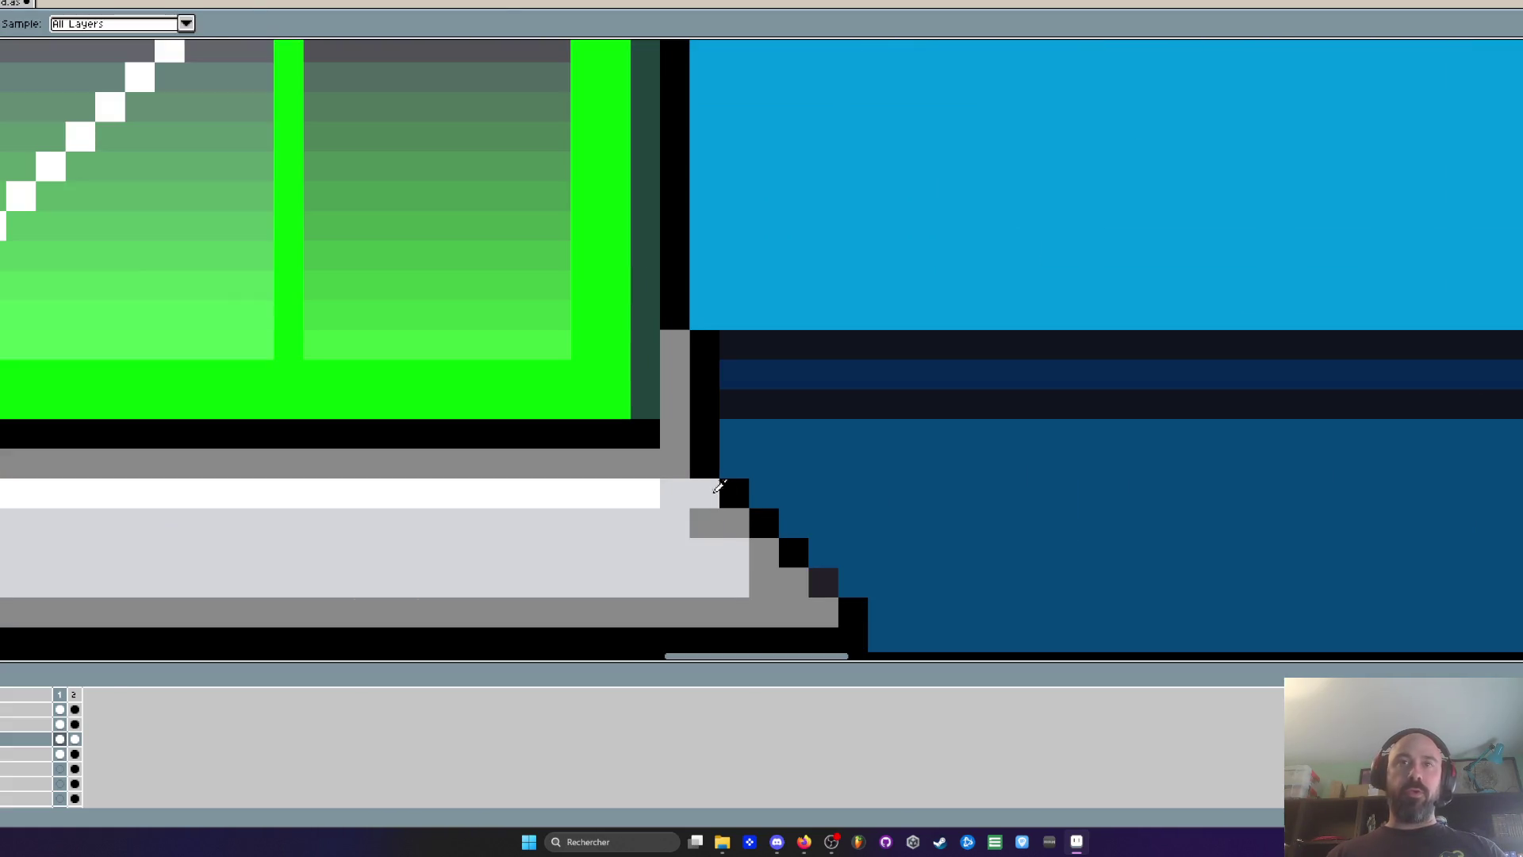
{"action": "left_click", "coordinate": [675, 463]}
{"action": "mouse_move", "coordinate": [734, 494]}
{"action": "left_mouse_down"}
{"action": "mouse_move", "coordinate": [733, 523]}
{"action": "mouse_move", "coordinate": [776, 549]}
{"action": "mouse_move", "coordinate": [825, 615]}
{"action": "left_mouse_up"}
Zoom around the base corner to inspect the result, sampling canvas colours
{"action": "scroll", "coordinate": [828, 624], "scroll_direction": "down", "scroll_amount": 3}
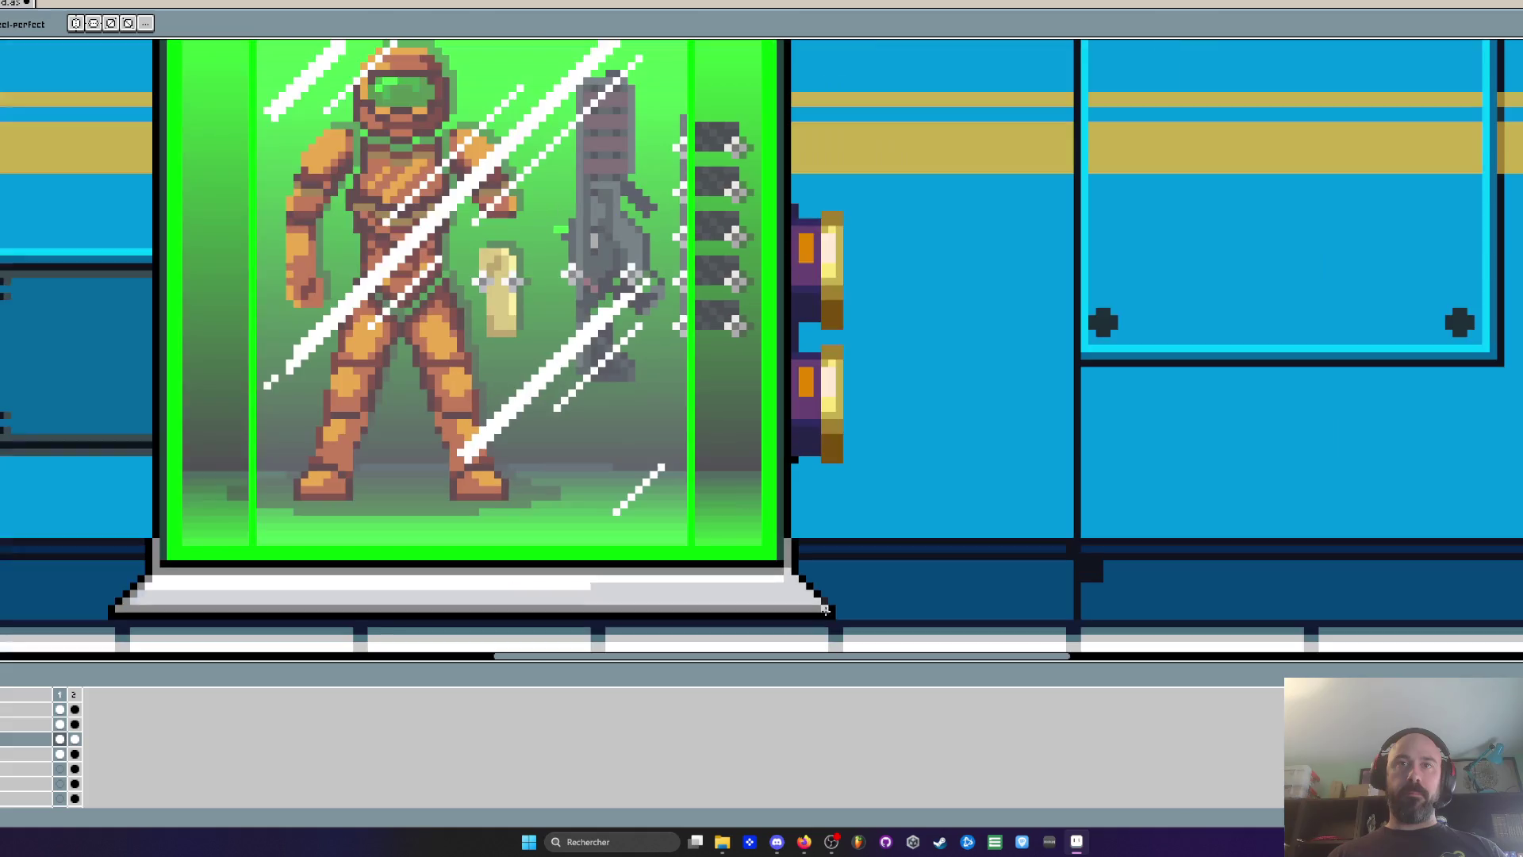
{"action": "scroll", "coordinate": [827, 625], "scroll_direction": "up", "scroll_amount": 4}
{"action": "key", "text": "alt"}
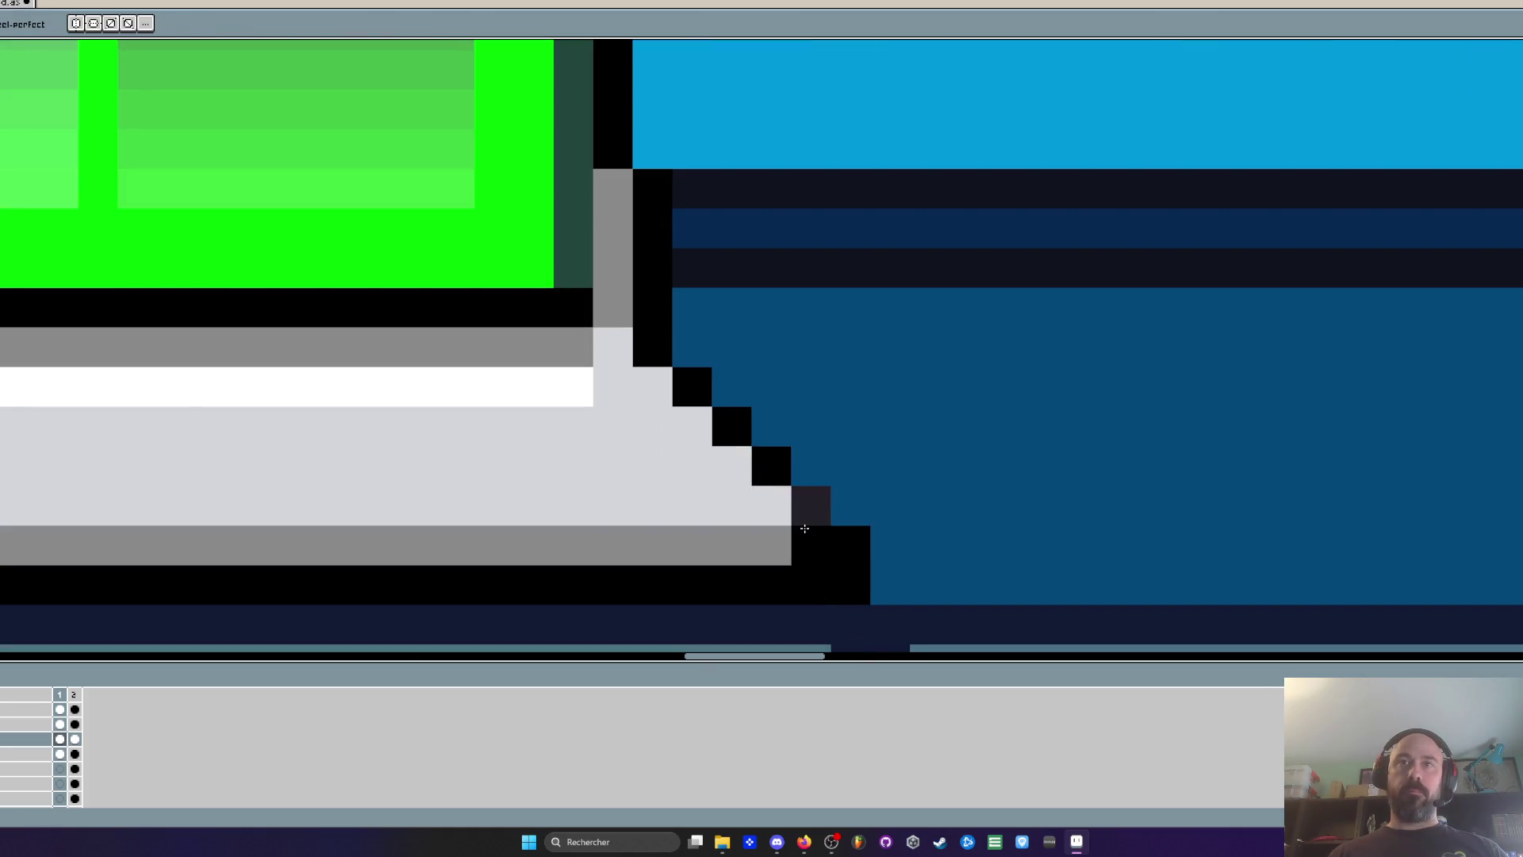
{"action": "scroll", "coordinate": [767, 467], "scroll_direction": "down", "scroll_amount": 4}
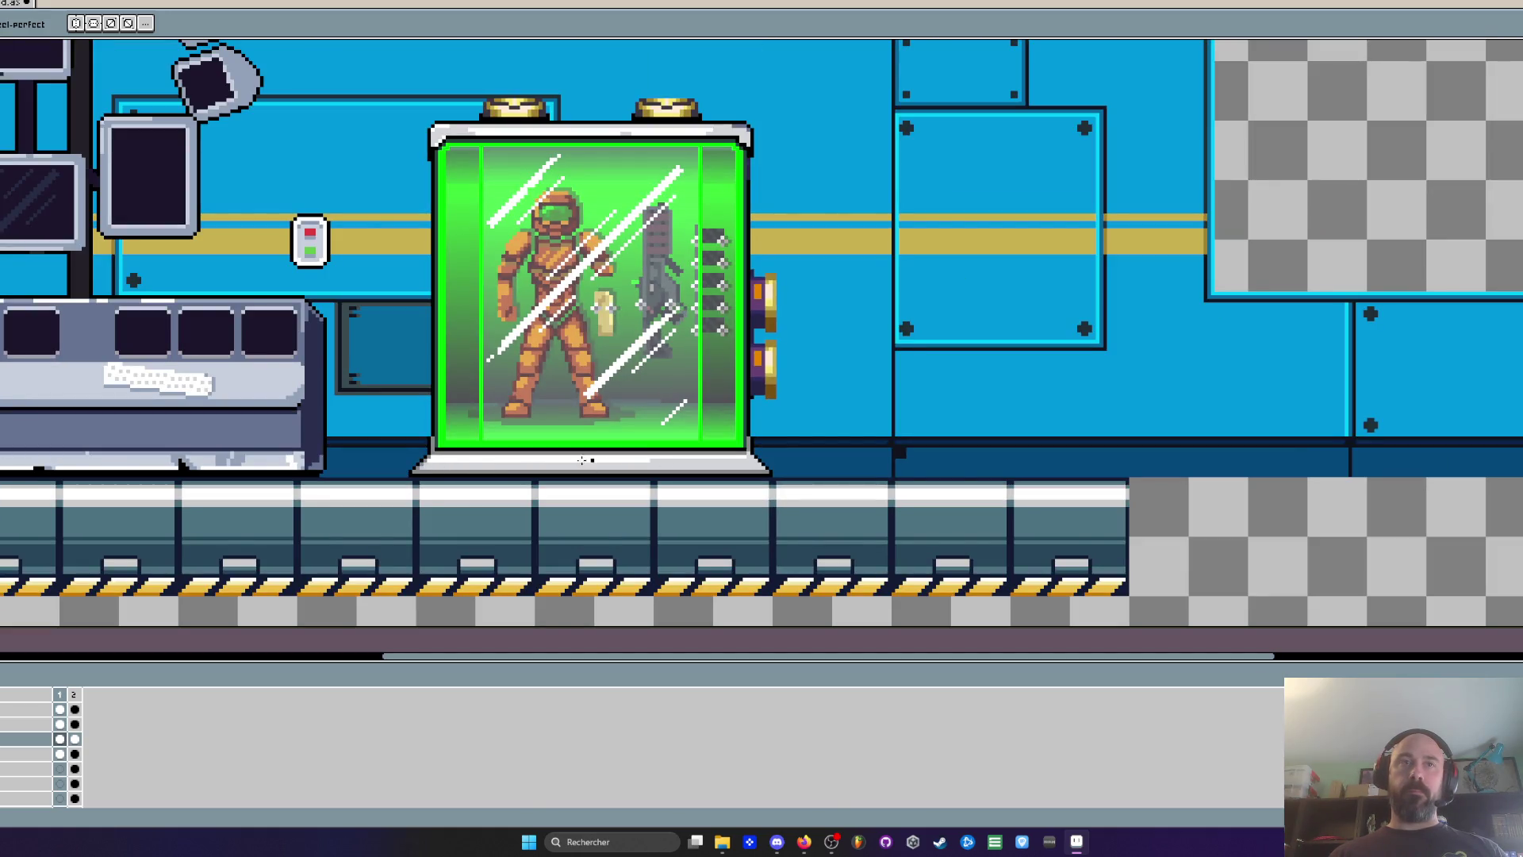
{"action": "scroll", "coordinate": [602, 460], "scroll_direction": "up", "scroll_amount": 4}
{"action": "key", "text": "alt"}
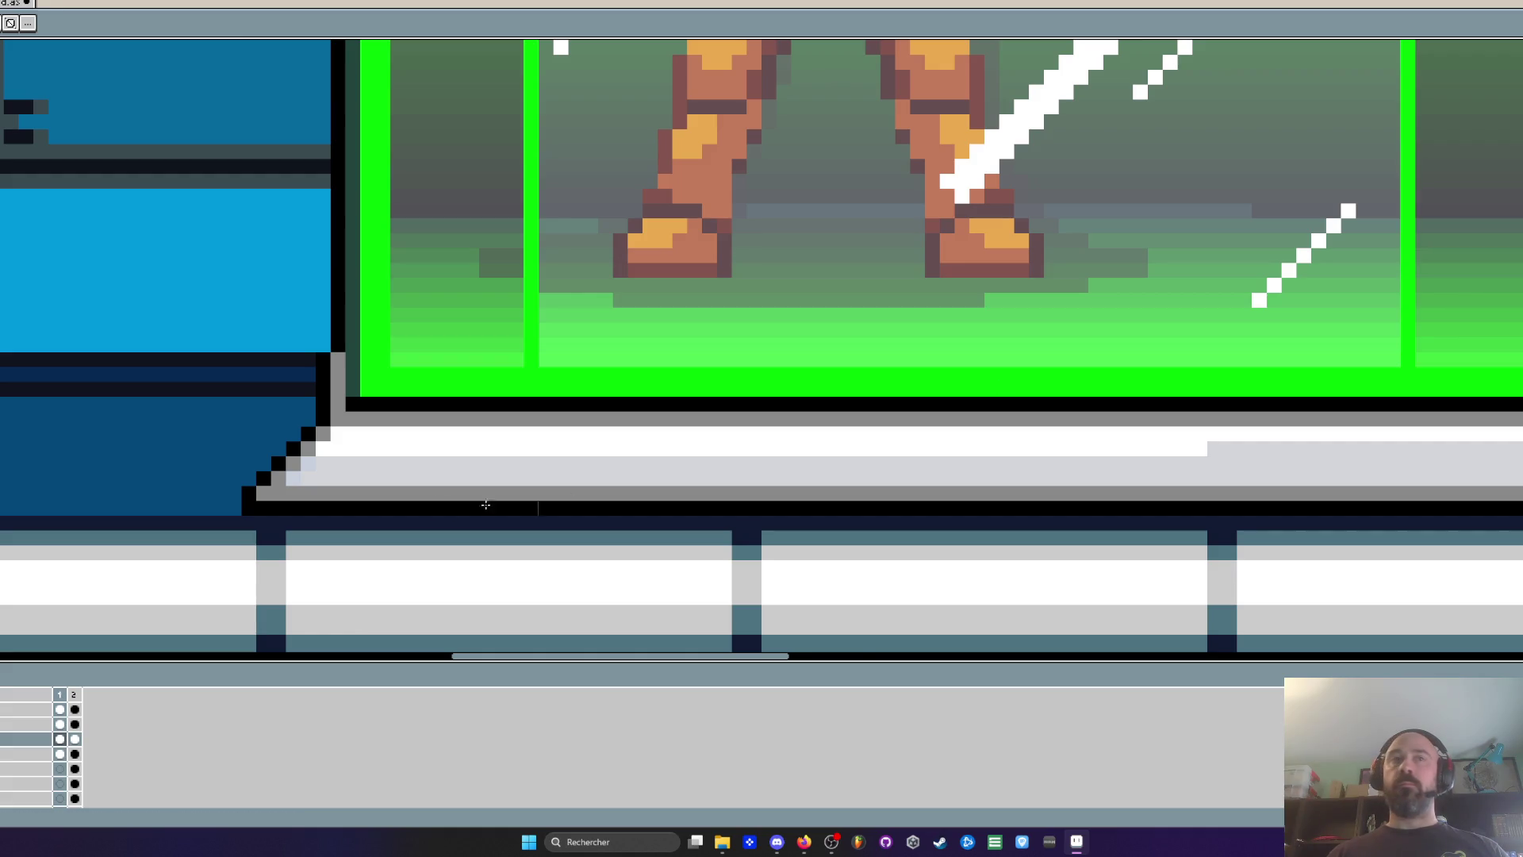
{"action": "scroll", "coordinate": [353, 381], "scroll_direction": "up", "scroll_amount": 1}
{"action": "scroll", "coordinate": [368, 359], "scroll_direction": "down", "scroll_amount": 2}
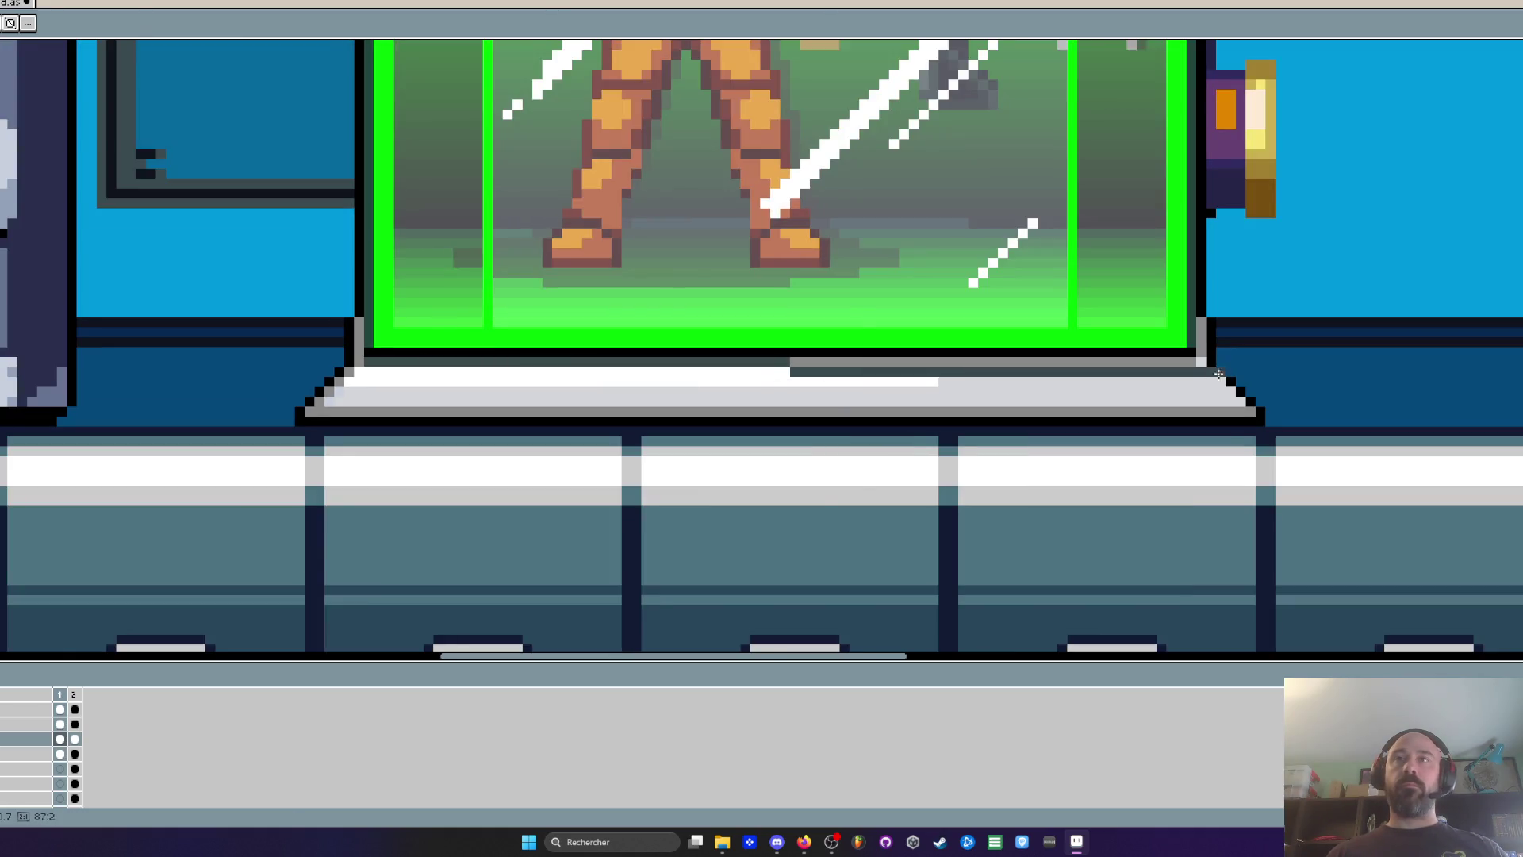
{"action": "scroll", "coordinate": [367, 359], "scroll_direction": "up", "scroll_amount": 1}
{"action": "scroll", "coordinate": [367, 358], "scroll_direction": "down", "scroll_amount": 4}
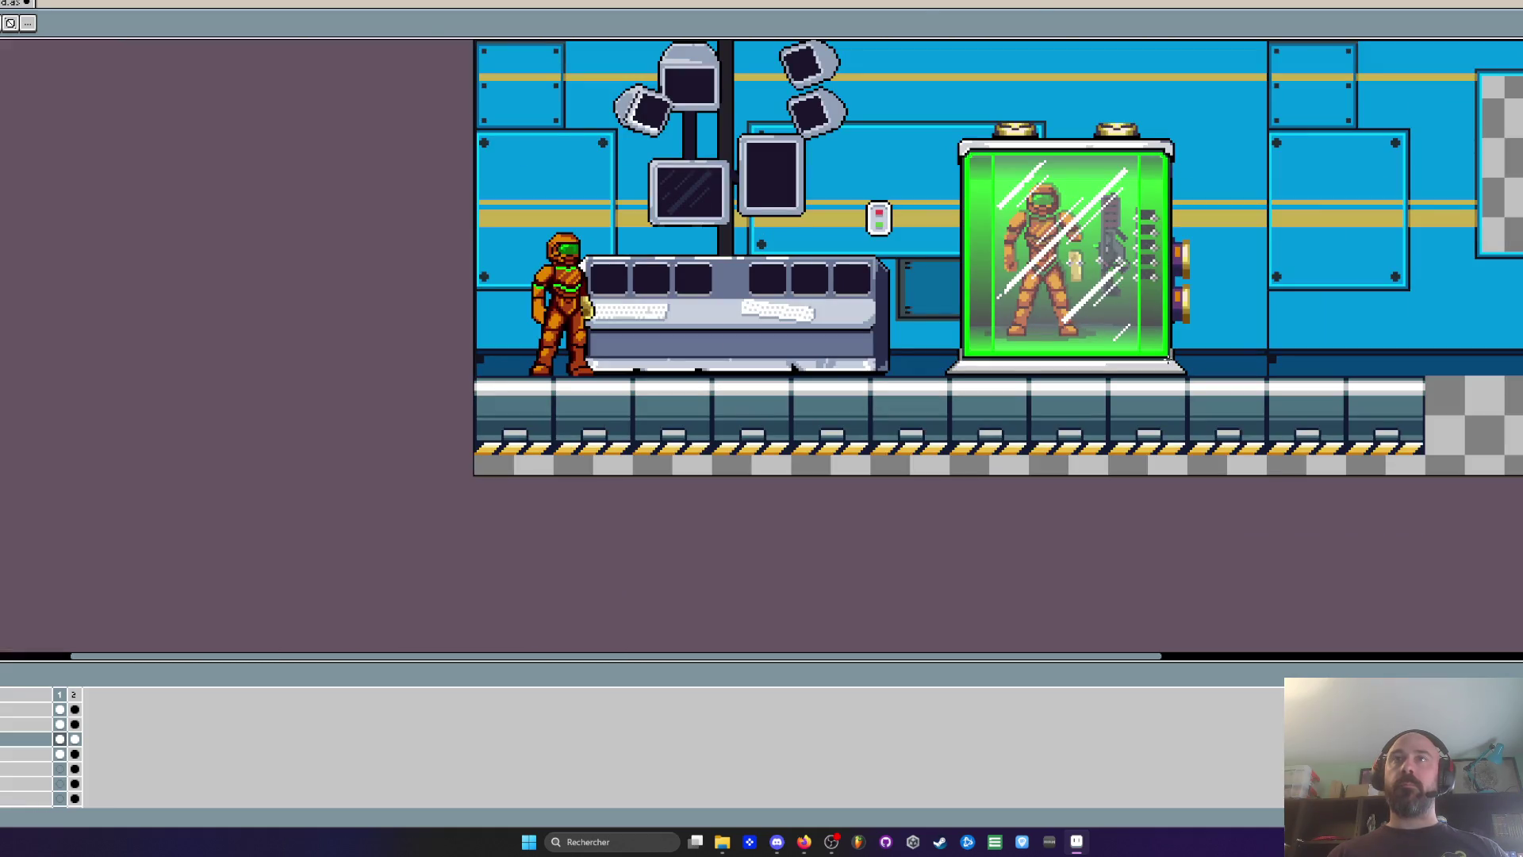
Review the armor capsule sprite's opening animation frames, comparing against the level document
{"action": "scroll", "coordinate": [1206, 199], "scroll_direction": "down", "scroll_amount": 1}
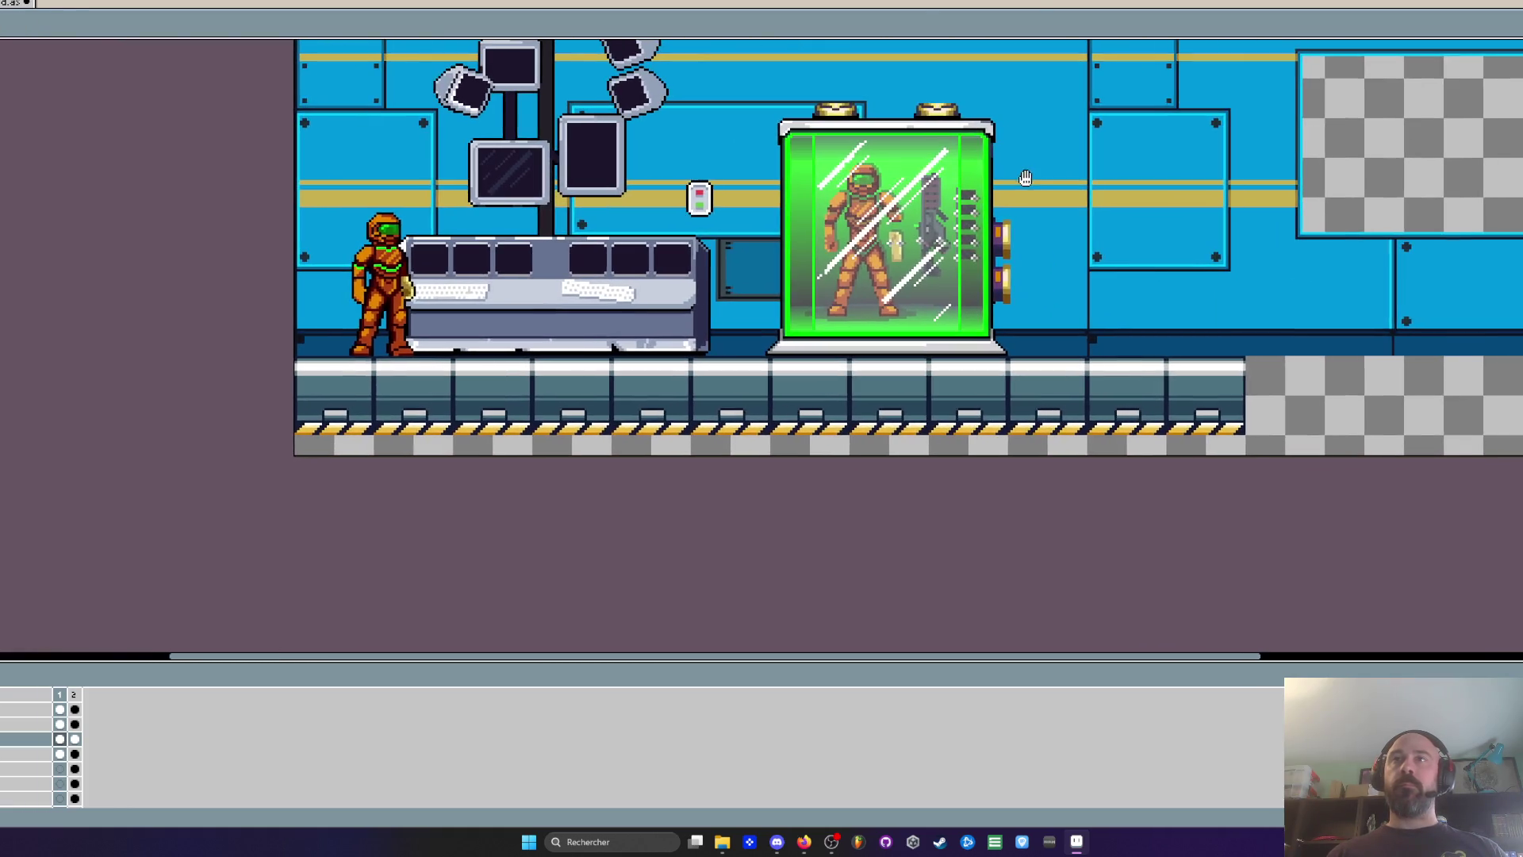
{"action": "scroll", "coordinate": [1027, 178], "scroll_direction": "down", "scroll_amount": 1}
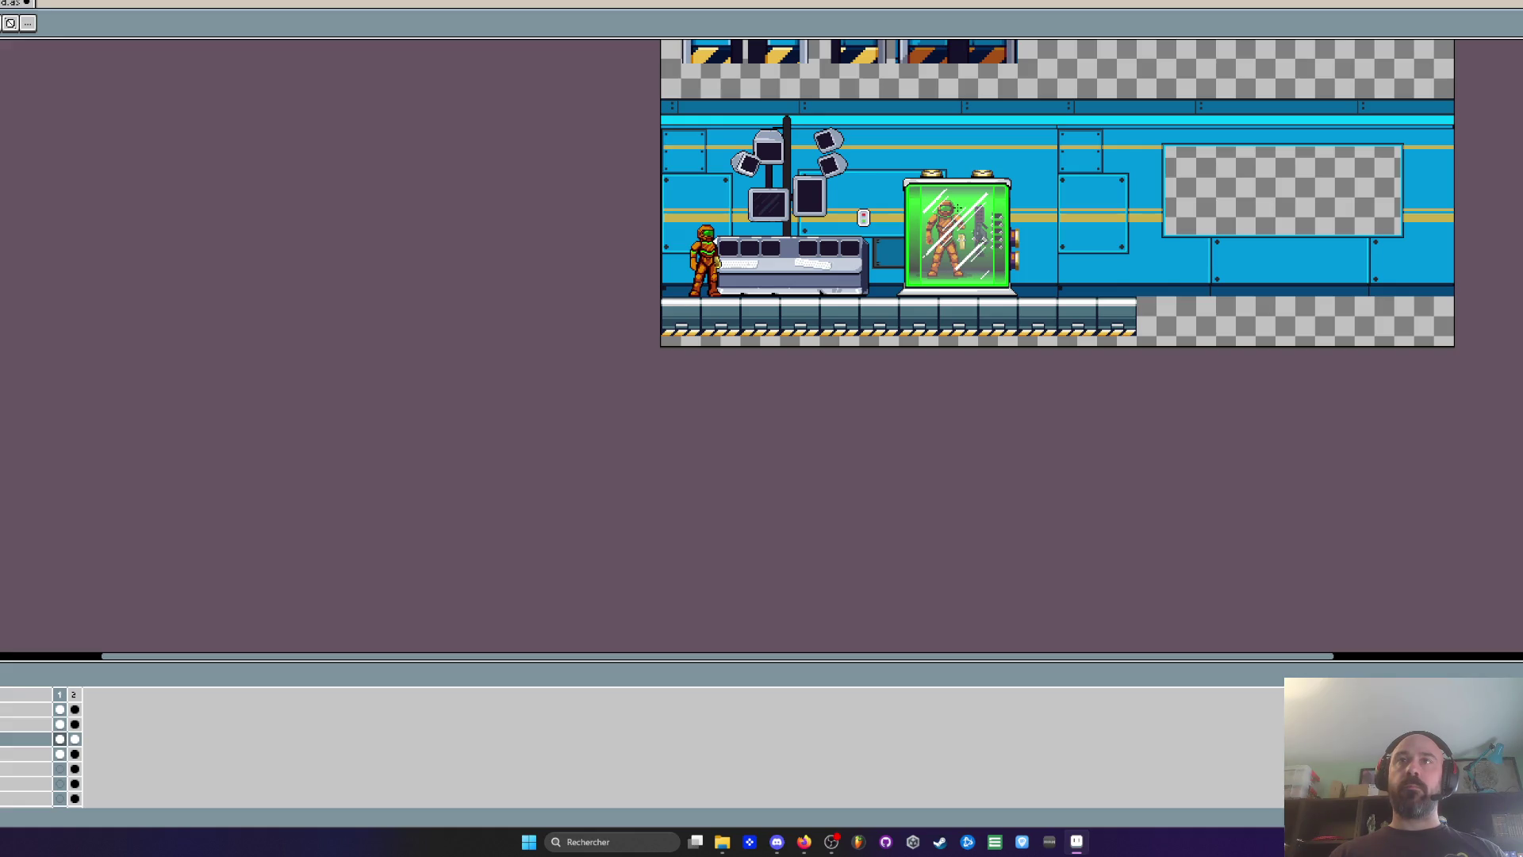
{"action": "left_click", "coordinate": [16, 3]}
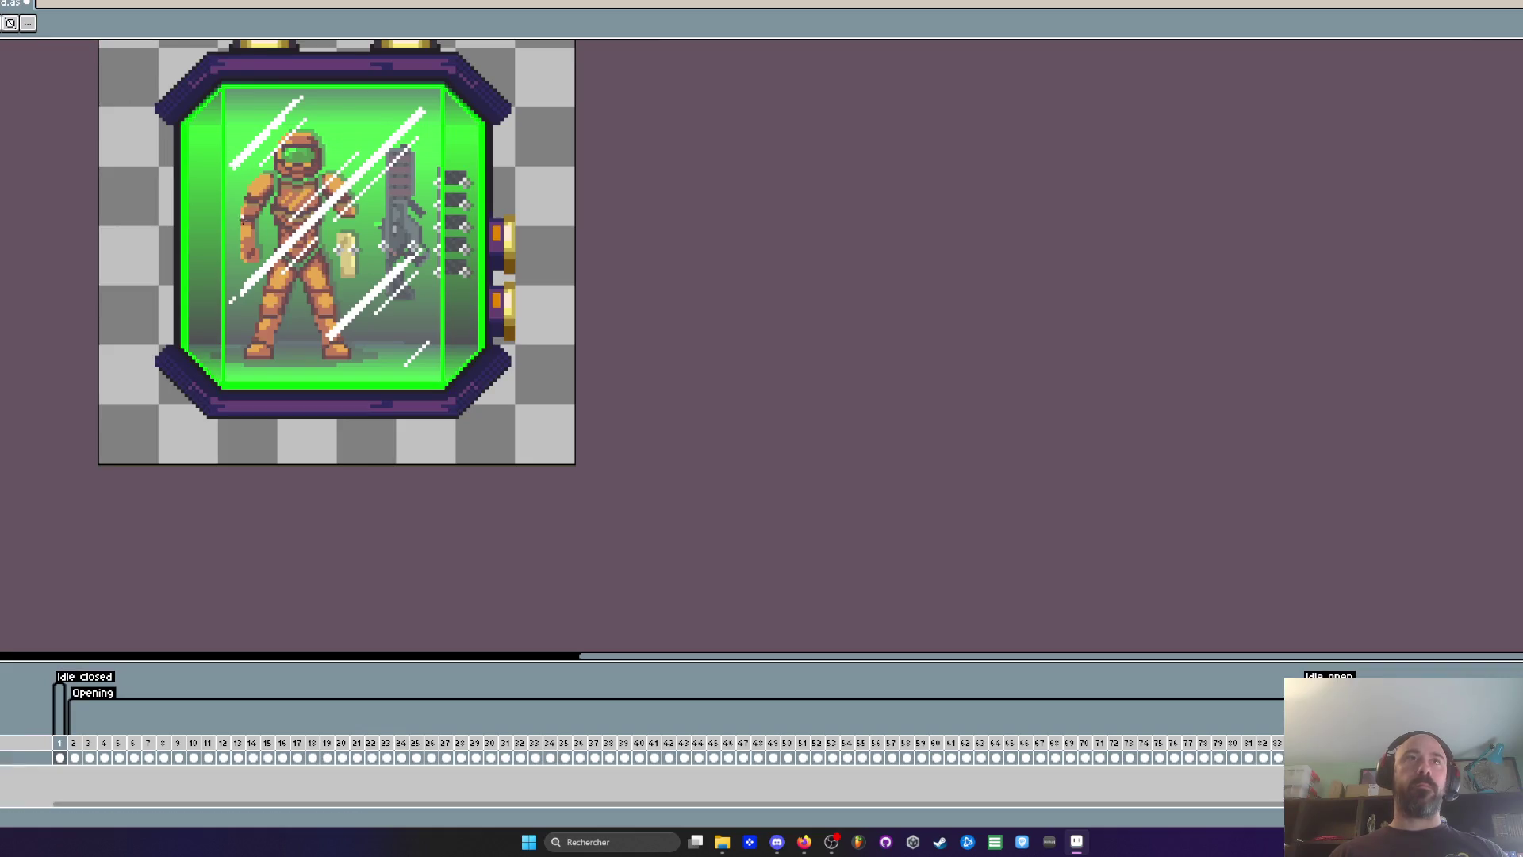
{"action": "mouse_move", "coordinate": [74, 757]}
{"action": "left_mouse_down"}
{"action": "mouse_move", "coordinate": [1139, 772]}
{"action": "mouse_move", "coordinate": [231, 806]}
{"action": "mouse_move", "coordinate": [1349, 760]}
{"action": "mouse_move", "coordinate": [867, 806]}
{"action": "mouse_move", "coordinate": [392, 817]}
{"action": "left_mouse_up"}
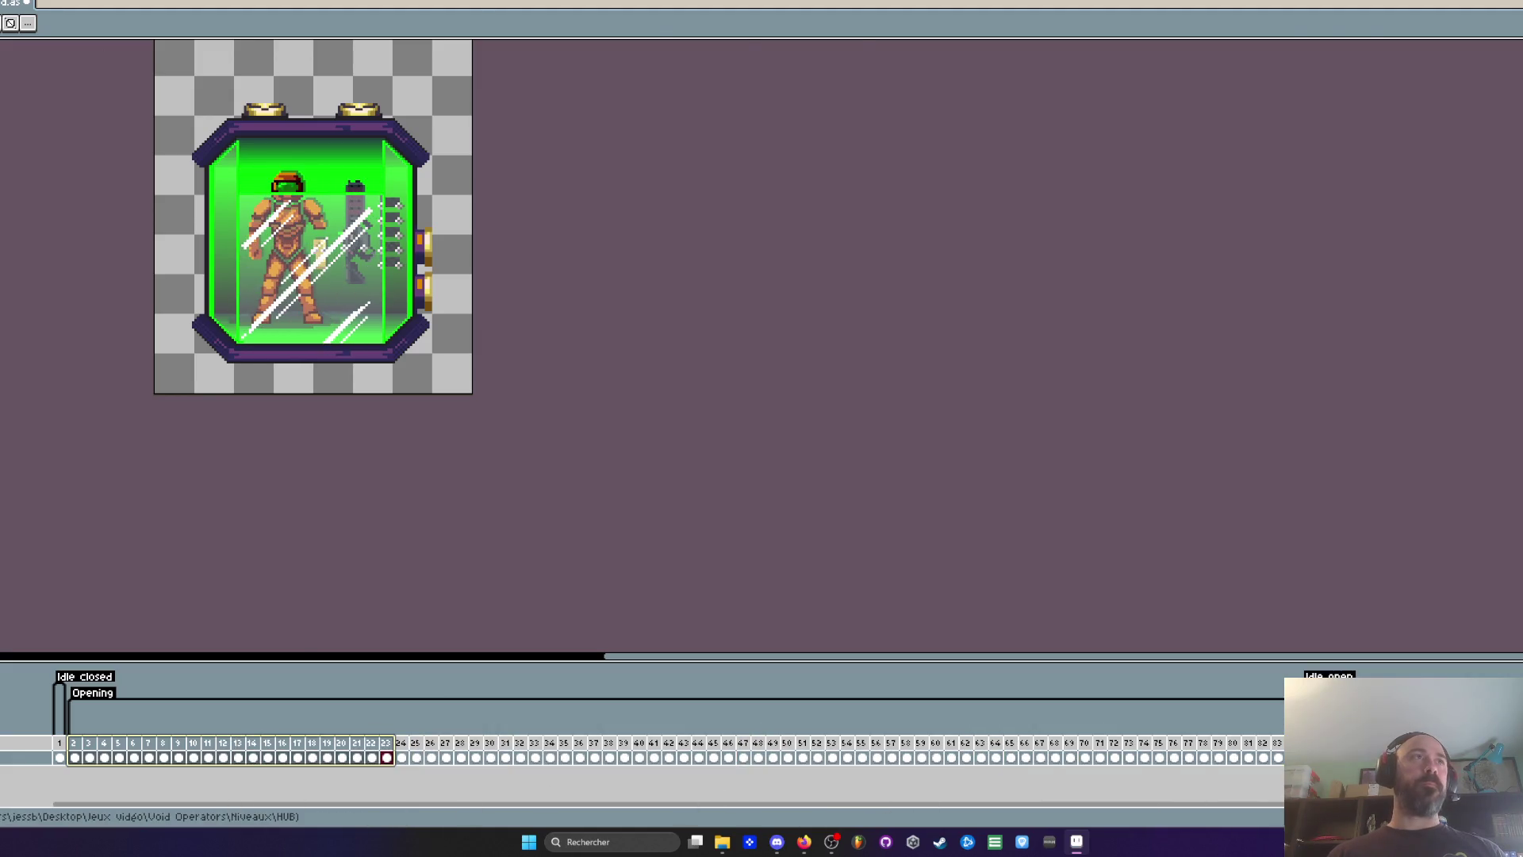
{"action": "key", "text": "ctrl+Tab"}
{"action": "scroll", "coordinate": [950, 225], "scroll_direction": "up", "scroll_amount": 1}
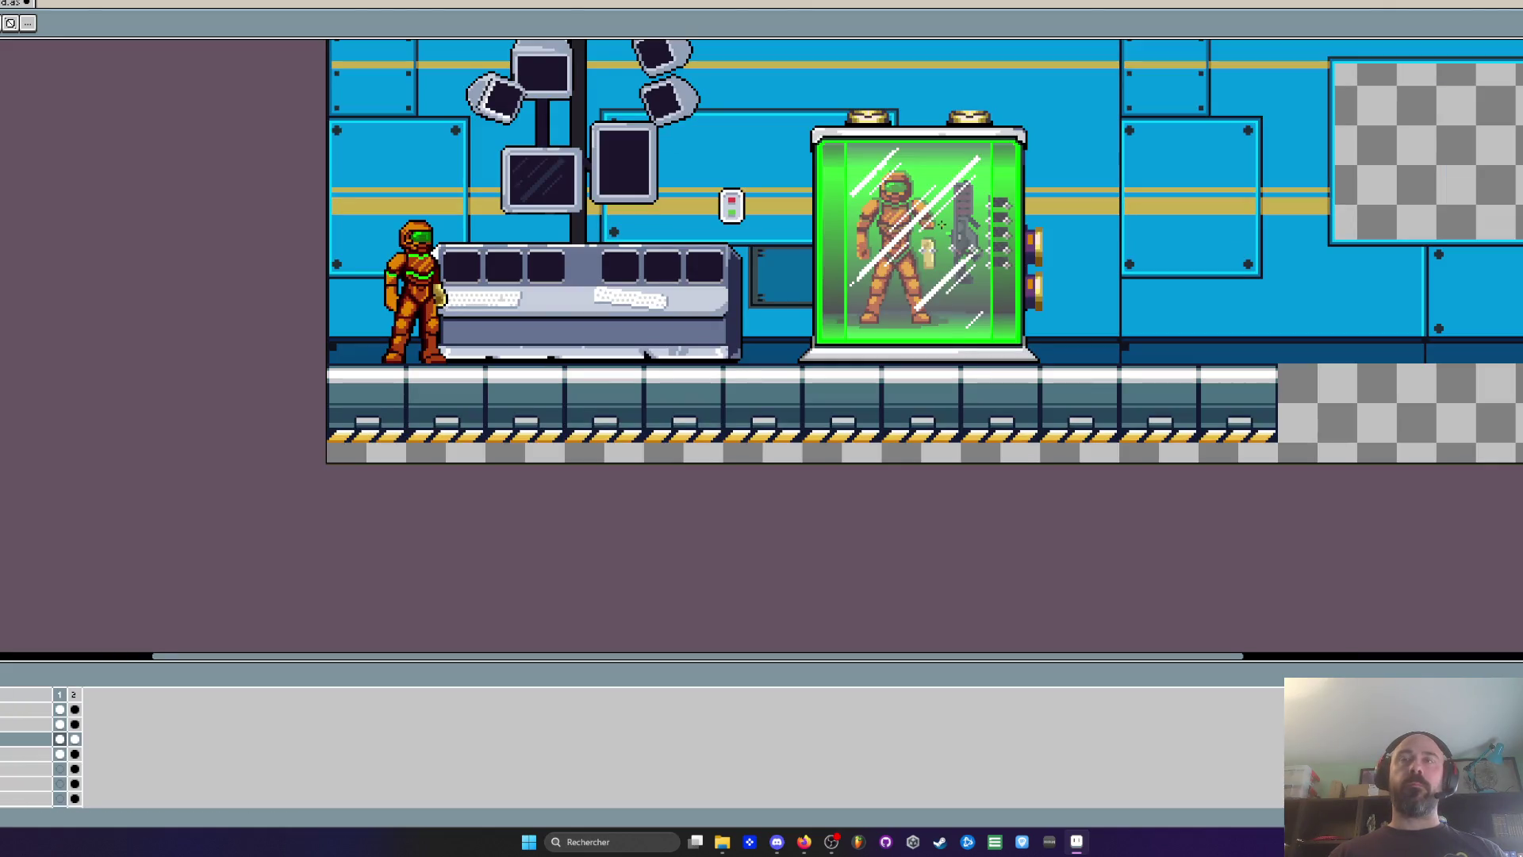
{"action": "key", "text": "ctrl+Tab"}
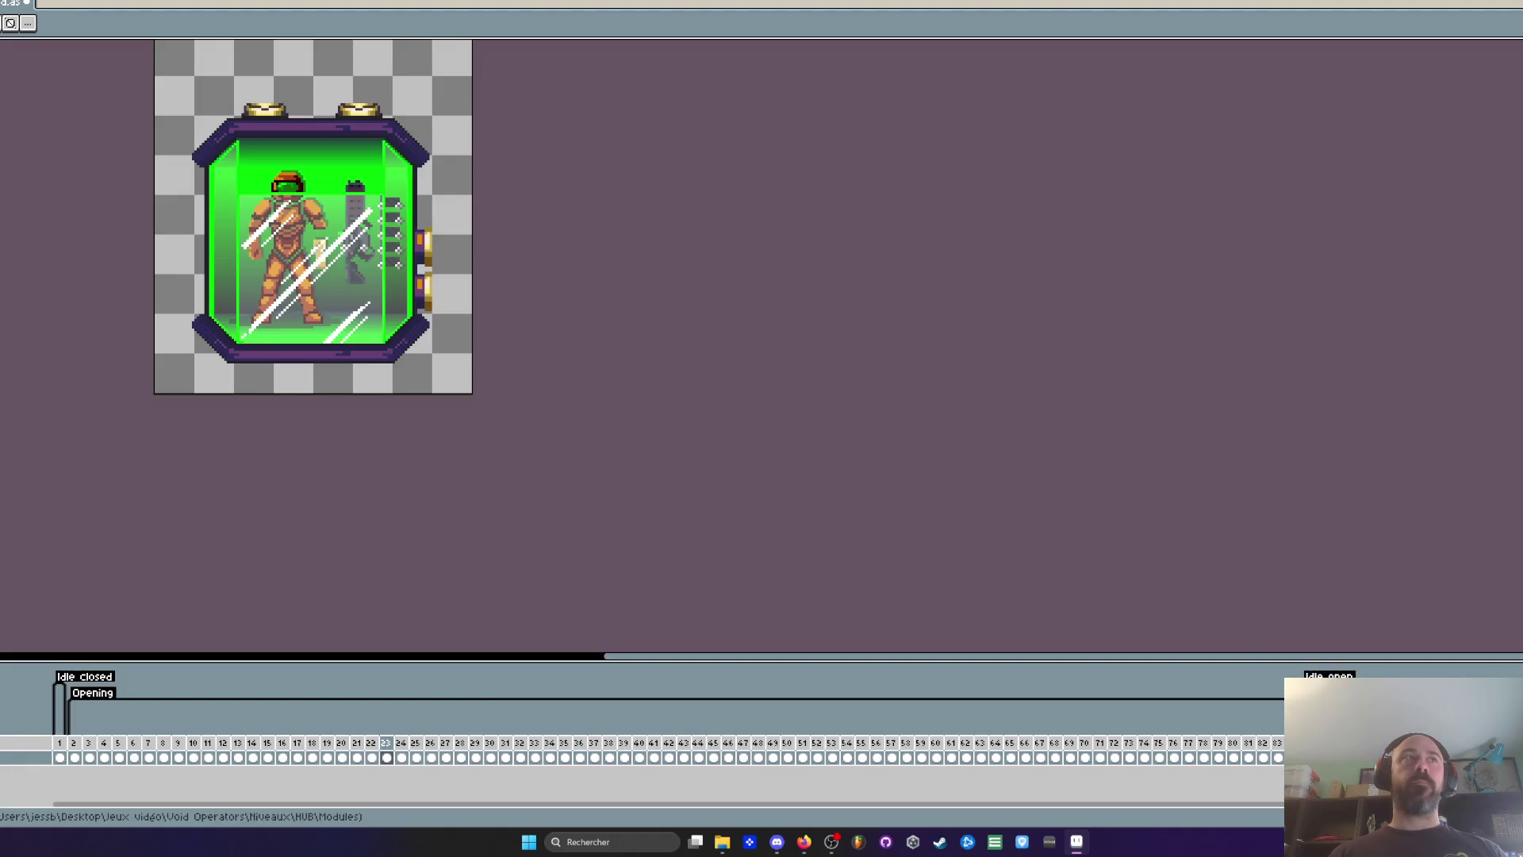
Close the armor capsule sprite without saving, quit Aseprite, and select Mission 1 in Explorer
{"action": "left_click", "coordinate": [27, 3]}
{"action": "left_click", "coordinate": [809, 435]}
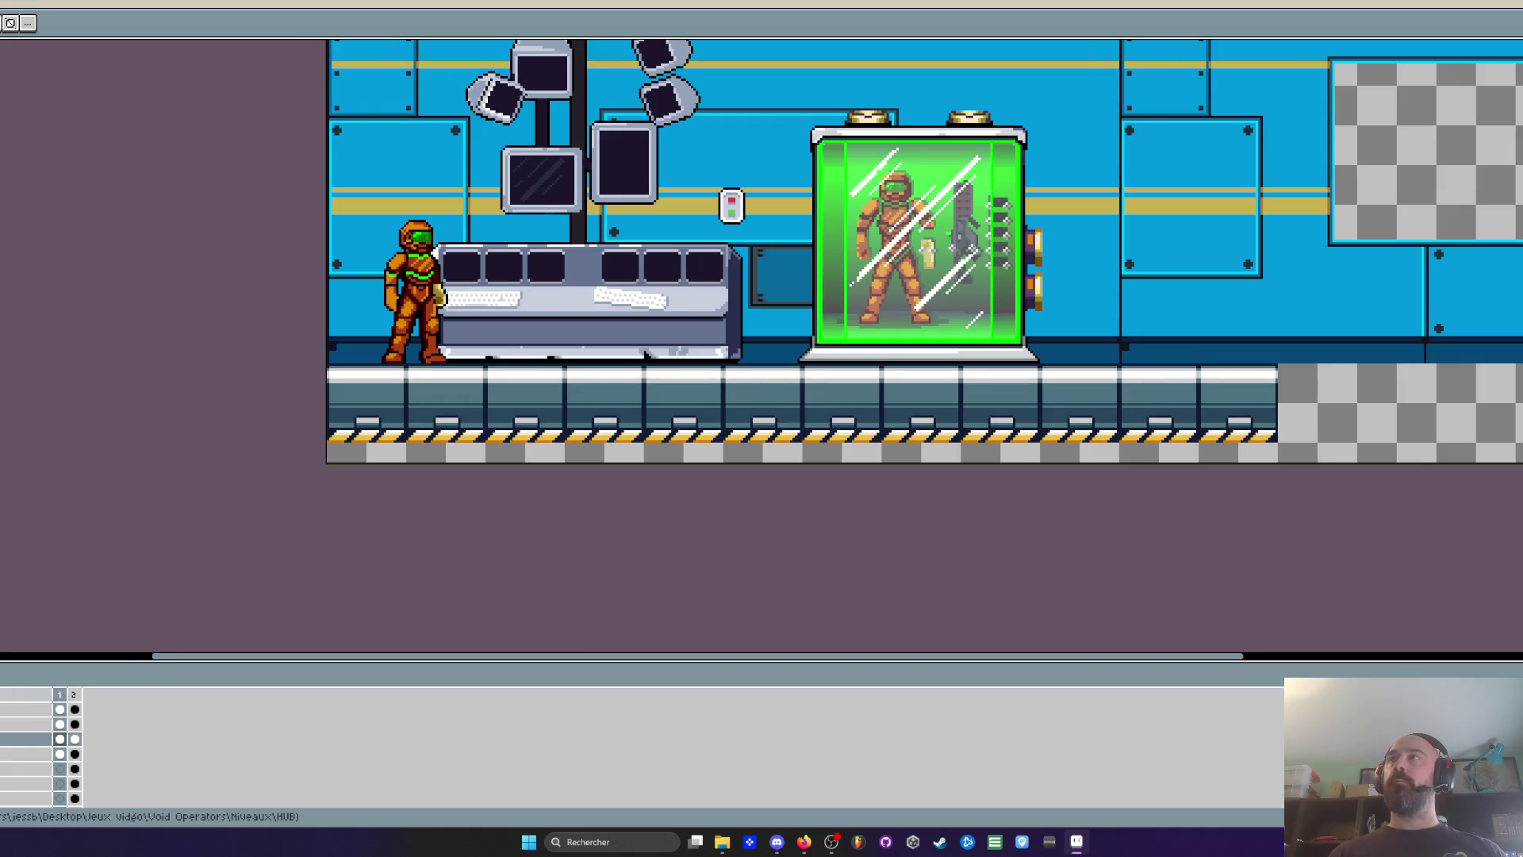
{"action": "key", "text": "alt+F4"}
{"action": "left_click", "coordinate": [755, 181]}
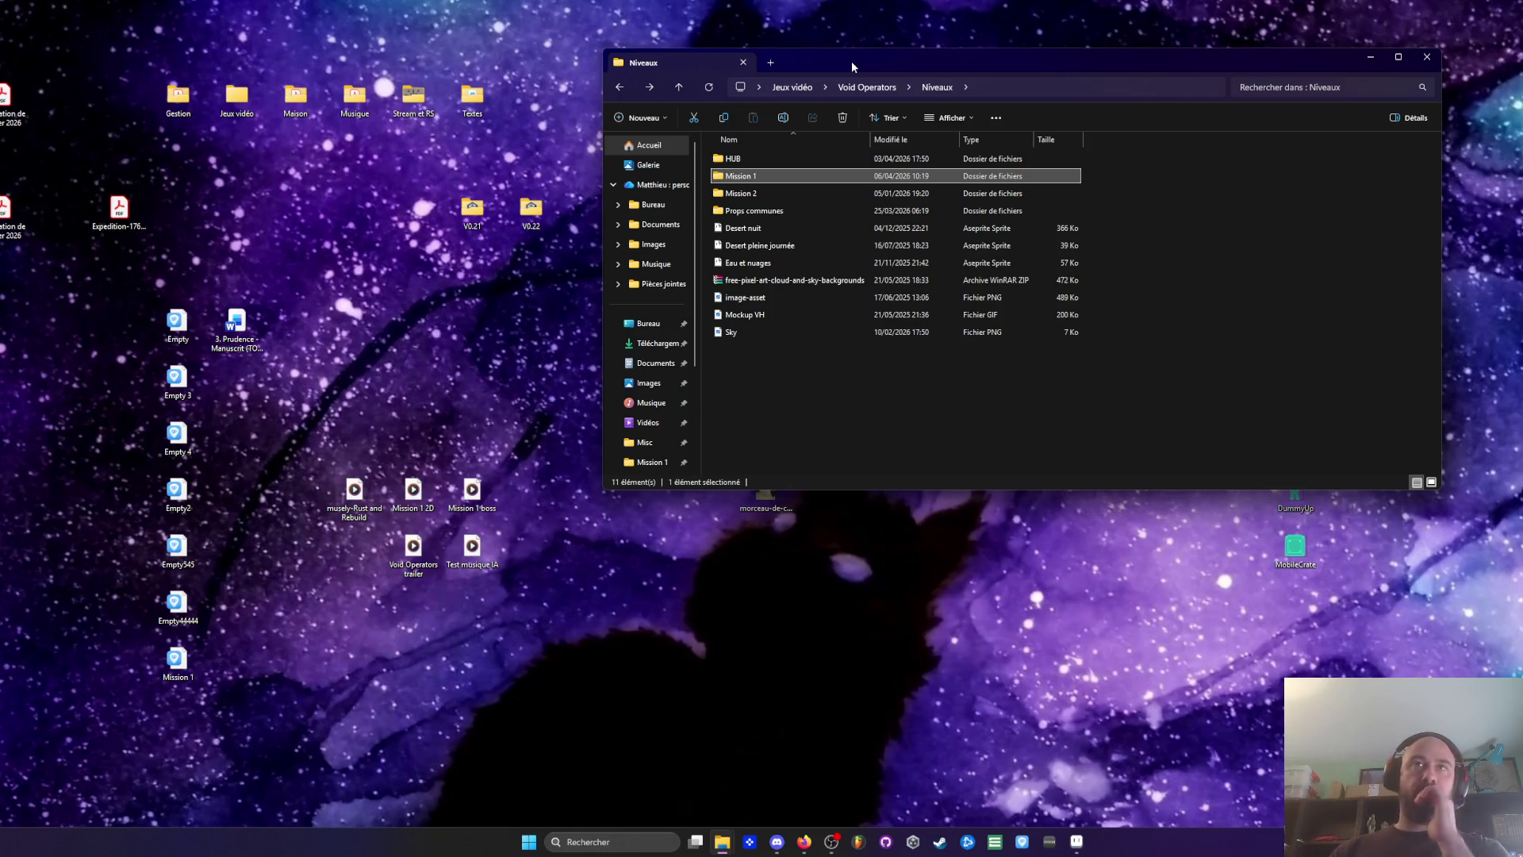
Browse the Mission 2 and Mission 1 folders, checking their Exports and Props subfolders
{"action": "left_click_drag", "start_coordinate": [852, 67], "coordinate": [838, 61]}
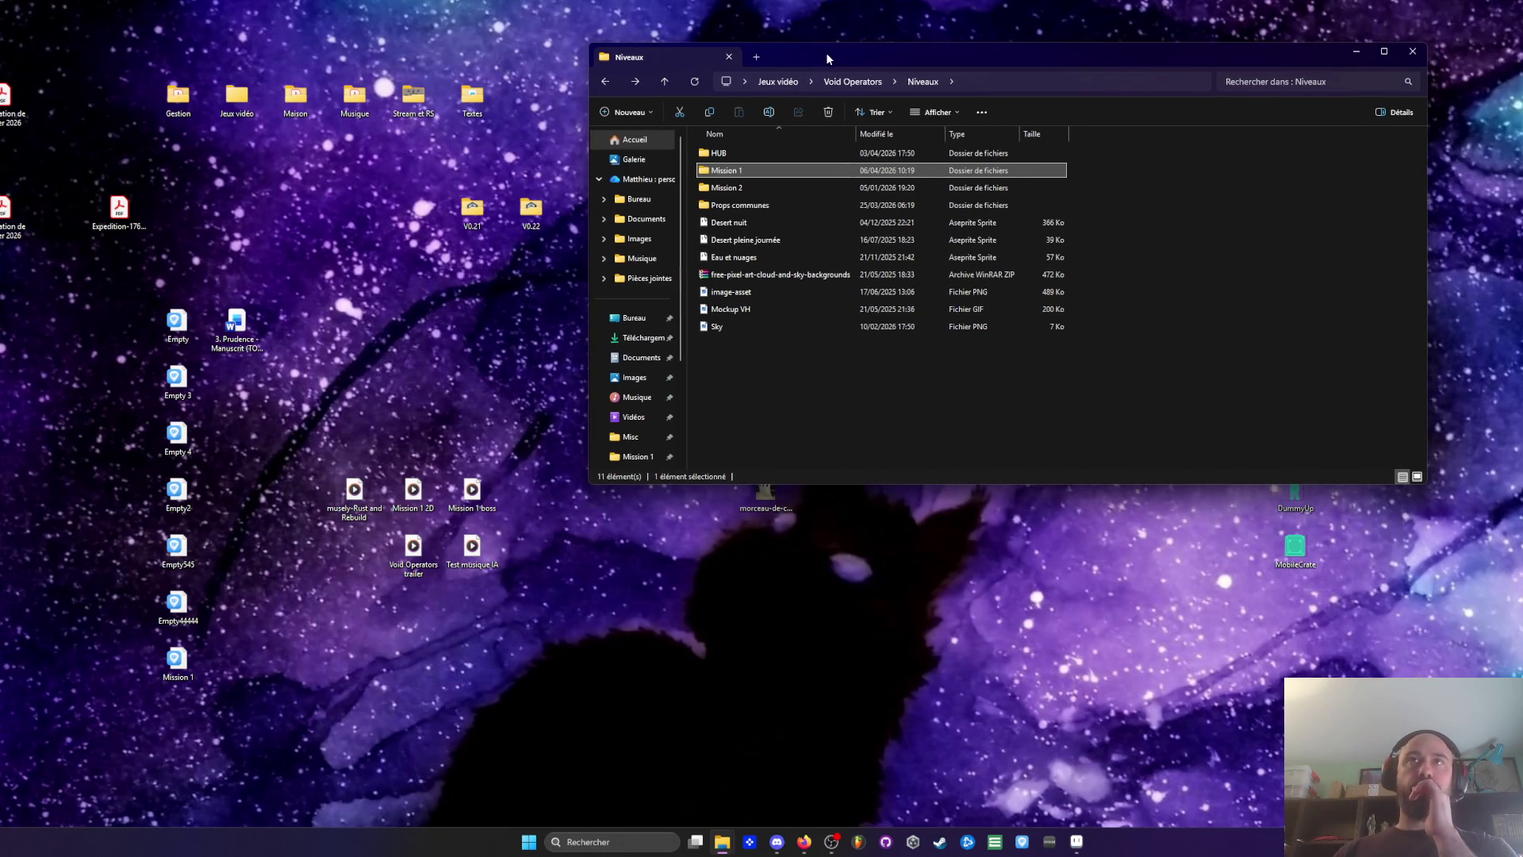
{"action": "double_click", "coordinate": [748, 190]}
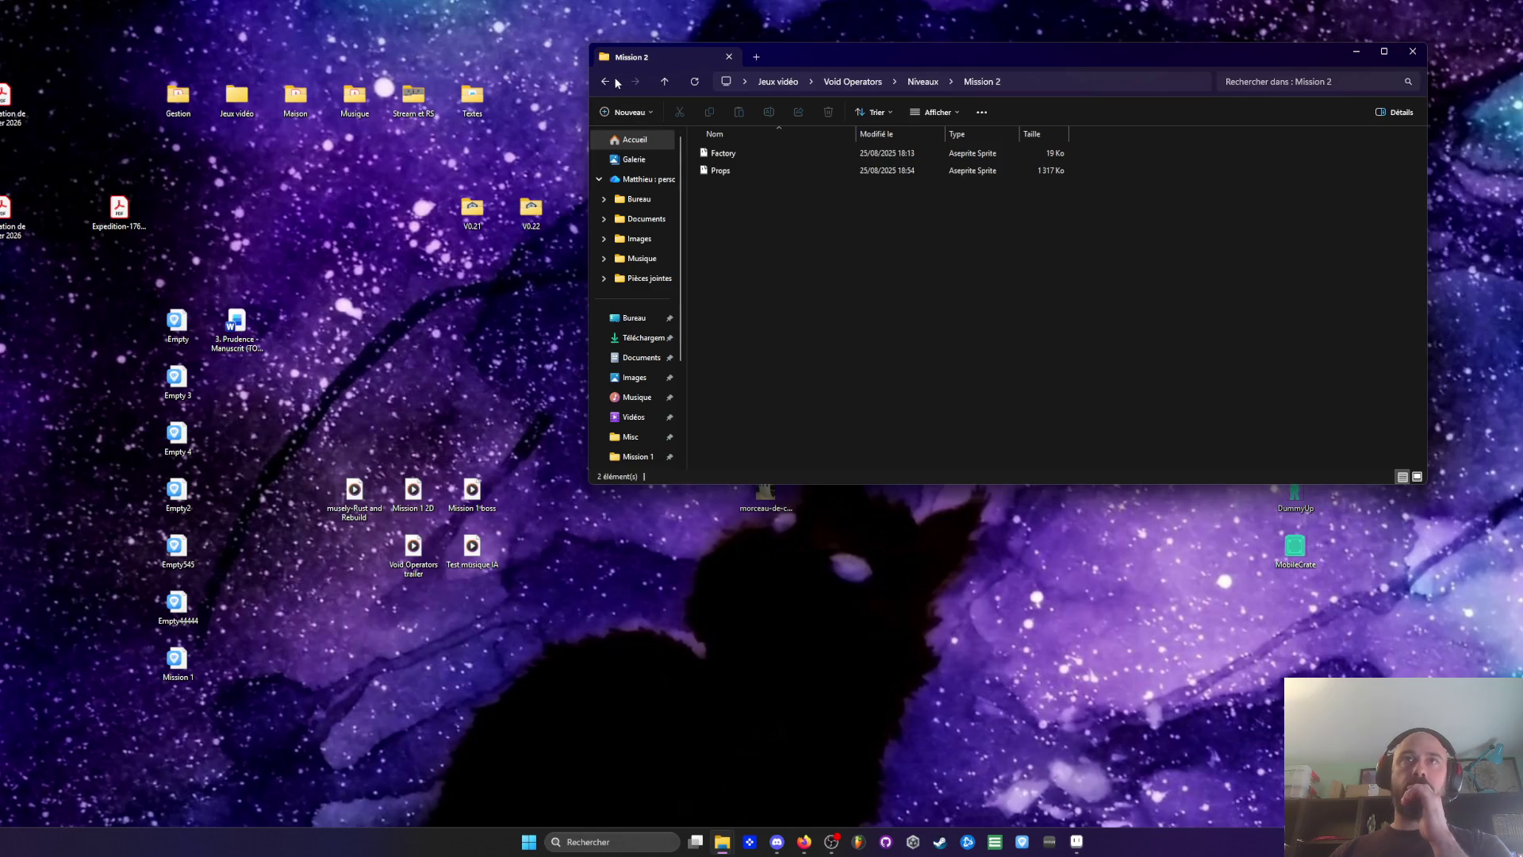
{"action": "left_click", "coordinate": [605, 81]}
{"action": "double_click", "coordinate": [740, 180]}
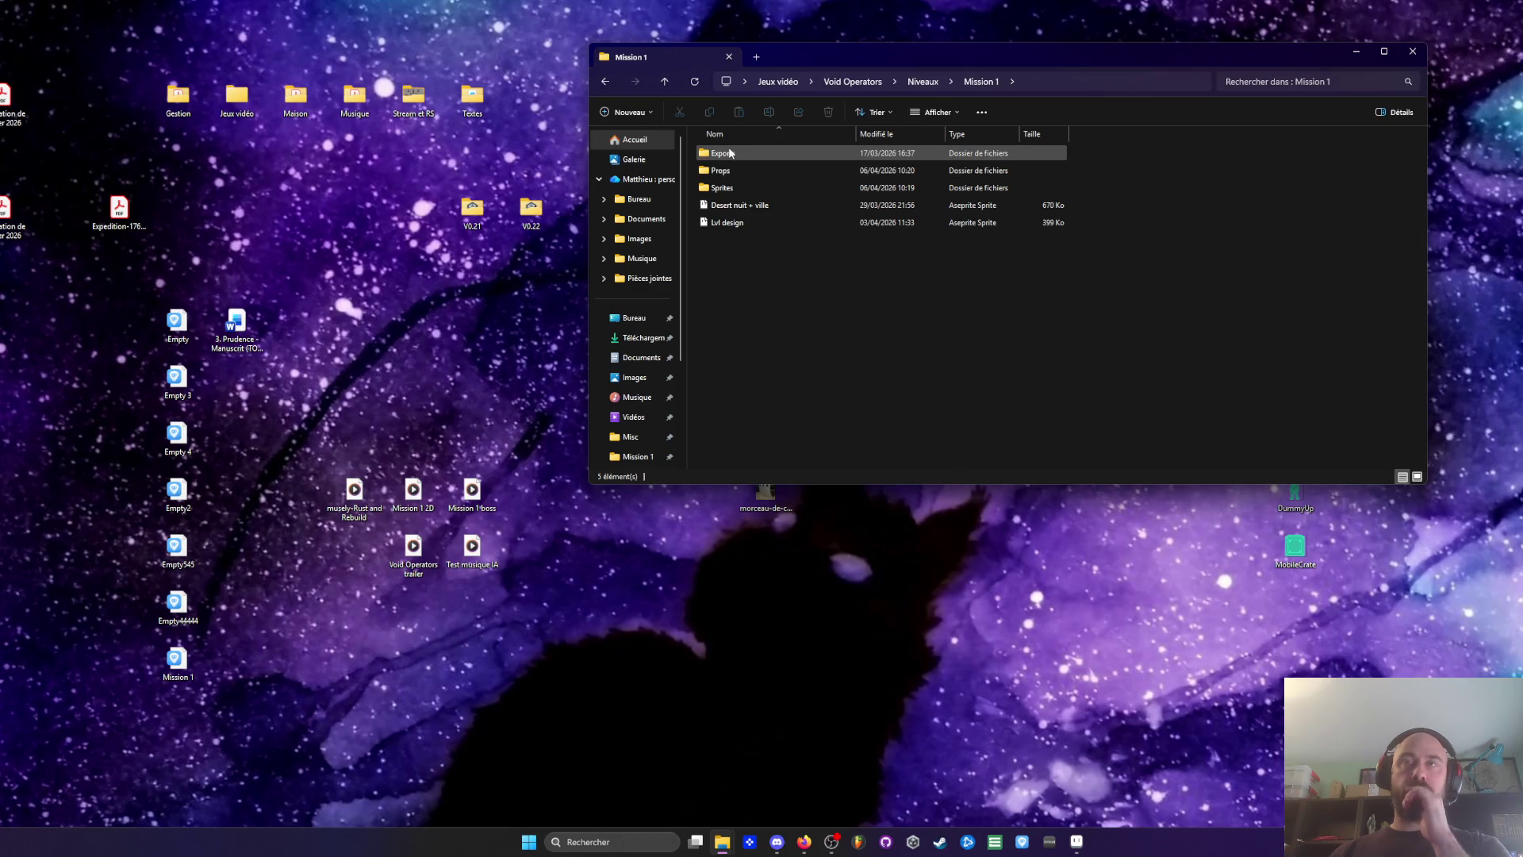
{"action": "mouse_move", "coordinate": [730, 152]}
{"action": "left_click", "coordinate": [731, 153]}
{"action": "mouse_move", "coordinate": [754, 180]}
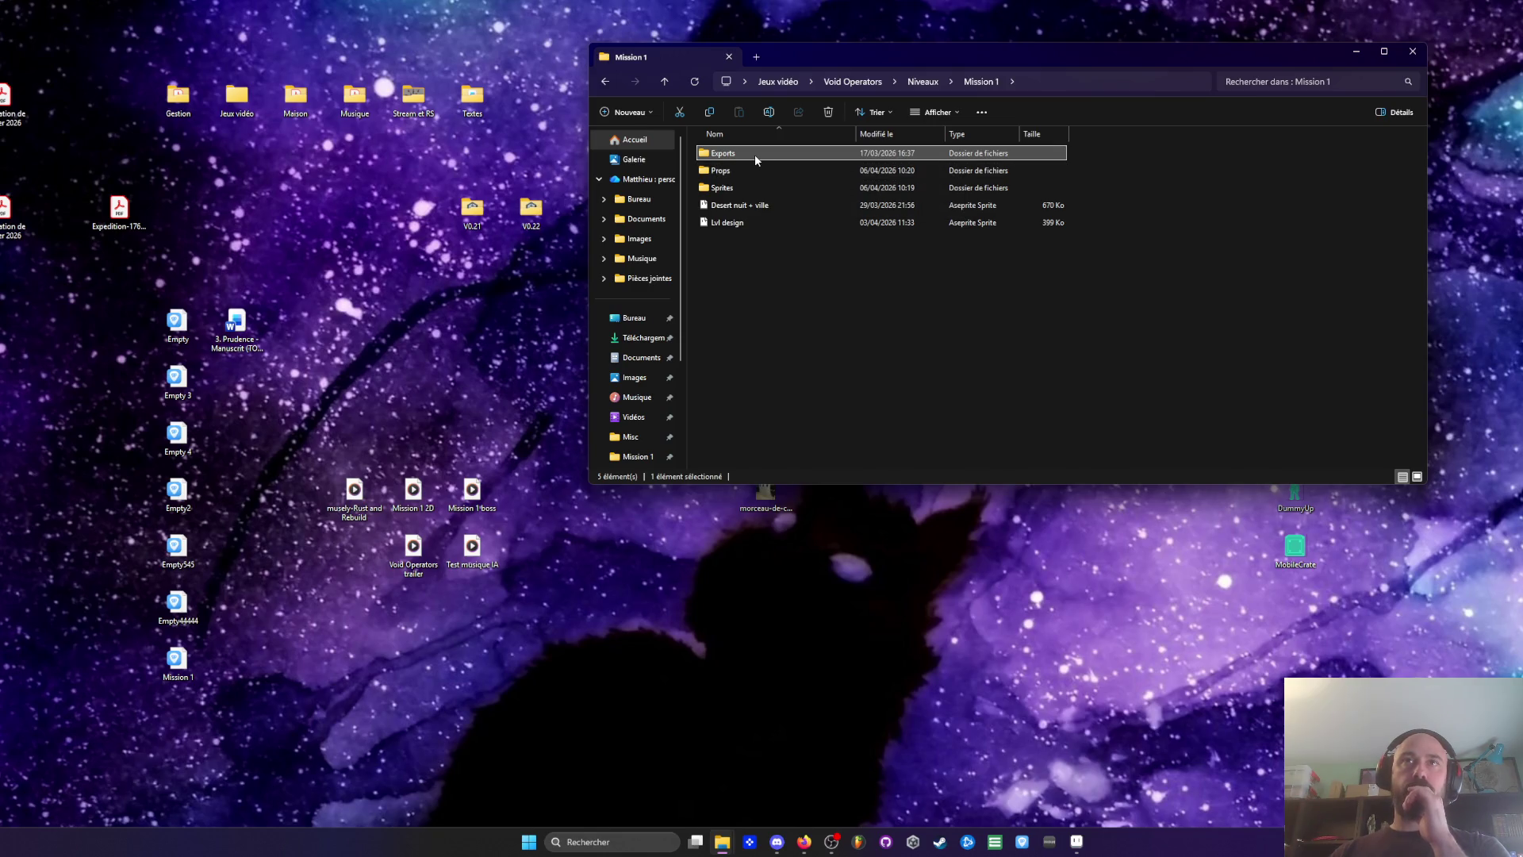
{"action": "left_click", "coordinate": [735, 170]}
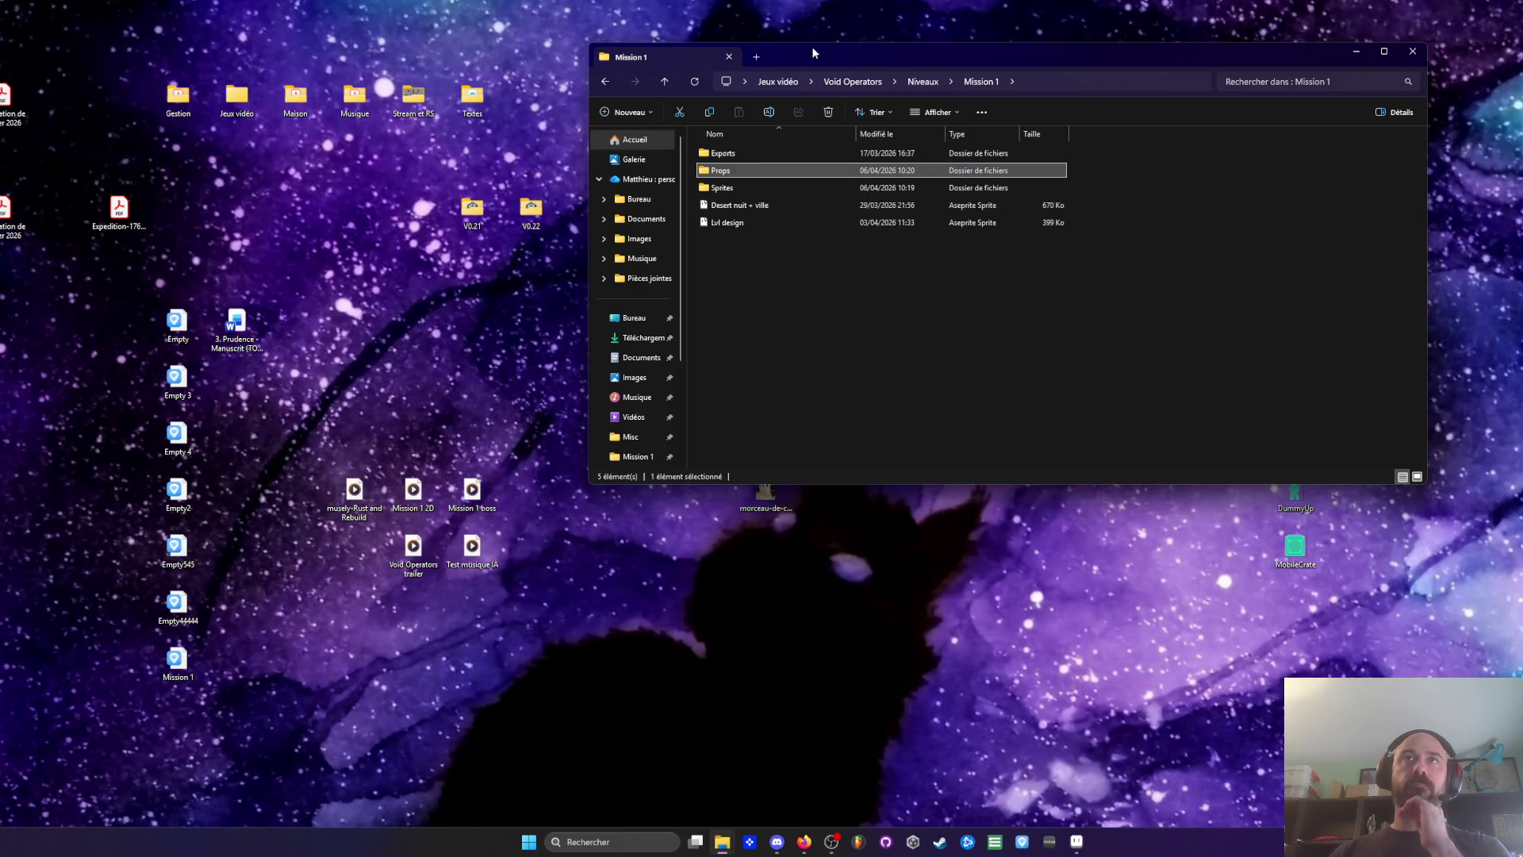
Go from Niveaux into HUB > Modules and open 'Module briefing' in Aseprite
{"action": "left_click_drag", "start_coordinate": [812, 46], "coordinate": [797, 36]}
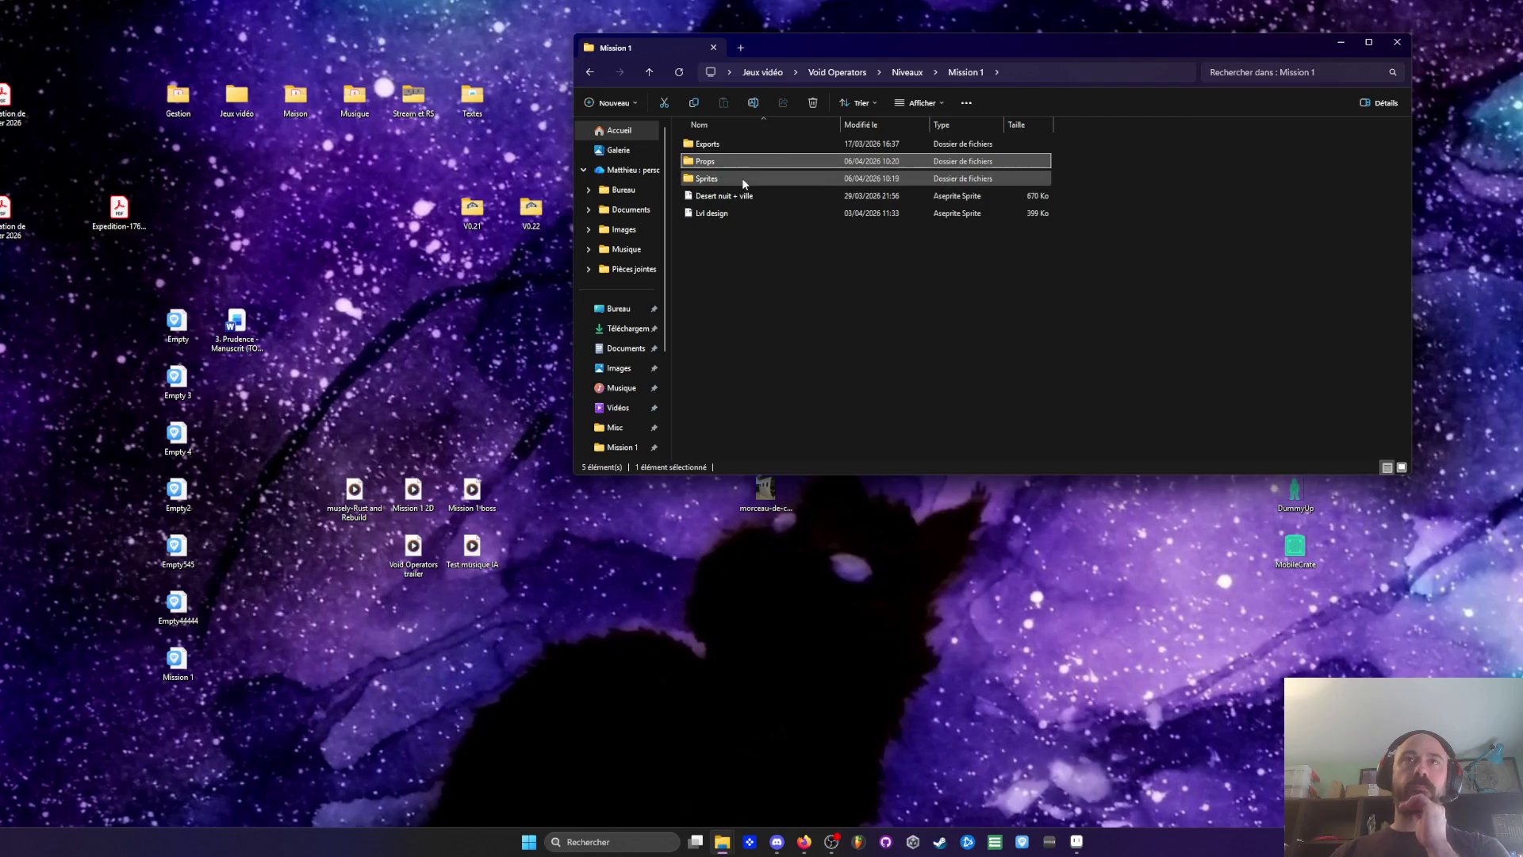
{"action": "left_click", "coordinate": [595, 76]}
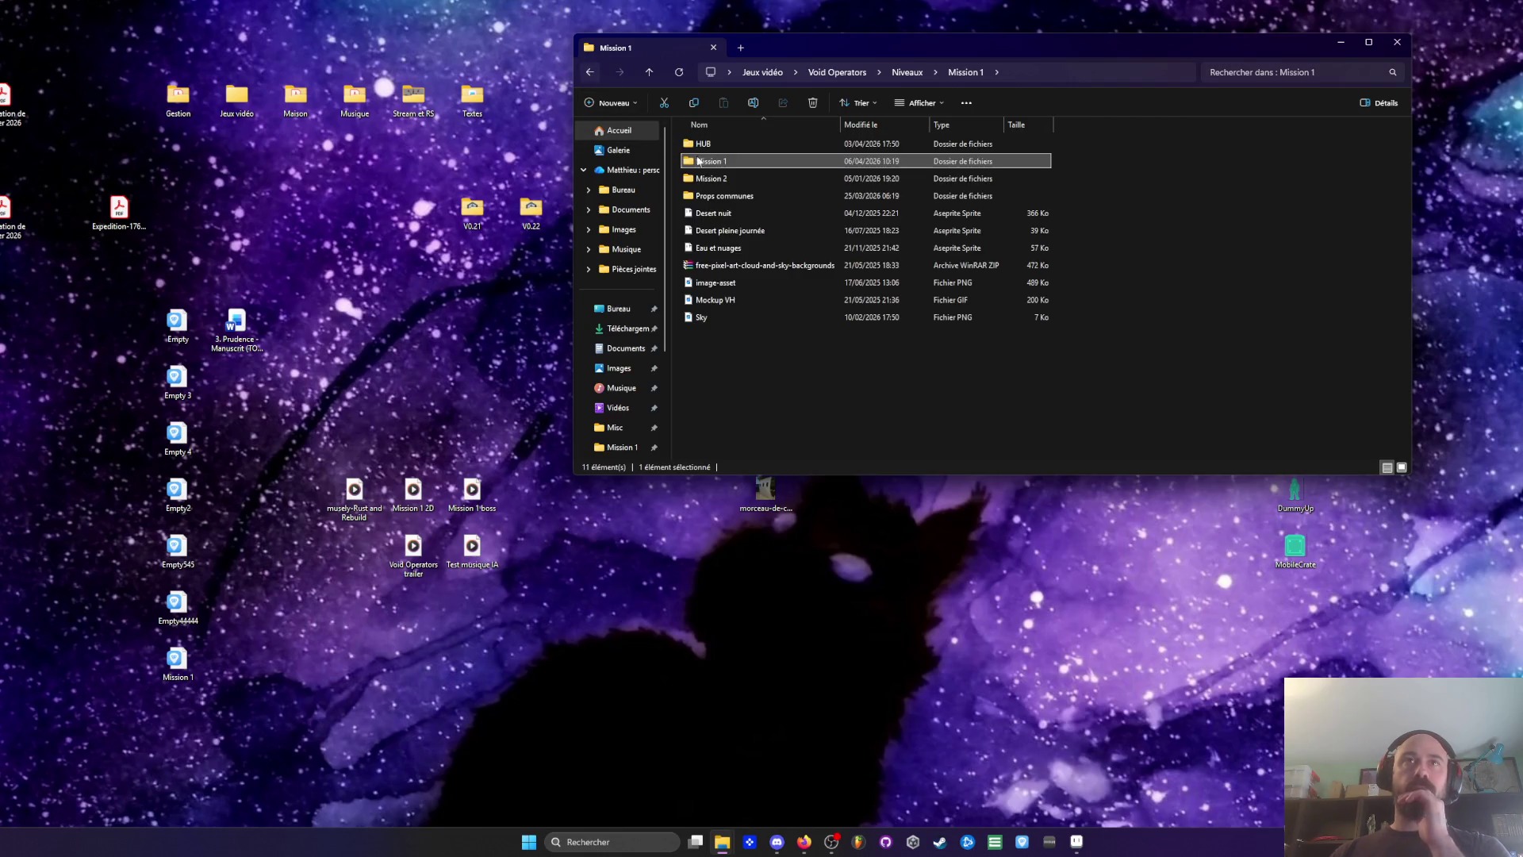
{"action": "double_click", "coordinate": [721, 145]}
{"action": "double_click", "coordinate": [723, 146]}
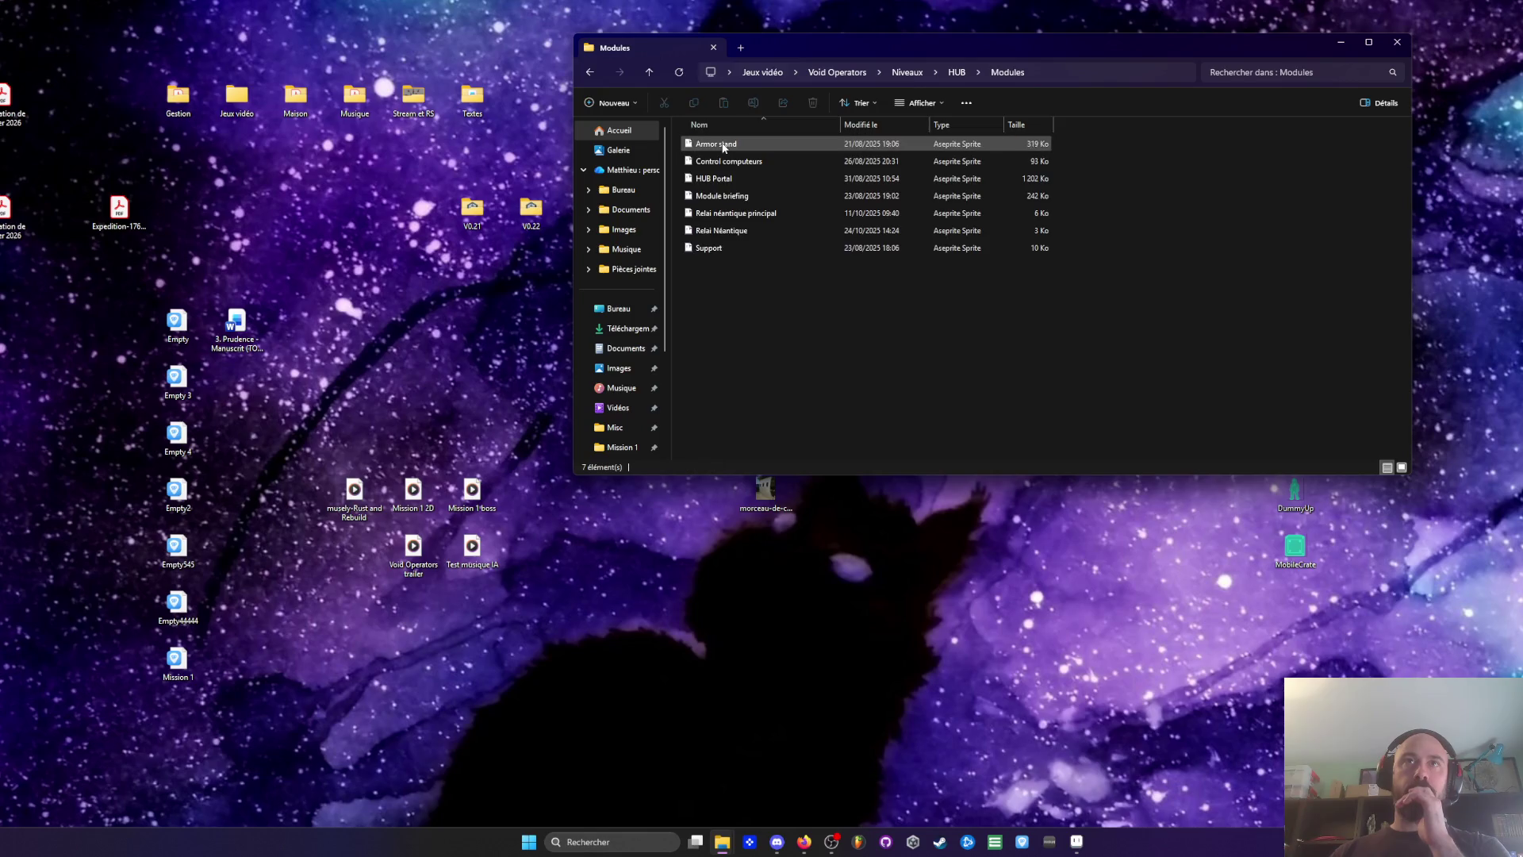
{"action": "double_click", "coordinate": [726, 197]}
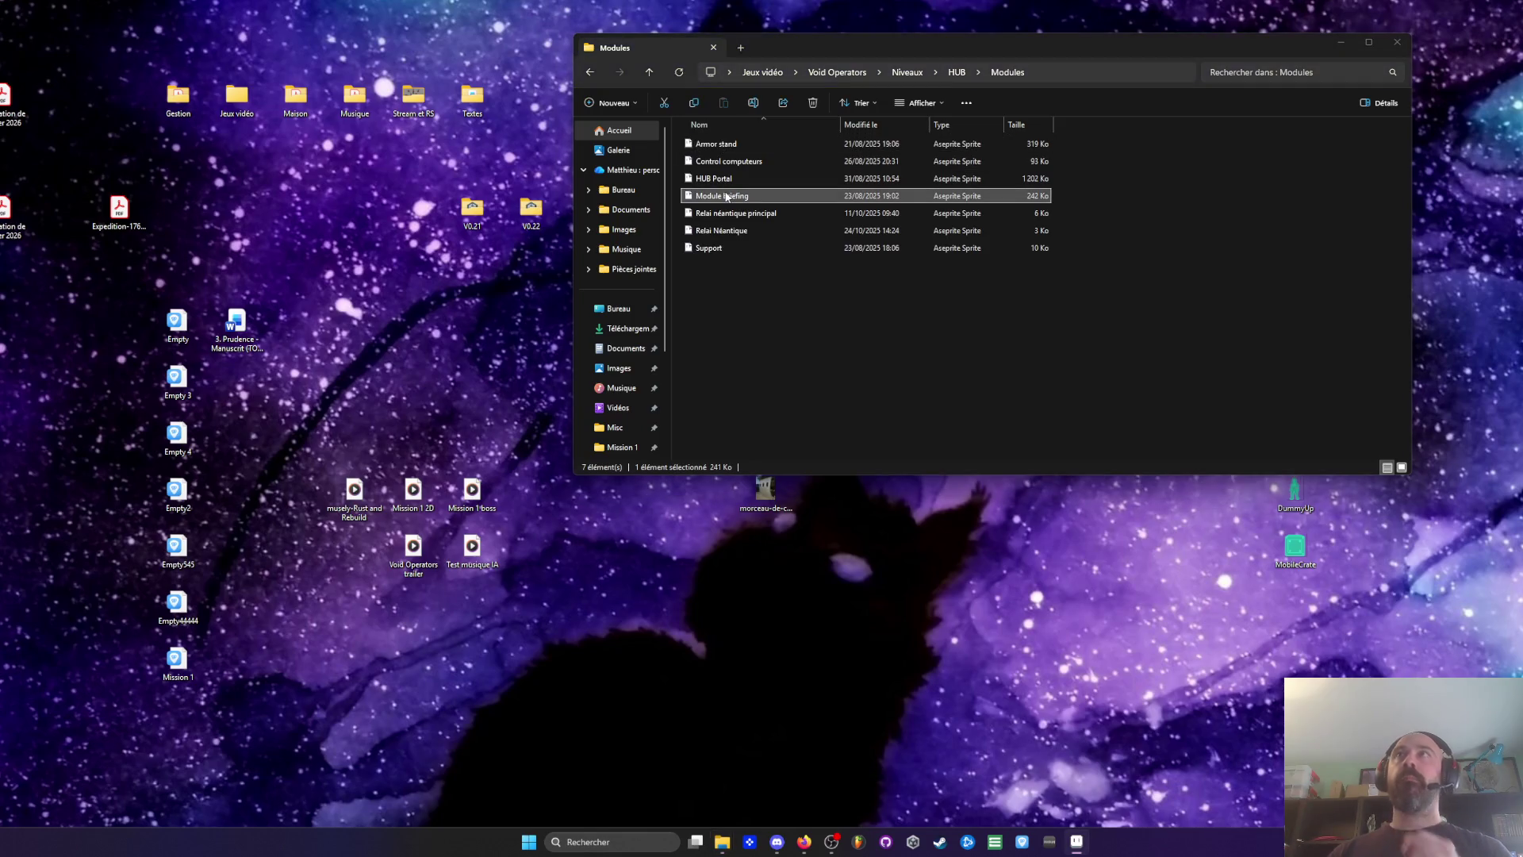
{"action": "left_click", "coordinate": [1082, 847]}
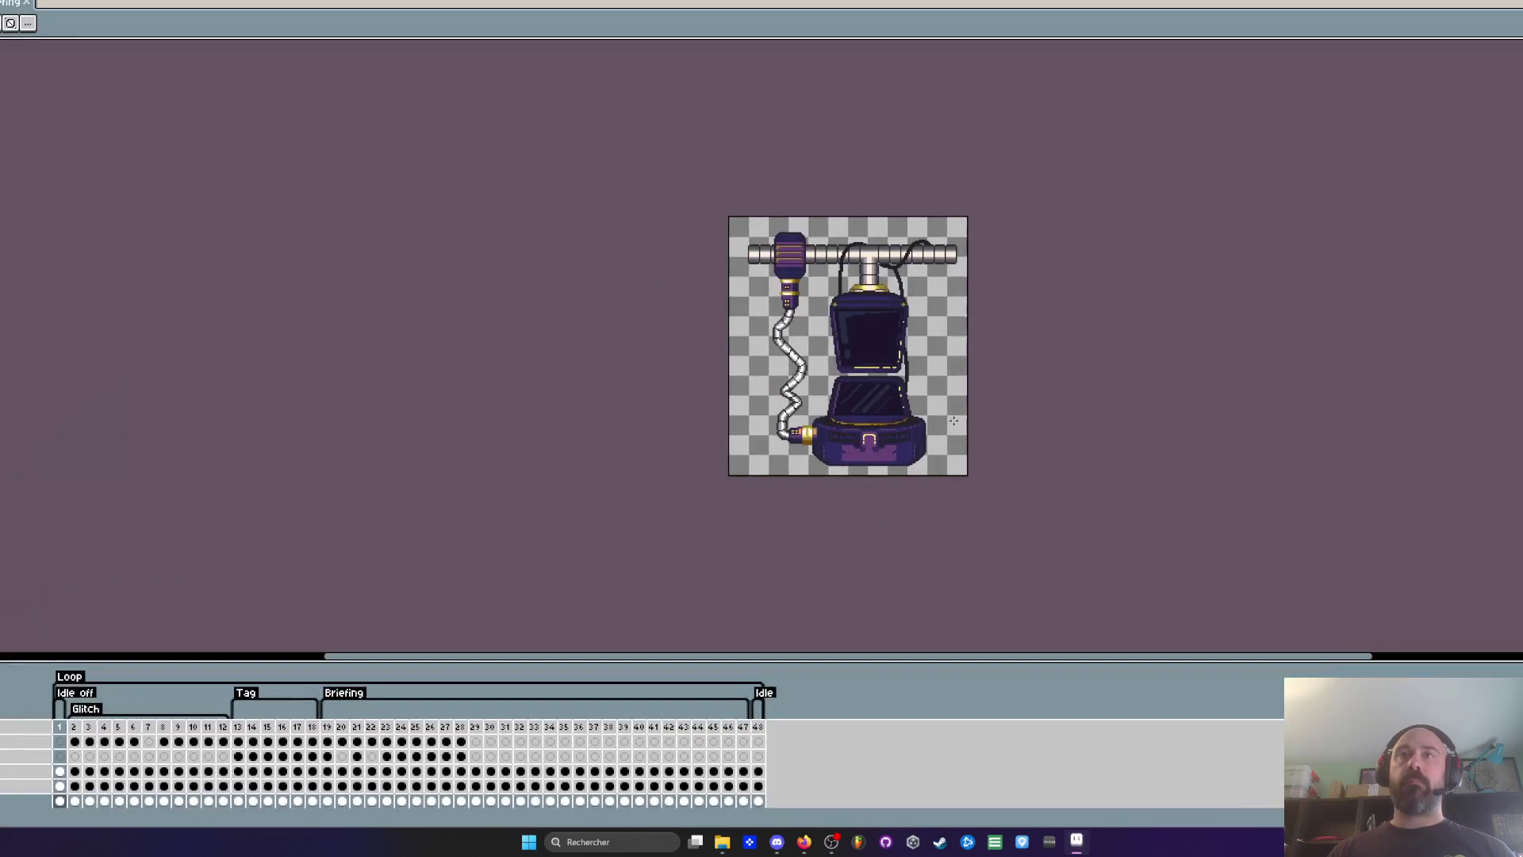
Merge Module briefing's layers with Ctrl+E, select the whole sprite, and switch to the corridor scene
{"action": "left_click", "coordinate": [59, 800]}
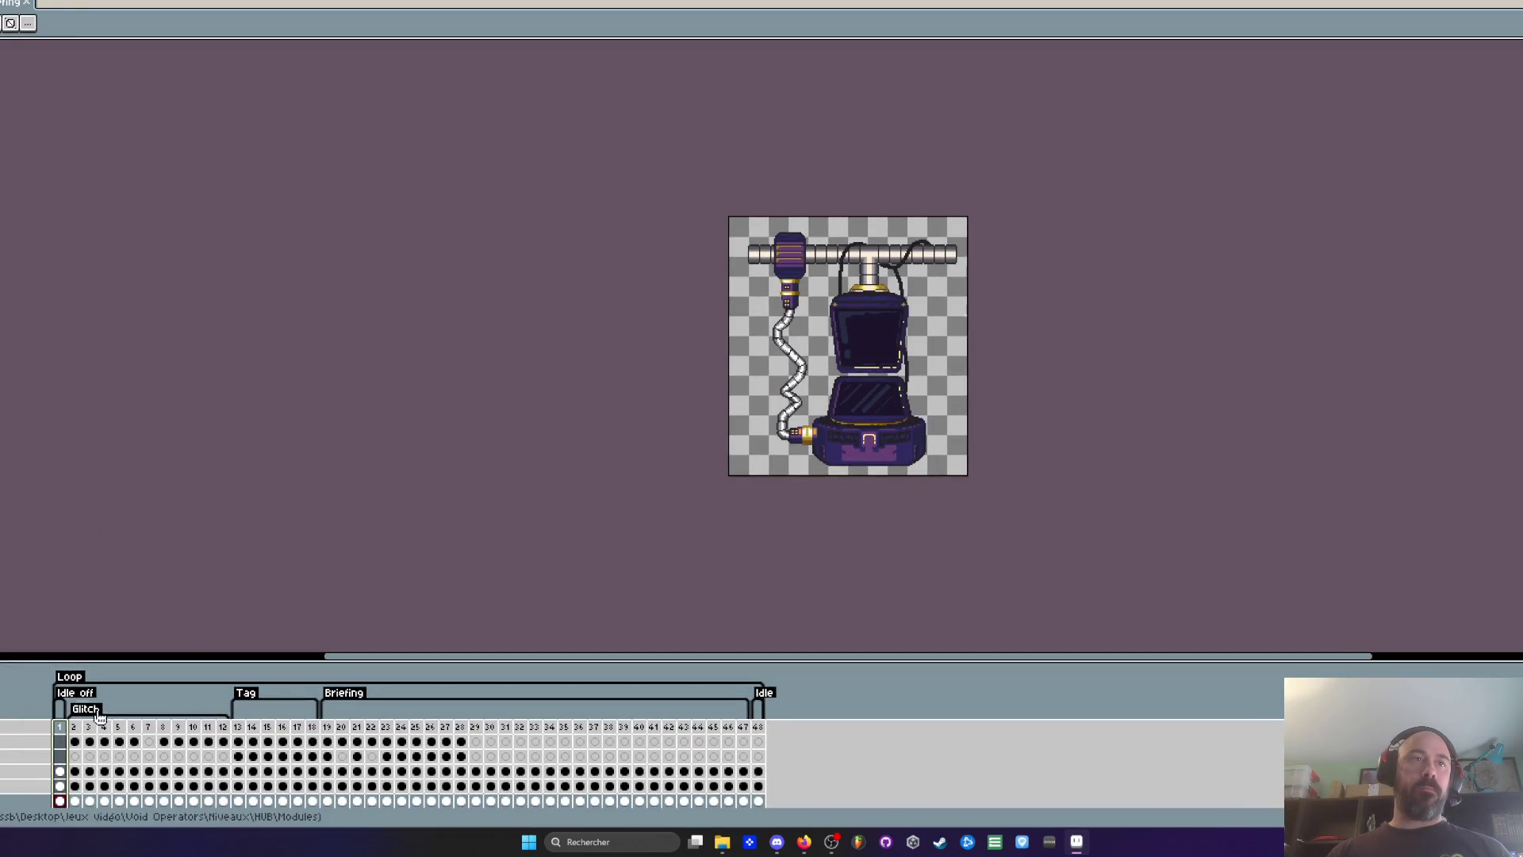
{"action": "scroll", "coordinate": [77, 774], "scroll_direction": "down", "scroll_amount": 1}
{"action": "left_click", "coordinate": [23, 740]}
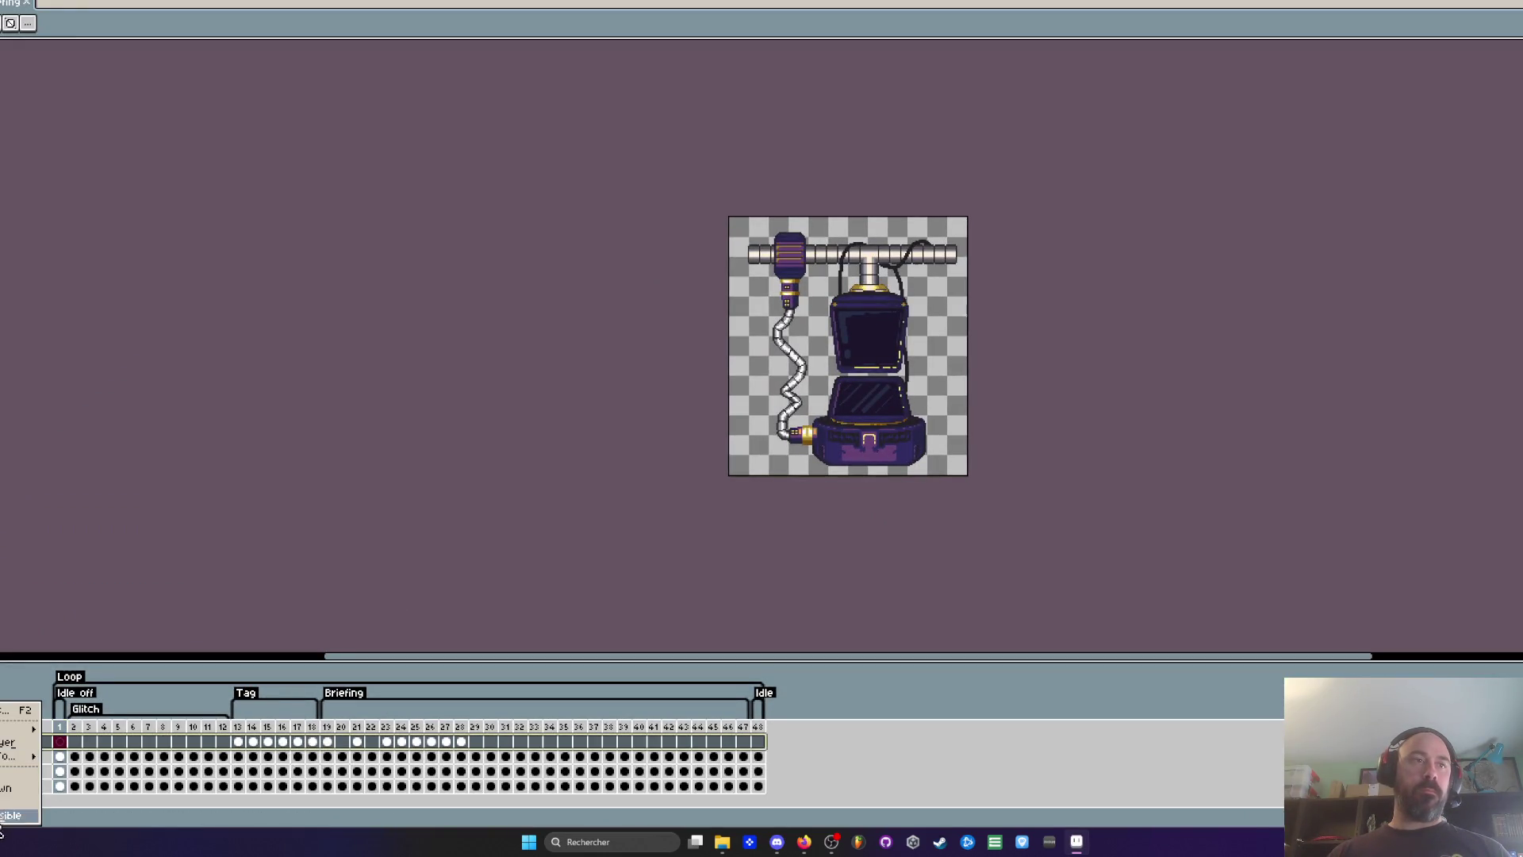
{"action": "key", "text": "ctrl+e"}
{"action": "key", "text": "ctrl+e"}
{"action": "key", "text": "ctrl+e"}
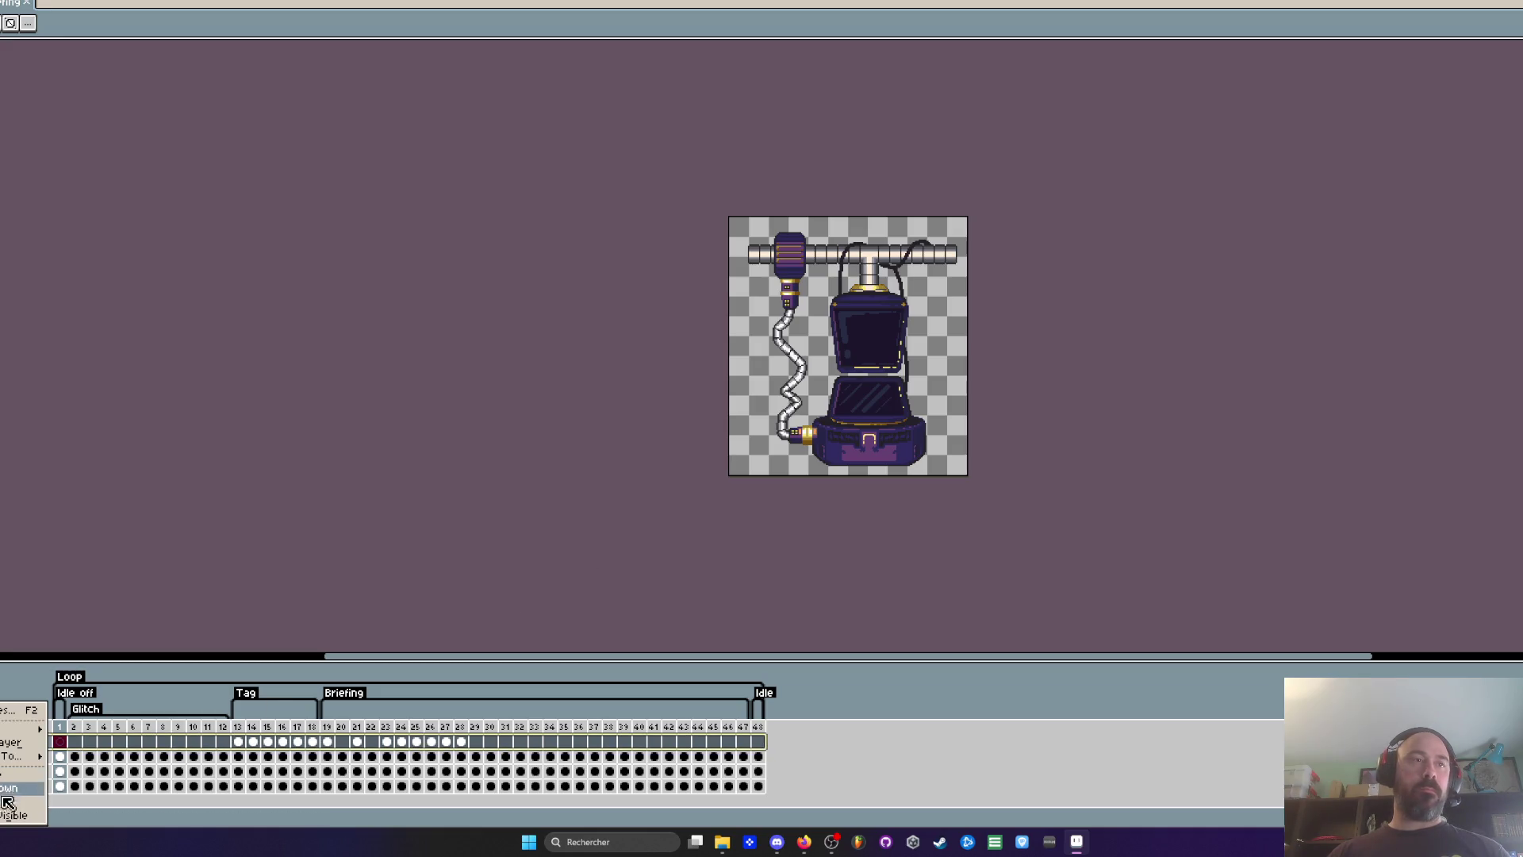
{"action": "key", "text": "ctrl+a"}
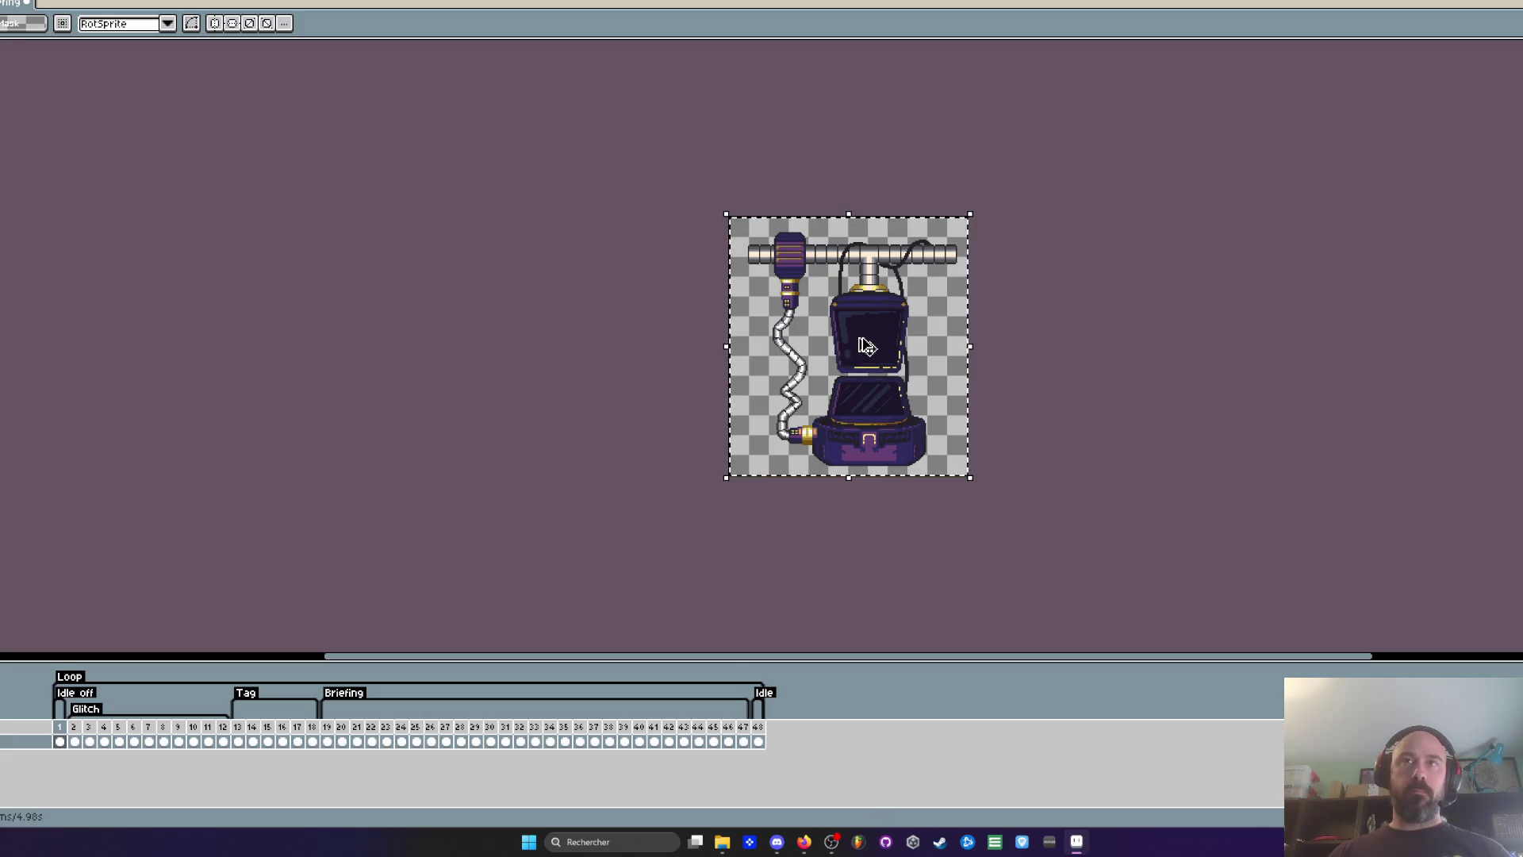
{"action": "key", "text": "ctrl+Tab"}
{"action": "scroll", "coordinate": [724, 298], "scroll_direction": "down", "scroll_amount": 2}
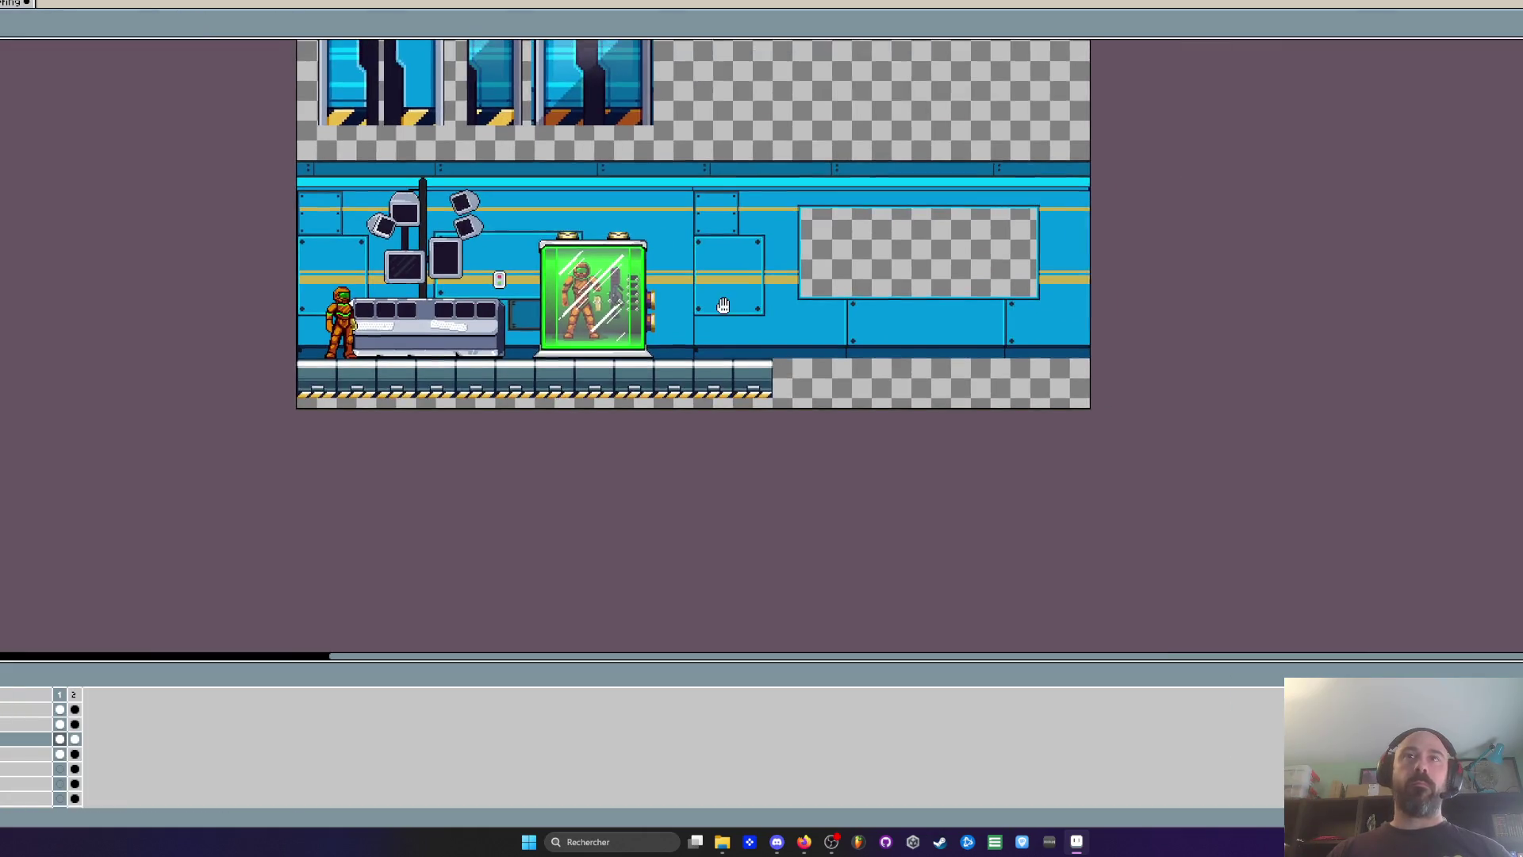
Paste the briefing machine and place it on the floor beside the green capsule
{"action": "scroll", "coordinate": [727, 296], "scroll_direction": "up", "scroll_amount": 2}
{"action": "left_click", "coordinate": [75, 739]}
{"action": "left_click", "coordinate": [59, 738]}
{"action": "key", "text": "ctrl+v"}
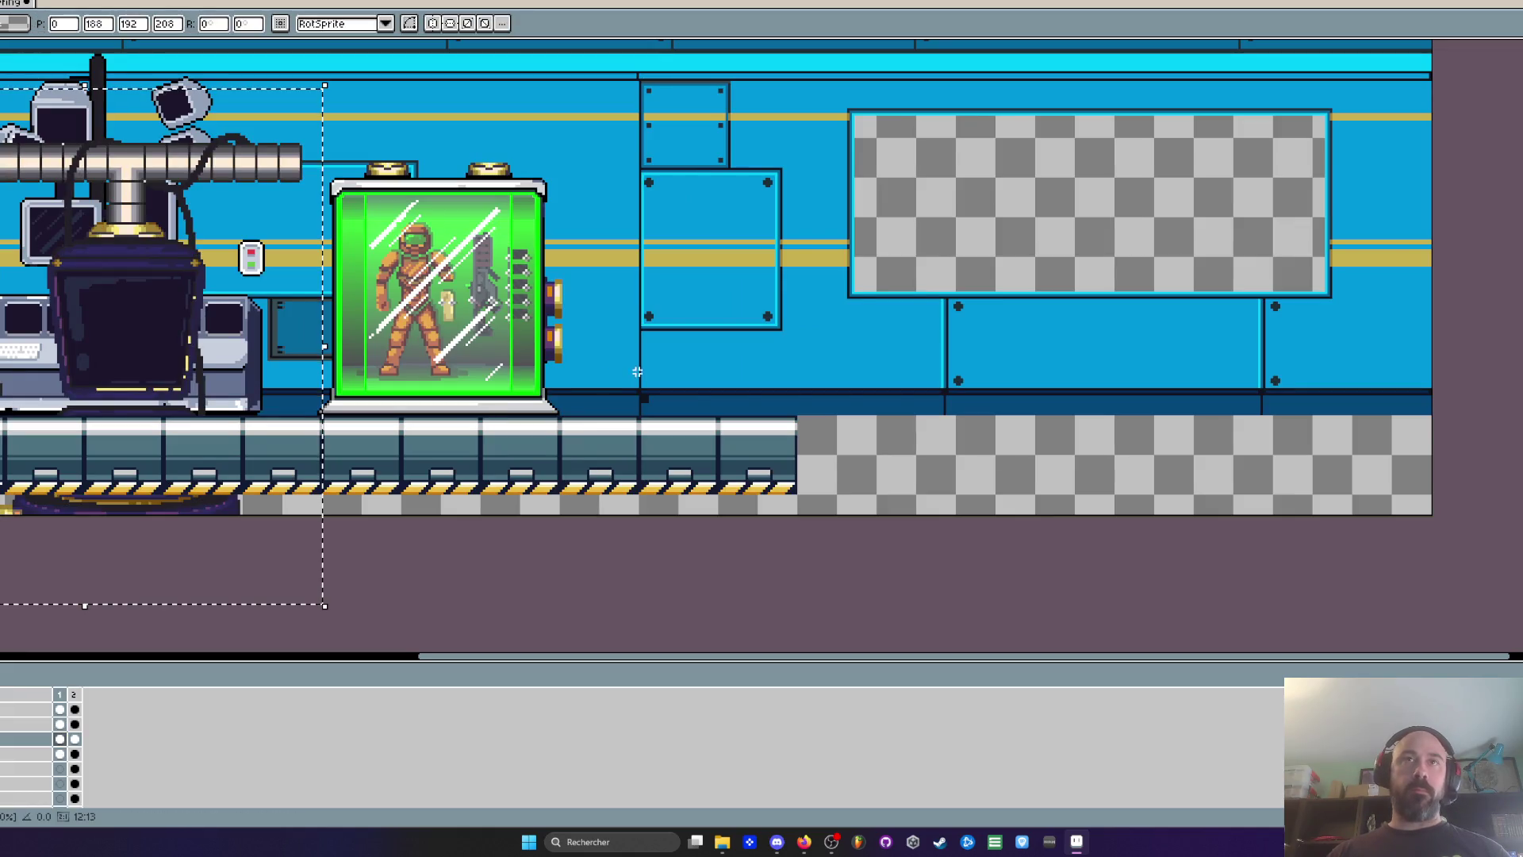
{"action": "left_click_drag", "start_coordinate": [246, 256], "coordinate": [812, 249]}
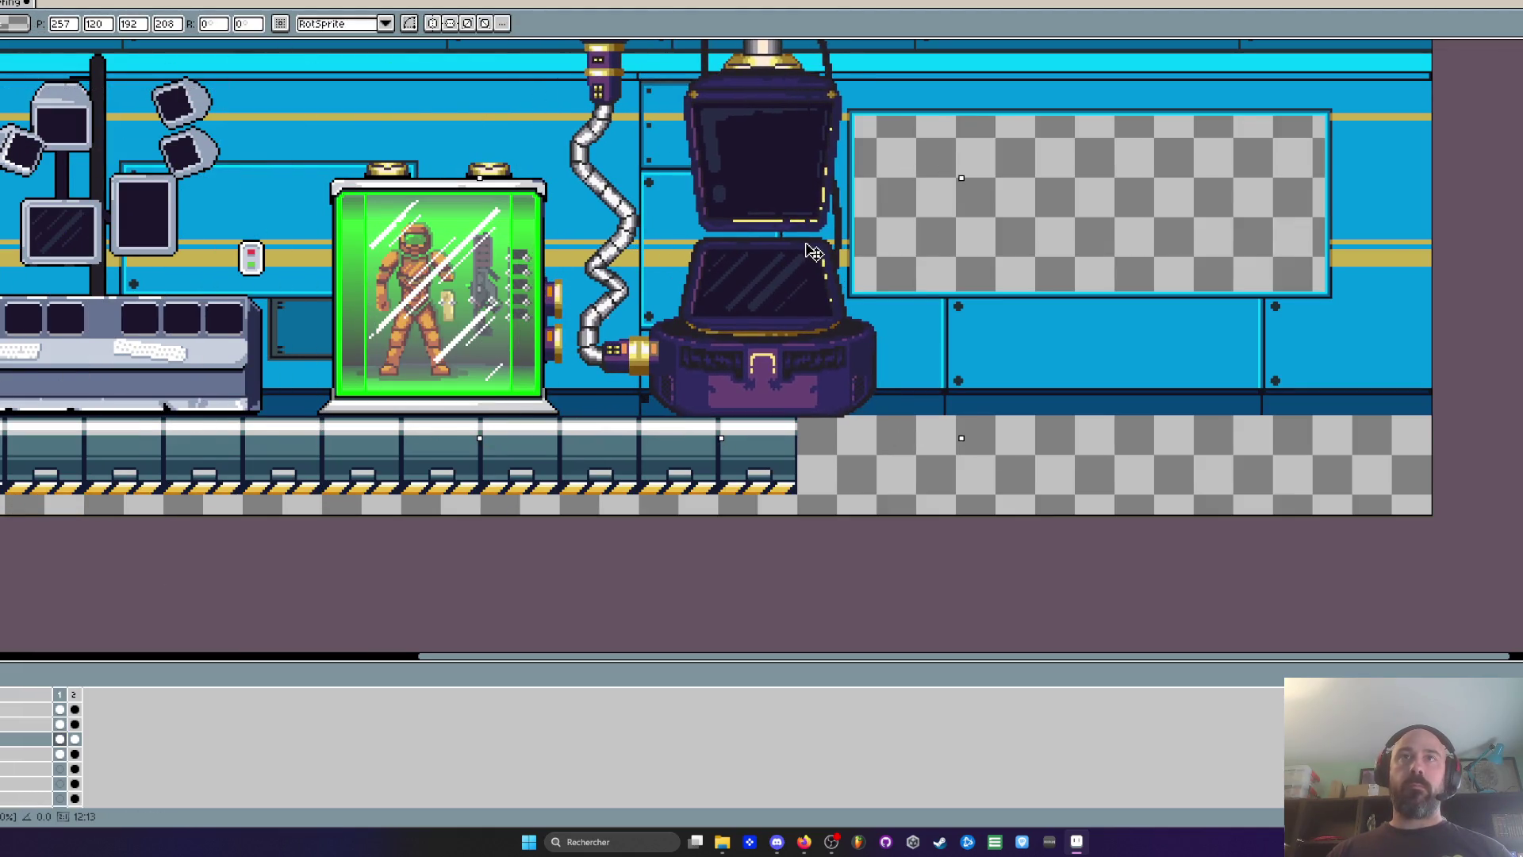
{"action": "scroll", "coordinate": [812, 250], "scroll_direction": "down", "scroll_amount": 2}
{"action": "scroll", "coordinate": [752, 368], "scroll_direction": "up", "scroll_amount": 2}
{"action": "mouse_move", "coordinate": [752, 368]}
{"action": "left_mouse_down"}
{"action": "mouse_move", "coordinate": [765, 347]}
{"action": "mouse_move", "coordinate": [790, 350]}
{"action": "left_mouse_up"}
{"action": "left_click", "coordinate": [567, 474]}
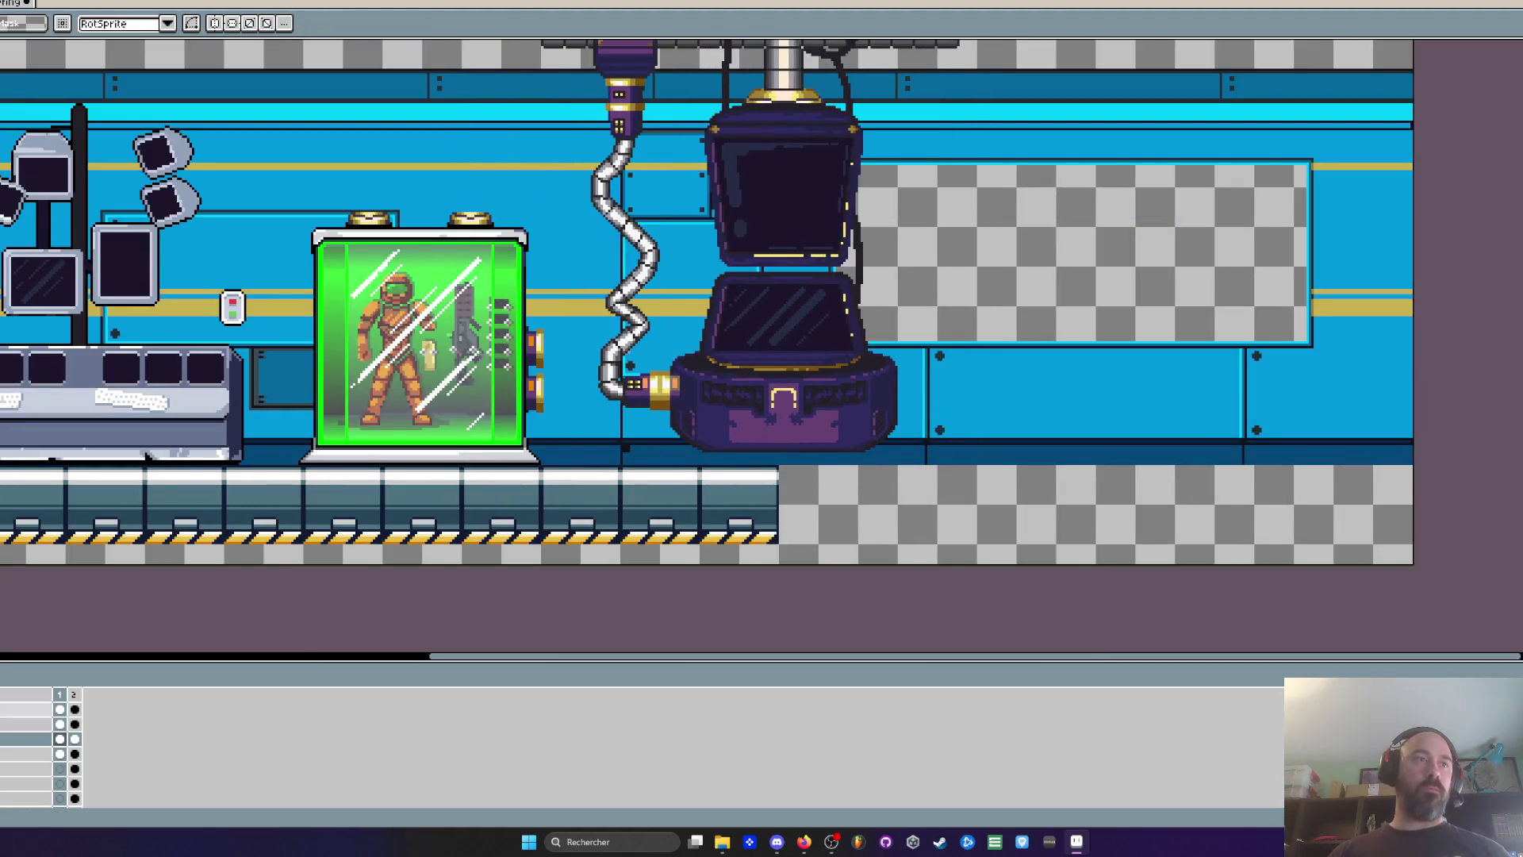
On the top layer, paste a floor strip and line it up with the existing floor
{"action": "left_click", "coordinate": [28, 709]}
{"action": "scroll", "coordinate": [875, 413], "scroll_direction": "down", "scroll_amount": 2}
{"action": "scroll", "coordinate": [595, 457], "scroll_direction": "up", "scroll_amount": 2}
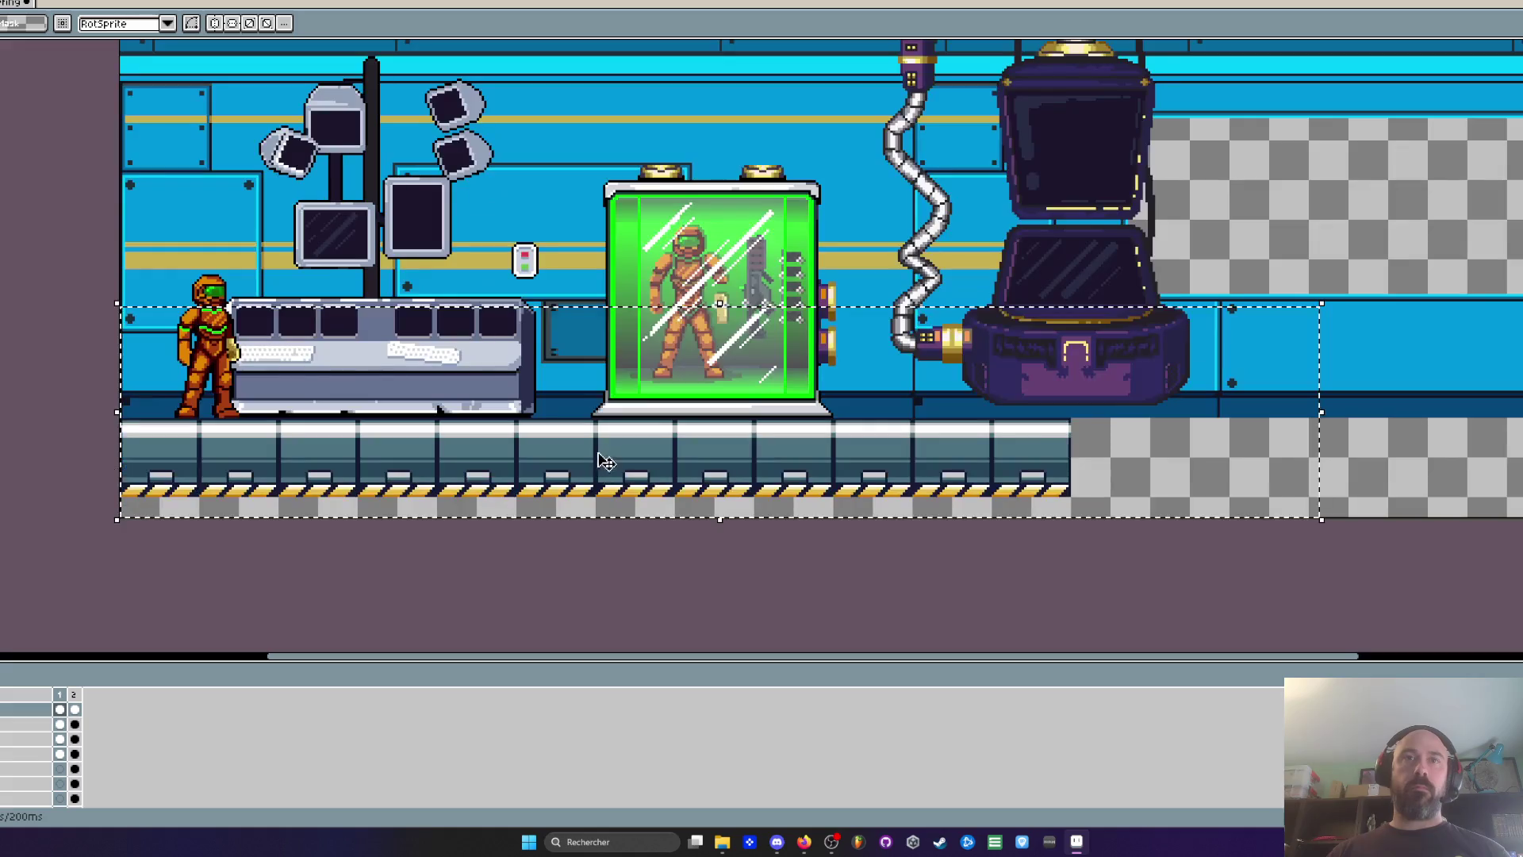
{"action": "key", "text": "ctrl+v"}
{"action": "left_click_drag", "start_coordinate": [1208, 503], "coordinate": [1362, 452]}
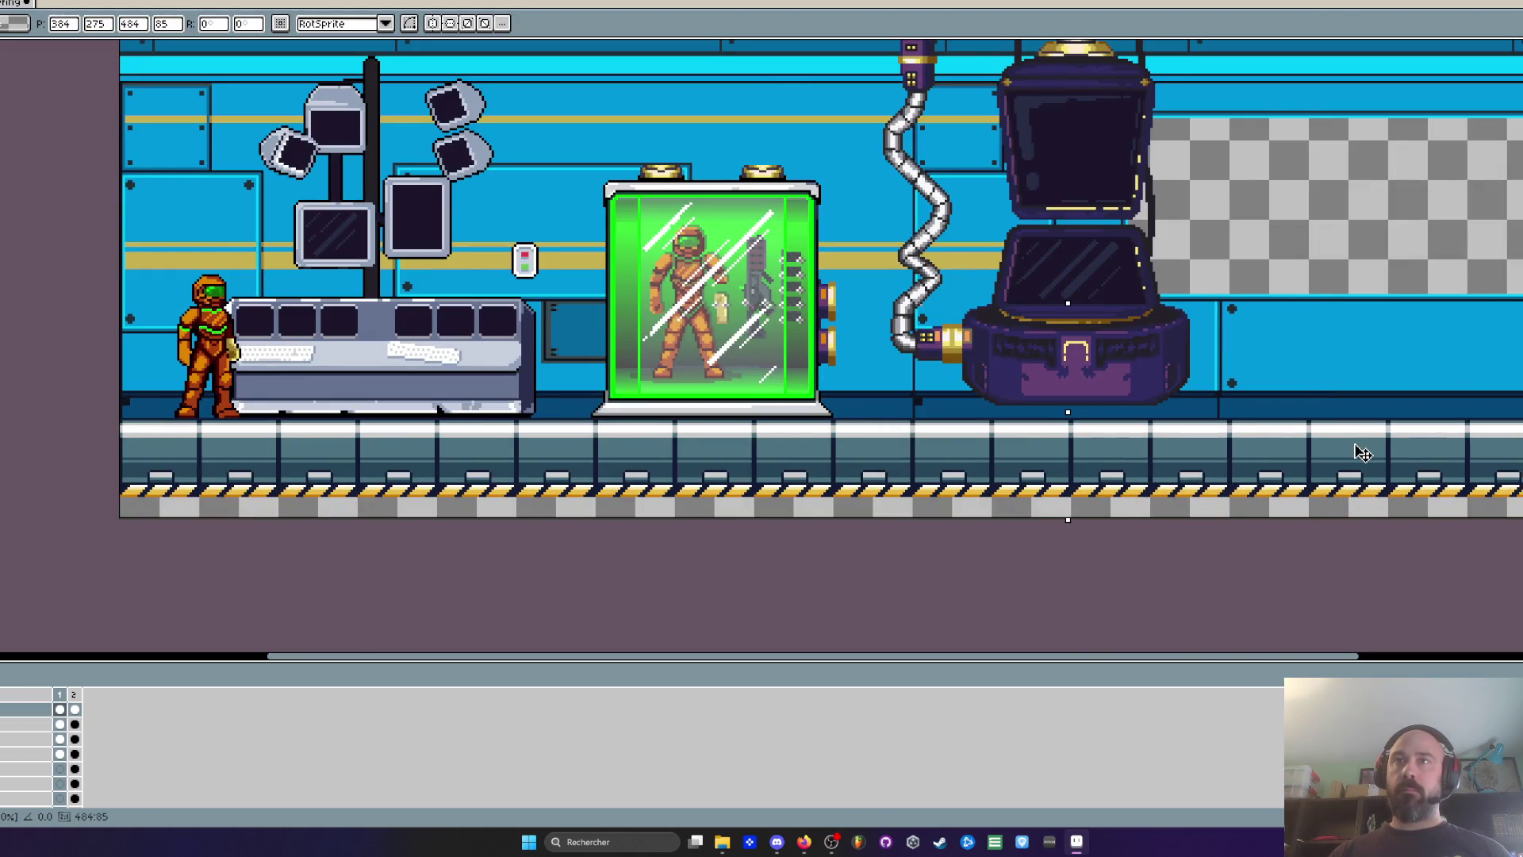
{"action": "scroll", "coordinate": [1362, 452], "scroll_direction": "down", "scroll_amount": 2}
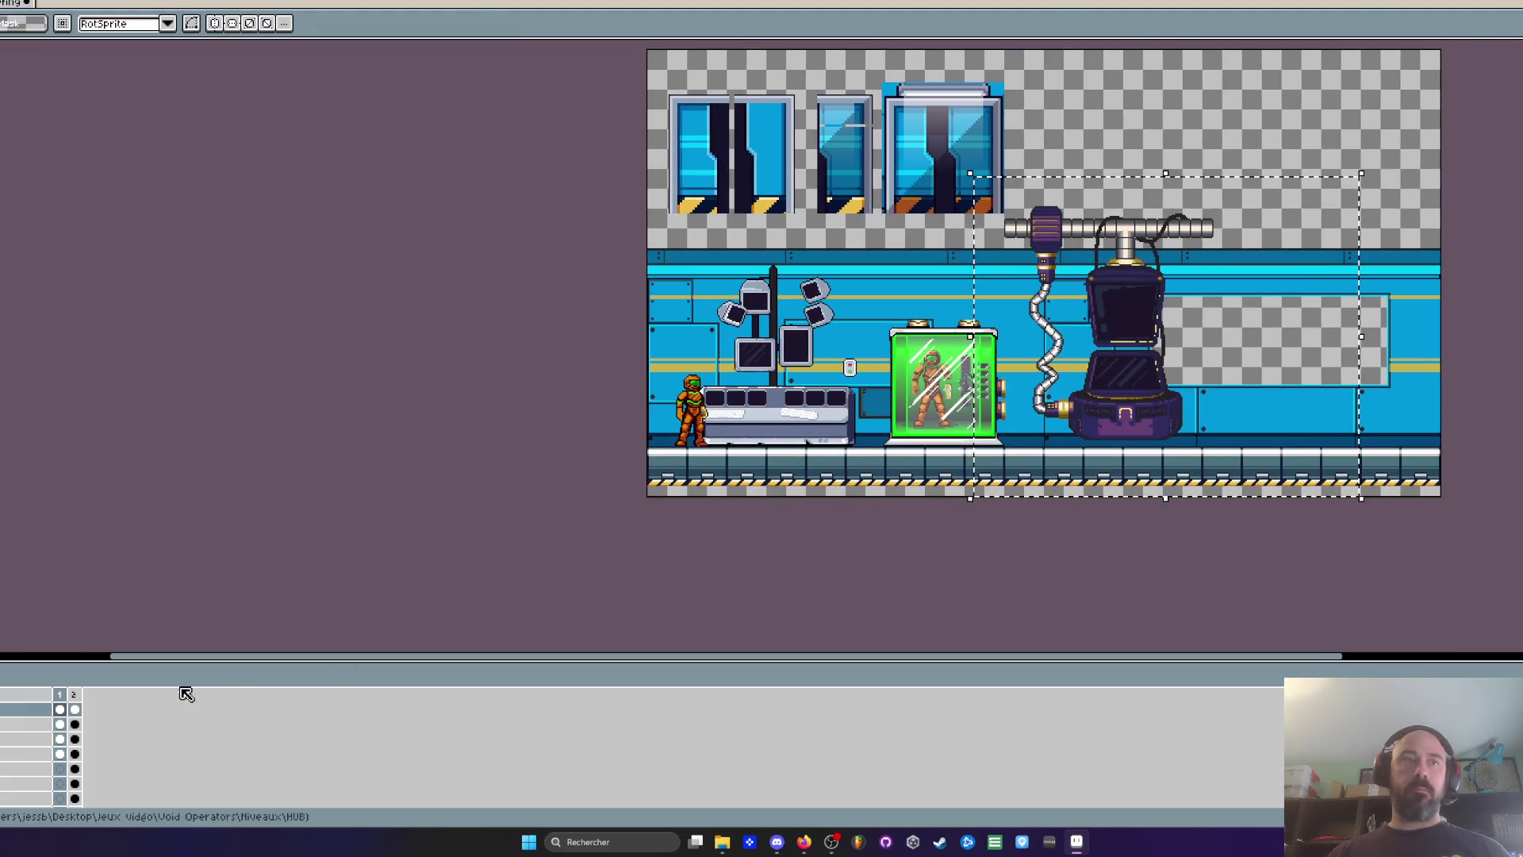
Select the machine from its pipe down to the floor and nudge it slightly up and left
{"action": "left_click_drag", "start_coordinate": [978, 194], "coordinate": [1243, 270]}
{"action": "mouse_move", "coordinate": [1240, 486]}
{"action": "left_mouse_down"}
{"action": "mouse_move", "coordinate": [1090, 405]}
{"action": "mouse_move", "coordinate": [1015, 238]}
{"action": "mouse_move", "coordinate": [1029, 230]}
{"action": "left_mouse_up"}
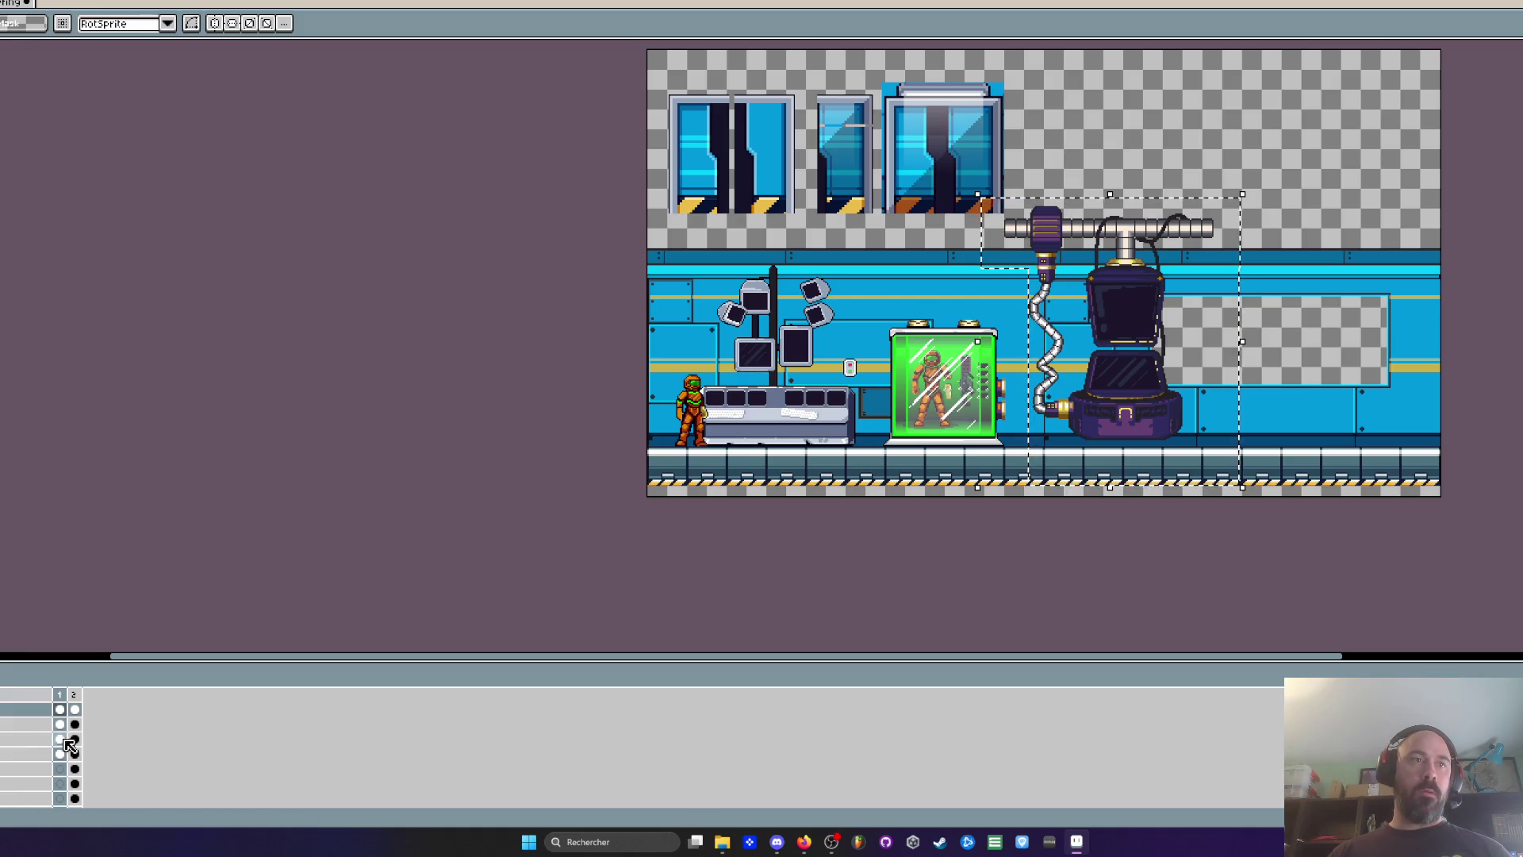
{"action": "left_click", "coordinate": [63, 740]}
{"action": "left_click", "coordinate": [1142, 411]}
{"action": "scroll", "coordinate": [1142, 412], "scroll_direction": "up", "scroll_amount": 2}
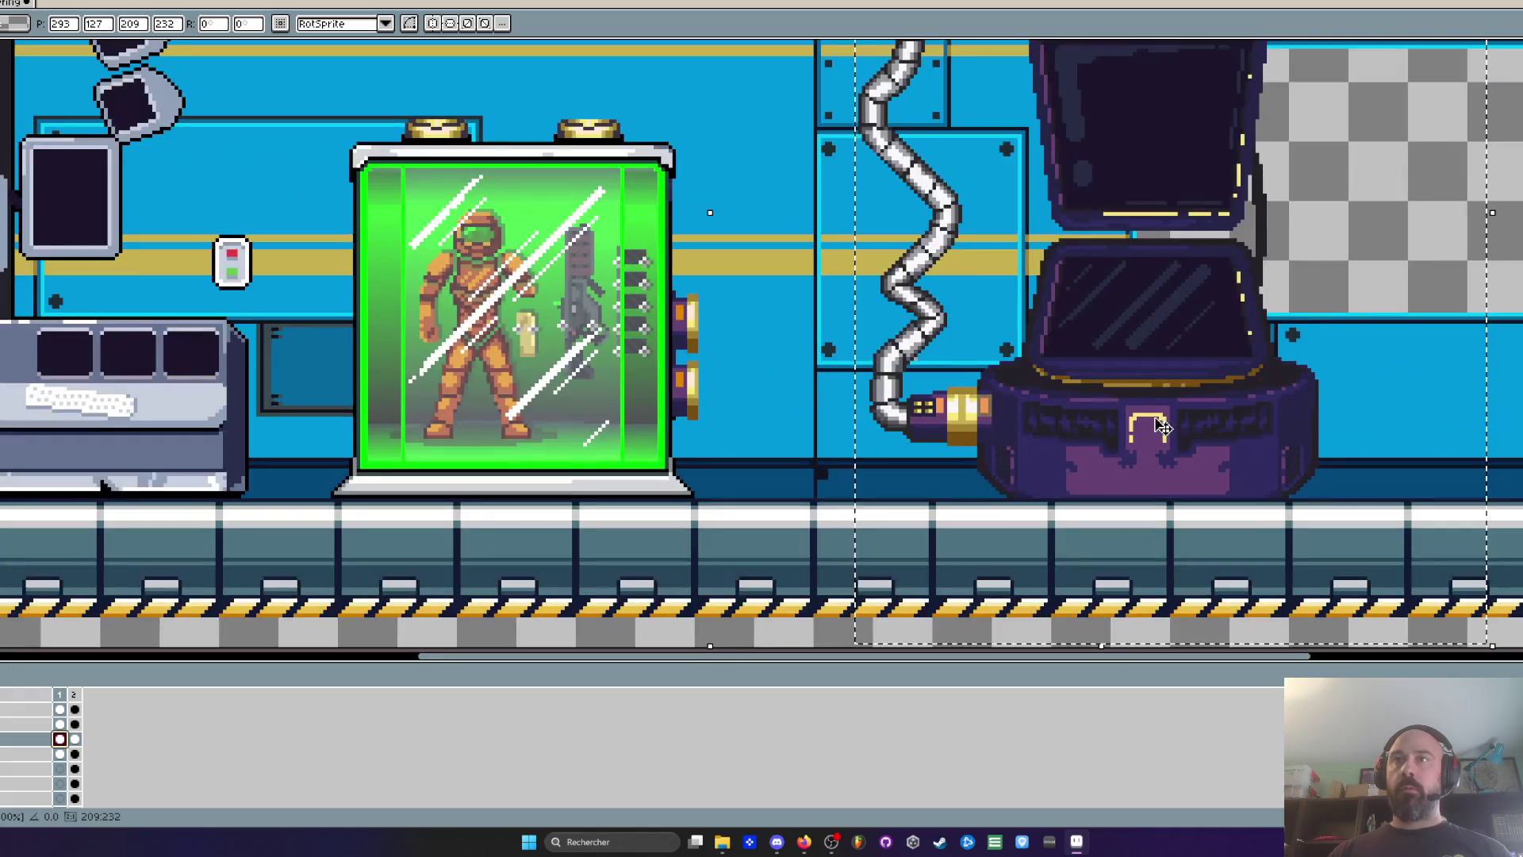
{"action": "left_click_drag", "start_coordinate": [1162, 426], "coordinate": [1152, 418]}
{"action": "scroll", "coordinate": [1152, 414], "scroll_direction": "down", "scroll_amount": 1}
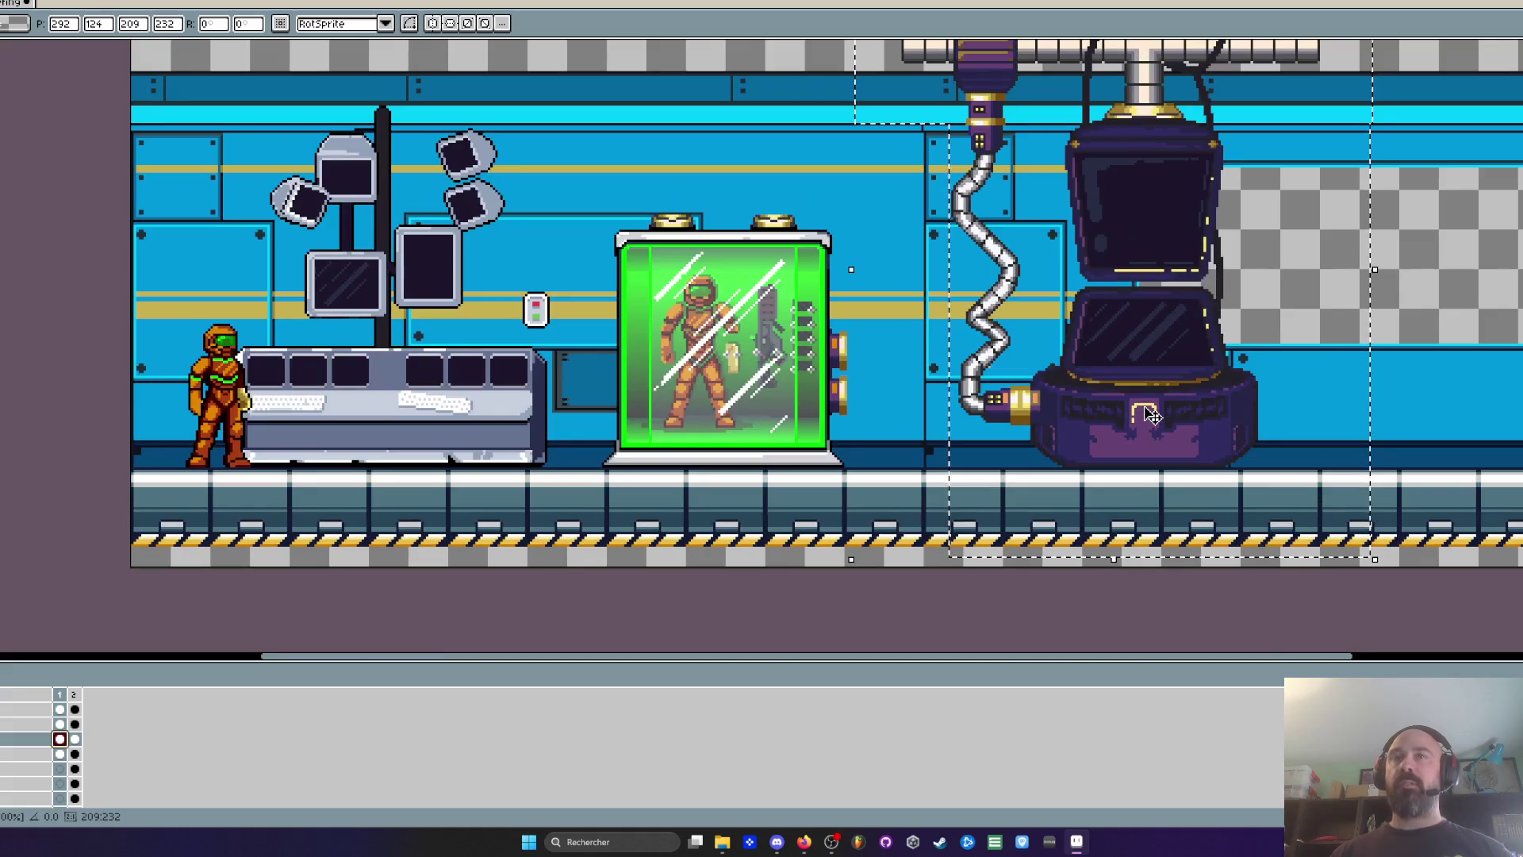
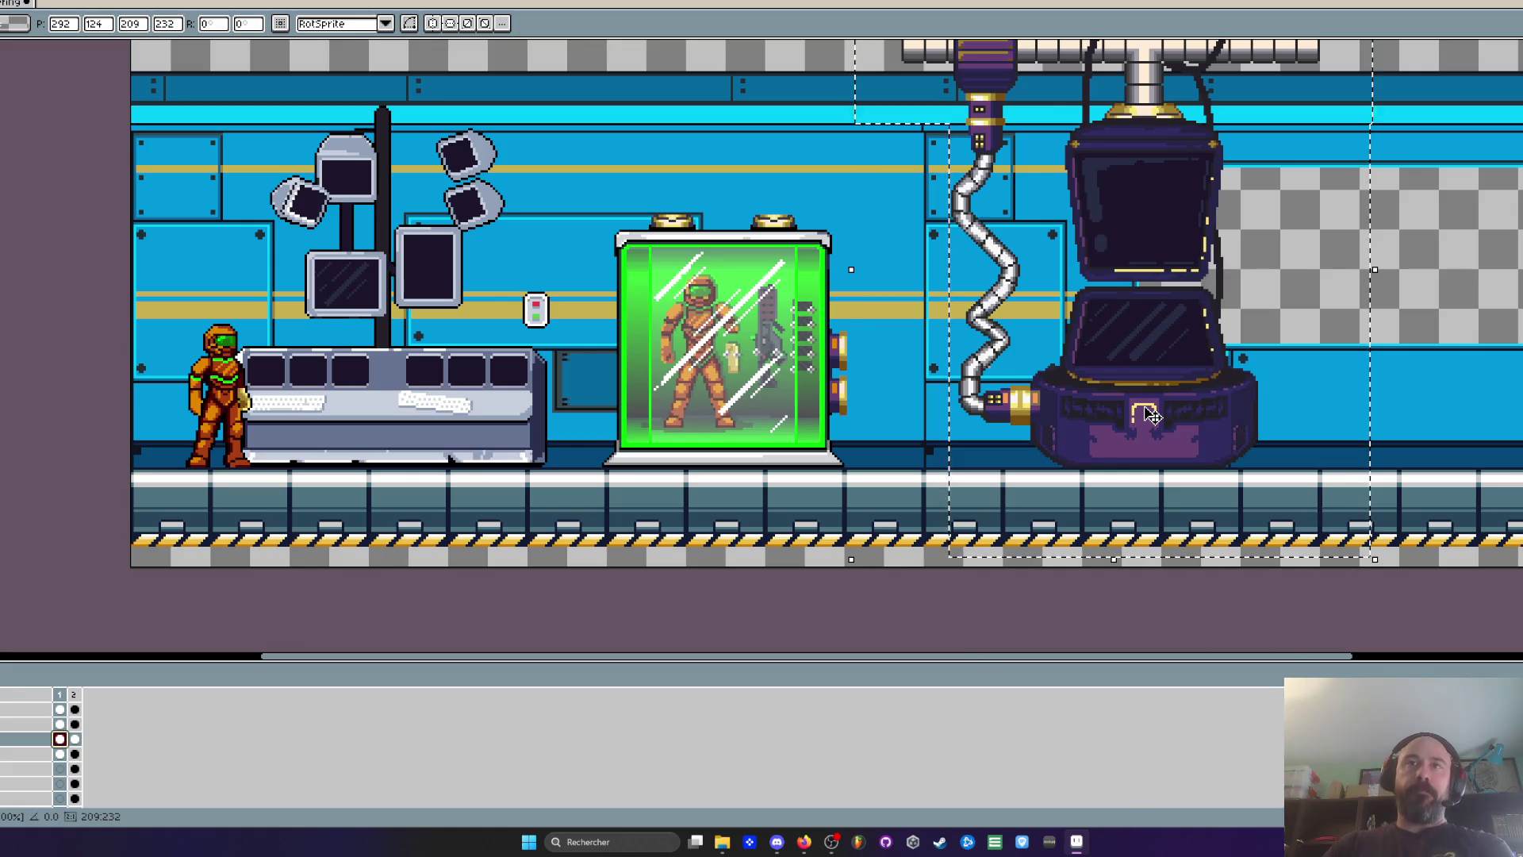
Try shifting the pod base and floor downward, then cancel the move
{"action": "scroll", "coordinate": [1142, 411], "scroll_direction": "down", "scroll_amount": 1}
{"action": "scroll", "coordinate": [1142, 411], "scroll_direction": "up", "scroll_amount": 1}
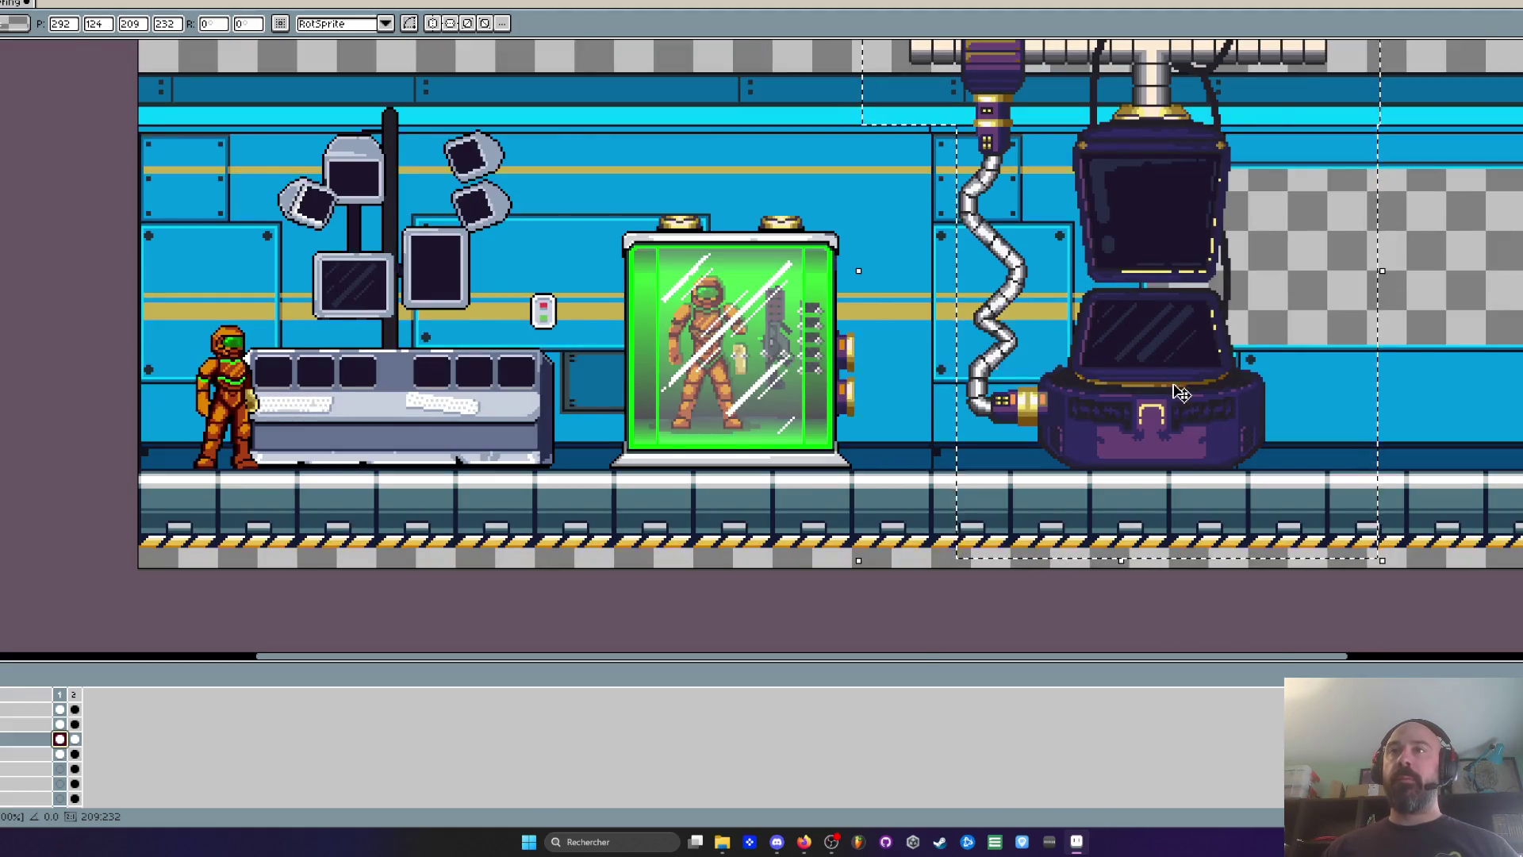
{"action": "scroll", "coordinate": [1186, 341], "scroll_direction": "up", "scroll_amount": 3}
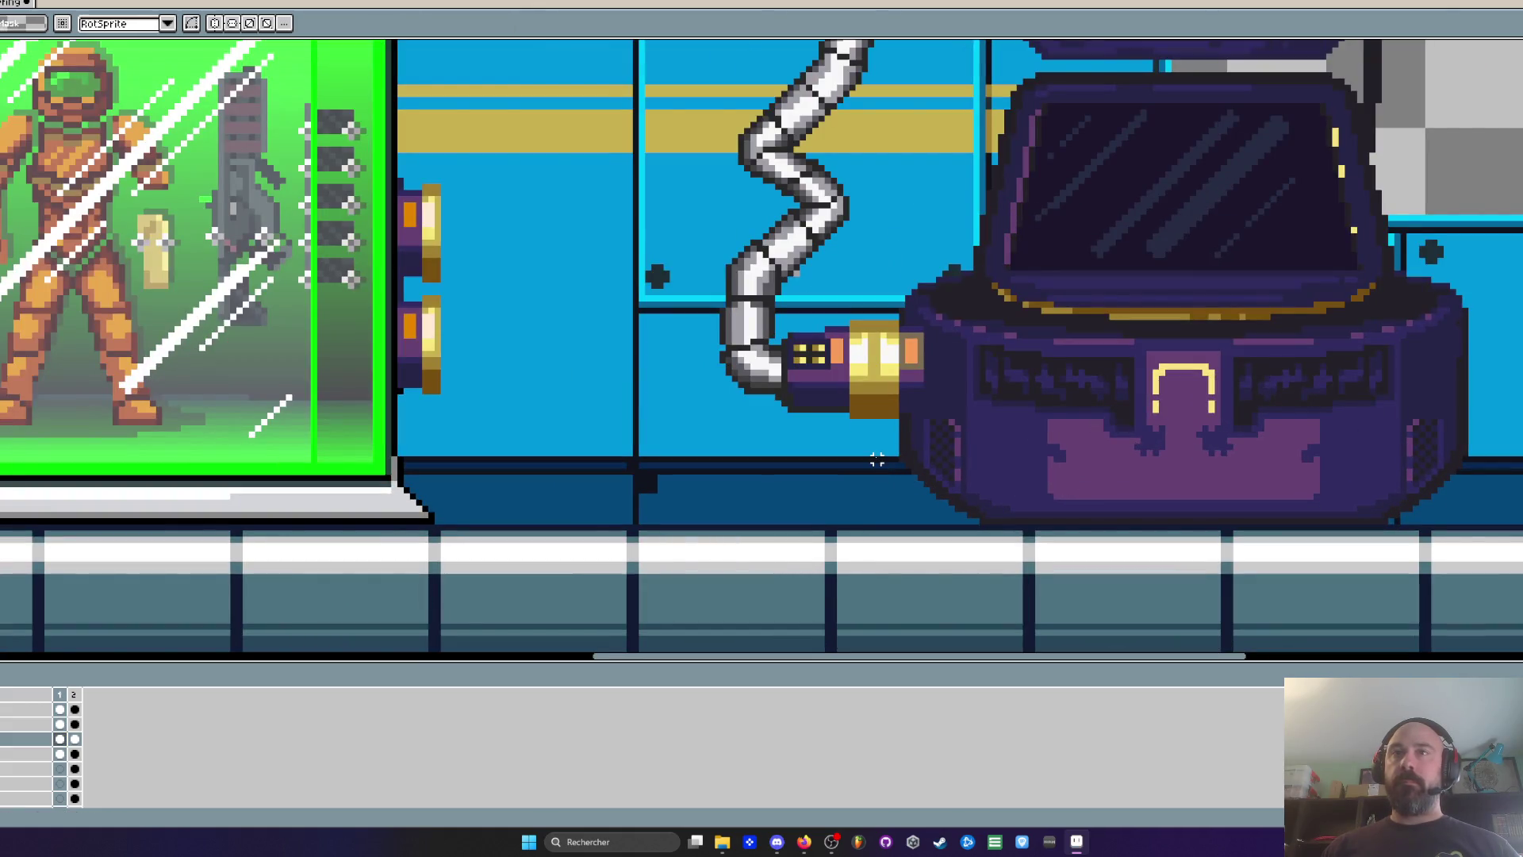
{"action": "left_click_drag", "start_coordinate": [874, 454], "coordinate": [1522, 600]}
{"action": "scroll", "coordinate": [1172, 499], "scroll_direction": "down", "scroll_amount": 1}
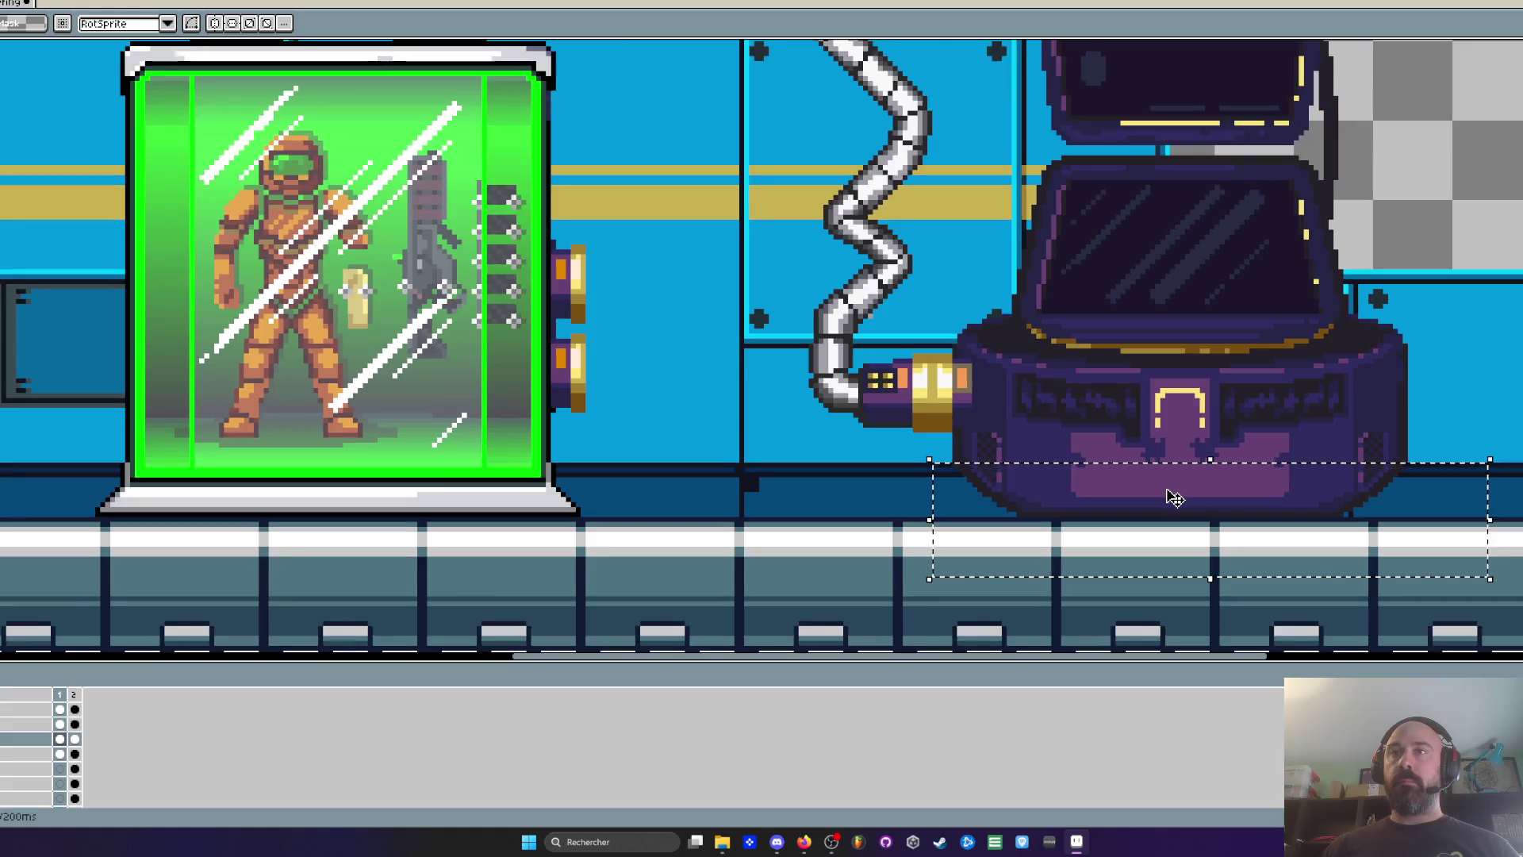
{"action": "left_click_drag", "start_coordinate": [1169, 469], "coordinate": [1178, 497]}
{"action": "scroll", "coordinate": [1178, 497], "scroll_direction": "down", "scroll_amount": 2}
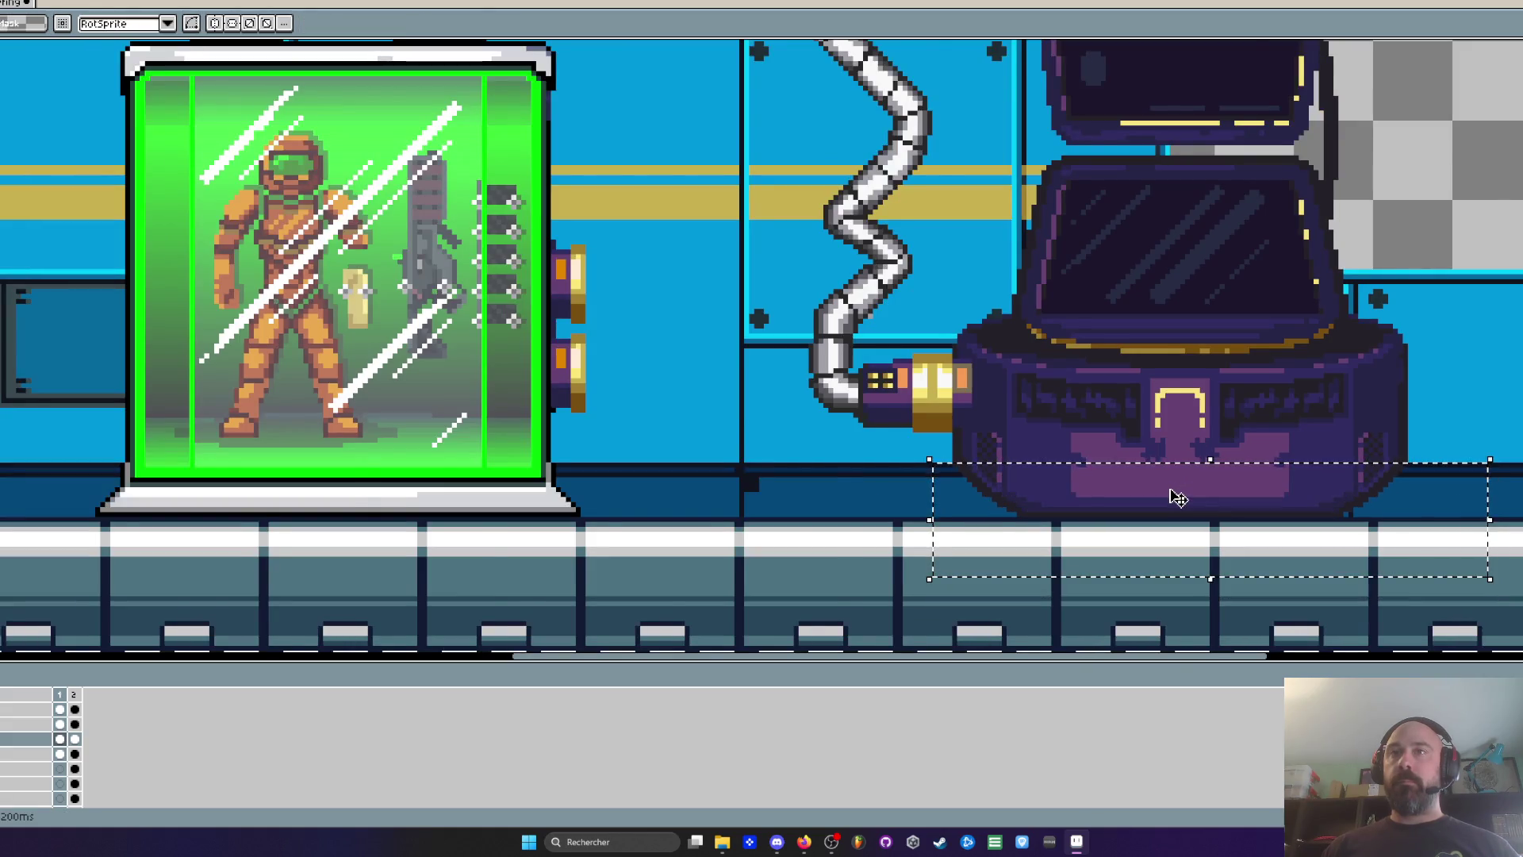
{"action": "key", "text": "ctrl+d"}
Select the lower hose and brass connector, slide them left, and commit
{"action": "scroll", "coordinate": [1172, 496], "scroll_direction": "down", "scroll_amount": 1}
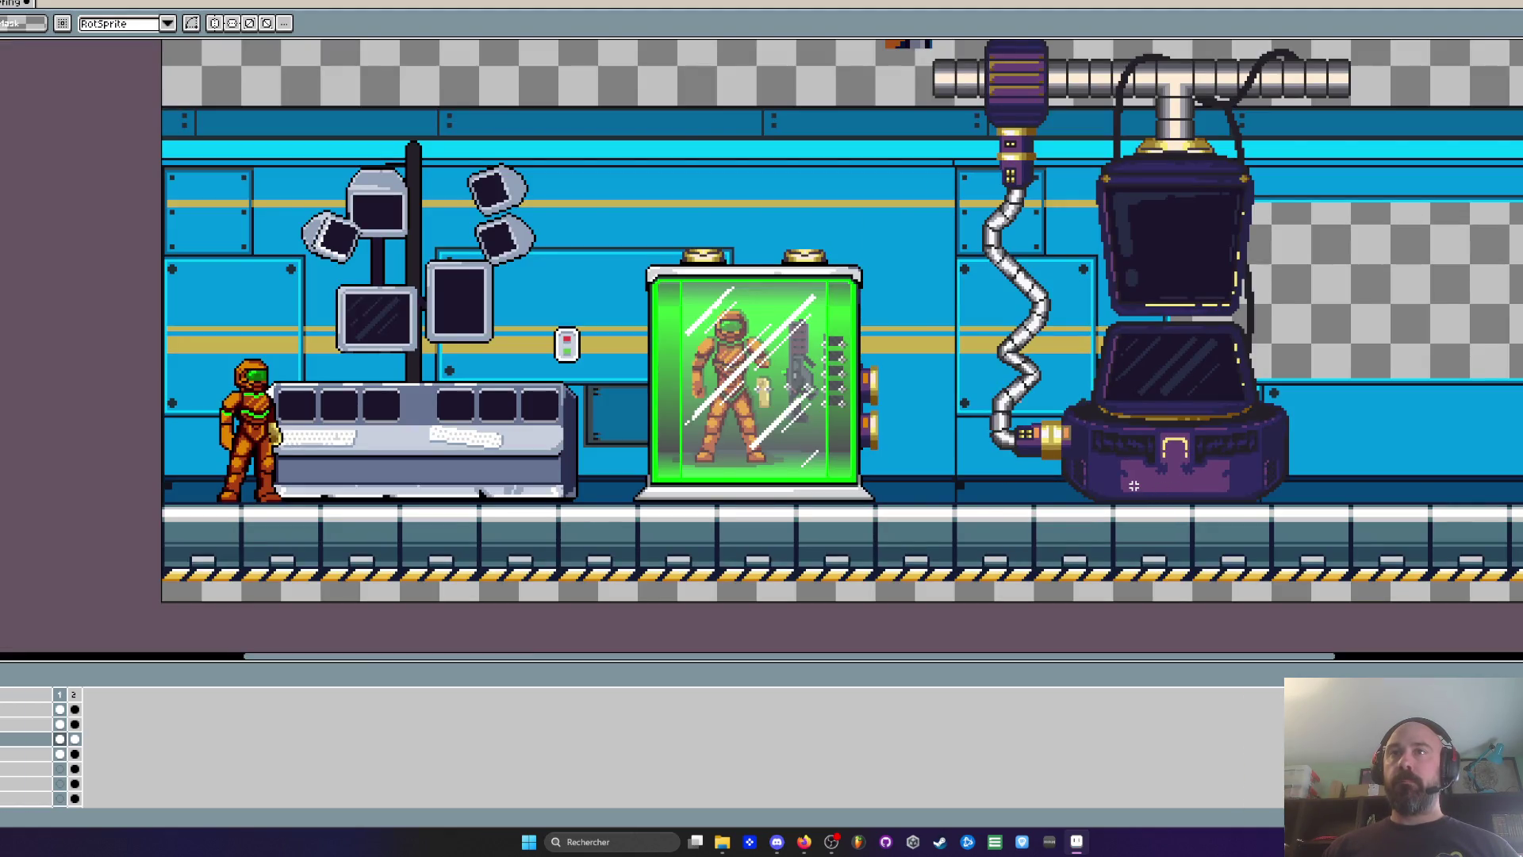
{"action": "scroll", "coordinate": [1133, 486], "scroll_direction": "up", "scroll_amount": 1}
{"action": "scroll", "coordinate": [1008, 466], "scroll_direction": "up", "scroll_amount": 1}
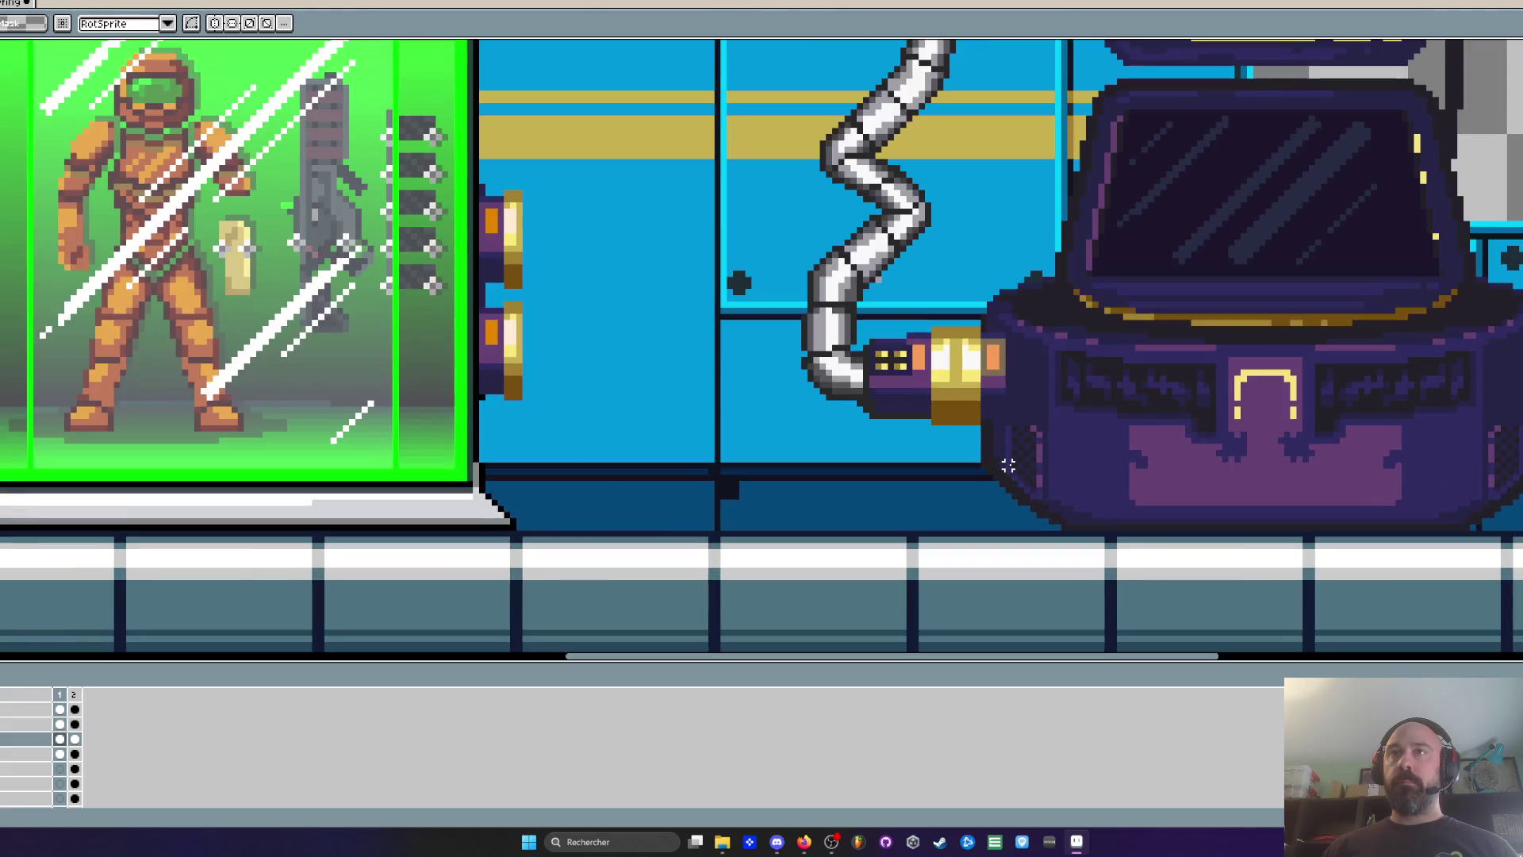
{"action": "mouse_move", "coordinate": [791, 215]}
{"action": "left_mouse_down"}
{"action": "mouse_move", "coordinate": [953, 351]}
{"action": "mouse_move", "coordinate": [982, 469]}
{"action": "left_mouse_up"}
{"action": "left_click_drag", "start_coordinate": [980, 410], "coordinate": [879, 421]}
{"action": "left_click", "coordinate": [941, 323]}
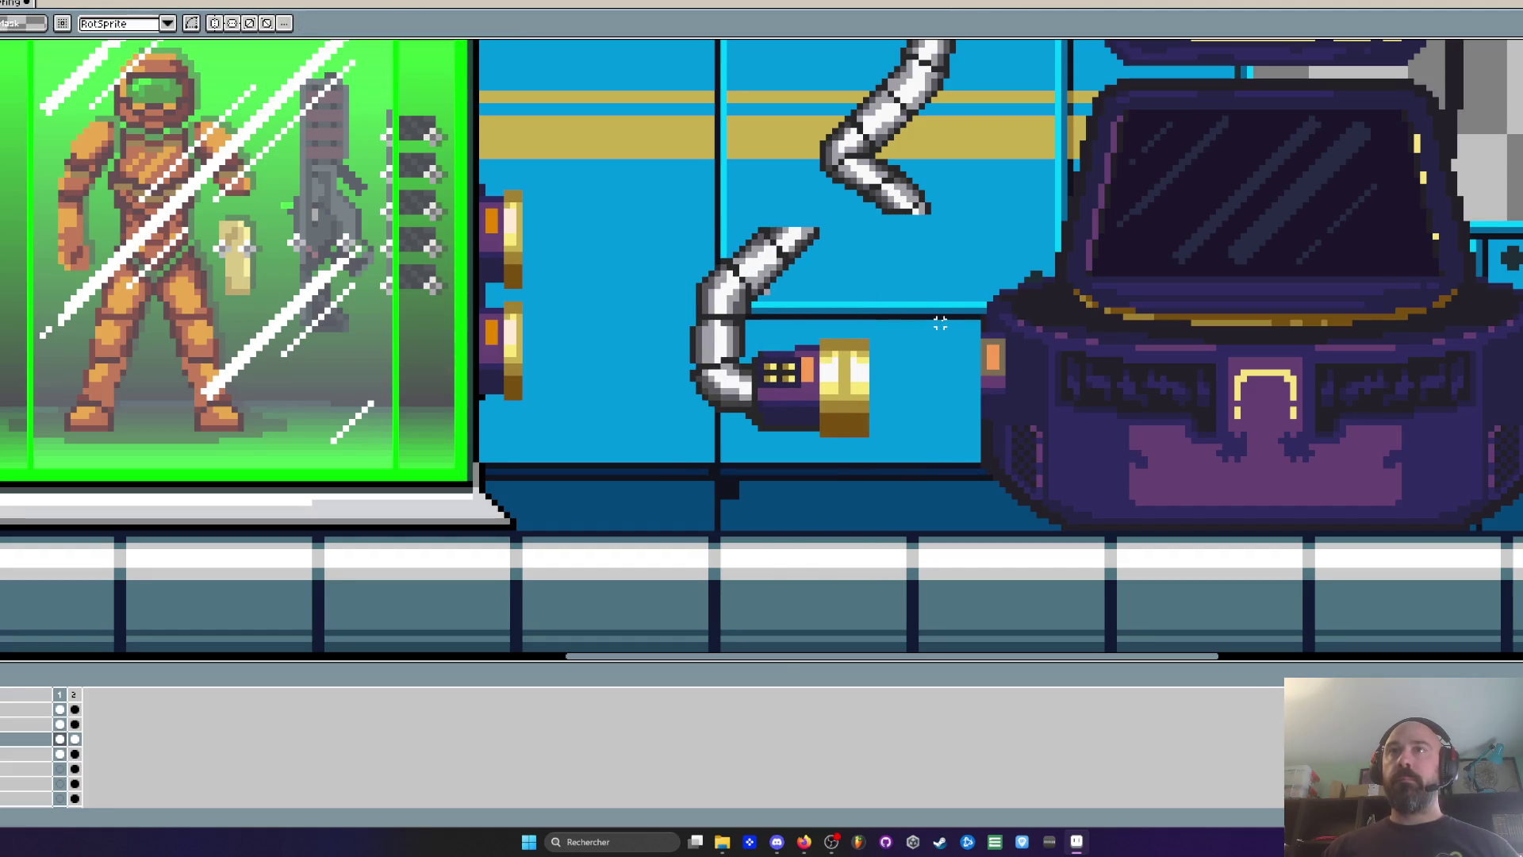
Select across the wall area and undo a stray rectangle drawn there
{"action": "scroll", "coordinate": [946, 467], "scroll_direction": "up", "scroll_amount": 1}
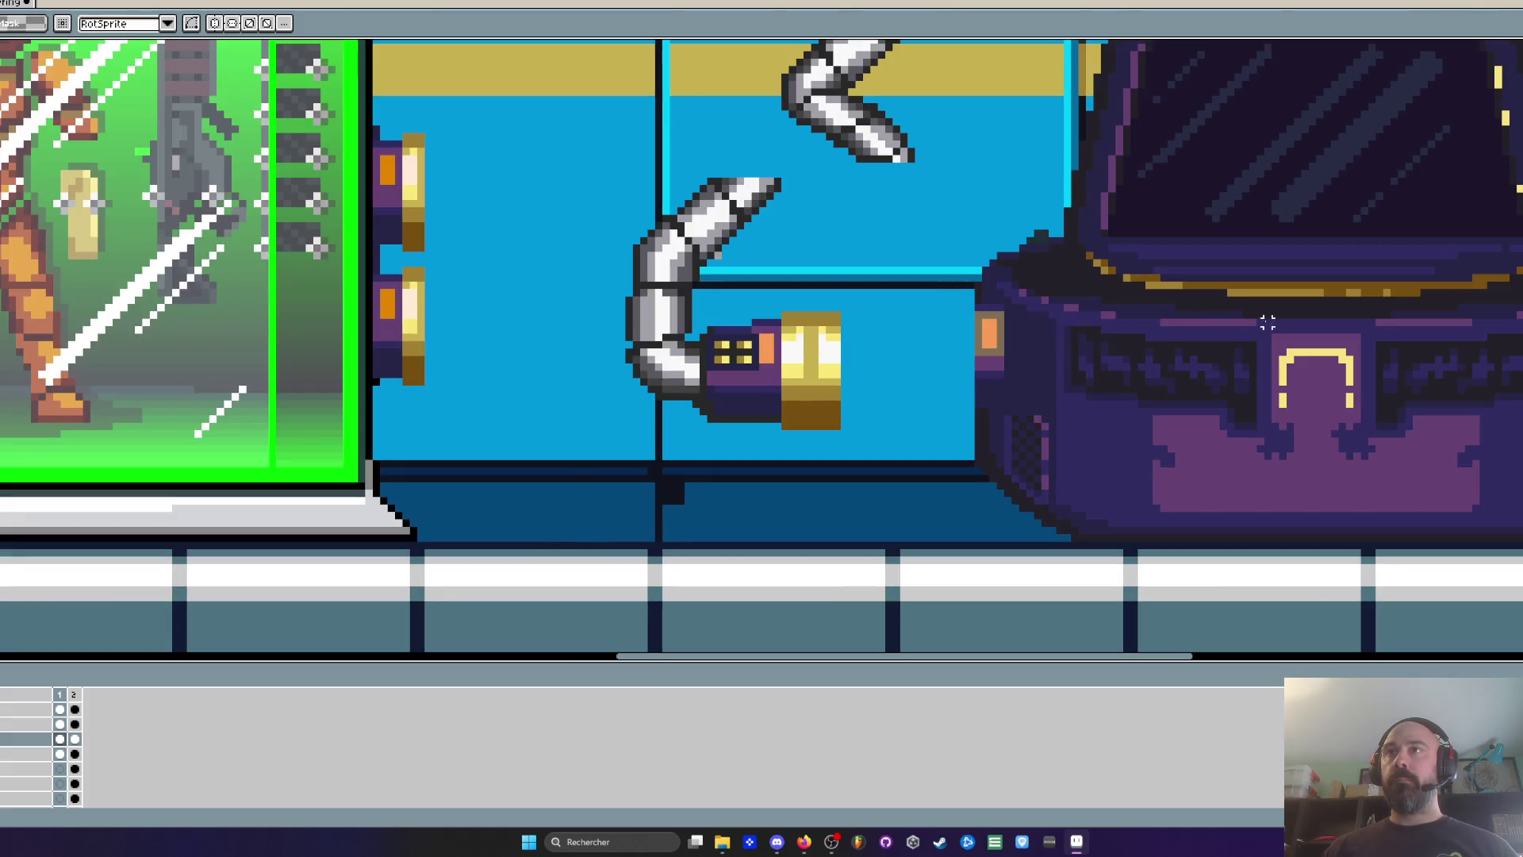
{"action": "mouse_move", "coordinate": [961, 308]}
{"action": "left_mouse_down"}
{"action": "mouse_move", "coordinate": [1114, 342]}
{"action": "mouse_move", "coordinate": [1519, 591]}
{"action": "left_mouse_up"}
{"action": "scroll", "coordinate": [1509, 300], "scroll_direction": "up", "scroll_amount": 1}
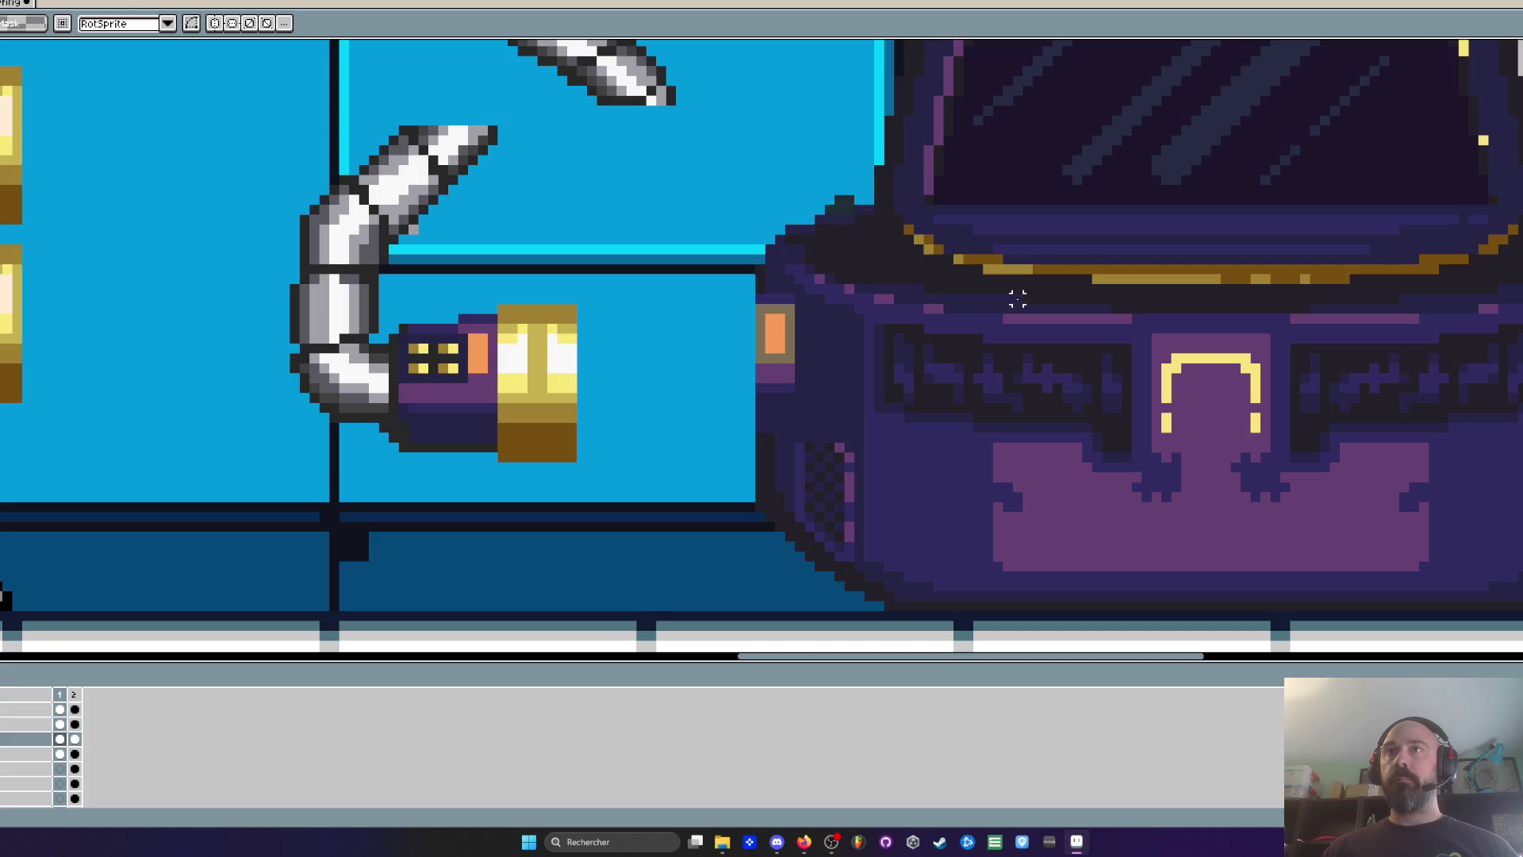
{"action": "left_click_drag", "start_coordinate": [1017, 298], "coordinate": [969, 341]}
{"action": "key", "text": "ctrl+z"}
{"action": "scroll", "coordinate": [849, 566], "scroll_direction": "down", "scroll_amount": 1}
{"action": "scroll", "coordinate": [849, 566], "scroll_direction": "up", "scroll_amount": 1}
Paint a dark diagonal edge on the pod's lower-left corner, then undo it
{"action": "key", "text": "b"}
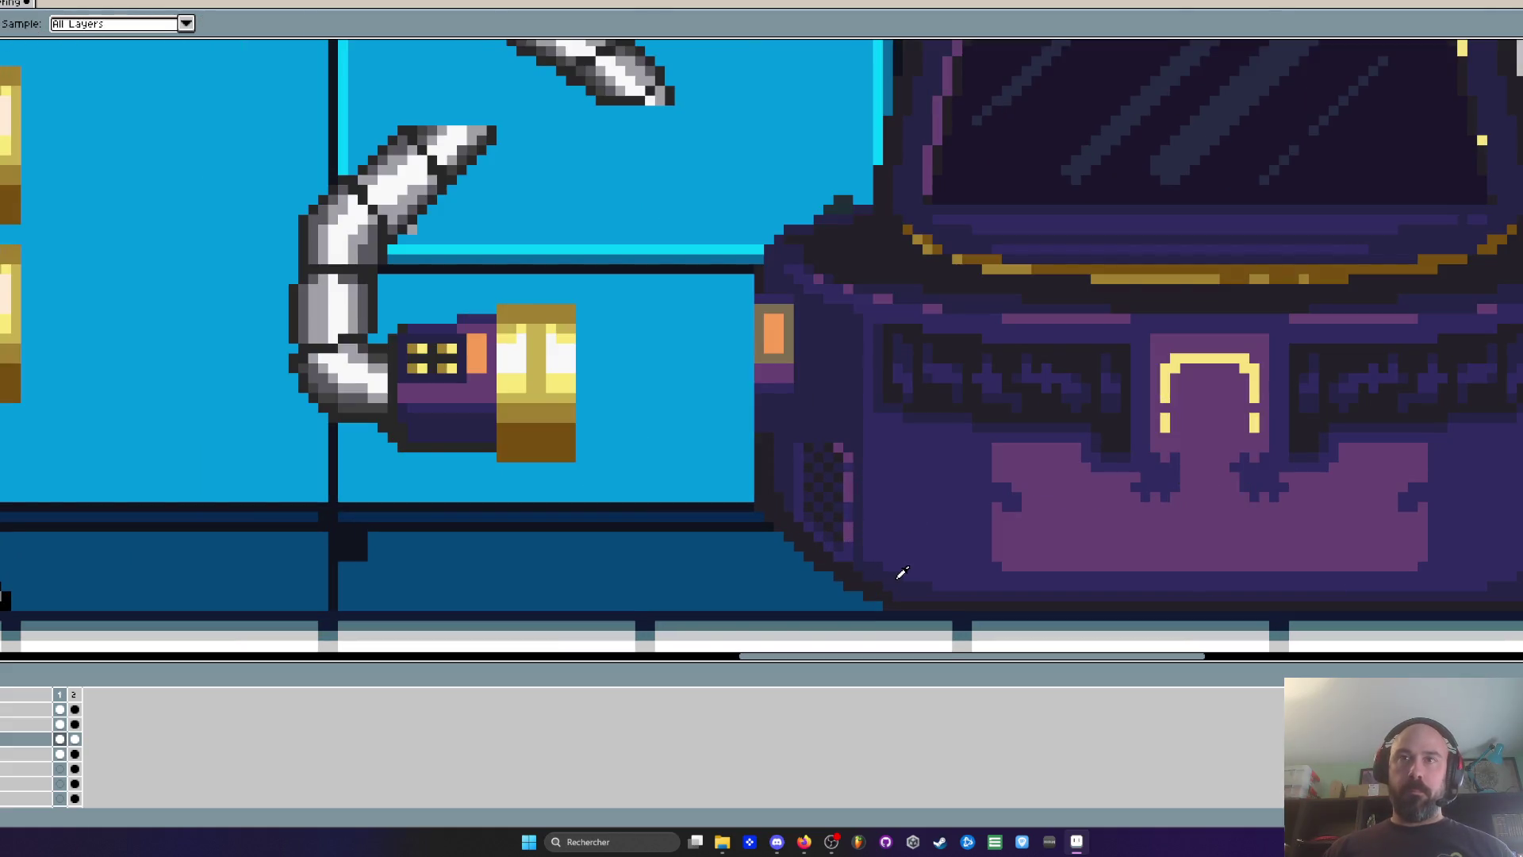
{"action": "scroll", "coordinate": [903, 573], "scroll_direction": "up", "scroll_amount": 1}
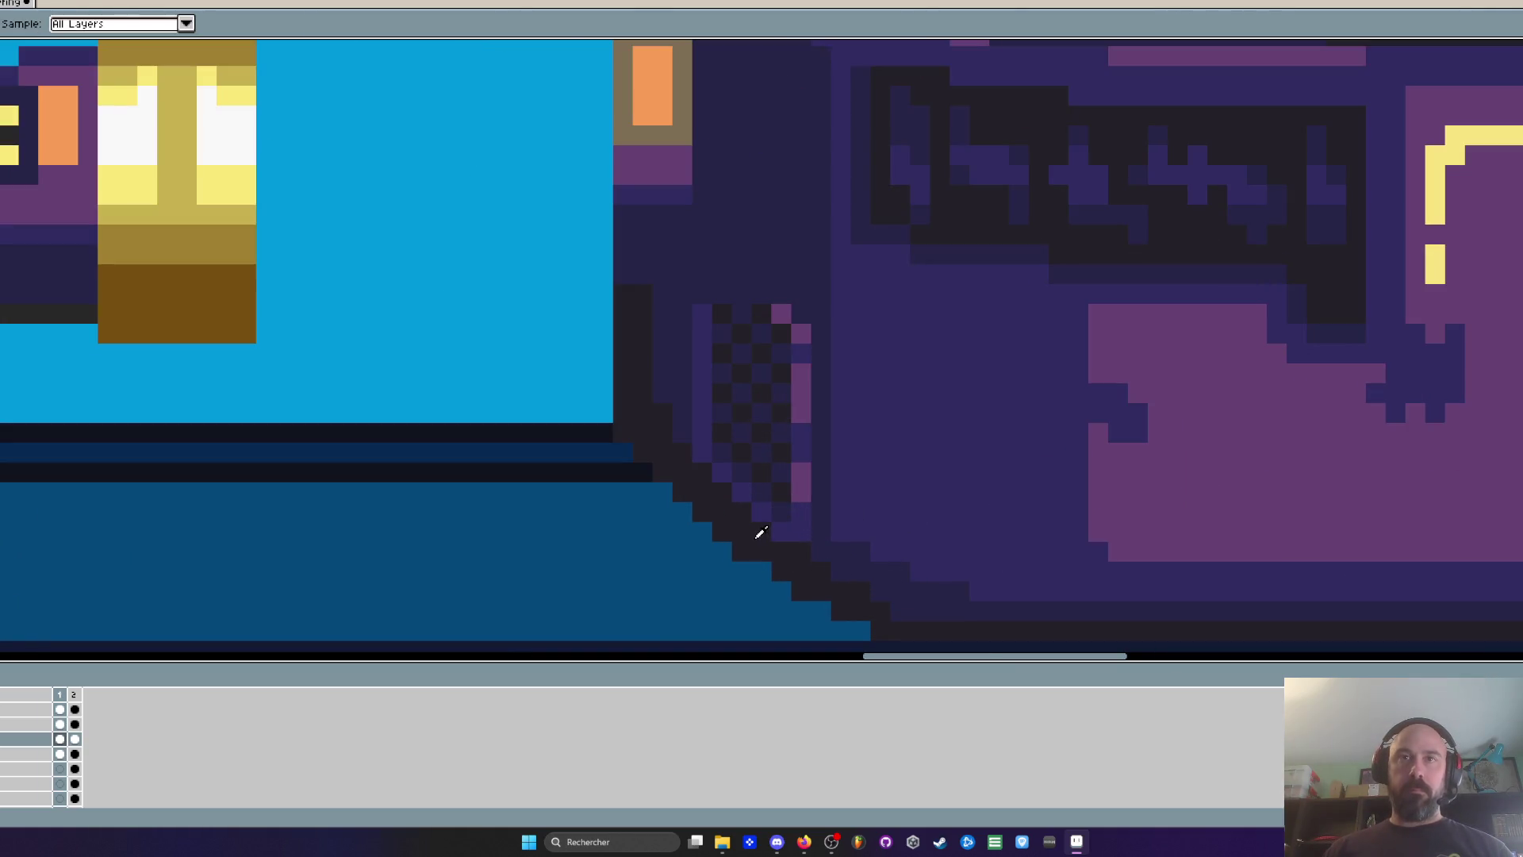
{"action": "mouse_move", "coordinate": [636, 459]}
{"action": "left_mouse_down"}
{"action": "mouse_move", "coordinate": [746, 626]}
{"action": "mouse_move", "coordinate": [853, 641]}
{"action": "left_mouse_up"}
{"action": "scroll", "coordinate": [788, 507], "scroll_direction": "down", "scroll_amount": 1}
{"action": "key", "text": "ctrl+space"}
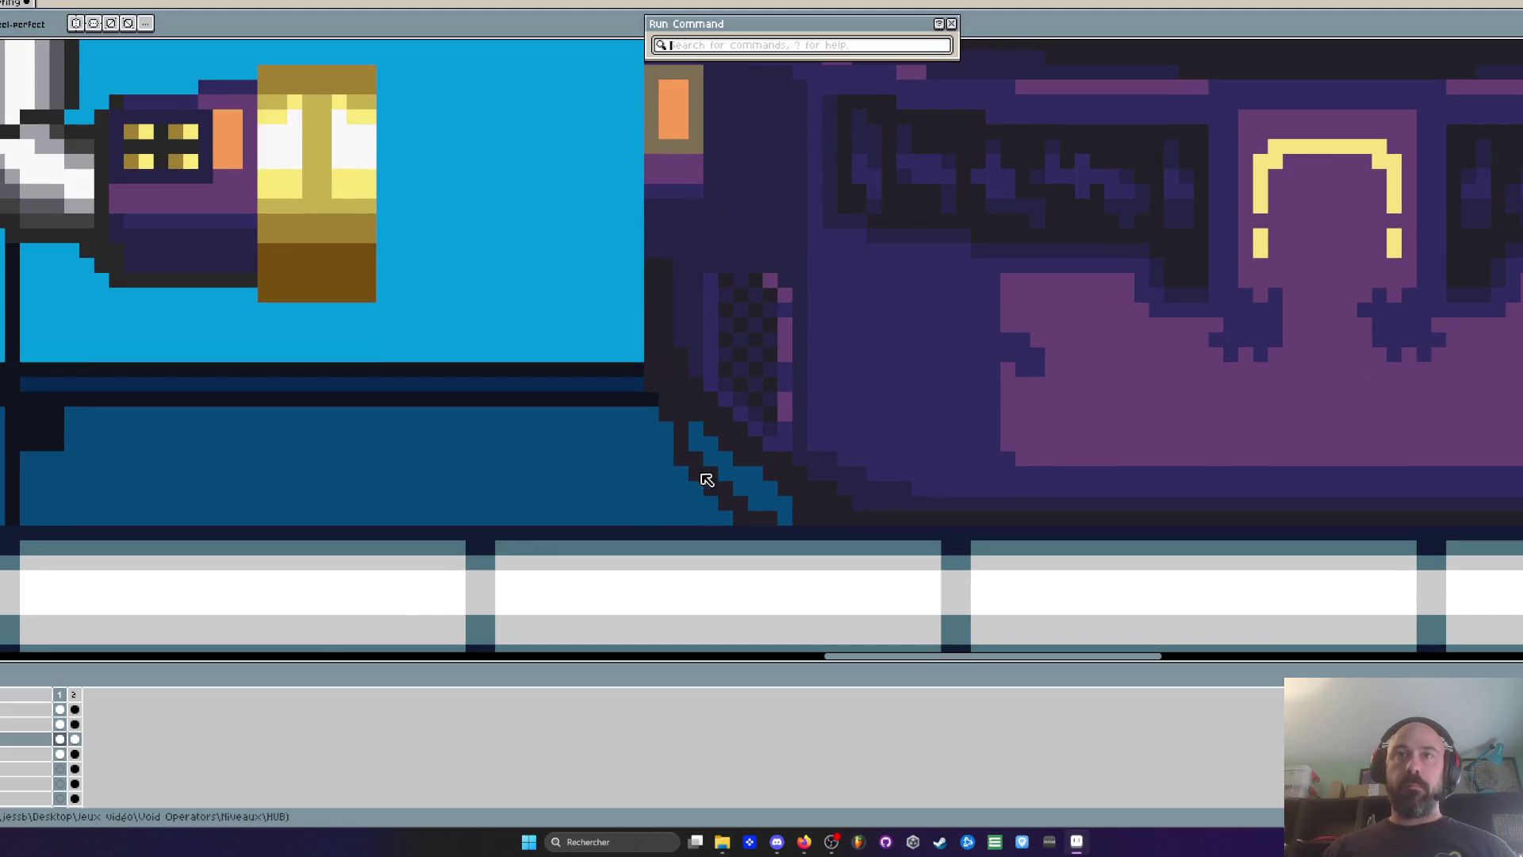
{"action": "type", "text": "flip"}
{"action": "key", "text": "Return"}
{"action": "key", "text": "alt"}
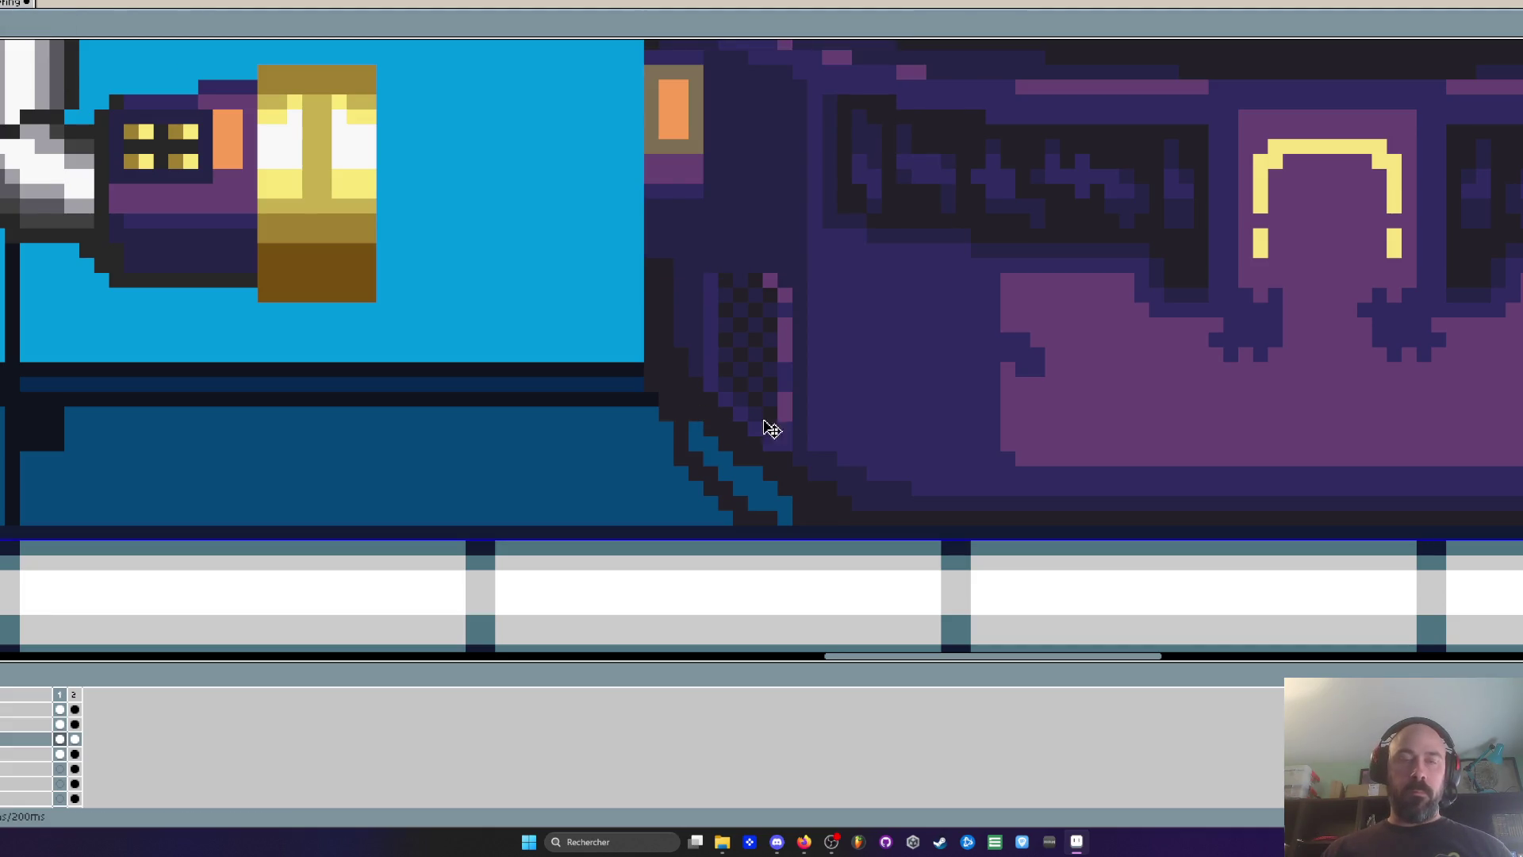
{"action": "key", "text": "ctrl+z"}
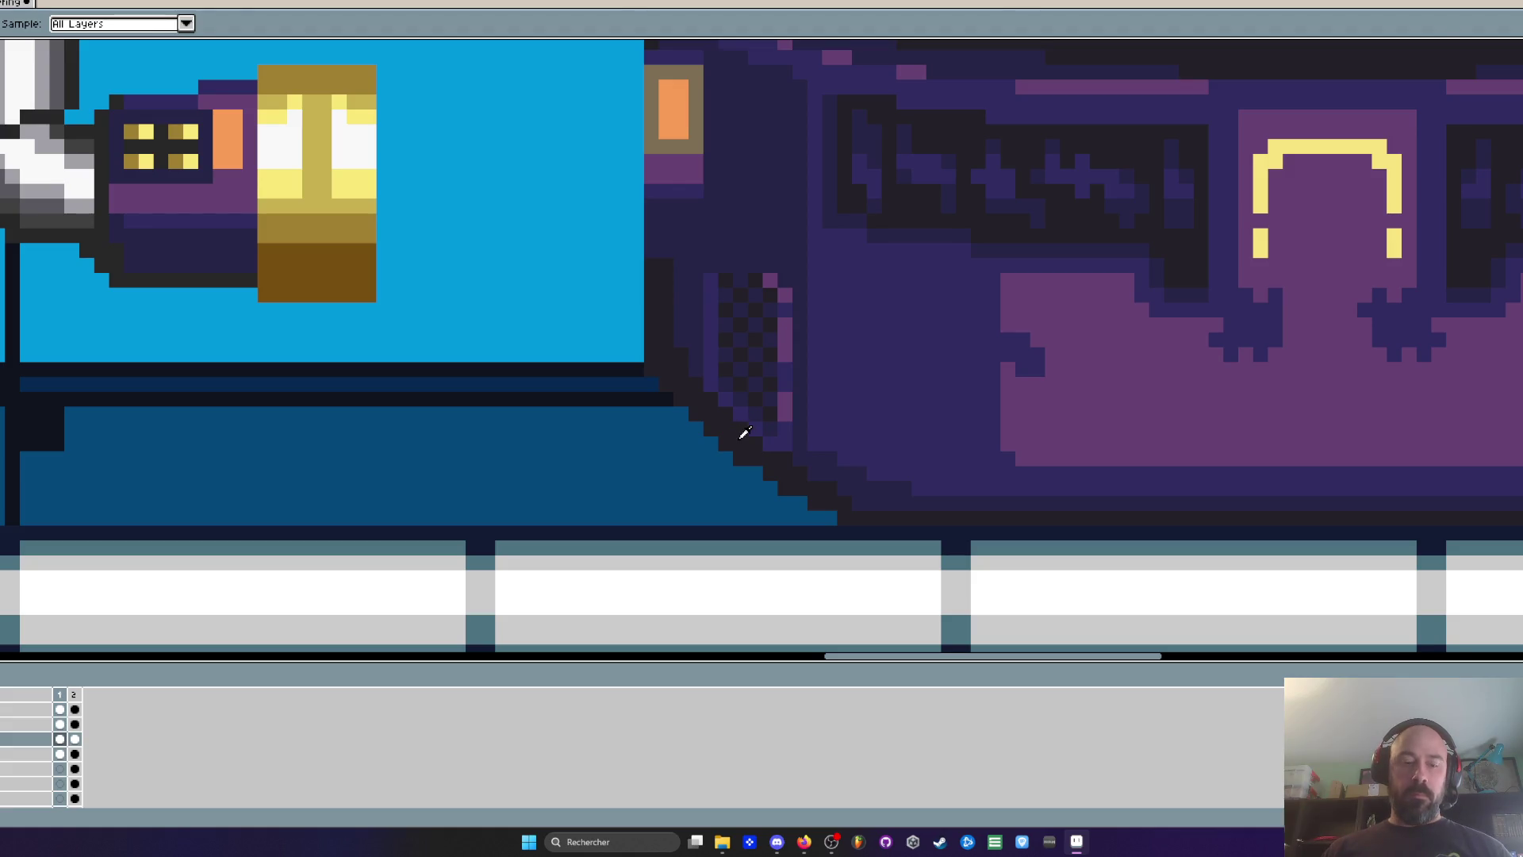
Add dark pixels along the pod's bottom edge and down its left side
{"action": "scroll", "coordinate": [779, 507], "scroll_direction": "up", "scroll_amount": 1}
{"action": "left_click", "coordinate": [847, 522]}
{"action": "left_click", "coordinate": [628, 522], "text": "shift"}
{"action": "mouse_move", "coordinate": [628, 383]}
{"action": "left_mouse_down"}
{"action": "mouse_move", "coordinate": [636, 437]}
{"action": "mouse_move", "coordinate": [639, 368]}
{"action": "mouse_move", "coordinate": [823, 503]}
{"action": "mouse_move", "coordinate": [682, 476]}
{"action": "mouse_move", "coordinate": [796, 500]}
{"action": "left_mouse_up"}
{"action": "scroll", "coordinate": [796, 500], "scroll_direction": "down", "scroll_amount": 2}
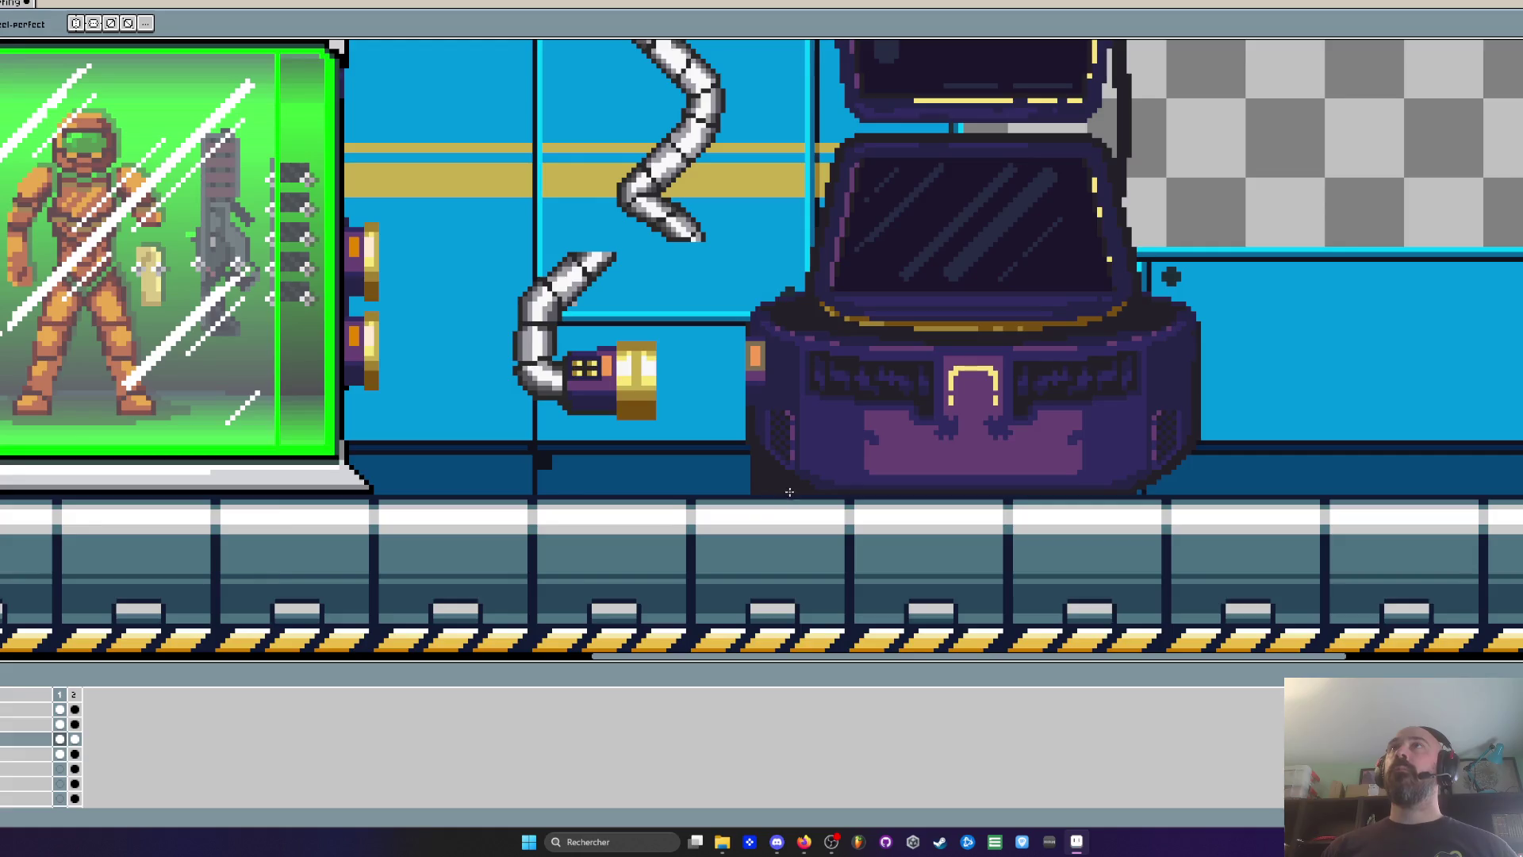
{"action": "scroll", "coordinate": [784, 490], "scroll_direction": "up", "scroll_amount": 2}
Paint over the blue gap beside the pod in dark pixels
{"action": "left_click_drag", "start_coordinate": [716, 382], "coordinate": [716, 414]}
{"action": "scroll", "coordinate": [725, 429], "scroll_direction": "down", "scroll_amount": 2}
{"action": "scroll", "coordinate": [745, 429], "scroll_direction": "up", "scroll_amount": 2}
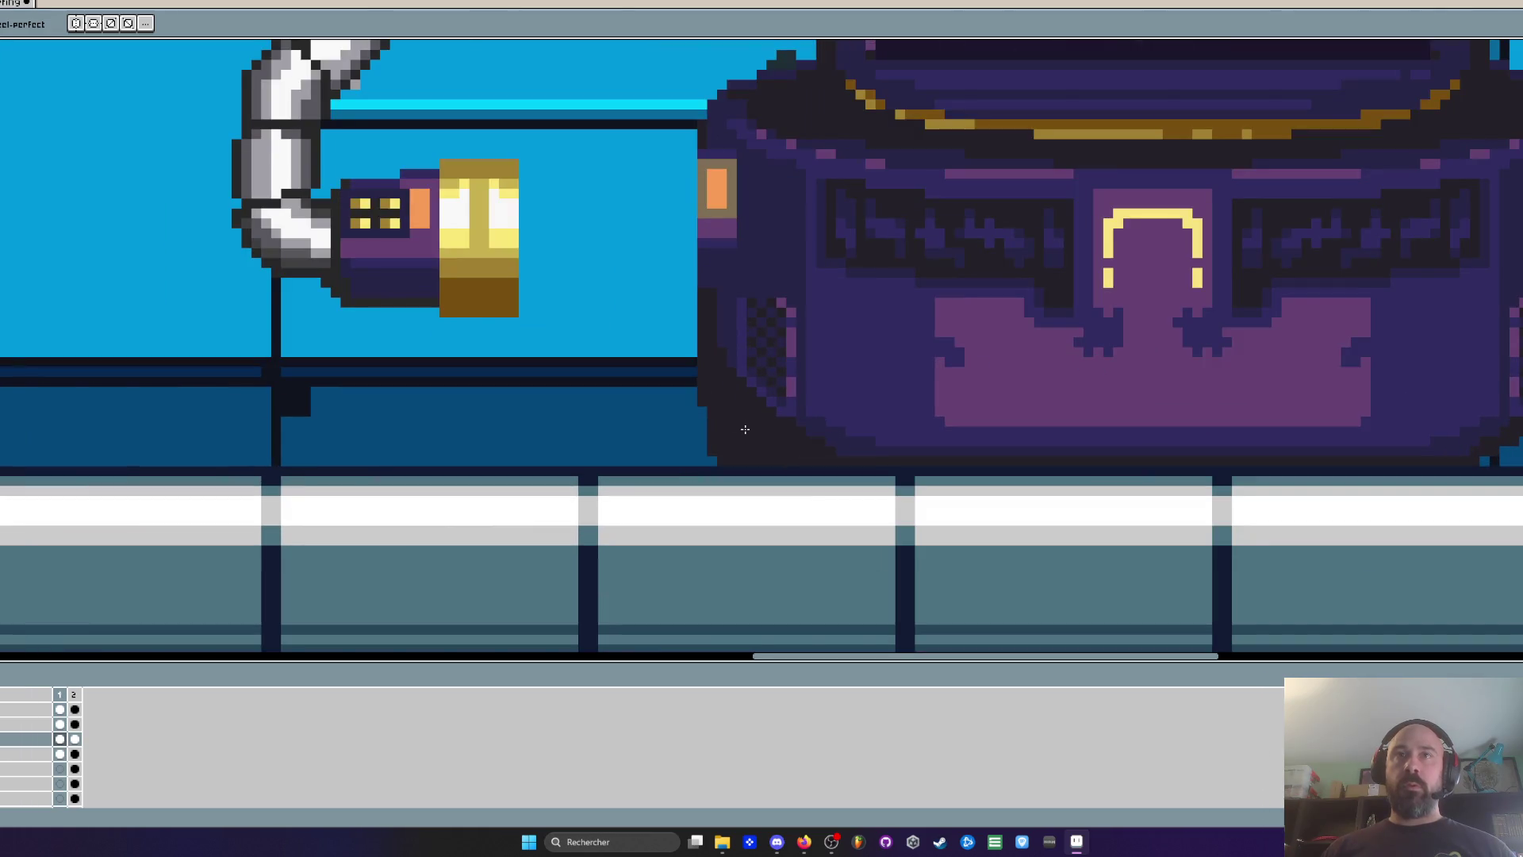
{"action": "key", "text": "m"}
{"action": "scroll", "coordinate": [761, 357], "scroll_direction": "up", "scroll_amount": 1}
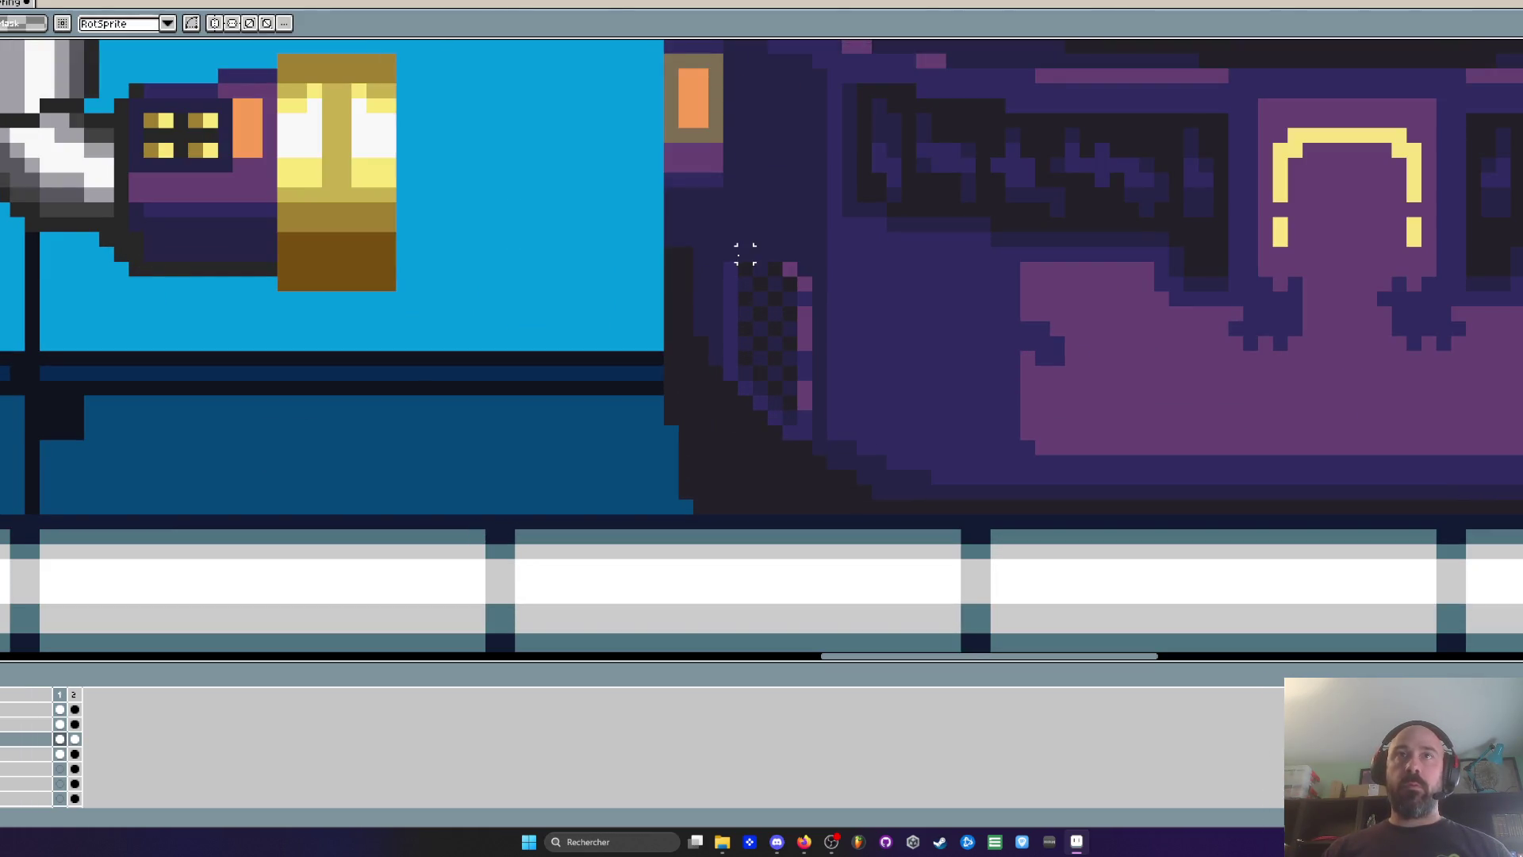
Marquee the checkered vent column on the pod and drag it a few pixels lower
{"action": "mouse_move", "coordinate": [723, 247]}
{"action": "left_mouse_down"}
{"action": "mouse_move", "coordinate": [826, 436]}
{"action": "mouse_move", "coordinate": [802, 432]}
{"action": "left_mouse_up"}
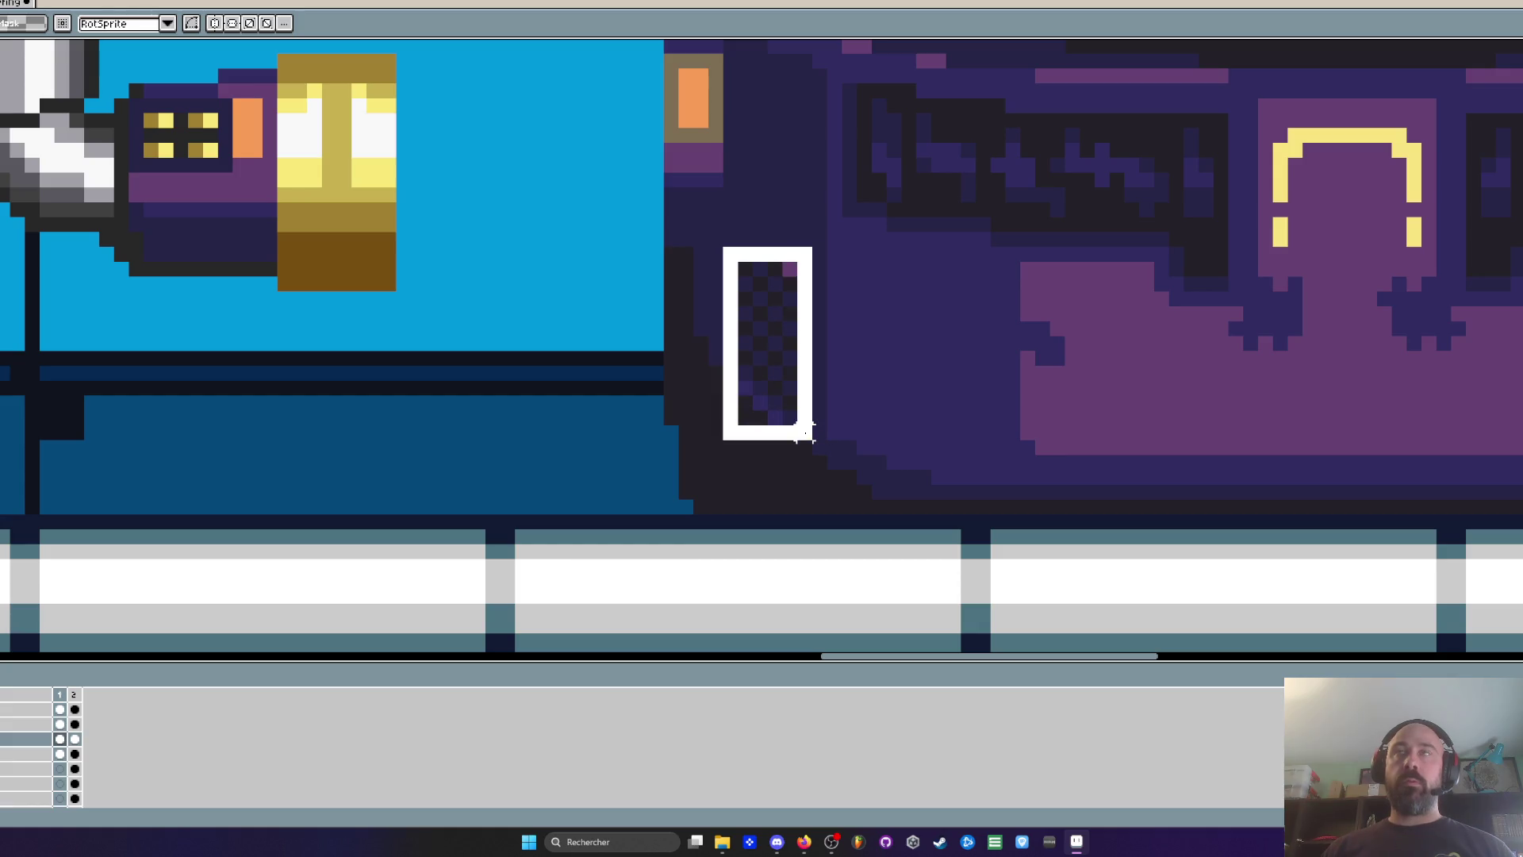
{"action": "left_click_drag", "start_coordinate": [778, 350], "coordinate": [786, 406]}
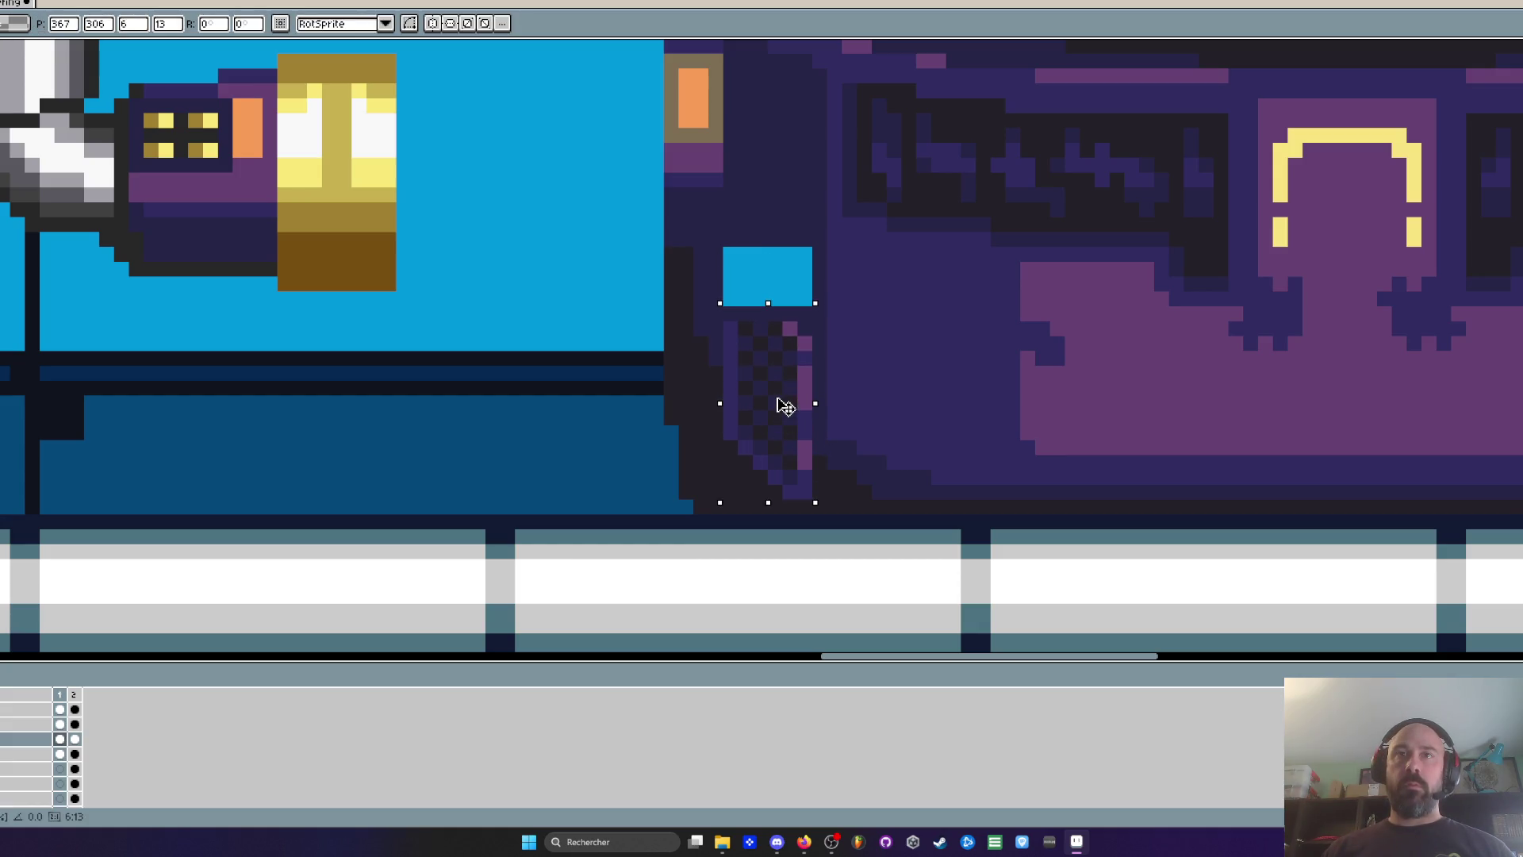
{"action": "scroll", "coordinate": [775, 404], "scroll_direction": "up", "scroll_amount": 1}
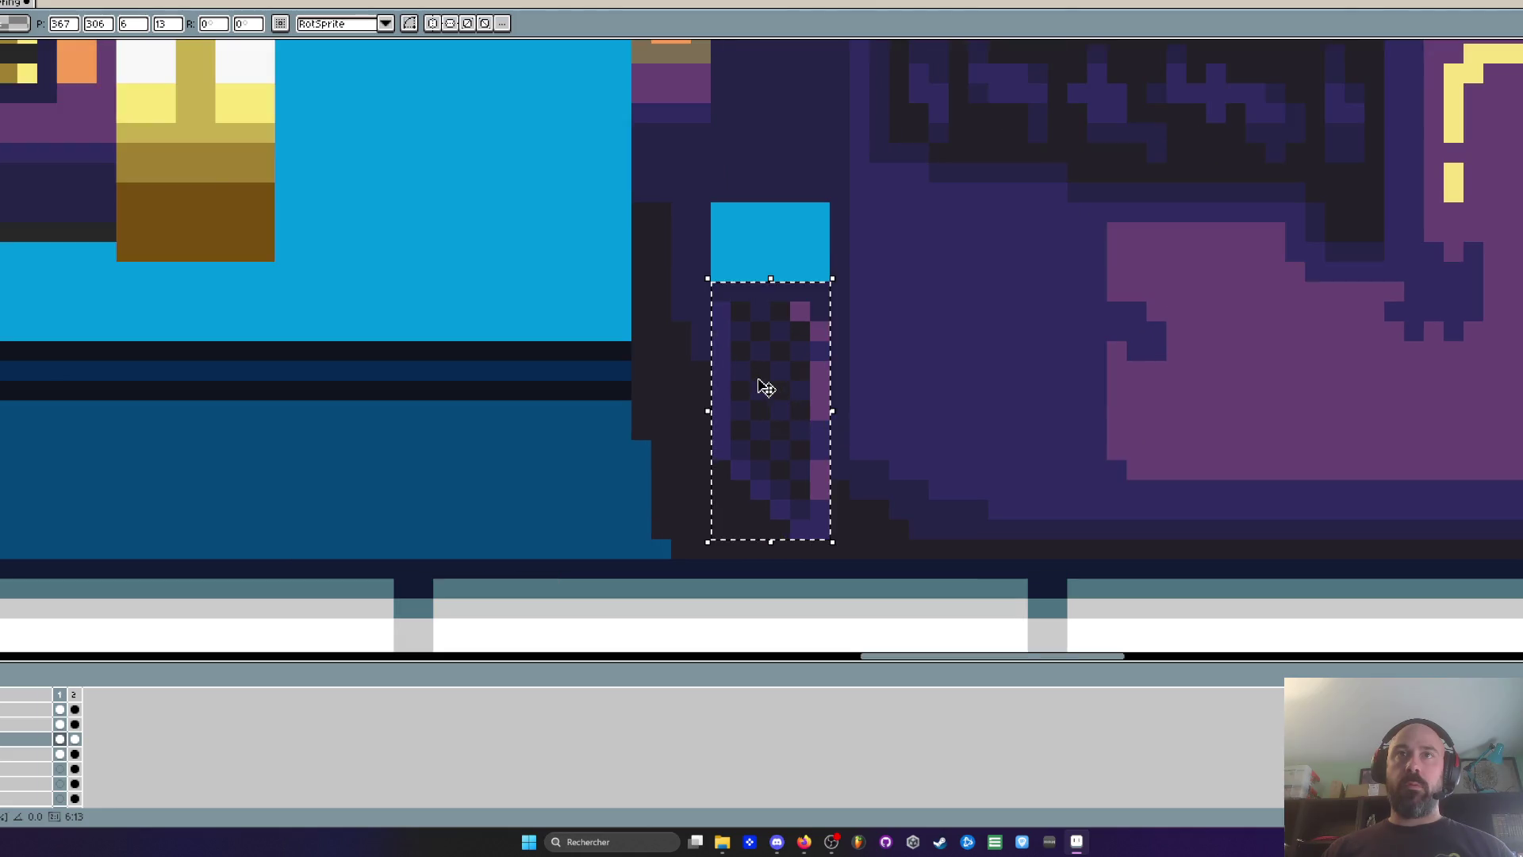
{"action": "scroll", "coordinate": [765, 387], "scroll_direction": "down", "scroll_amount": 8}
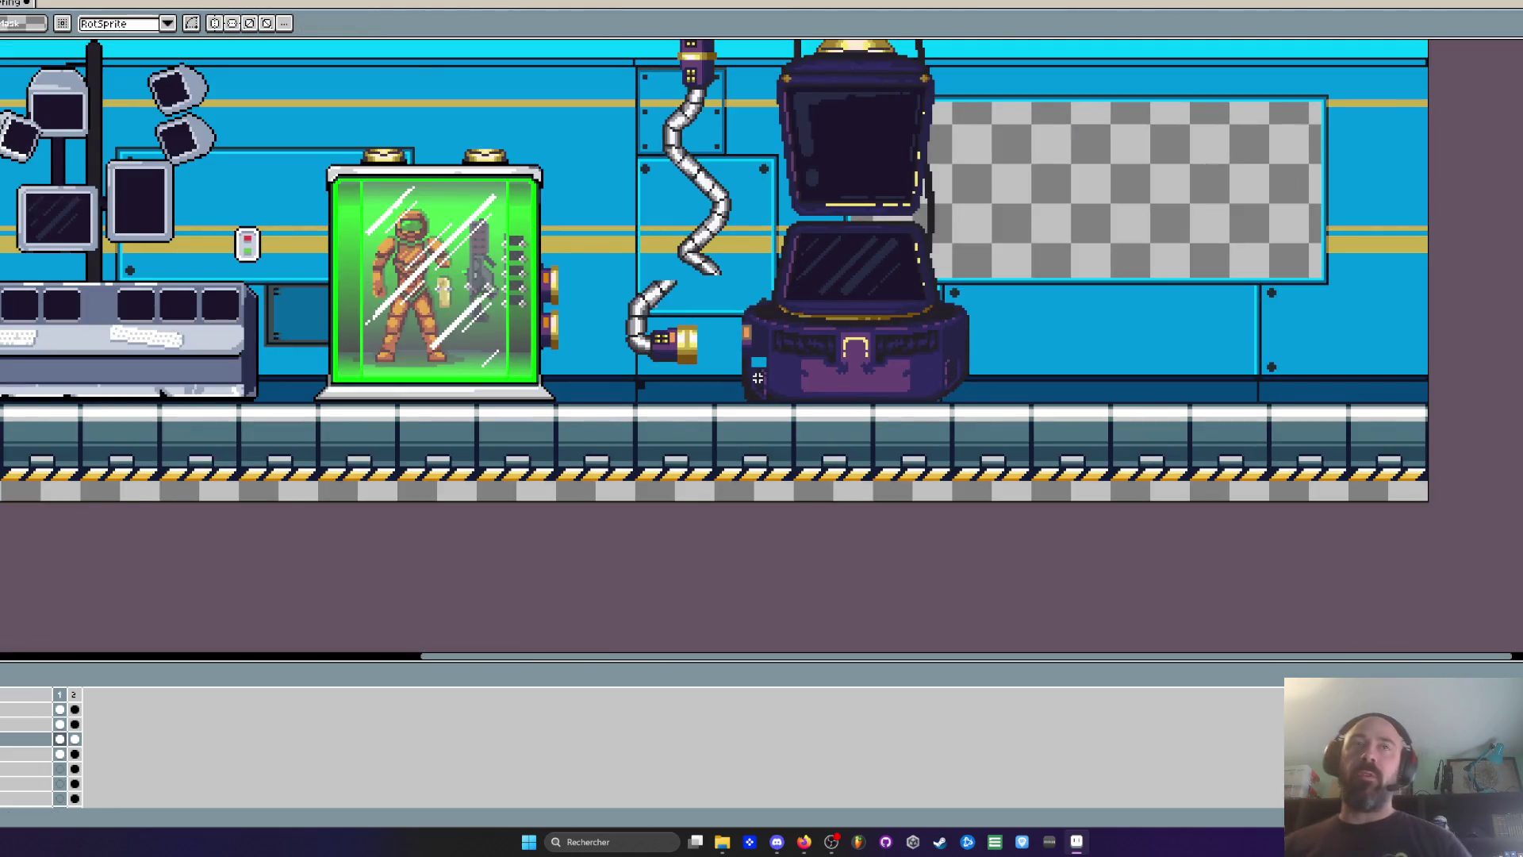
{"action": "scroll", "coordinate": [752, 376], "scroll_direction": "up", "scroll_amount": 4}
{"action": "scroll", "coordinate": [749, 376], "scroll_direction": "up", "scroll_amount": 1}
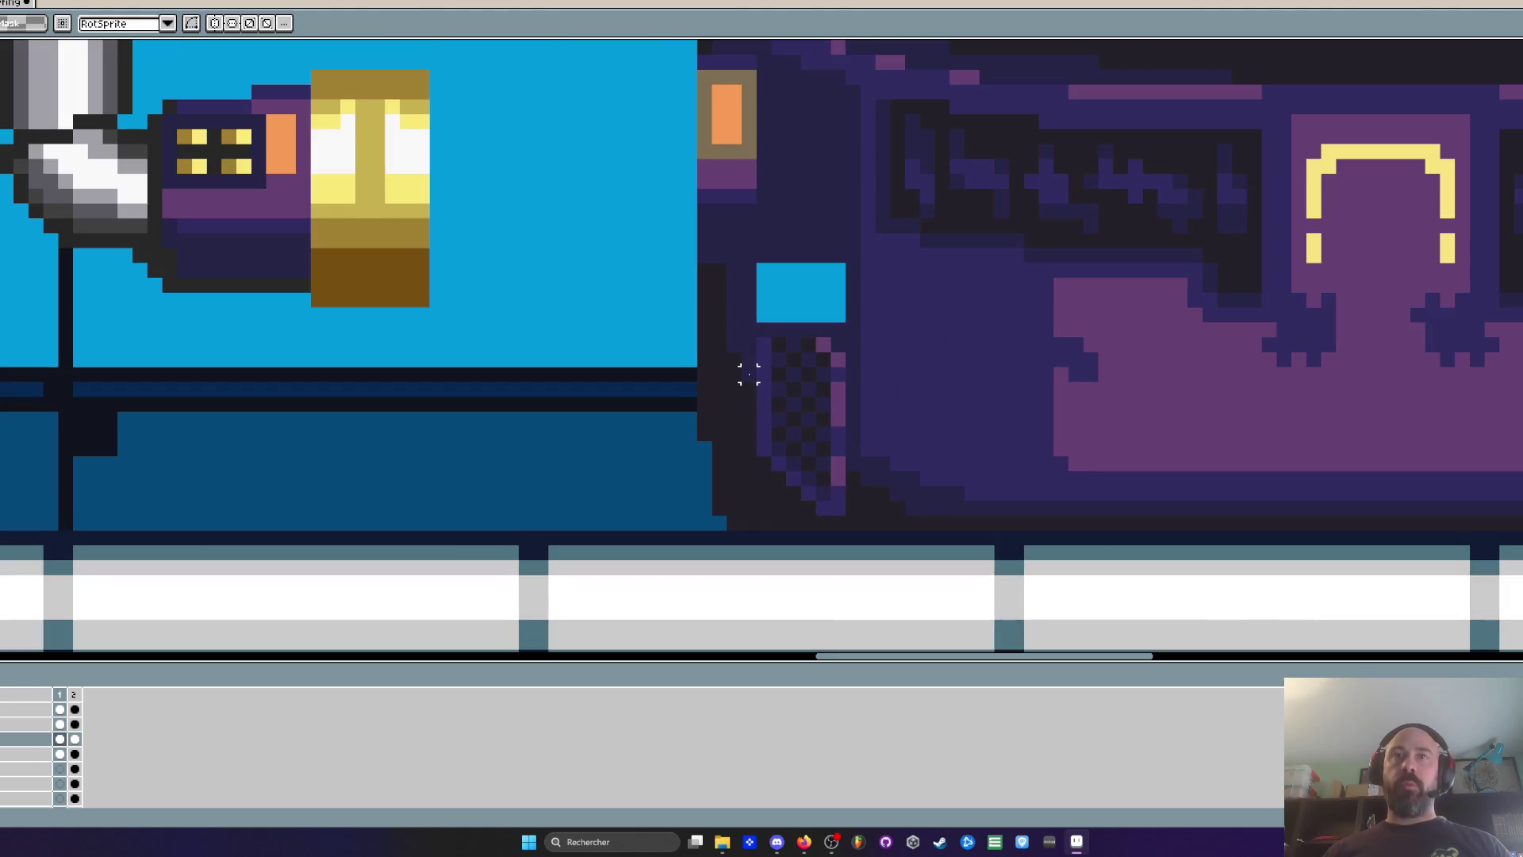
Fill the gap above the vent strip with the pod's sampled purple
{"action": "scroll", "coordinate": [749, 376], "scroll_direction": "up", "scroll_amount": 1}
{"action": "key", "text": "i"}
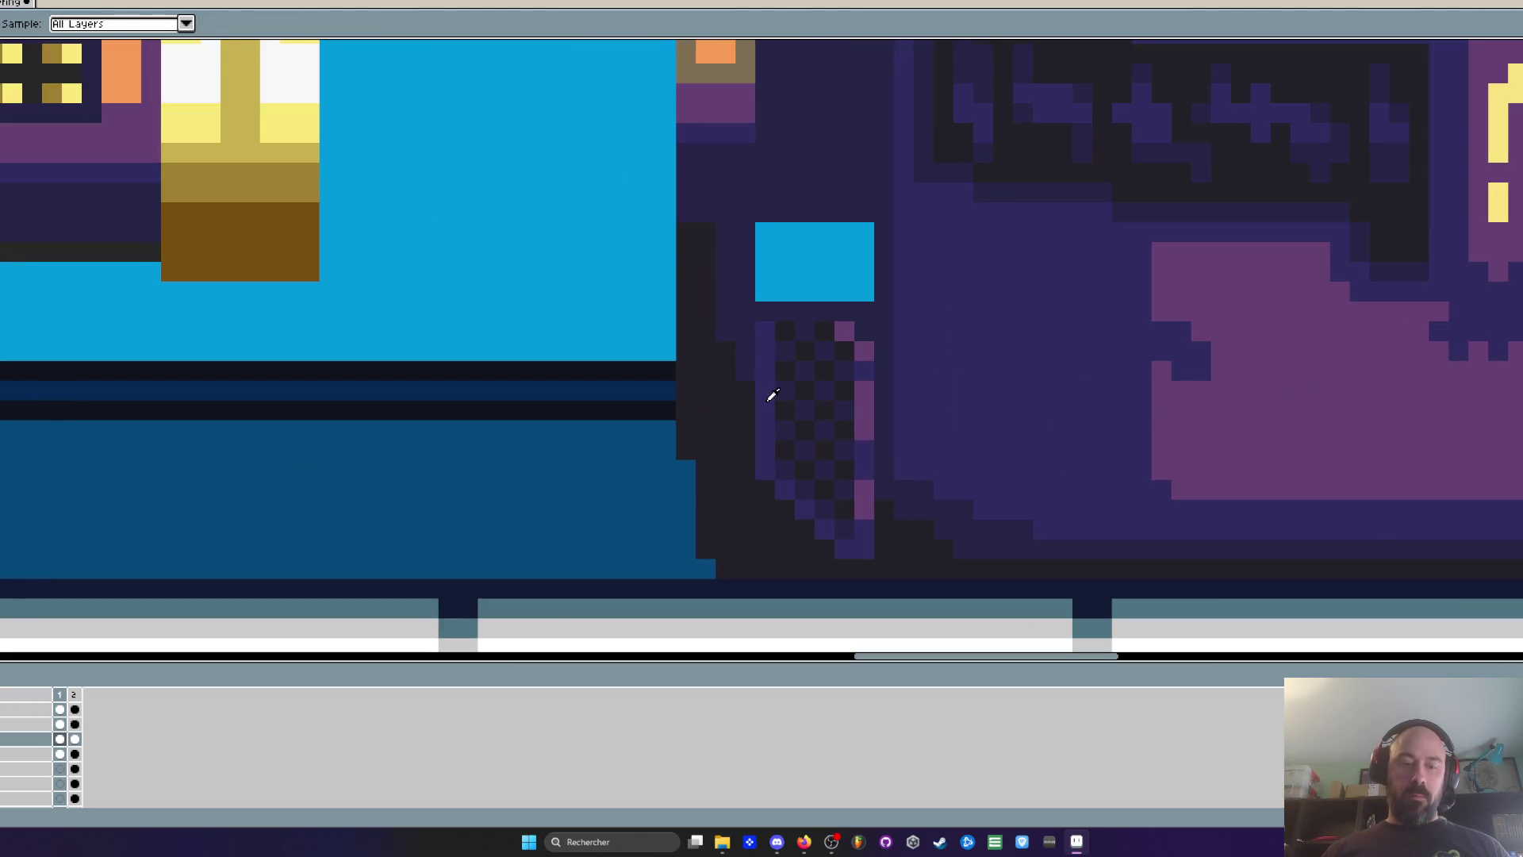
{"action": "left_click", "coordinate": [772, 395], "text": "alt"}
{"action": "left_click_drag", "start_coordinate": [764, 475], "coordinate": [786, 535]}
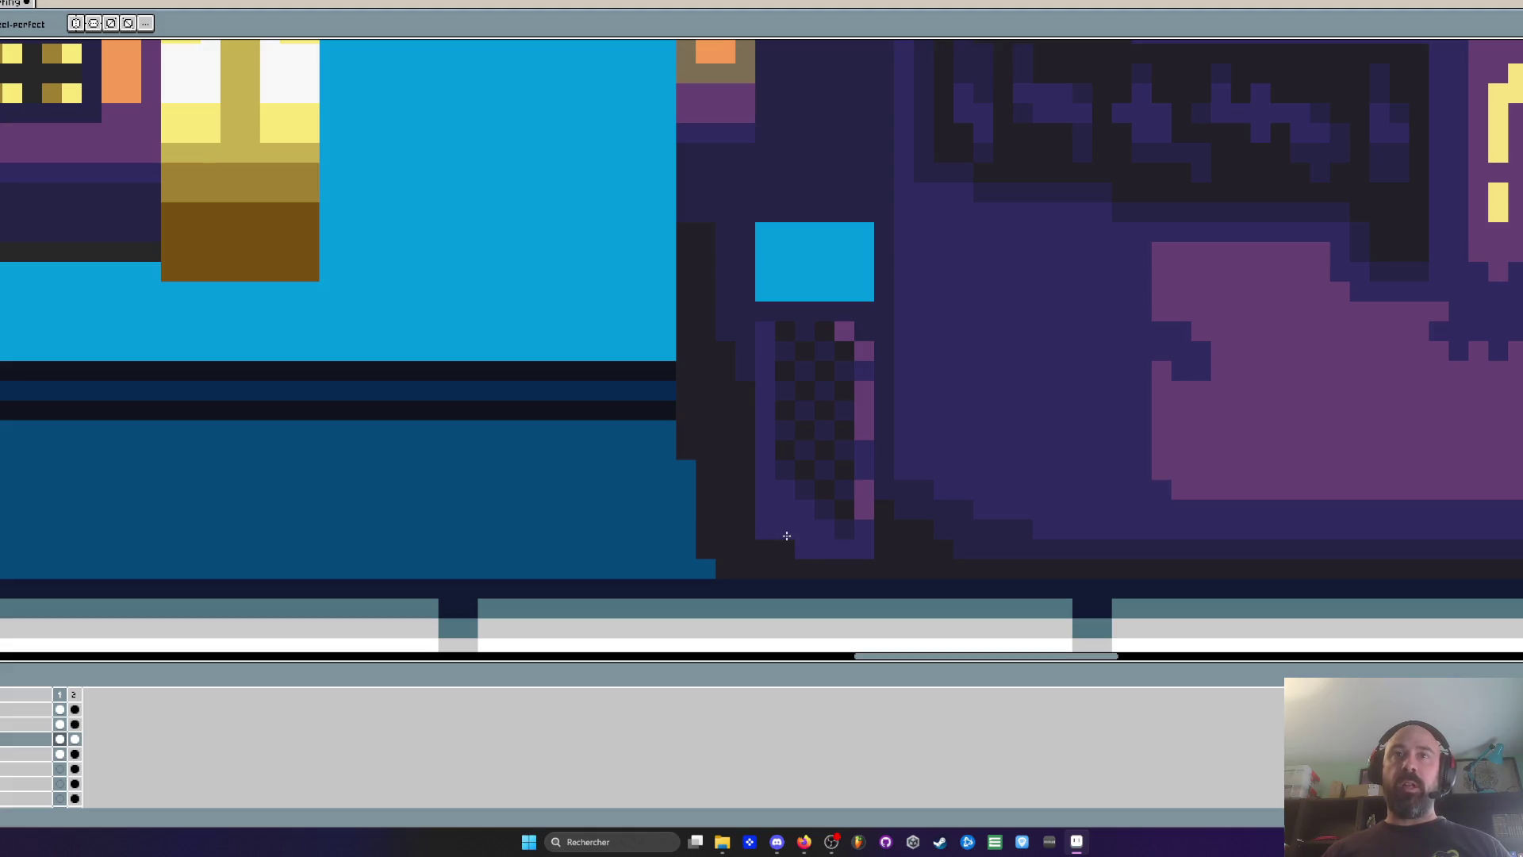
{"action": "scroll", "coordinate": [772, 527], "scroll_direction": "down", "scroll_amount": 1}
{"action": "scroll", "coordinate": [772, 526], "scroll_direction": "up", "scroll_amount": 1}
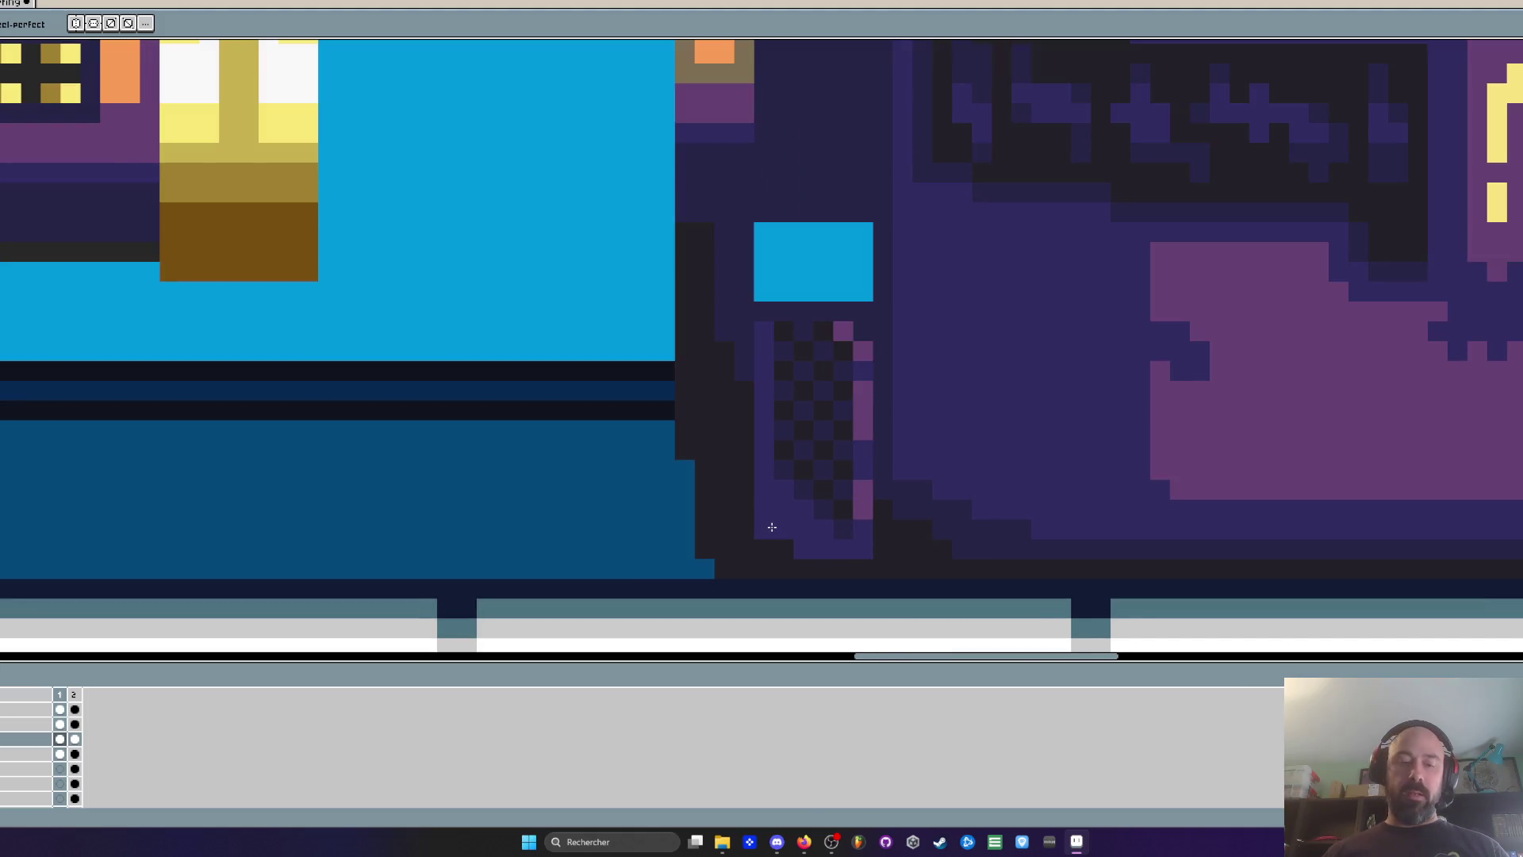
Paint darker checker pixels into the vent, sampling colours from the panel
{"action": "key", "text": "i"}
{"action": "scroll", "coordinate": [773, 500], "scroll_direction": "up", "scroll_amount": 1}
{"action": "left_click", "coordinate": [793, 450], "text": "alt"}
{"action": "mouse_move", "coordinate": [791, 476]}
{"action": "left_mouse_down"}
{"action": "mouse_move", "coordinate": [799, 502]}
{"action": "mouse_move", "coordinate": [844, 527]}
{"action": "mouse_move", "coordinate": [816, 526]}
{"action": "left_mouse_up"}
{"action": "scroll", "coordinate": [809, 529], "scroll_direction": "down", "scroll_amount": 2}
{"action": "scroll", "coordinate": [809, 530], "scroll_direction": "up", "scroll_amount": 2}
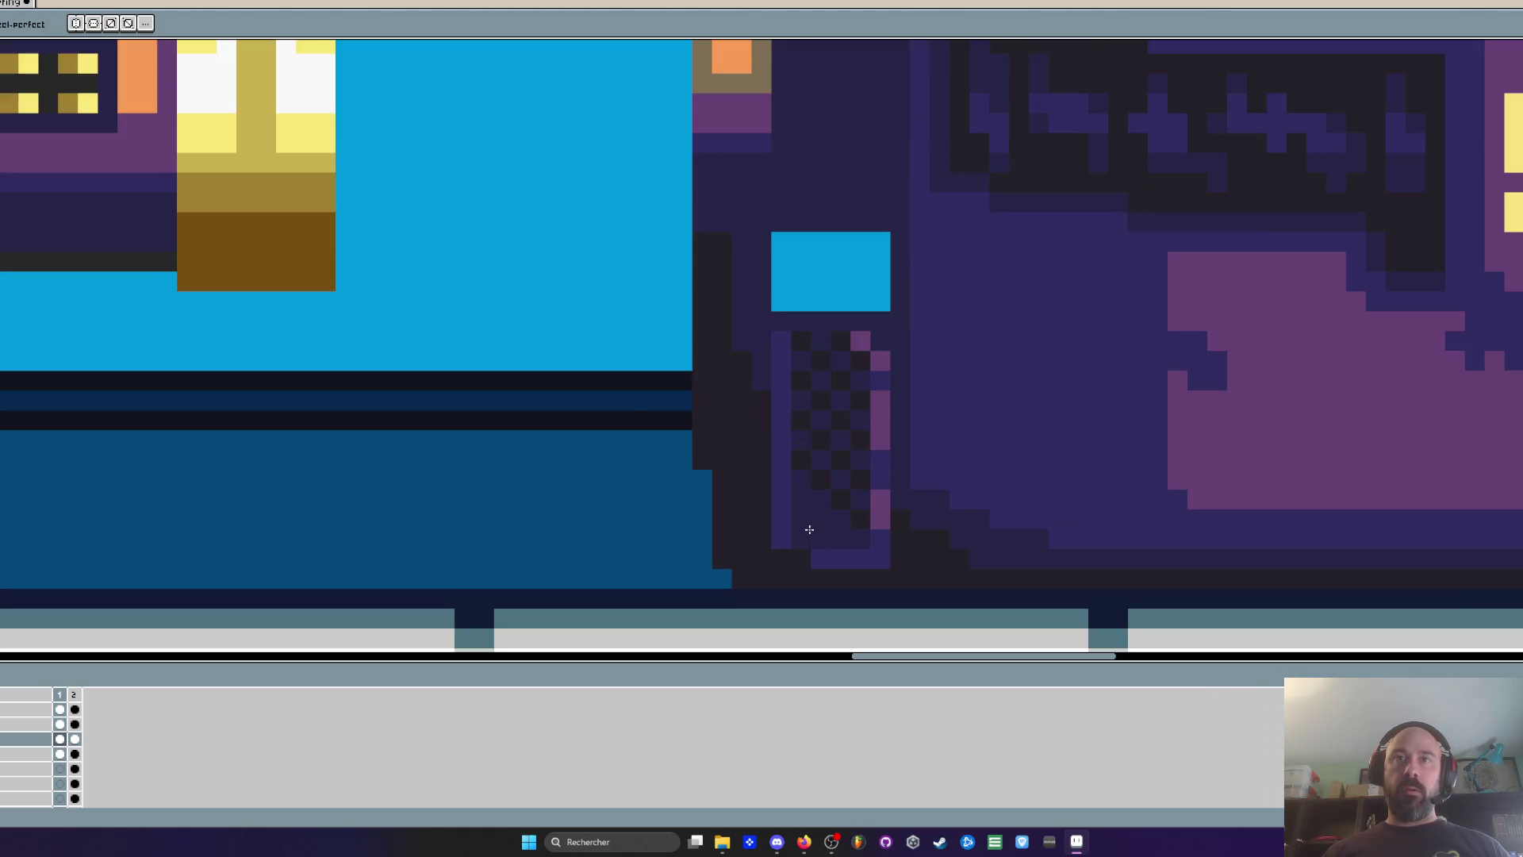
{"action": "key", "text": "i"}
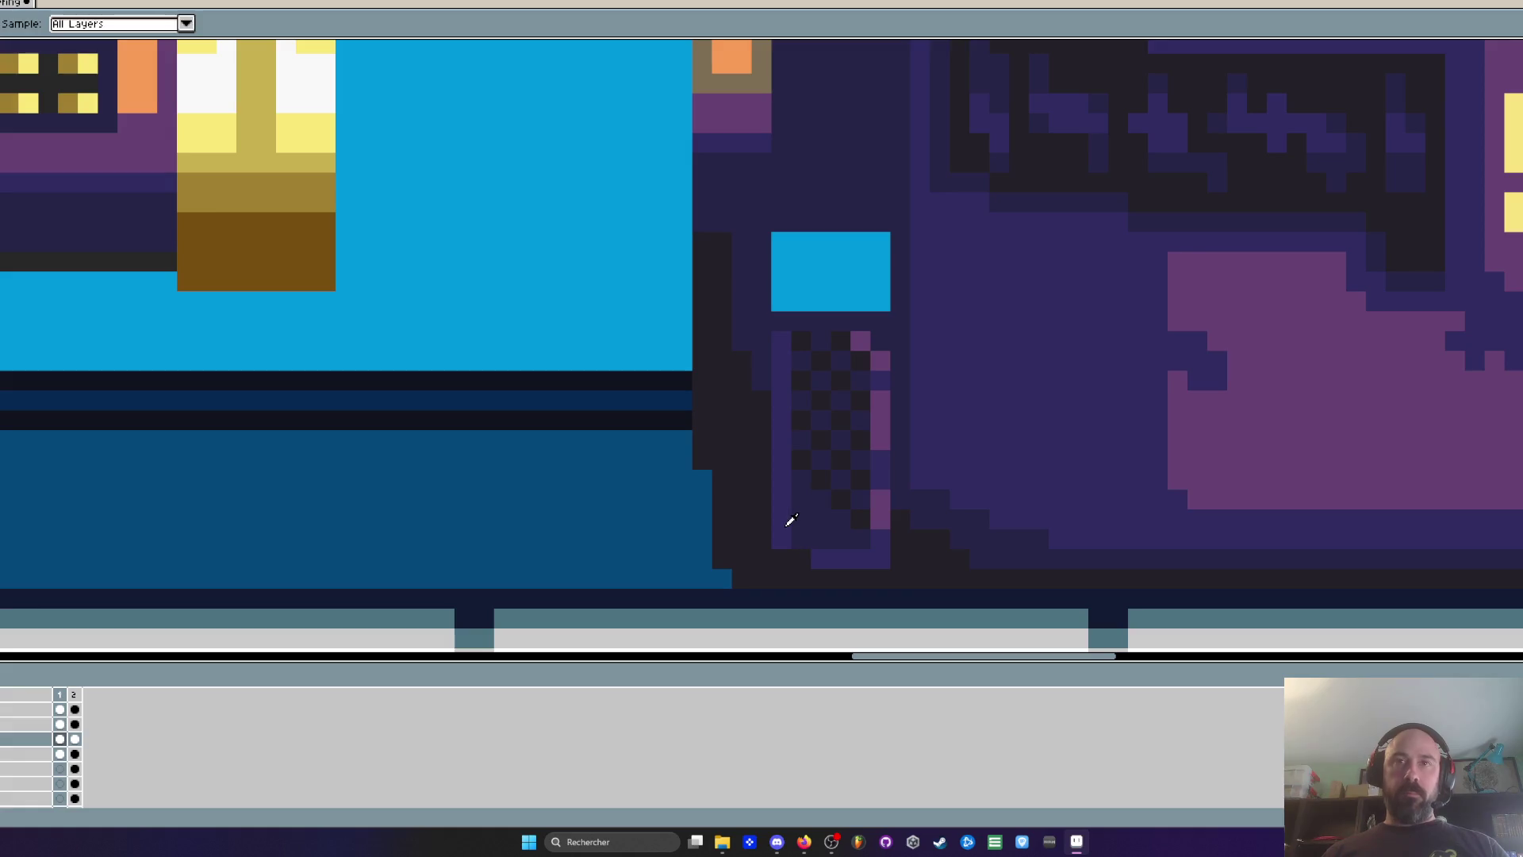
{"action": "left_click", "coordinate": [791, 520], "text": "alt"}
{"action": "scroll", "coordinate": [807, 534], "scroll_direction": "down", "scroll_amount": 2}
{"action": "scroll", "coordinate": [808, 534], "scroll_direction": "up", "scroll_amount": 2}
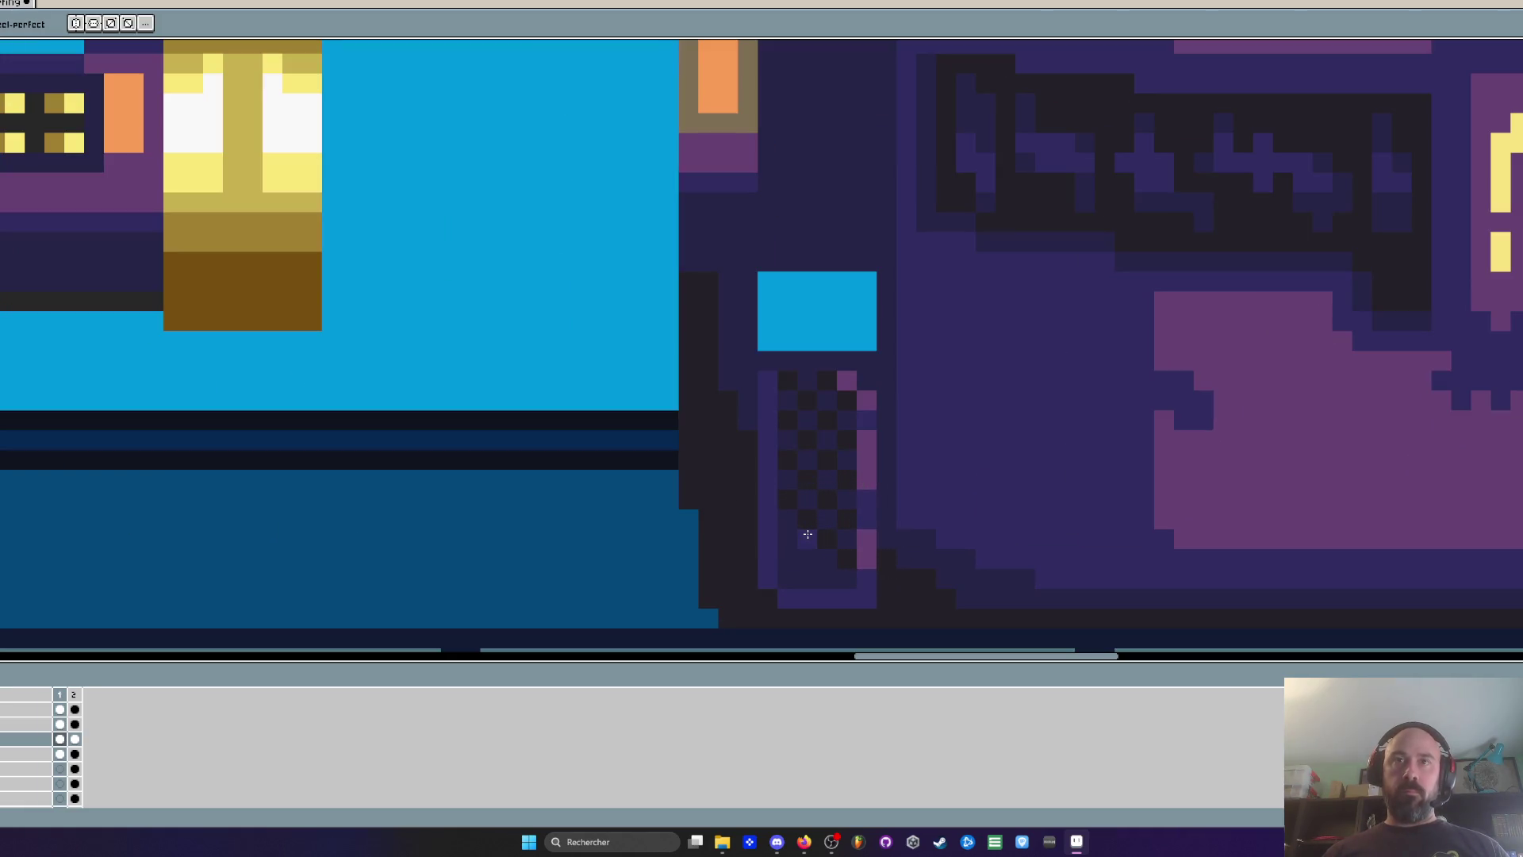
{"action": "left_click", "coordinate": [850, 550], "text": "alt"}
{"action": "scroll", "coordinate": [795, 571], "scroll_direction": "down", "scroll_amount": 3}
{"action": "scroll", "coordinate": [829, 537], "scroll_direction": "up", "scroll_amount": 3}
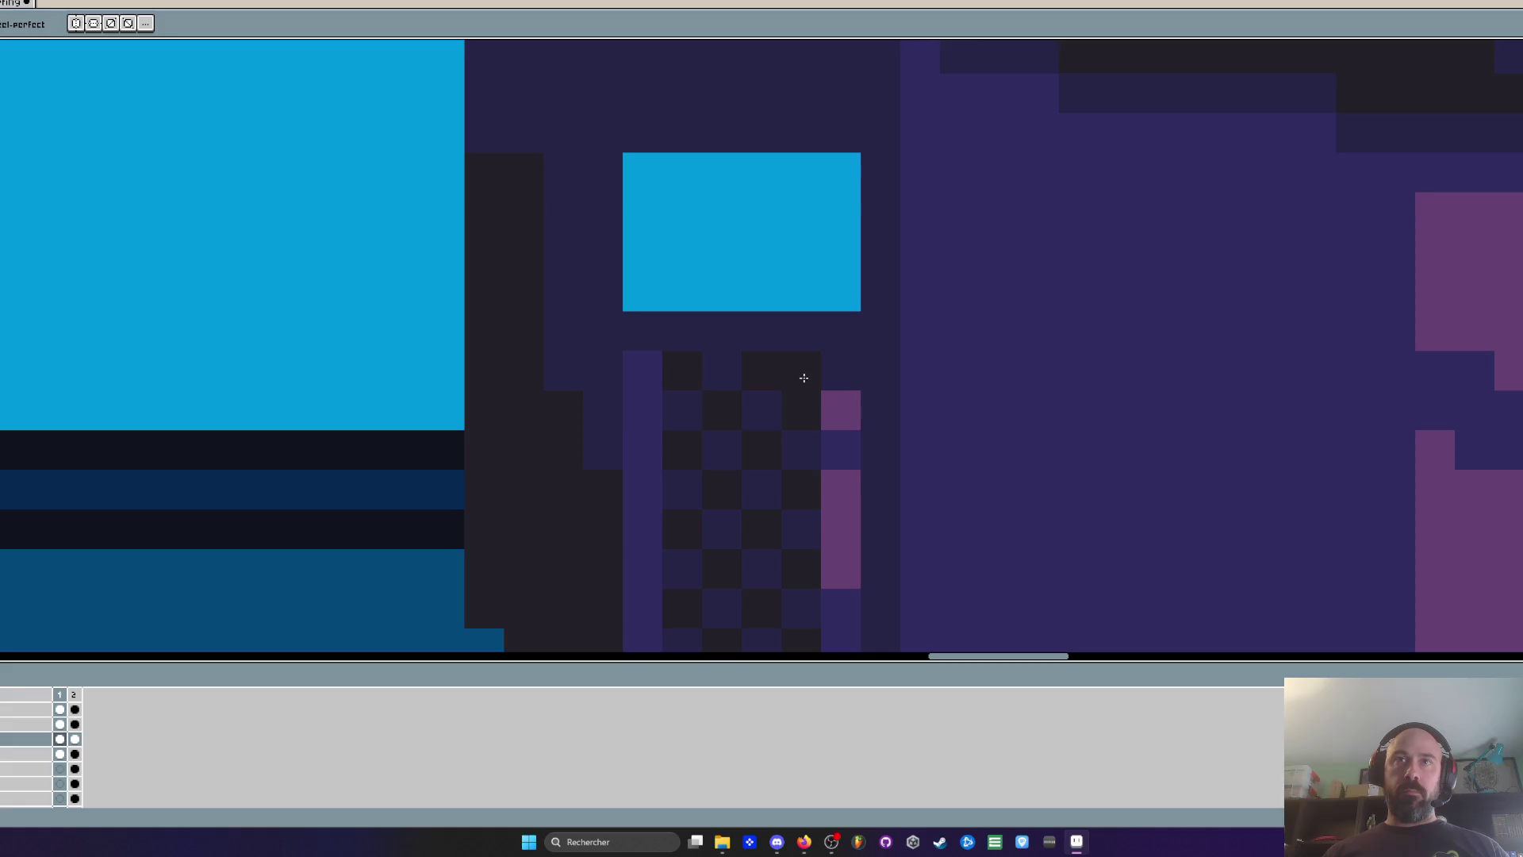
Draw a dark border beside the blue window in the dark panel colour
{"action": "key", "text": "alt"}
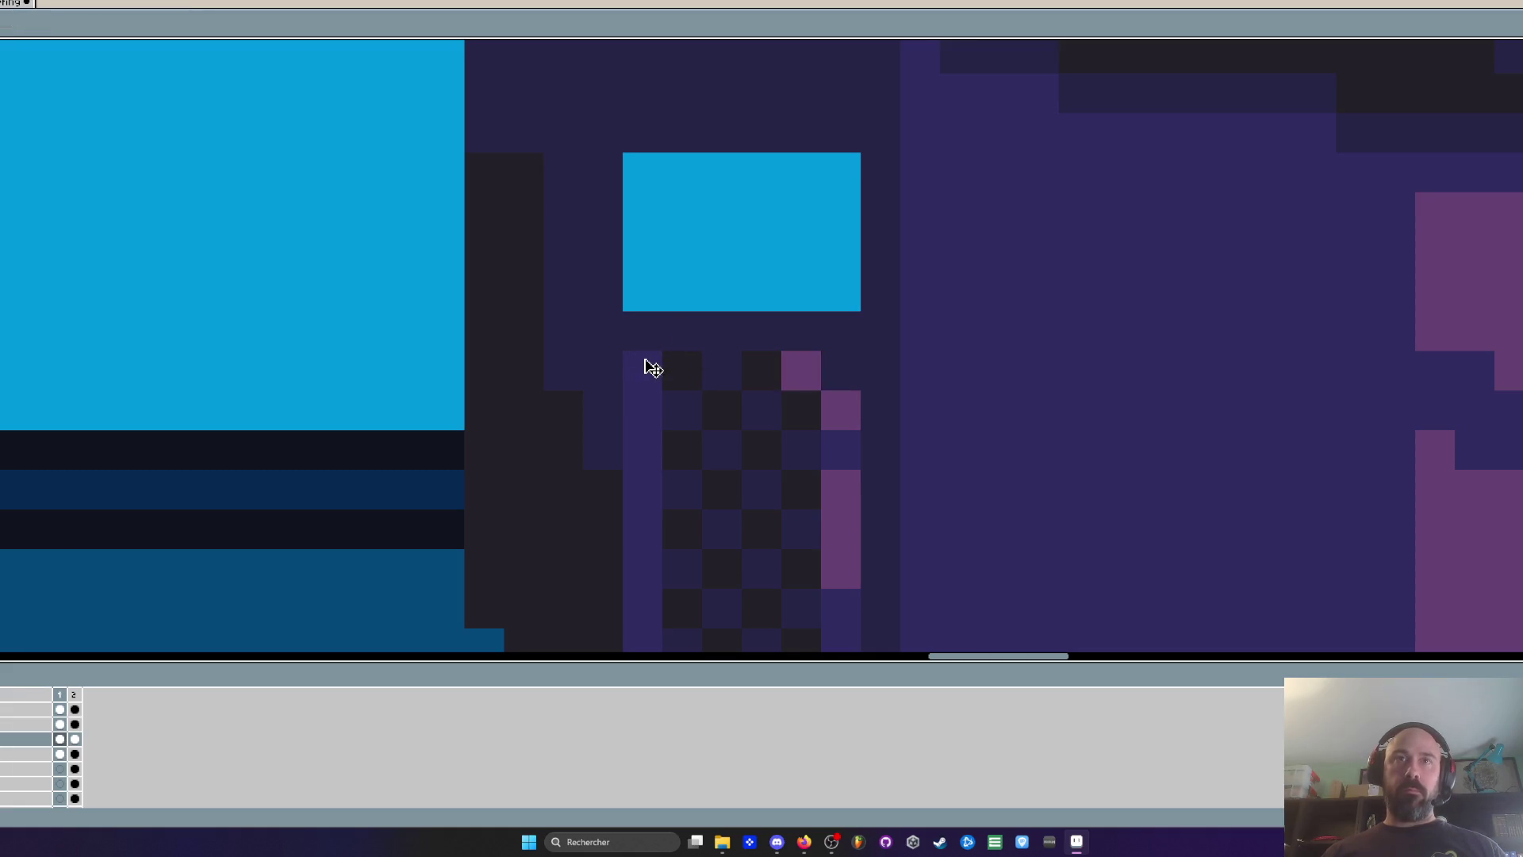
{"action": "key", "text": "alt"}
{"action": "left_click", "coordinate": [647, 351]}
{"action": "mouse_move", "coordinate": [665, 331]}
{"action": "left_mouse_down"}
{"action": "mouse_move", "coordinate": [836, 336]}
{"action": "mouse_move", "coordinate": [836, 373]}
{"action": "left_mouse_up"}
{"action": "scroll", "coordinate": [835, 383], "scroll_direction": "down", "scroll_amount": 3}
{"action": "scroll", "coordinate": [835, 383], "scroll_direction": "up", "scroll_amount": 3}
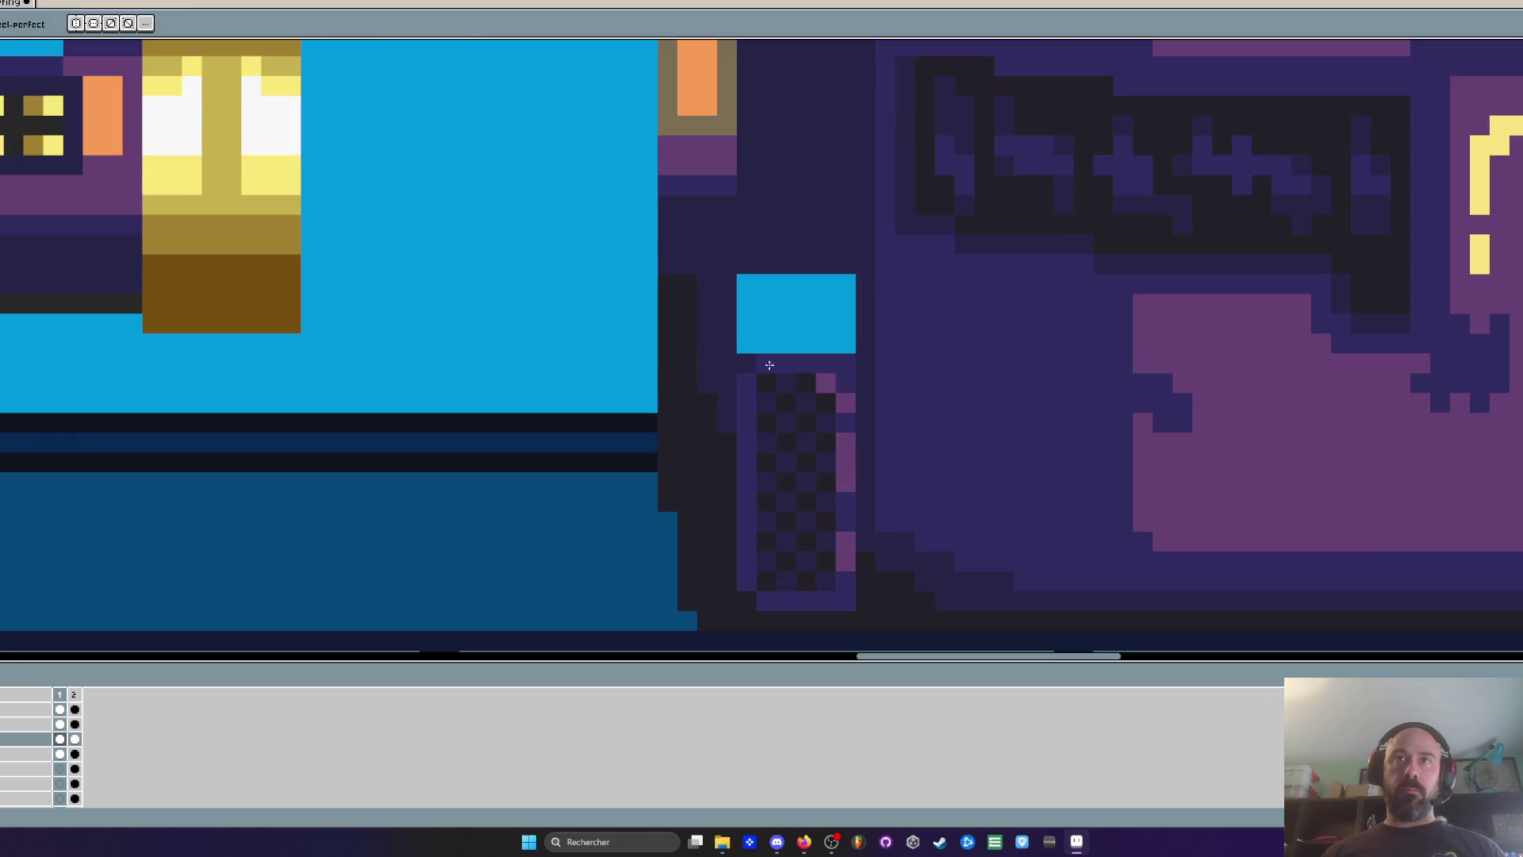
{"action": "scroll", "coordinate": [808, 400], "scroll_direction": "up", "scroll_amount": 1}
Repaint the stray pink vent pixel with the dark checker colour
{"action": "key", "text": "alt"}
{"action": "left_click", "coordinate": [810, 409], "text": "alt"}
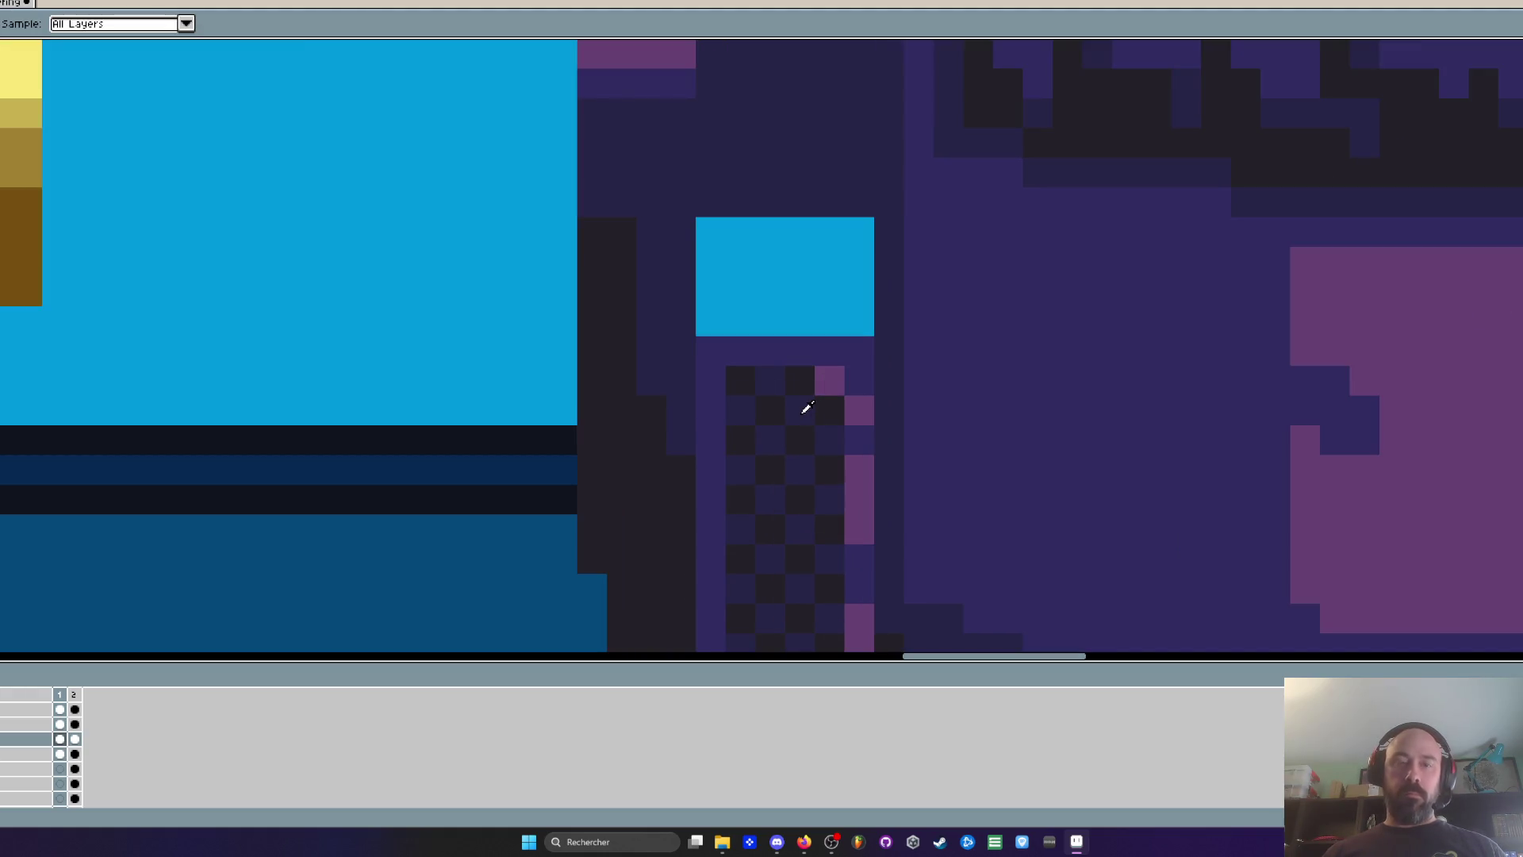
{"action": "left_click", "coordinate": [826, 383]}
{"action": "scroll", "coordinate": [826, 402], "scroll_direction": "down", "scroll_amount": 3}
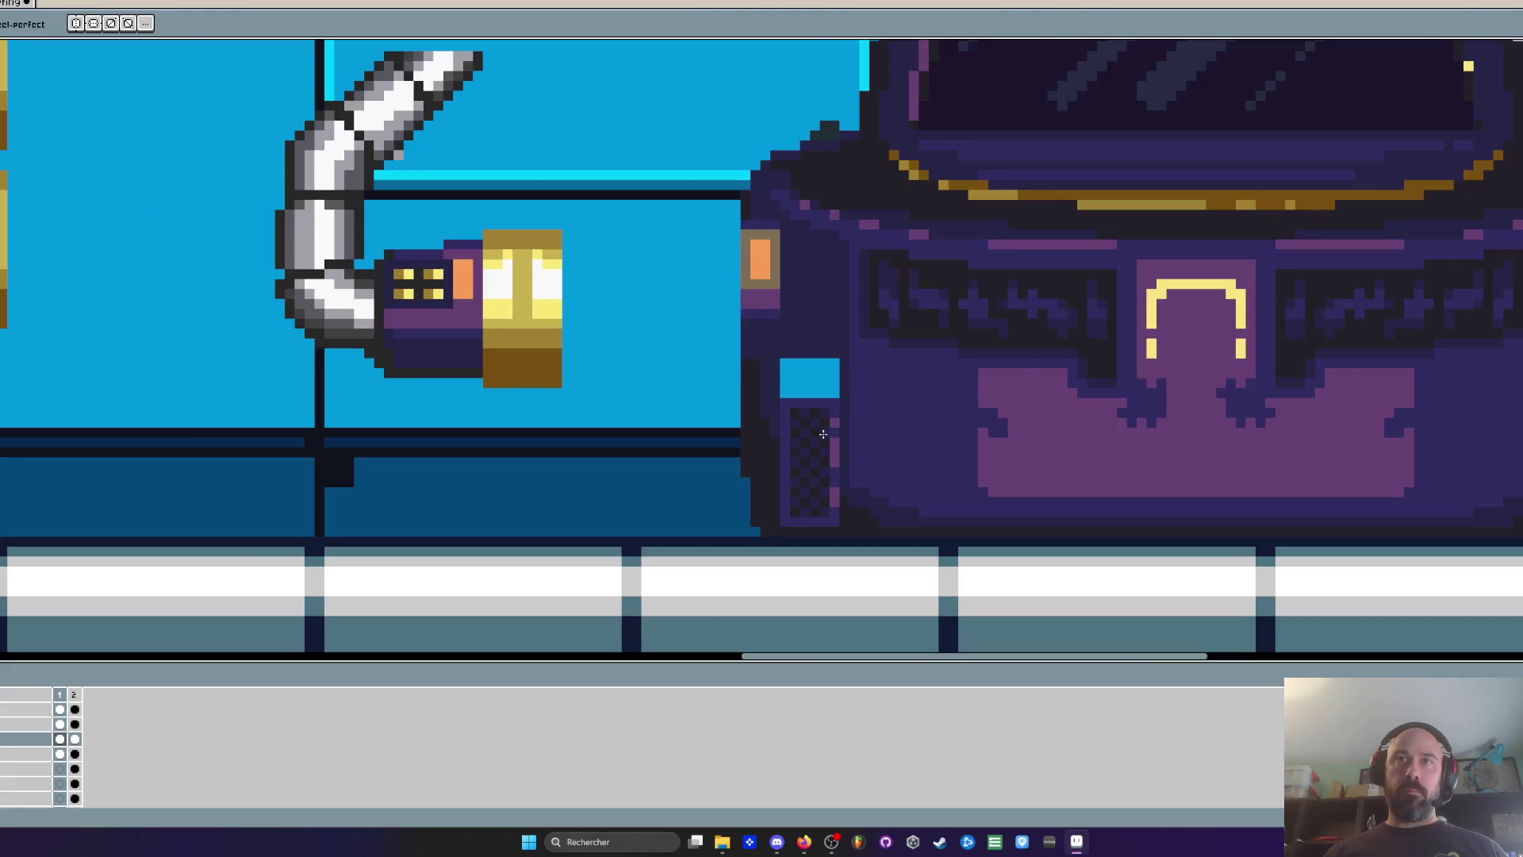
{"action": "scroll", "coordinate": [825, 419], "scroll_direction": "up", "scroll_amount": 1}
{"action": "scroll", "coordinate": [825, 419], "scroll_direction": "up", "scroll_amount": 1}
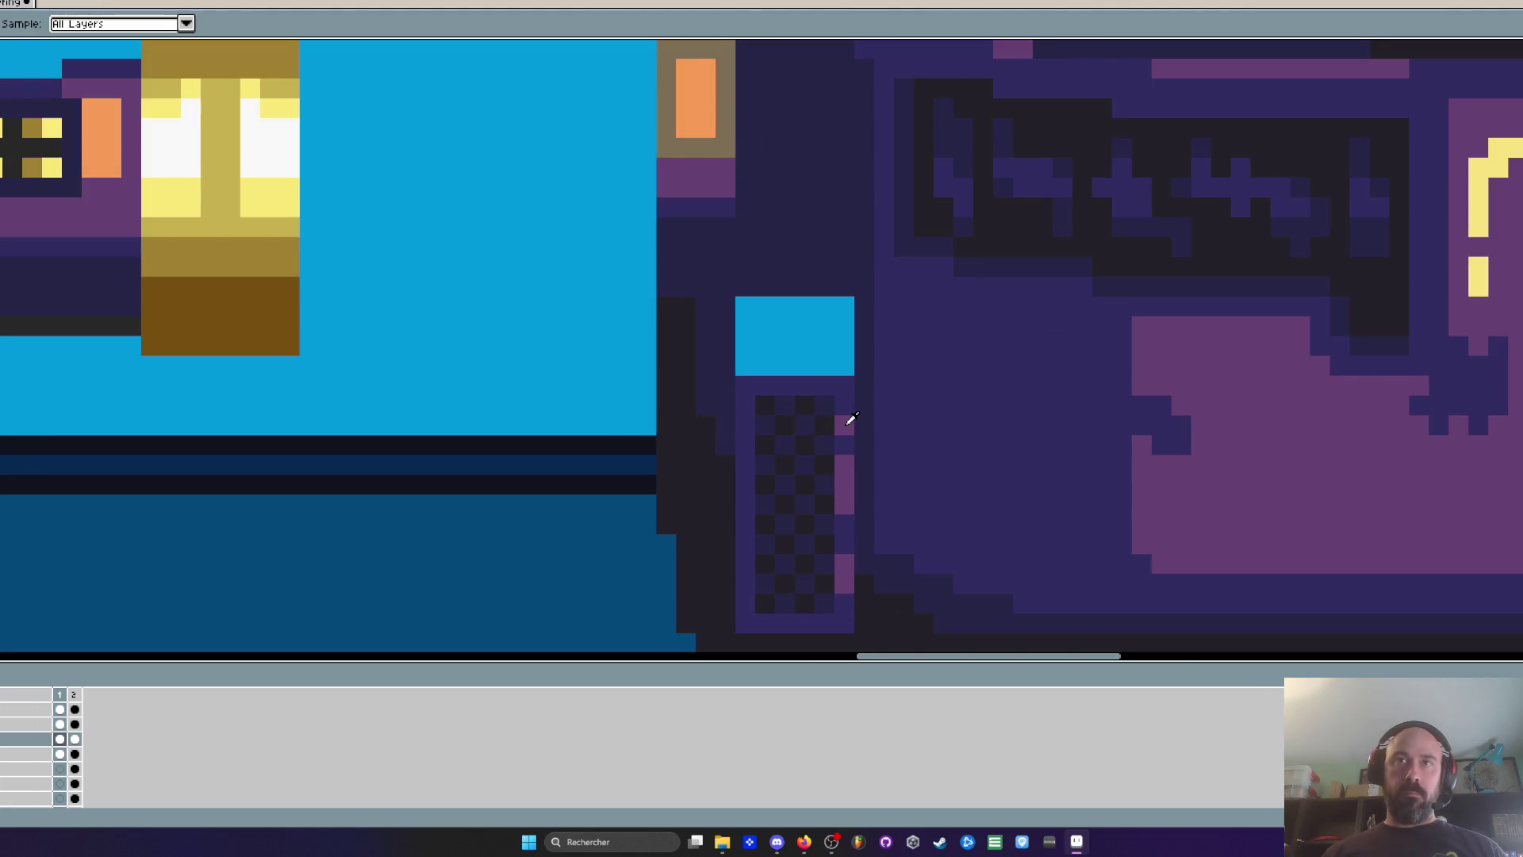
Paint the vent panel's right column pink from top to bottom
{"action": "left_click", "coordinate": [840, 390]}
{"action": "left_click_drag", "start_coordinate": [840, 390], "coordinate": [840, 606]}
{"action": "scroll", "coordinate": [858, 515], "scroll_direction": "down", "scroll_amount": 3}
{"action": "scroll", "coordinate": [858, 515], "scroll_direction": "up", "scroll_amount": 3}
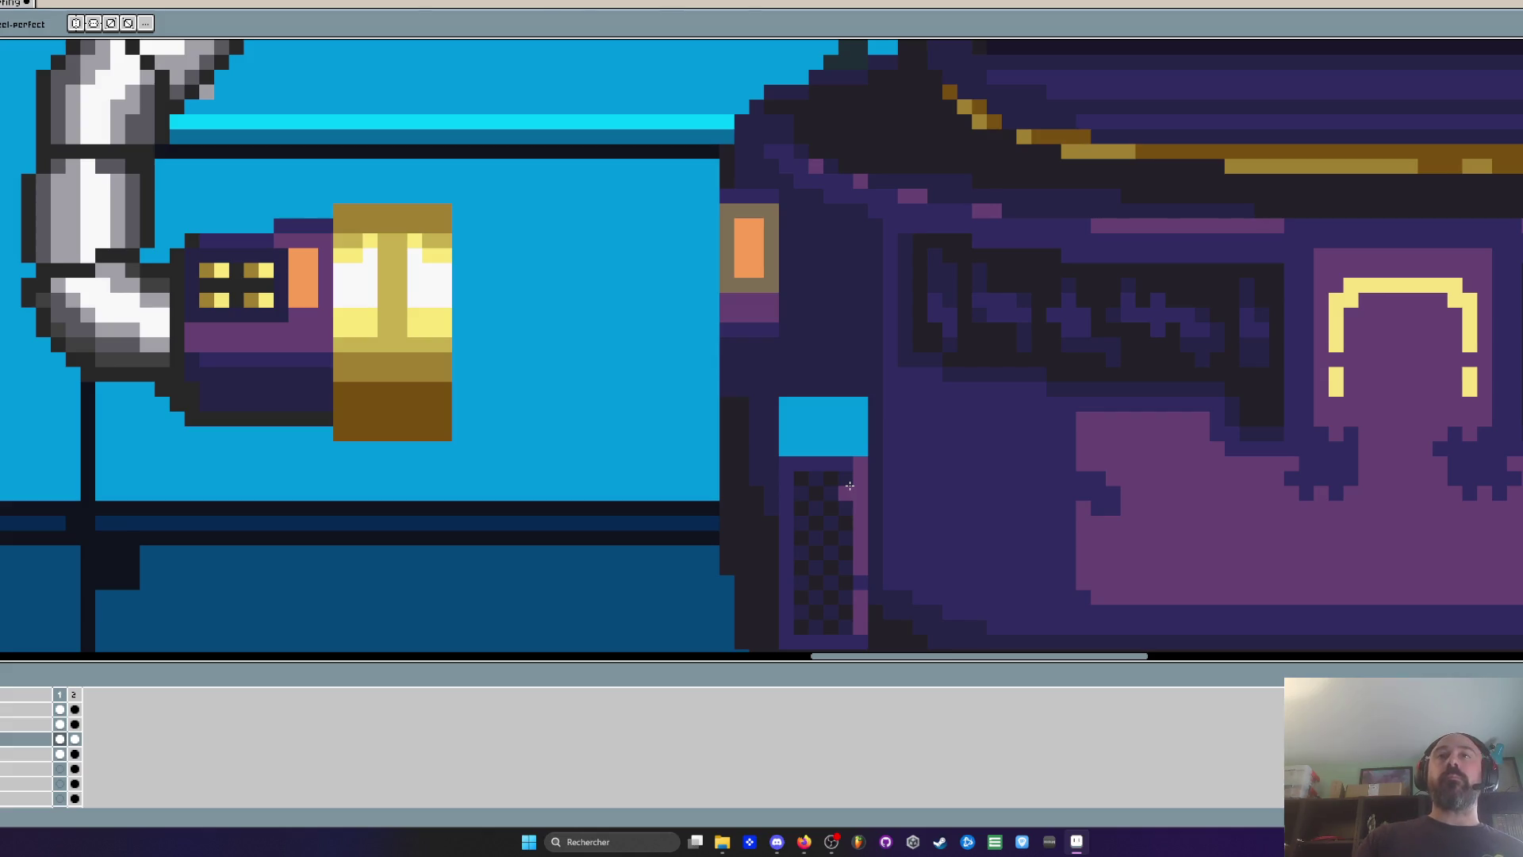
{"action": "scroll", "coordinate": [850, 486], "scroll_direction": "down", "scroll_amount": 5}
{"action": "scroll", "coordinate": [833, 479], "scroll_direction": "up", "scroll_amount": 6}
Darken the blue window's top row and lower-left pixels
{"action": "key", "text": "i"}
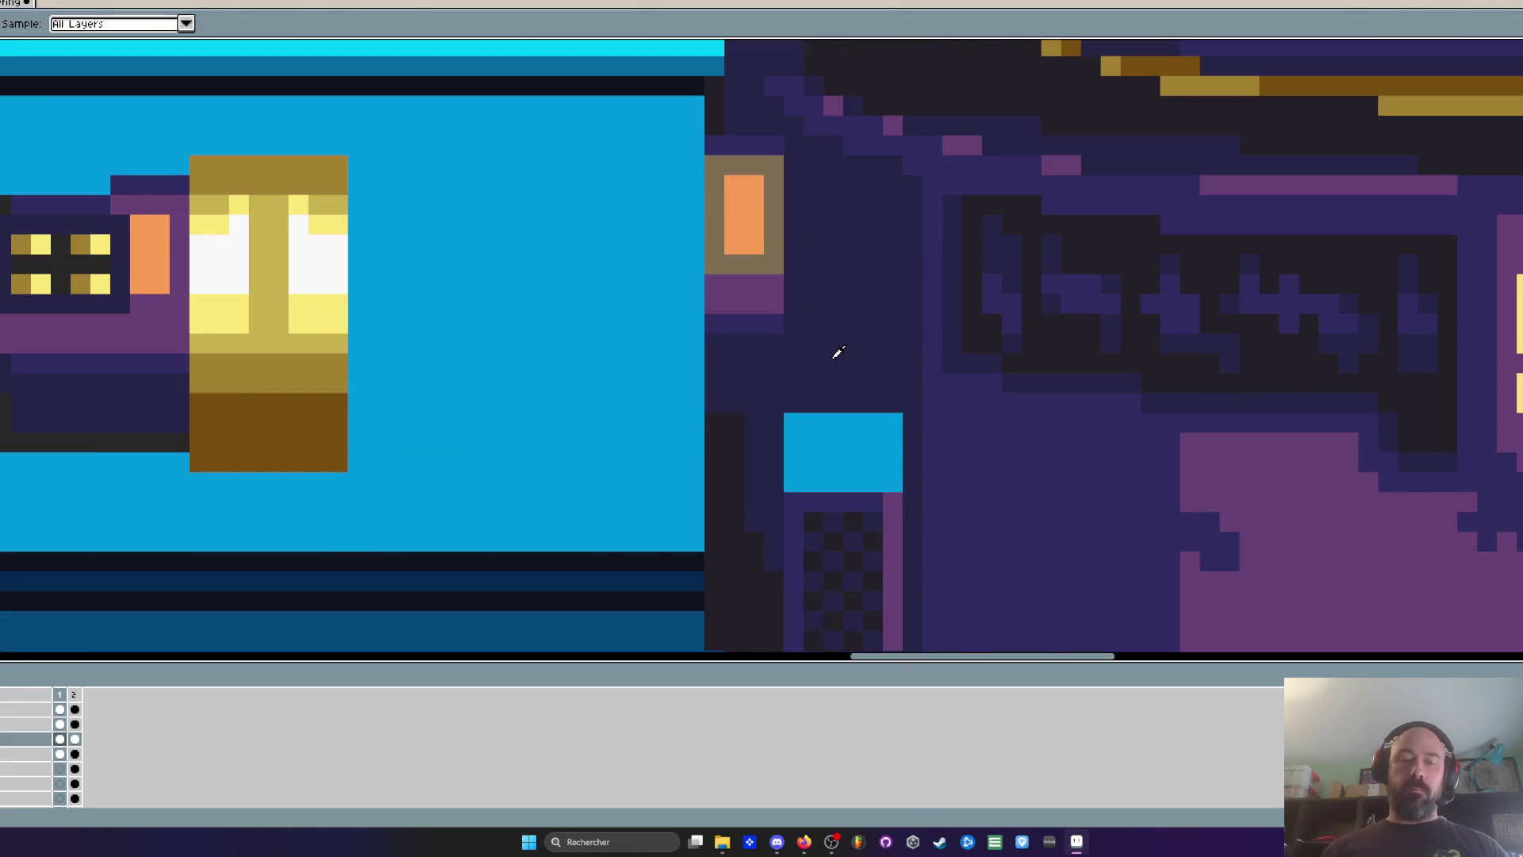
{"action": "key", "text": "b"}
{"action": "mouse_move", "coordinate": [793, 422]}
{"action": "left_mouse_down"}
{"action": "mouse_move", "coordinate": [893, 422]}
{"action": "mouse_move", "coordinate": [877, 480]}
{"action": "mouse_move", "coordinate": [793, 481]}
{"action": "mouse_move", "coordinate": [818, 453]}
{"action": "left_mouse_up"}
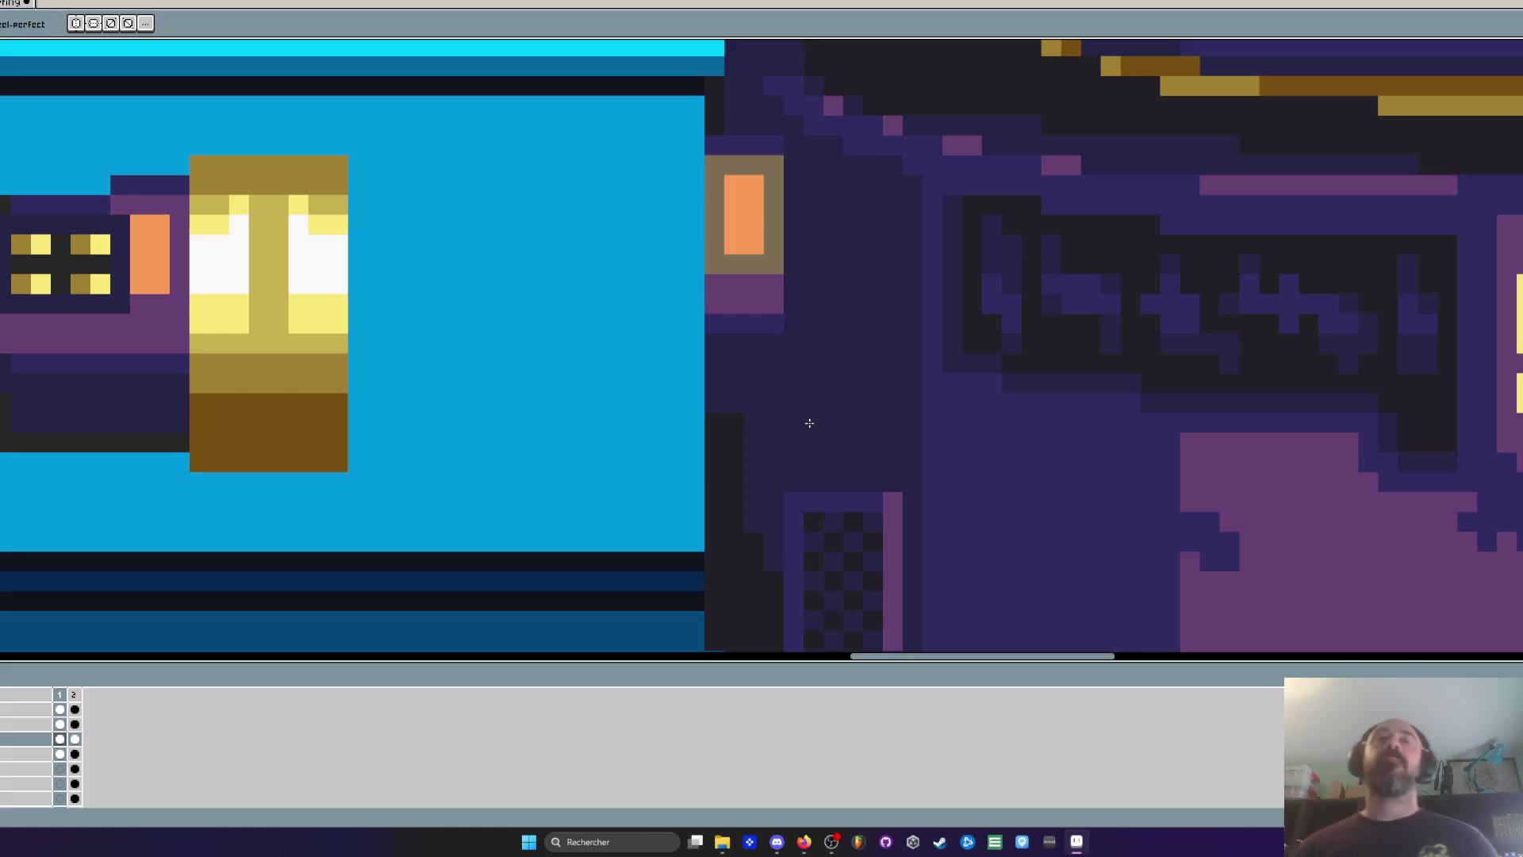
Zoom the canvas to review the hose connector and the pod base
{"action": "scroll", "coordinate": [308, 589], "scroll_direction": "down", "scroll_amount": 3}
Zoom in and out over the pod to inspect the area above it
{"action": "scroll", "coordinate": [307, 588], "scroll_direction": "down", "scroll_amount": 1}
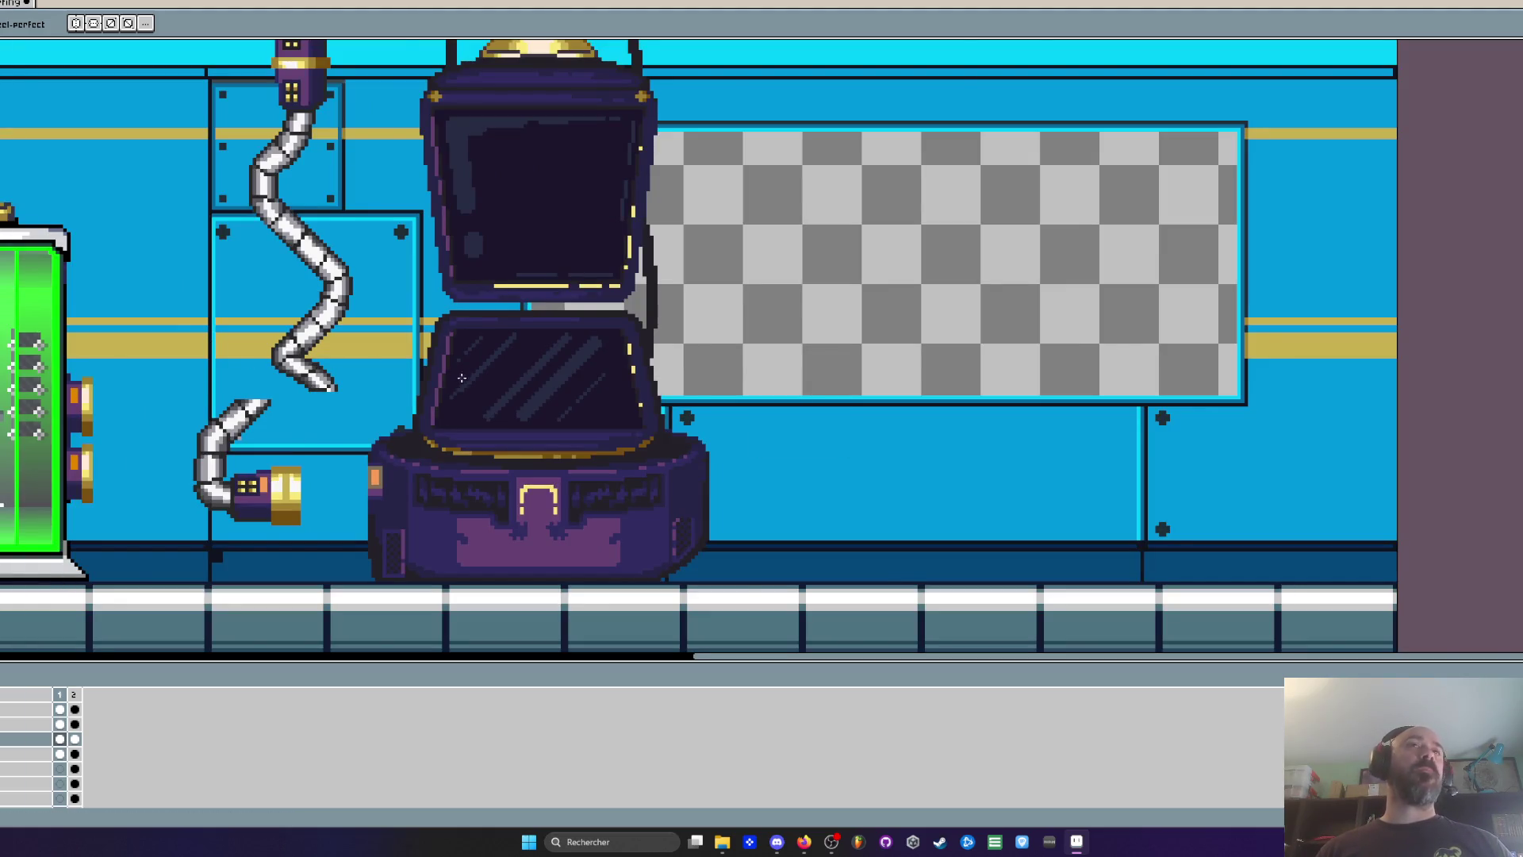
{"action": "scroll", "coordinate": [482, 341], "scroll_direction": "down", "scroll_amount": 3}
{"action": "scroll", "coordinate": [482, 342], "scroll_direction": "up", "scroll_amount": 1}
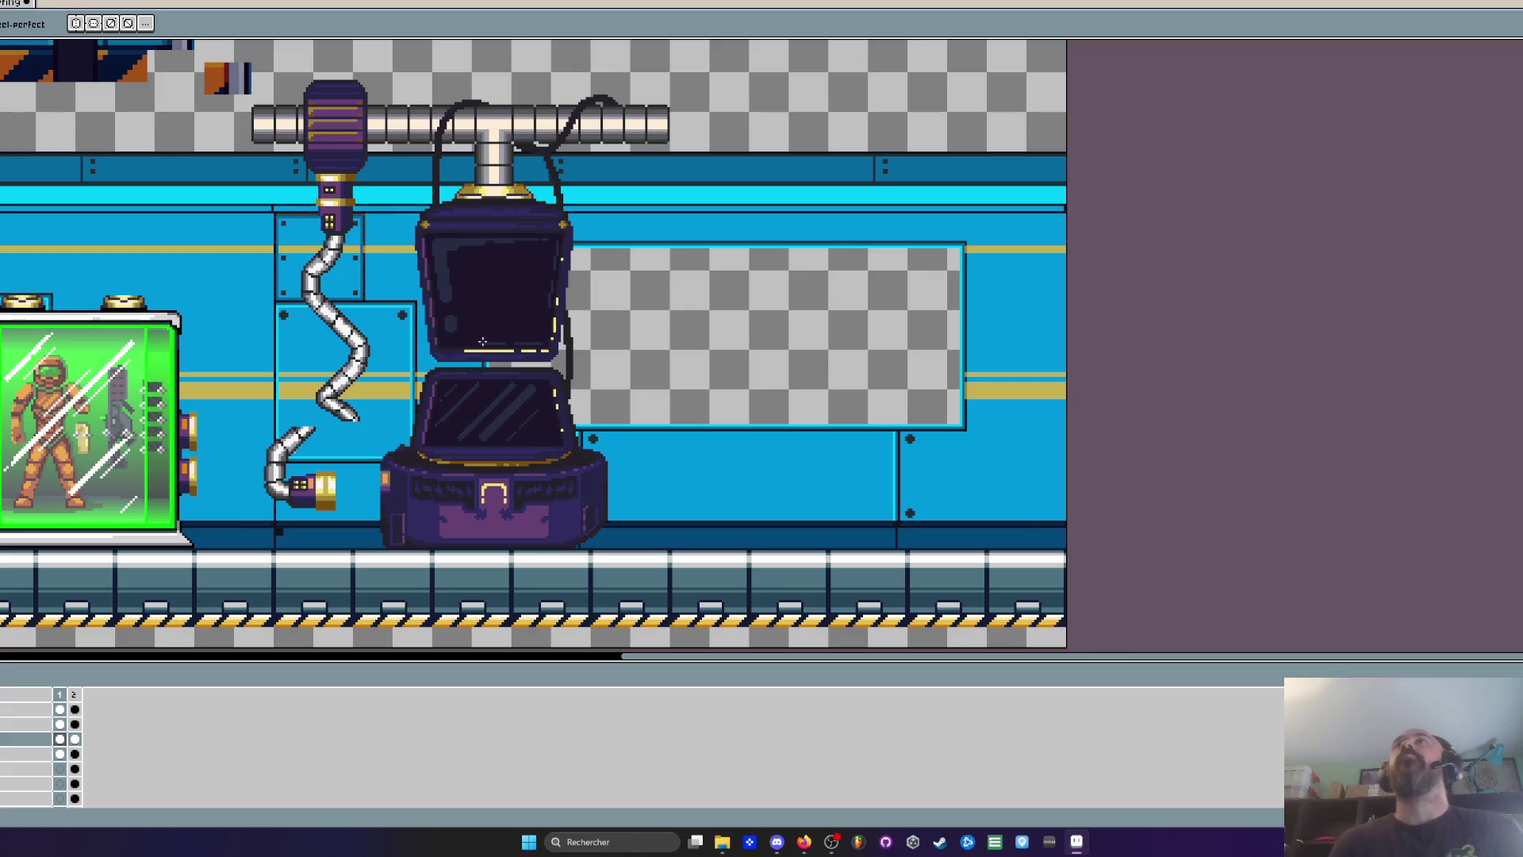
{"action": "scroll", "coordinate": [476, 357], "scroll_direction": "down", "scroll_amount": 2}
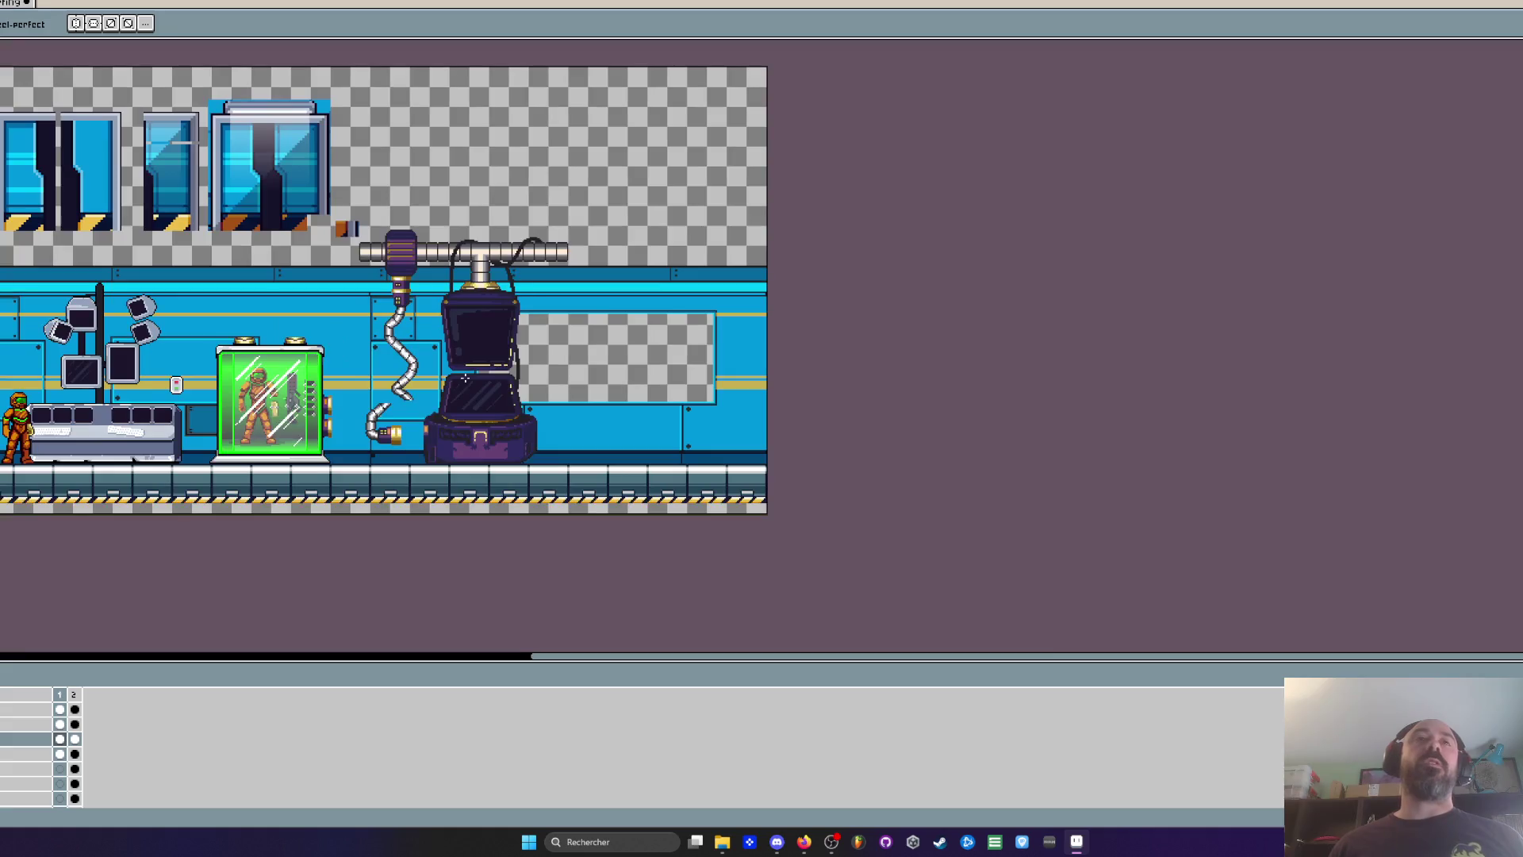
{"action": "left_click", "coordinate": [75, 696]}
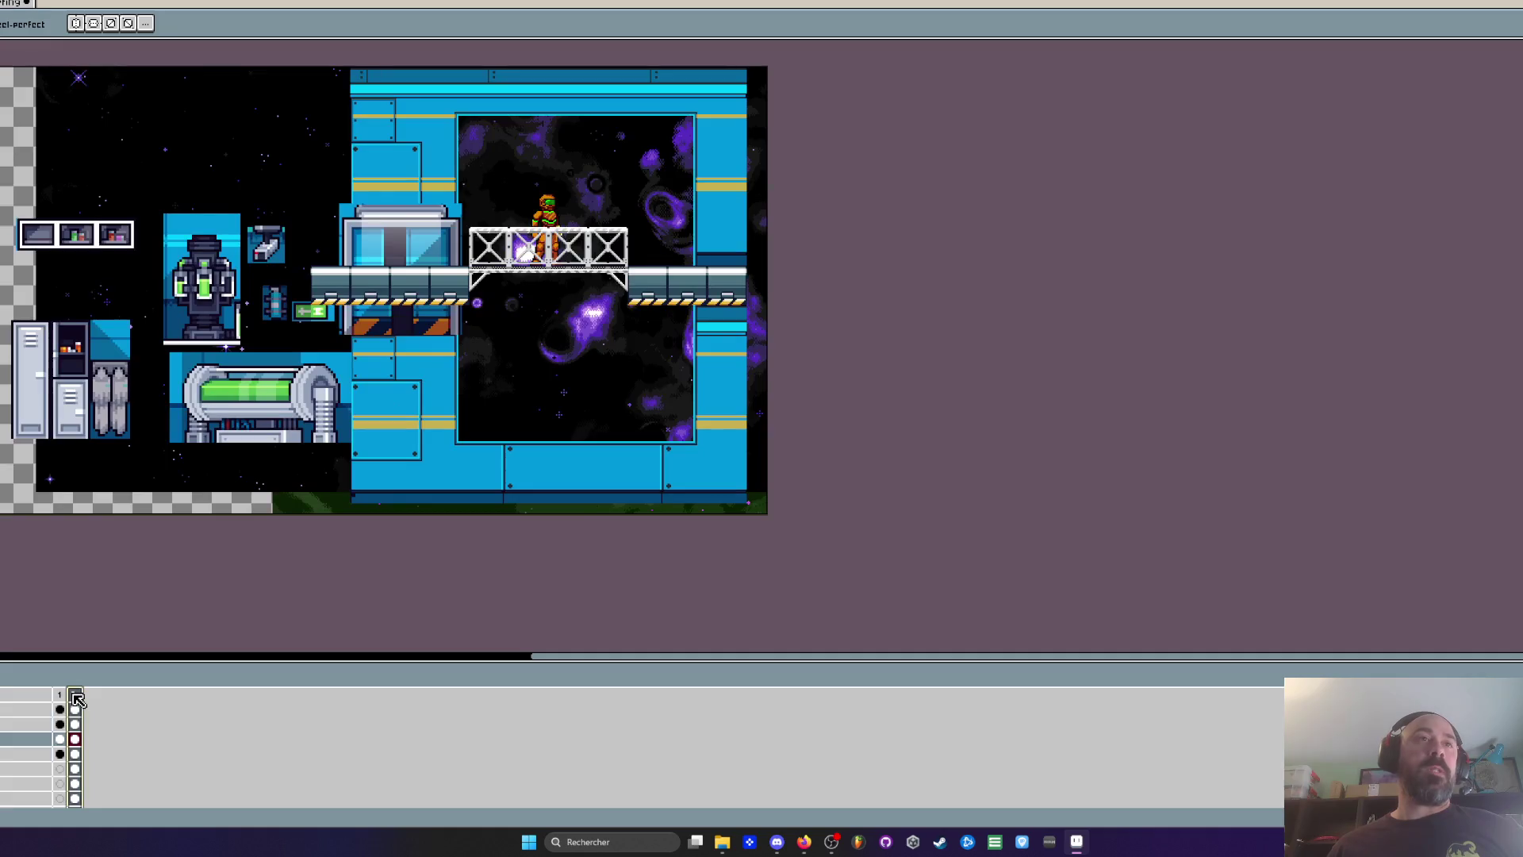
{"action": "left_click", "coordinate": [60, 695]}
{"action": "scroll", "coordinate": [124, 484], "scroll_direction": "down", "scroll_amount": 2}
{"action": "scroll", "coordinate": [123, 483], "scroll_direction": "up", "scroll_amount": 2}
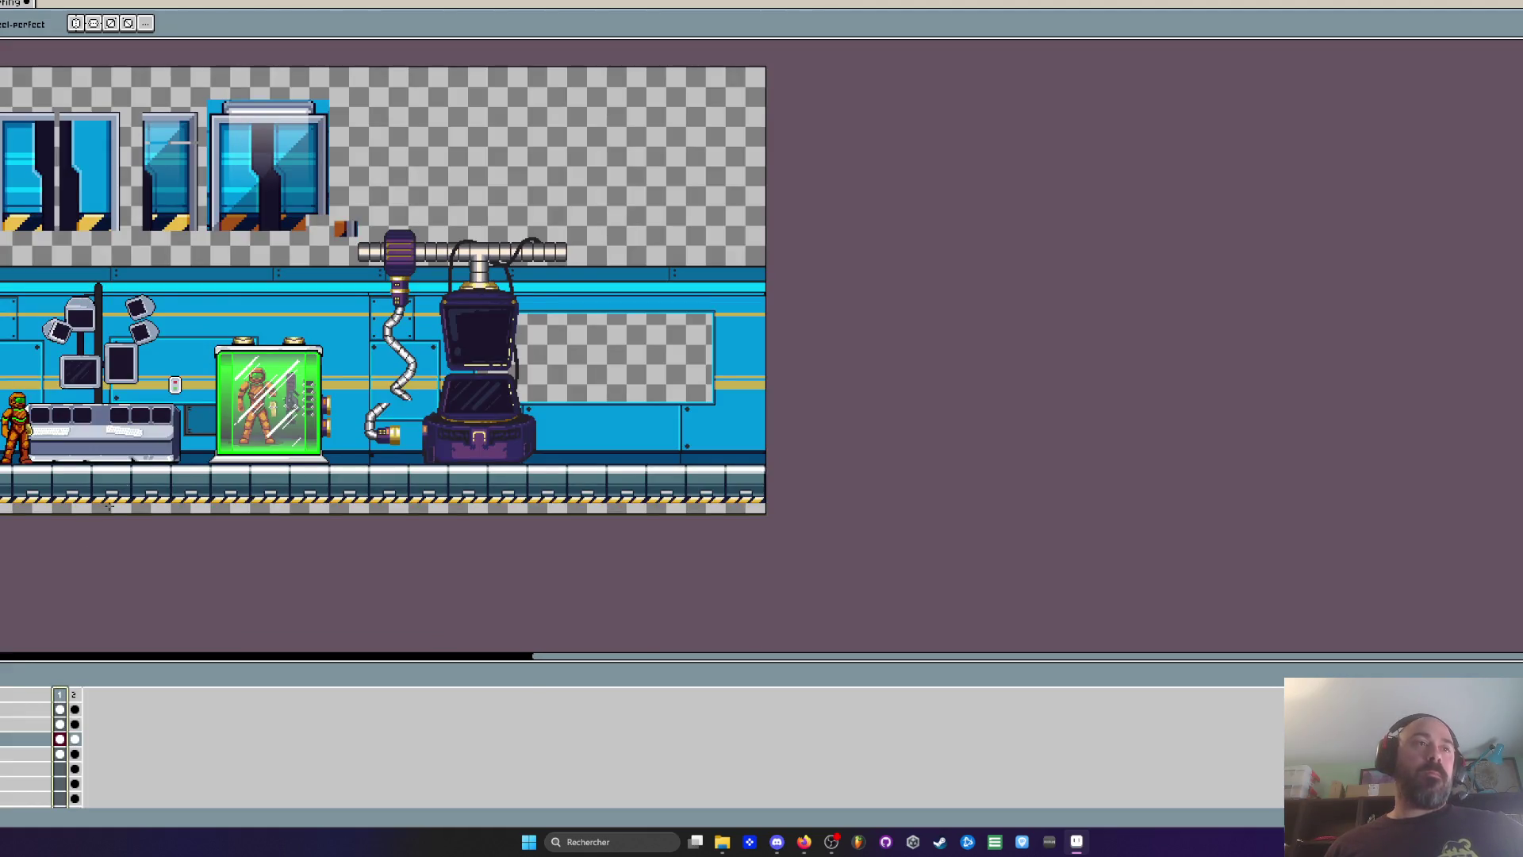
{"action": "scroll", "coordinate": [376, 444], "scroll_direction": "up", "scroll_amount": 2}
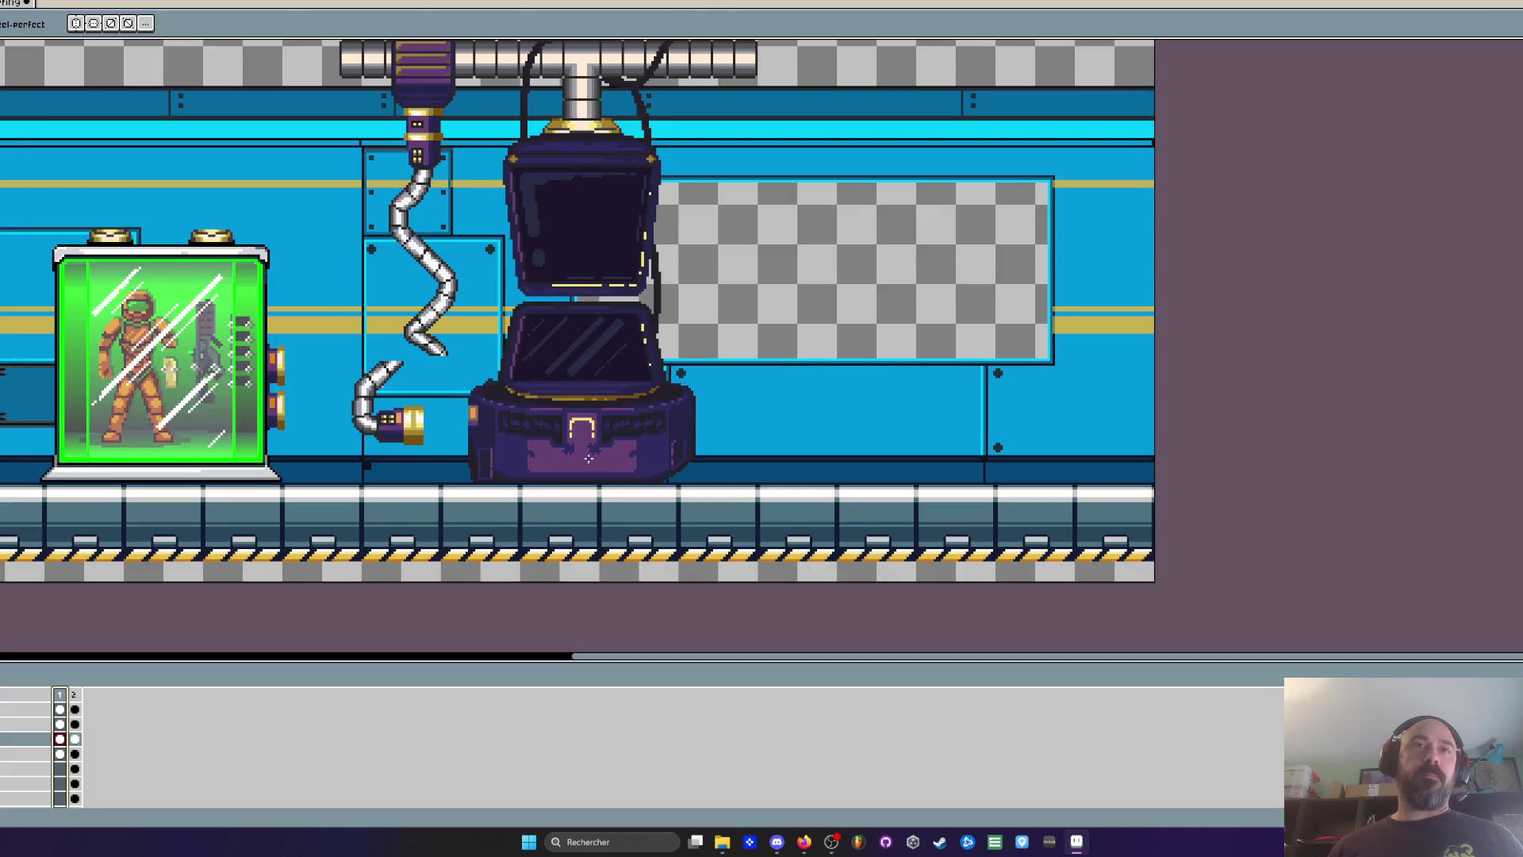
{"action": "scroll", "coordinate": [589, 458], "scroll_direction": "up", "scroll_amount": 2}
{"action": "scroll", "coordinate": [448, 461], "scroll_direction": "up", "scroll_amount": 3}
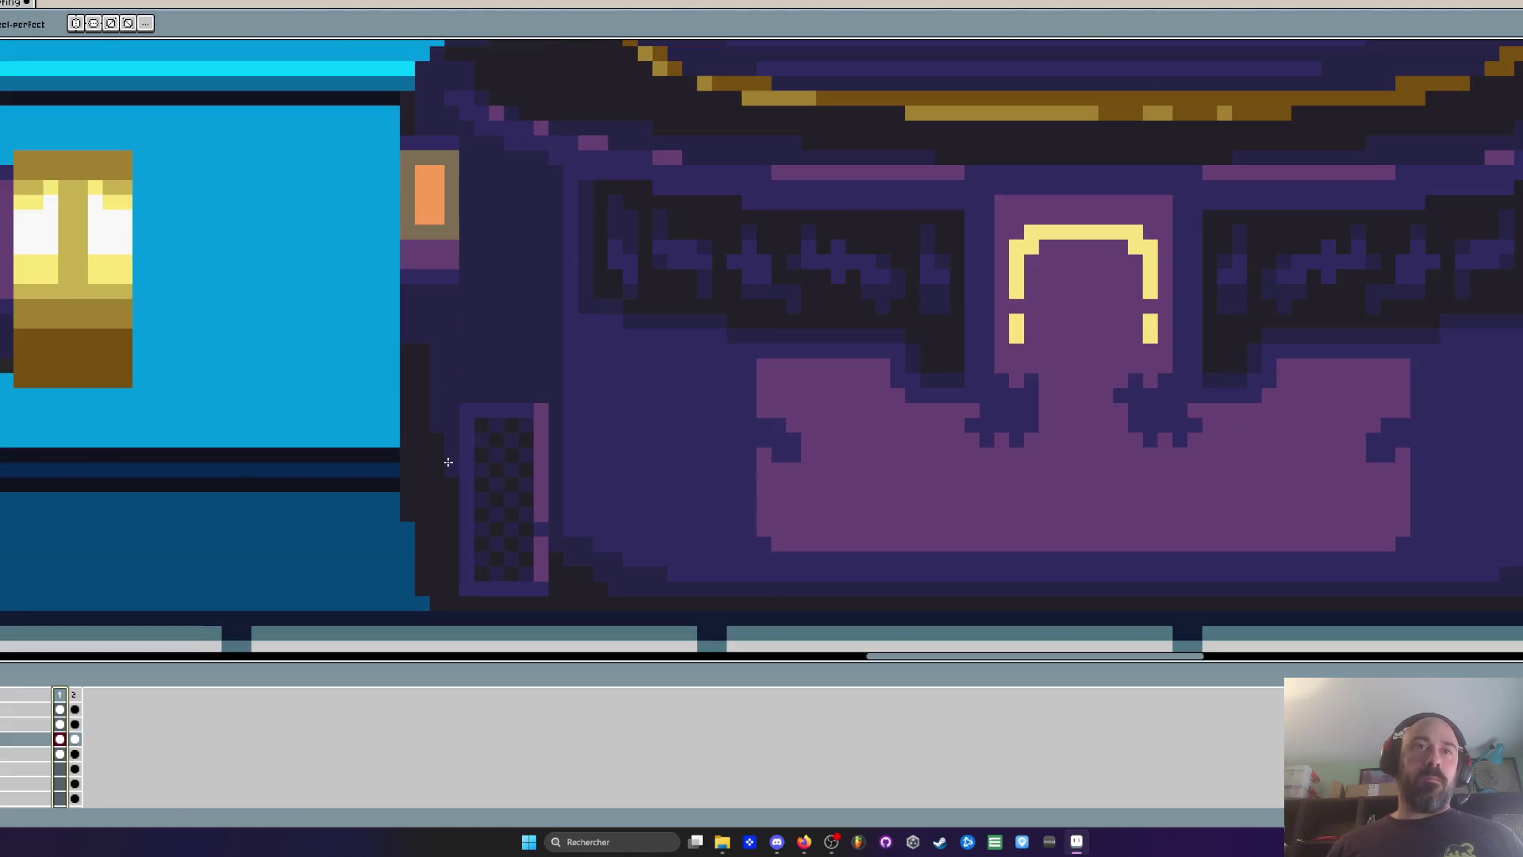
{"action": "key", "text": "i"}
{"action": "key", "text": "b"}
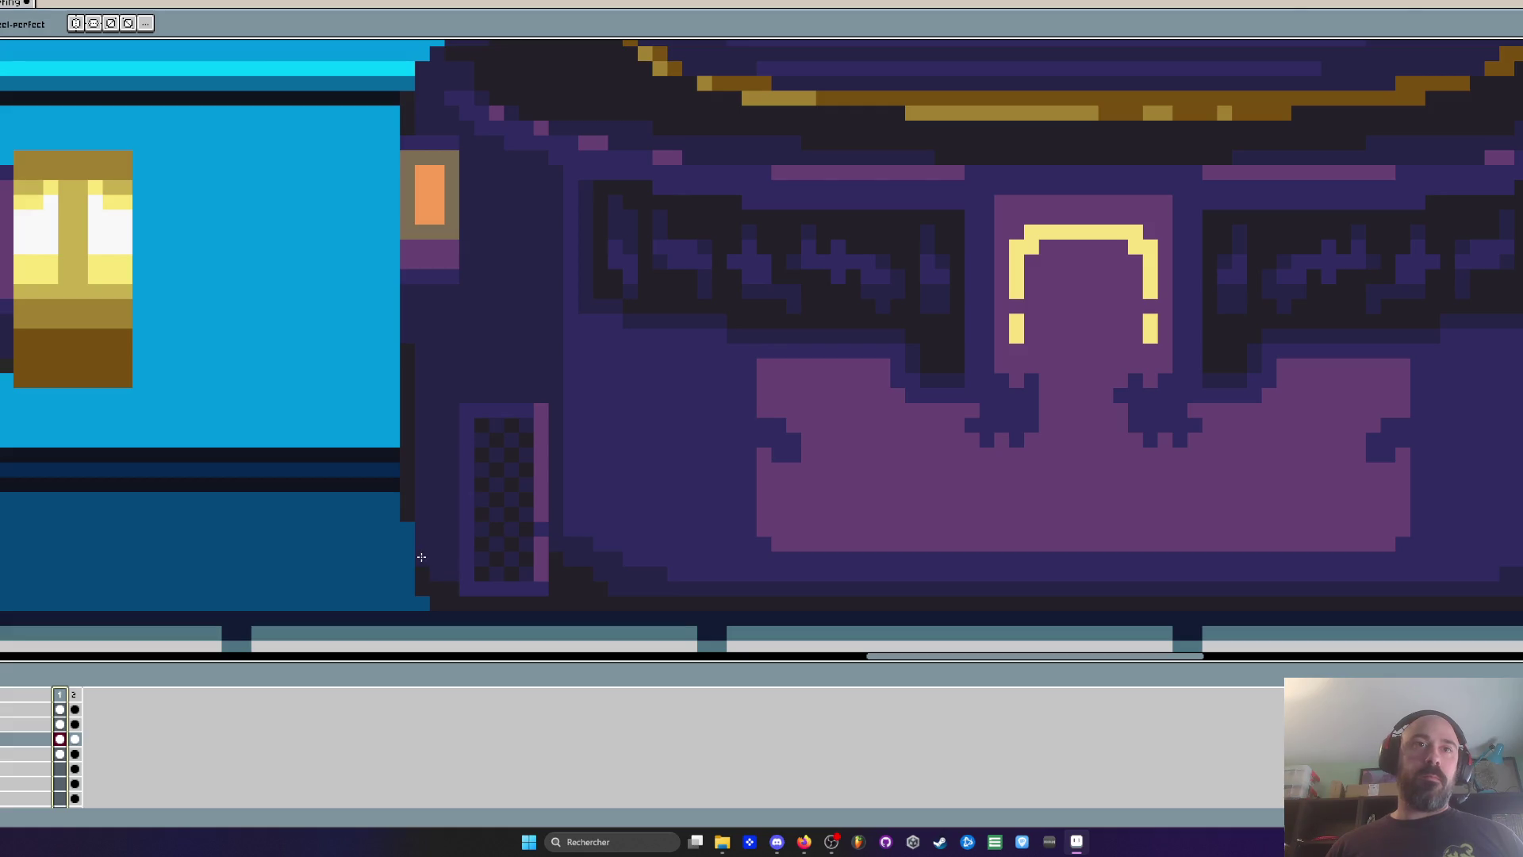
{"action": "scroll", "coordinate": [421, 557], "scroll_direction": "down", "scroll_amount": 1}
{"action": "scroll", "coordinate": [429, 547], "scroll_direction": "up", "scroll_amount": 3}
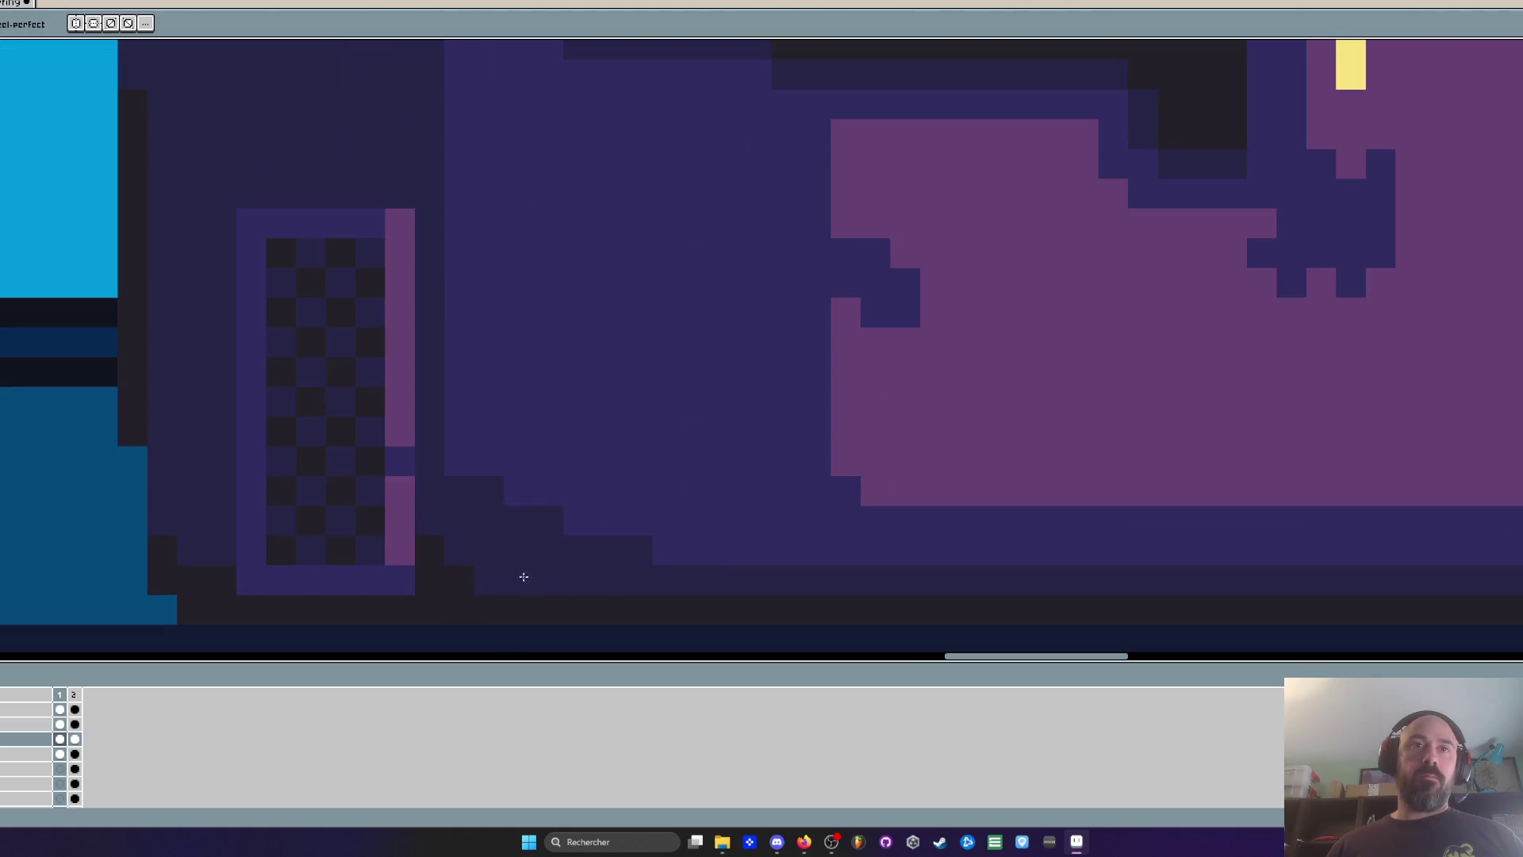
{"action": "scroll", "coordinate": [435, 545], "scroll_direction": "down", "scroll_amount": 4}
{"action": "scroll", "coordinate": [429, 452], "scroll_direction": "down", "scroll_amount": 1}
{"action": "scroll", "coordinate": [425, 442], "scroll_direction": "up", "scroll_amount": 1}
{"action": "scroll", "coordinate": [425, 442], "scroll_direction": "up", "scroll_amount": 1}
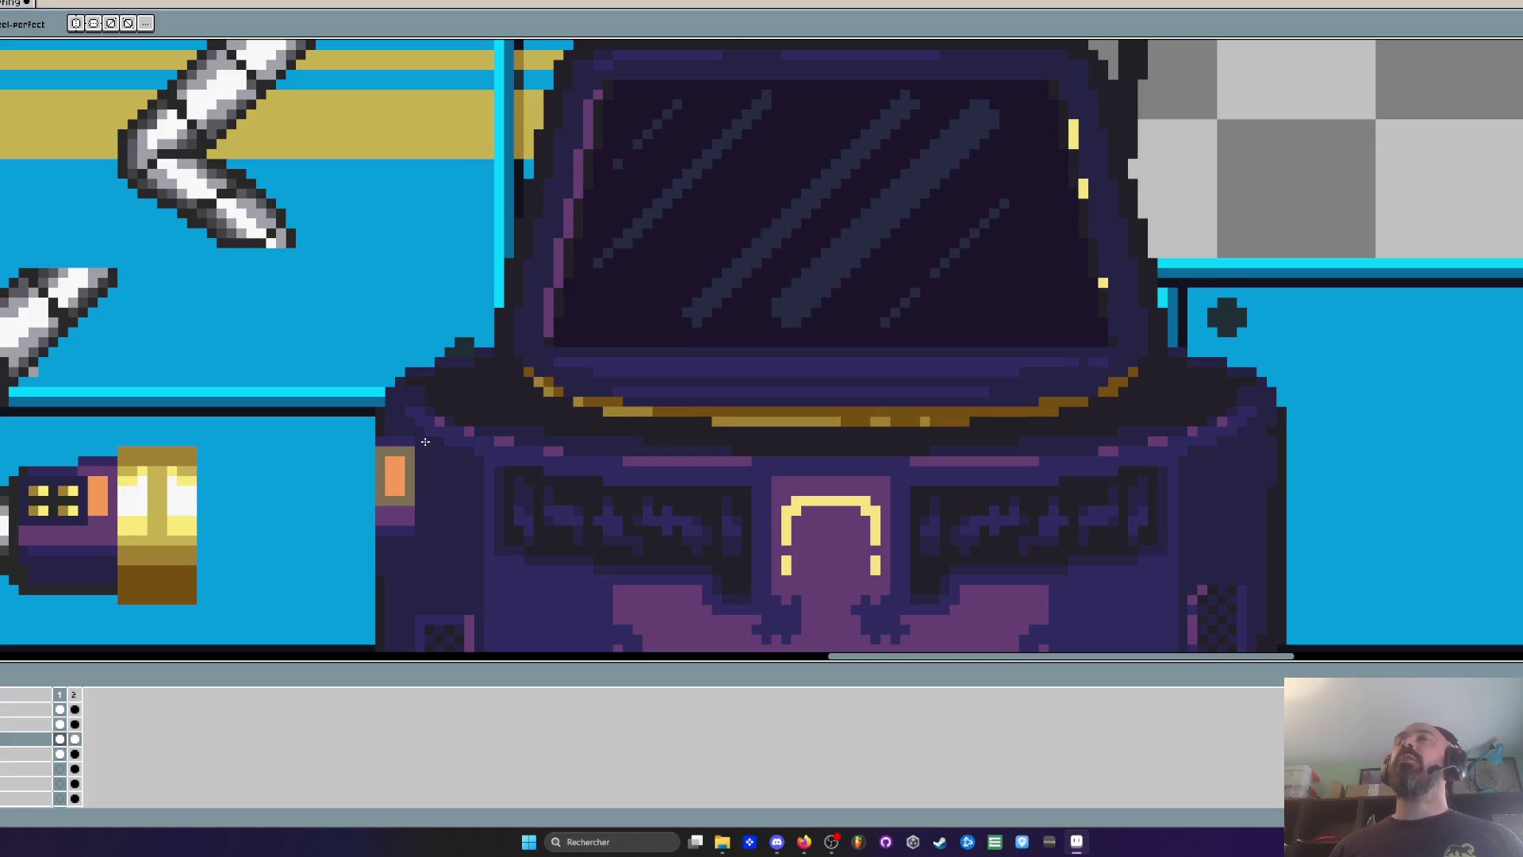
{"action": "scroll", "coordinate": [426, 442], "scroll_direction": "down", "scroll_amount": 2}
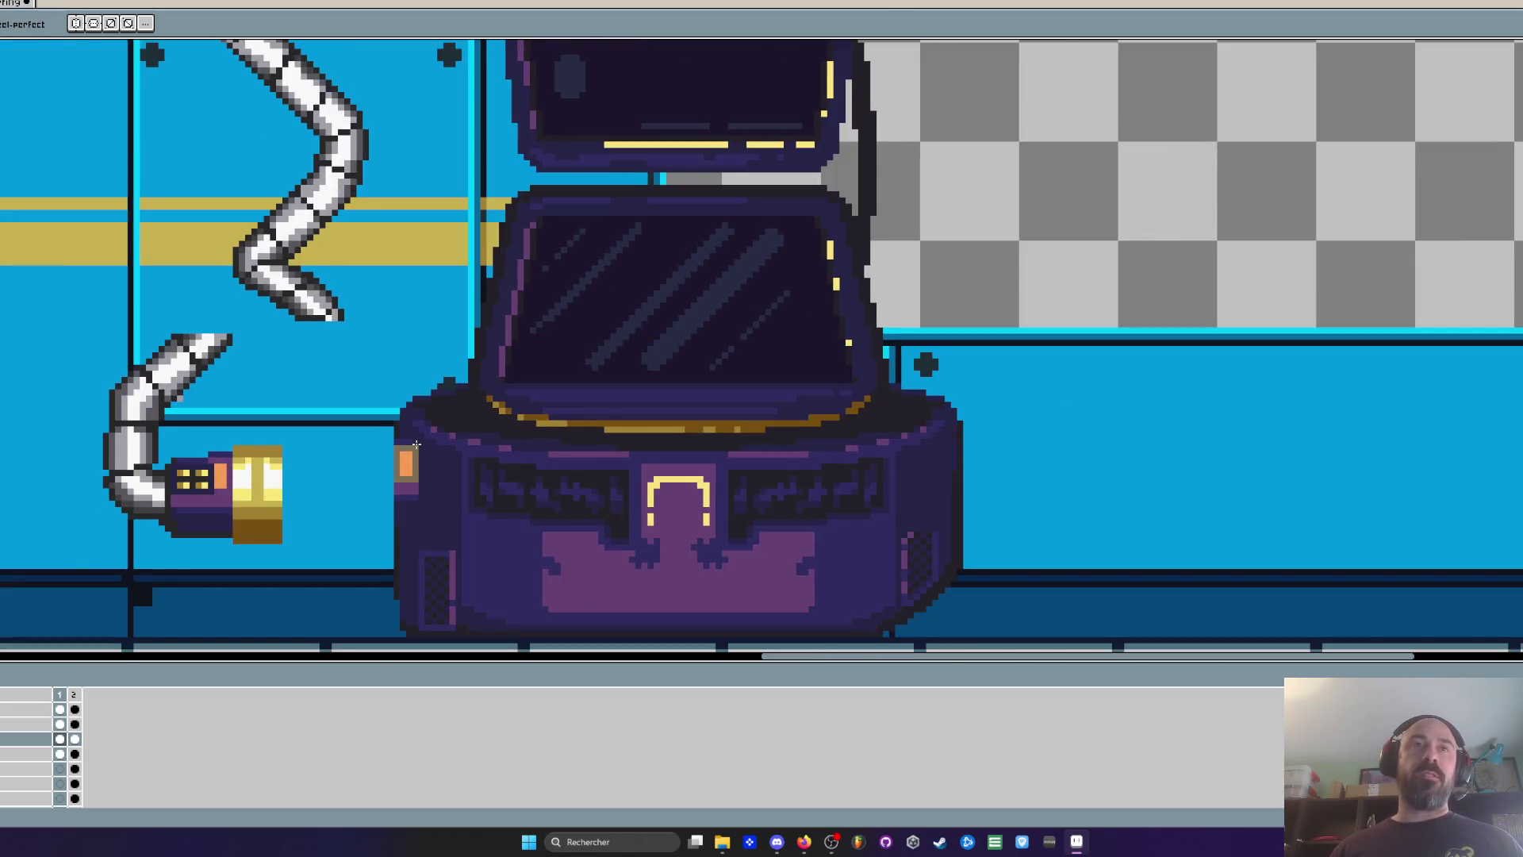
{"action": "scroll", "coordinate": [417, 444], "scroll_direction": "up", "scroll_amount": 2}
{"action": "scroll", "coordinate": [503, 411], "scroll_direction": "up", "scroll_amount": 2}
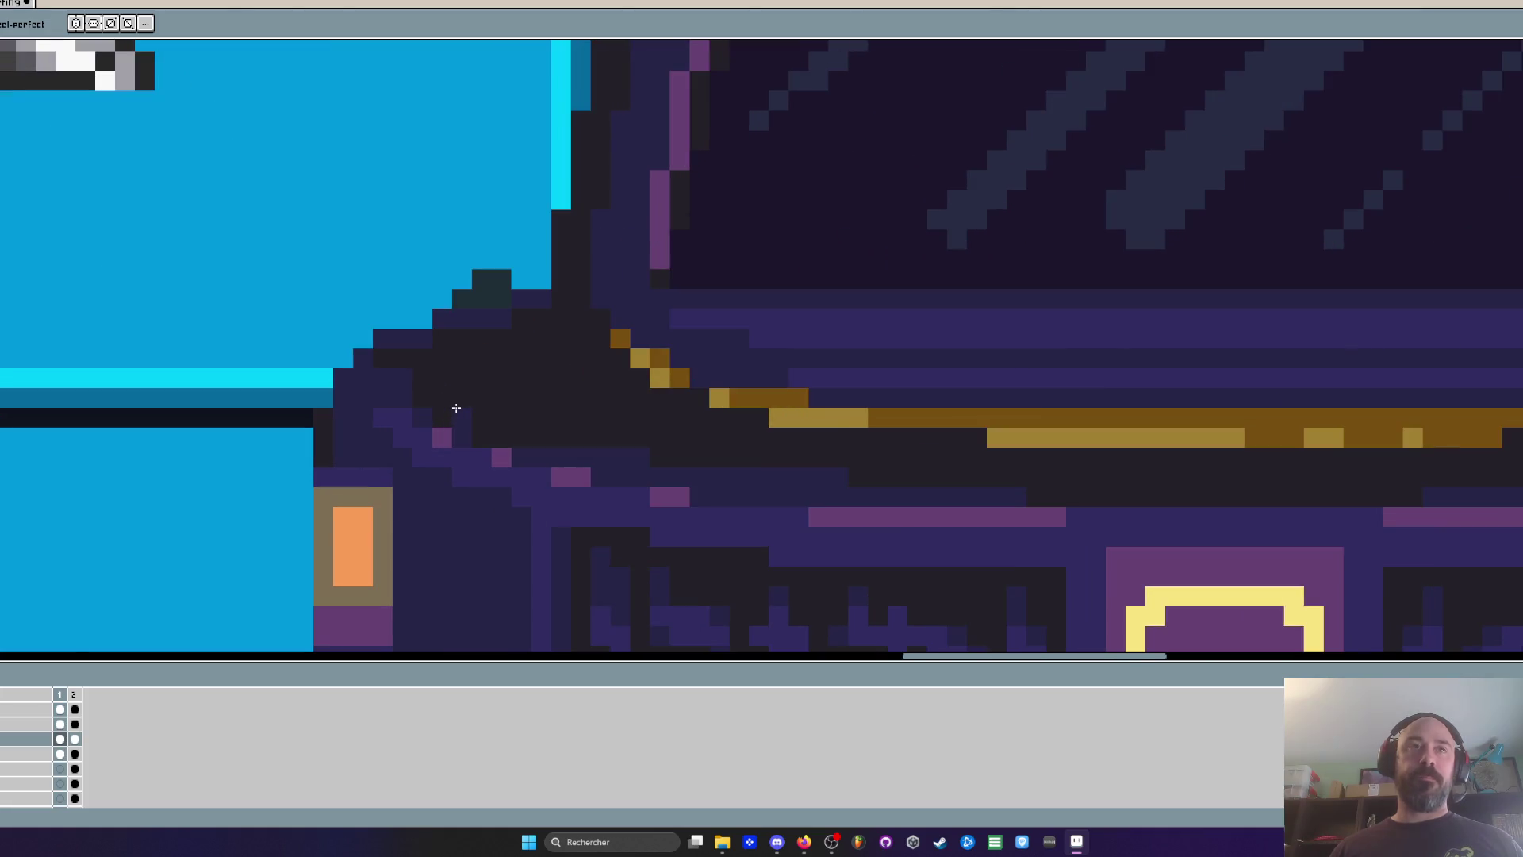
{"action": "key", "text": "m"}
Select the pod's upper-left corner pixels, move them into place and confirm
{"action": "mouse_move", "coordinate": [262, 295]}
{"action": "left_mouse_down"}
{"action": "mouse_move", "coordinate": [401, 441]}
{"action": "mouse_move", "coordinate": [384, 458]}
{"action": "left_mouse_up"}
{"action": "left_click_drag", "start_coordinate": [302, 275], "coordinate": [460, 557]}
{"action": "left_click_drag", "start_coordinate": [425, 487], "coordinate": [431, 510]}
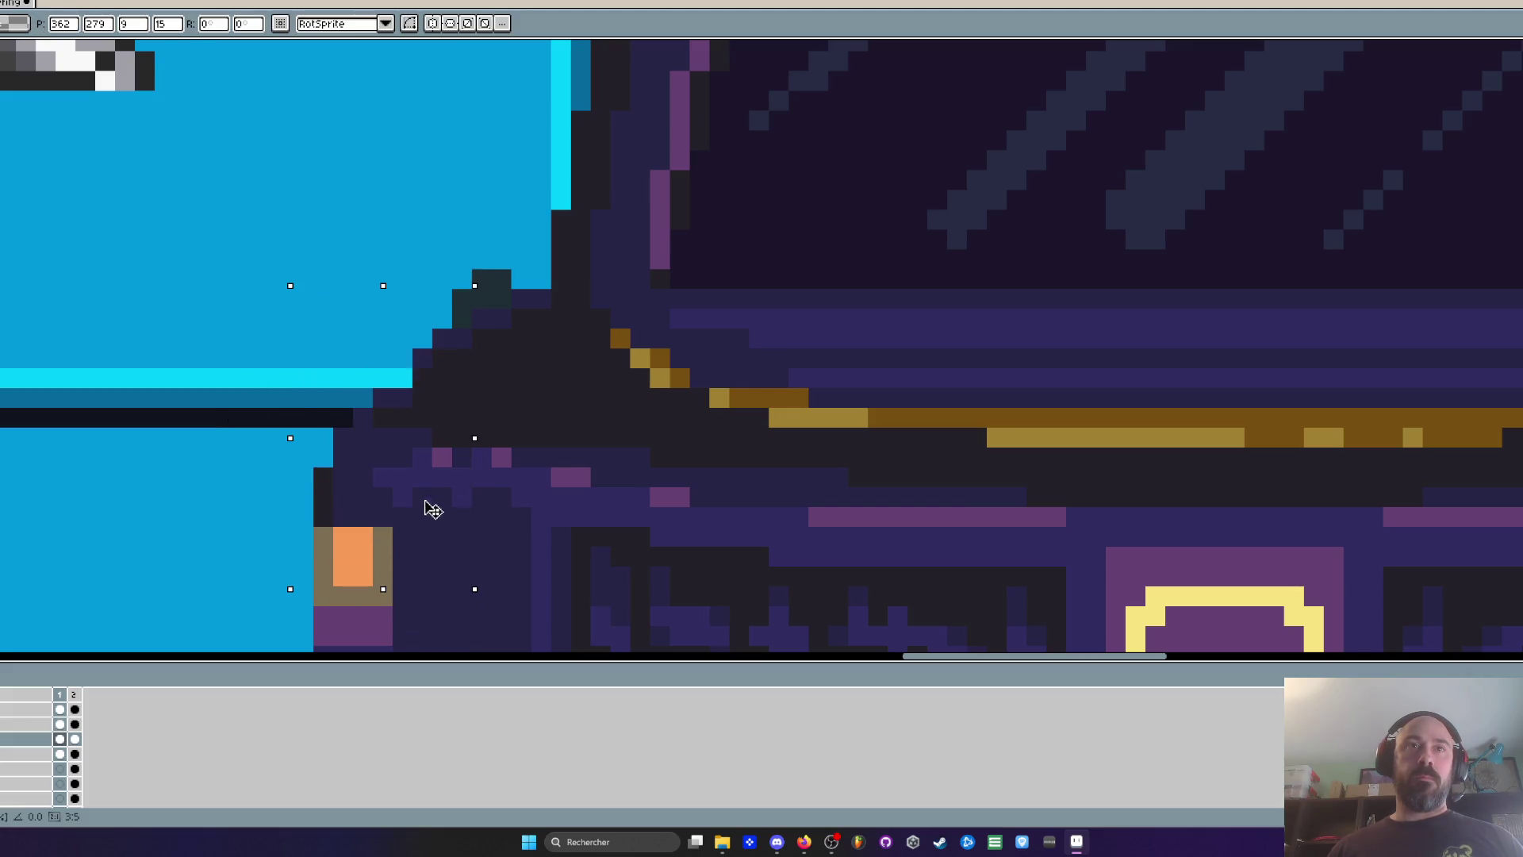
{"action": "key", "text": "Return"}
{"action": "scroll", "coordinate": [402, 449], "scroll_direction": "down", "scroll_amount": 3}
{"action": "scroll", "coordinate": [414, 445], "scroll_direction": "up", "scroll_amount": 3}
Select the dark teal block beside the lid, then drop the selection
{"action": "left_click_drag", "start_coordinate": [391, 283], "coordinate": [500, 393]}
{"action": "left_click_drag", "start_coordinate": [362, 268], "coordinate": [503, 341]}
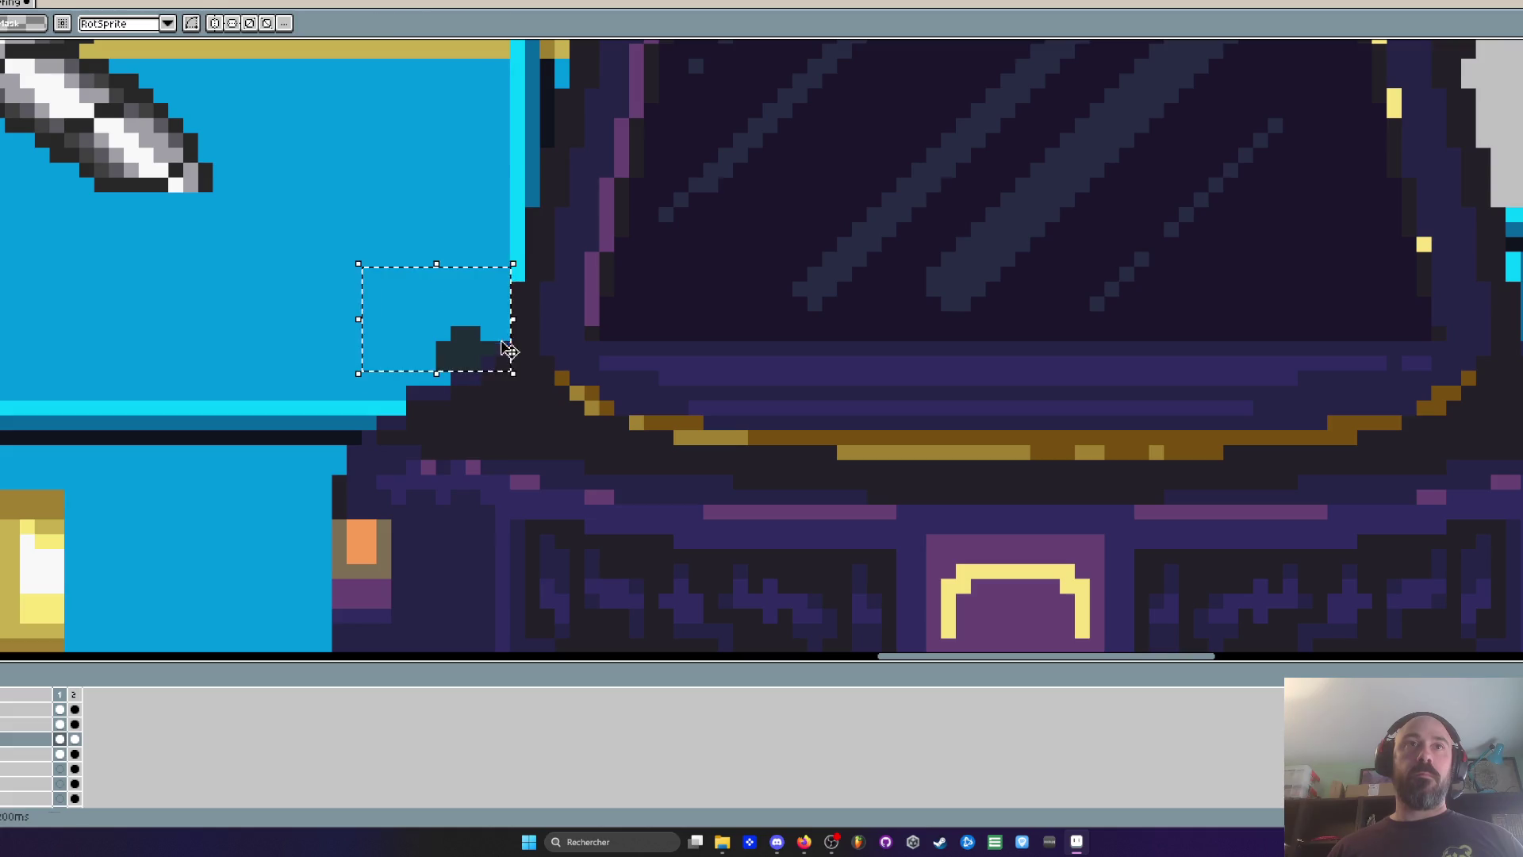
{"action": "key", "text": "ctrl+d"}
{"action": "scroll", "coordinate": [476, 365], "scroll_direction": "down", "scroll_amount": 1}
{"action": "scroll", "coordinate": [492, 377], "scroll_direction": "up", "scroll_amount": 2}
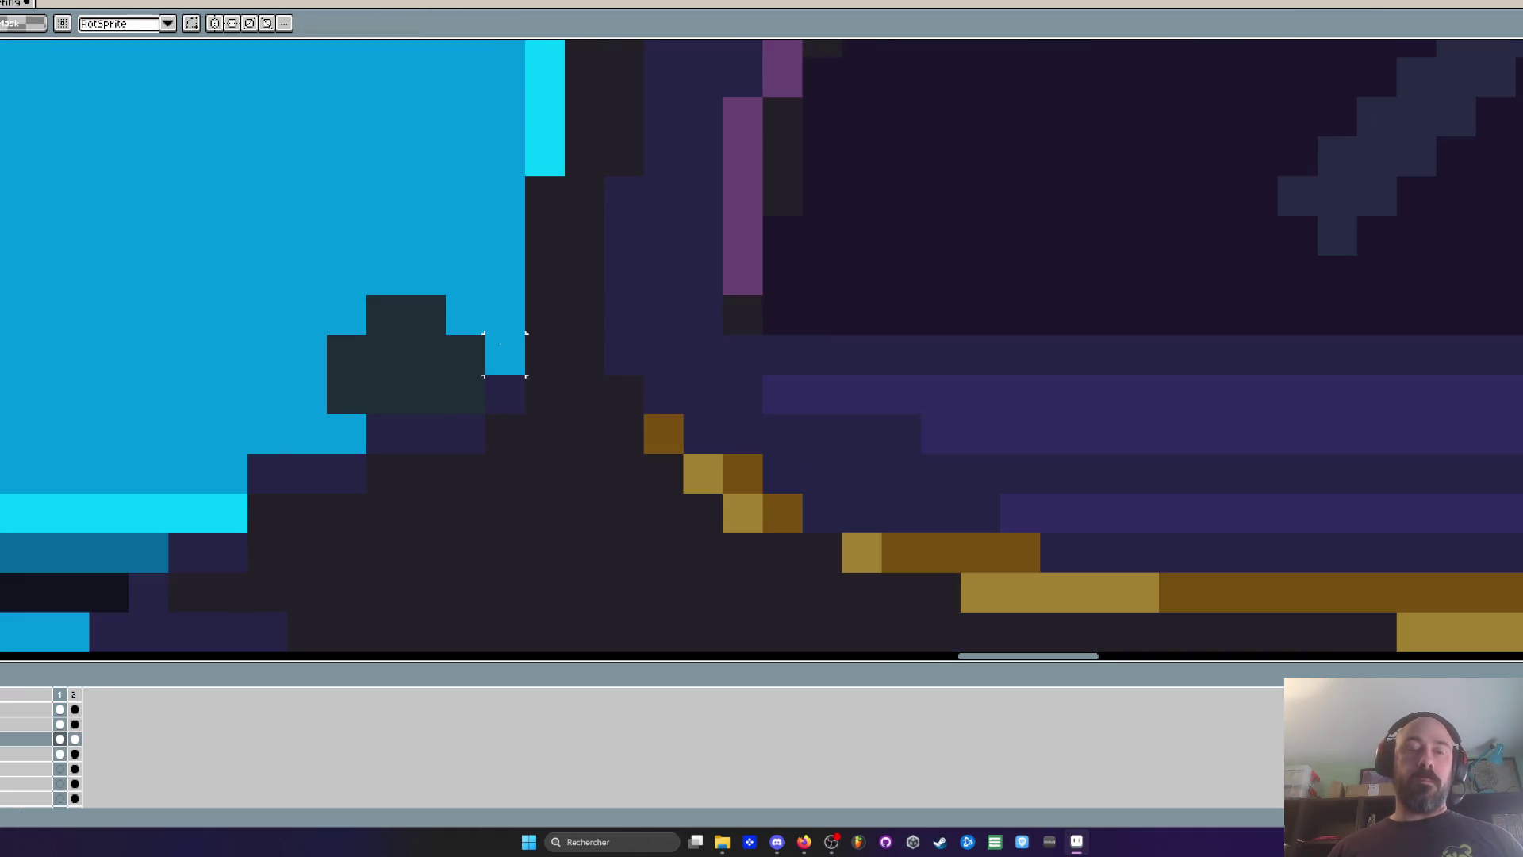
{"action": "scroll", "coordinate": [496, 385], "scroll_direction": "down", "scroll_amount": 2}
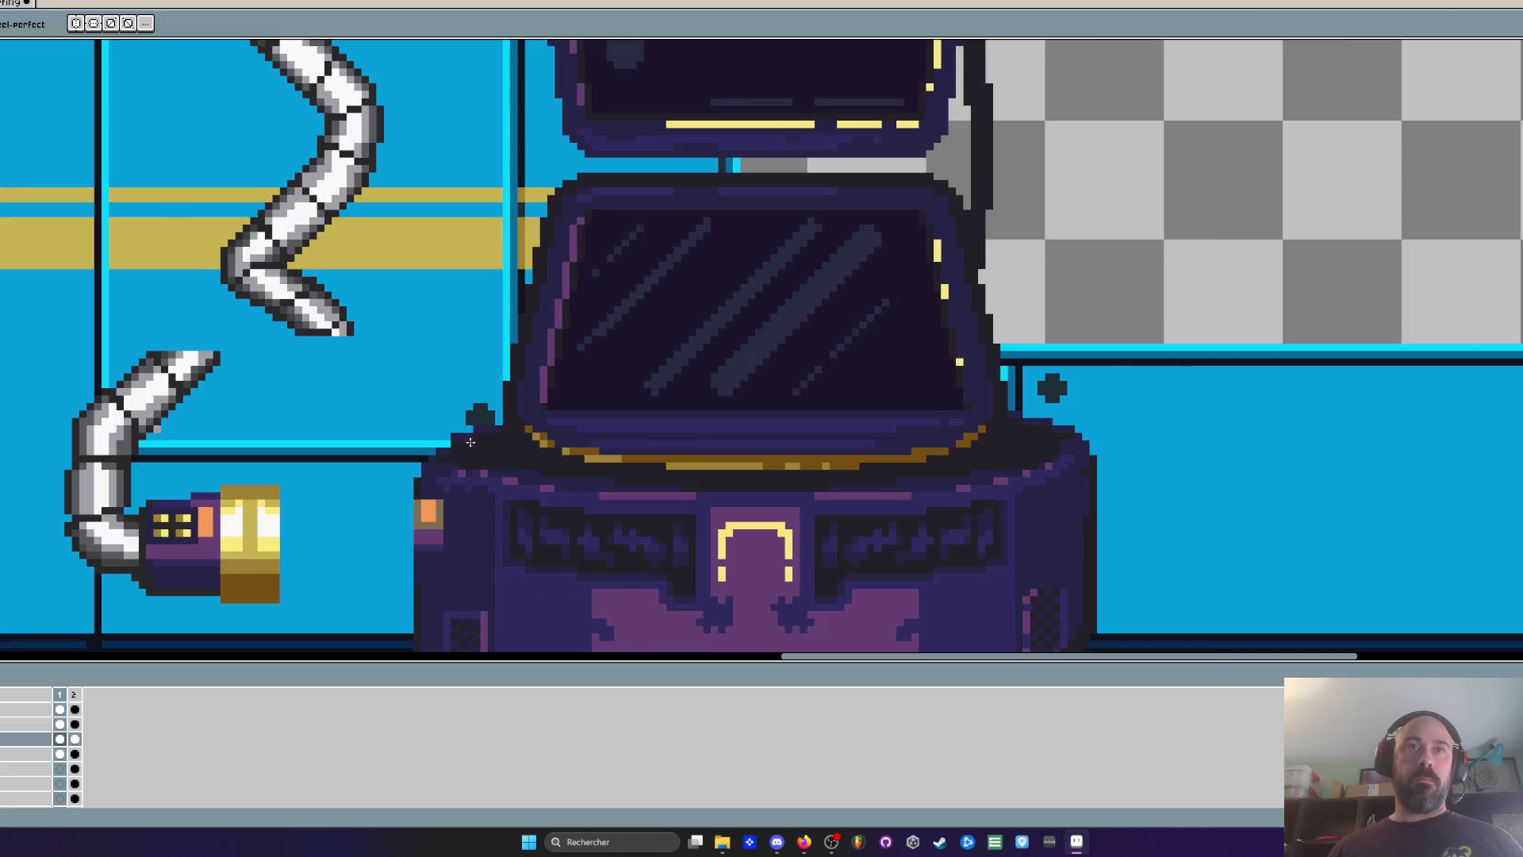
{"action": "scroll", "coordinate": [444, 420], "scroll_direction": "up", "scroll_amount": 2}
Shape the teal block into a cross rivet and repaint the wall and purple row around it
{"action": "left_click_drag", "start_coordinate": [441, 399], "coordinate": [473, 398]}
{"action": "left_click_drag", "start_coordinate": [591, 366], "coordinate": [610, 357]}
{"action": "mouse_move", "coordinate": [547, 397]}
{"action": "left_mouse_down"}
{"action": "mouse_move", "coordinate": [473, 426]}
{"action": "mouse_move", "coordinate": [632, 390]}
{"action": "left_mouse_up"}
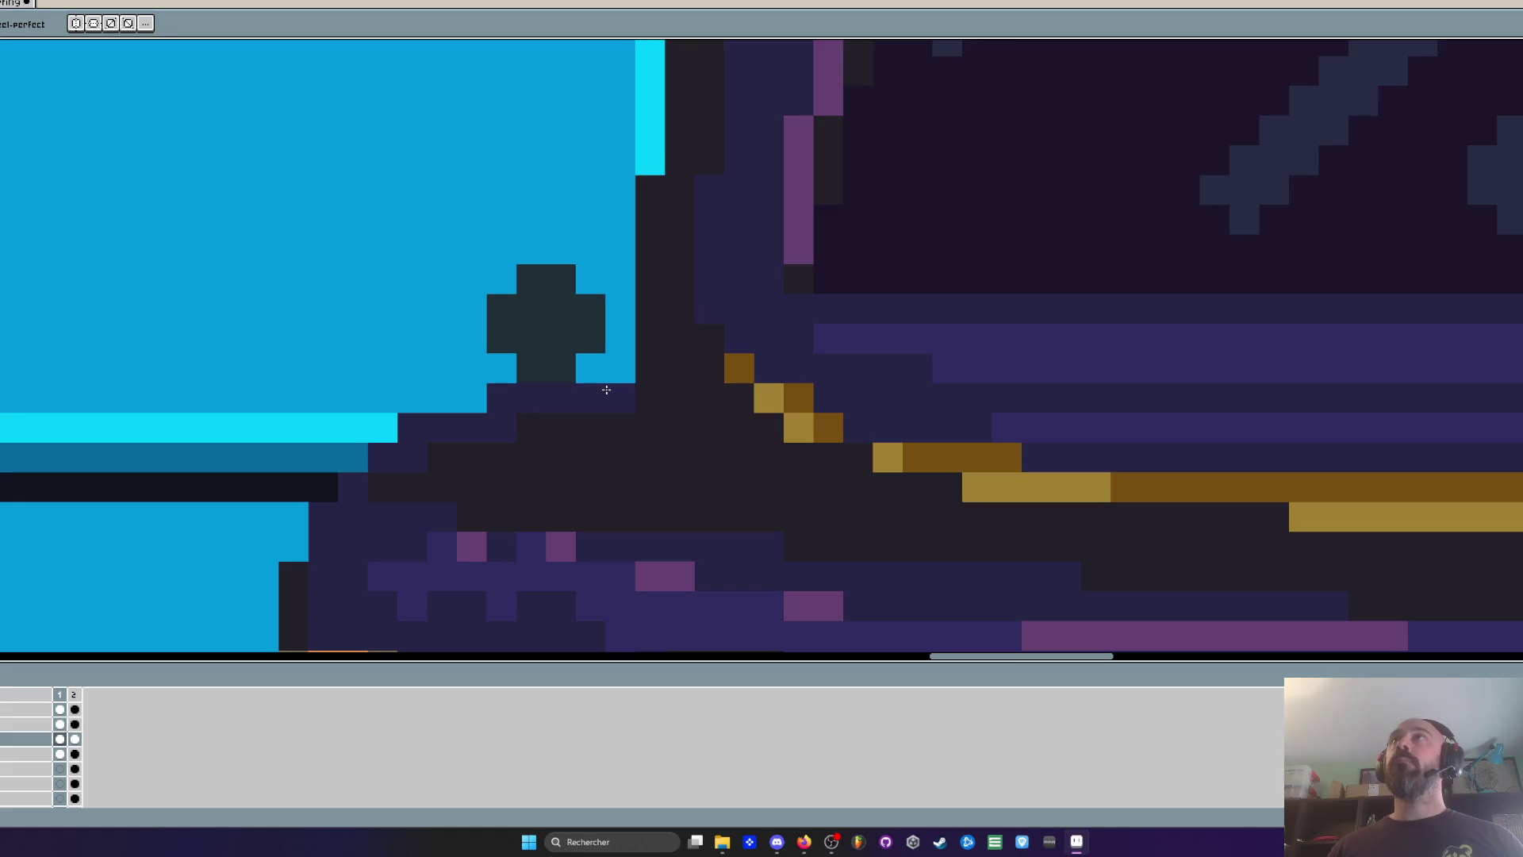
{"action": "scroll", "coordinate": [470, 398], "scroll_direction": "up", "scroll_amount": 1}
{"action": "scroll", "coordinate": [444, 401], "scroll_direction": "down", "scroll_amount": 3}
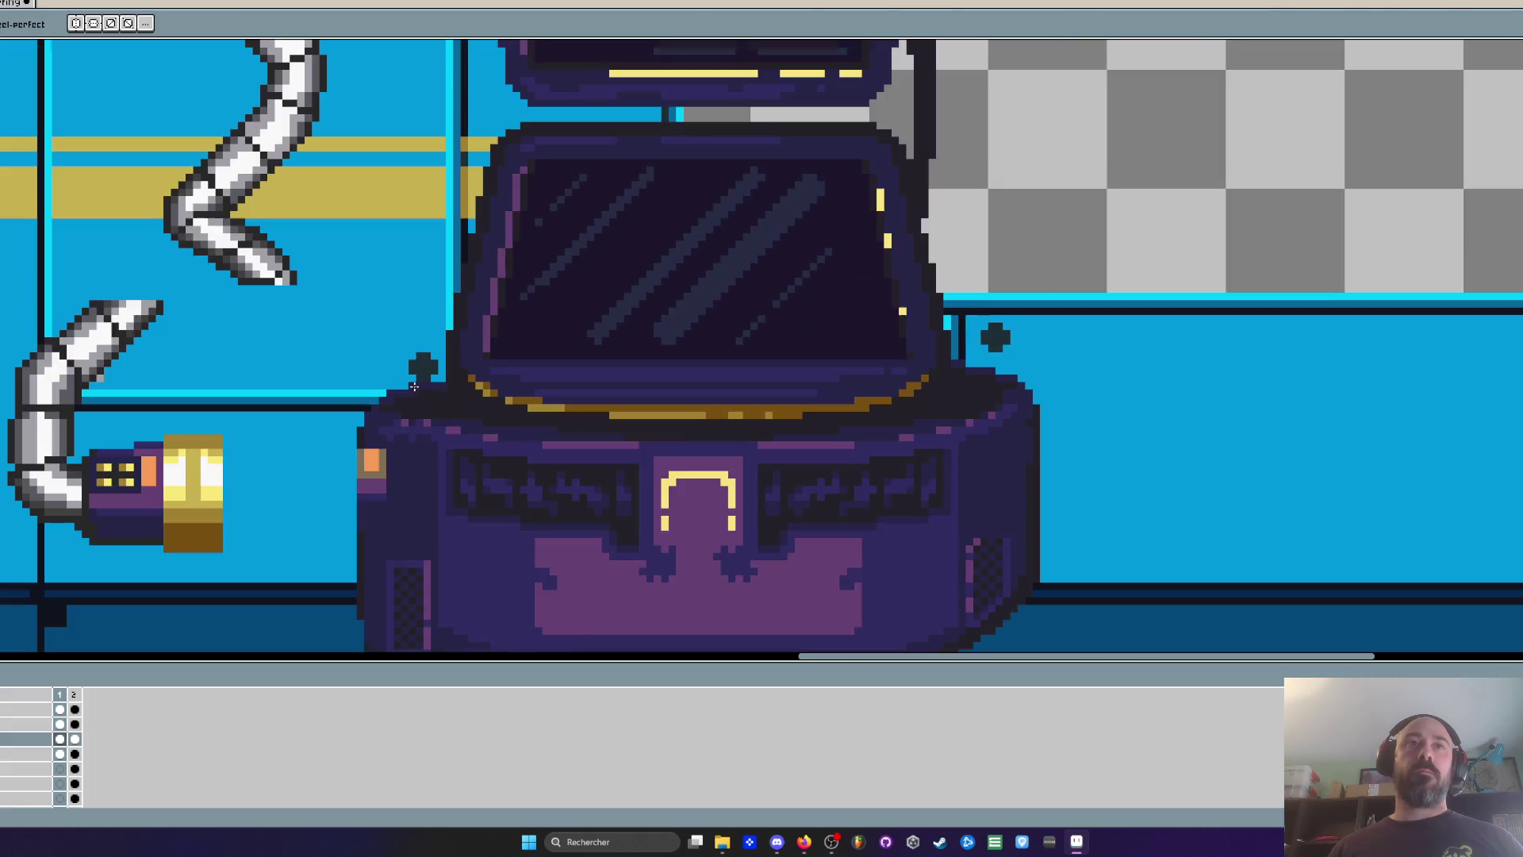
{"action": "scroll", "coordinate": [327, 402], "scroll_direction": "up", "scroll_amount": 2}
Cover the wall line ends in dark purple, fill the pod-edge gap, and shorten the cyan row
{"action": "left_click", "coordinate": [334, 386]}
{"action": "left_click", "coordinate": [354, 366]}
{"action": "left_click", "coordinate": [314, 406]}
{"action": "left_click", "coordinate": [302, 445]}
{"action": "scroll", "coordinate": [303, 445], "scroll_direction": "down", "scroll_amount": 2}
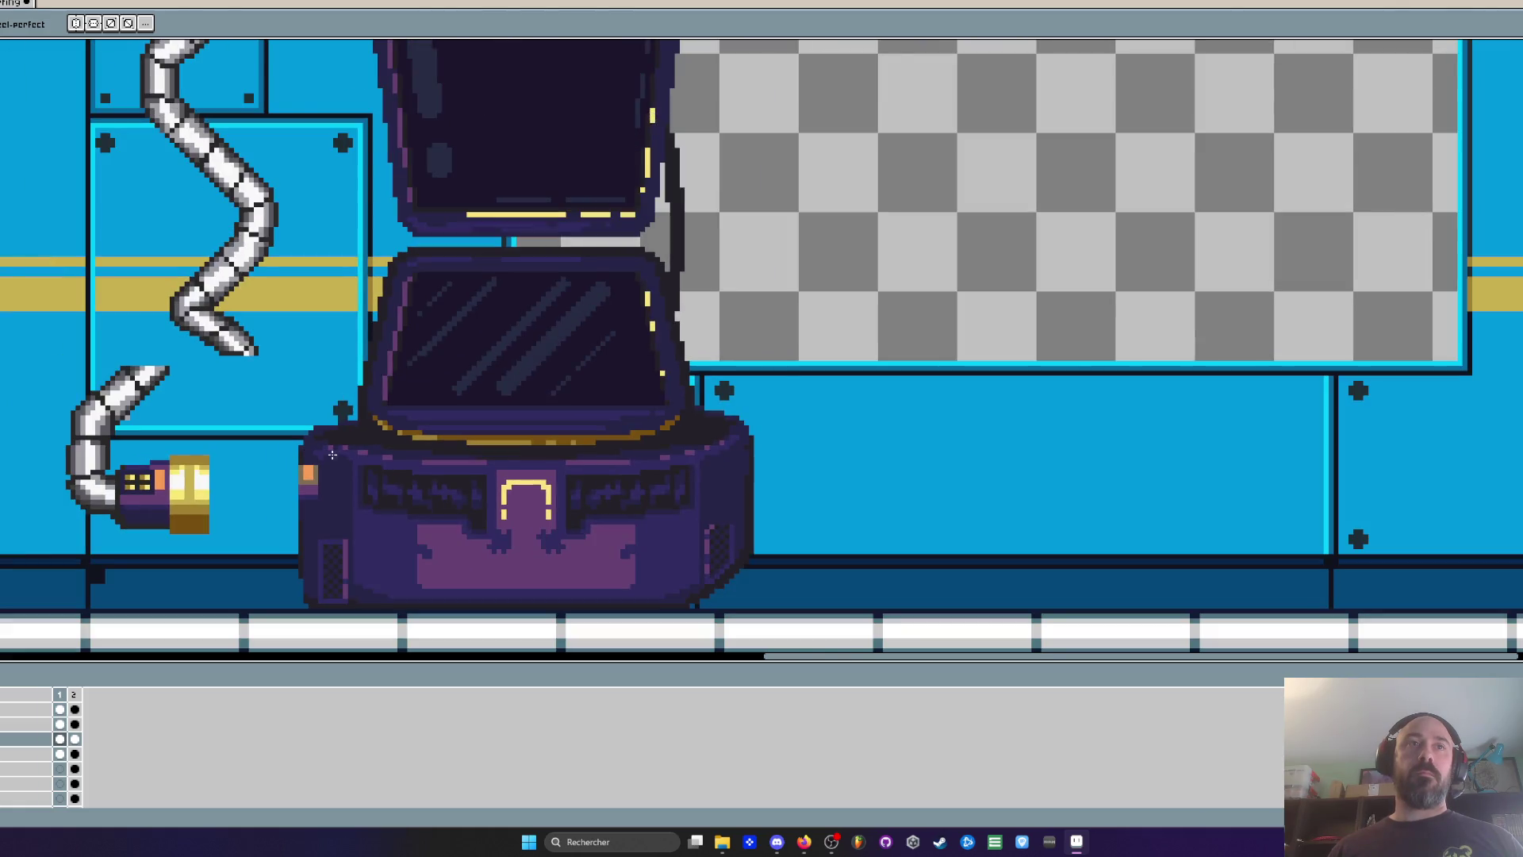
{"action": "scroll", "coordinate": [332, 454], "scroll_direction": "up", "scroll_amount": 2}
{"action": "left_click", "coordinate": [360, 391]}
{"action": "scroll", "coordinate": [355, 387], "scroll_direction": "down", "scroll_amount": 4}
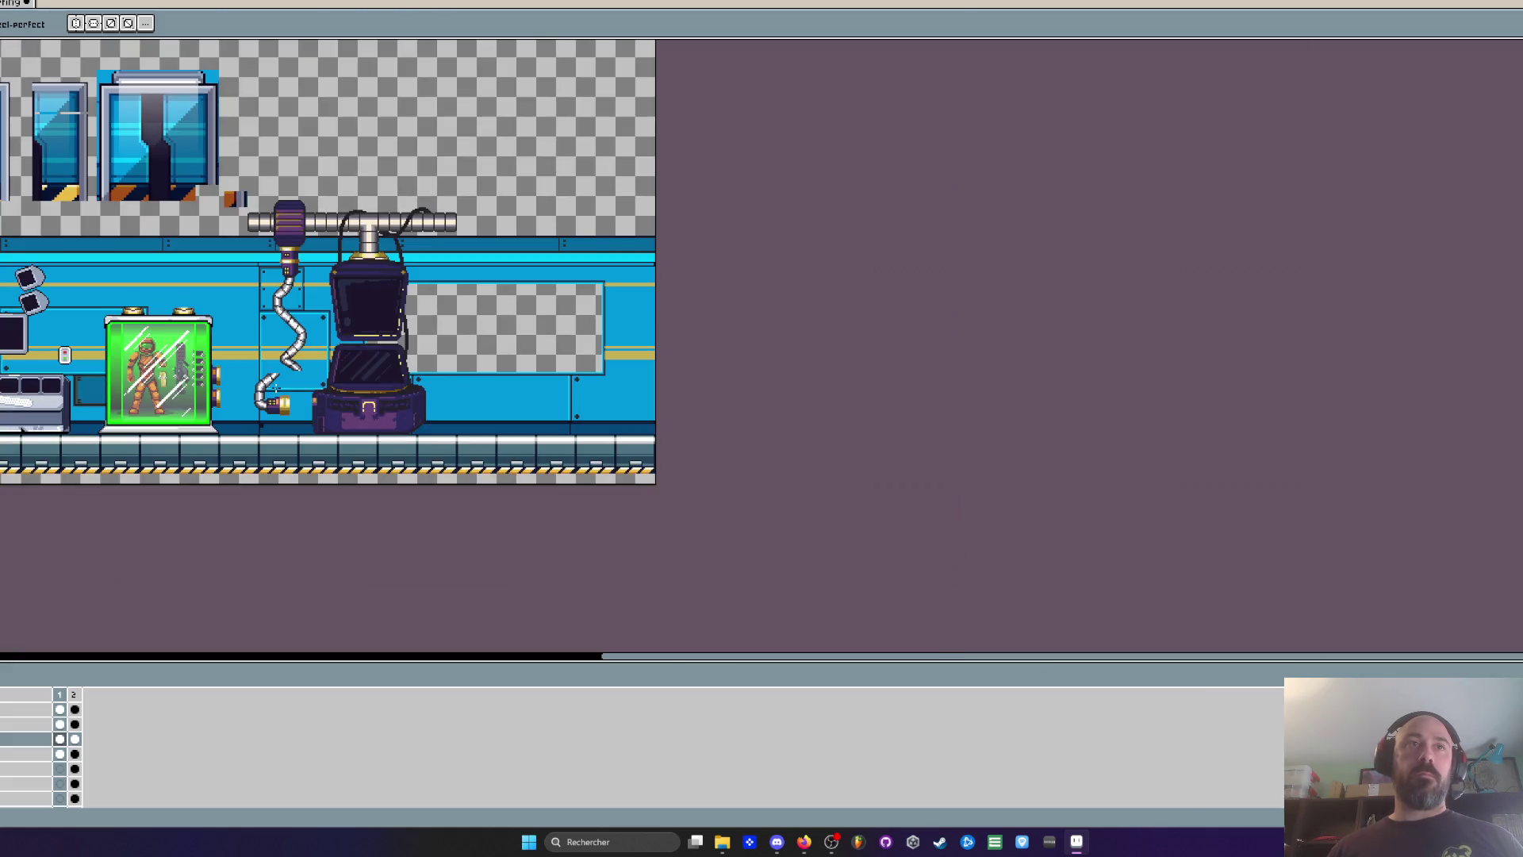
Select the pod's left vent panel and try moving it one pixel, then undo the change
{"action": "scroll", "coordinate": [321, 393], "scroll_direction": "up", "scroll_amount": 5}
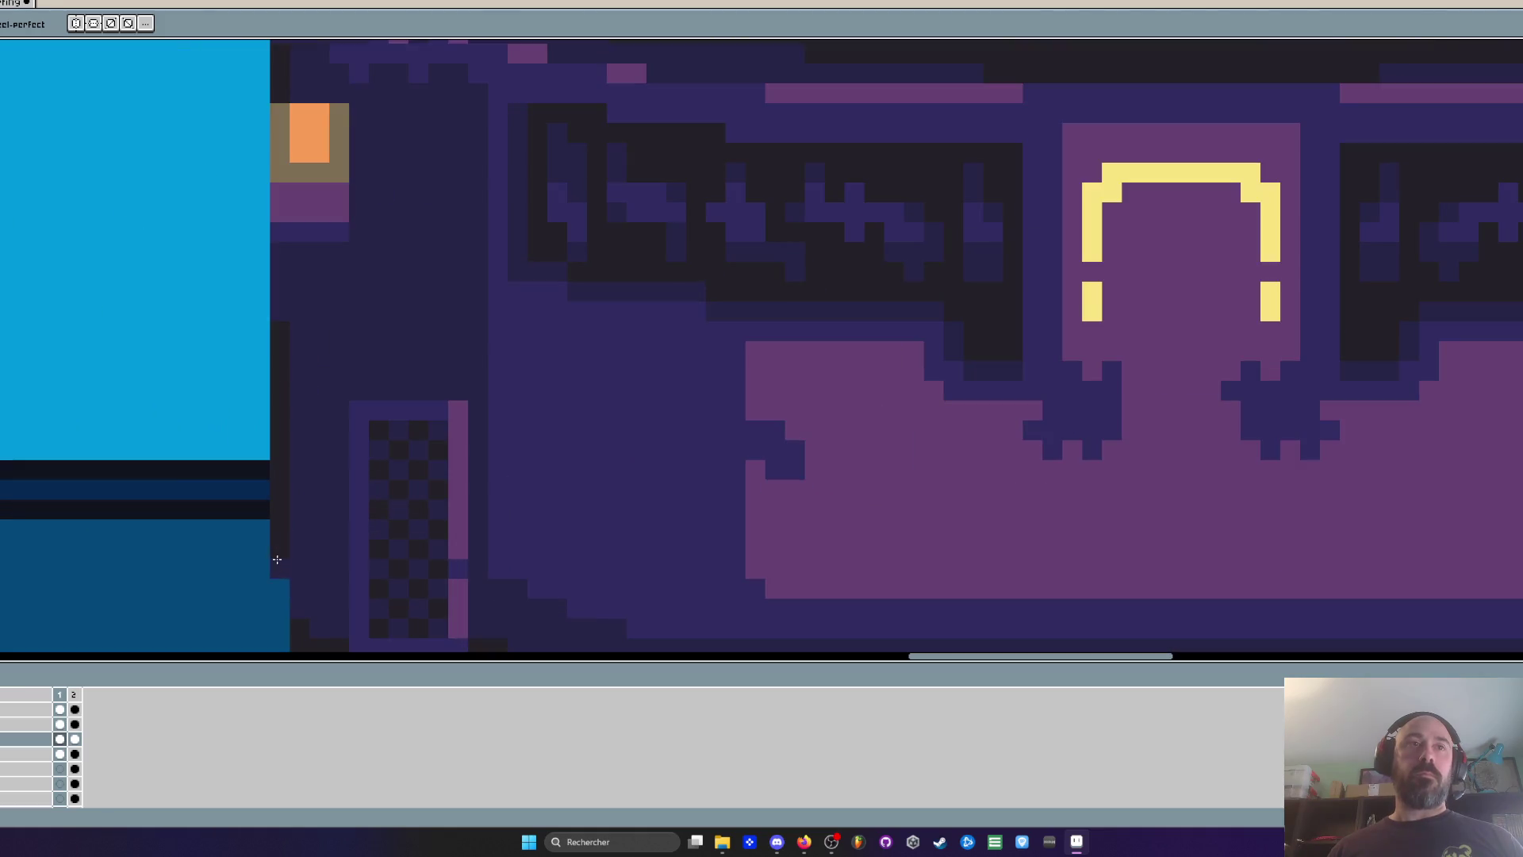
{"action": "scroll", "coordinate": [302, 377], "scroll_direction": "down", "scroll_amount": 1}
{"action": "scroll", "coordinate": [349, 405], "scroll_direction": "up", "scroll_amount": 2}
{"action": "scroll", "coordinate": [337, 425], "scroll_direction": "down", "scroll_amount": 2}
{"action": "scroll", "coordinate": [410, 401], "scroll_direction": "up", "scroll_amount": 1}
{"action": "key", "text": "i"}
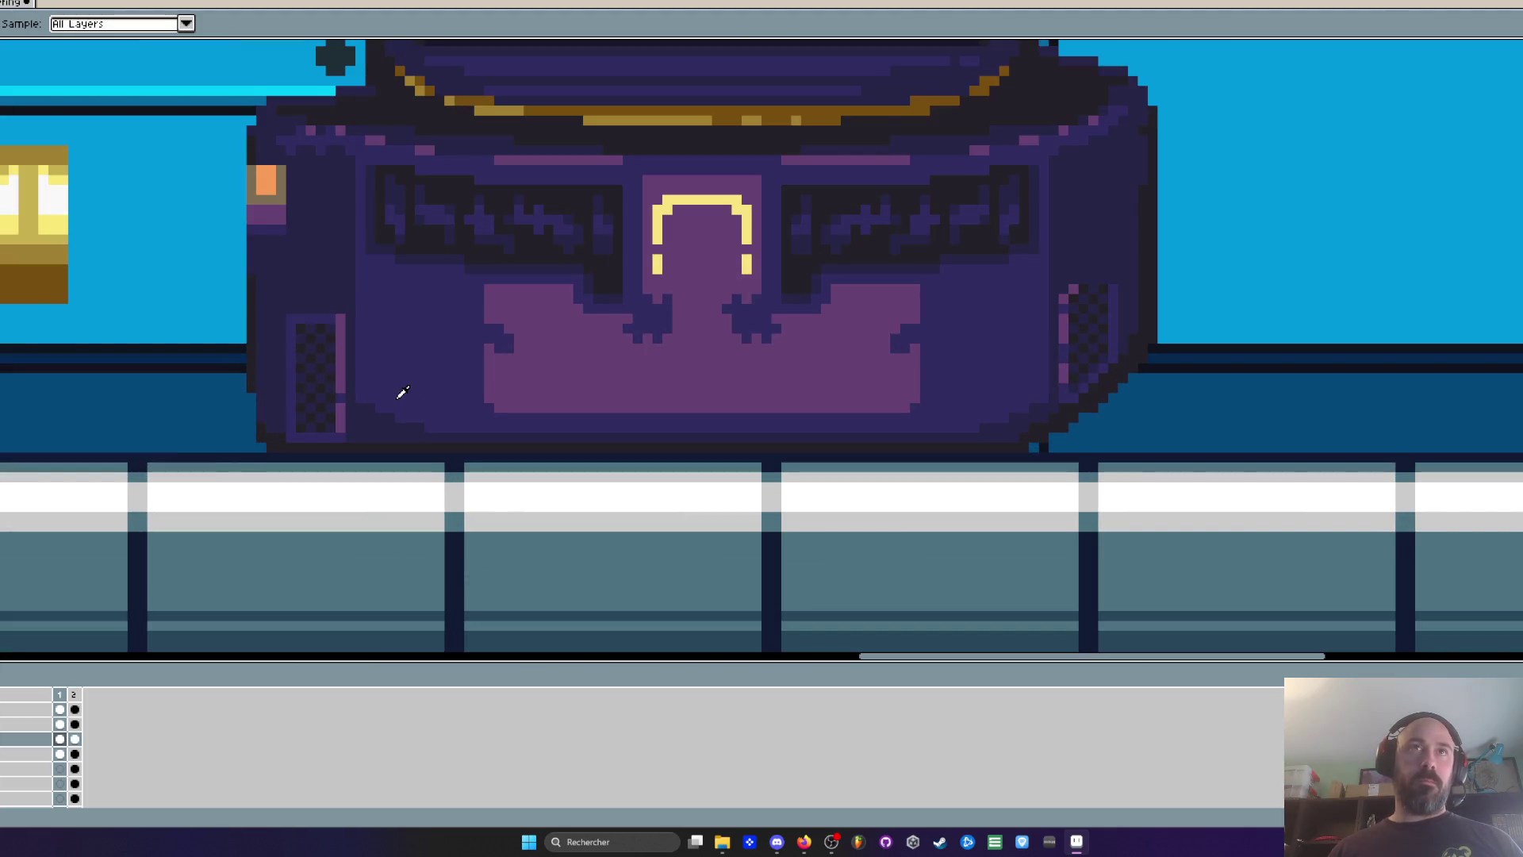
{"action": "key", "text": "m"}
{"action": "scroll", "coordinate": [409, 222], "scroll_direction": "up", "scroll_amount": 3}
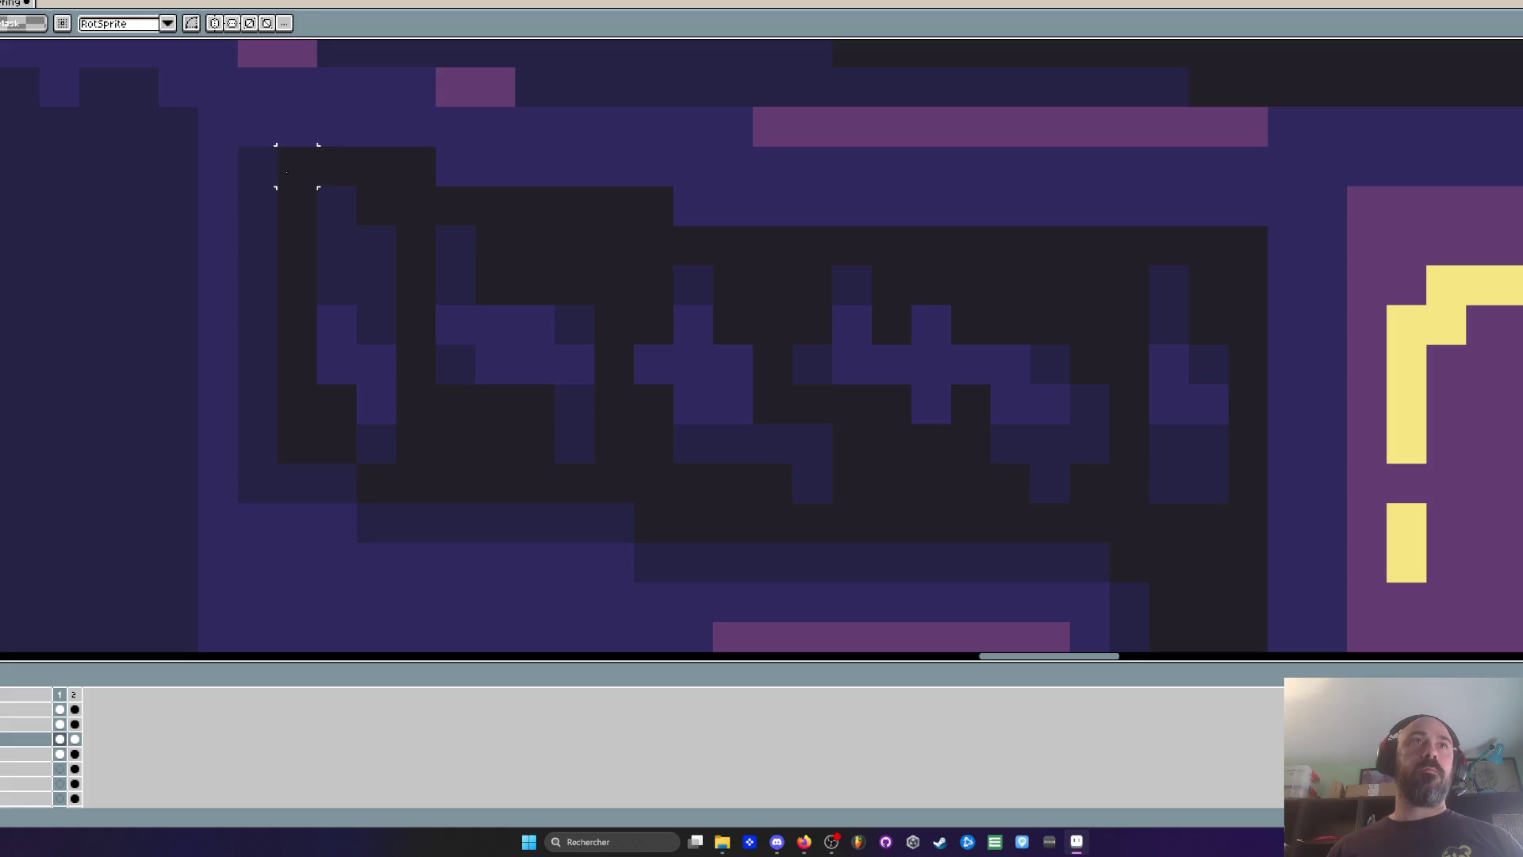
{"action": "mouse_move", "coordinate": [258, 167]}
{"action": "left_mouse_down"}
{"action": "mouse_move", "coordinate": [384, 435]}
{"action": "mouse_move", "coordinate": [432, 496]}
{"action": "left_mouse_up"}
{"action": "left_click_drag", "start_coordinate": [384, 429], "coordinate": [378, 384]}
{"action": "key", "text": "ctrl+d"}
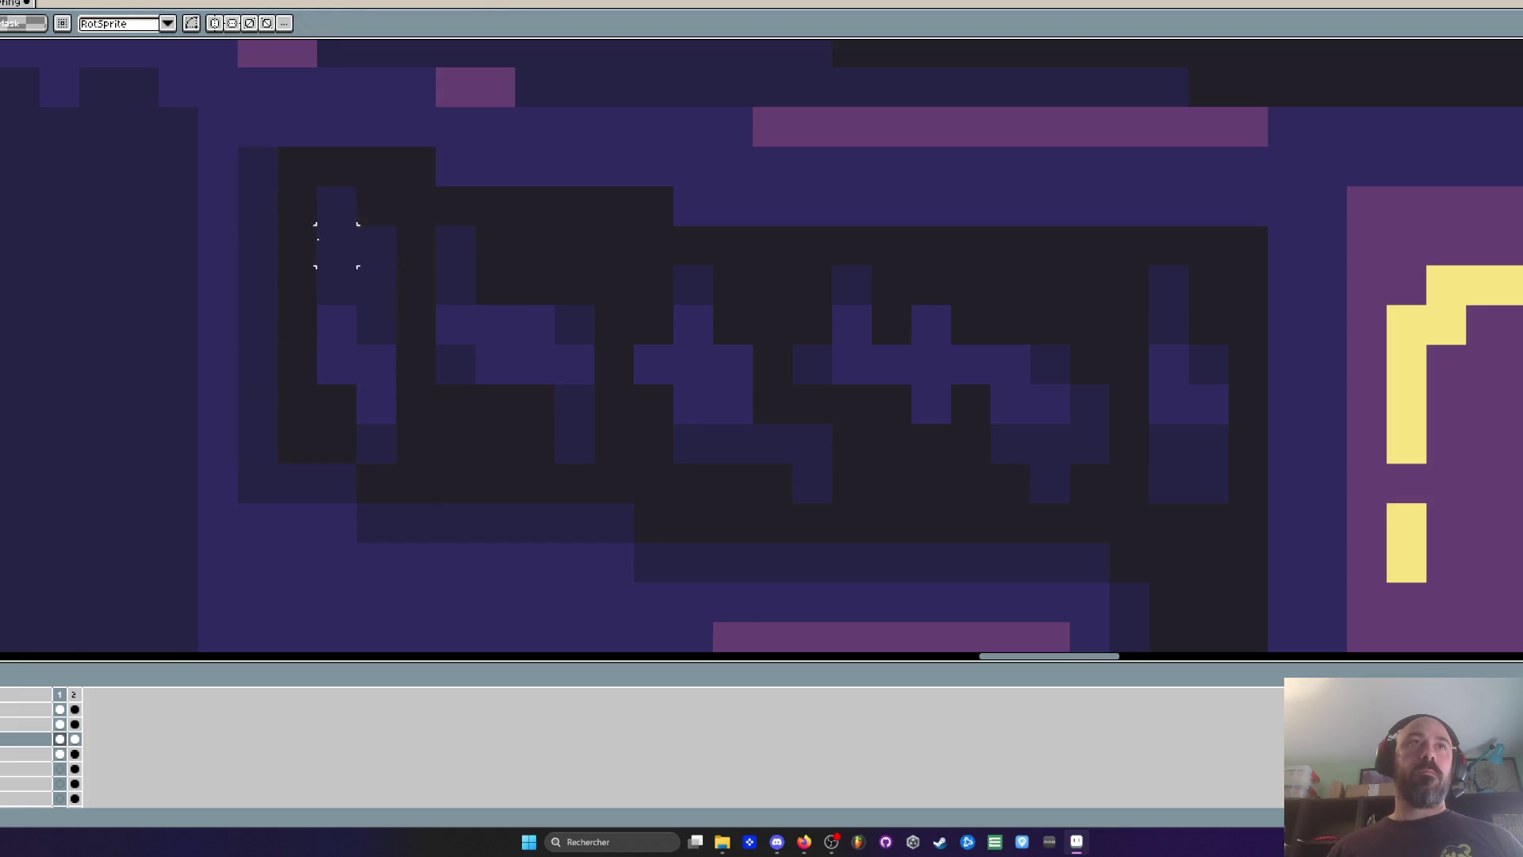
{"action": "left_click", "coordinate": [317, 265]}
{"action": "key", "text": "ctrl+z"}
{"action": "key", "text": "ctrl+z"}
{"action": "key", "text": "ctrl+z"}
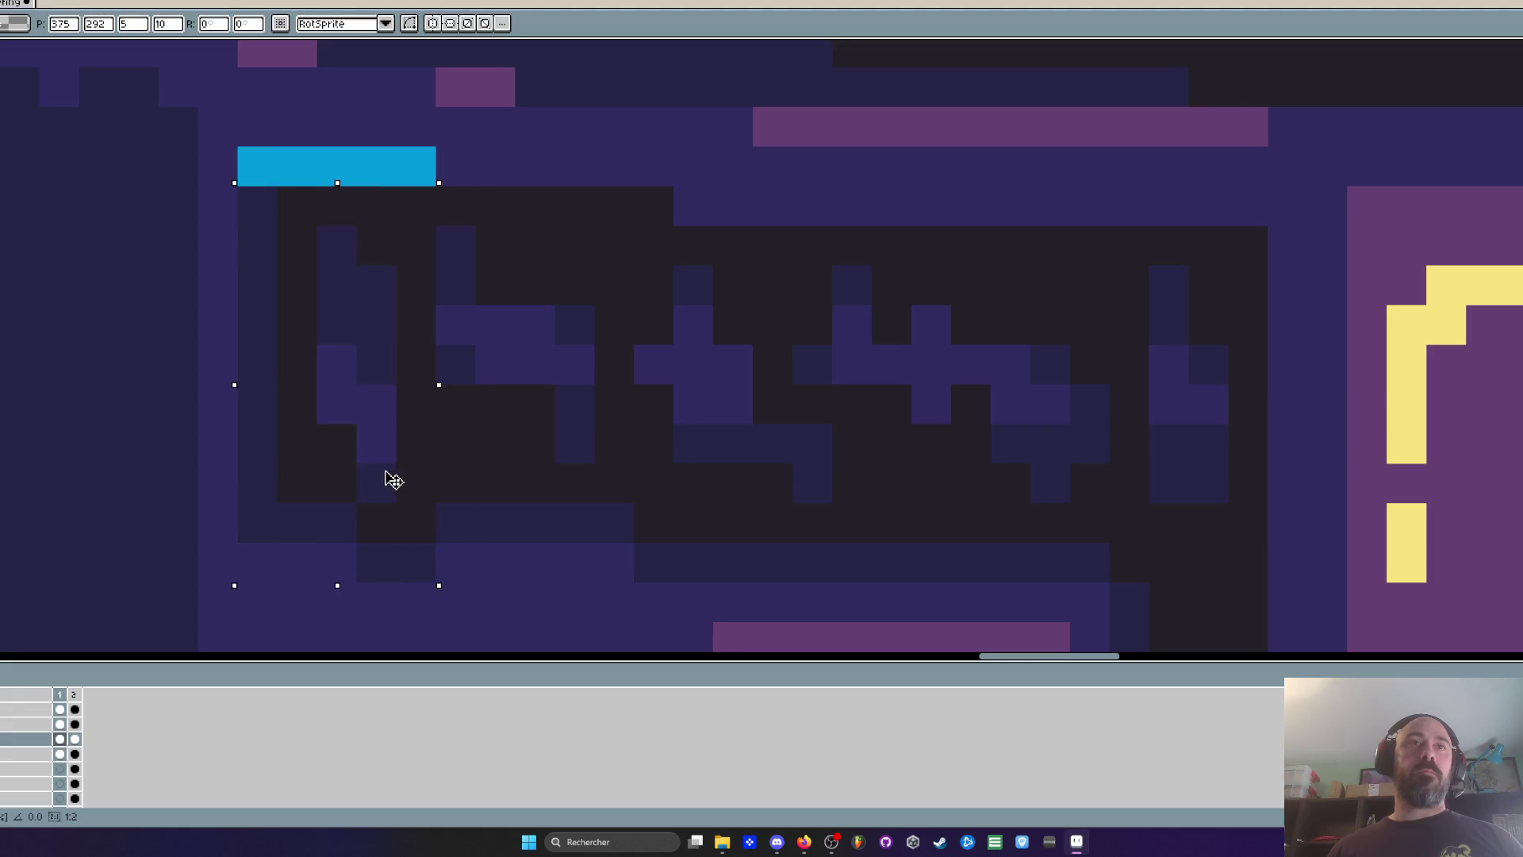
Shift the left vent panel down one pixel and commit the move
{"action": "scroll", "coordinate": [376, 482], "scroll_direction": "down", "scroll_amount": 2}
{"action": "left_click_drag", "start_coordinate": [331, 365], "coordinate": [473, 498]}
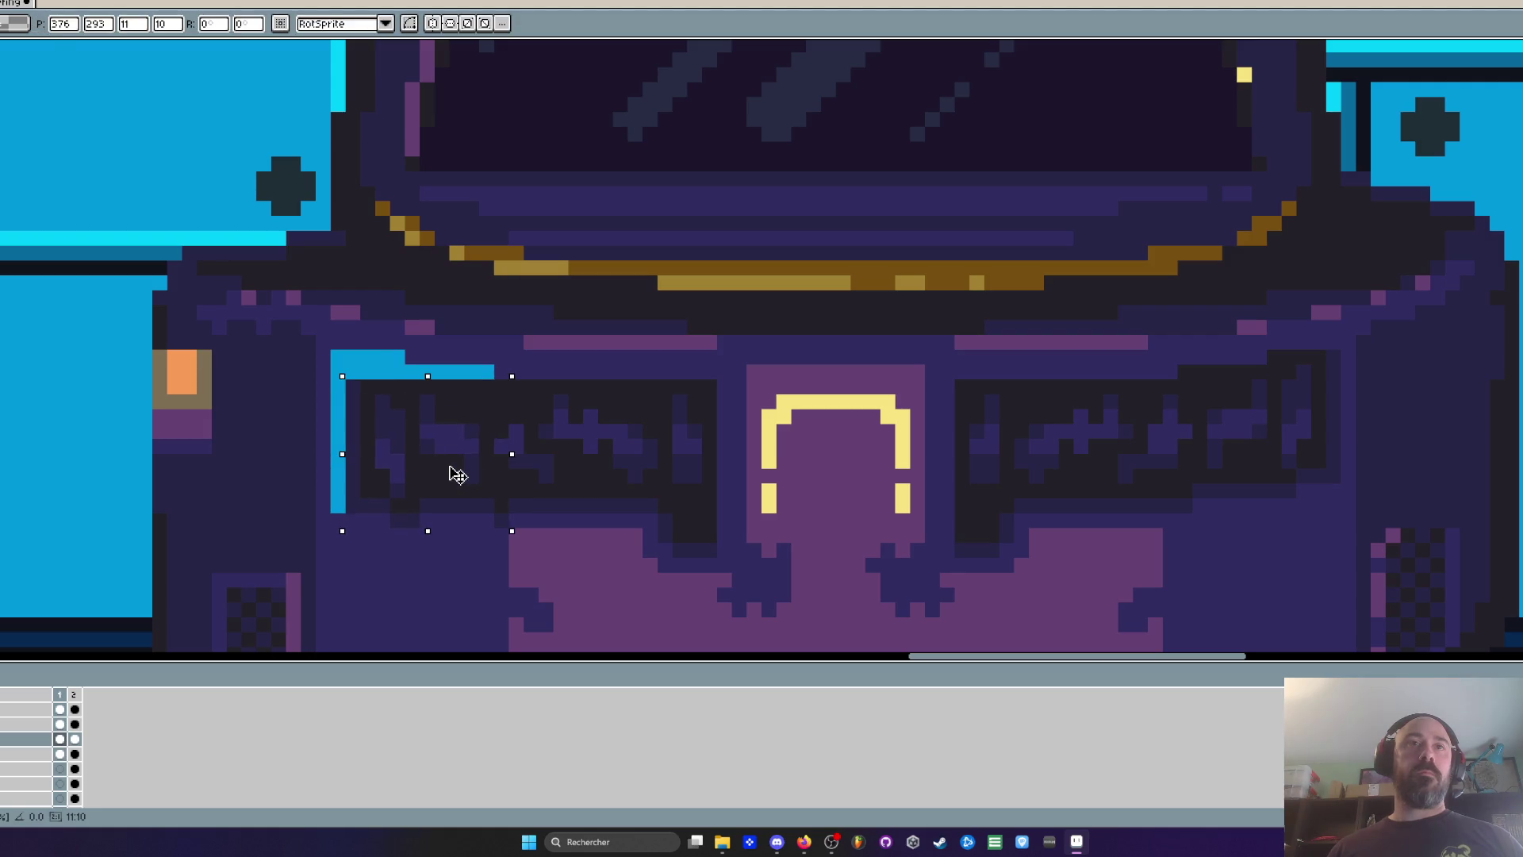
{"action": "key", "text": "Return"}
Paint dark over the left end of the blue strip above the vent panel
{"action": "scroll", "coordinate": [435, 514], "scroll_direction": "up", "scroll_amount": 1}
{"action": "key", "text": "i"}
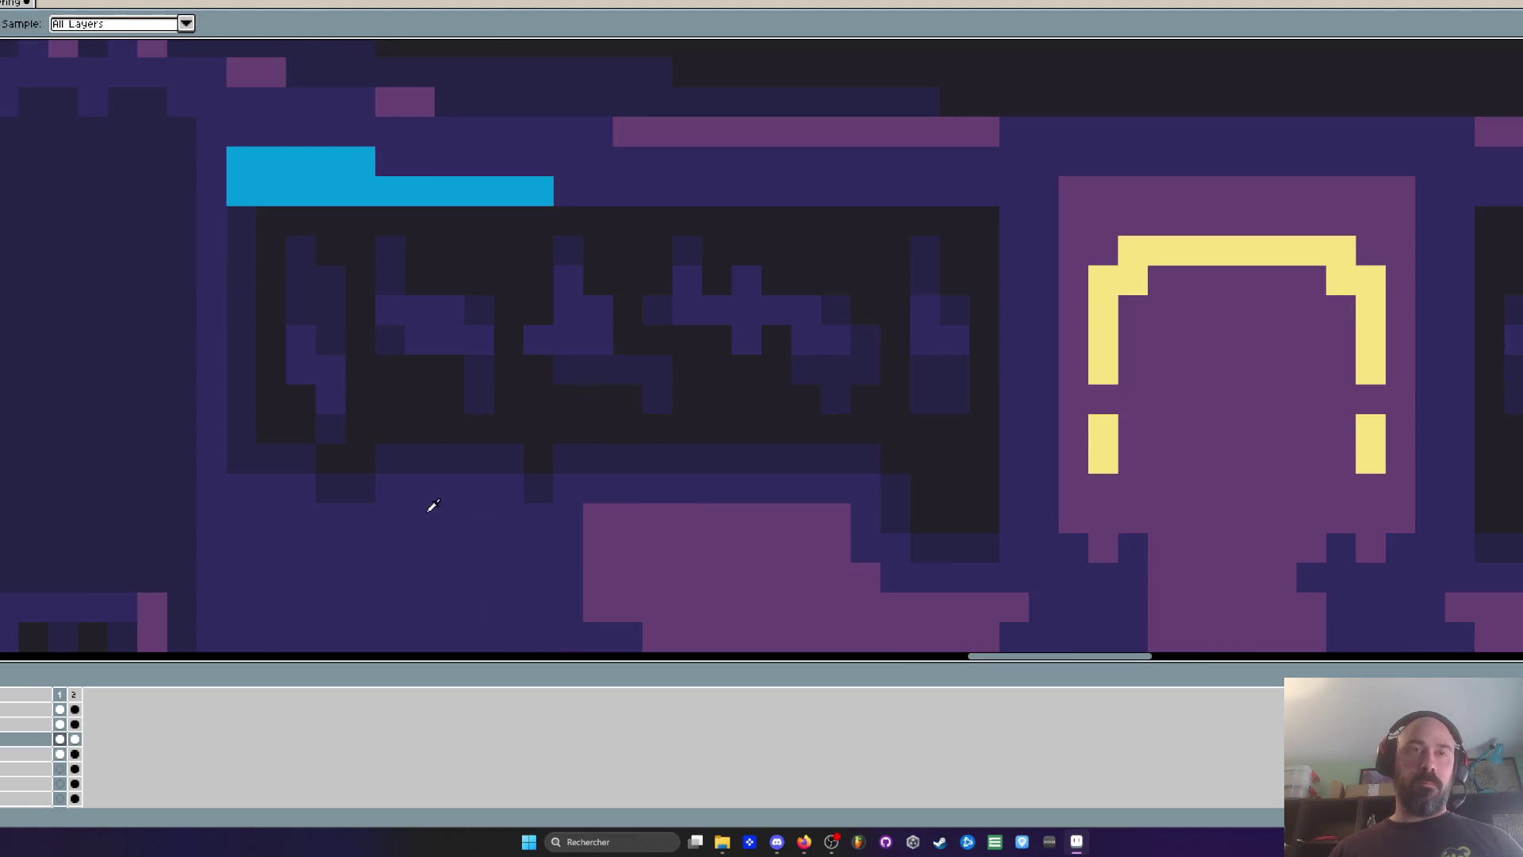
{"action": "key", "text": "b"}
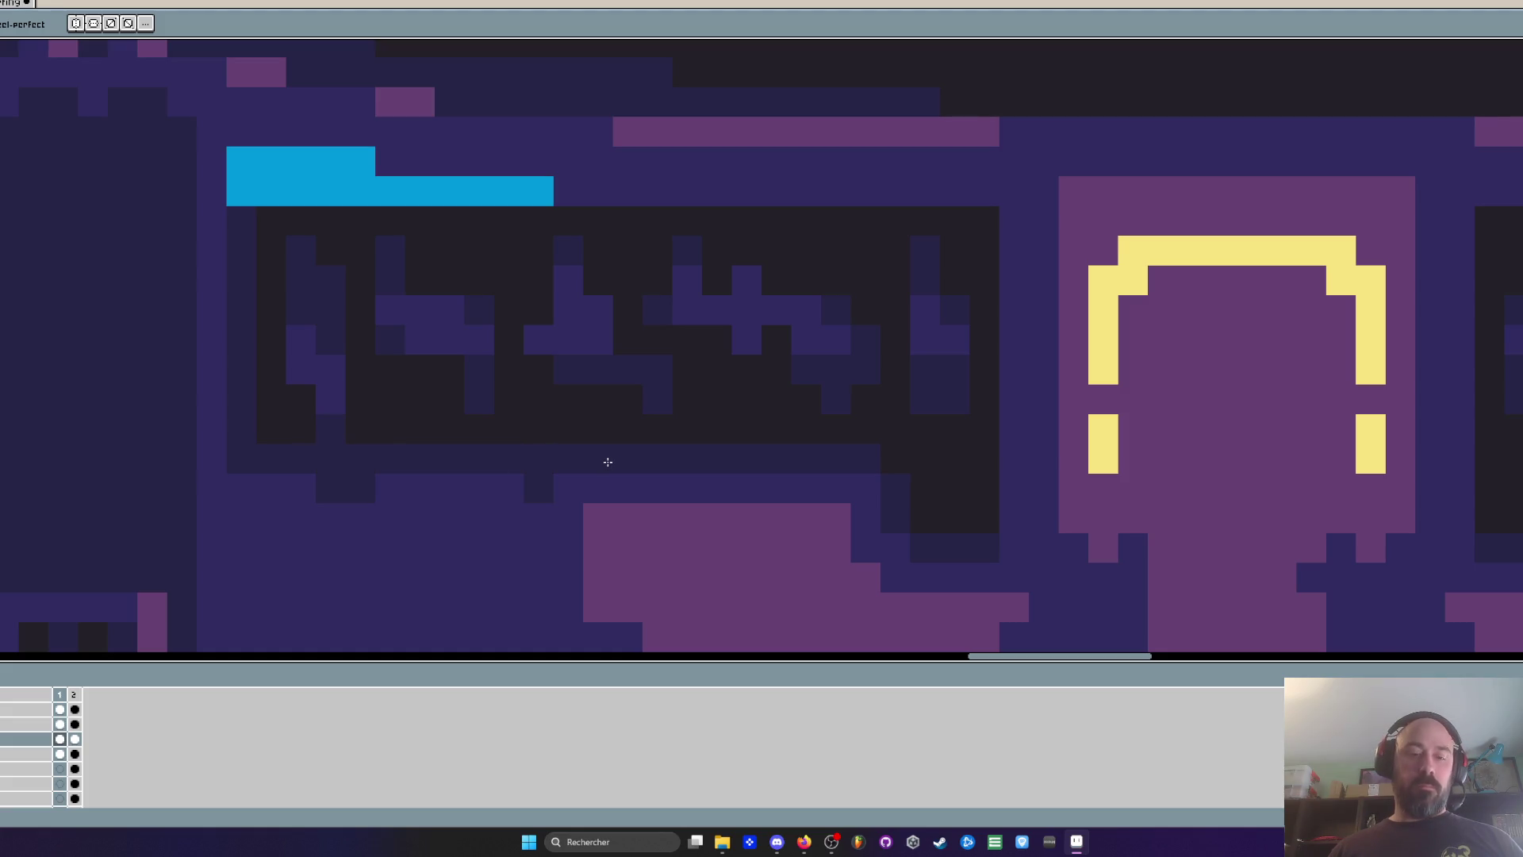
{"action": "key", "text": "i"}
{"action": "key", "text": "b"}
{"action": "scroll", "coordinate": [374, 499], "scroll_direction": "down", "scroll_amount": 4}
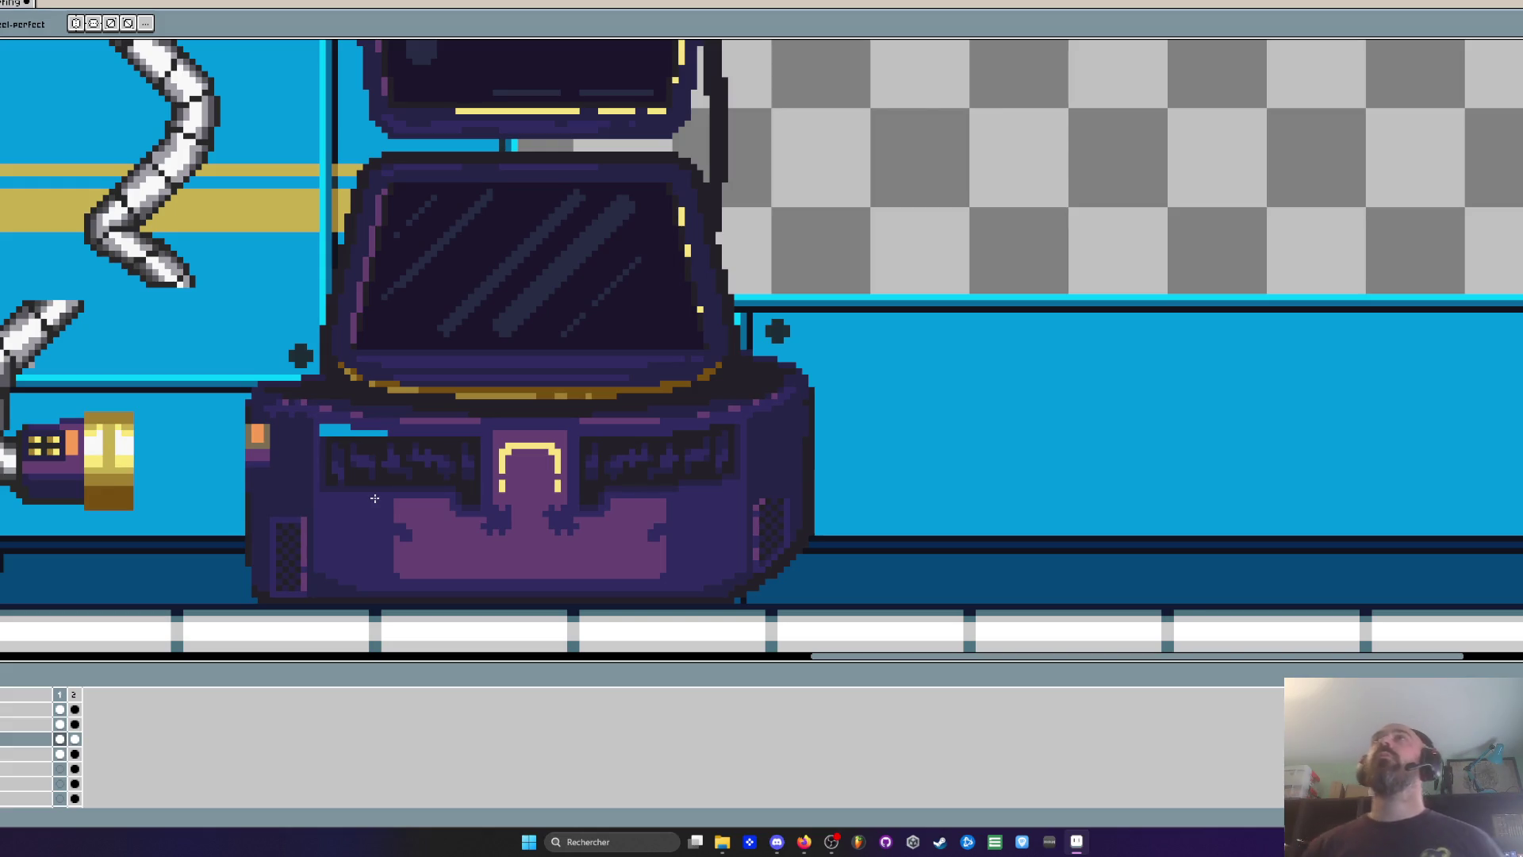
{"action": "scroll", "coordinate": [366, 438], "scroll_direction": "up", "scroll_amount": 3}
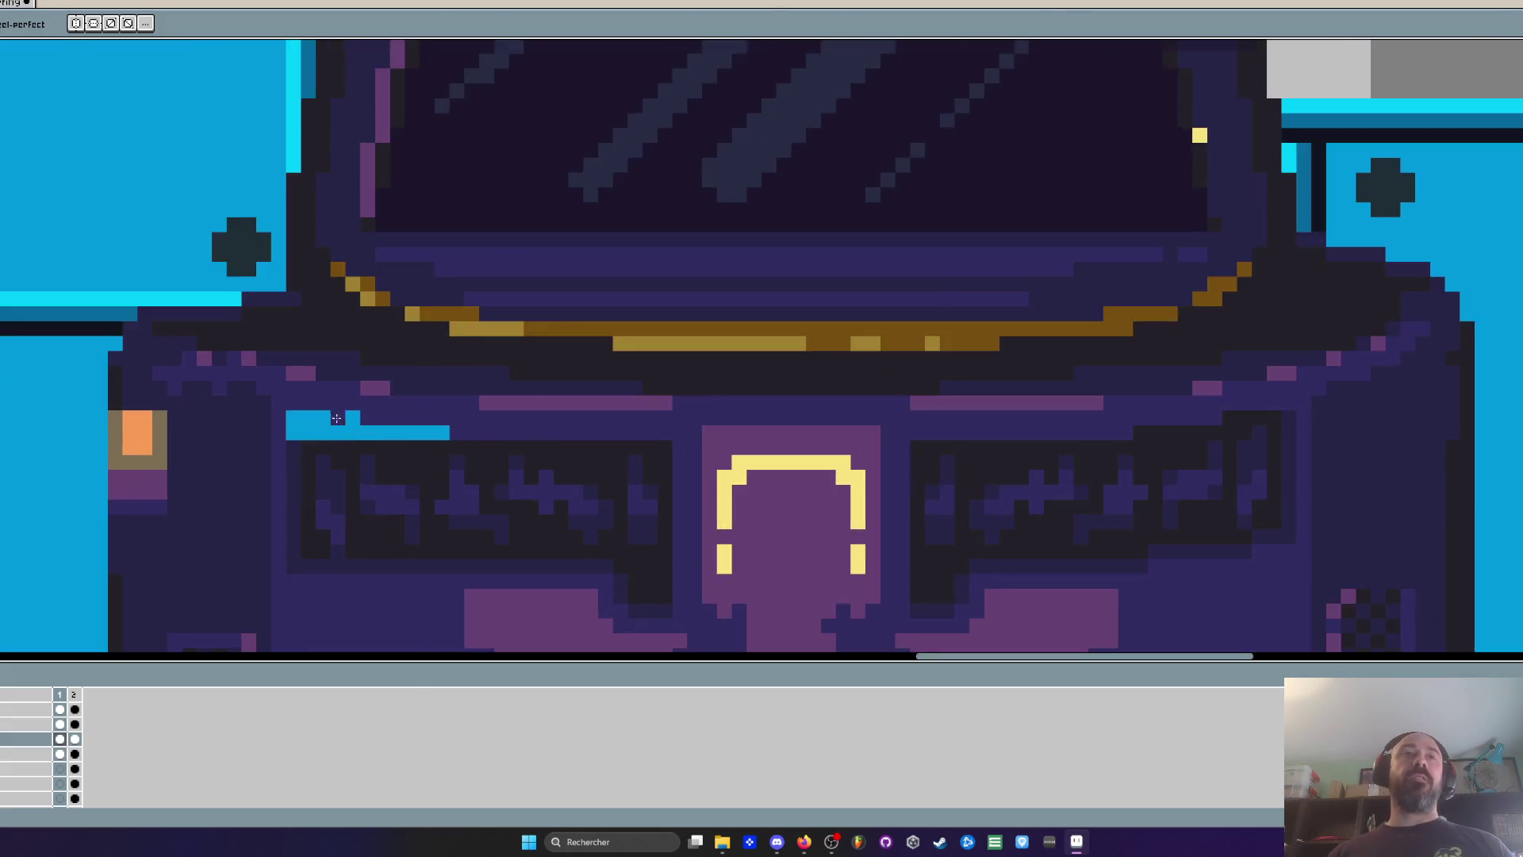
{"action": "mouse_move", "coordinate": [254, 417]}
{"action": "left_mouse_down"}
{"action": "mouse_move", "coordinate": [341, 444]}
{"action": "mouse_move", "coordinate": [523, 446]}
{"action": "left_mouse_up"}
Paint over the remaining blue pixels above the vent panel
{"action": "left_click", "coordinate": [280, 419]}
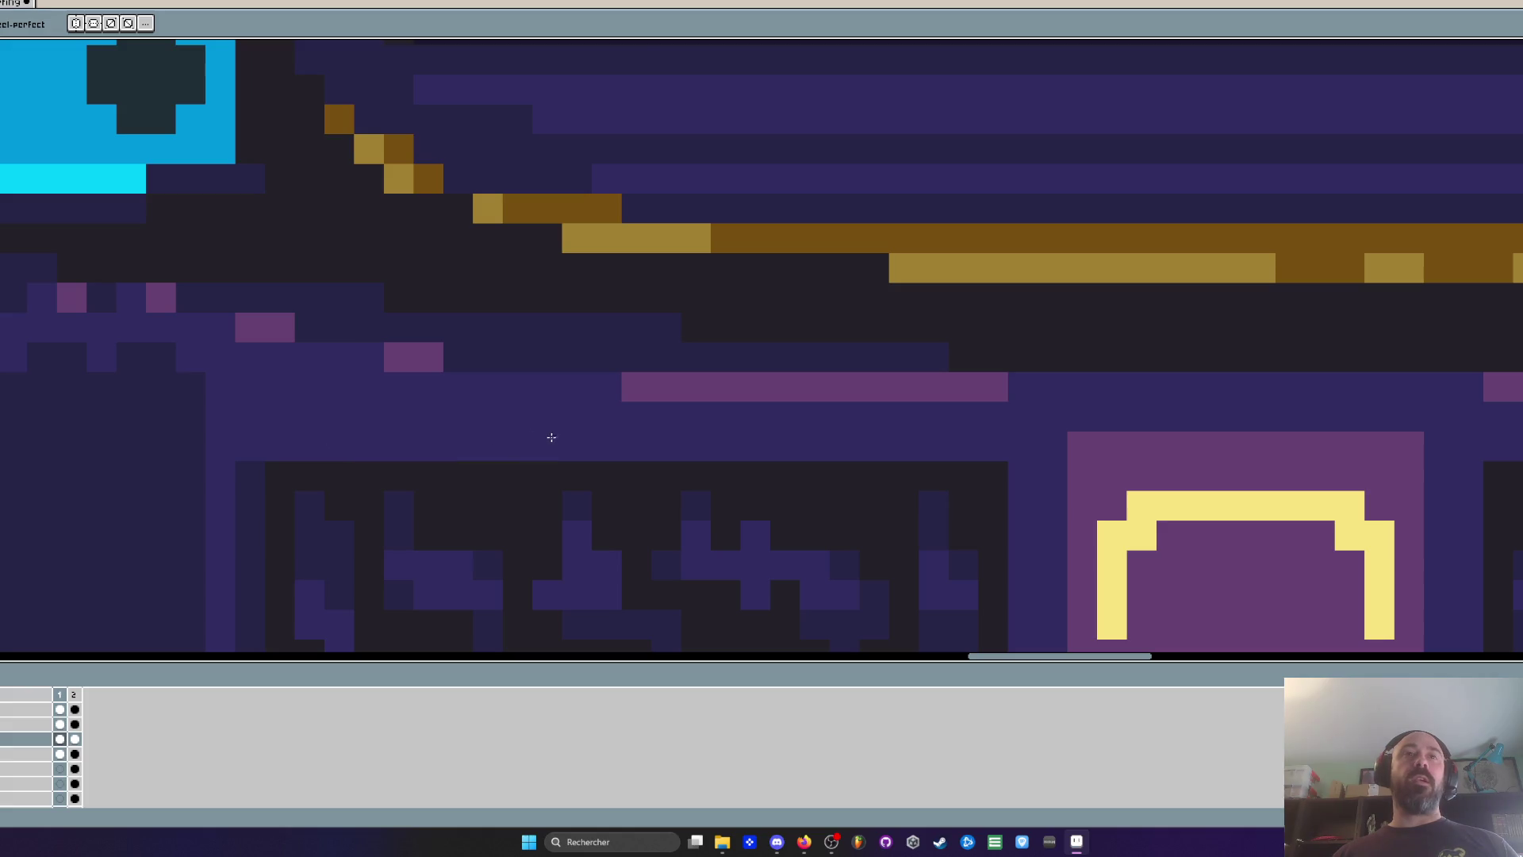
{"action": "left_click", "coordinate": [548, 445]}
{"action": "scroll", "coordinate": [541, 424], "scroll_direction": "down", "scroll_amount": 3}
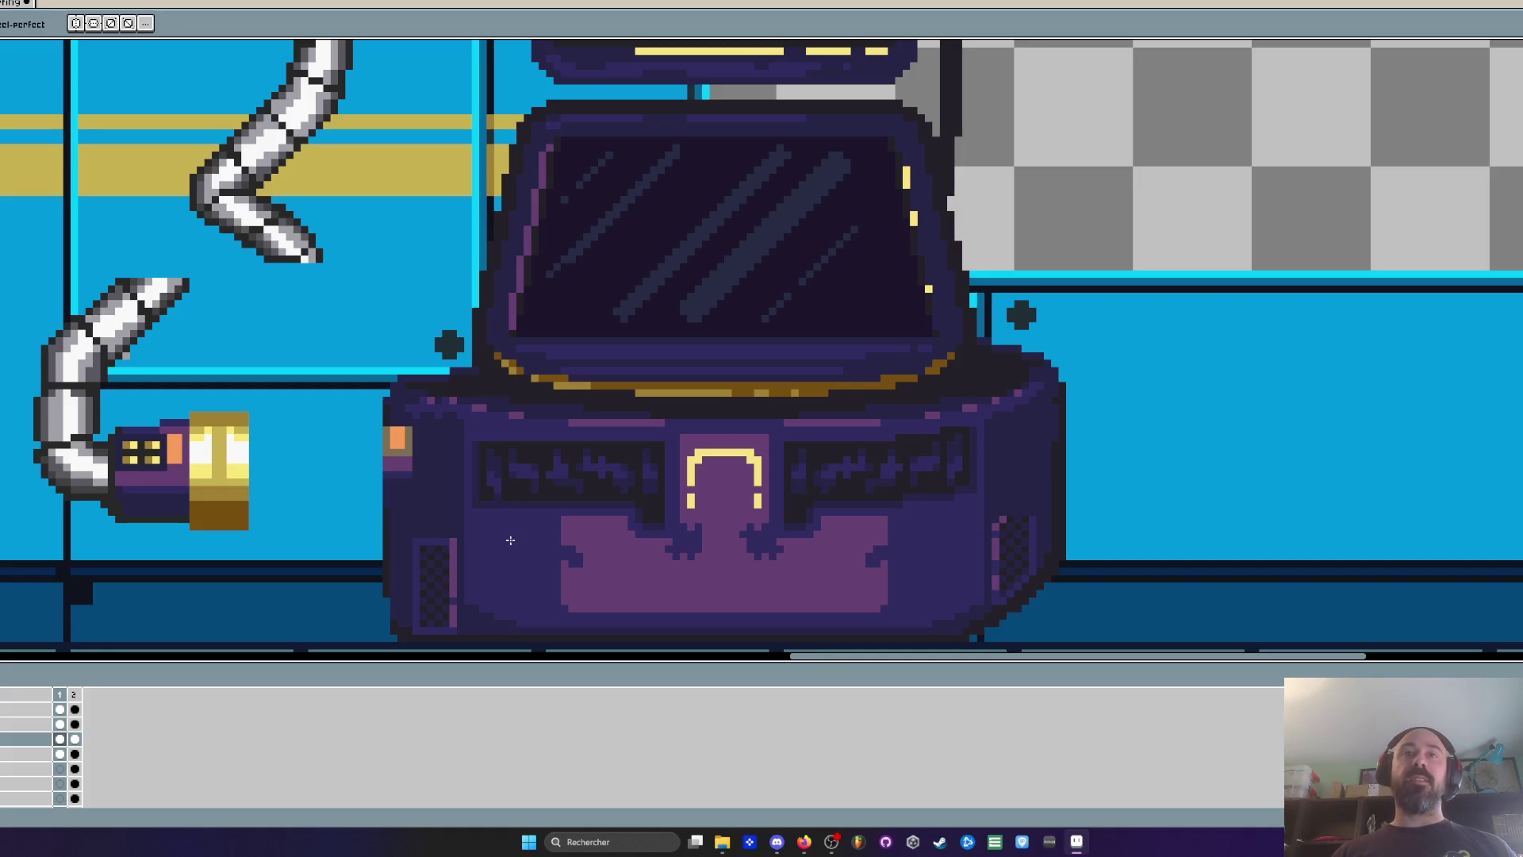
{"action": "scroll", "coordinate": [510, 540], "scroll_direction": "up", "scroll_amount": 3}
{"action": "scroll", "coordinate": [452, 423], "scroll_direction": "down", "scroll_amount": 3}
{"action": "scroll", "coordinate": [476, 393], "scroll_direction": "up", "scroll_amount": 3}
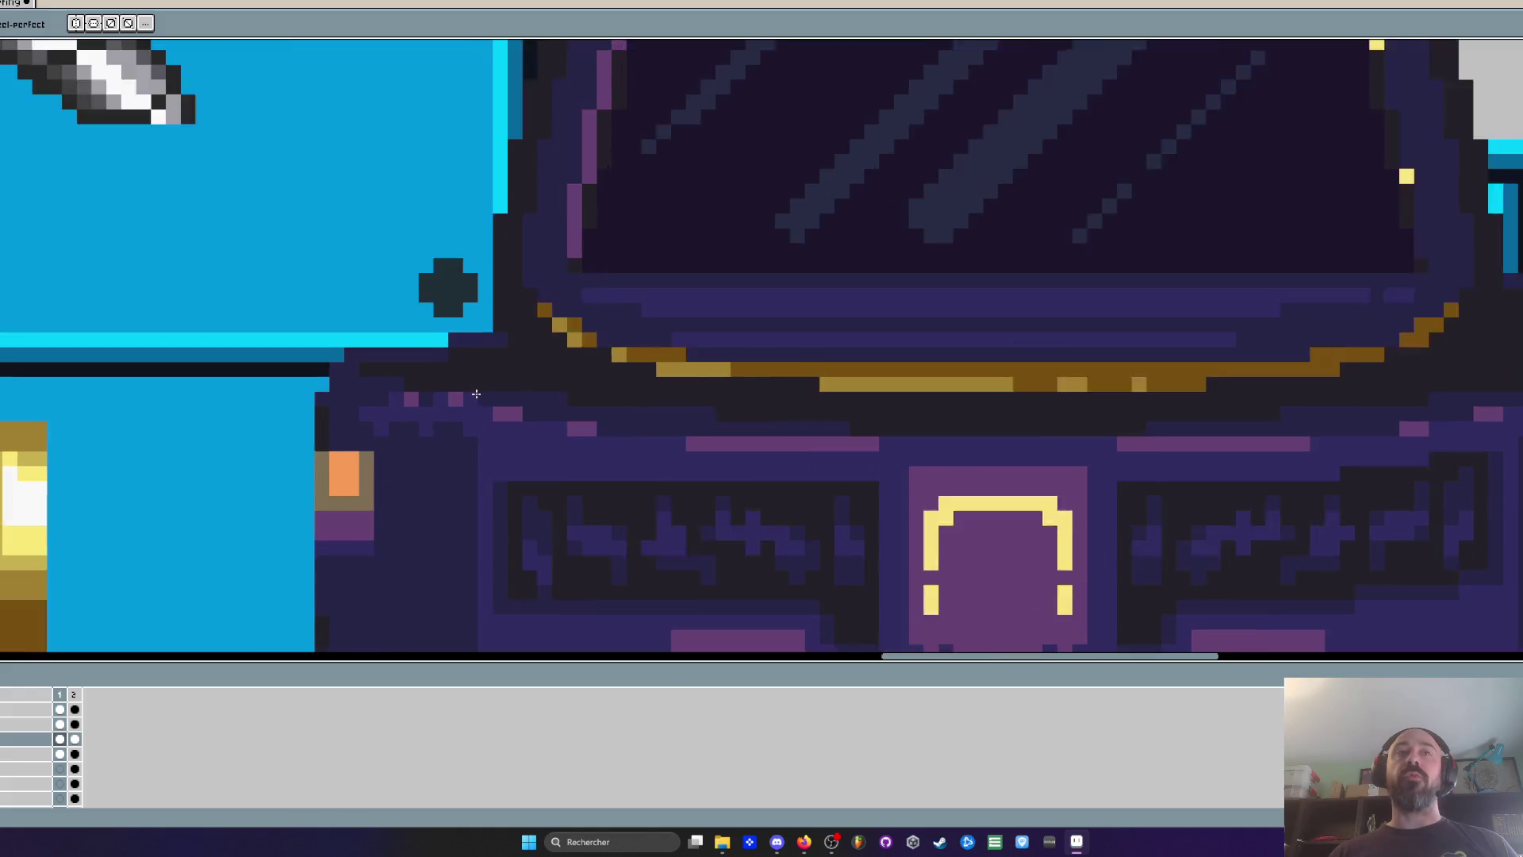
{"action": "scroll", "coordinate": [476, 394], "scroll_direction": "up", "scroll_amount": 1}
Select the pixel rows above the vent panel
{"action": "key", "text": "m"}
{"action": "scroll", "coordinate": [476, 393], "scroll_direction": "up", "scroll_amount": 1}
{"action": "left_click_drag", "start_coordinate": [220, 365], "coordinate": [750, 456]}
{"action": "scroll", "coordinate": [602, 447], "scroll_direction": "down", "scroll_amount": 3}
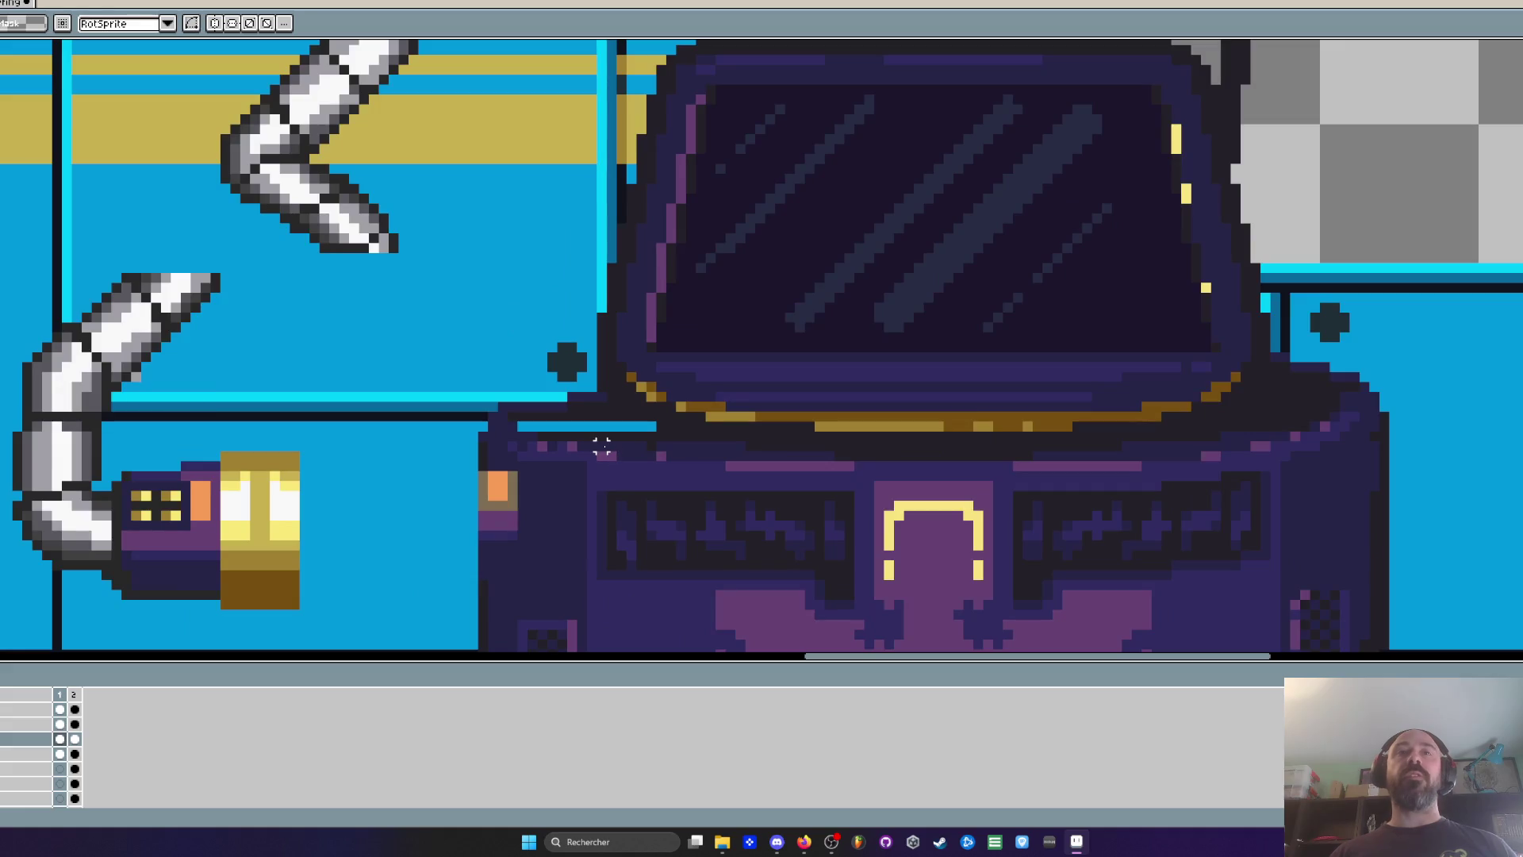
{"action": "scroll", "coordinate": [602, 446], "scroll_direction": "down", "scroll_amount": 2}
{"action": "scroll", "coordinate": [603, 445], "scroll_direction": "up", "scroll_amount": 4}
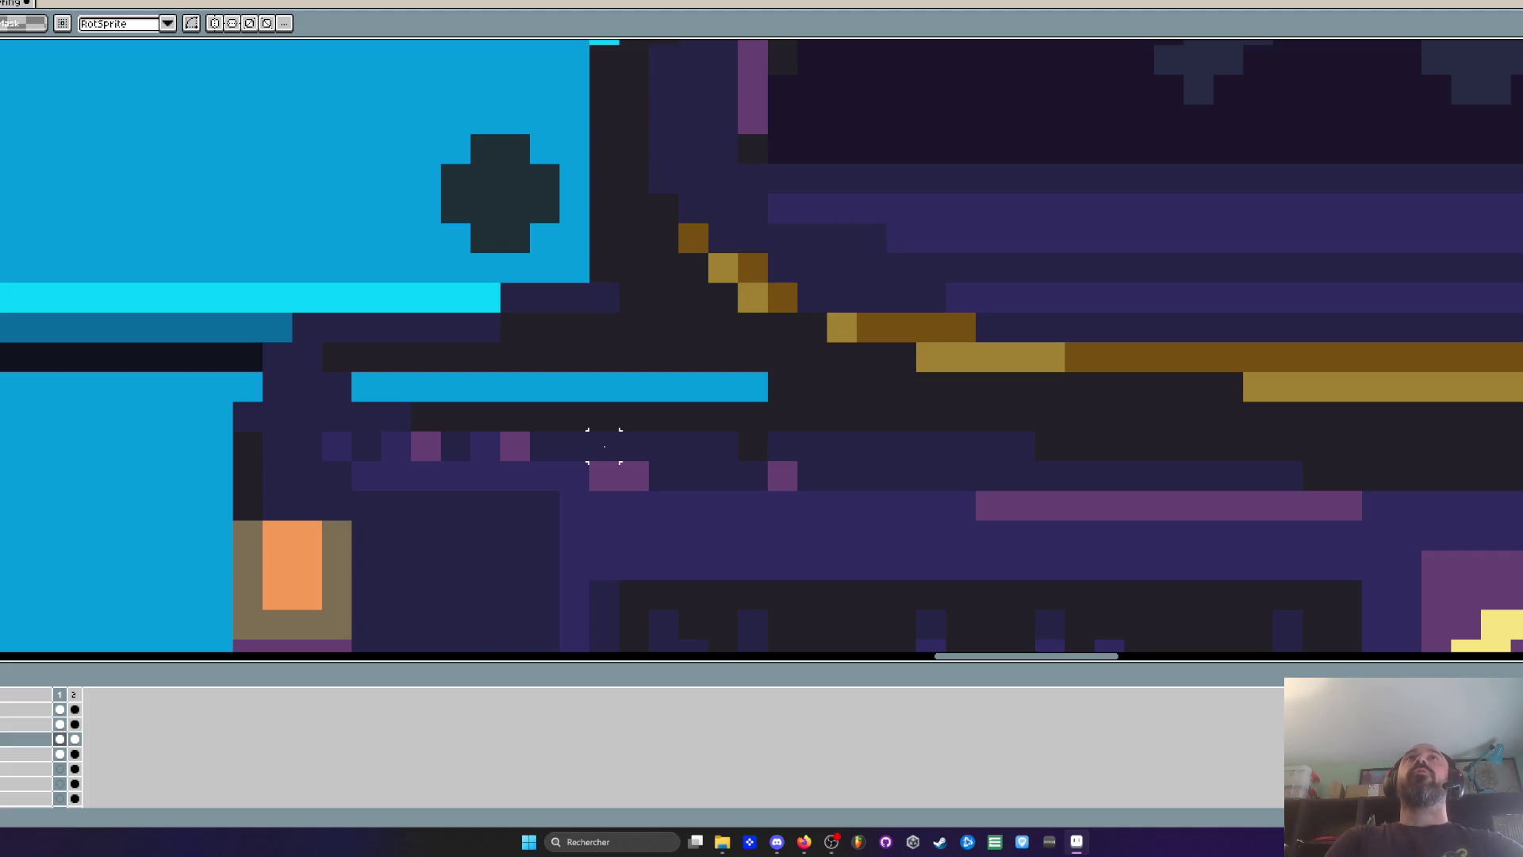
Sample a dark colour and draw a dark line along the pod's upper edge
{"action": "key", "text": "i"}
{"action": "scroll", "coordinate": [452, 487], "scroll_direction": "up", "scroll_amount": 1}
{"action": "scroll", "coordinate": [472, 452], "scroll_direction": "down", "scroll_amount": 2}
{"action": "scroll", "coordinate": [465, 420], "scroll_direction": "up", "scroll_amount": 1}
{"action": "key", "text": "b"}
{"action": "left_click_drag", "start_coordinate": [274, 377], "coordinate": [1055, 376]}
{"action": "scroll", "coordinate": [1031, 373], "scroll_direction": "down", "scroll_amount": 2}
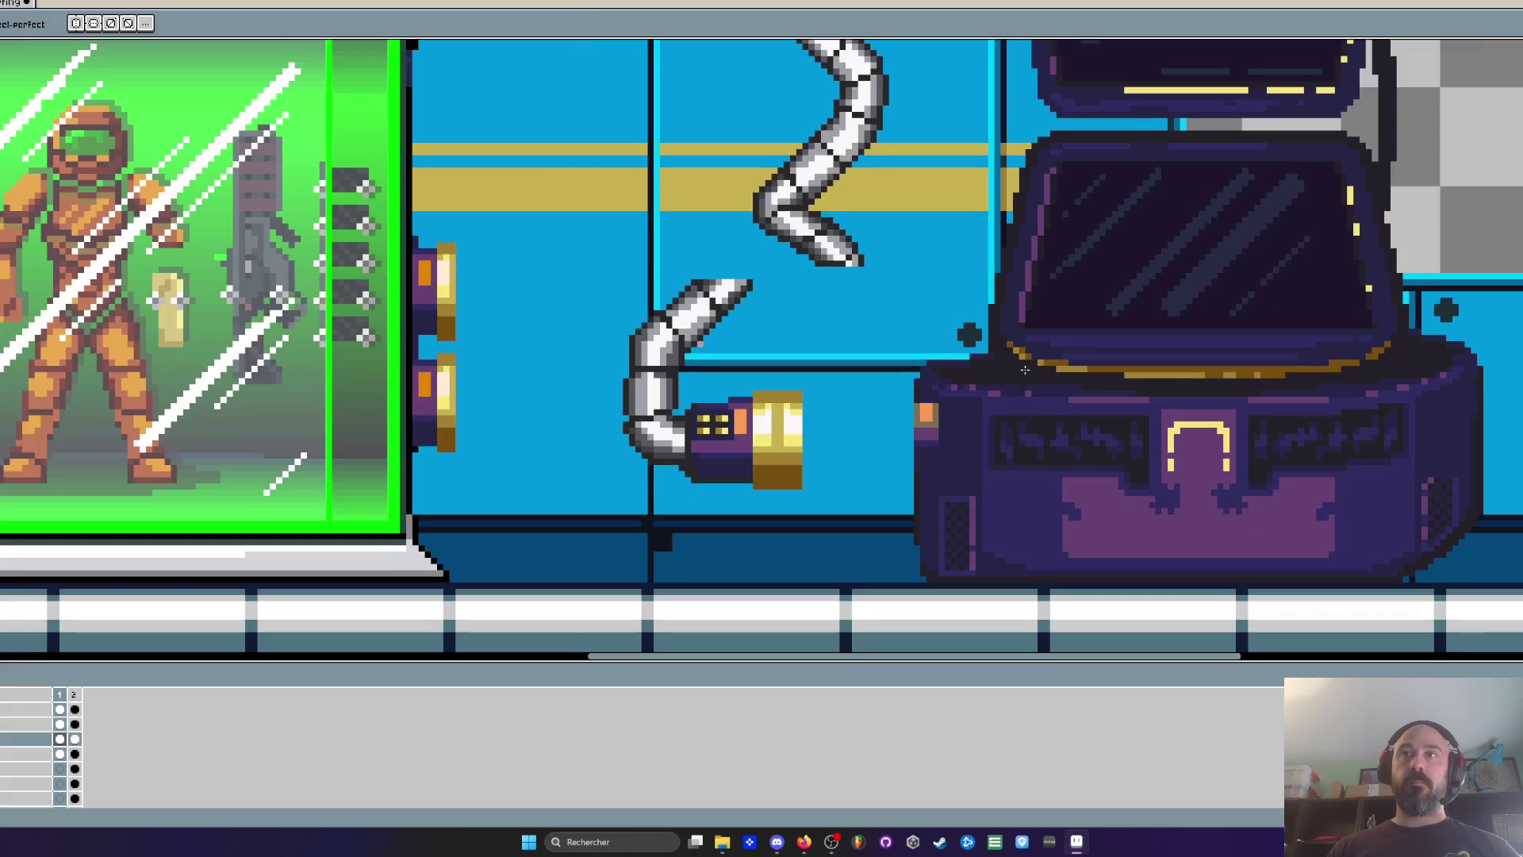
{"action": "scroll", "coordinate": [1025, 370], "scroll_direction": "up", "scroll_amount": 3}
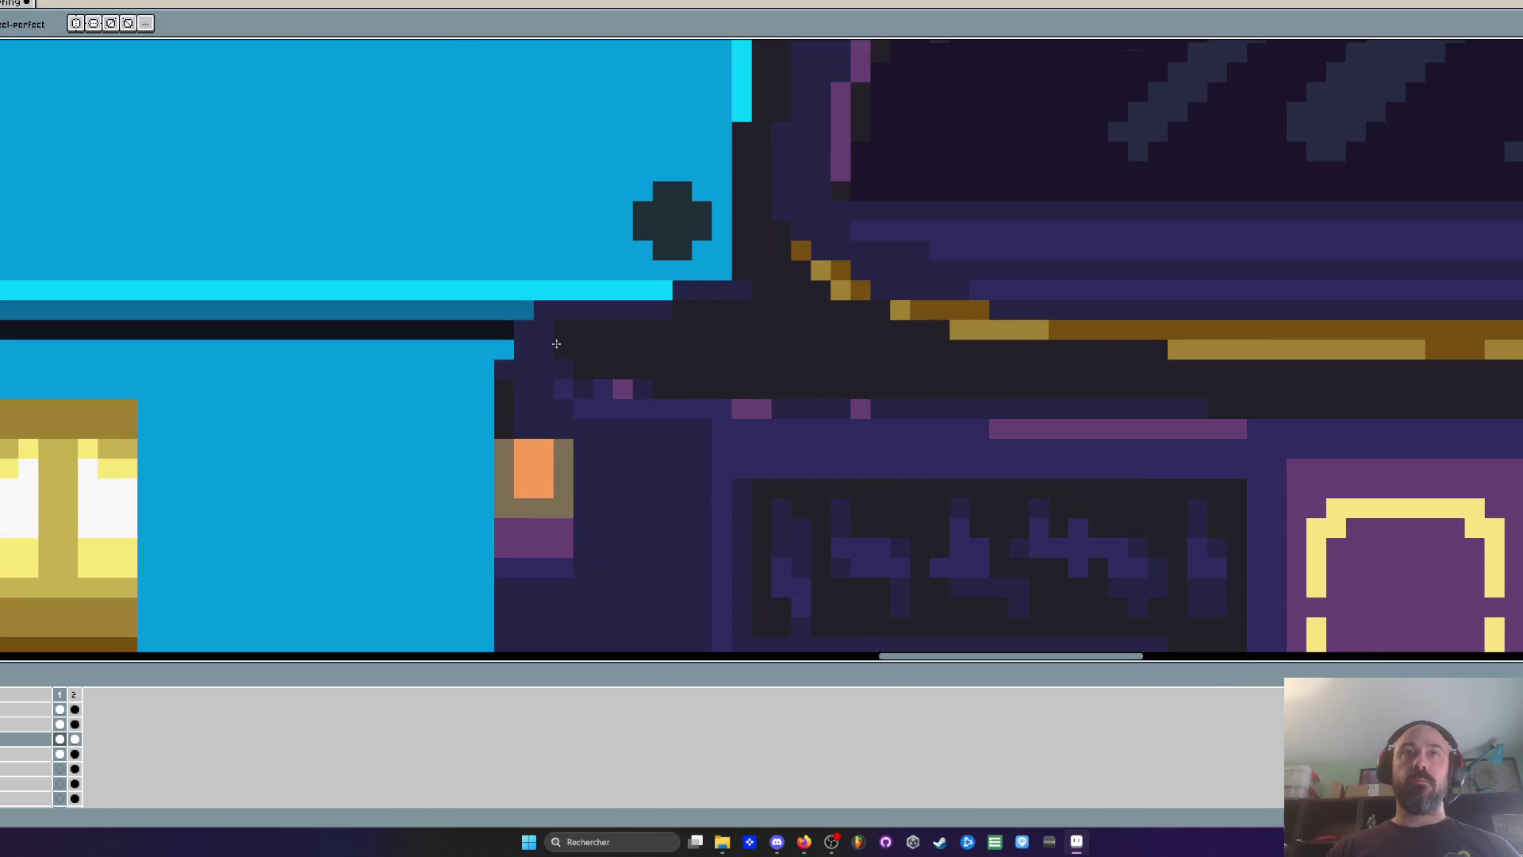
{"action": "scroll", "coordinate": [563, 352], "scroll_direction": "down", "scroll_amount": 4}
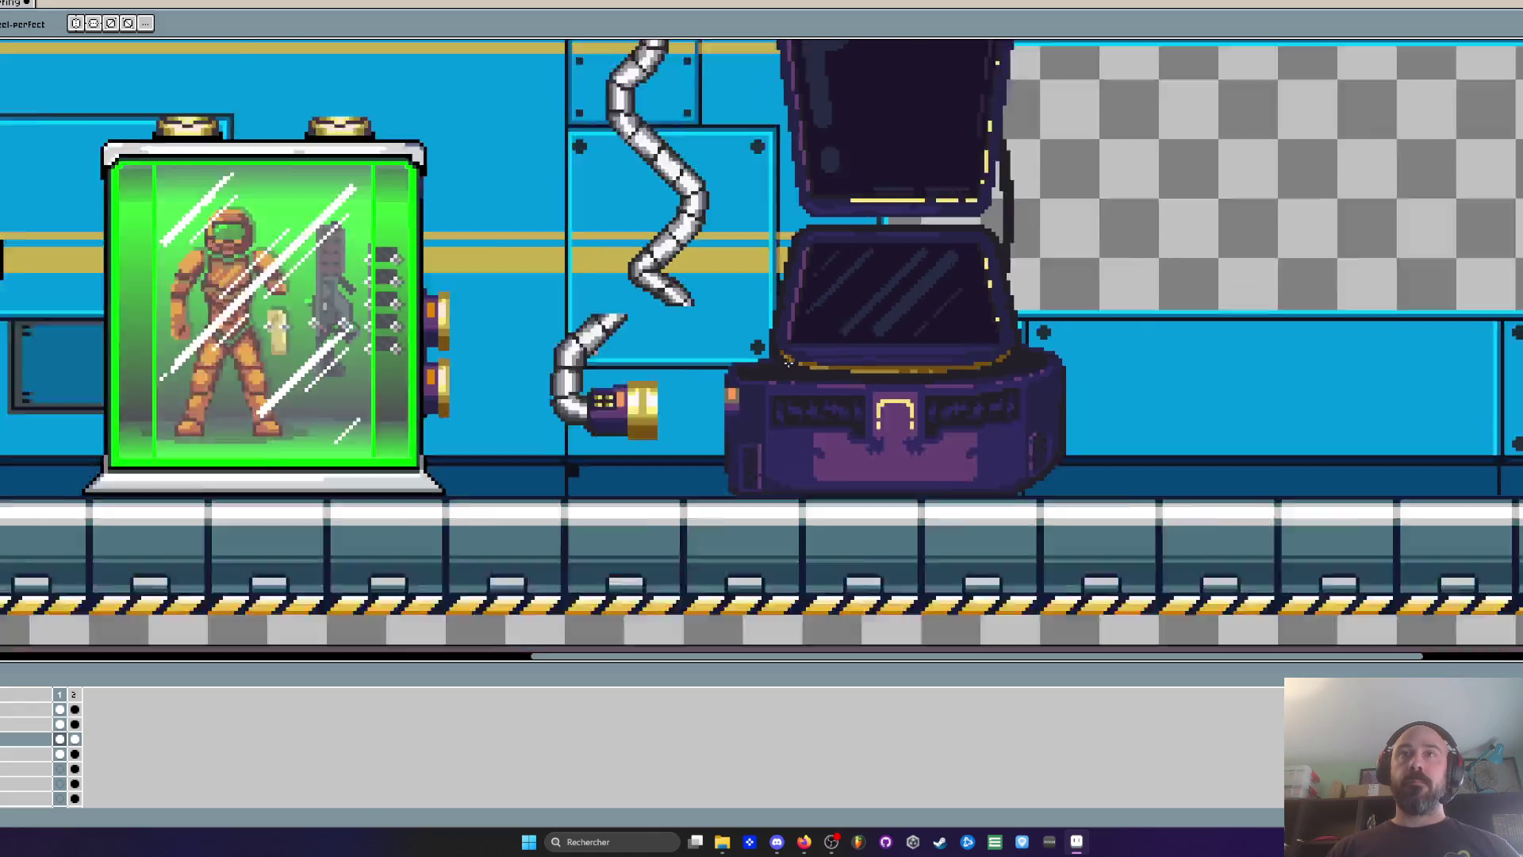
{"action": "scroll", "coordinate": [783, 380], "scroll_direction": "up", "scroll_amount": 3}
Sample lighter purple and paint it over the pod's dark edge pixels
{"action": "key", "text": "i"}
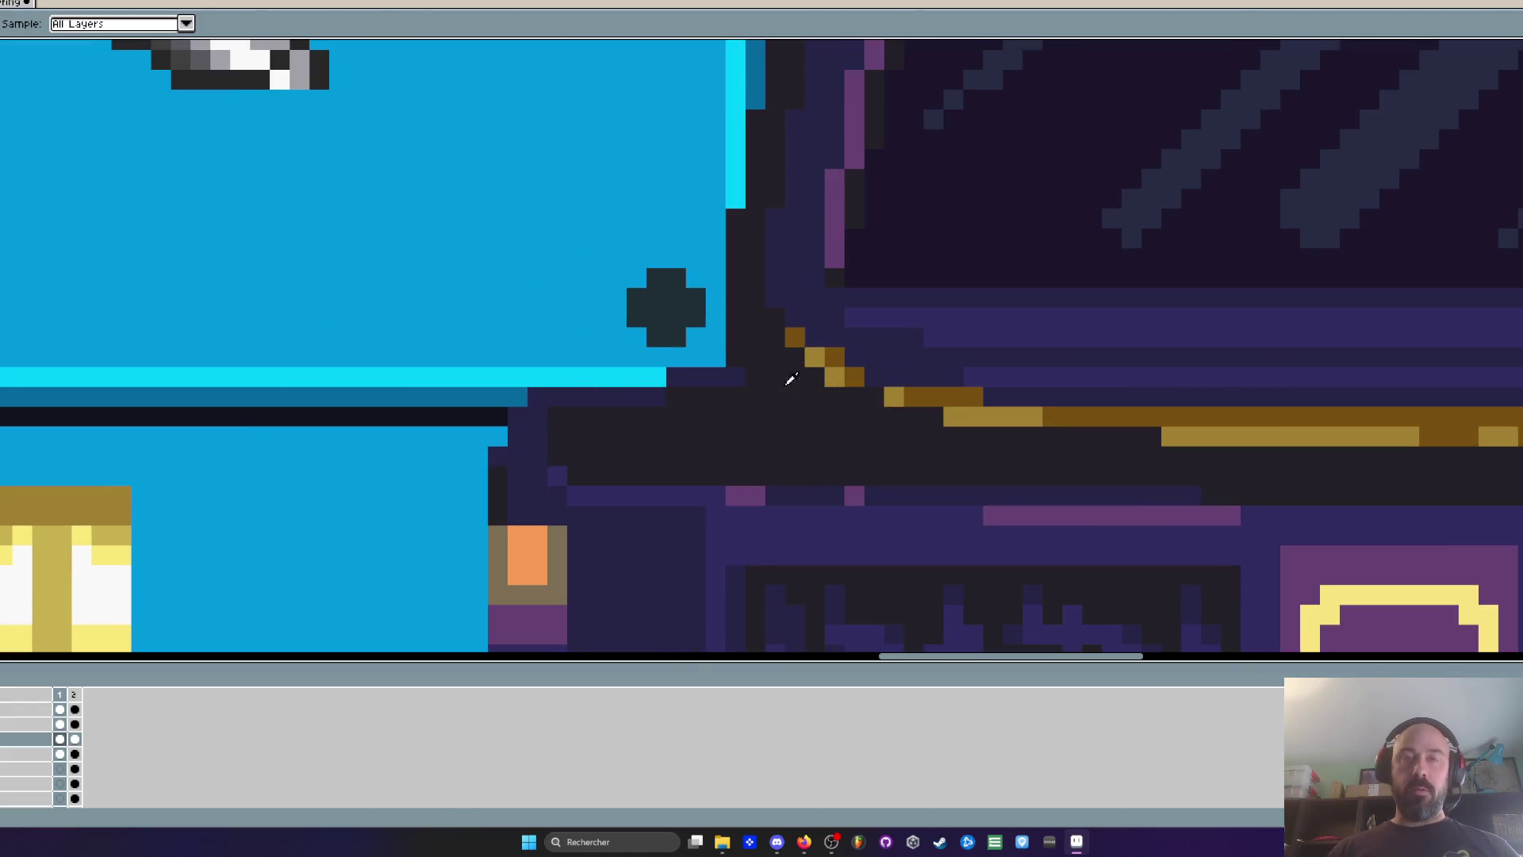
{"action": "scroll", "coordinate": [728, 370], "scroll_direction": "down", "scroll_amount": 3}
{"action": "scroll", "coordinate": [717, 391], "scroll_direction": "up", "scroll_amount": 2}
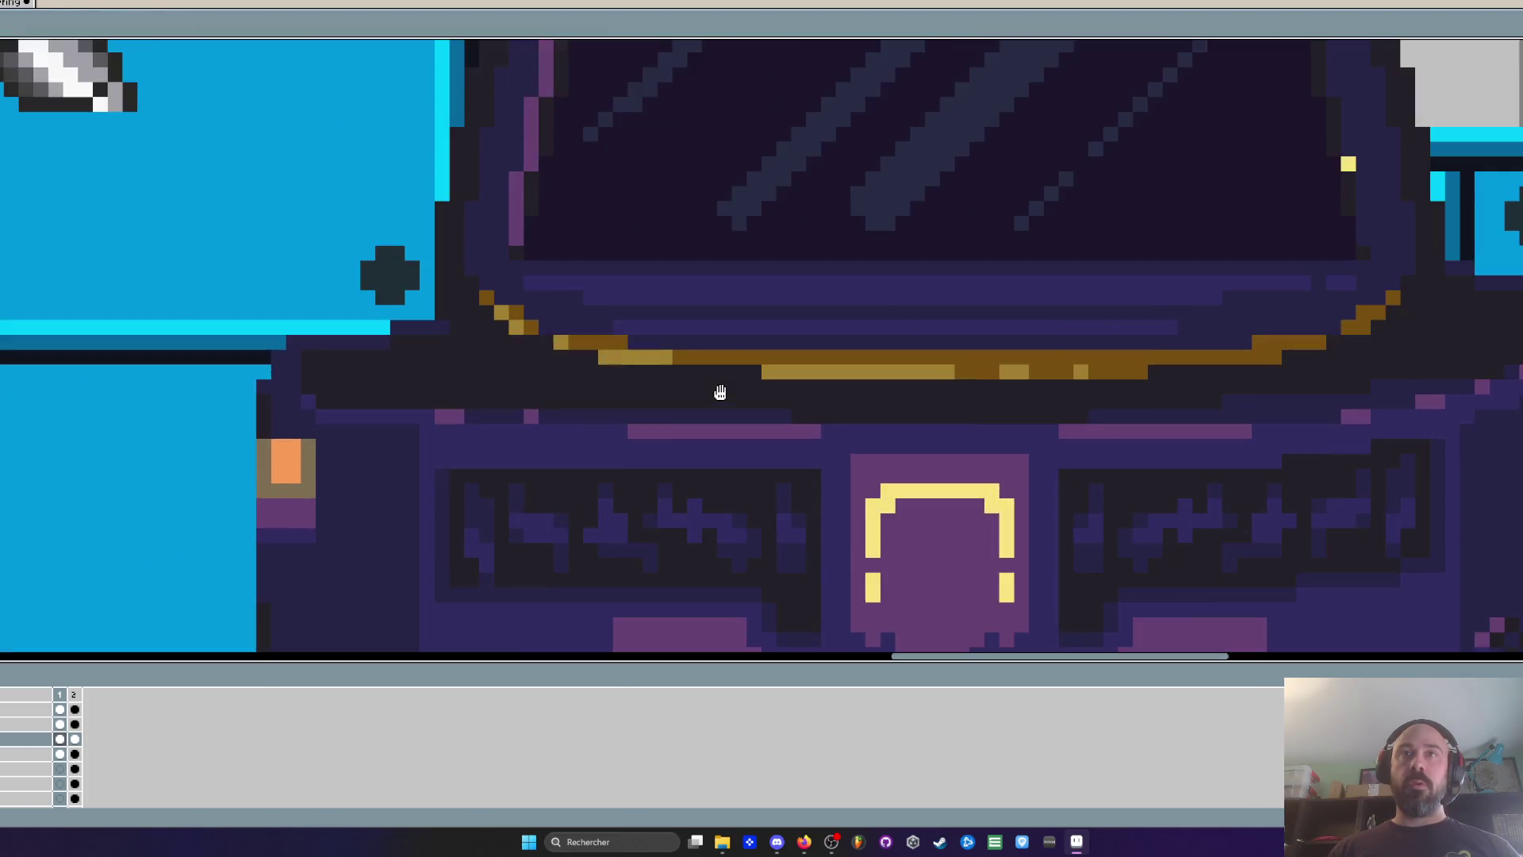
{"action": "scroll", "coordinate": [732, 394], "scroll_direction": "down", "scroll_amount": 3}
{"action": "scroll", "coordinate": [651, 492], "scroll_direction": "up", "scroll_amount": 1}
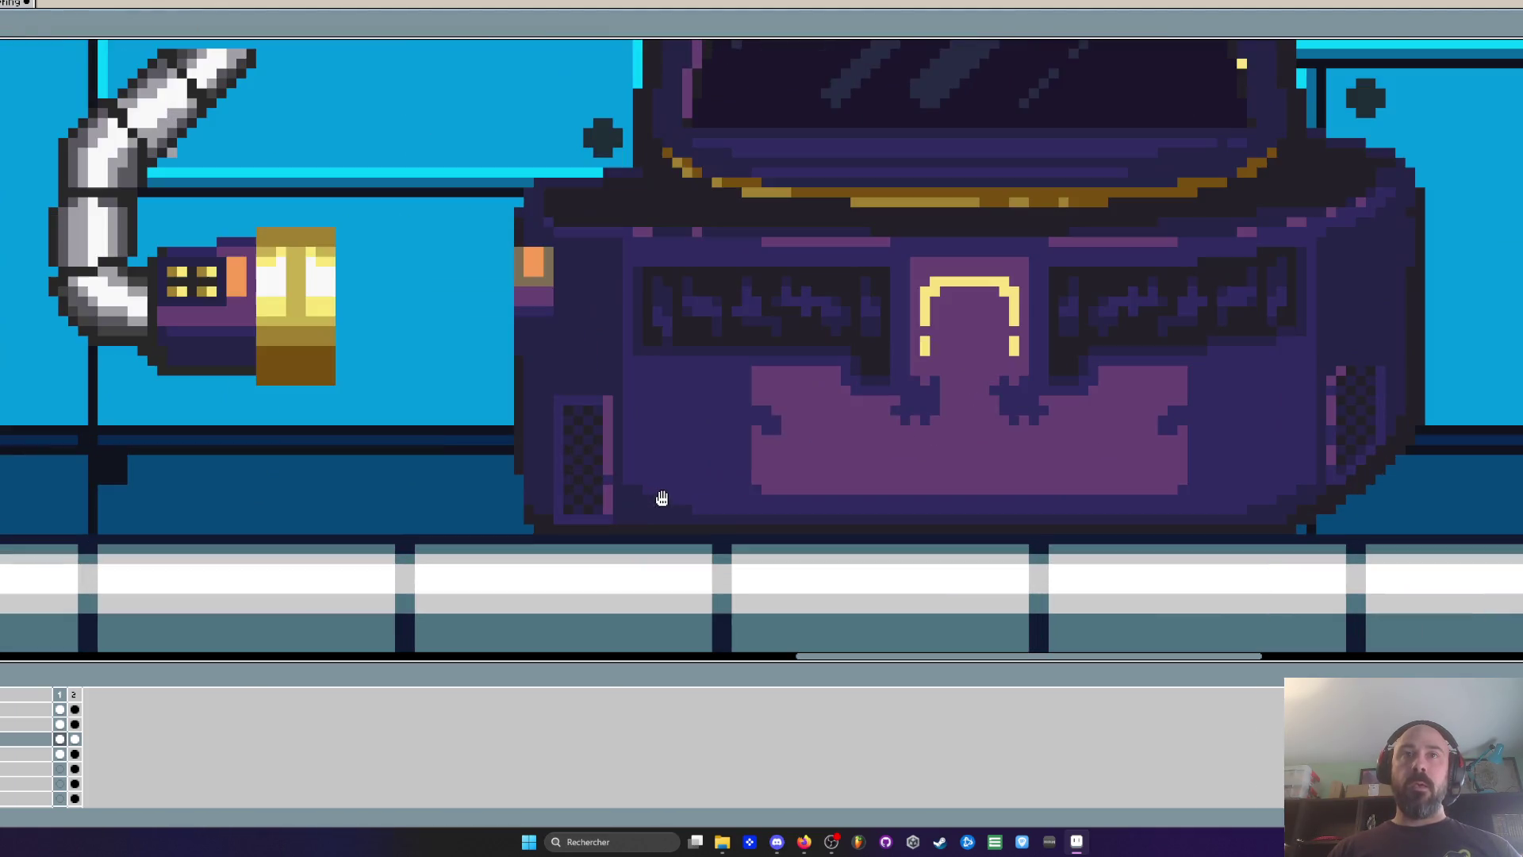
{"action": "scroll", "coordinate": [653, 465], "scroll_direction": "up", "scroll_amount": 2}
{"action": "key", "text": "b"}
{"action": "mouse_move", "coordinate": [587, 516]}
{"action": "left_mouse_down"}
{"action": "mouse_move", "coordinate": [619, 578]}
{"action": "mouse_move", "coordinate": [769, 583]}
{"action": "mouse_move", "coordinate": [644, 539]}
{"action": "left_mouse_up"}
{"action": "scroll", "coordinate": [800, 552], "scroll_direction": "down", "scroll_amount": 3}
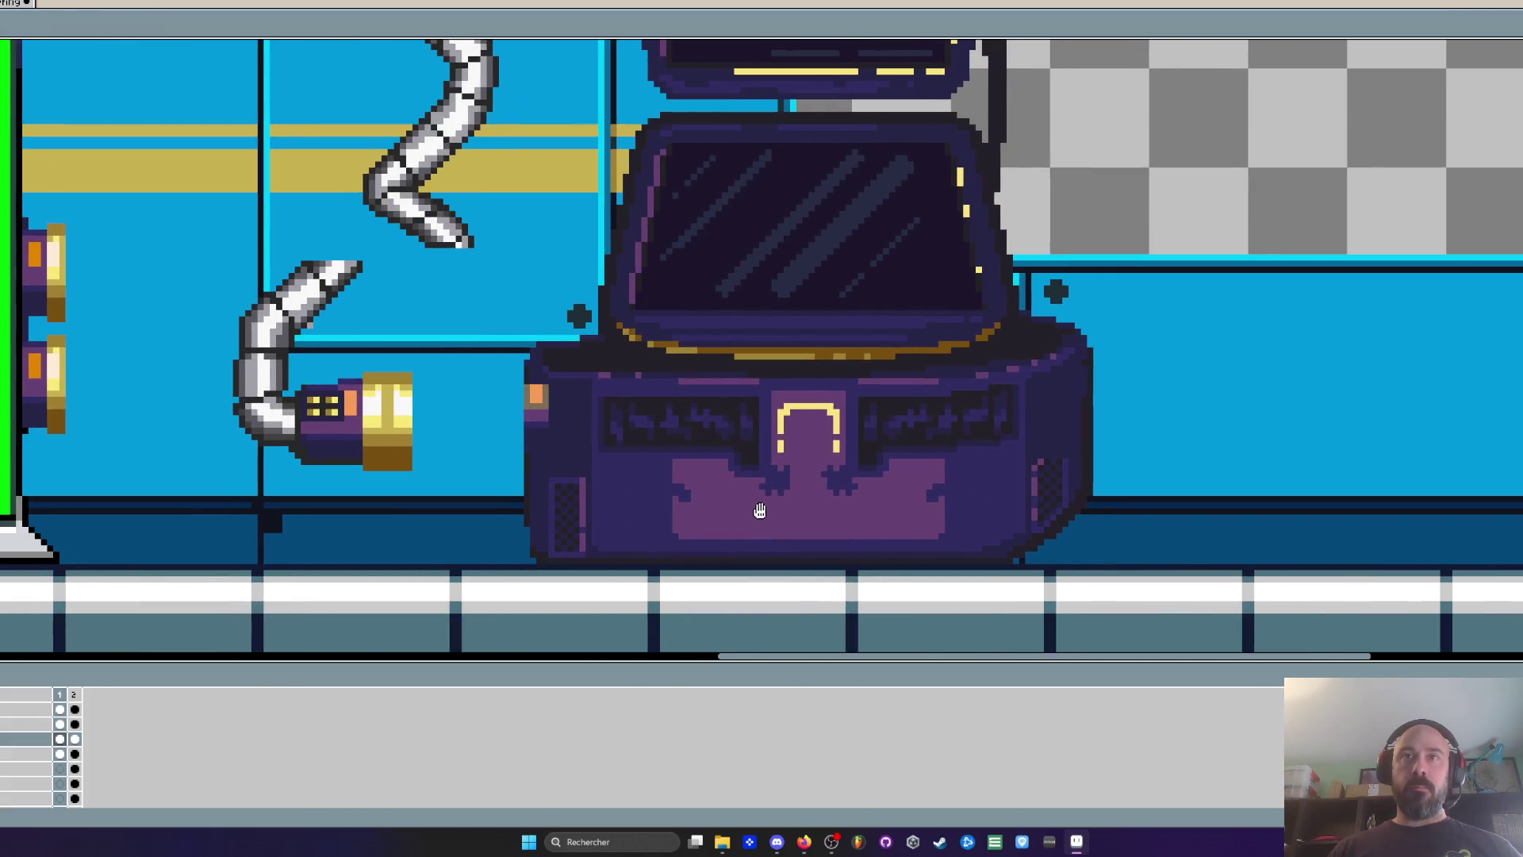
{"action": "scroll", "coordinate": [737, 474], "scroll_direction": "up", "scroll_amount": 2}
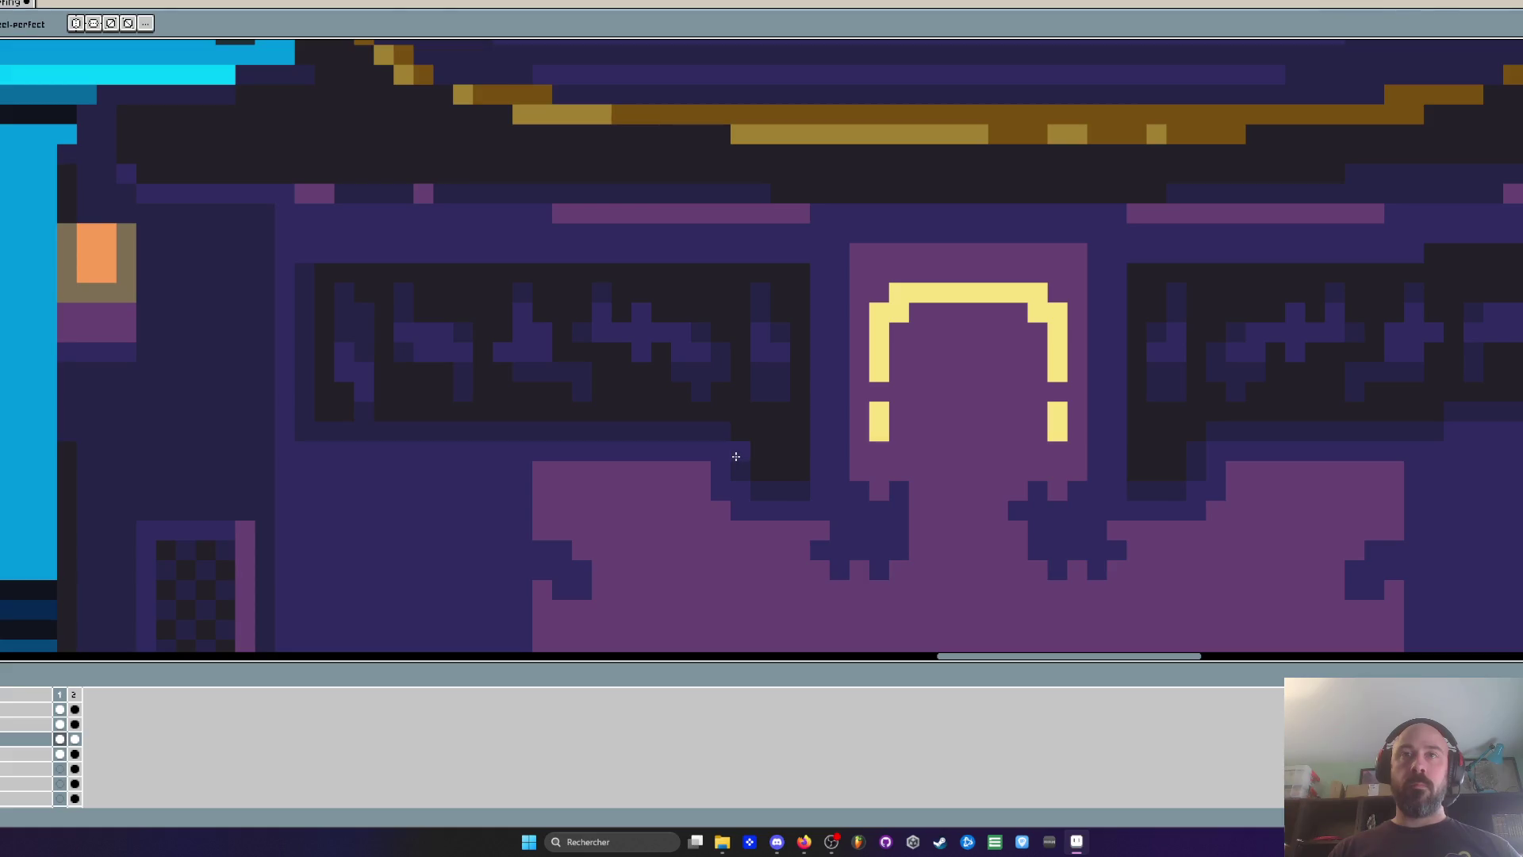
Copy part of the vent grille pattern onto the pod's lower-left purple panel
{"action": "scroll", "coordinate": [739, 466], "scroll_direction": "down", "scroll_amount": 1}
{"action": "key", "text": "m"}
{"action": "scroll", "coordinate": [626, 418], "scroll_direction": "up", "scroll_amount": 1}
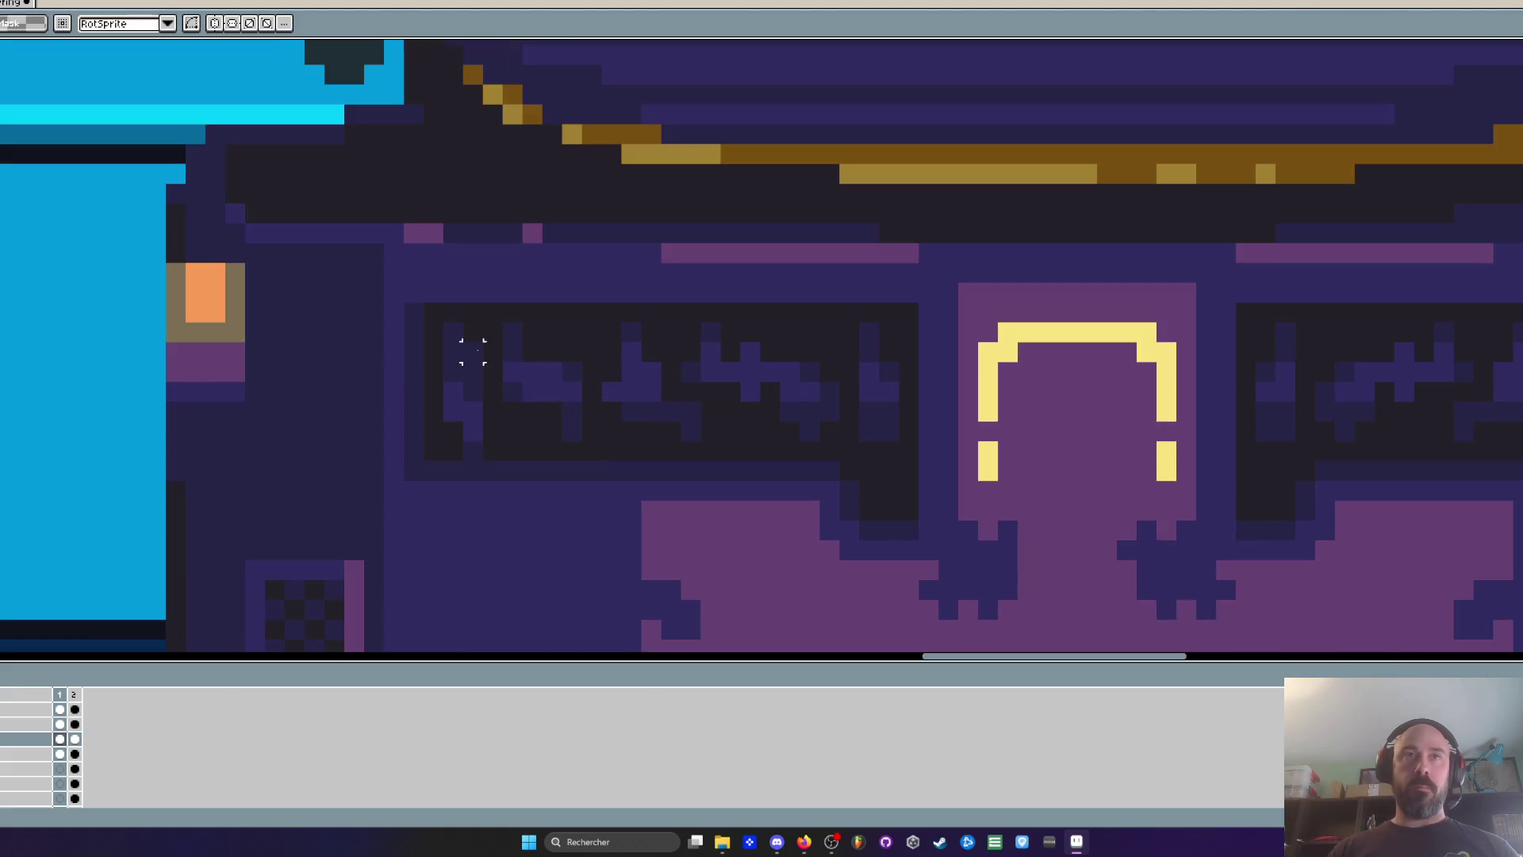
{"action": "left_click_drag", "start_coordinate": [428, 309], "coordinate": [912, 449]}
{"action": "scroll", "coordinate": [745, 421], "scroll_direction": "down", "scroll_amount": 1}
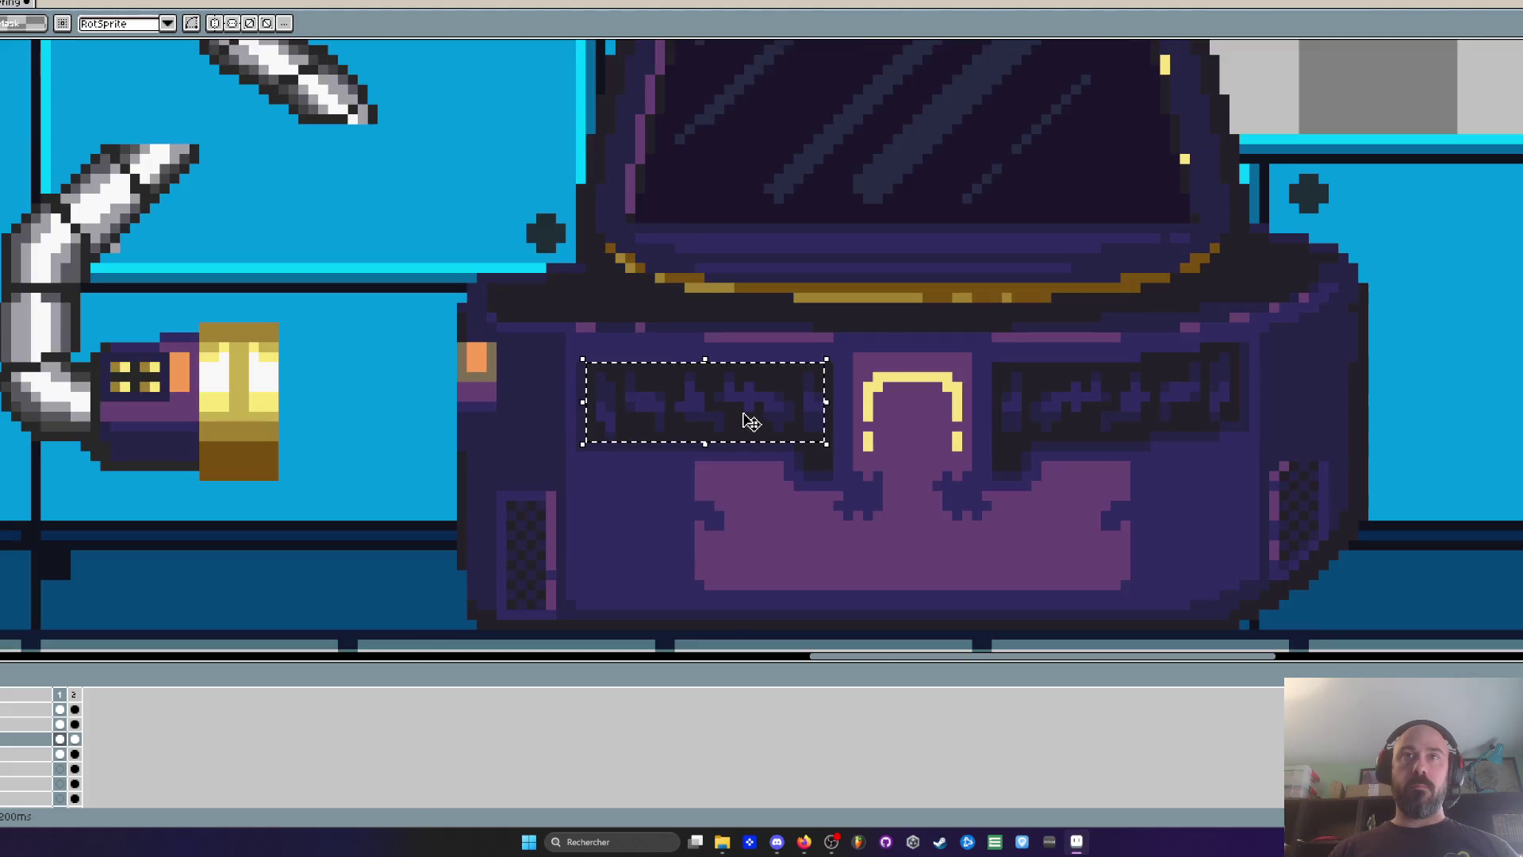
{"action": "scroll", "coordinate": [710, 414], "scroll_direction": "up", "scroll_amount": 1}
{"action": "mouse_move", "coordinate": [527, 319]}
{"action": "left_mouse_down"}
{"action": "mouse_move", "coordinate": [666, 435]}
{"action": "mouse_move", "coordinate": [790, 500]}
{"action": "left_mouse_up"}
{"action": "scroll", "coordinate": [710, 468], "scroll_direction": "down", "scroll_amount": 1}
{"action": "mouse_move", "coordinate": [701, 456]}
{"action": "left_mouse_down"}
{"action": "mouse_move", "coordinate": [766, 606]}
{"action": "mouse_move", "coordinate": [800, 612]}
{"action": "mouse_move", "coordinate": [770, 459]}
{"action": "mouse_move", "coordinate": [756, 505]}
{"action": "left_mouse_up"}
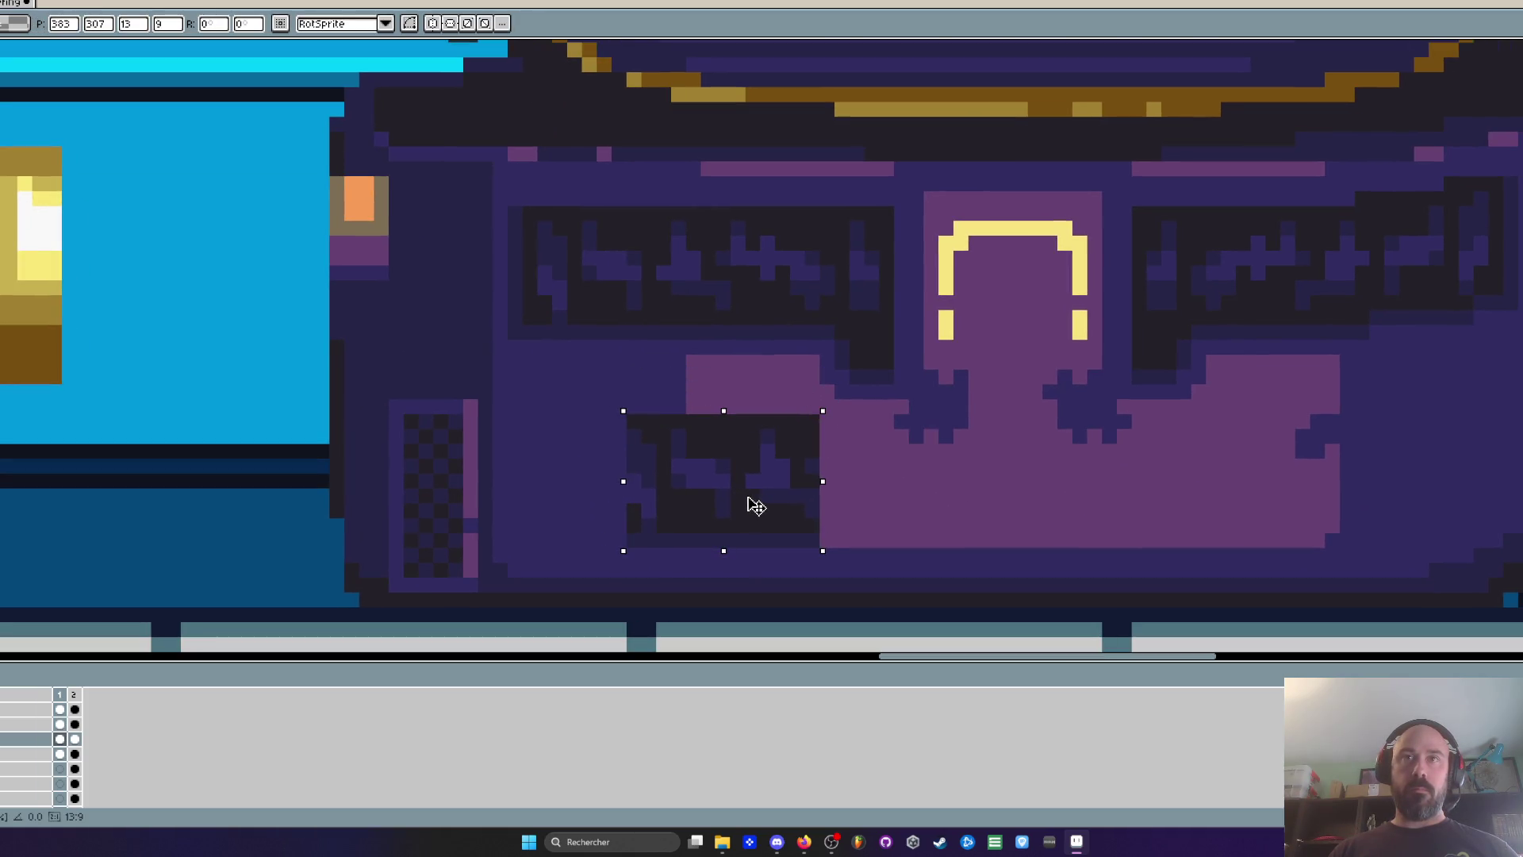
{"action": "left_click", "coordinate": [588, 362]}
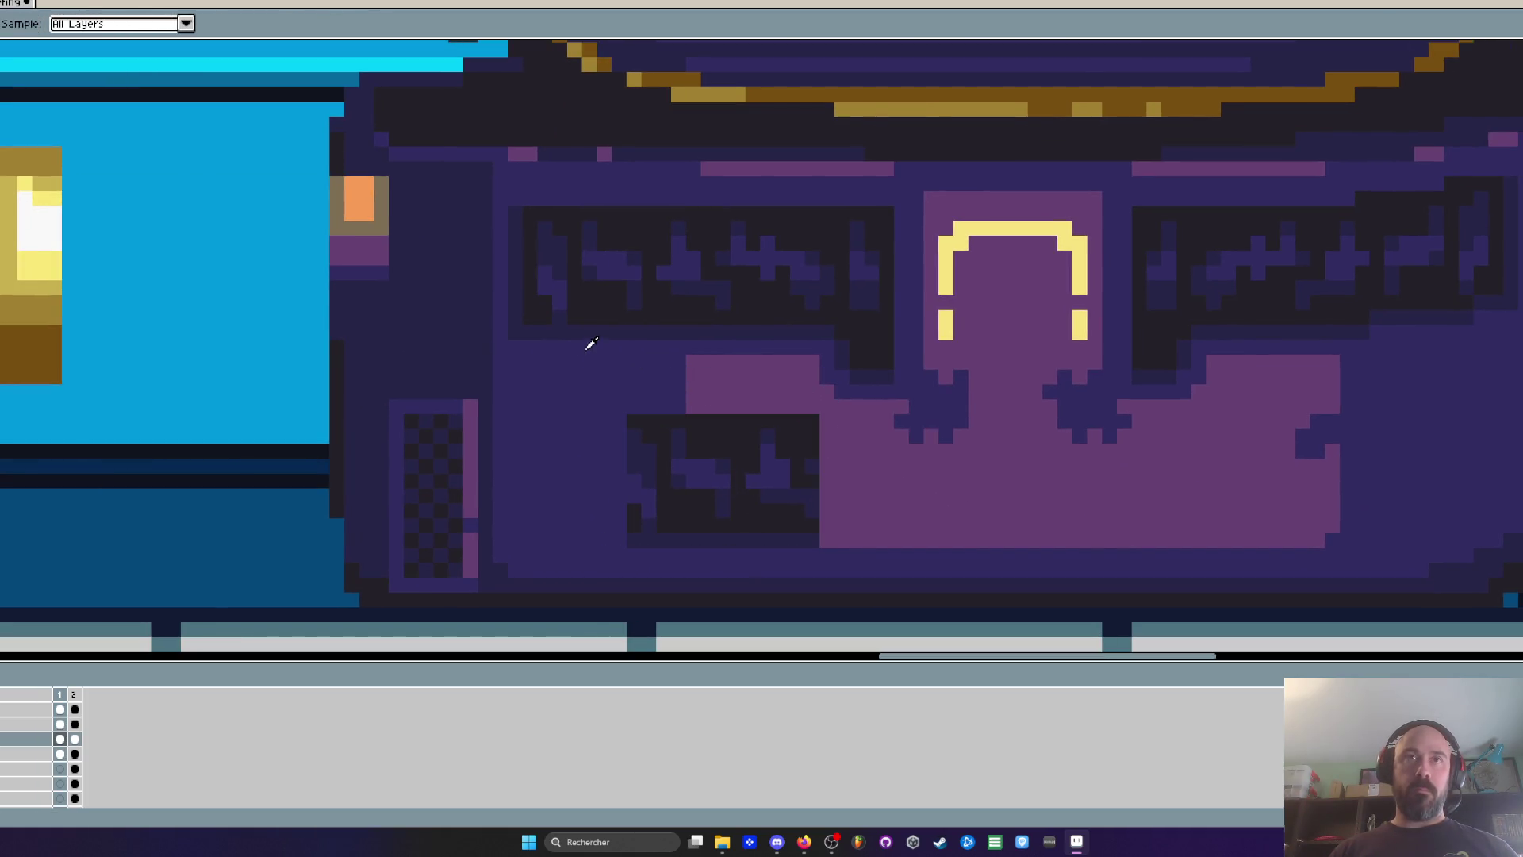
Touch up the copied grille's edge with a dark pixel
{"action": "scroll", "coordinate": [584, 339], "scroll_direction": "up", "scroll_amount": 3}
{"action": "key", "text": "b"}
{"action": "mouse_move", "coordinate": [660, 508]}
{"action": "left_mouse_down"}
{"action": "mouse_move", "coordinate": [646, 313]}
{"action": "mouse_move", "coordinate": [652, 530]}
{"action": "left_mouse_up"}
{"action": "scroll", "coordinate": [645, 516], "scroll_direction": "down", "scroll_amount": 3}
{"action": "scroll", "coordinate": [752, 483], "scroll_direction": "up", "scroll_amount": 3}
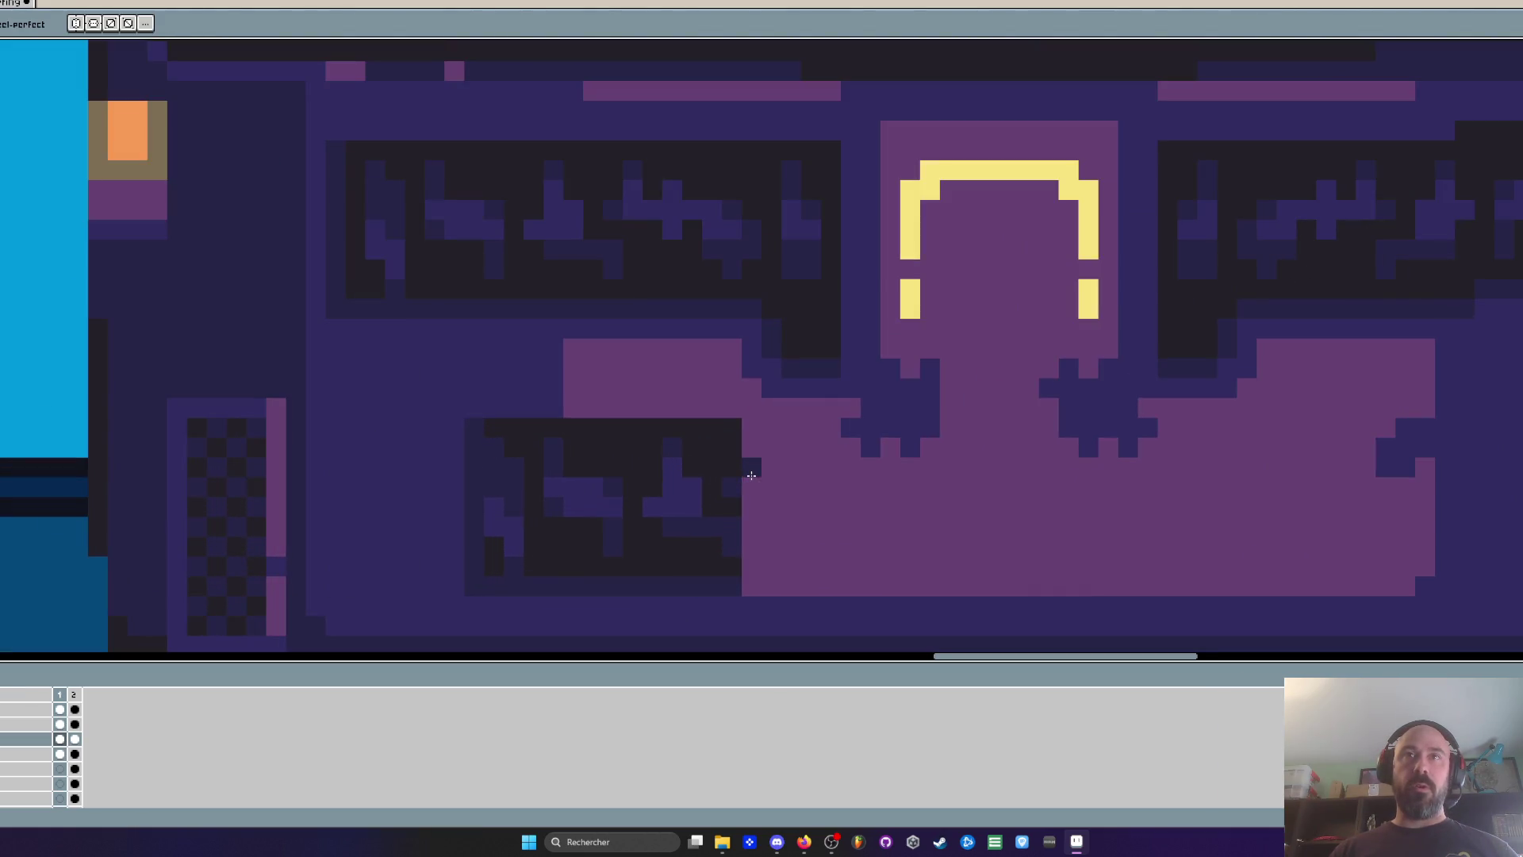
{"action": "scroll", "coordinate": [552, 428], "scroll_direction": "down", "scroll_amount": 2}
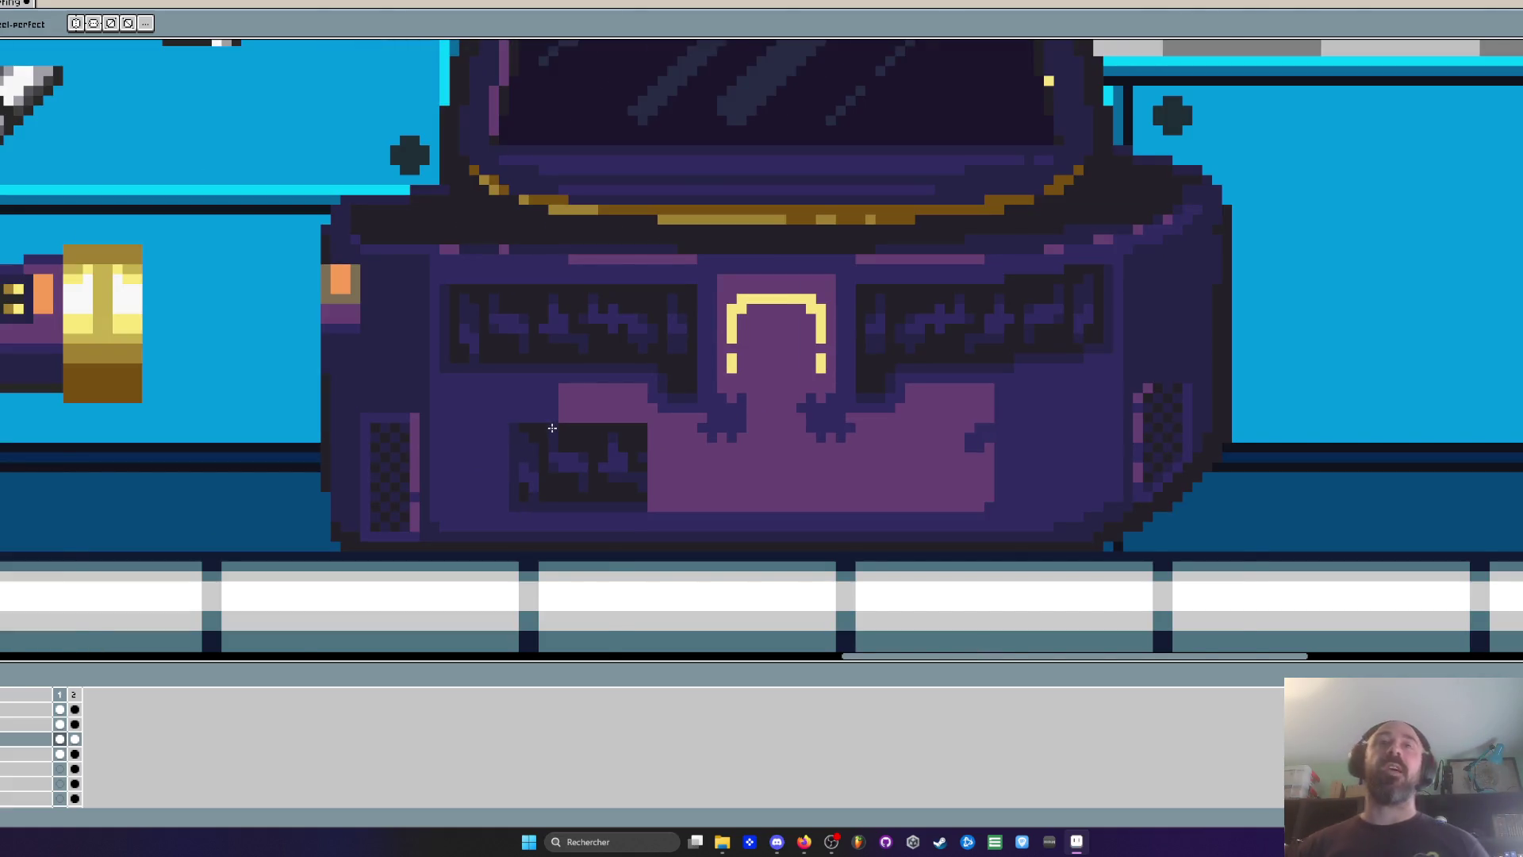
Select the orange indicator light on the pod's side and move it lower
{"action": "scroll", "coordinate": [552, 428], "scroll_direction": "down", "scroll_amount": 2}
{"action": "scroll", "coordinate": [688, 412], "scroll_direction": "up", "scroll_amount": 3}
{"action": "scroll", "coordinate": [687, 413], "scroll_direction": "down", "scroll_amount": 2}
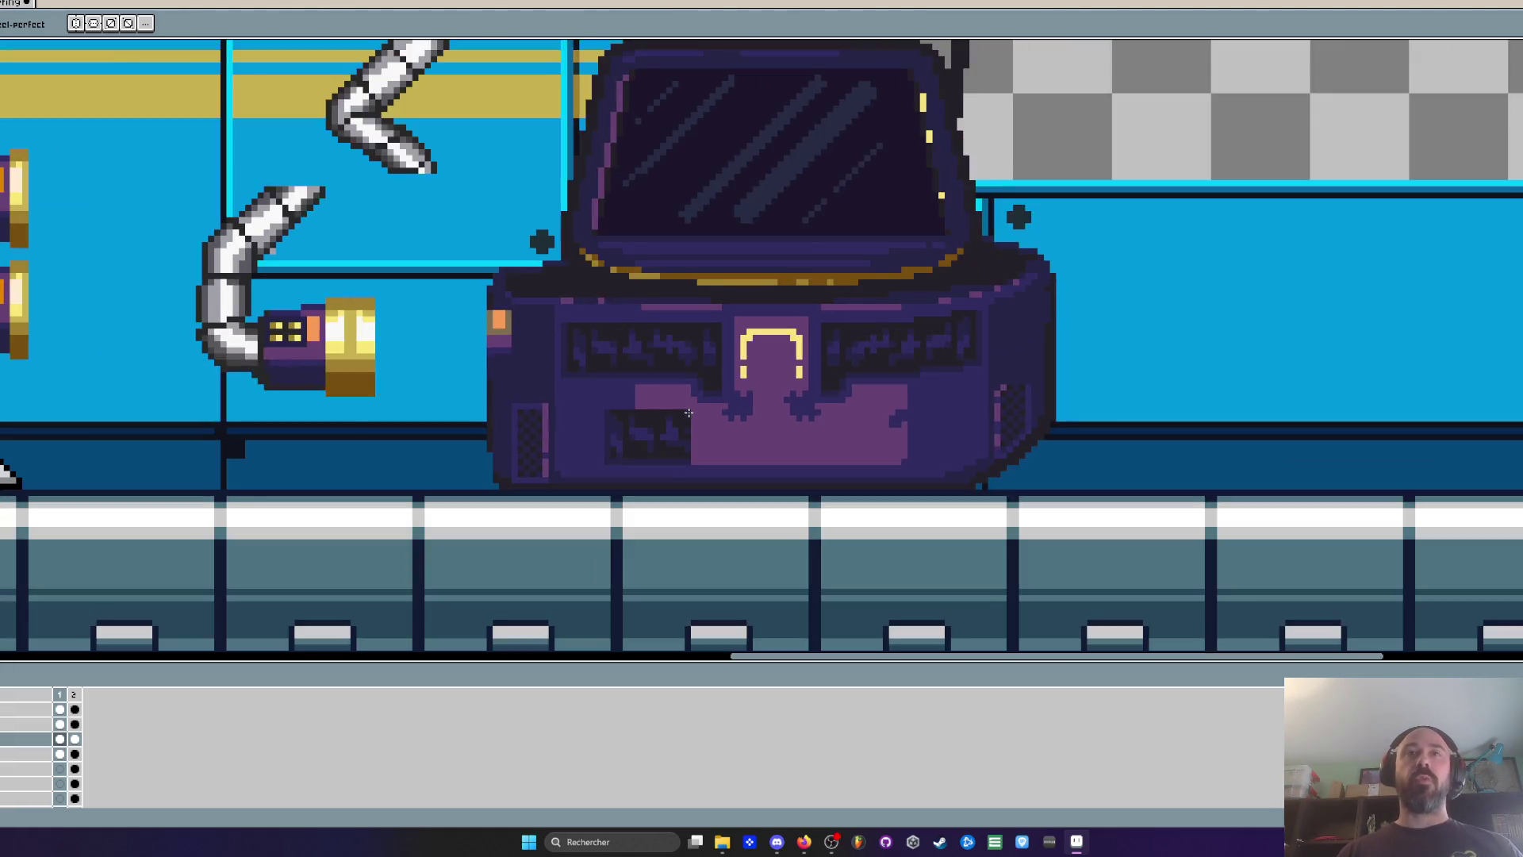
{"action": "scroll", "coordinate": [687, 413], "scroll_direction": "up", "scroll_amount": 3}
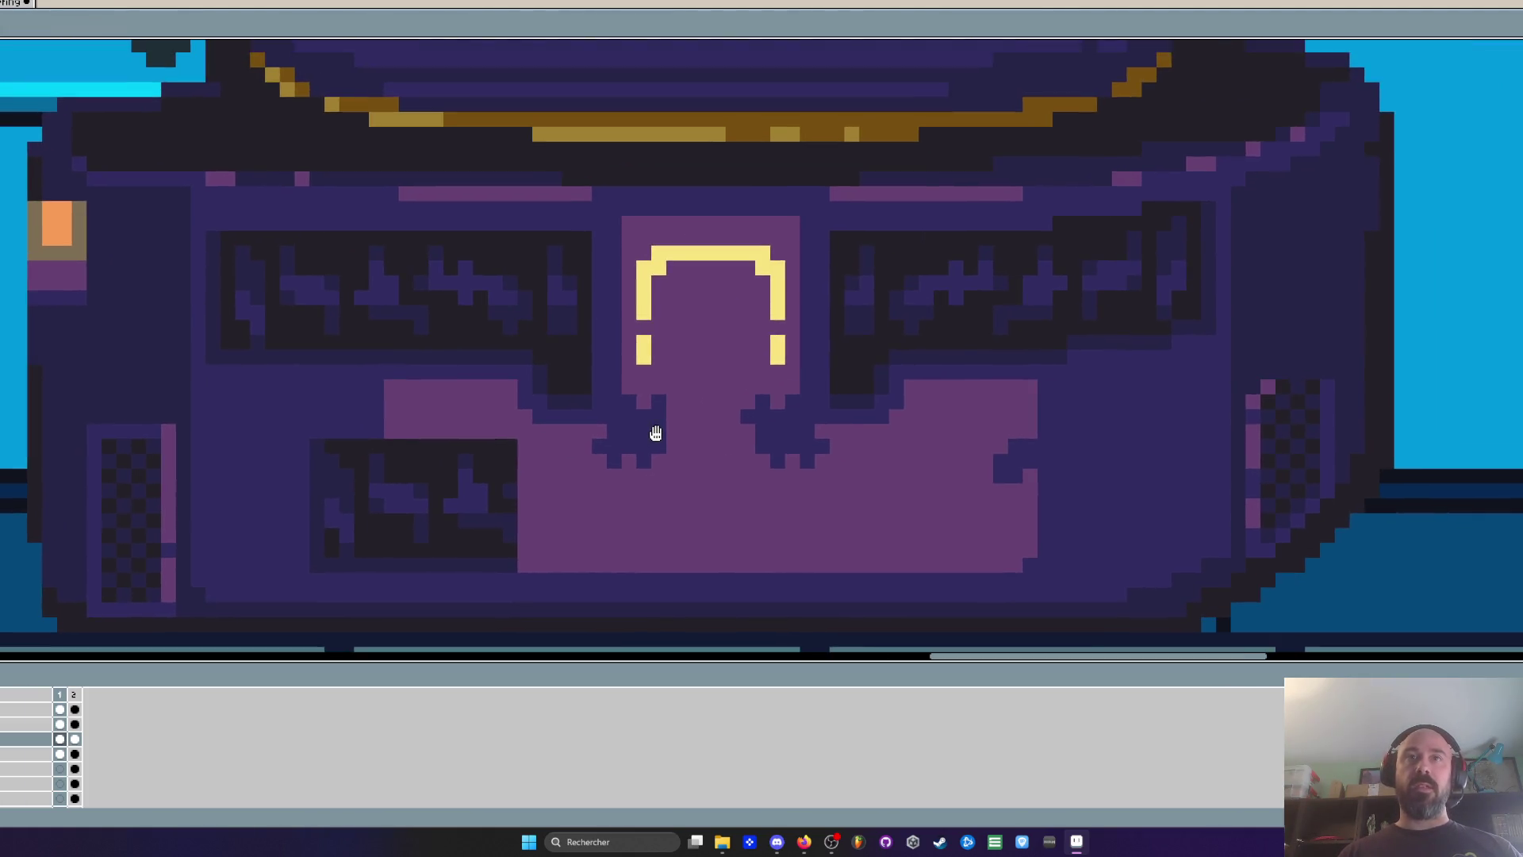
{"action": "scroll", "coordinate": [656, 432], "scroll_direction": "down", "scroll_amount": 2}
{"action": "scroll", "coordinate": [655, 433], "scroll_direction": "down", "scroll_amount": 3}
{"action": "scroll", "coordinate": [646, 545], "scroll_direction": "up", "scroll_amount": 1}
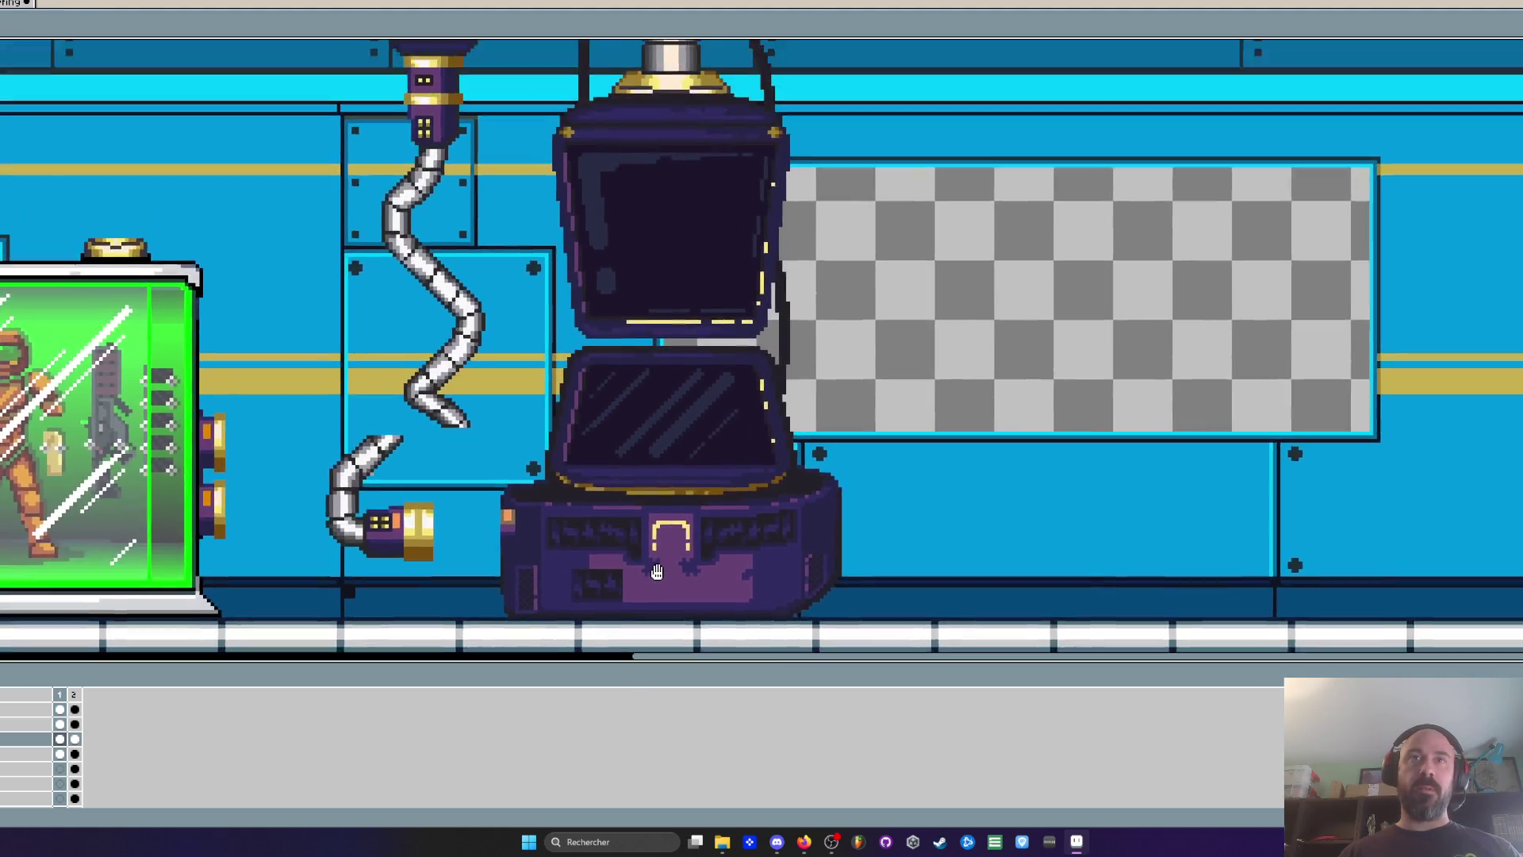
{"action": "scroll", "coordinate": [646, 545], "scroll_direction": "down", "scroll_amount": 1}
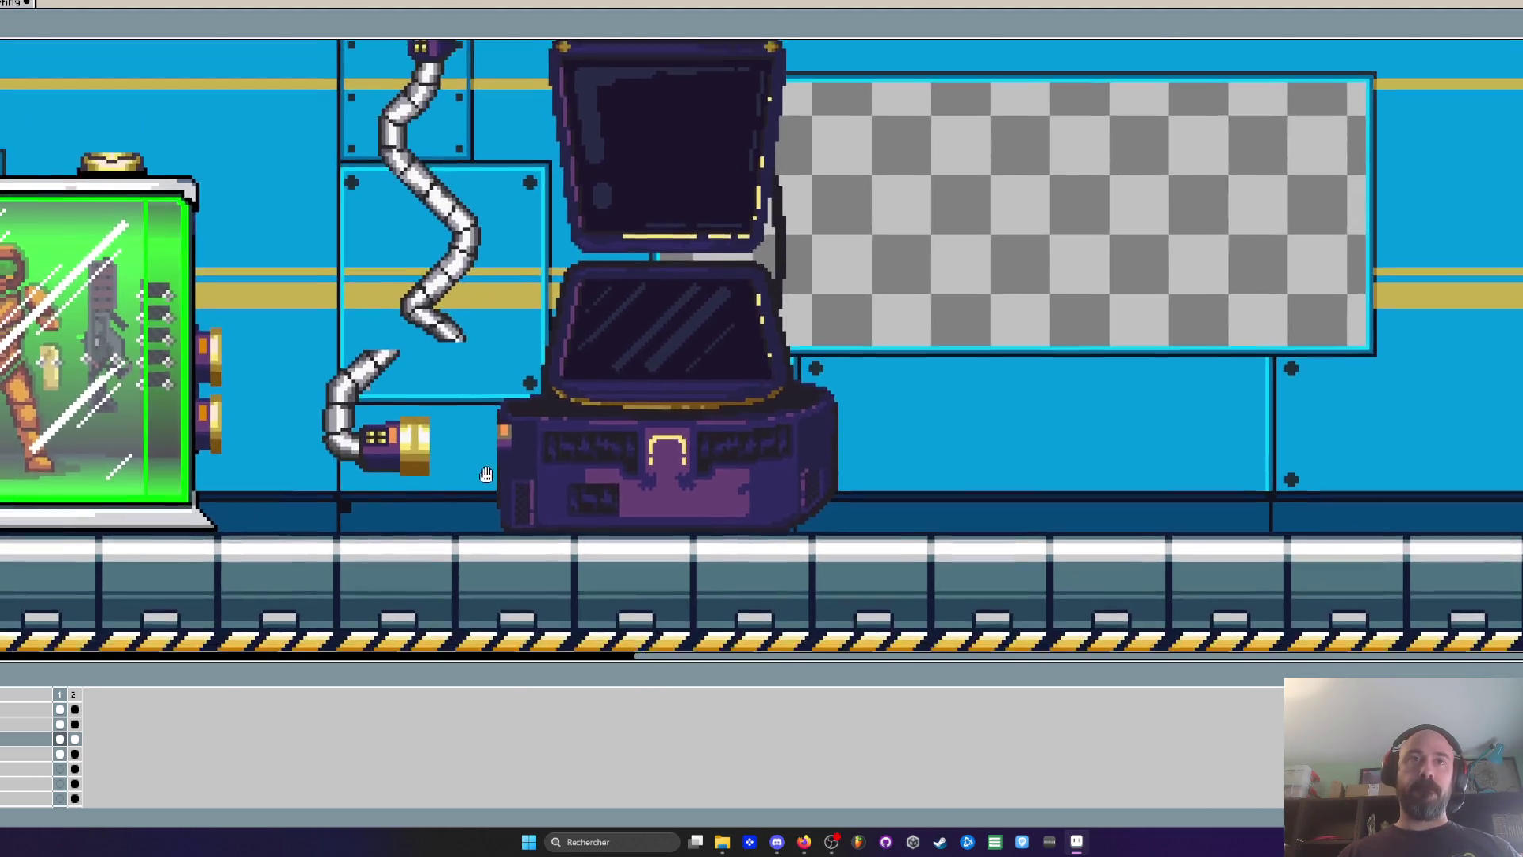
{"action": "scroll", "coordinate": [497, 423], "scroll_direction": "up", "scroll_amount": 2}
{"action": "scroll", "coordinate": [497, 423], "scroll_direction": "up", "scroll_amount": 2}
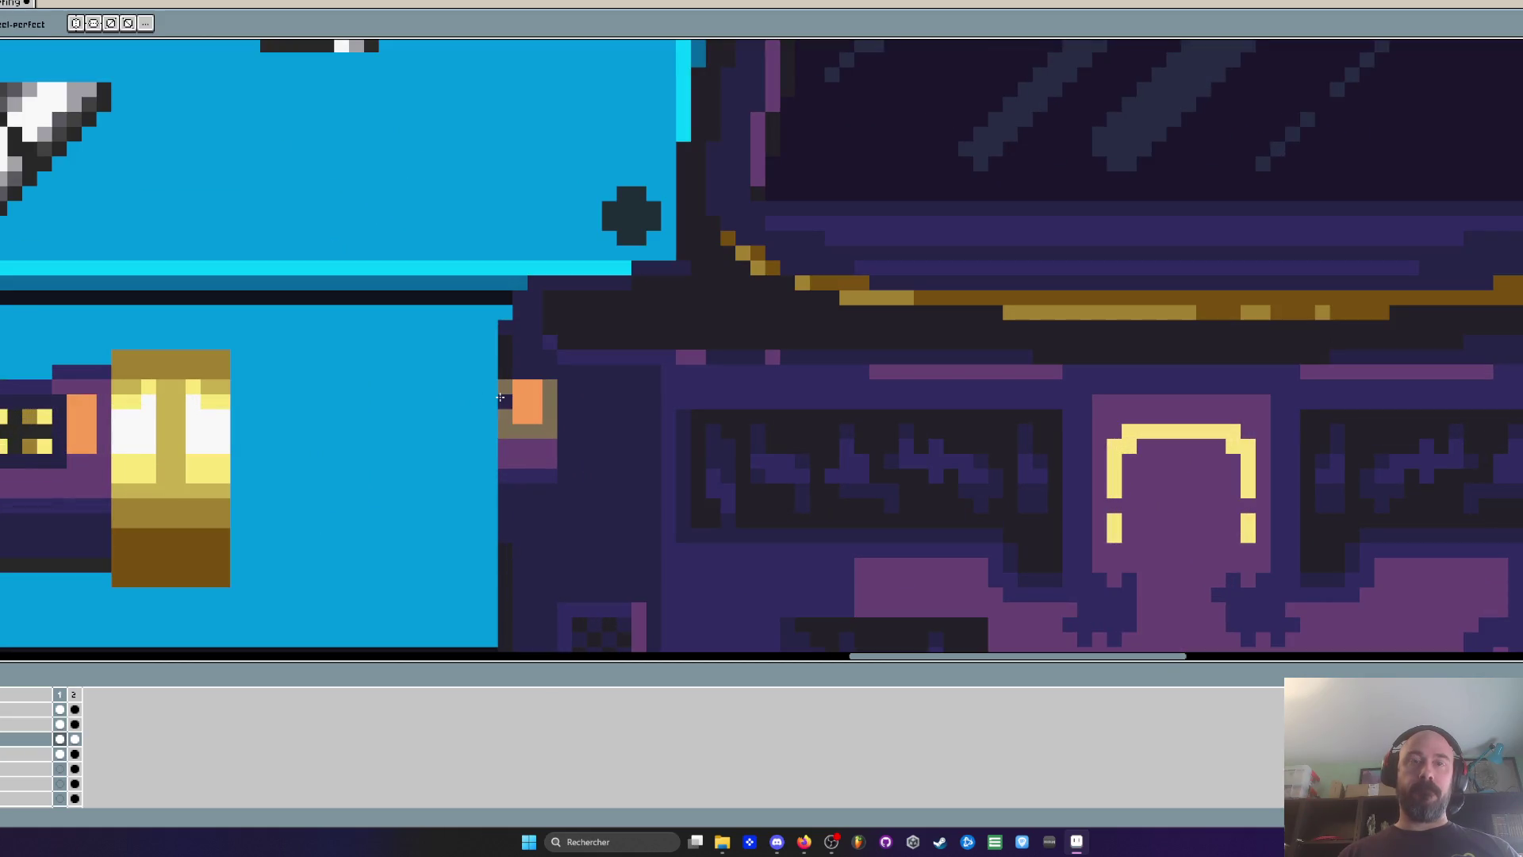
{"action": "scroll", "coordinate": [579, 424], "scroll_direction": "down", "scroll_amount": 3}
{"action": "scroll", "coordinate": [579, 424], "scroll_direction": "down", "scroll_amount": 2}
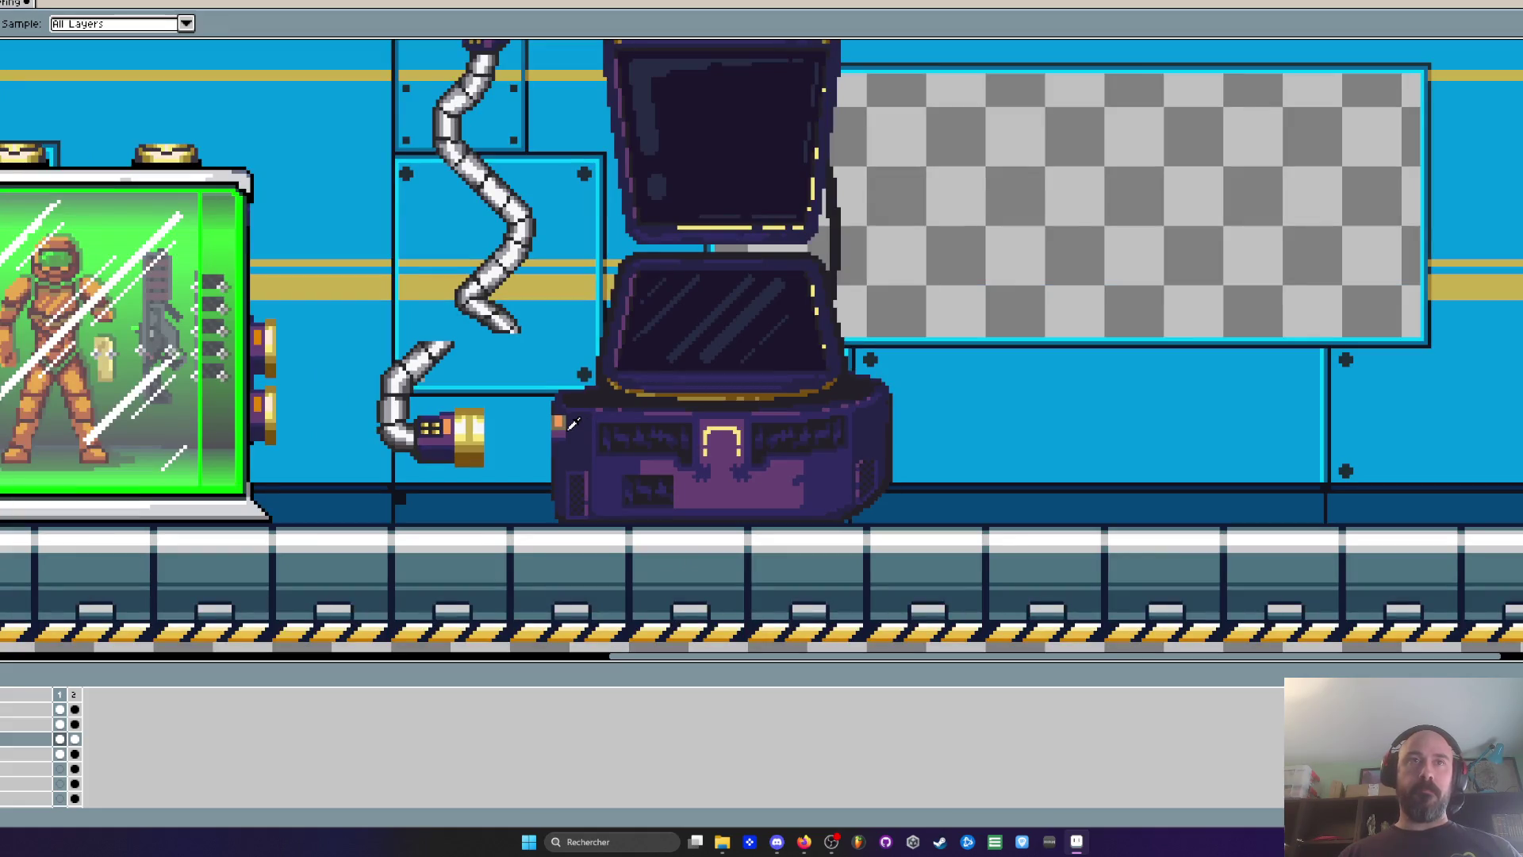
{"action": "scroll", "coordinate": [484, 411], "scroll_direction": "up", "scroll_amount": 1}
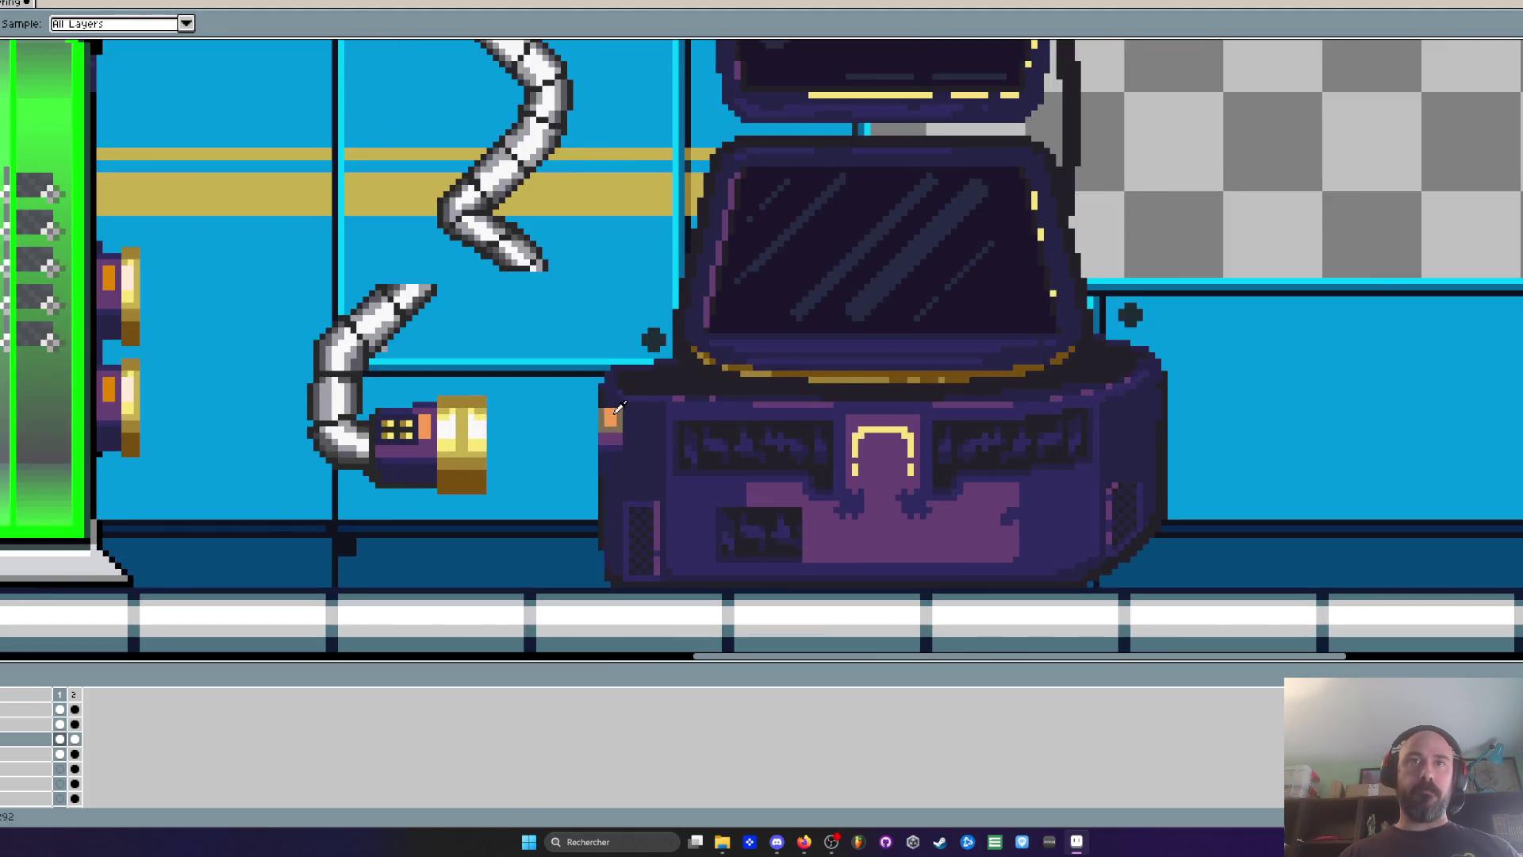
{"action": "scroll", "coordinate": [617, 408], "scroll_direction": "up", "scroll_amount": 3}
{"action": "left_click_drag", "start_coordinate": [583, 405], "coordinate": [632, 501]}
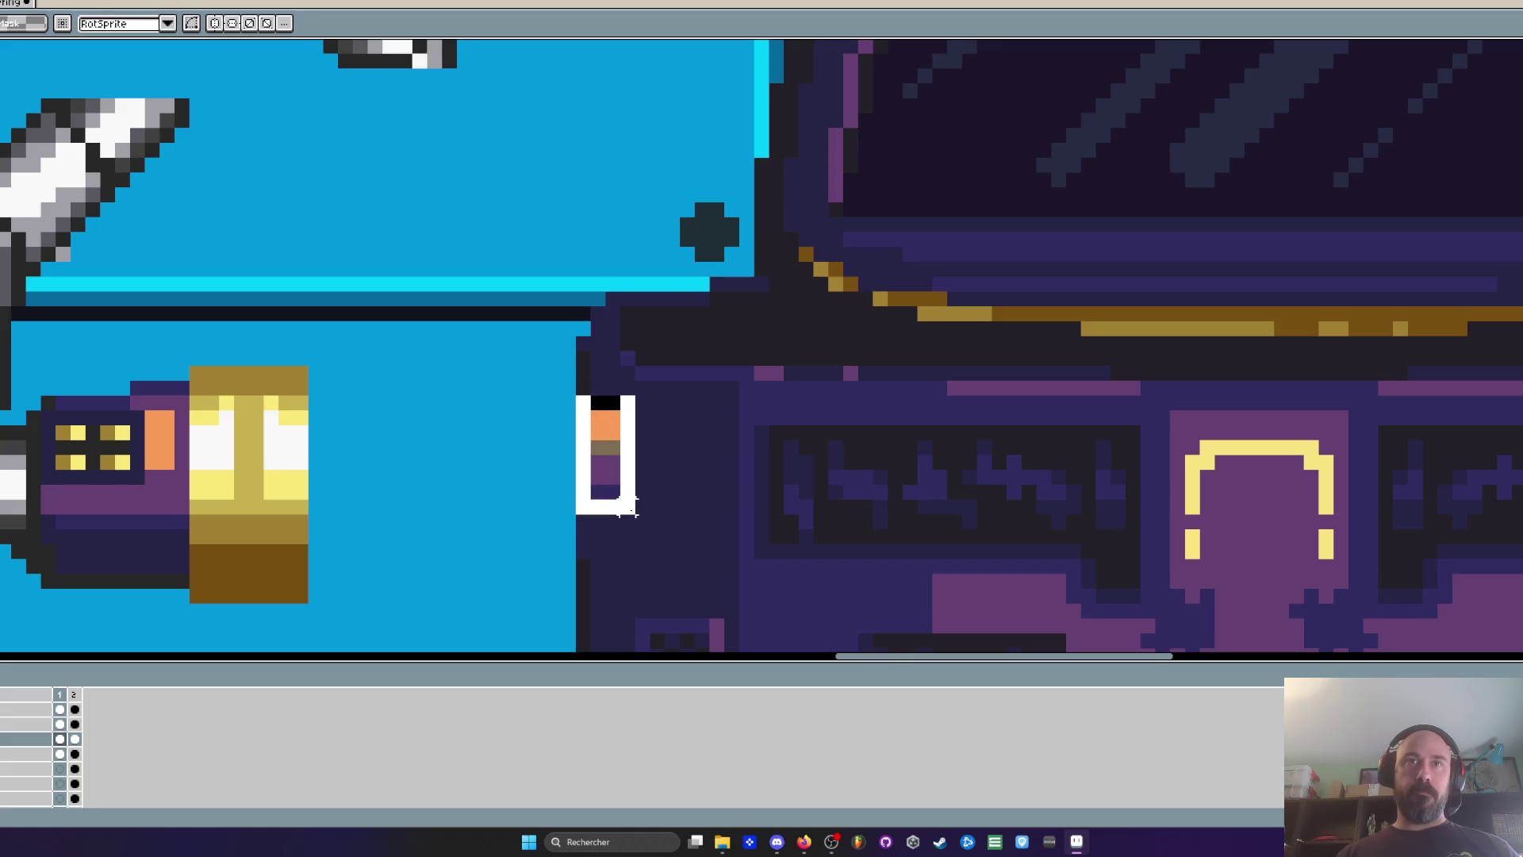
{"action": "left_click_drag", "start_coordinate": [612, 448], "coordinate": [612, 494]}
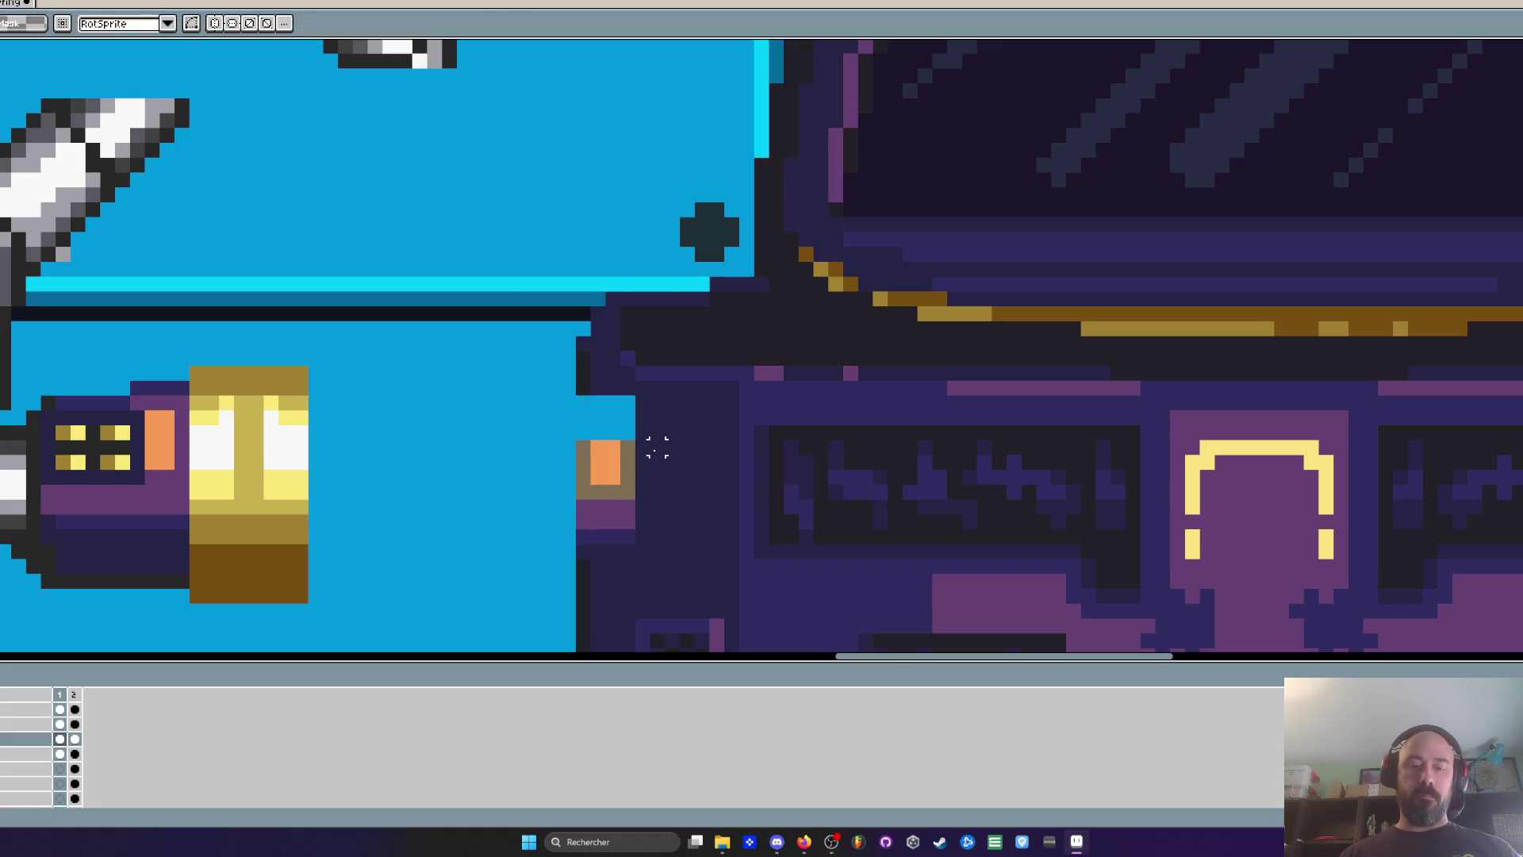
Fill the blue notch beside the pod with dark pixels
{"action": "scroll", "coordinate": [652, 438], "scroll_direction": "up", "scroll_amount": 1}
{"action": "key", "text": "b"}
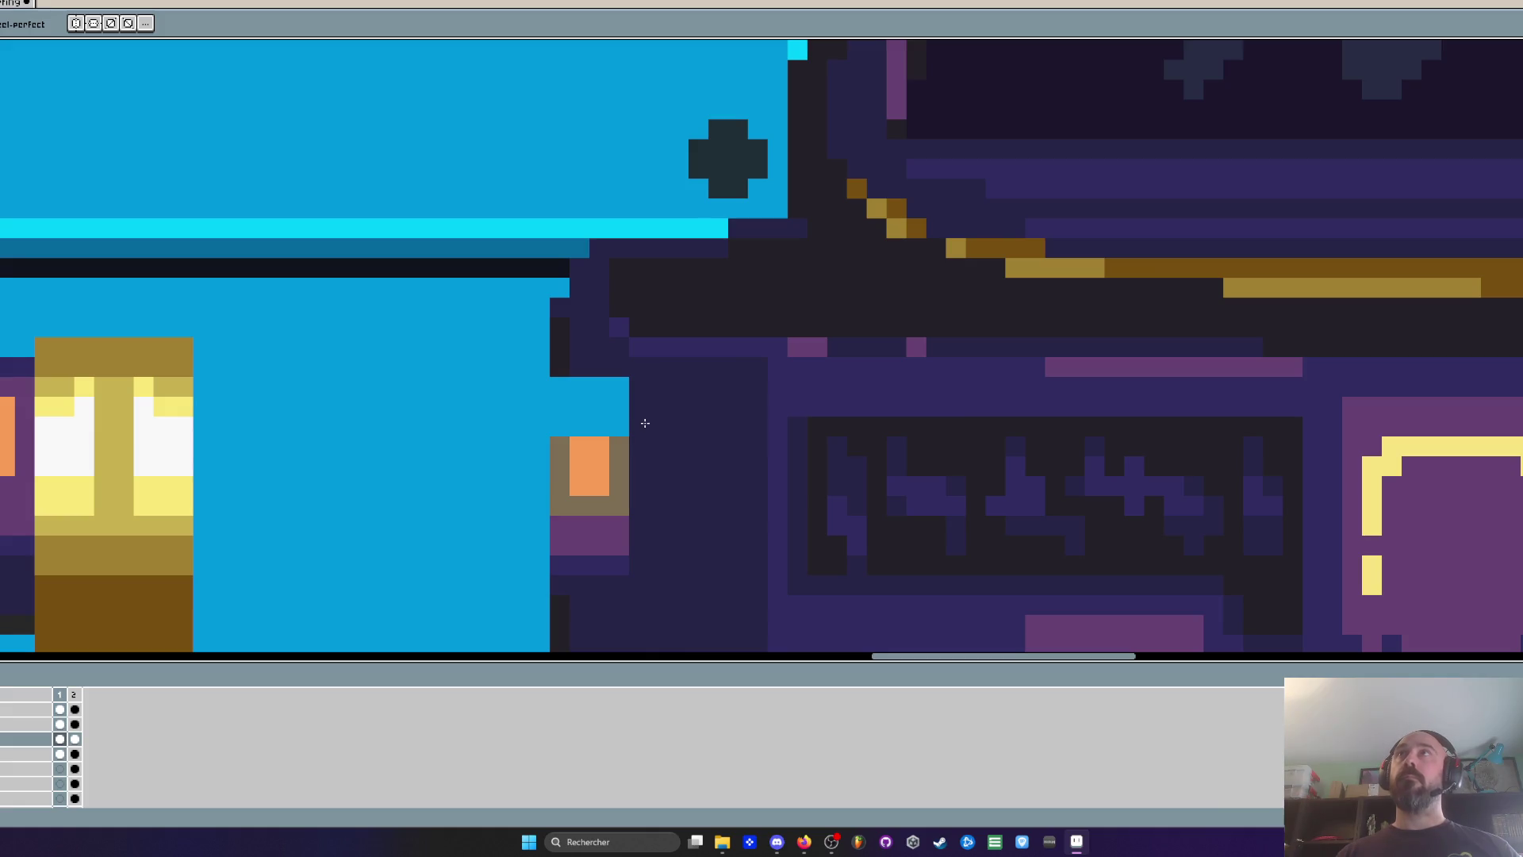
{"action": "mouse_move", "coordinate": [562, 387]}
{"action": "left_mouse_down"}
{"action": "mouse_move", "coordinate": [620, 407]}
{"action": "mouse_move", "coordinate": [599, 387]}
{"action": "mouse_move", "coordinate": [621, 427]}
{"action": "left_mouse_up"}
{"action": "scroll", "coordinate": [627, 377], "scroll_direction": "down", "scroll_amount": 3}
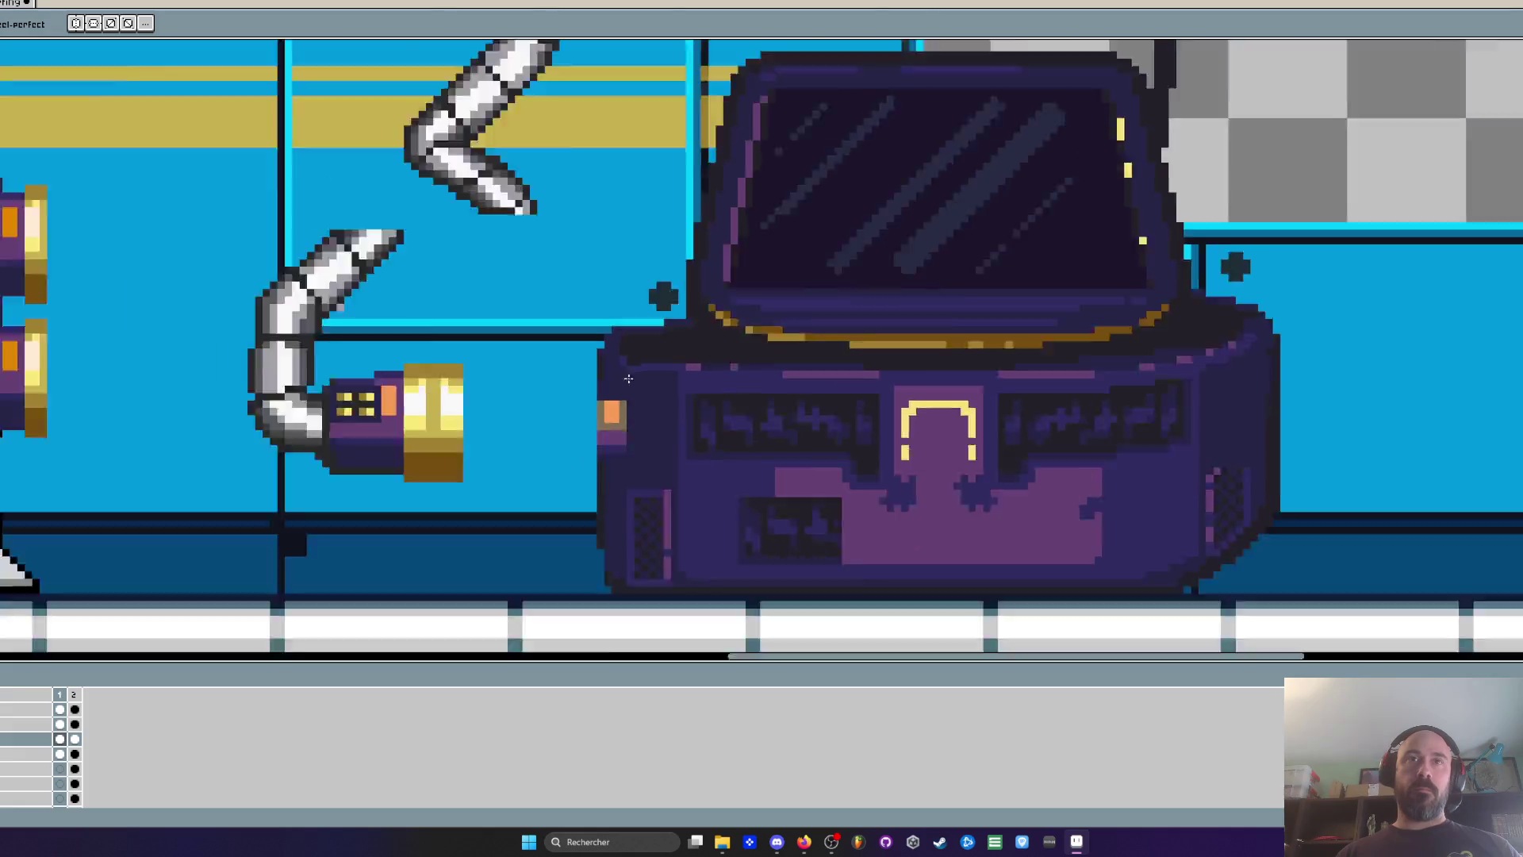
{"action": "scroll", "coordinate": [626, 376], "scroll_direction": "down", "scroll_amount": 1}
{"action": "scroll", "coordinate": [559, 381], "scroll_direction": "up", "scroll_amount": 1}
Move the robotic hose arm right and down toward the pod
{"action": "key", "text": "m"}
{"action": "mouse_move", "coordinate": [263, 219]}
{"action": "left_mouse_down"}
{"action": "mouse_move", "coordinate": [442, 340]}
{"action": "mouse_move", "coordinate": [449, 381]}
{"action": "mouse_move", "coordinate": [617, 536]}
{"action": "left_mouse_up"}
{"action": "mouse_move", "coordinate": [498, 441]}
{"action": "left_mouse_down"}
{"action": "mouse_move", "coordinate": [631, 456]}
{"action": "mouse_move", "coordinate": [527, 445]}
{"action": "mouse_move", "coordinate": [641, 424]}
{"action": "mouse_move", "coordinate": [450, 450]}
{"action": "left_mouse_up"}
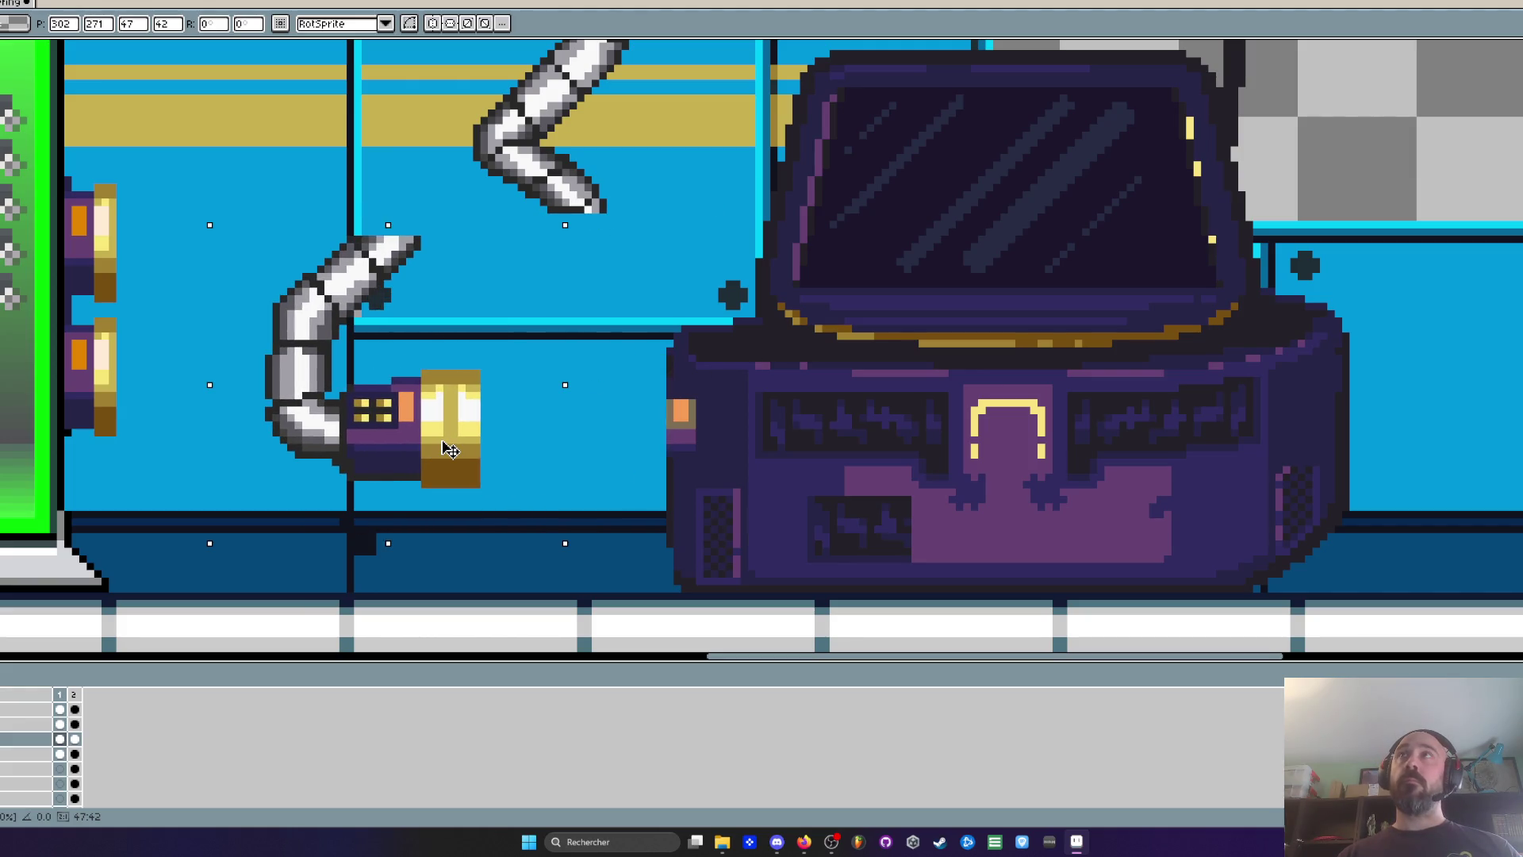
{"action": "key", "text": "Return"}
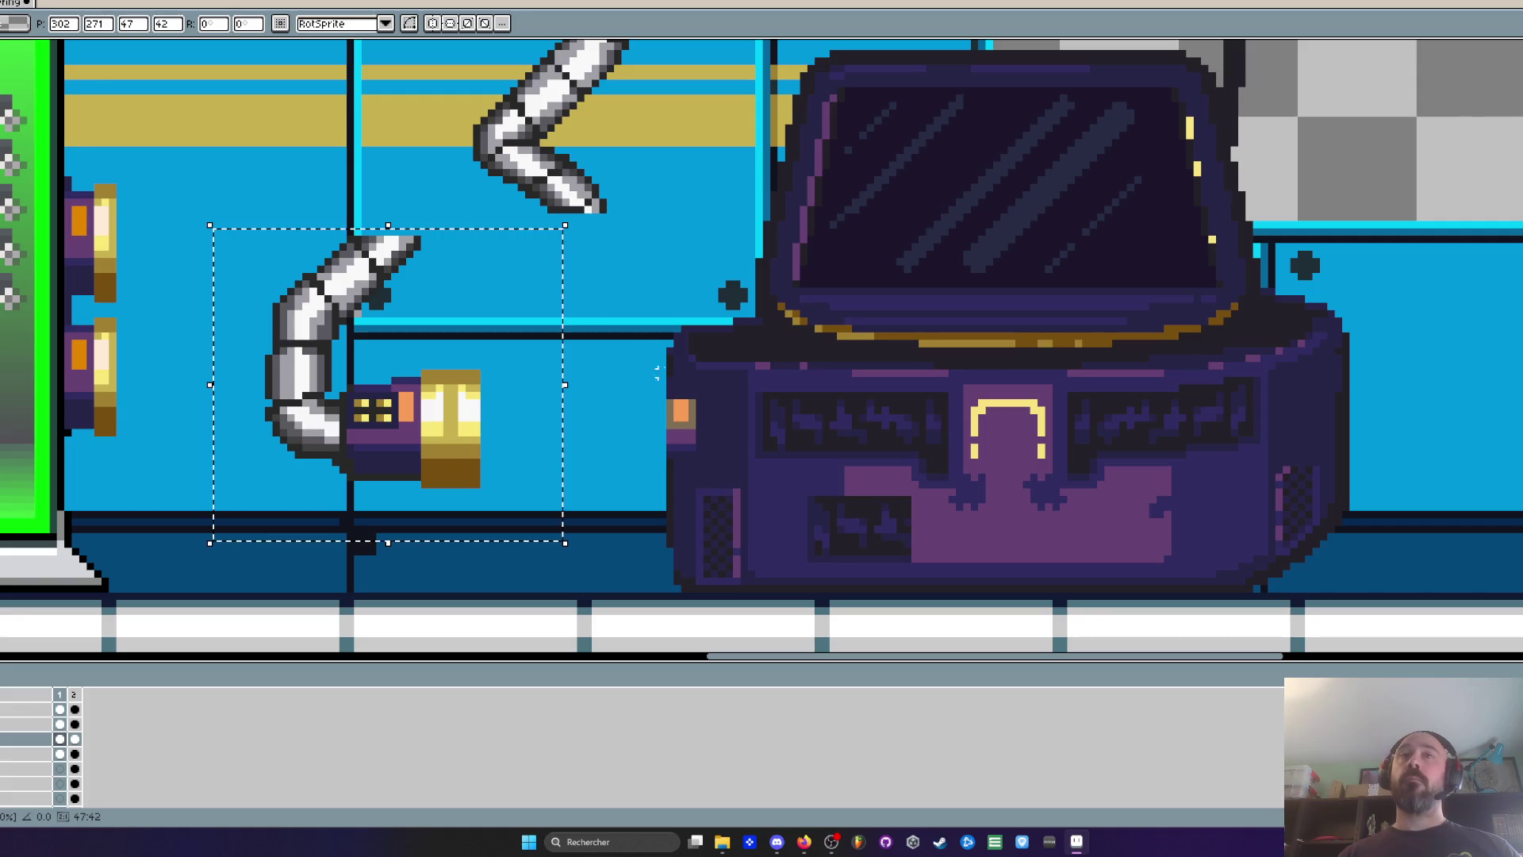
{"action": "key", "text": "ctrl+d"}
{"action": "scroll", "coordinate": [616, 306], "scroll_direction": "down", "scroll_amount": 3}
{"action": "scroll", "coordinate": [702, 332], "scroll_direction": "up", "scroll_amount": 1}
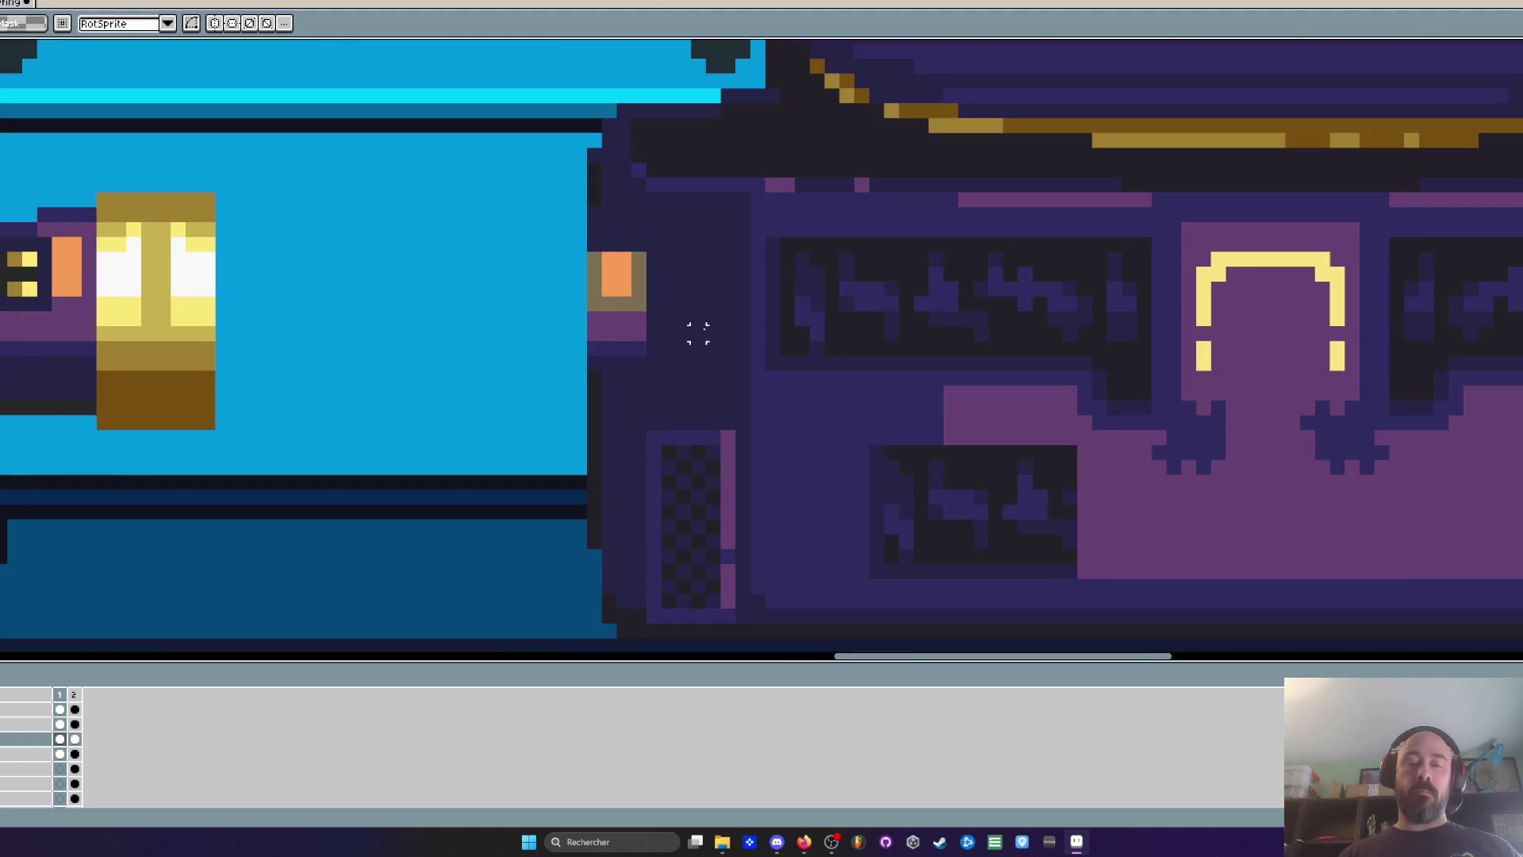
Paint the pod's orange and purple left-side pixels dark purple
{"action": "key", "text": "i"}
{"action": "key", "text": "b"}
{"action": "mouse_move", "coordinate": [639, 349]}
{"action": "left_mouse_down"}
{"action": "mouse_move", "coordinate": [627, 285]}
{"action": "mouse_move", "coordinate": [607, 302]}
{"action": "mouse_move", "coordinate": [595, 262]}
{"action": "mouse_move", "coordinate": [642, 260]}
{"action": "mouse_move", "coordinate": [604, 307]}
{"action": "left_mouse_up"}
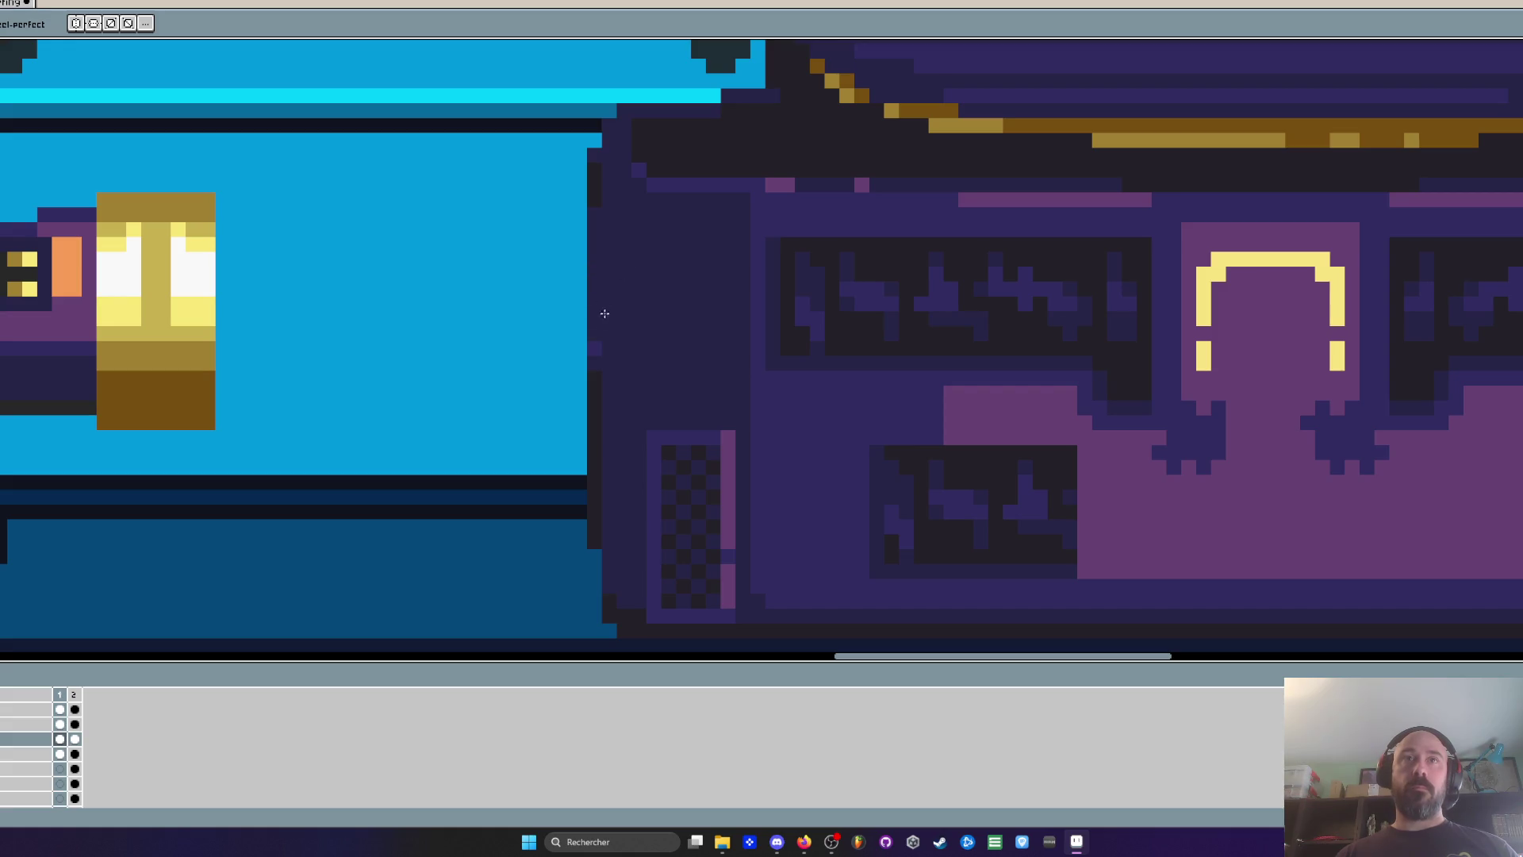
{"action": "left_click", "coordinate": [596, 349]}
{"action": "key", "text": "i"}
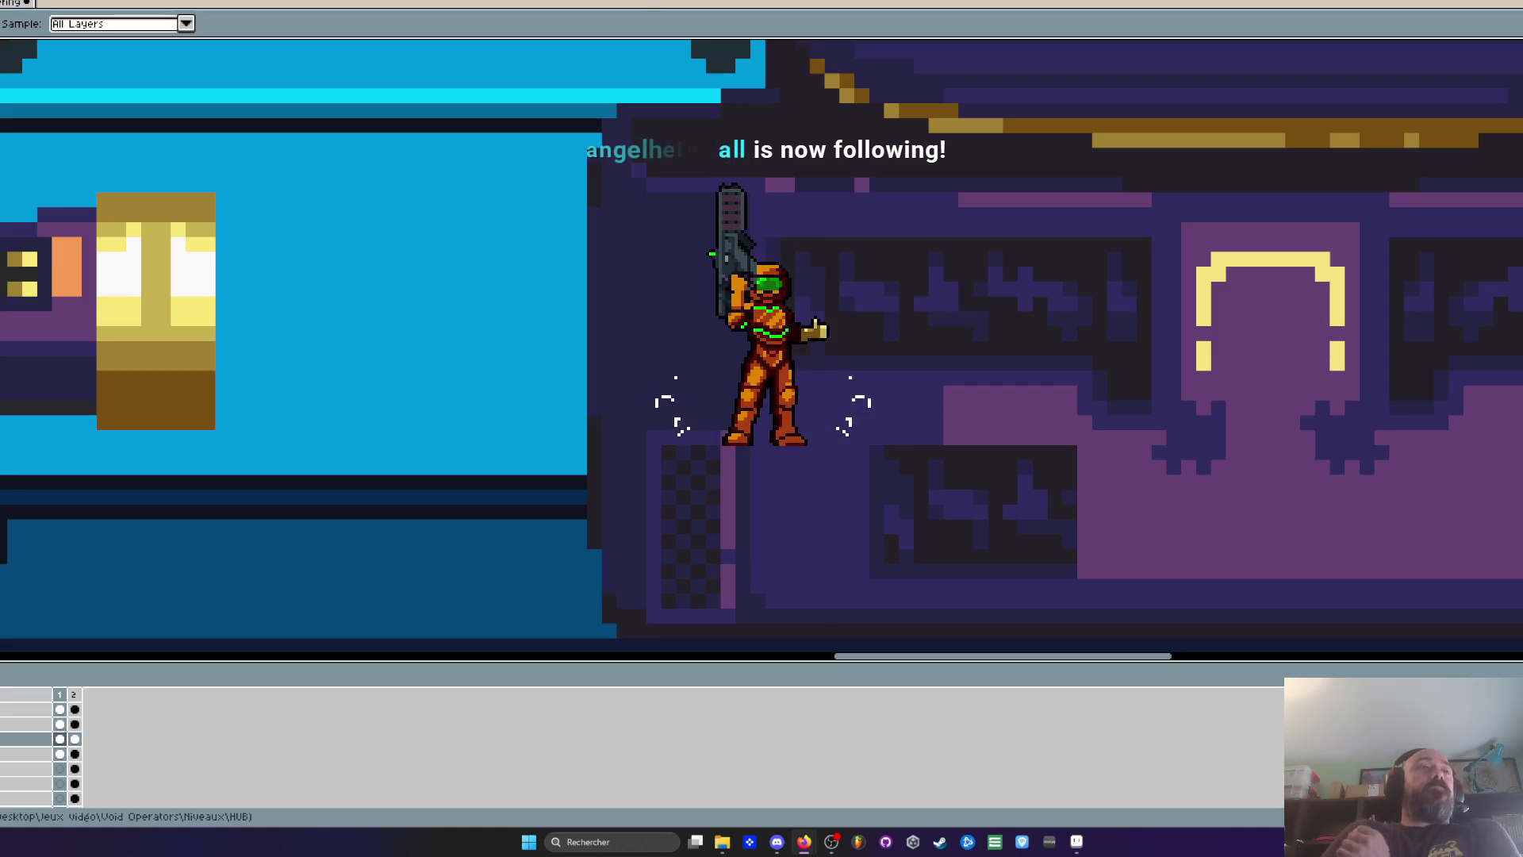
Move the right part of the brass connector toward the pod
{"action": "scroll", "coordinate": [656, 399], "scroll_direction": "down", "scroll_amount": 3}
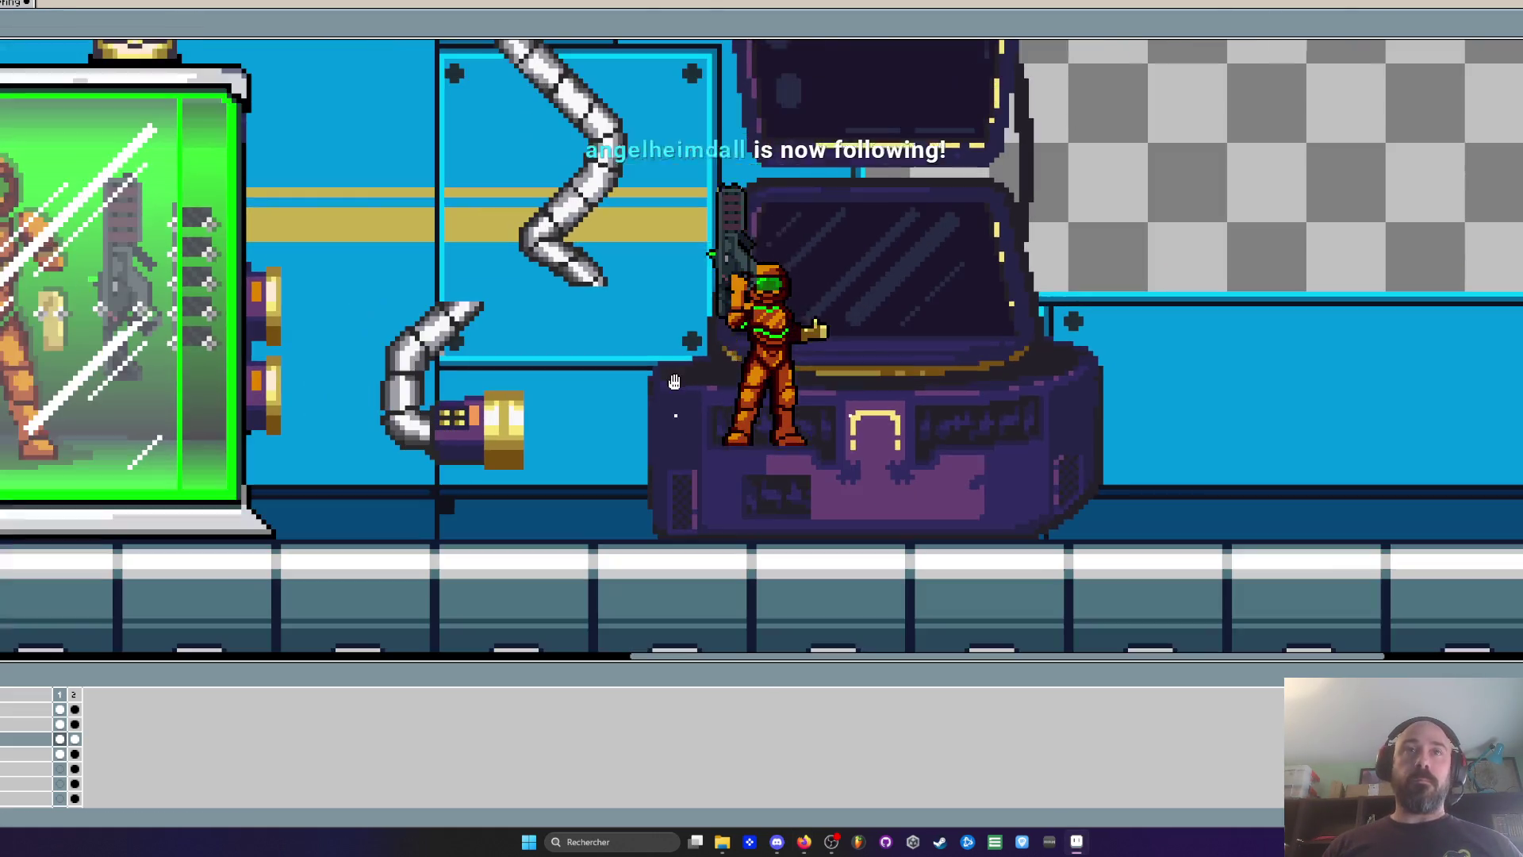
{"action": "scroll", "coordinate": [657, 399], "scroll_direction": "up", "scroll_amount": 1}
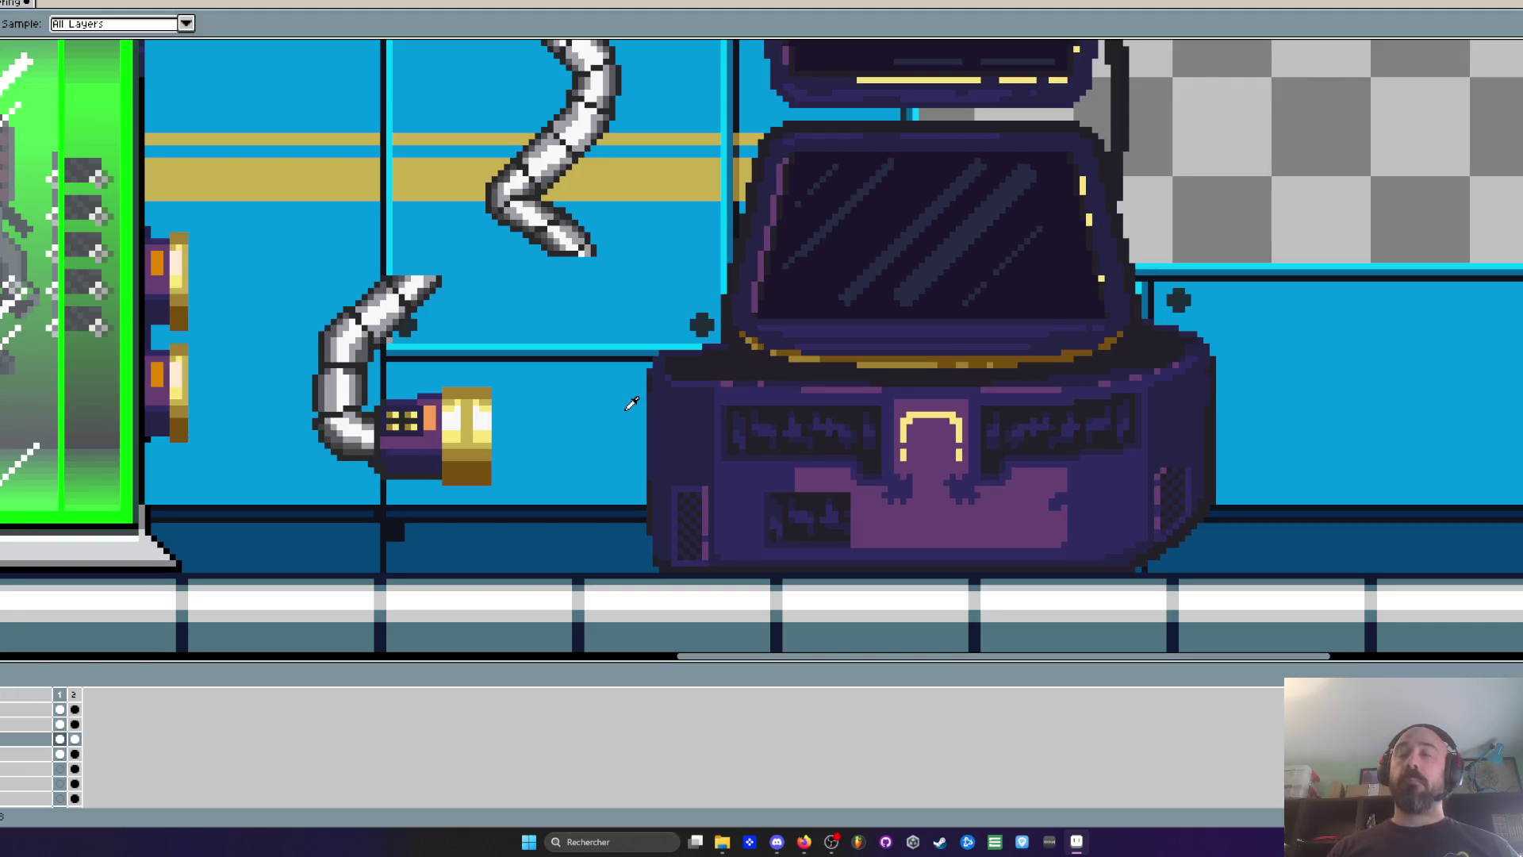
{"action": "key", "text": "m"}
{"action": "scroll", "coordinate": [517, 421], "scroll_direction": "up", "scroll_amount": 1}
{"action": "left_click_drag", "start_coordinate": [429, 352], "coordinate": [515, 571]}
{"action": "left_click_drag", "start_coordinate": [468, 472], "coordinate": [696, 482]}
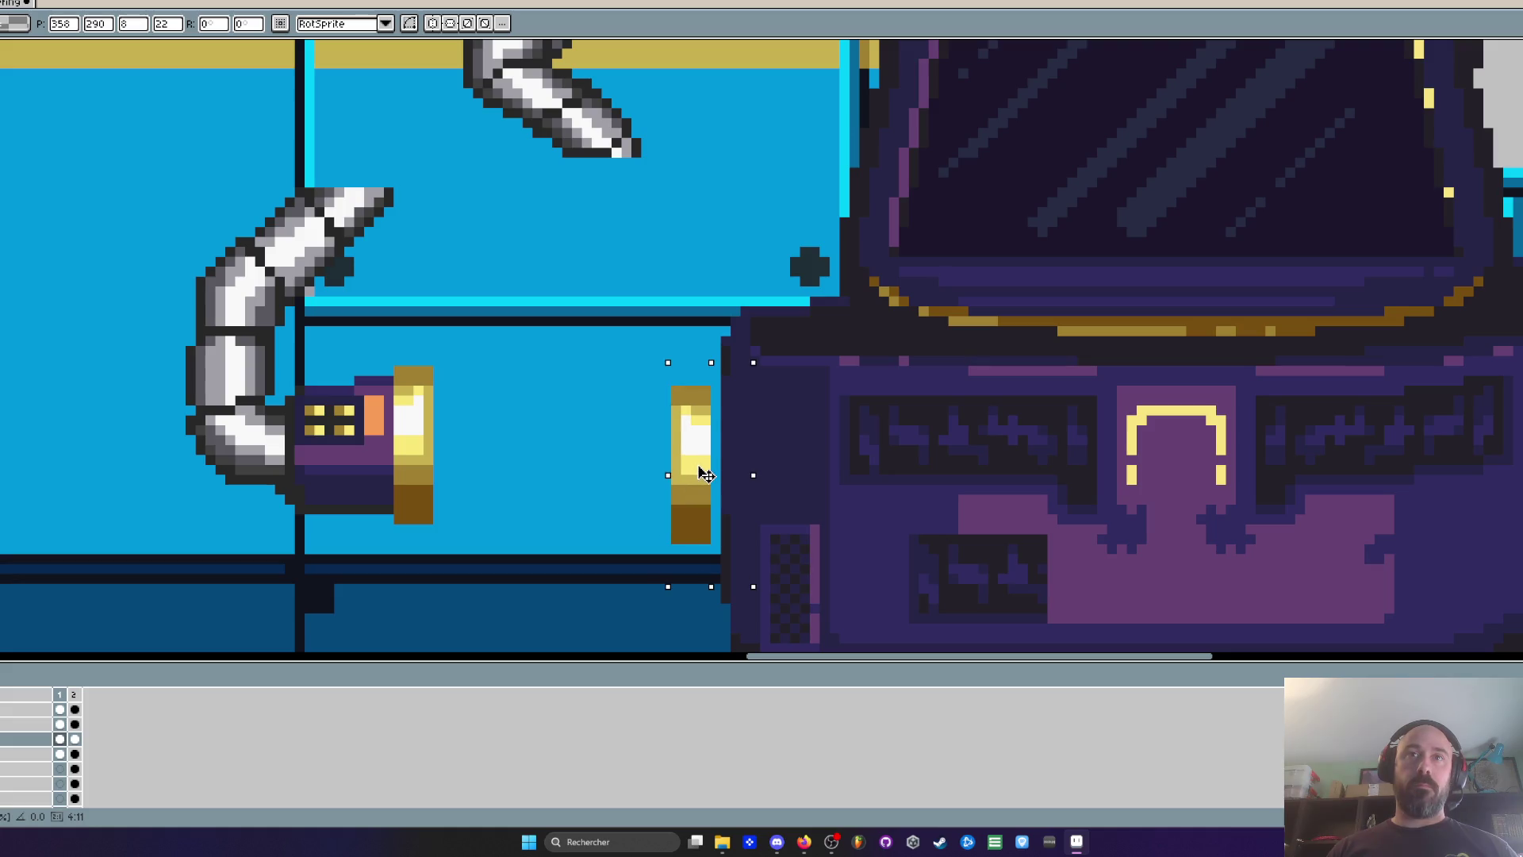
{"action": "left_click", "coordinate": [319, 351]}
{"action": "left_click_drag", "start_coordinate": [146, 135], "coordinate": [476, 533]}
{"action": "left_click", "coordinate": [388, 351]}
{"action": "left_click_drag", "start_coordinate": [388, 351], "coordinate": [516, 585]}
{"action": "left_click", "coordinate": [655, 458]}
Shift the brass cylinder by the pod about 13 px left
{"action": "scroll", "coordinate": [655, 459], "scroll_direction": "down", "scroll_amount": 1}
{"action": "left_click_drag", "start_coordinate": [633, 357], "coordinate": [709, 555]}
{"action": "scroll", "coordinate": [690, 476], "scroll_direction": "up", "scroll_amount": 1}
{"action": "left_click_drag", "start_coordinate": [690, 460], "coordinate": [680, 460]}
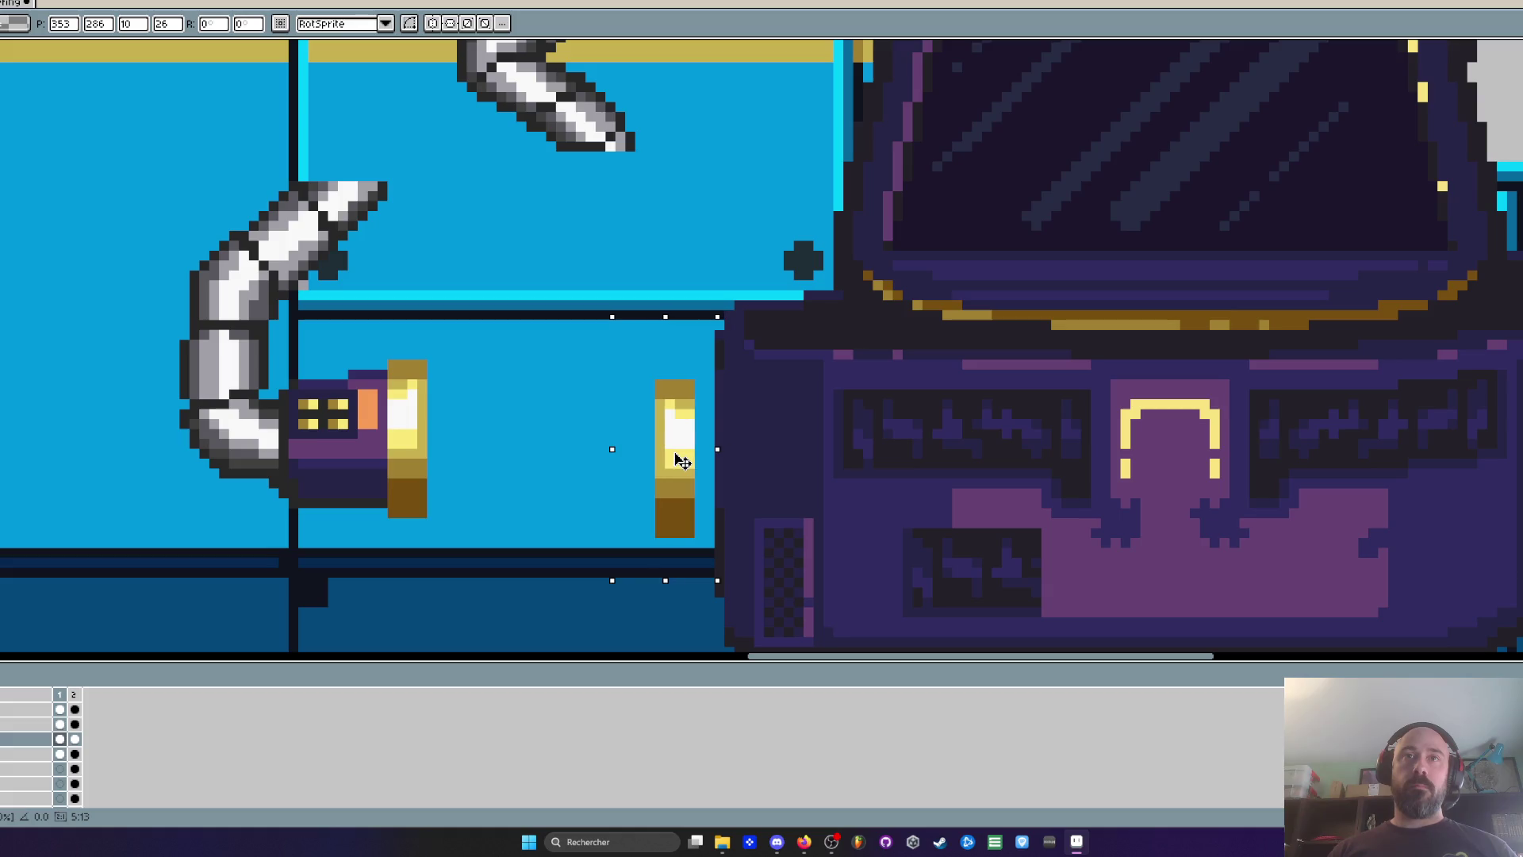
{"action": "left_click", "coordinate": [381, 343]}
Copy the brass cylinder, flip it horizontally and set it flush against the pod's side
{"action": "left_click_drag", "start_coordinate": [374, 338], "coordinate": [499, 580]}
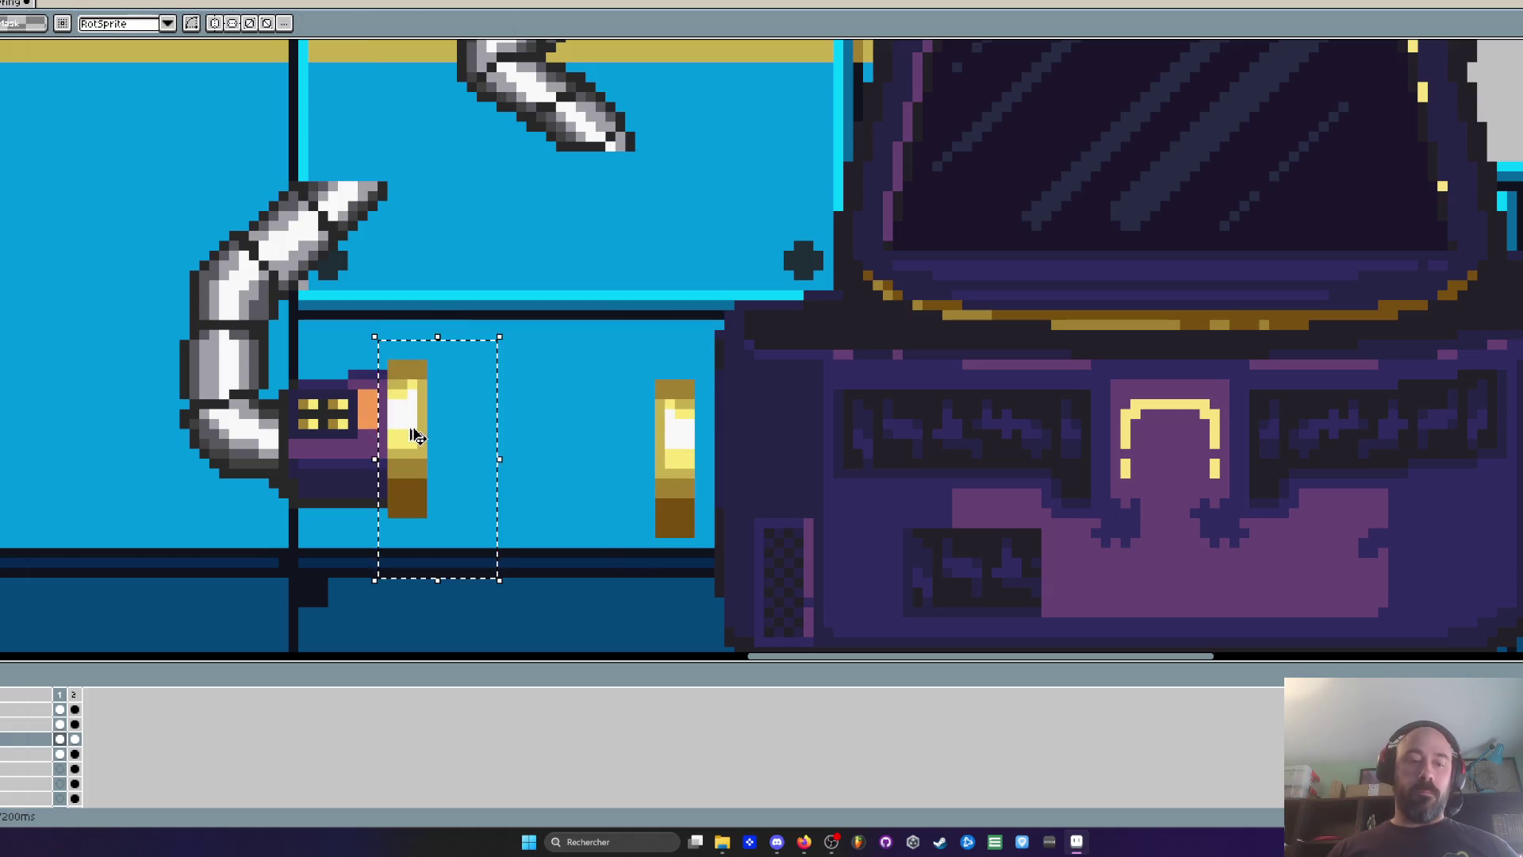
{"action": "left_click", "coordinate": [408, 433]}
{"action": "key", "text": "x"}
{"action": "left_click_drag", "start_coordinate": [419, 436], "coordinate": [687, 477]}
{"action": "left_click_drag", "start_coordinate": [615, 328], "coordinate": [700, 561]}
{"action": "left_click_drag", "start_coordinate": [700, 476], "coordinate": [710, 476]}
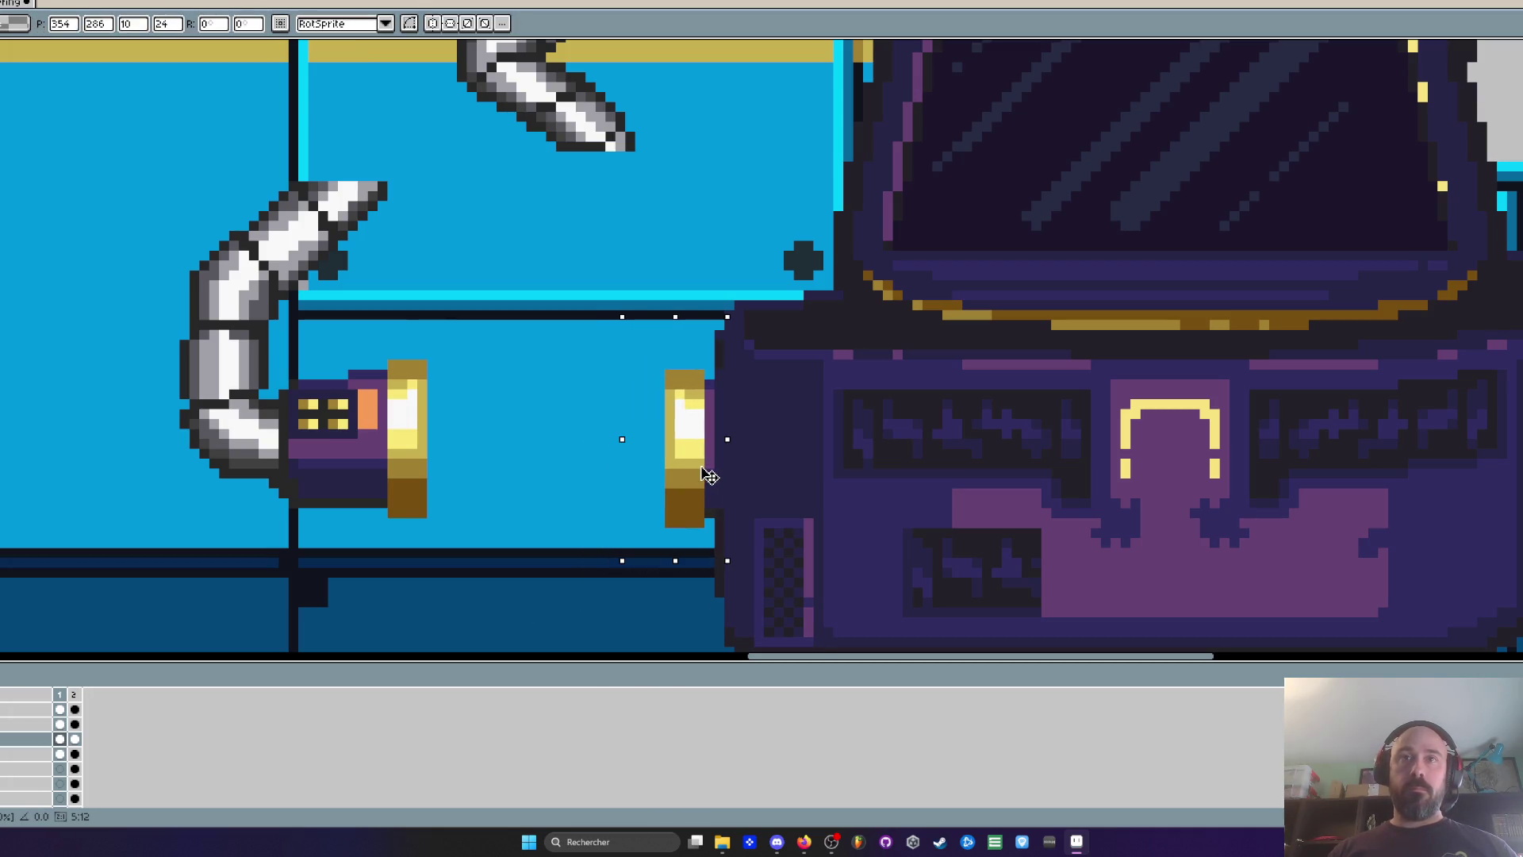
Move the hose arm and its connector up against the pod
{"action": "scroll", "coordinate": [710, 476], "scroll_direction": "down", "scroll_amount": 2}
{"action": "scroll", "coordinate": [484, 406], "scroll_direction": "up", "scroll_amount": 2}
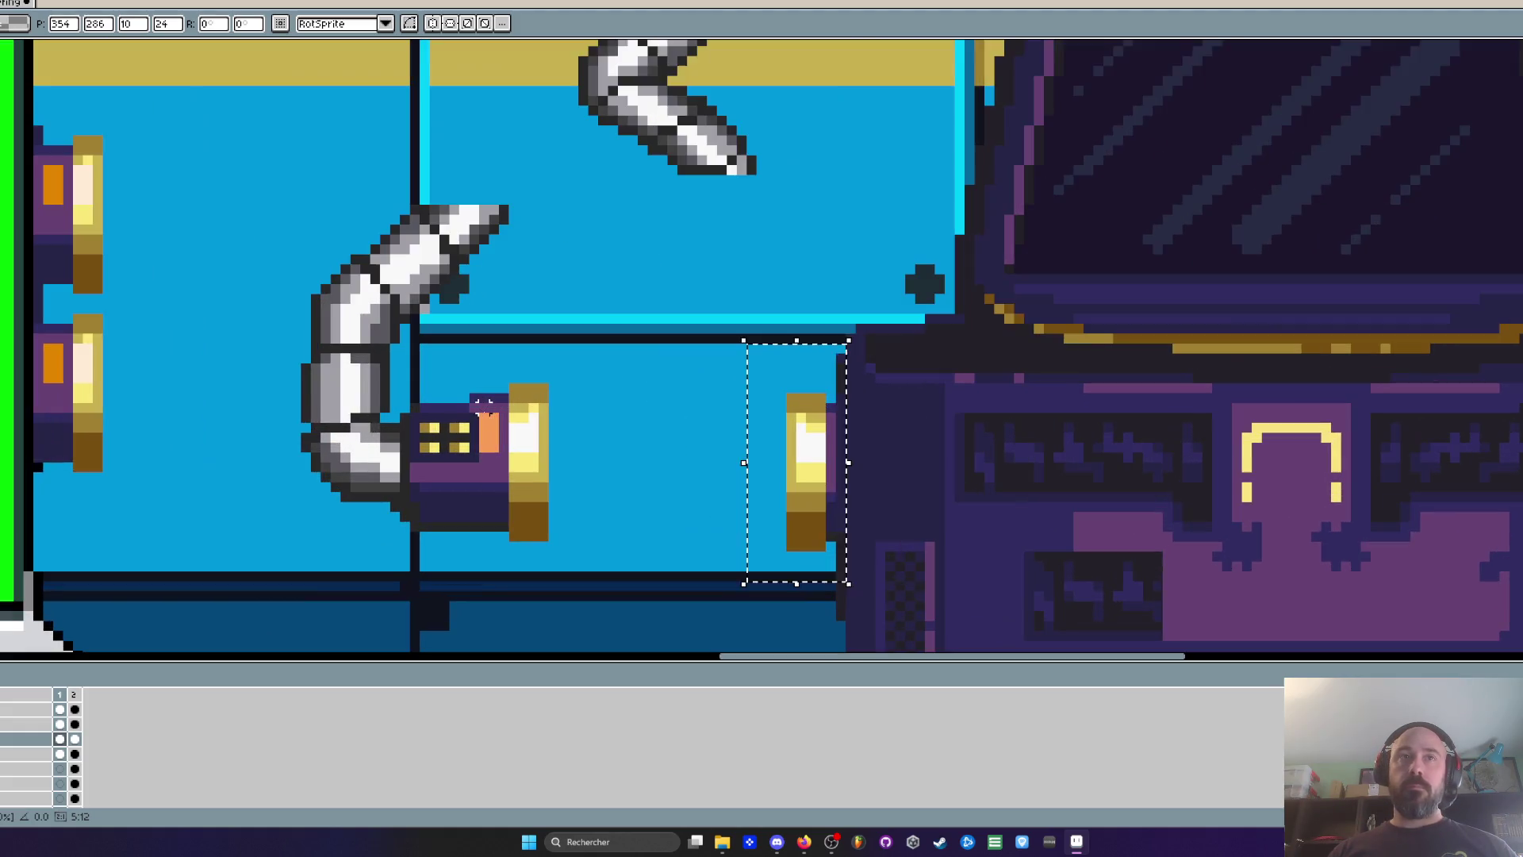
{"action": "left_click", "coordinate": [484, 406]}
{"action": "mouse_move", "coordinate": [282, 177]}
{"action": "left_mouse_down"}
{"action": "mouse_move", "coordinate": [578, 527]}
{"action": "mouse_move", "coordinate": [596, 583]}
{"action": "left_mouse_up"}
{"action": "mouse_move", "coordinate": [540, 512]}
{"action": "left_mouse_down"}
{"action": "mouse_move", "coordinate": [775, 527]}
{"action": "mouse_move", "coordinate": [661, 491]}
{"action": "left_mouse_up"}
{"action": "scroll", "coordinate": [775, 527], "scroll_direction": "down", "scroll_amount": 2}
{"action": "scroll", "coordinate": [753, 499], "scroll_direction": "down", "scroll_amount": 1}
Save the lab scene in its current state
{"action": "key", "text": "ctrl+s"}
{"action": "scroll", "coordinate": [670, 328], "scroll_direction": "down", "scroll_amount": 3}
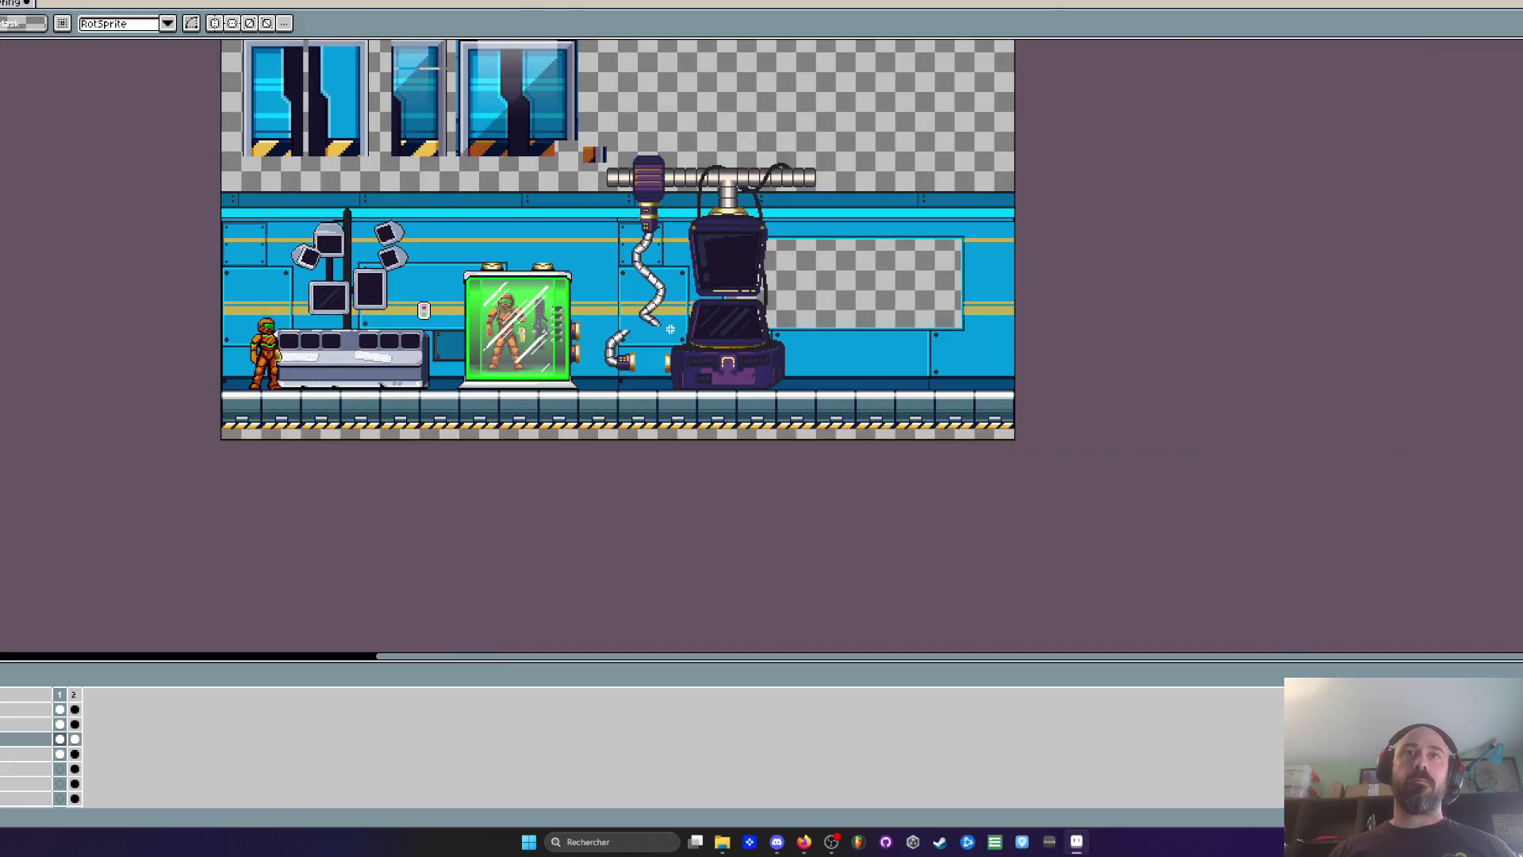
{"action": "scroll", "coordinate": [722, 365], "scroll_direction": "up", "scroll_amount": 3}
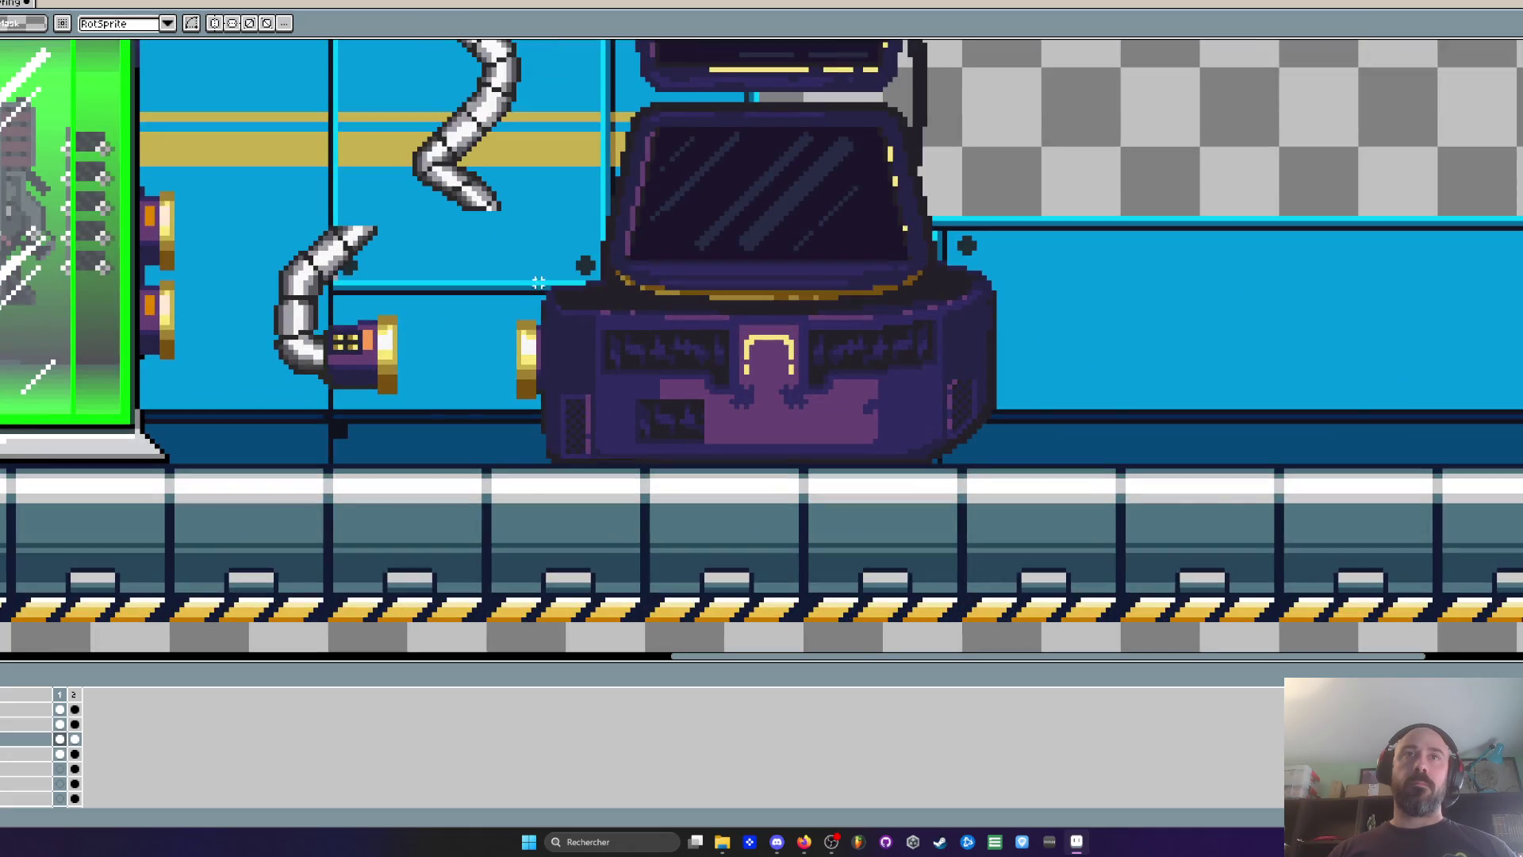
Trace a trial white pencil outline down the pod's left edge, then undo it
{"action": "mouse_move", "coordinate": [543, 273]}
{"action": "left_mouse_down"}
{"action": "mouse_move", "coordinate": [622, 344]}
{"action": "mouse_move", "coordinate": [645, 476]}
{"action": "left_mouse_up"}
{"action": "scroll", "coordinate": [607, 361], "scroll_direction": "up", "scroll_amount": 1}
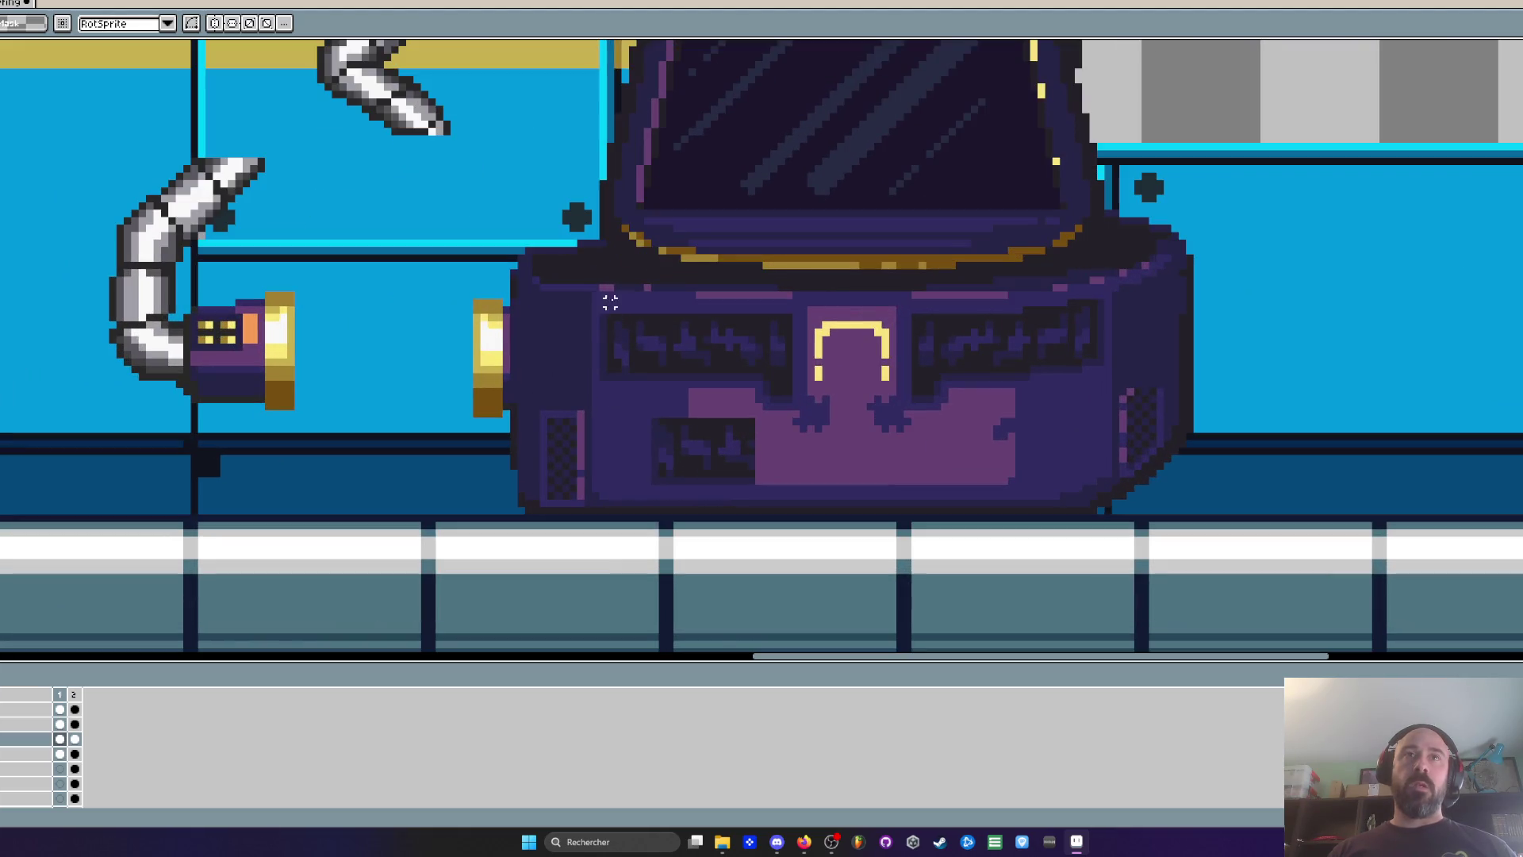
{"action": "key", "text": "b"}
{"action": "mouse_move", "coordinate": [603, 251]}
{"action": "left_mouse_down"}
{"action": "mouse_move", "coordinate": [565, 243]}
{"action": "mouse_move", "coordinate": [512, 293]}
{"action": "mouse_move", "coordinate": [513, 413]}
{"action": "mouse_move", "coordinate": [588, 541]}
{"action": "mouse_move", "coordinate": [687, 496]}
{"action": "left_mouse_up"}
{"action": "key", "text": "ctrl+z"}
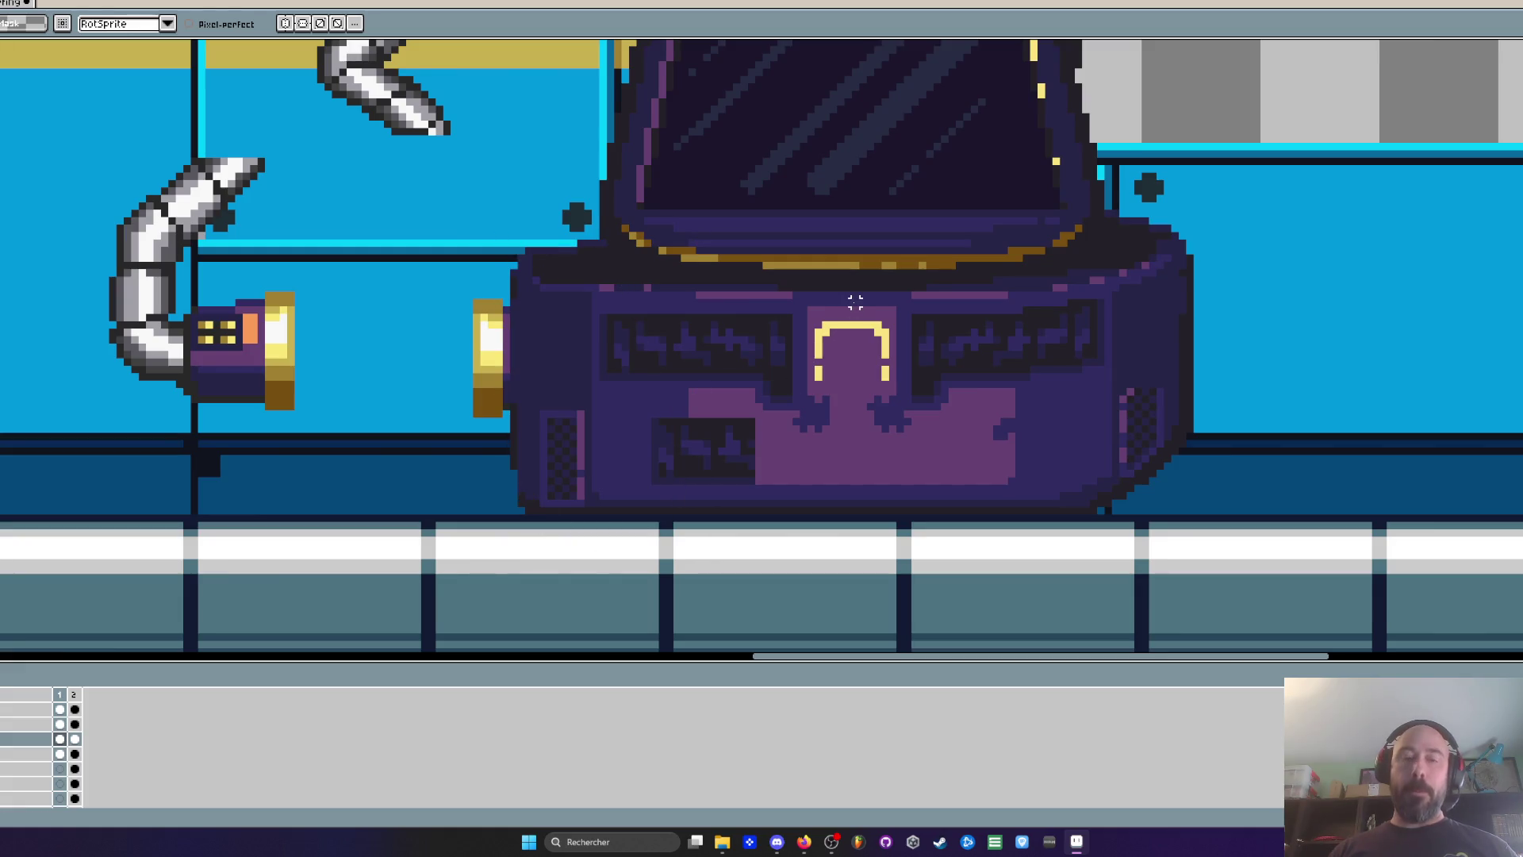
Select the pod area, glance at the web browser, and save the scene again
{"action": "key", "text": "m"}
{"action": "mouse_move", "coordinate": [848, 273]}
{"action": "left_mouse_down"}
{"action": "mouse_move", "coordinate": [459, 534]}
{"action": "mouse_move", "coordinate": [534, 521]}
{"action": "mouse_move", "coordinate": [512, 525]}
{"action": "left_mouse_up"}
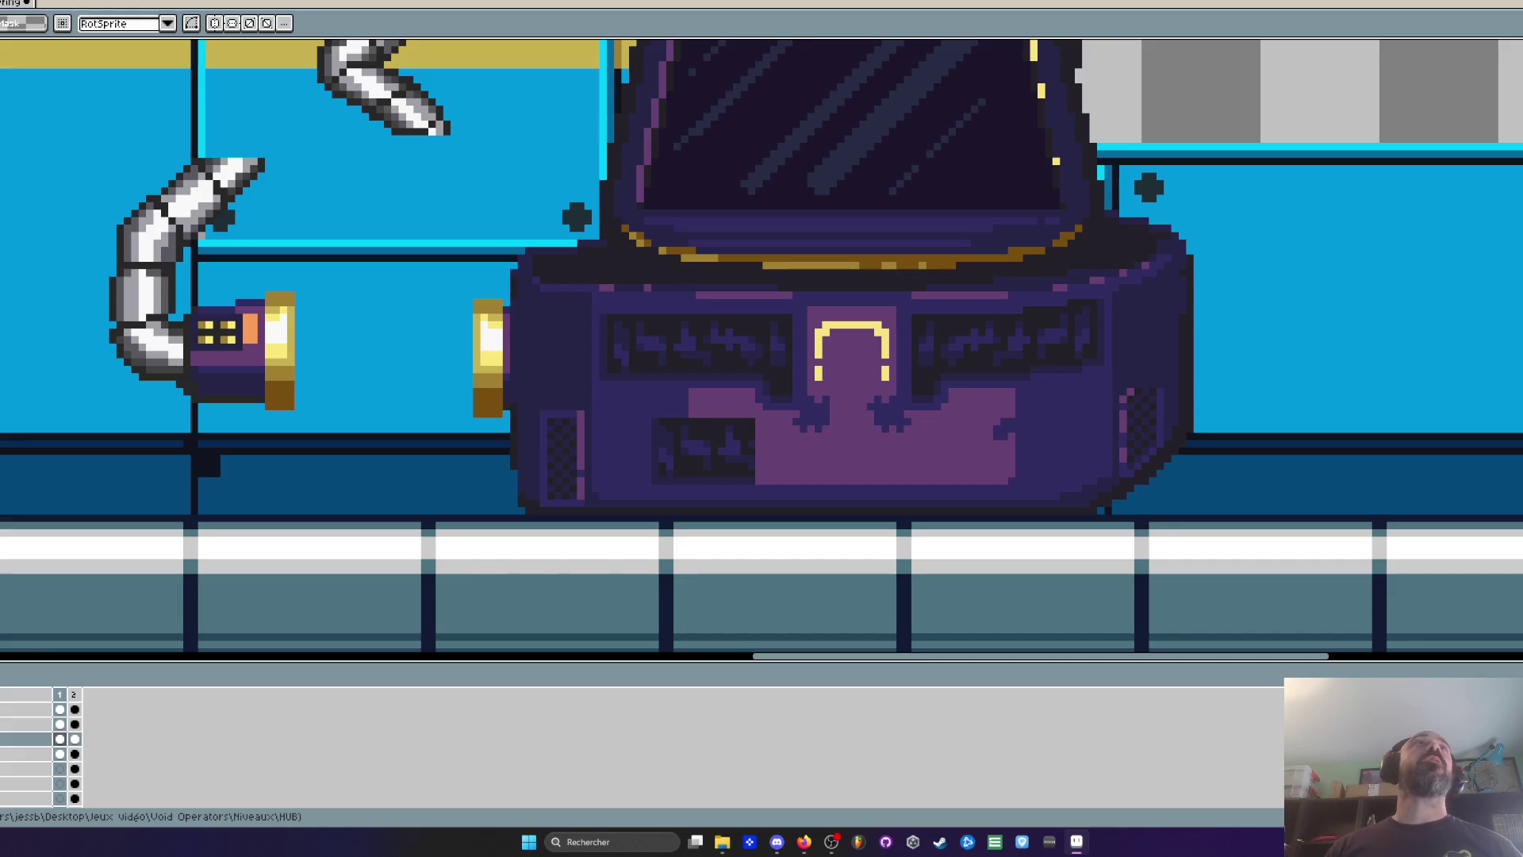
{"action": "key", "text": "alt+Tab"}
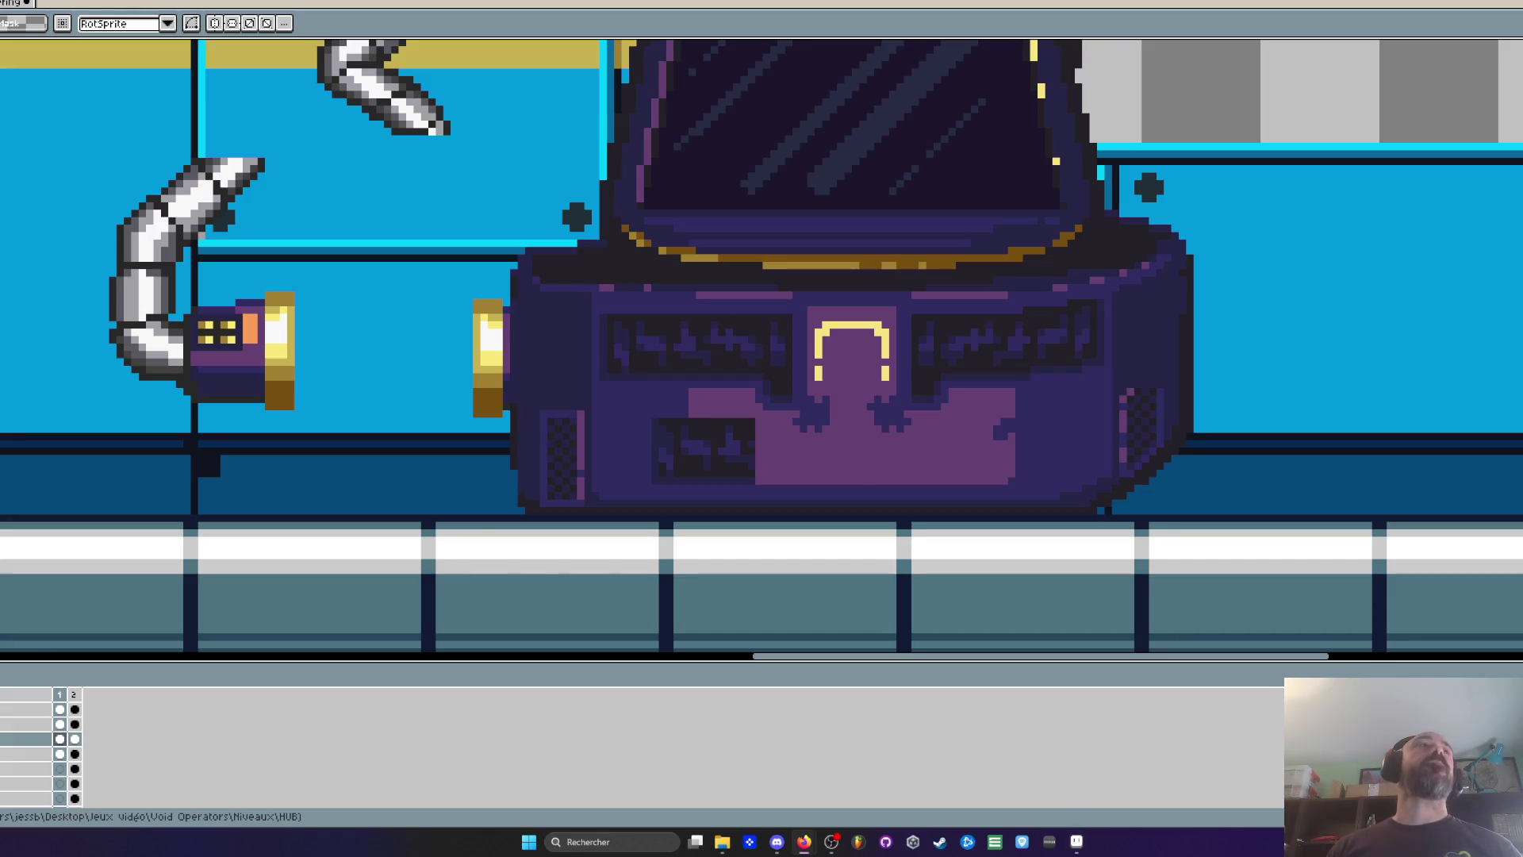
{"action": "key", "text": "alt+Tab"}
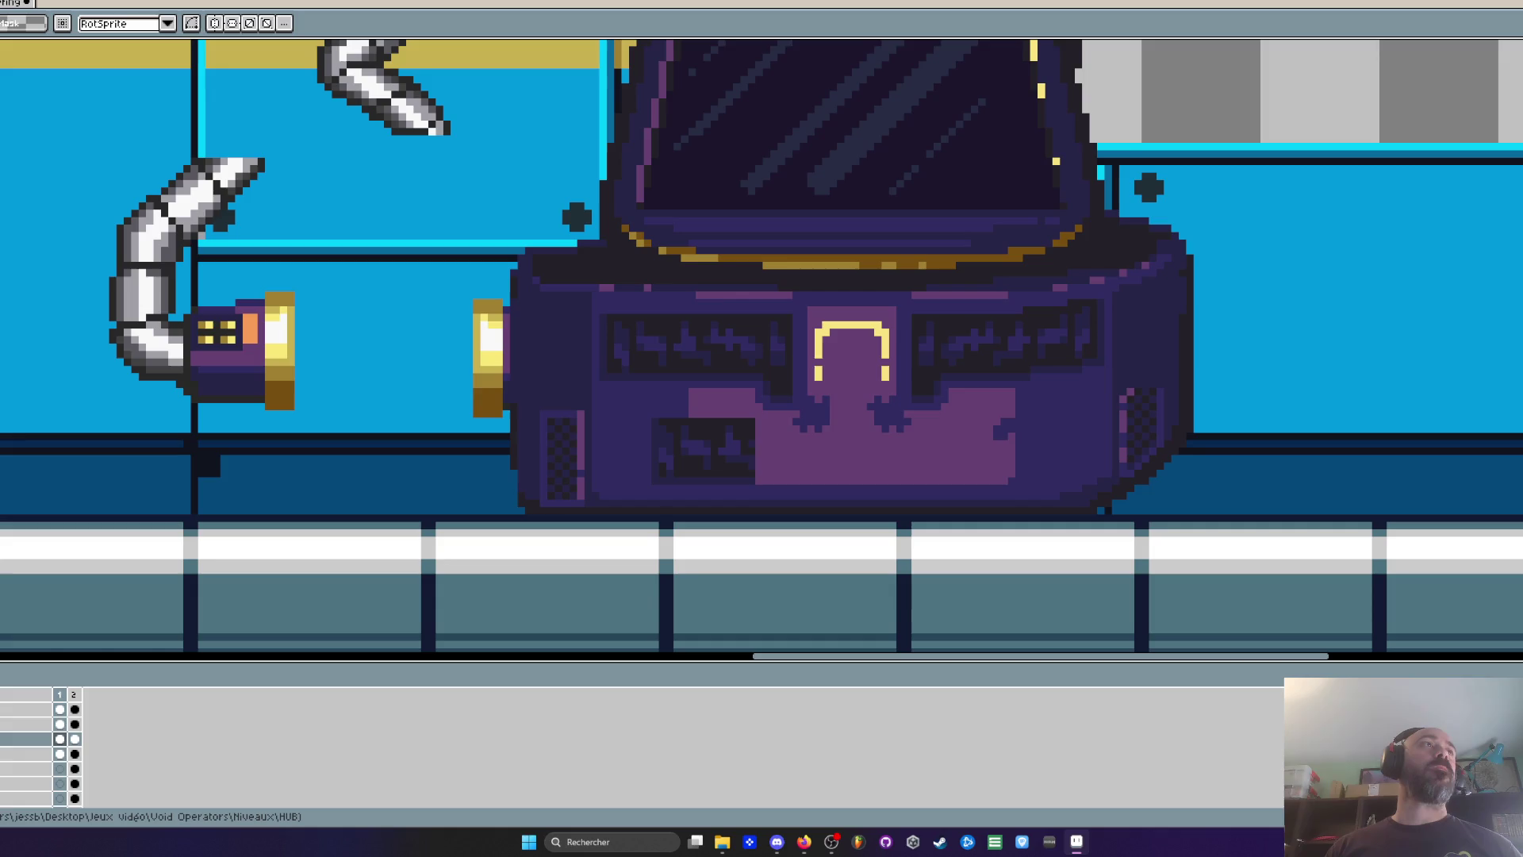
{"action": "scroll", "coordinate": [633, 387], "scroll_direction": "down", "scroll_amount": 4}
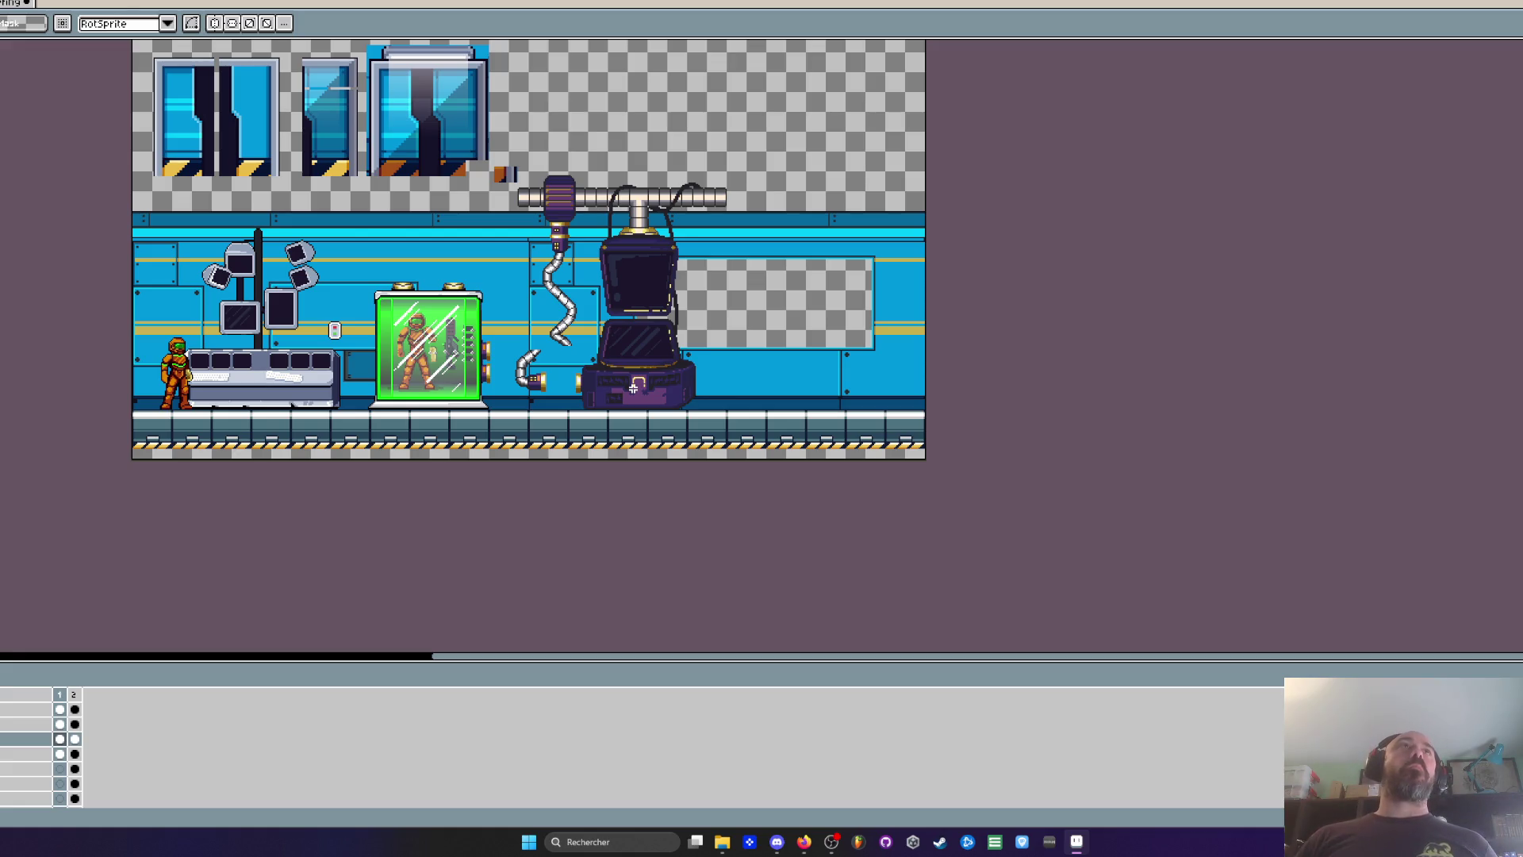
{"action": "key", "text": "ctrl+s"}
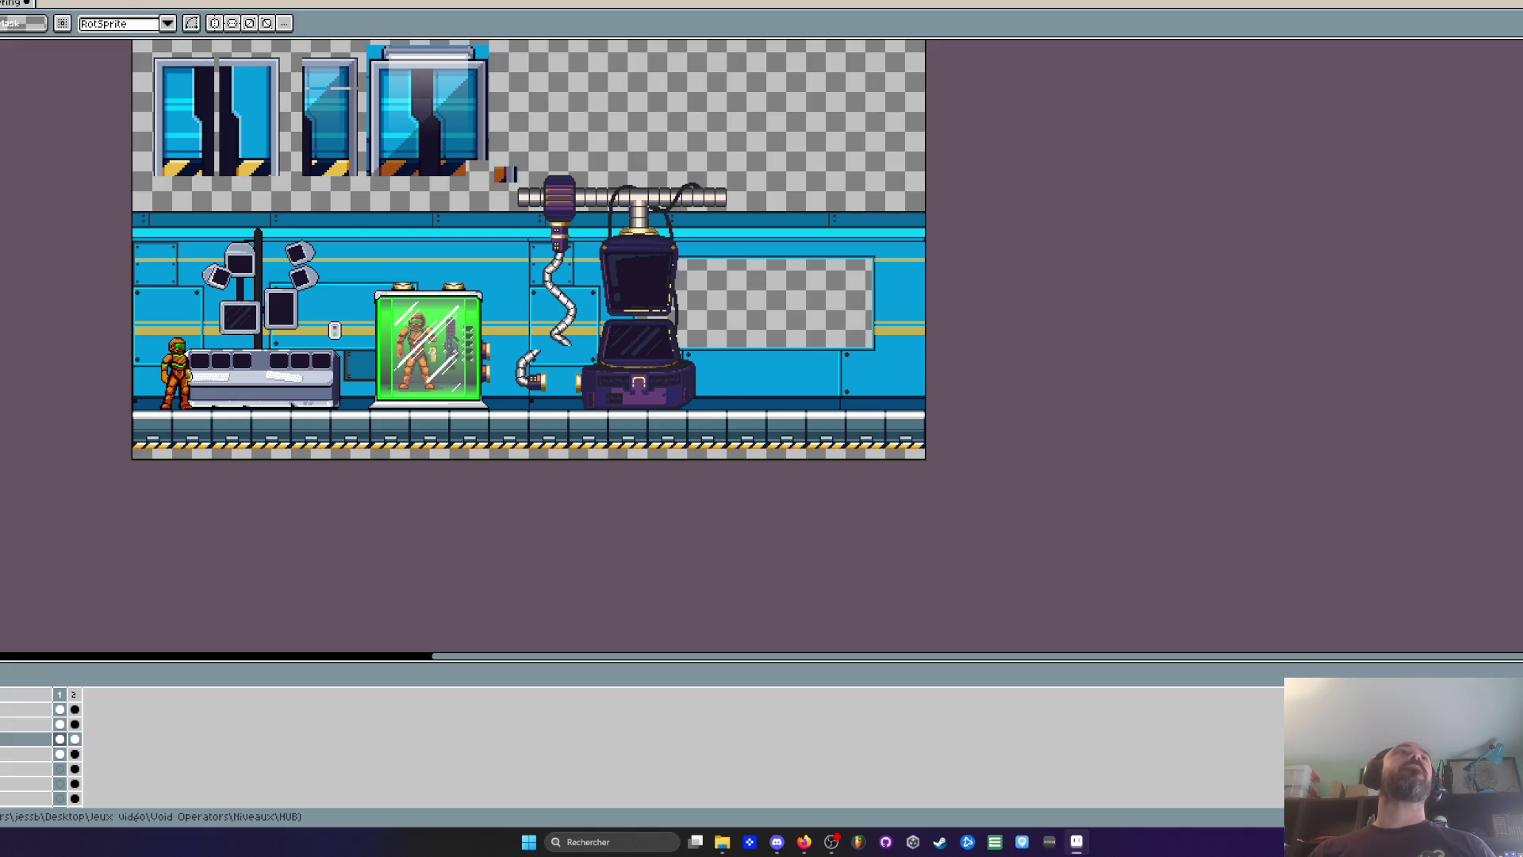
{"action": "key", "text": "alt+Tab"}
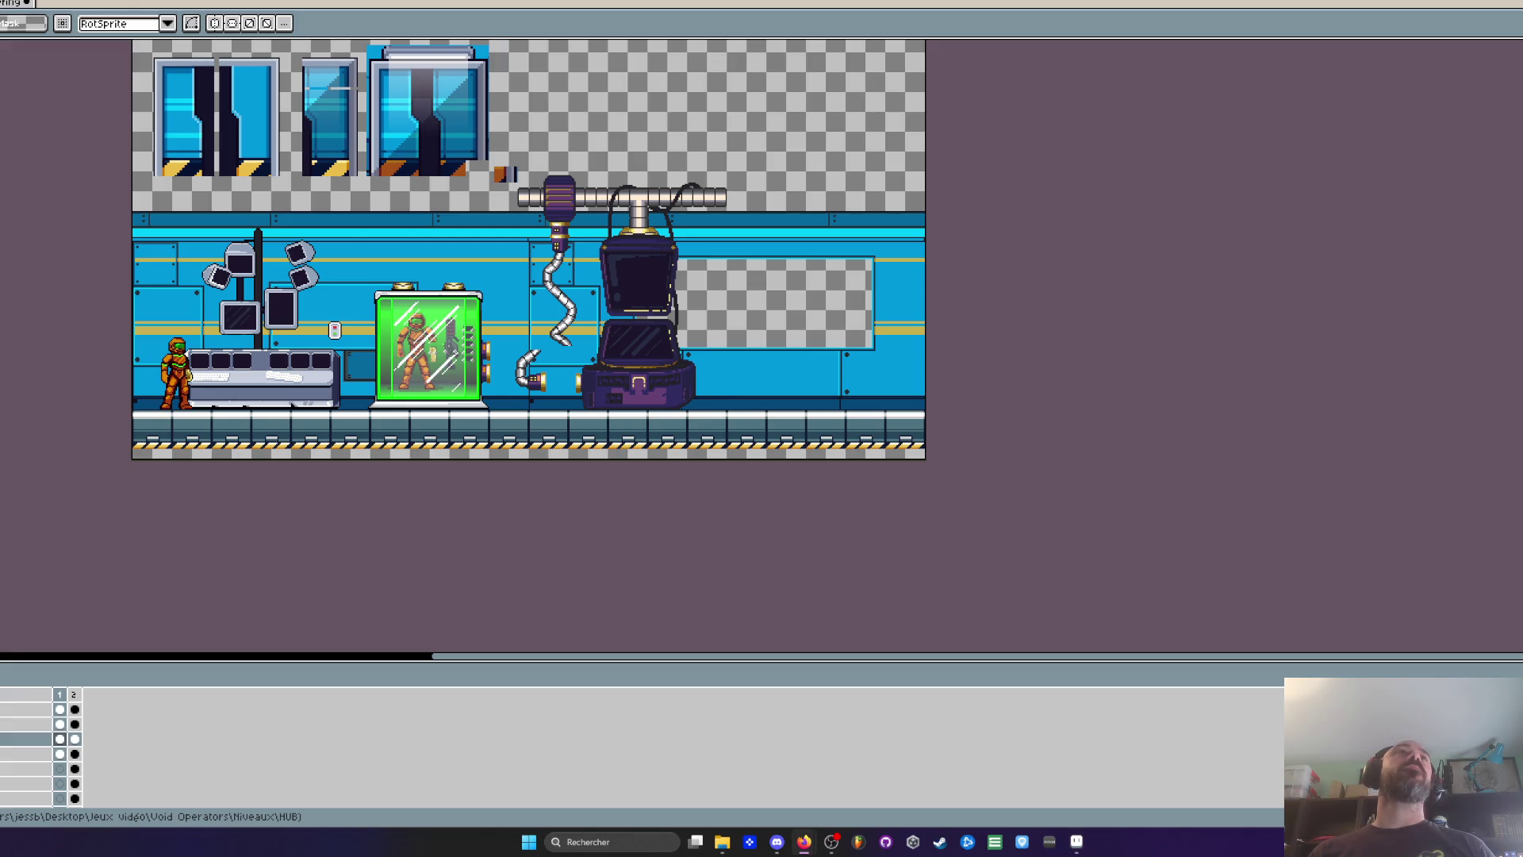